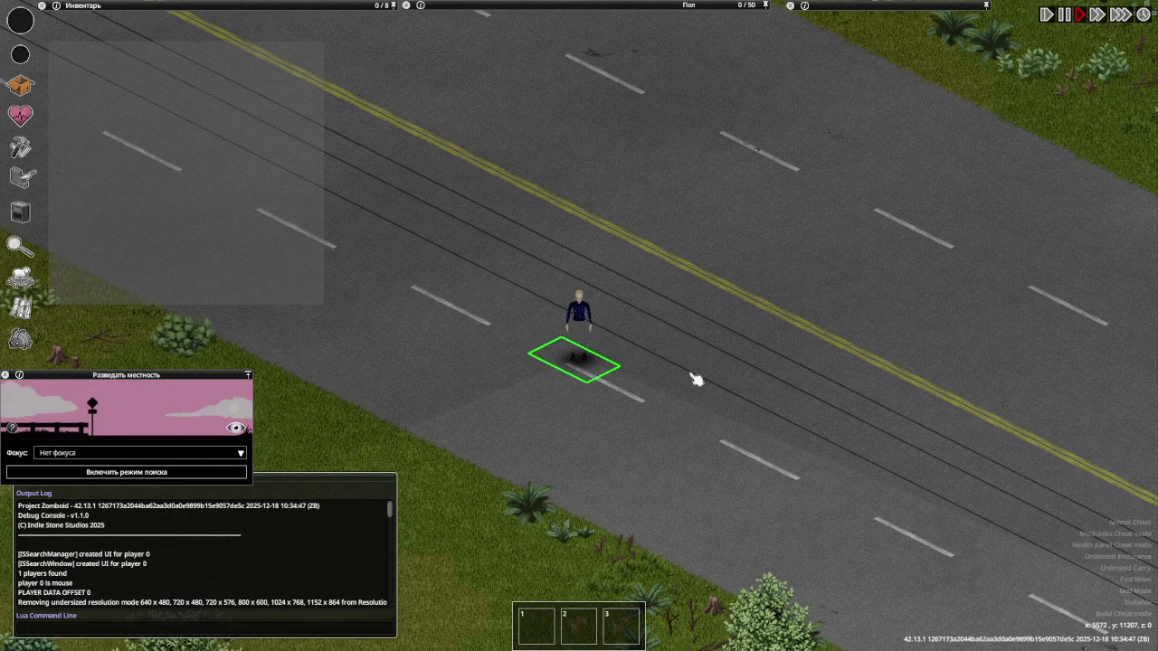
# Walk the character down the road to the red Dash truck beside the green ranger truck
pyautogui.press('a')
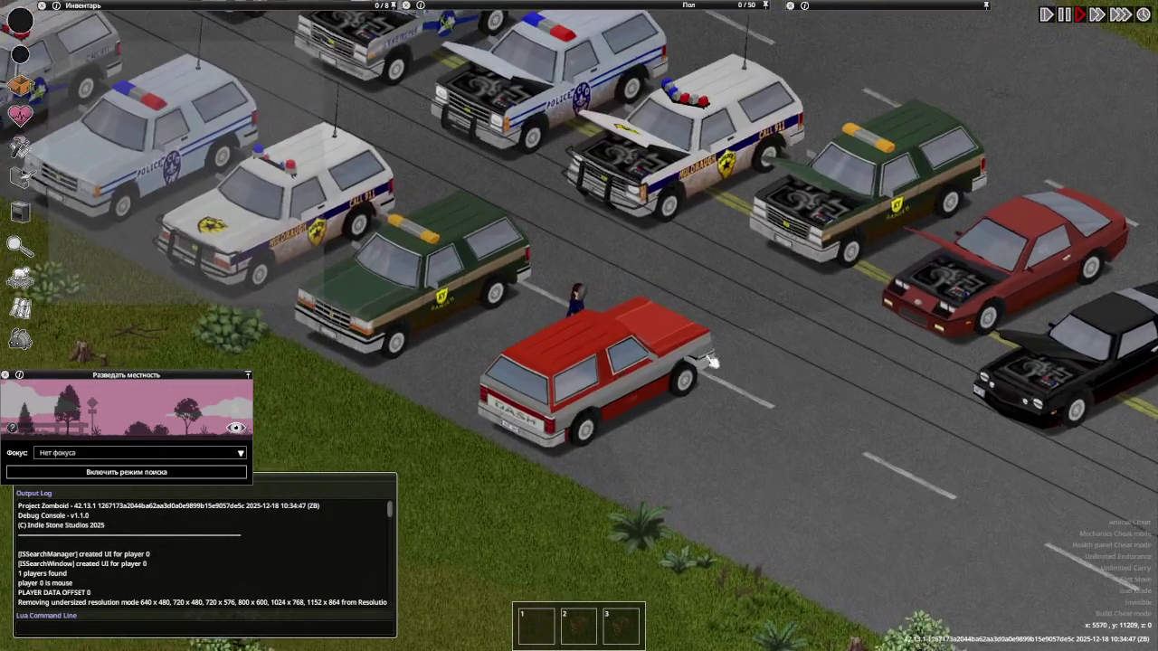
pyautogui.scroll(2, 710, 358)
pyautogui.scroll(-1, 715, 398)
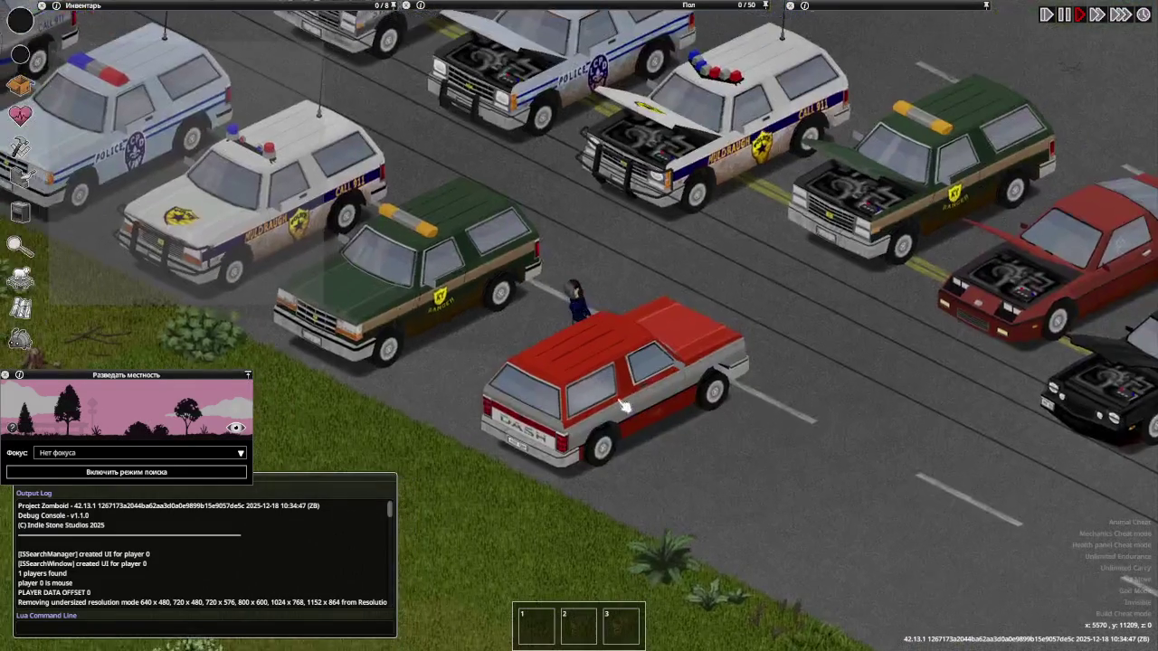
pyautogui.press('s')
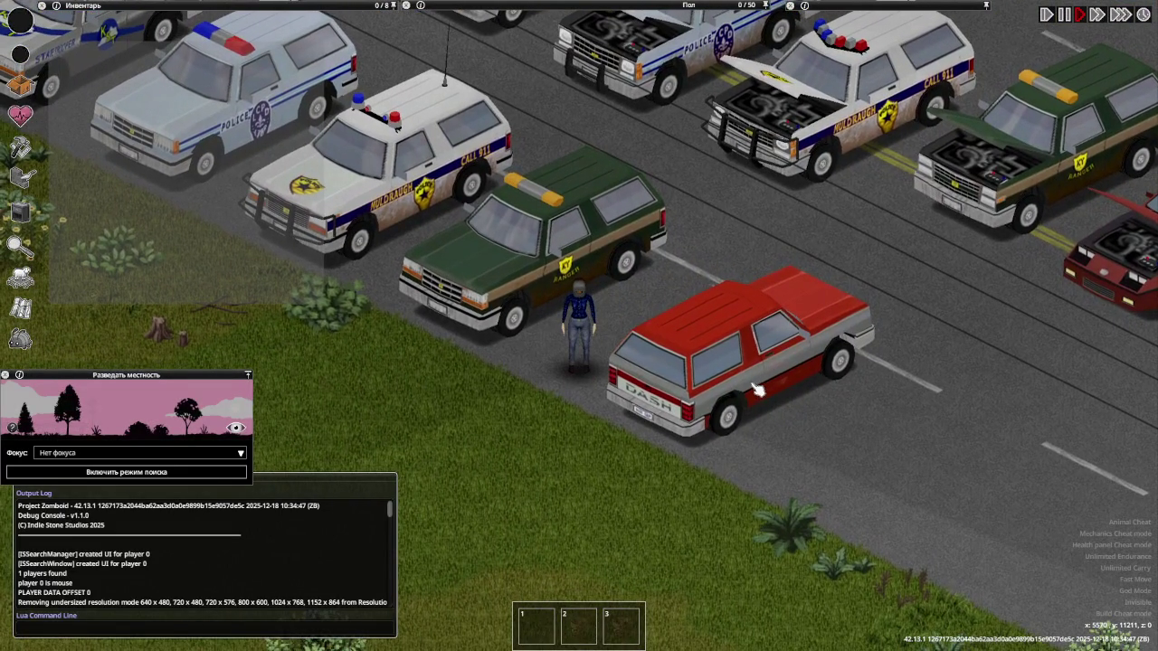
# Set the red truck's Vehicle Angles Y slider to -180, then close the panel
pyautogui.rightClick(746, 376)
pyautogui.moveTo(773, 506)
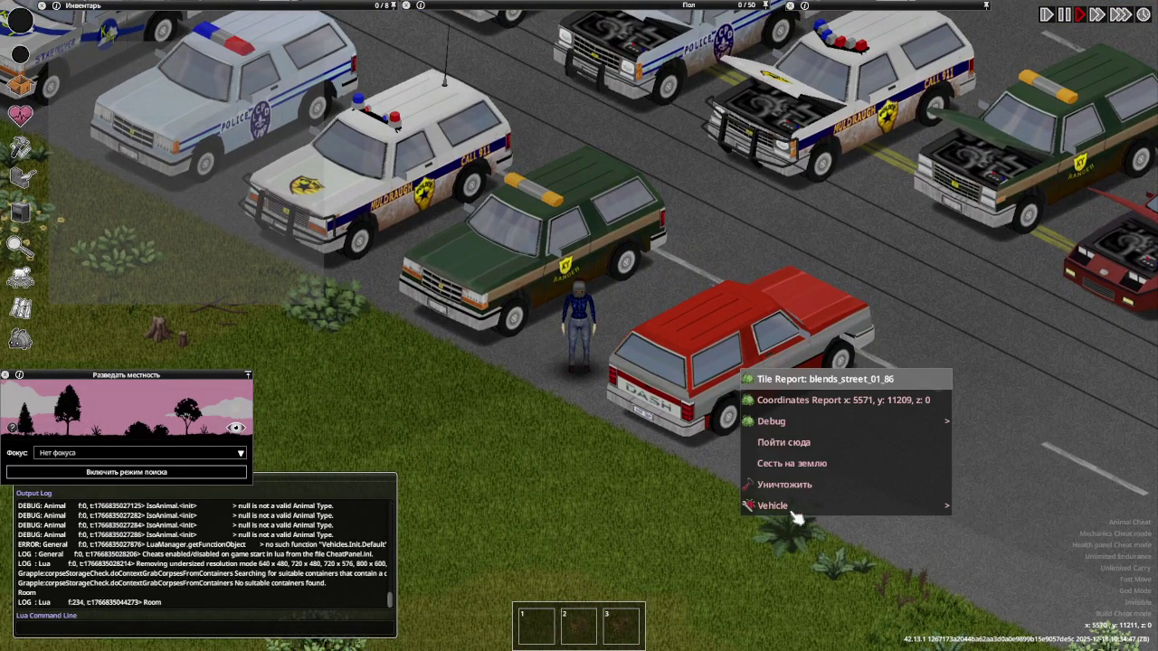
pyautogui.click(1008, 471)
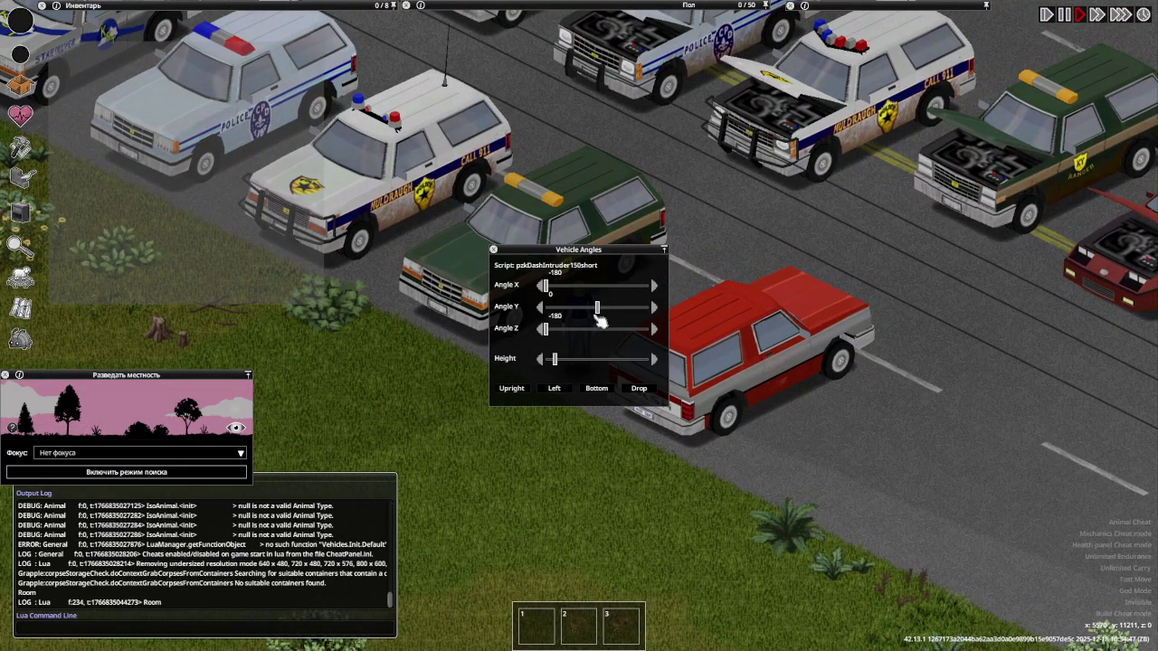
pyautogui.moveTo(582, 315); pyautogui.dragTo(538, 312)
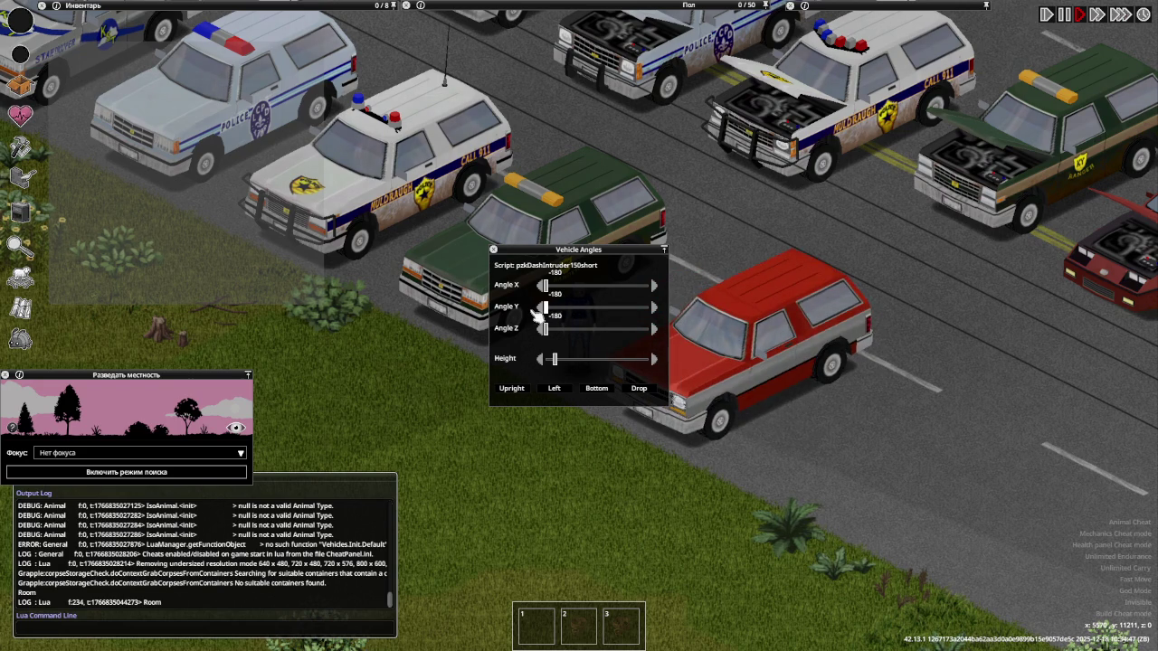
pyautogui.scroll(2, 775, 401)
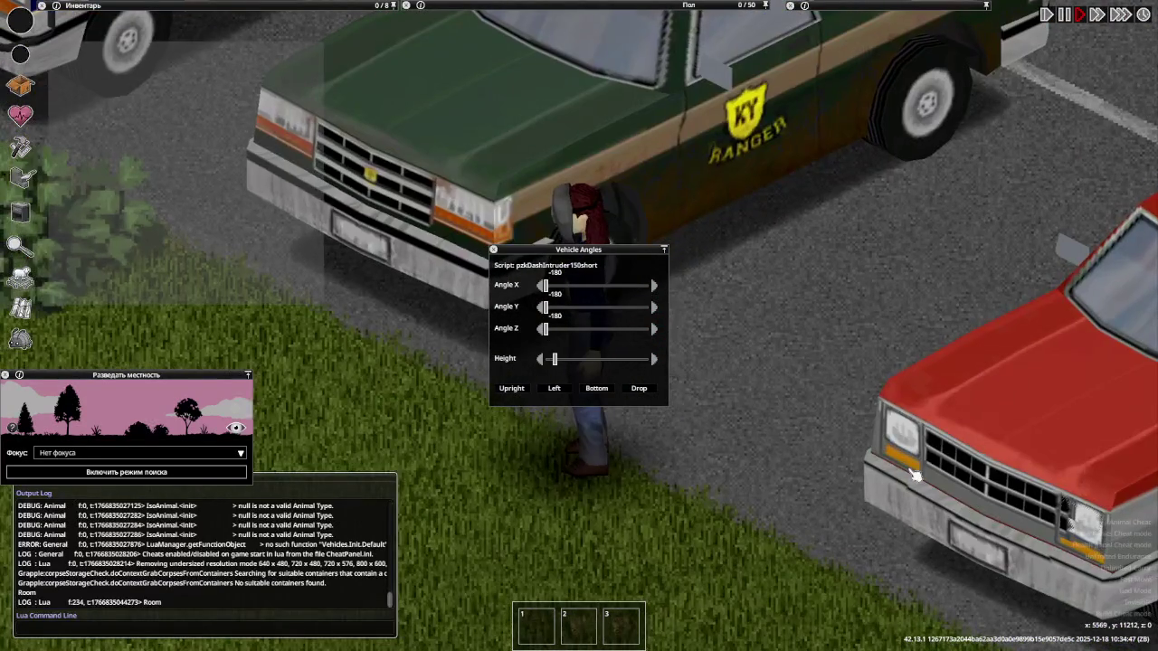
pyautogui.hotkey('s', 'd')
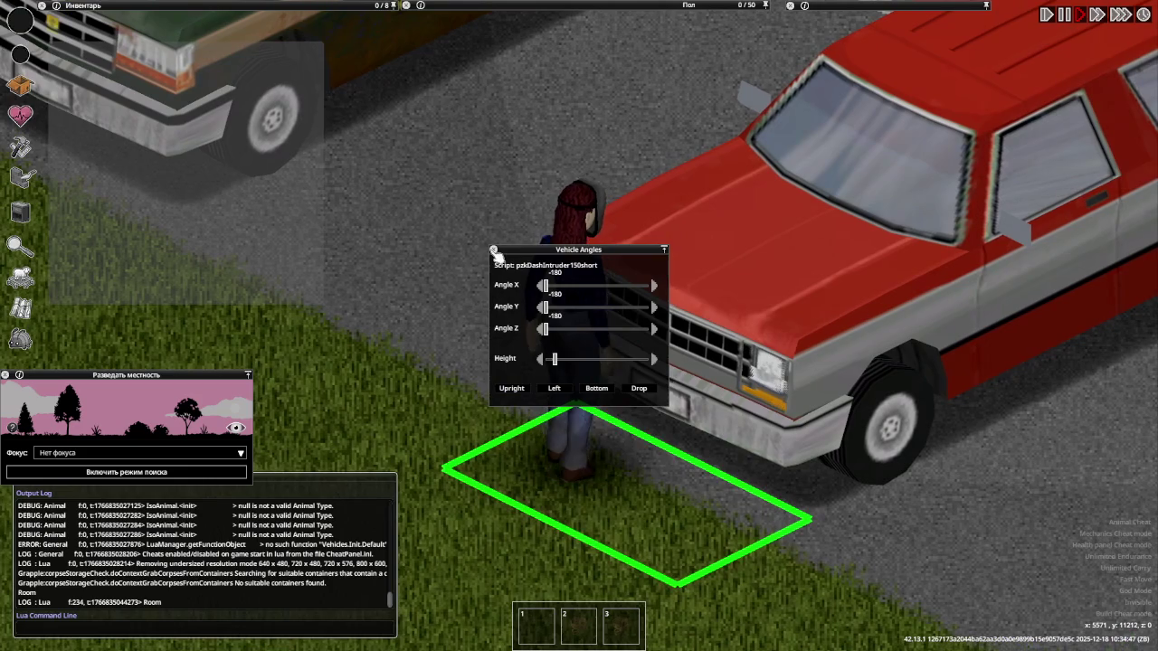
pyautogui.click(493, 248)
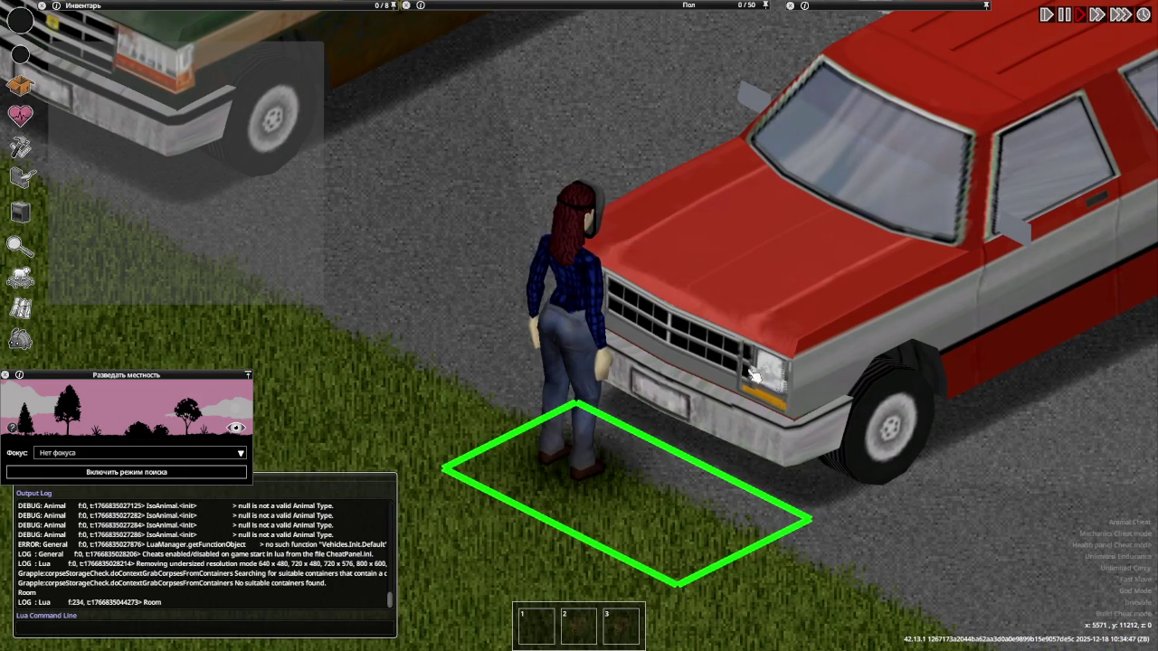
# Zoom in on the truck's front and walk past the police car back to the green ranger truck
pyautogui.scroll(-1, 753, 374)
pyautogui.scroll(-2, 634, 291)
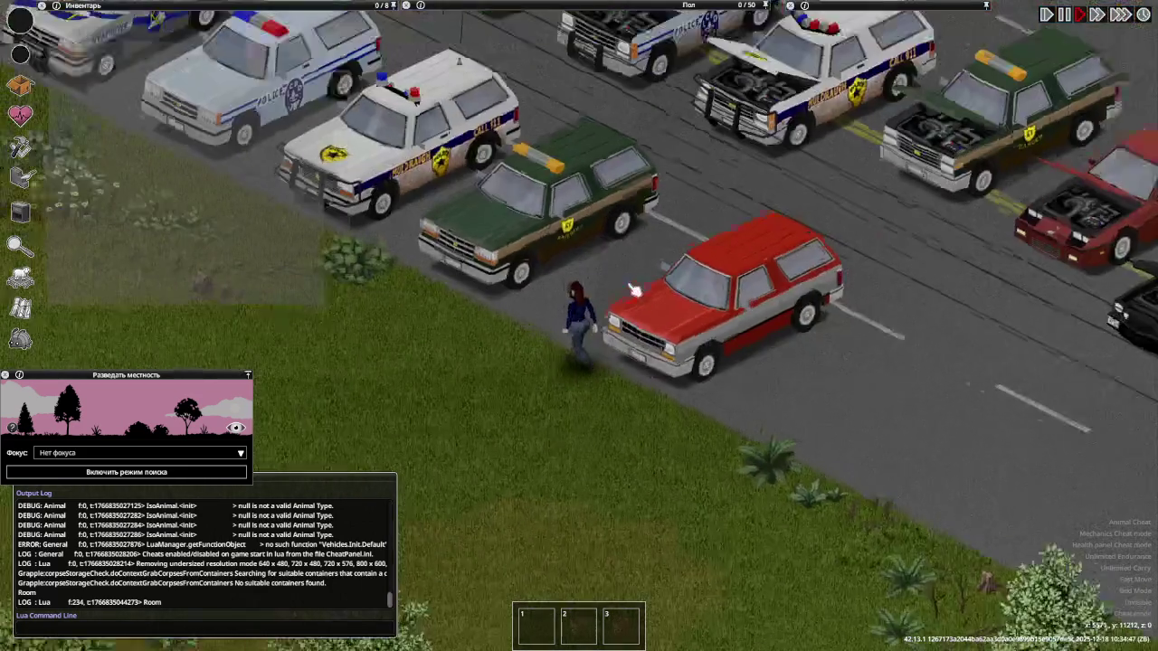
pyautogui.scroll(-1, 634, 290)
pyautogui.scroll(2, 632, 295)
pyautogui.scroll(1, 631, 300)
pyautogui.scroll(1, 631, 301)
pyautogui.scroll(1, 724, 354)
pyautogui.hotkey('w', 'a')
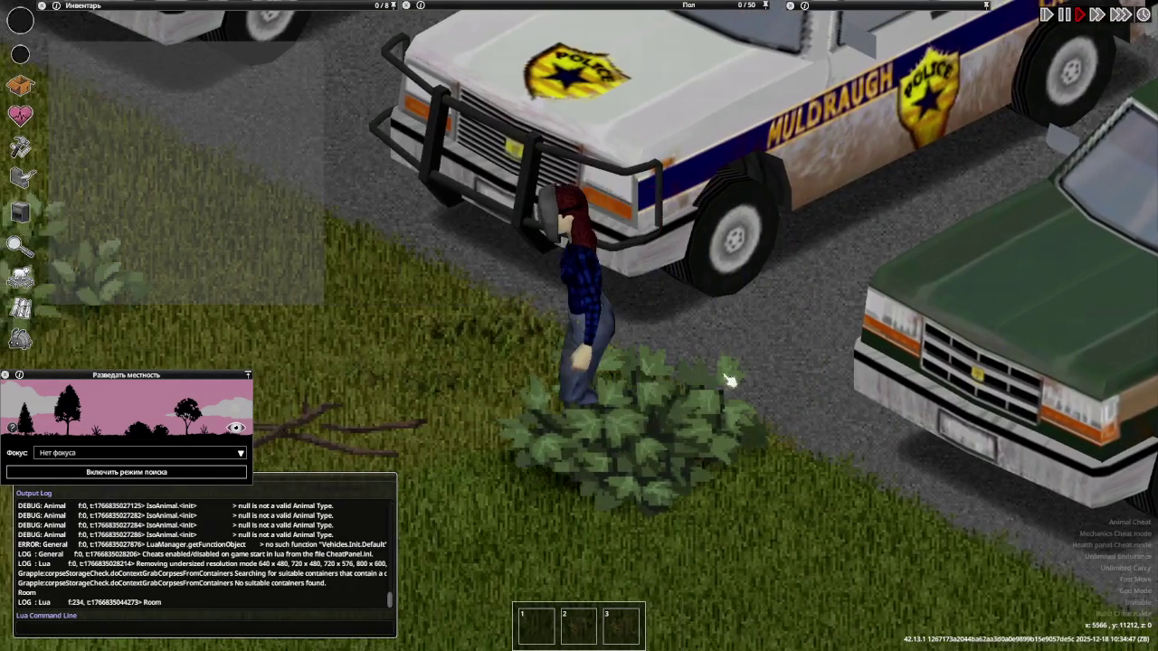
pyautogui.hotkey('s', 'd')
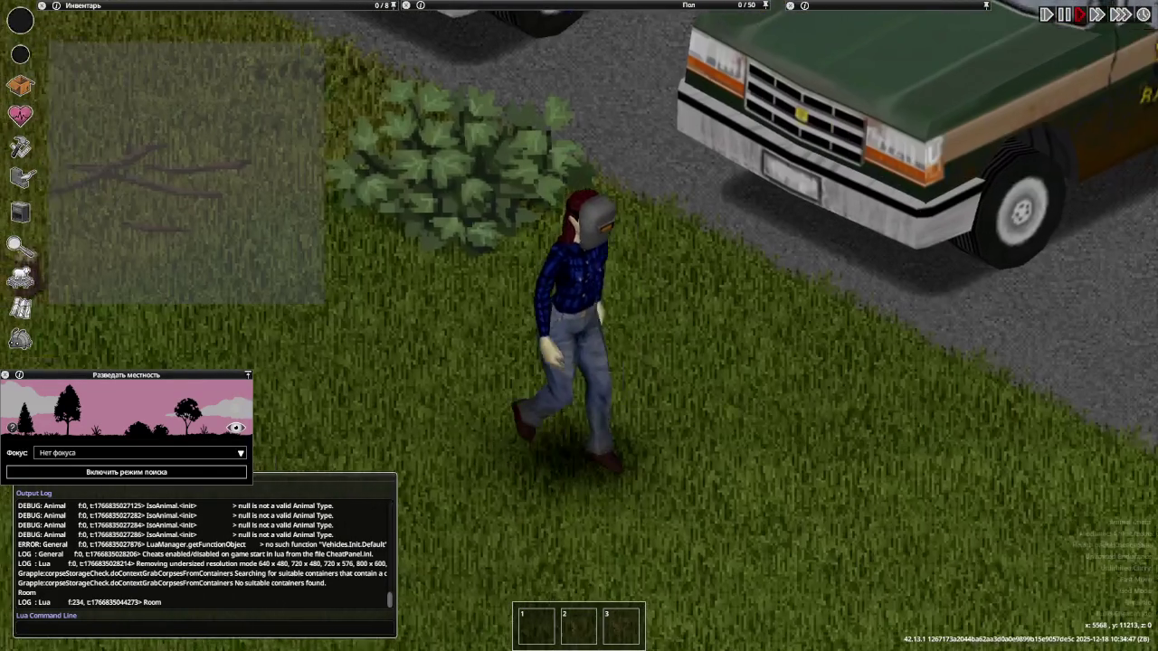
pyautogui.hotkey('s', 'd')
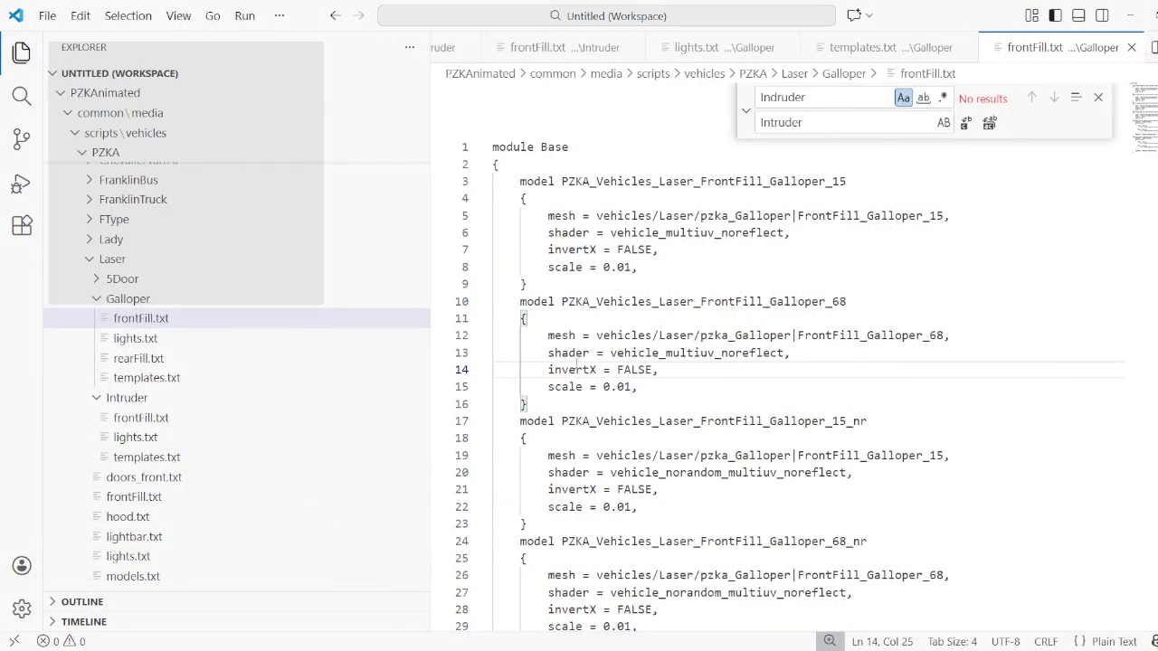
# Open Intruder/lights.txt and scroll through its headlight parts
pyautogui.click(136, 437)
pyautogui.scroll(-2, 778, 345)
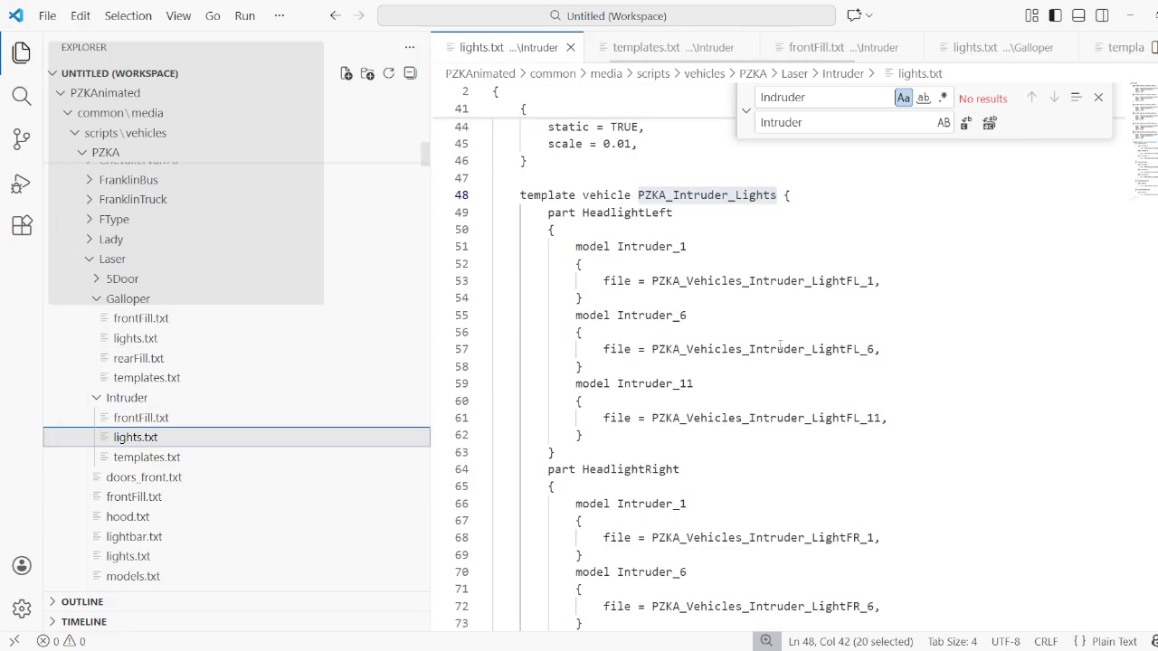
pyautogui.scroll(-2, 760, 331)
pyautogui.scroll(-2, 737, 314)
pyautogui.scroll(-2, 737, 315)
pyautogui.scroll(-1, 737, 315)
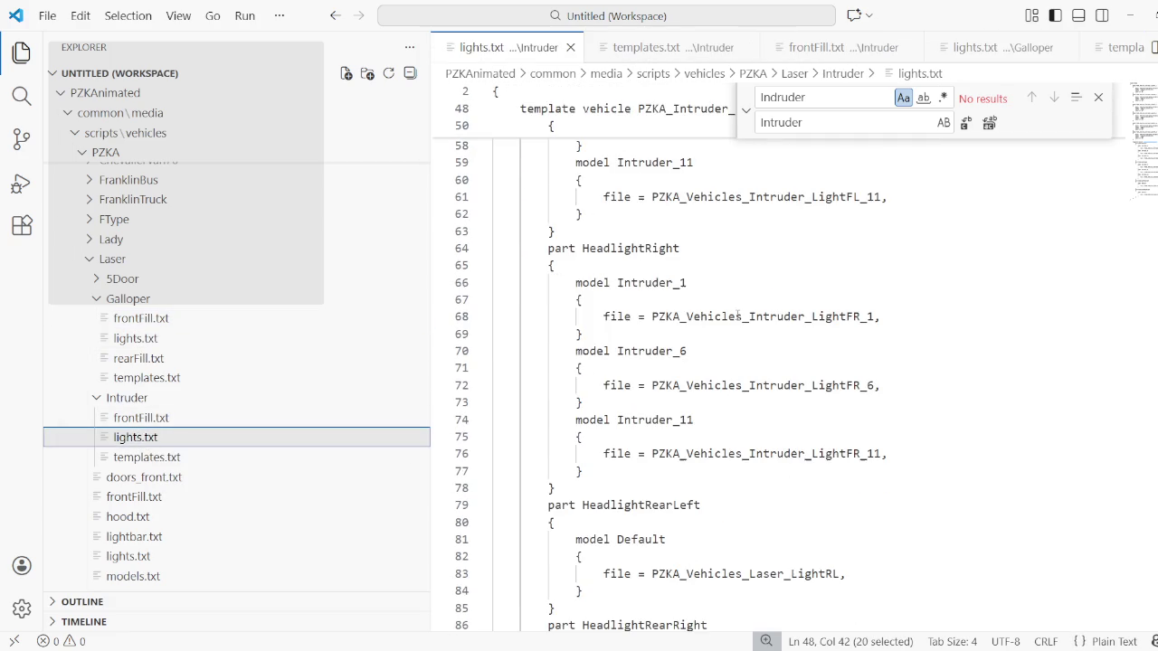
pyautogui.scroll(-3, 737, 315)
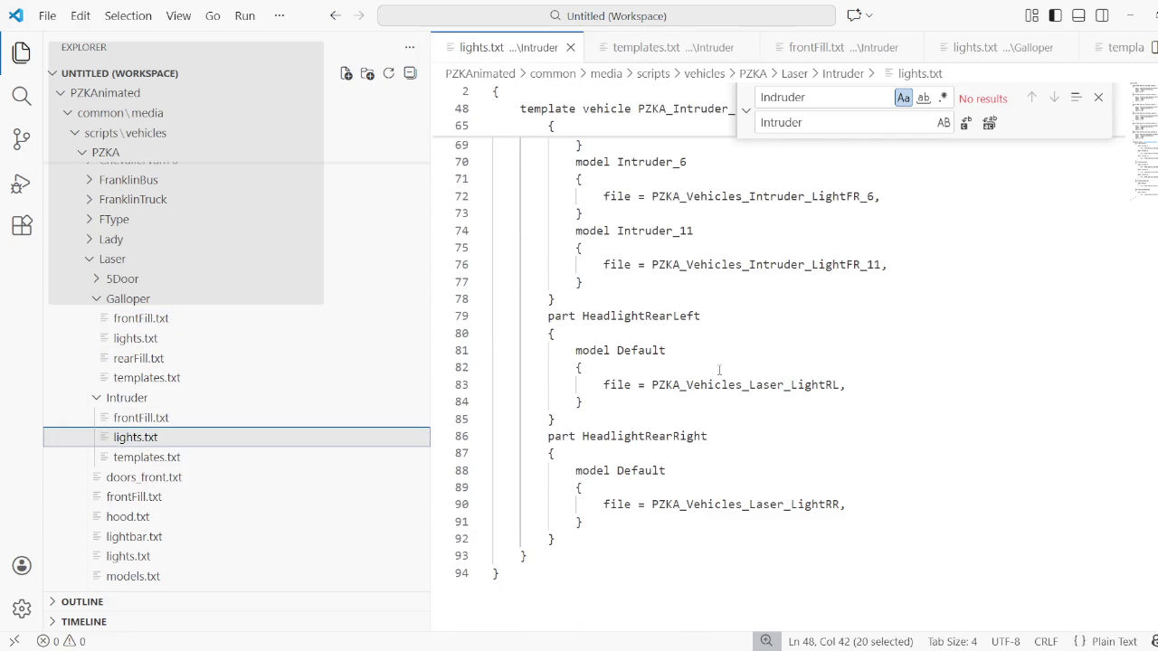
pyautogui.scroll(3, 720, 370)
pyautogui.scroll(1, 716, 372)
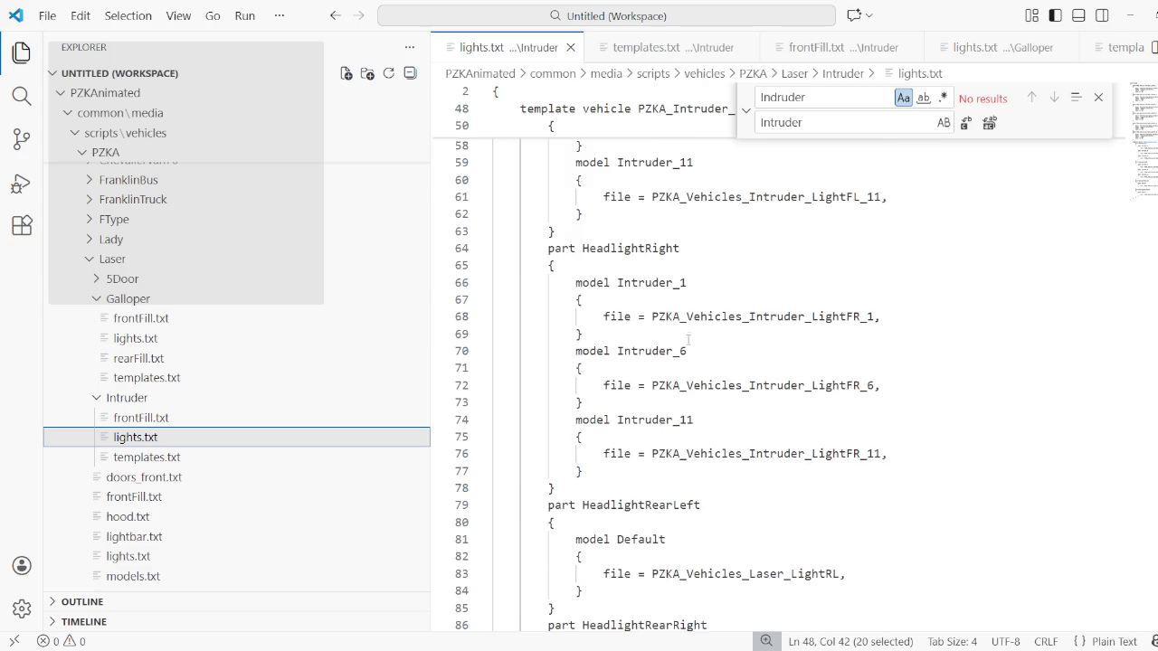
pyautogui.scroll(2, 689, 340)
# Highlight the Intruder_11, Intruder_6 and Intruder_1 model names in lights.txt
pyautogui.doubleClick(636, 547)
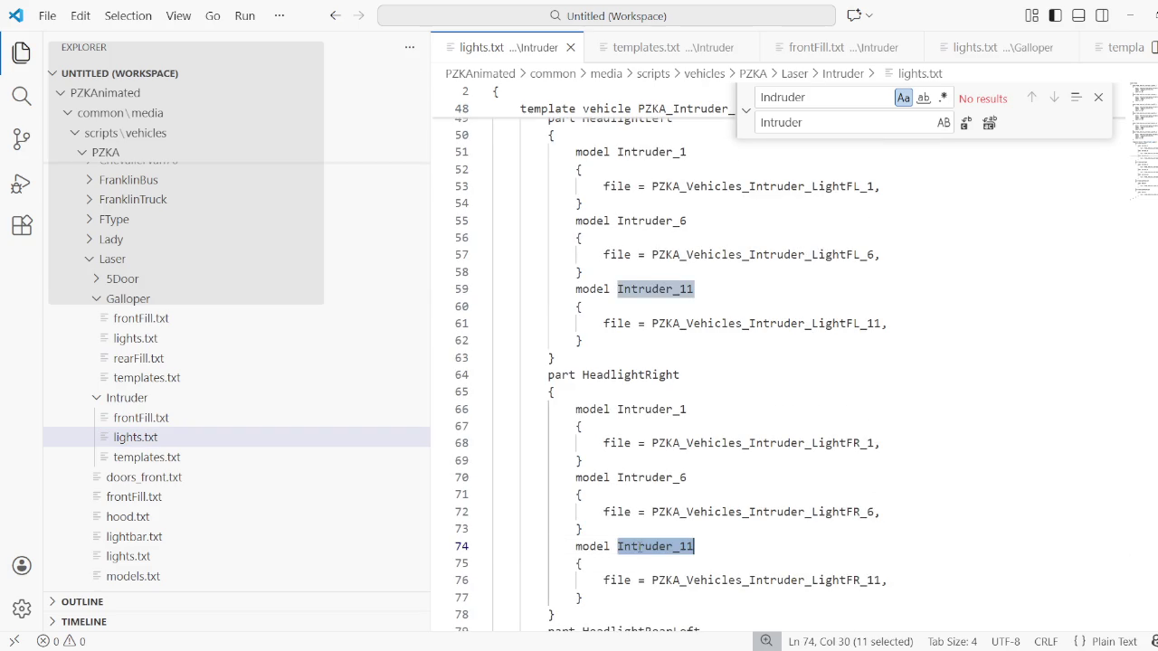
pyautogui.doubleClick(651, 478)
pyautogui.doubleClick(652, 409)
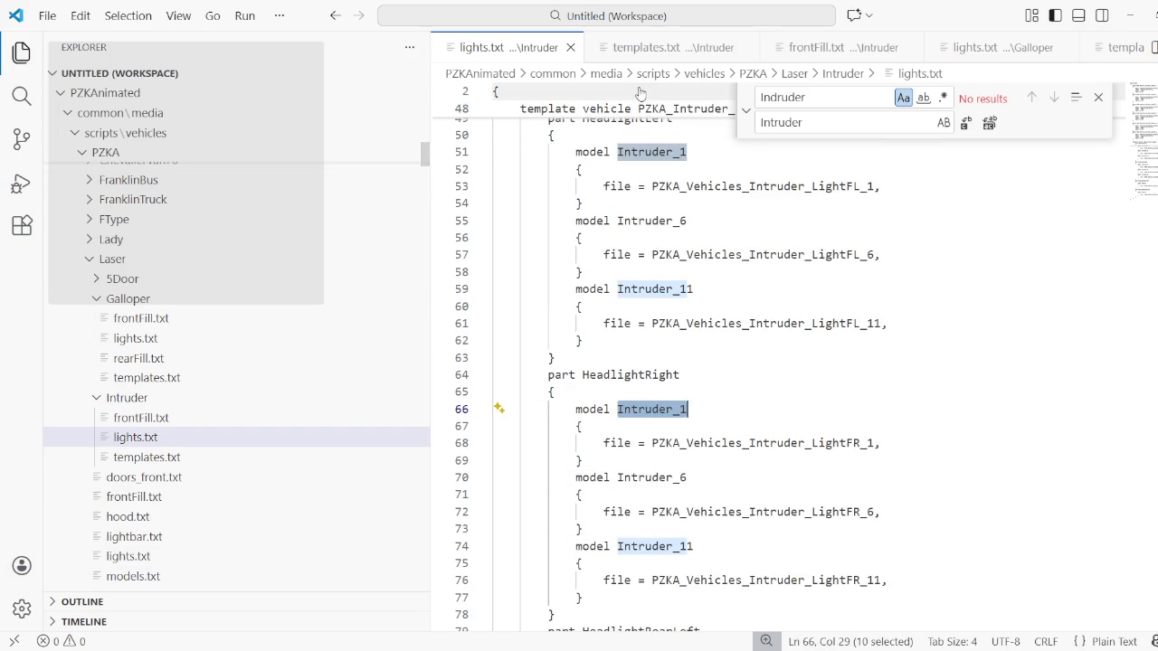
pyautogui.scroll(-3, 698, 47)
pyautogui.scroll(-2, 698, 47)
pyautogui.scroll(-2, 701, 47)
pyautogui.scroll(3, 704, 47)
pyautogui.scroll(3, 707, 47)
pyautogui.scroll(2, 707, 47)
pyautogui.scroll(1, 707, 47)
# Bring up PZKA_adjustLightsGeometry.lua at its Dash150 Intruder FillPartsMap entries
pyautogui.click(707, 47)
pyautogui.scroll(-3, 601, 308)
pyautogui.scroll(-3, 600, 308)
pyautogui.scroll(-5, 601, 308)
pyautogui.scroll(-3, 601, 307)
pyautogui.scroll(6, 601, 307)
pyautogui.scroll(10, 604, 307)
pyautogui.scroll(8, 609, 306)
pyautogui.scroll(2, 614, 306)
pyautogui.scroll(4, 614, 306)
pyautogui.scroll(6, 614, 306)
# Highlight the Intruder_1, Intruder_6 and Intruder_11 keys in the FillPartsMap tables
pyautogui.click(577, 353)
pyautogui.click(576, 370)
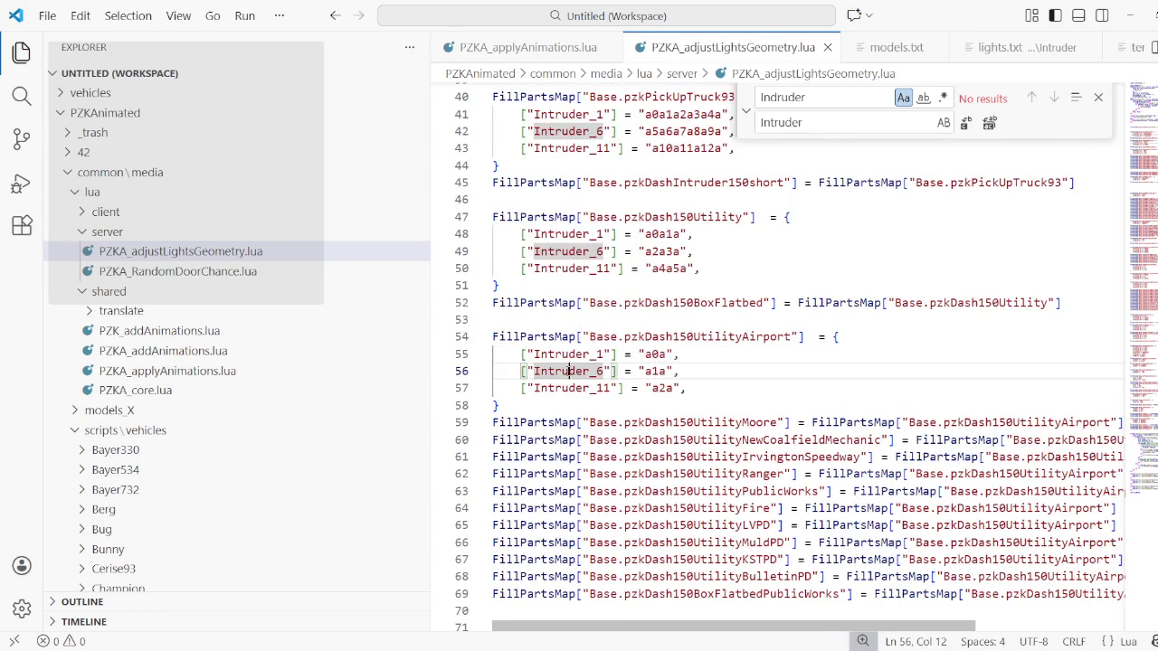
pyautogui.click(576, 387)
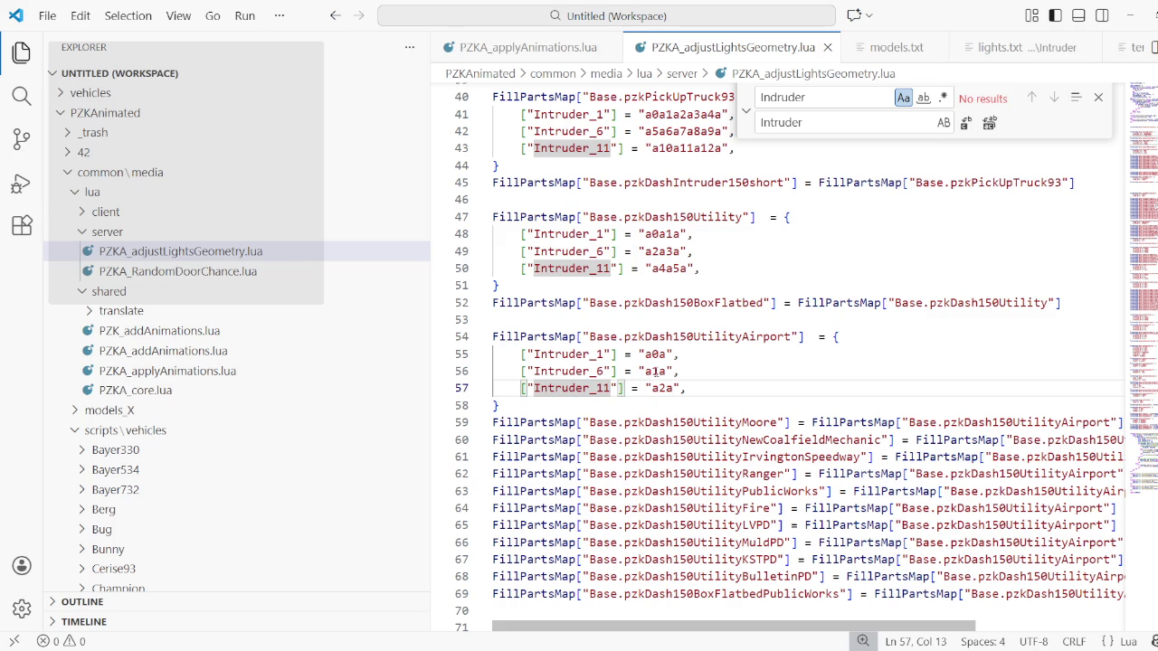
pyautogui.scroll(1, 637, 277)
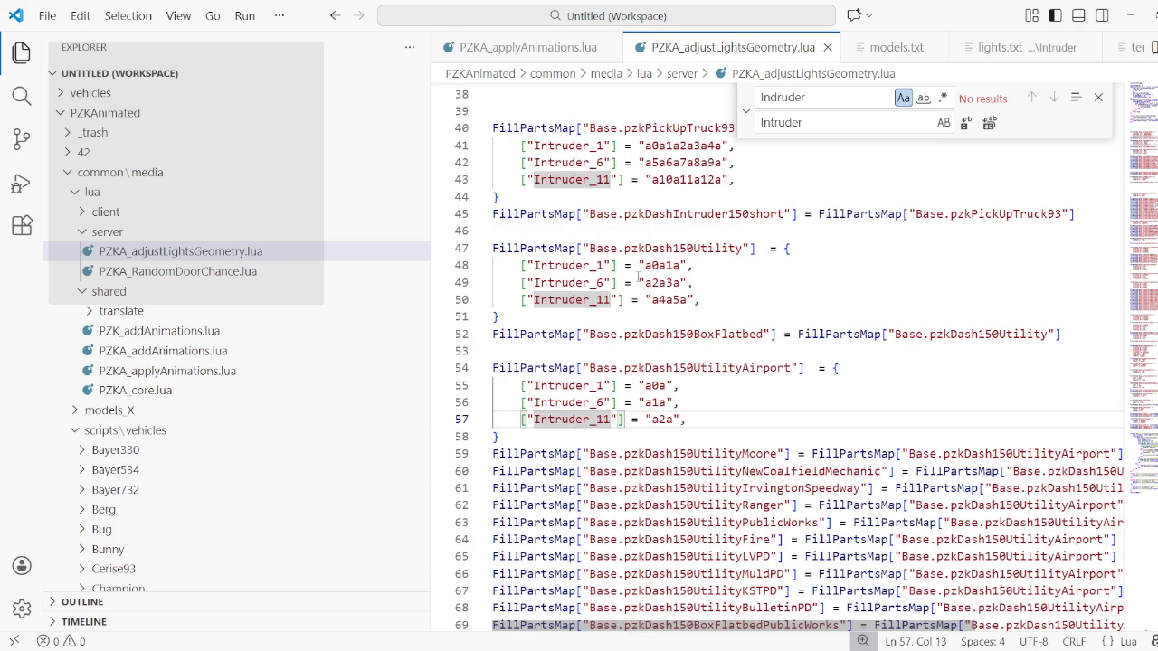
pyautogui.scroll(3, 637, 277)
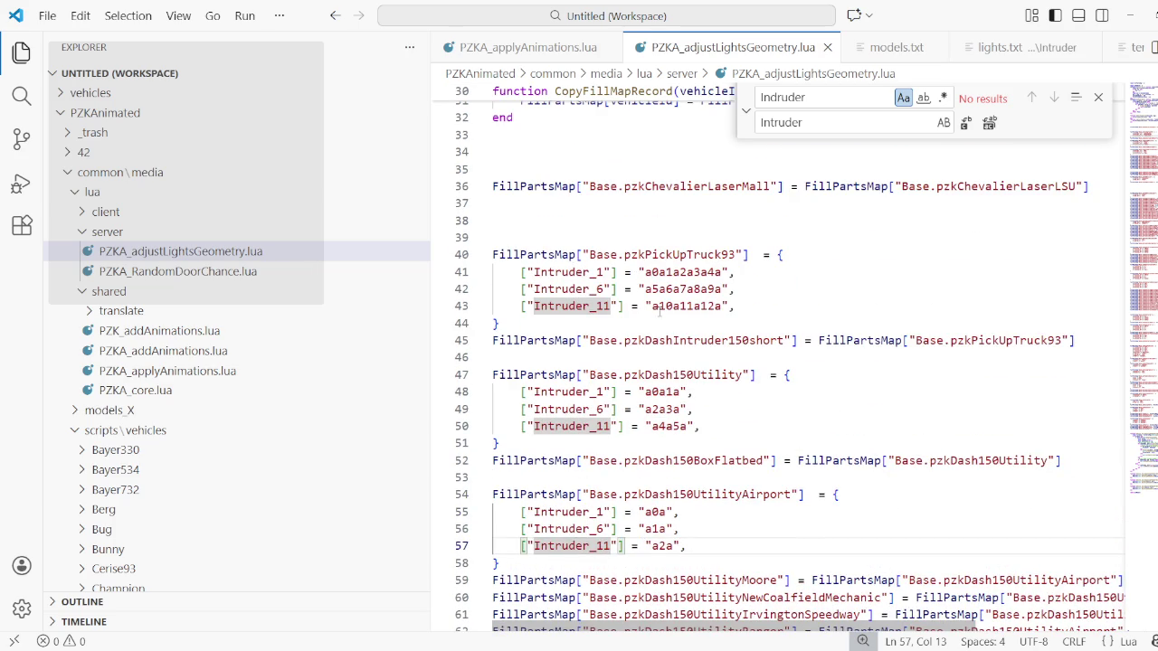
# Highlight pzkDashIntruder150short, pzkPickUpTruck93 and their Intruder_6 and Intruder_11 mappings
pyautogui.doubleClick(670, 340)
pyautogui.click(1013, 340)
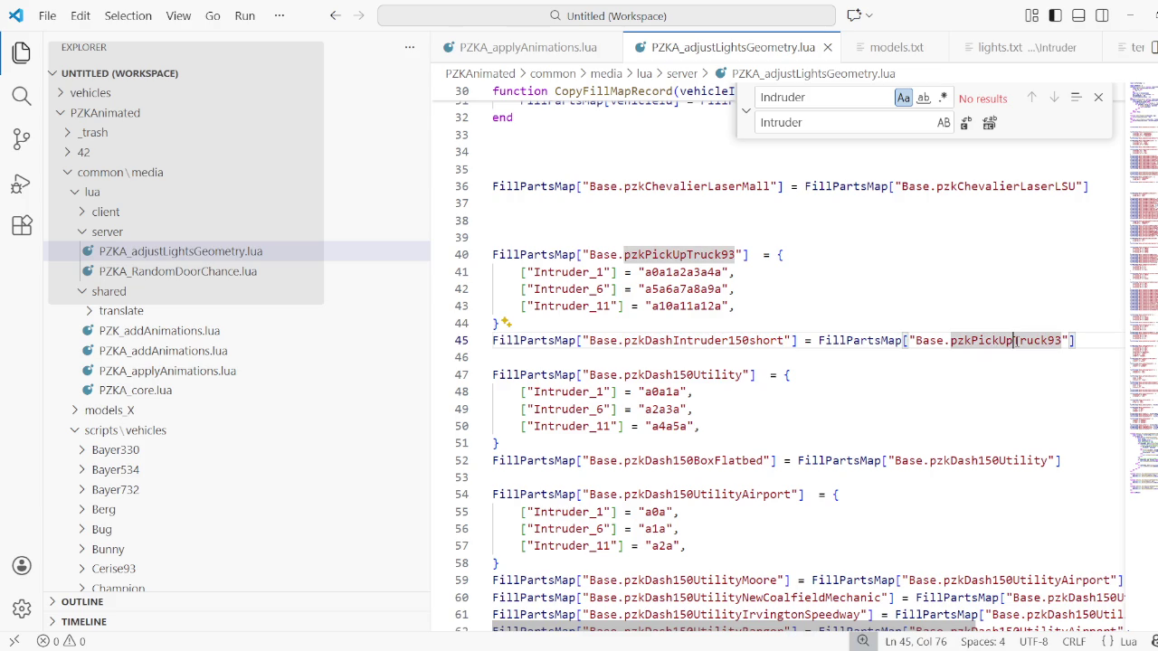
pyautogui.doubleClick(576, 288)
pyautogui.doubleClick(572, 307)
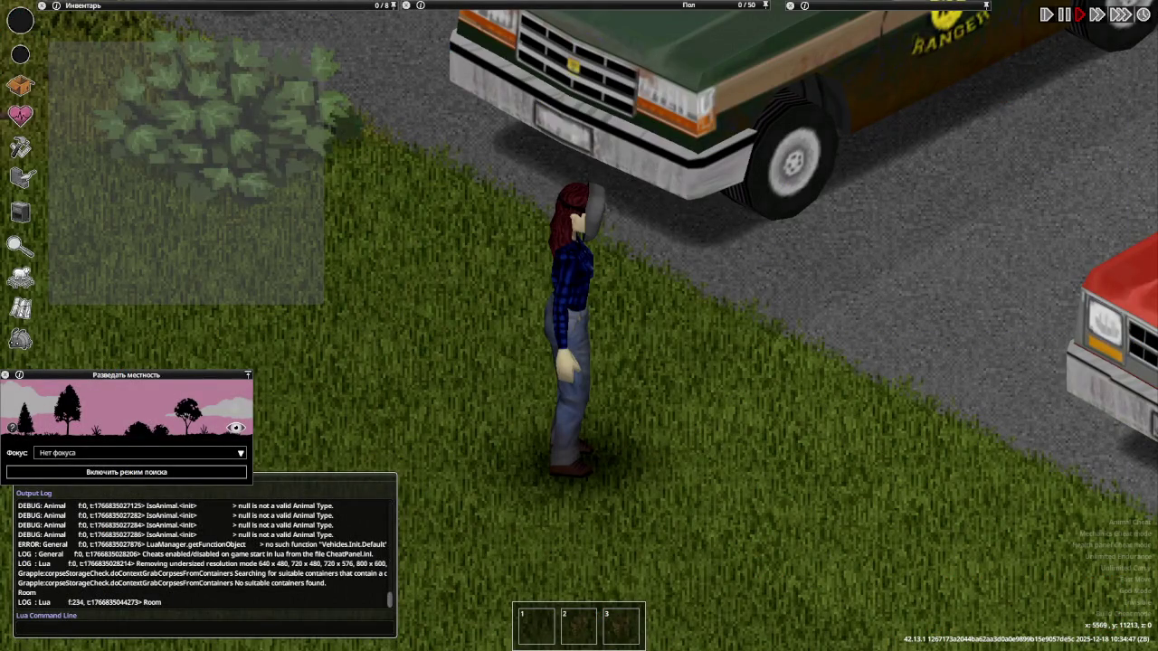
# Open the red Dash 150's hood and remove its left headlight
pyautogui.scroll(-5, 729, 357)
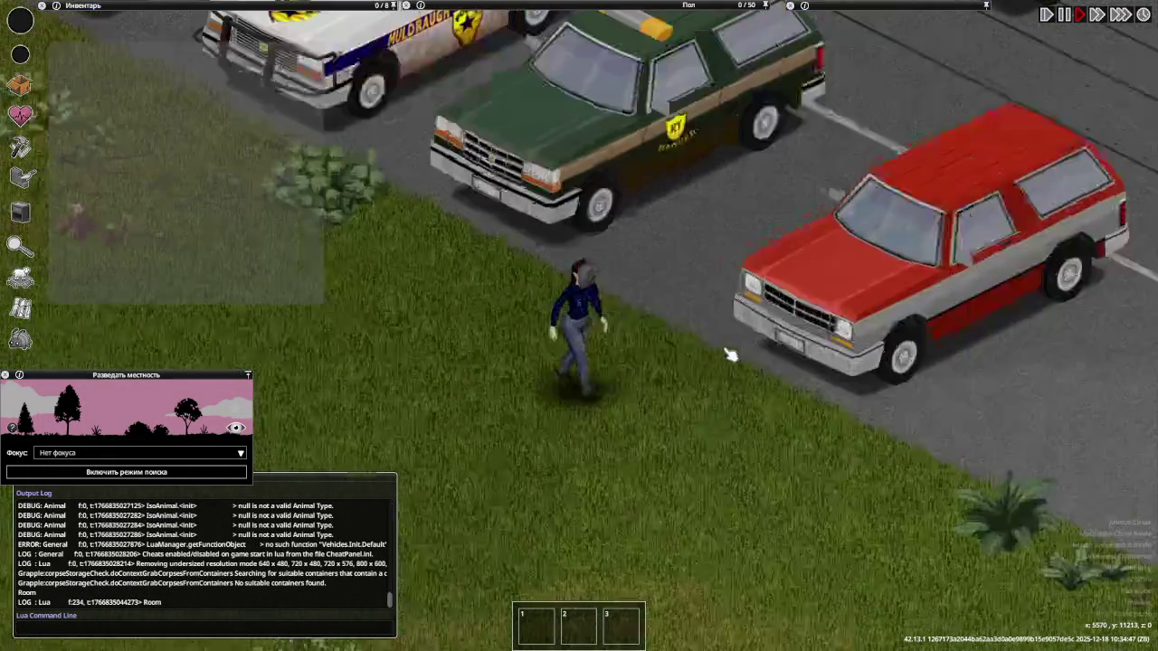
pyautogui.scroll(5, 692, 342)
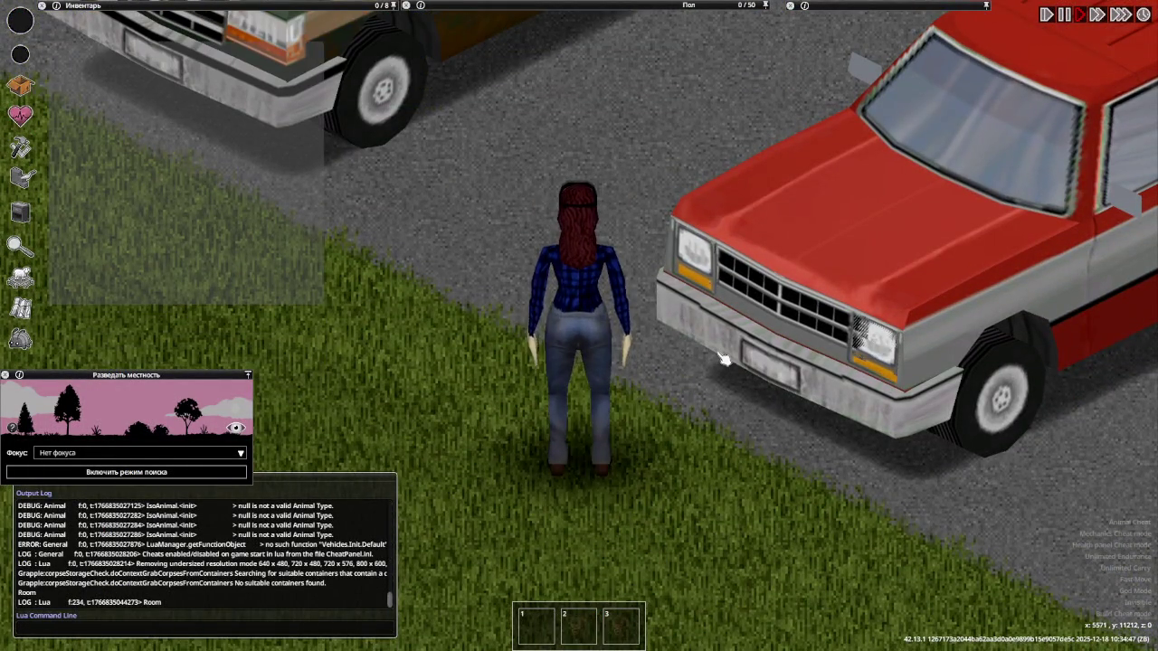
pyautogui.click(723, 359)
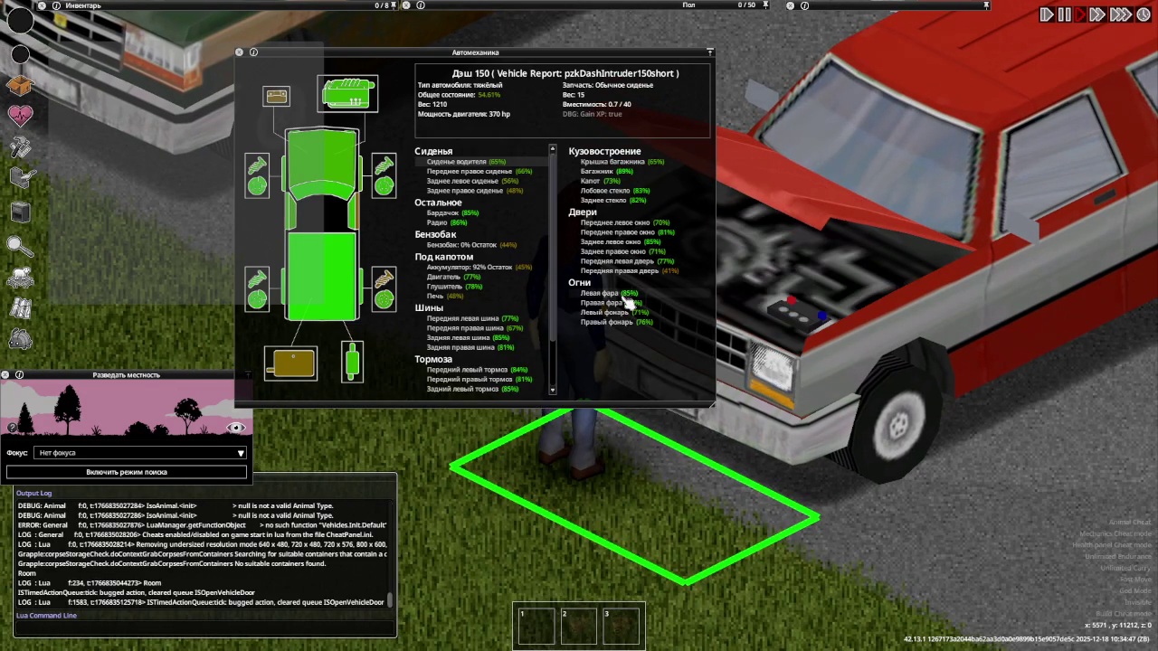
pyautogui.rightClick(631, 295)
pyautogui.click(645, 307)
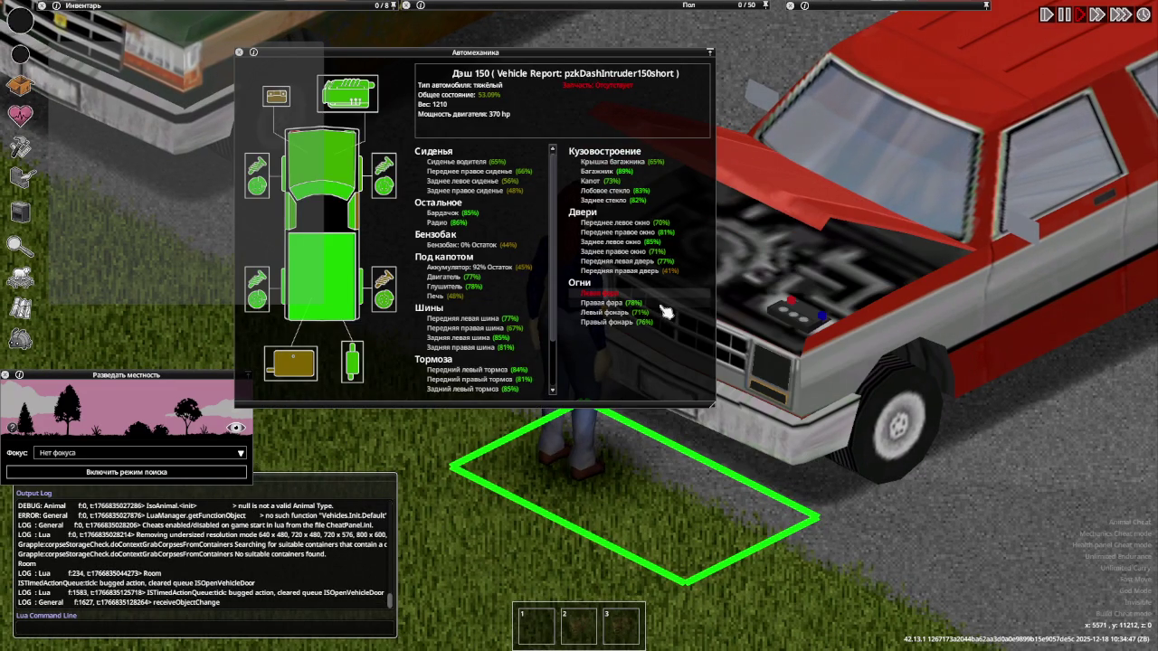
# Install a bulb (Лампочка) in the left headlight, then walk the character away and back
pyautogui.rightClick(644, 297)
pyautogui.moveTo(705, 306)
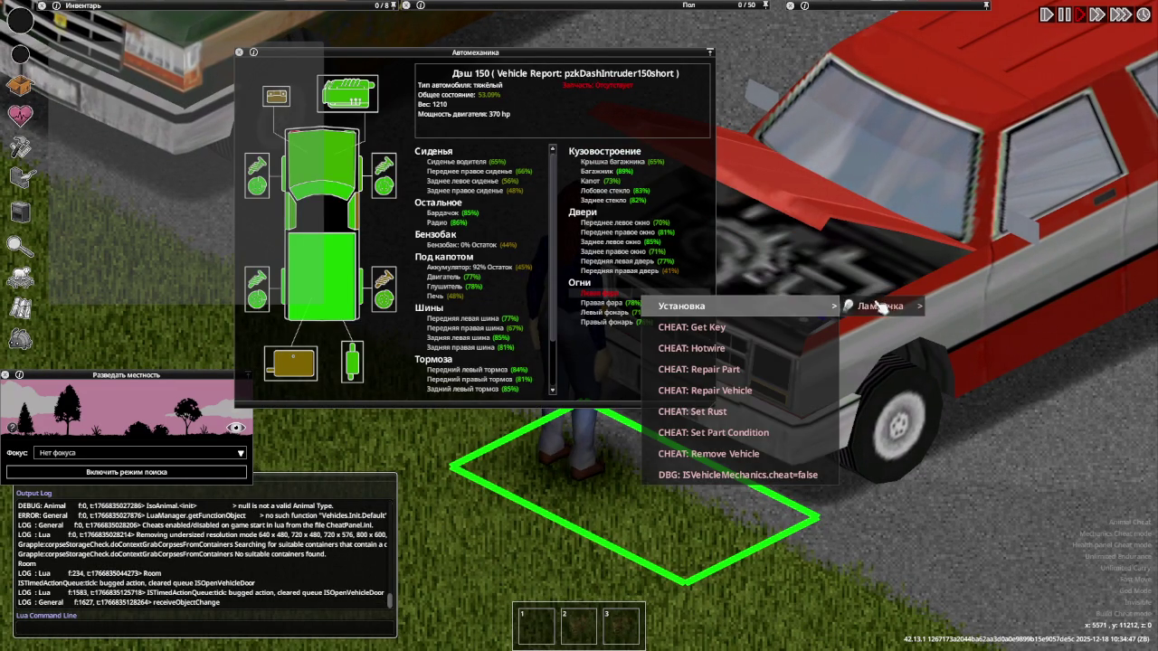
pyautogui.click(982, 316)
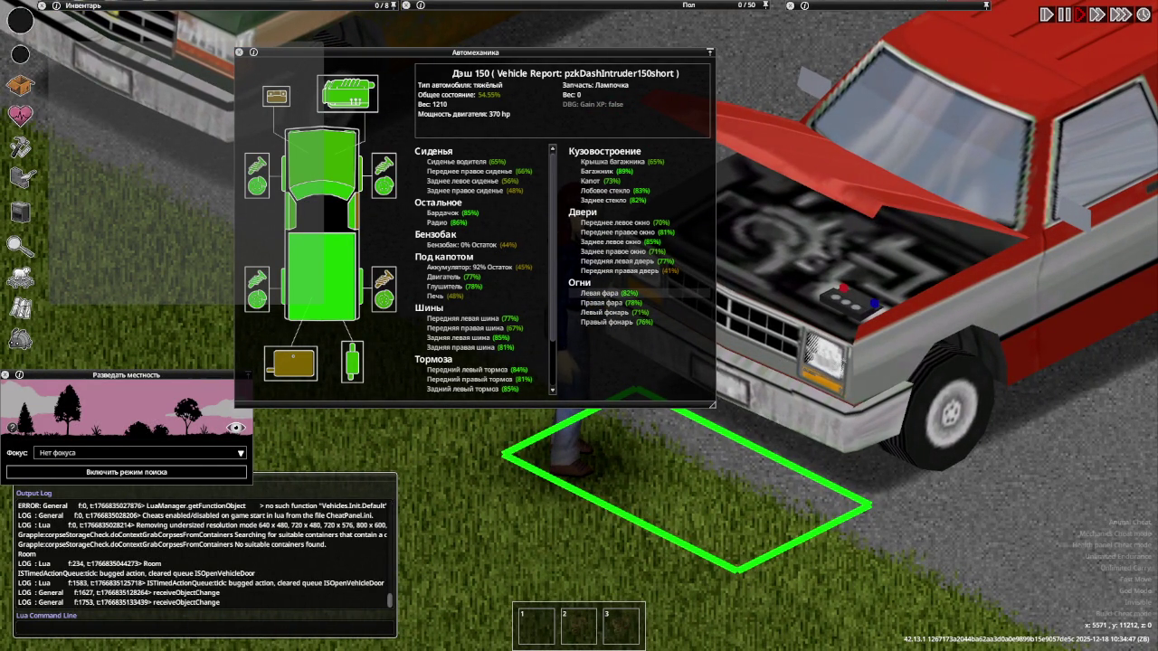
pyautogui.press('a')
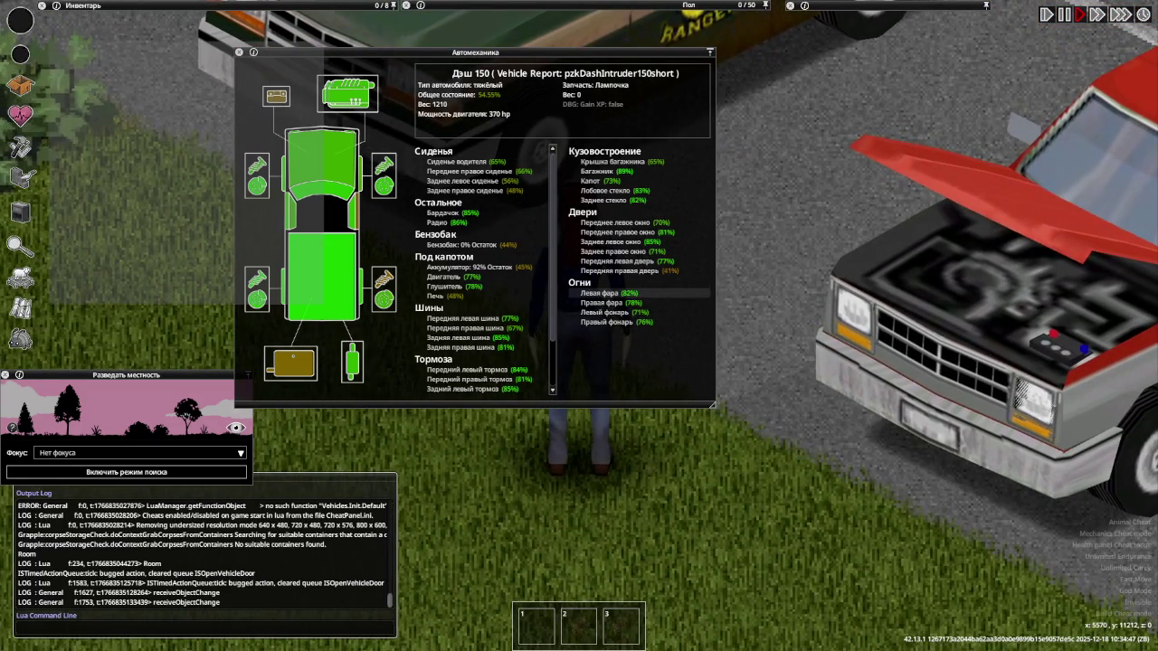
pyautogui.press('d')
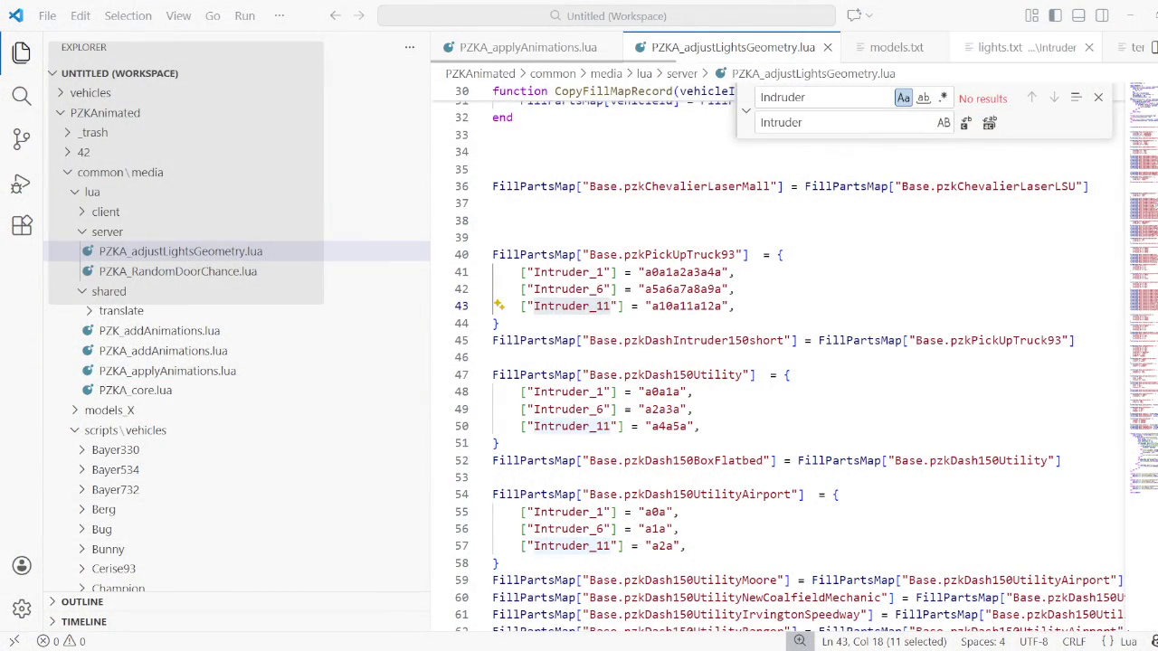
# Review the Intruder lights.txt headlight parts
pyautogui.click(1027, 49)
pyautogui.scroll(-1, 814, 374)
pyautogui.scroll(-3, 812, 373)
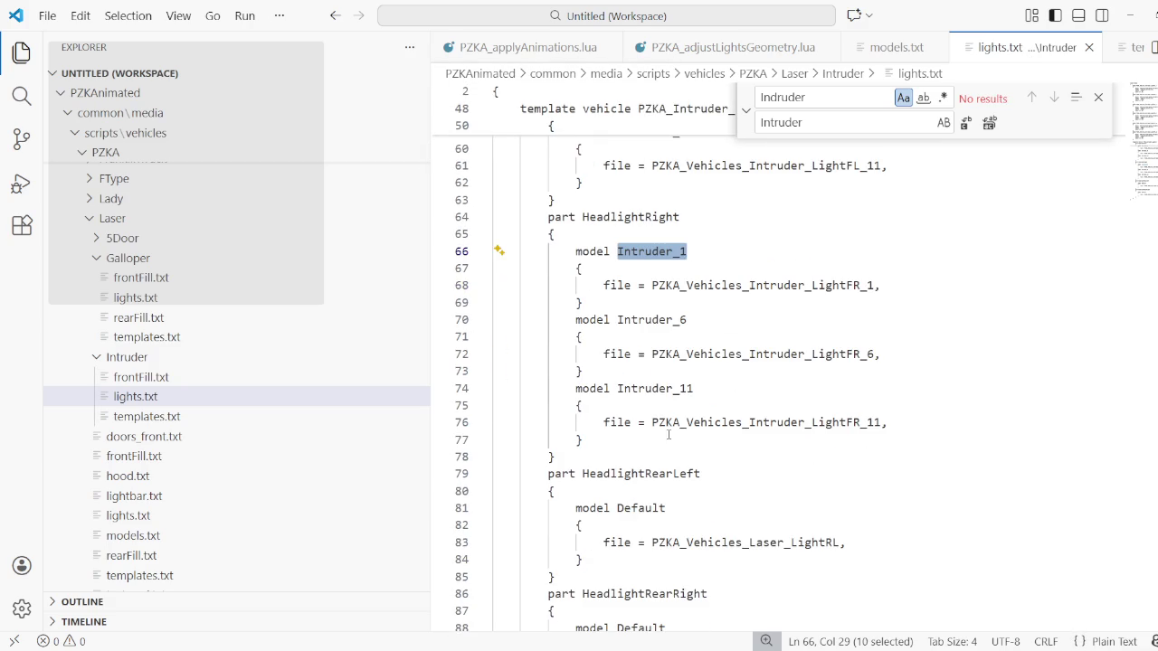
pyautogui.scroll(-1, 667, 437)
pyautogui.scroll(1, 667, 437)
pyautogui.scroll(1, 666, 437)
pyautogui.scroll(2, 667, 437)
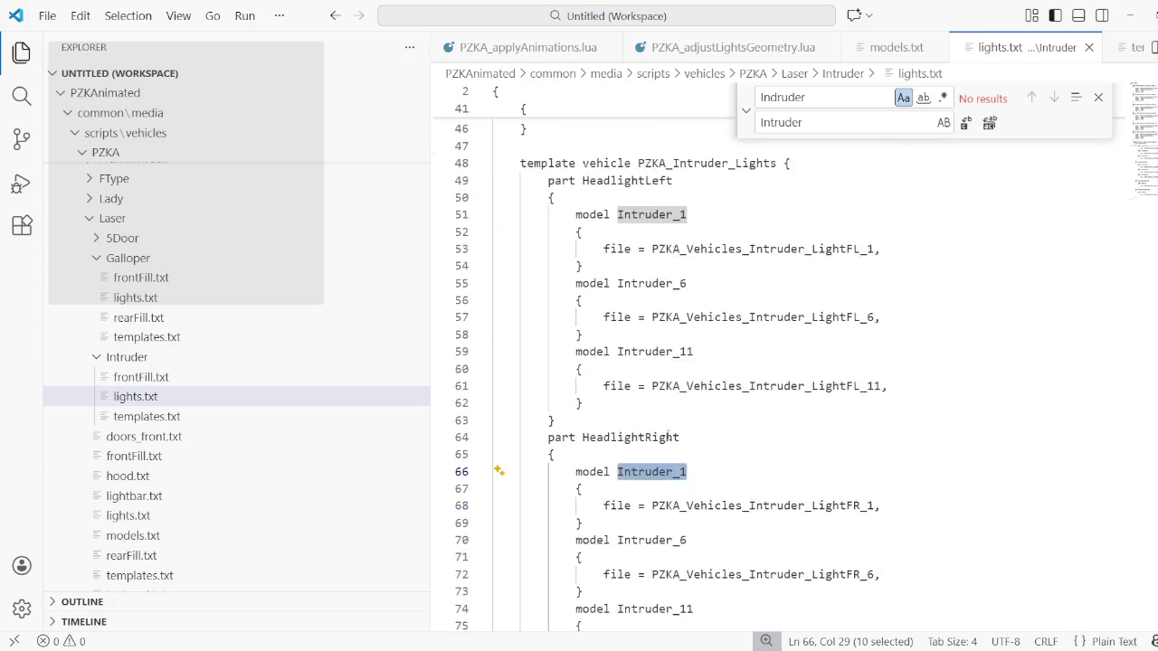
pyautogui.scroll(-1, 667, 437)
pyautogui.scroll(-2, 667, 437)
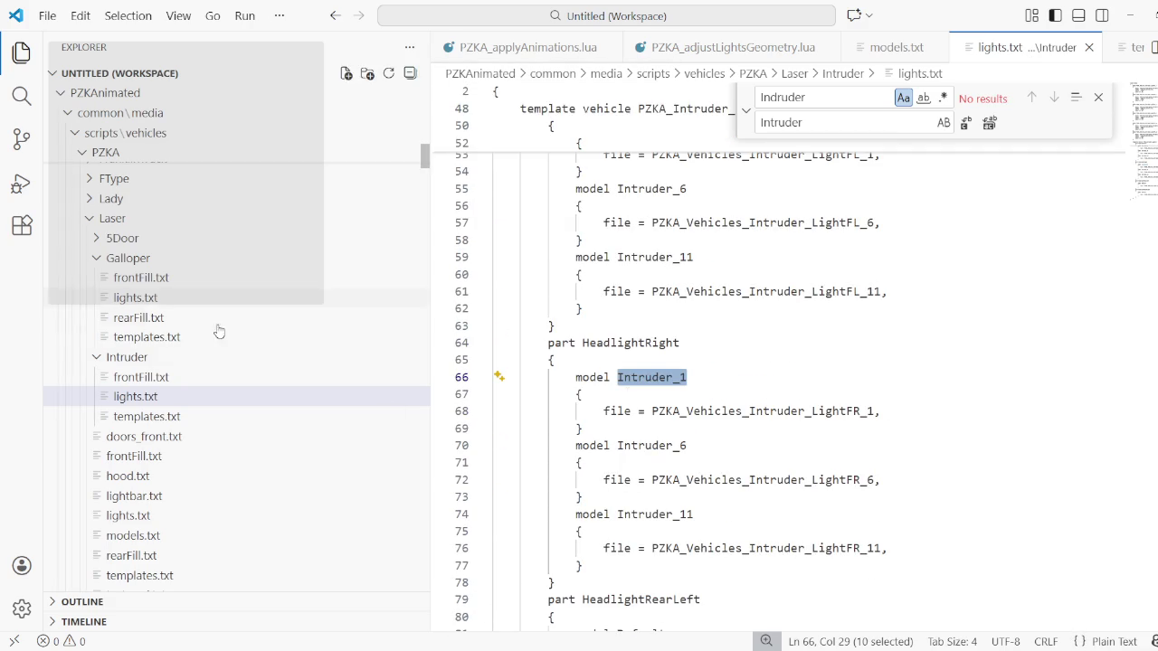
# Copy the template! = PZKA_VariableFrontLights line from Galloper lights.txt into Intruder lights.txt after HeadlightRight
pyautogui.click(116, 298)
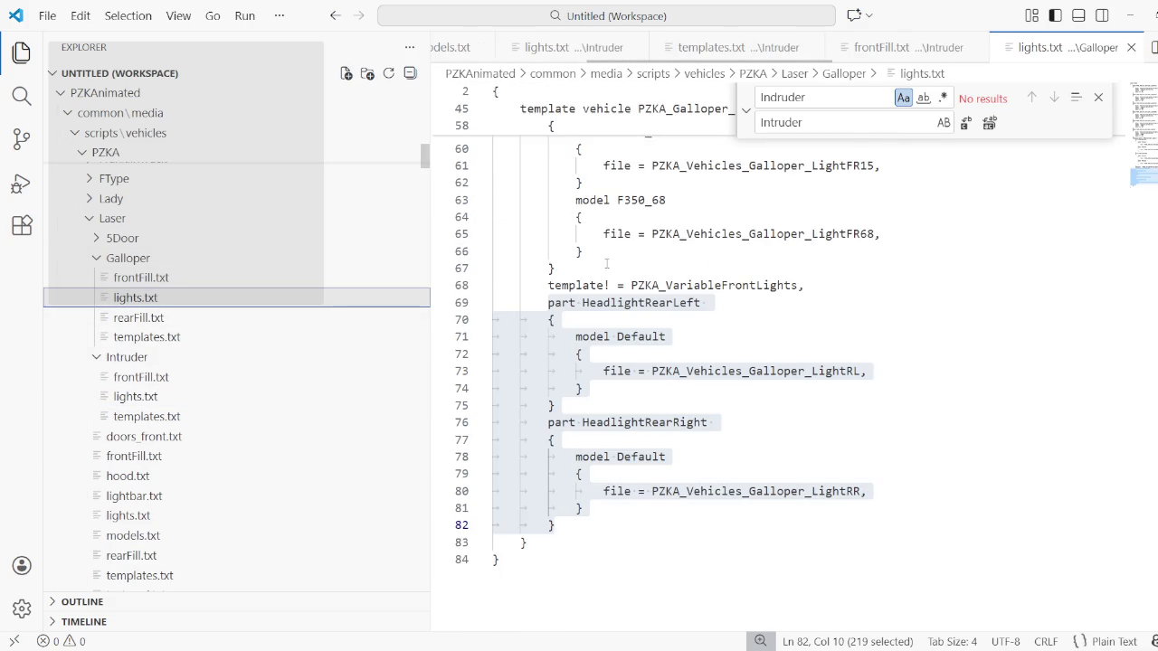
pyautogui.moveTo(555, 270); pyautogui.dragTo(599, 285)
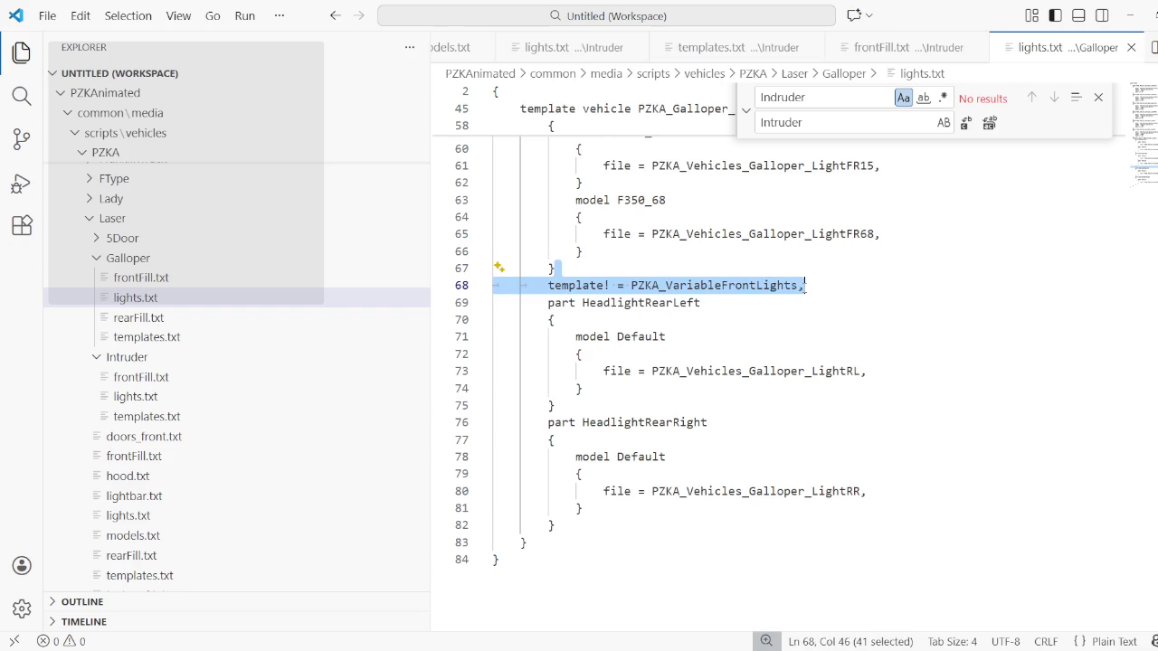
pyautogui.click(901, 51)
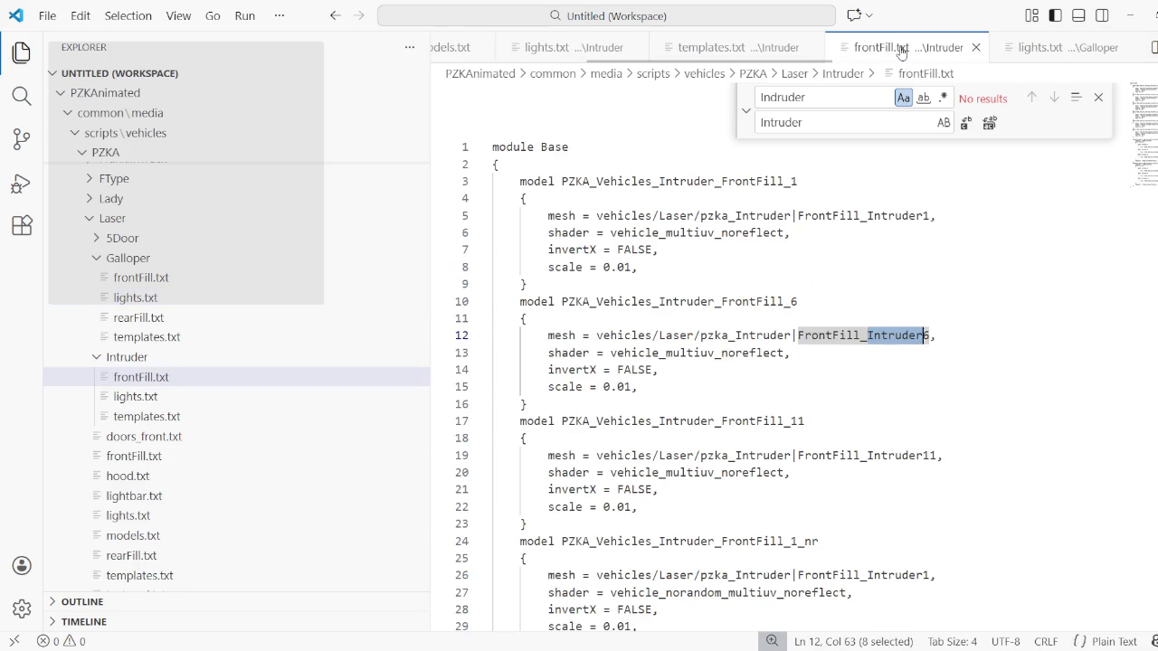
pyautogui.click(567, 49)
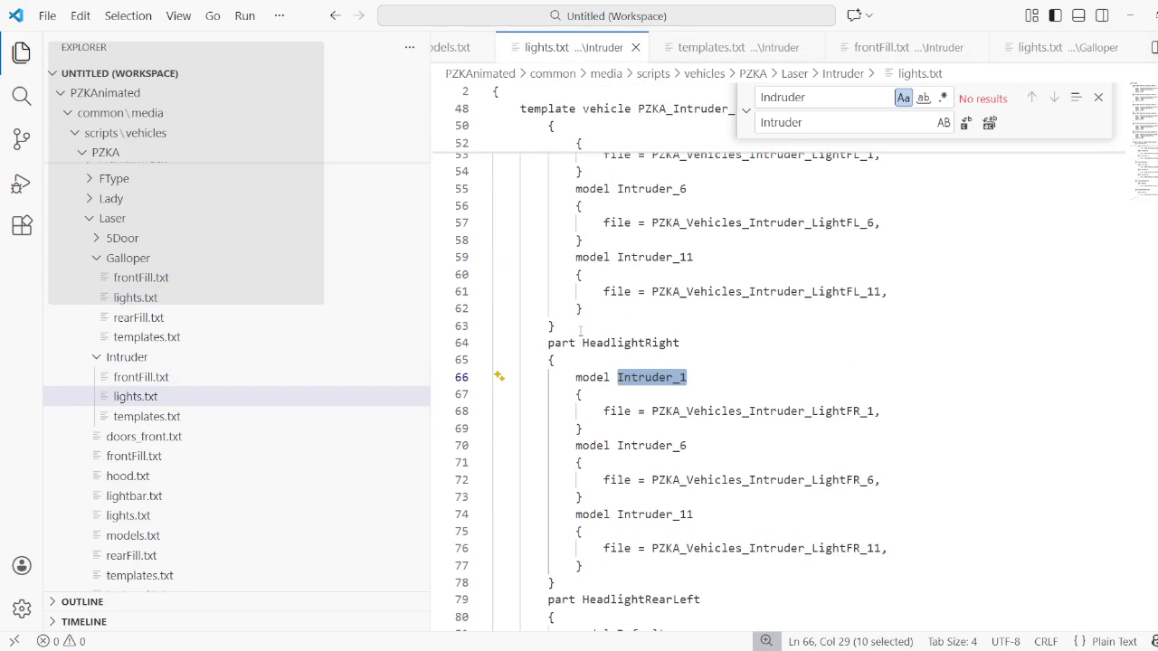
pyautogui.scroll(-2, 580, 331)
pyautogui.scroll(-2, 580, 344)
pyautogui.click(575, 395)
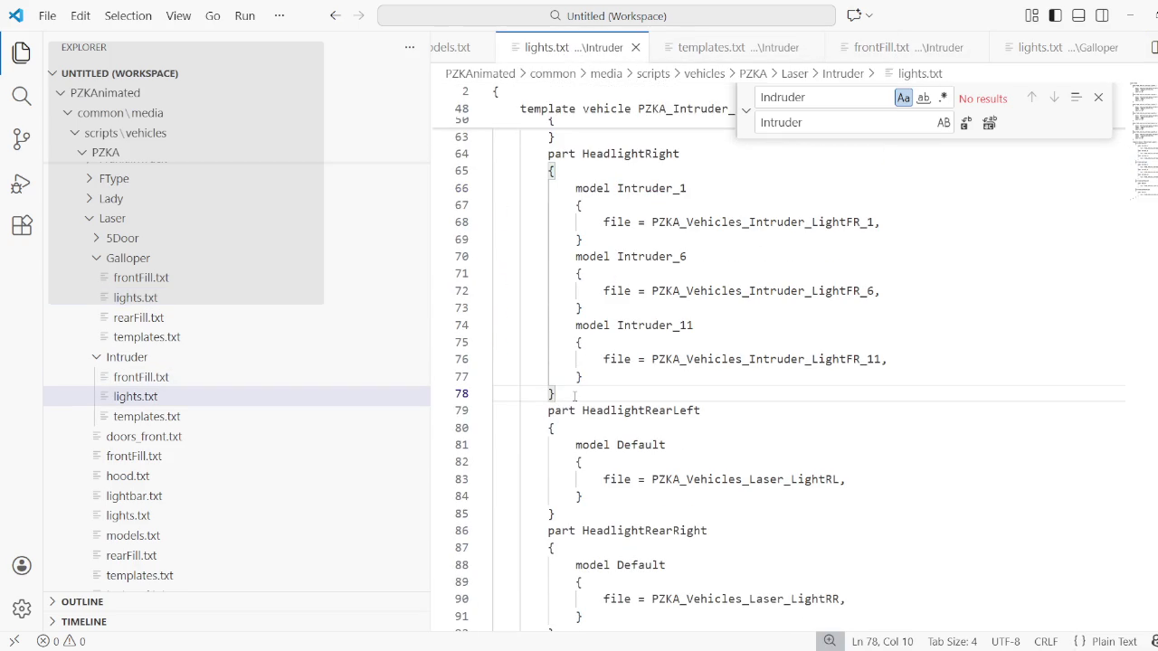
pyautogui.press('Return')
pyautogui.write('template! = PZKA_VariableFrontLights,')
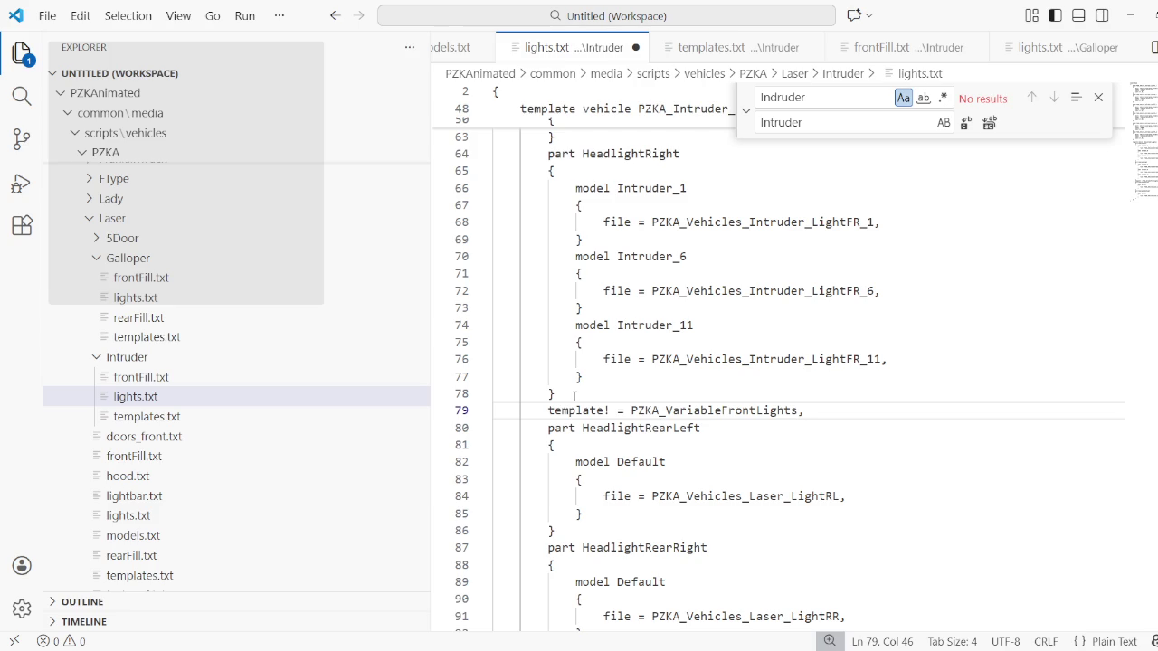
pyautogui.press('Return')
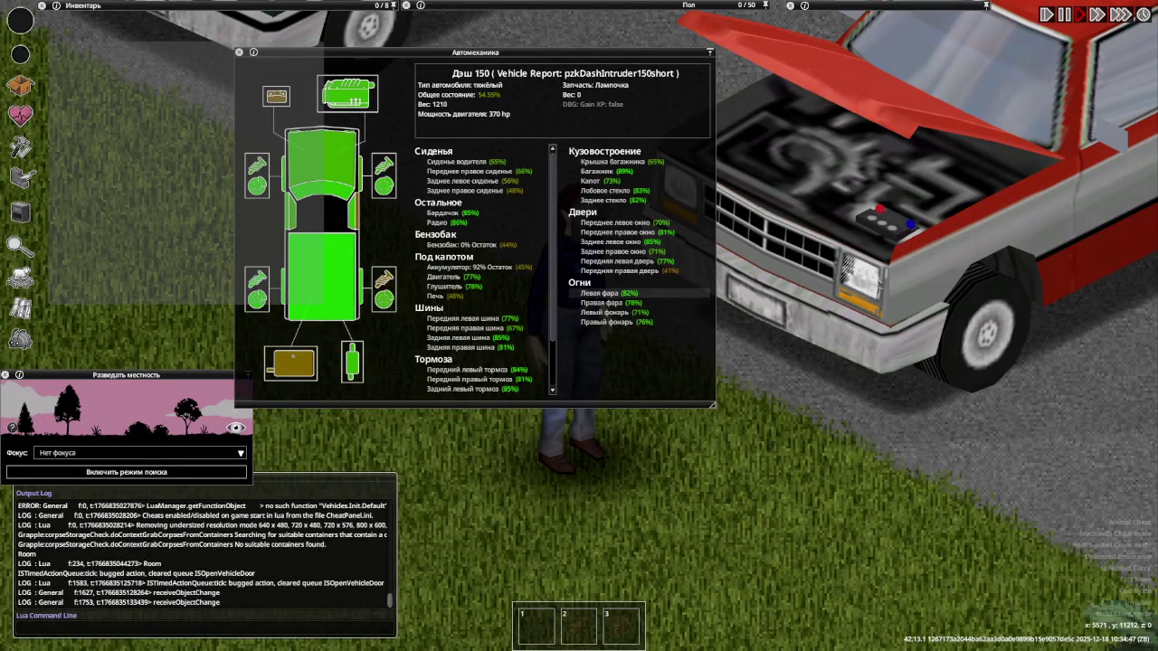
# Walk from the Dash 150 to the black Chevalier Maroca and close its vehicle report
pyautogui.press('d')
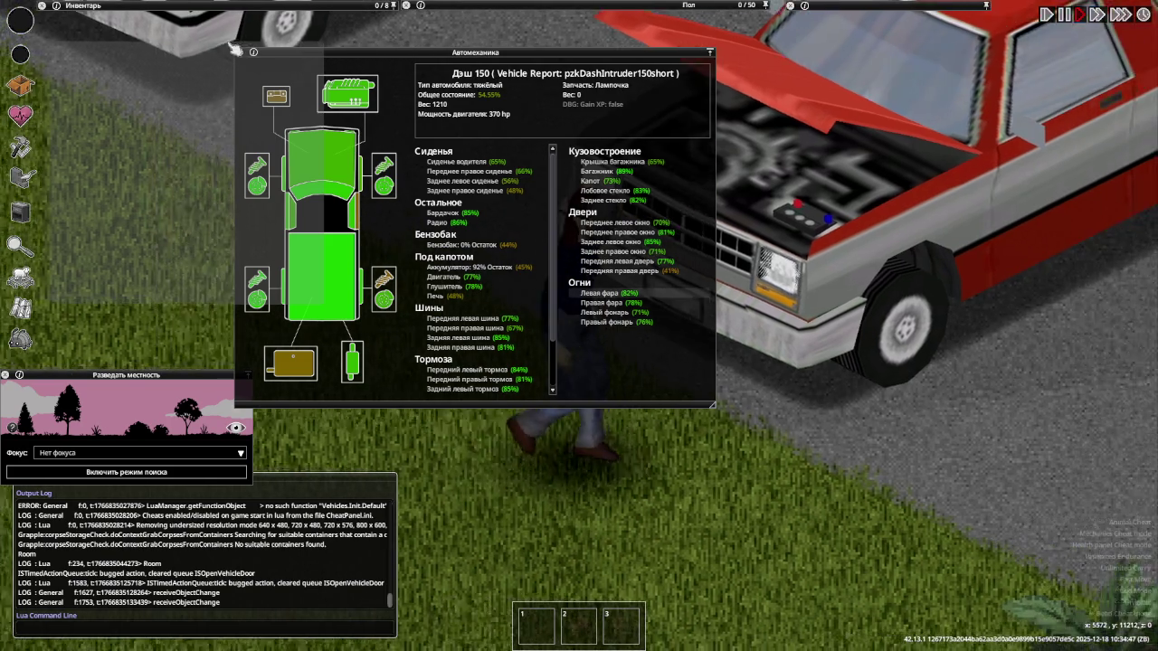
pyautogui.press('d')
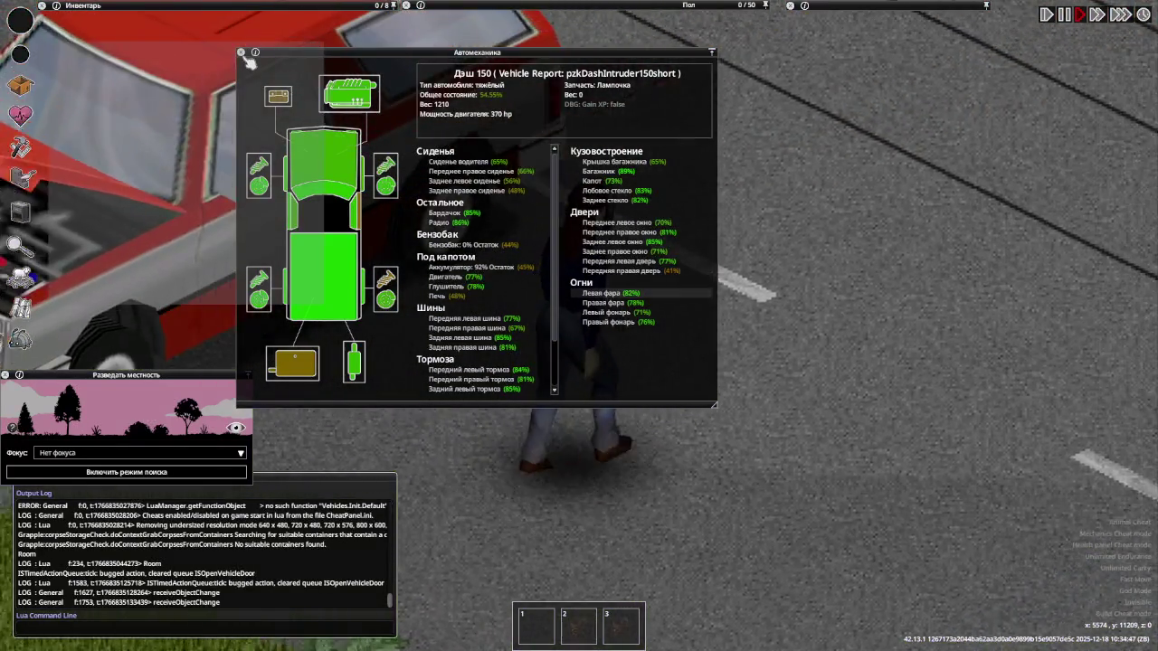
pyautogui.scroll(-1, 695, 209)
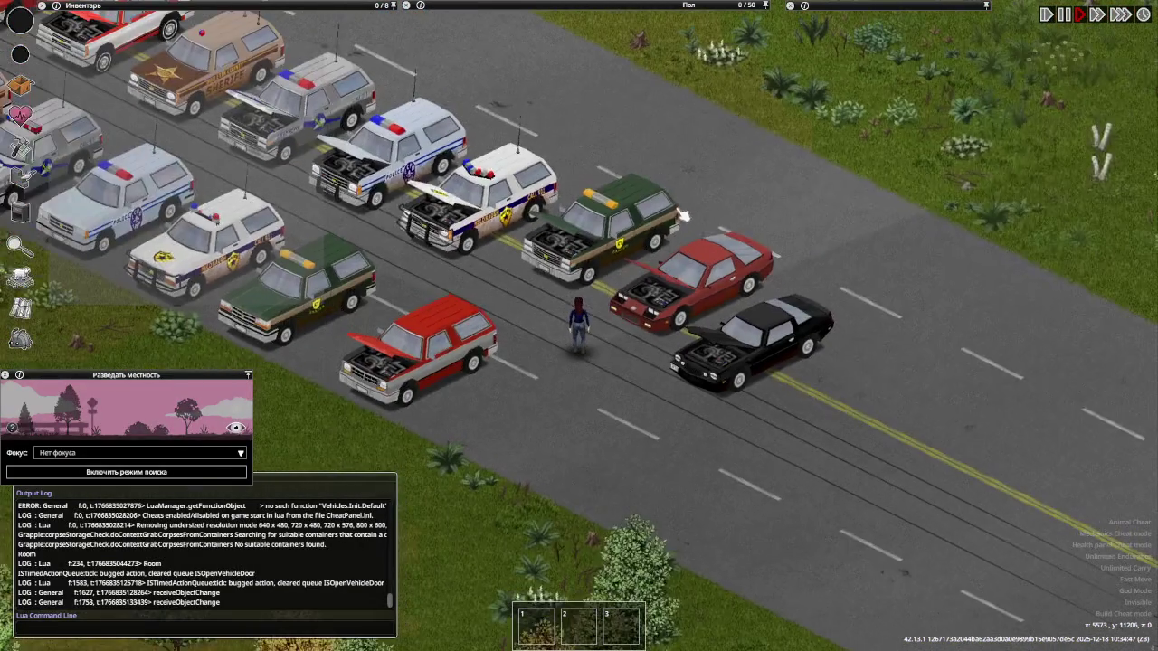
pyautogui.scroll(1, 695, 385)
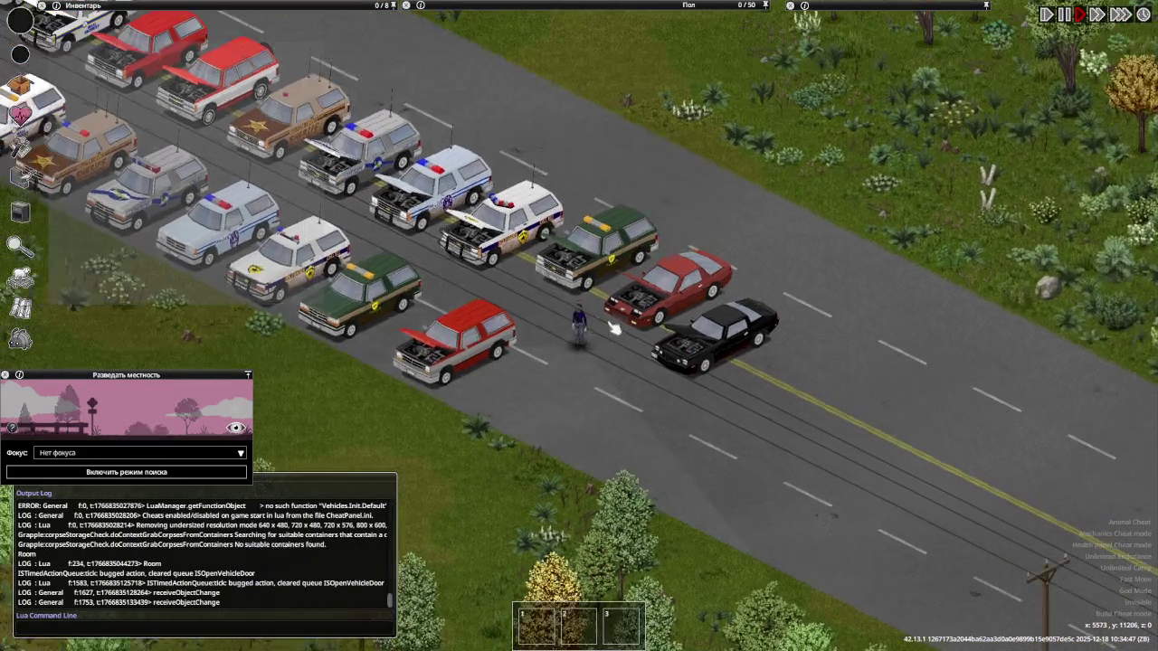
pyautogui.scroll(2, 695, 385)
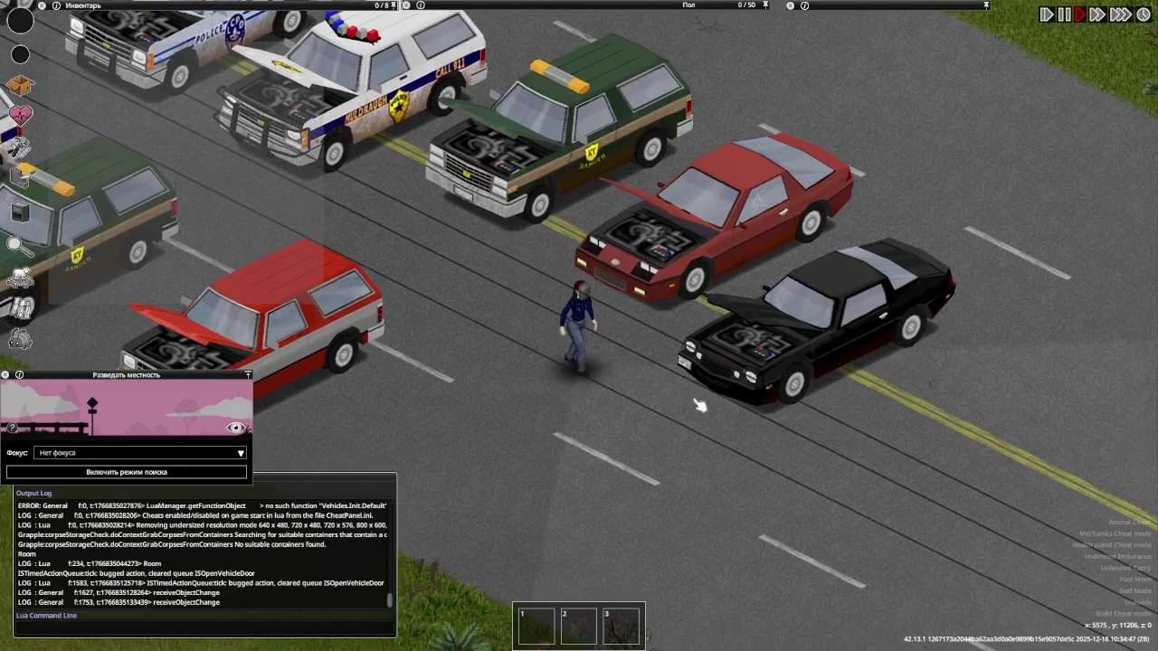
pyautogui.scroll(1, 711, 341)
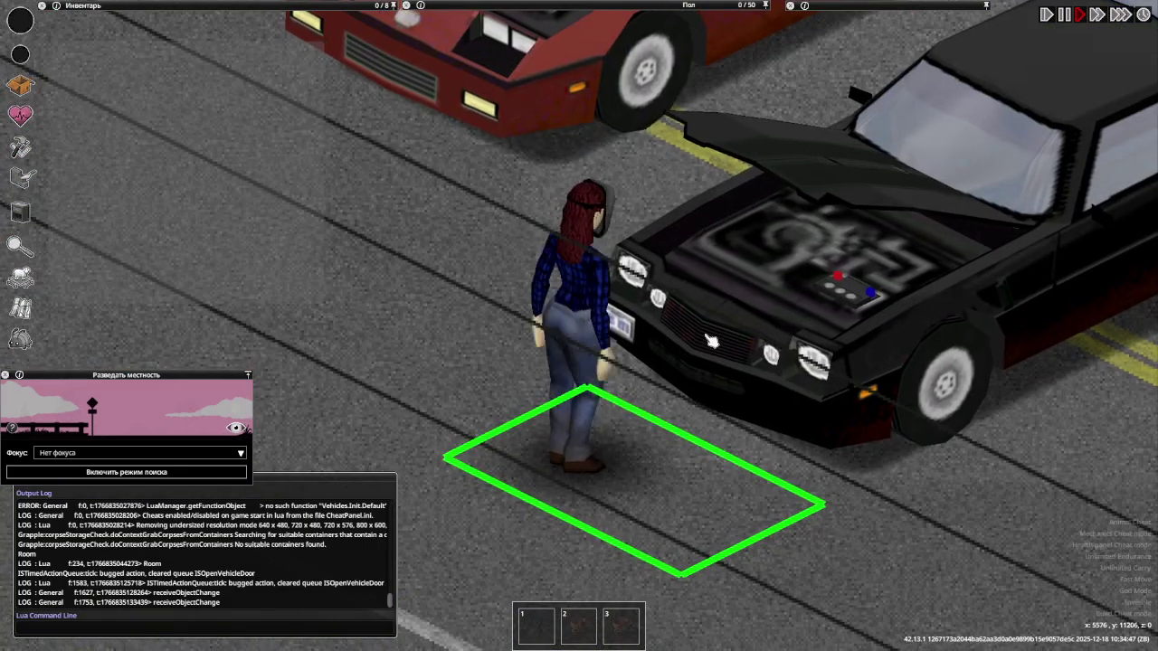
pyautogui.scroll(1, 711, 340)
pyautogui.press('d')
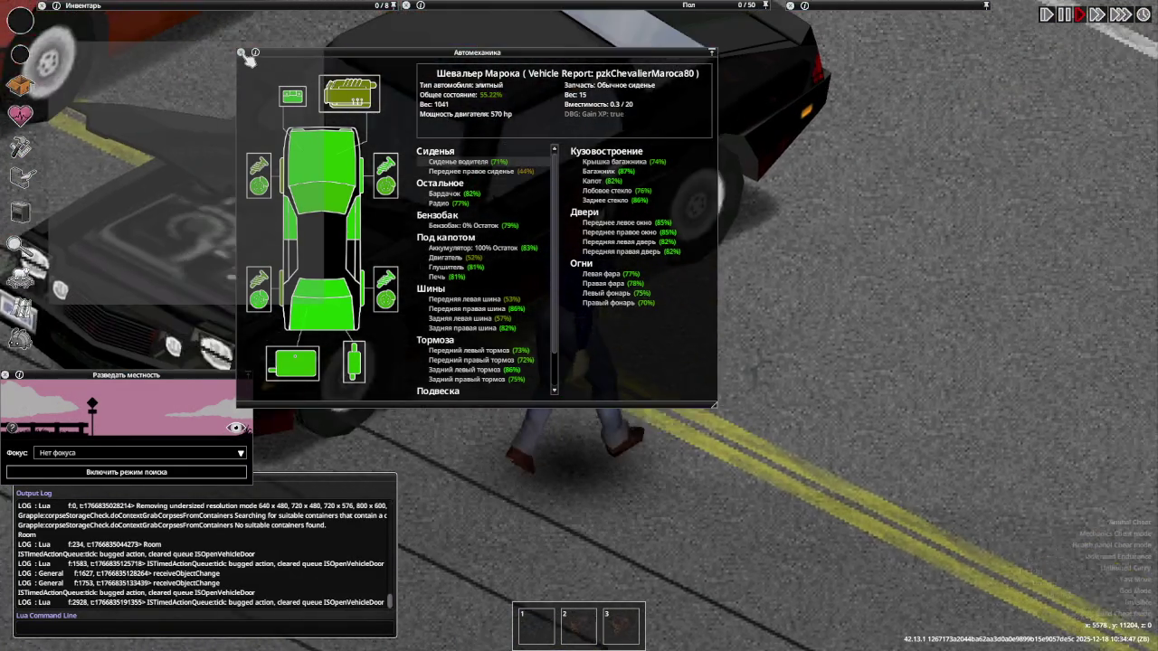
pyautogui.click(241, 52)
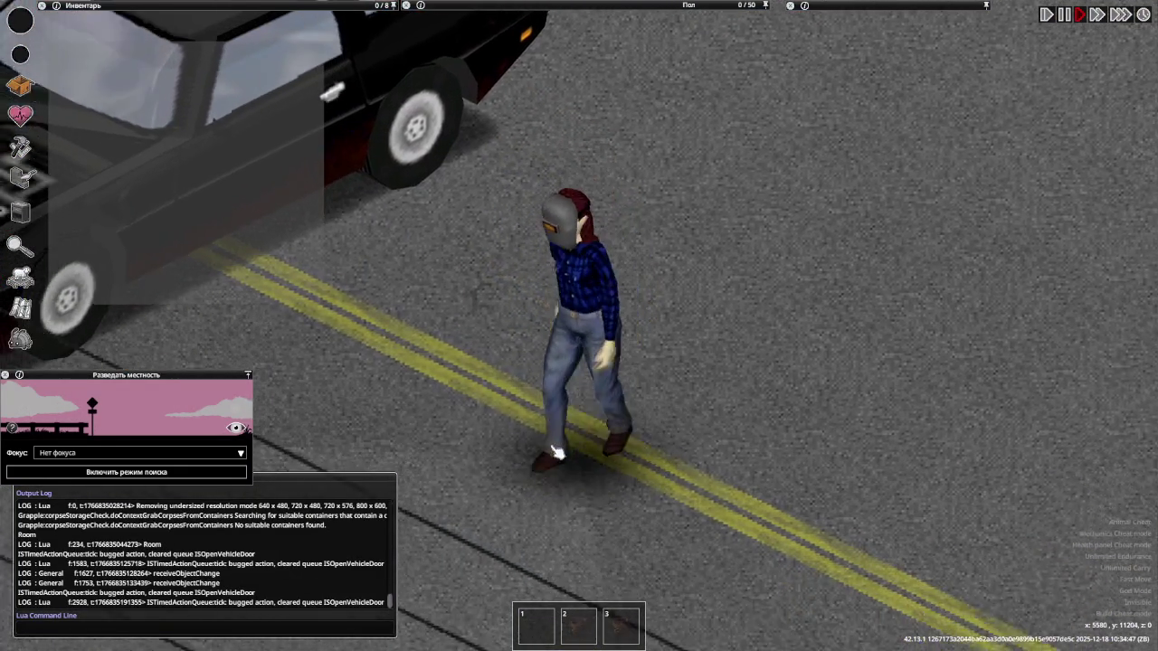
# Spawn a Base.pzkChevalierMaroca80Bulletin sheriff car via the Spawn Vehicle panel, searching 'Marc'
pyautogui.rightClick(558, 441)
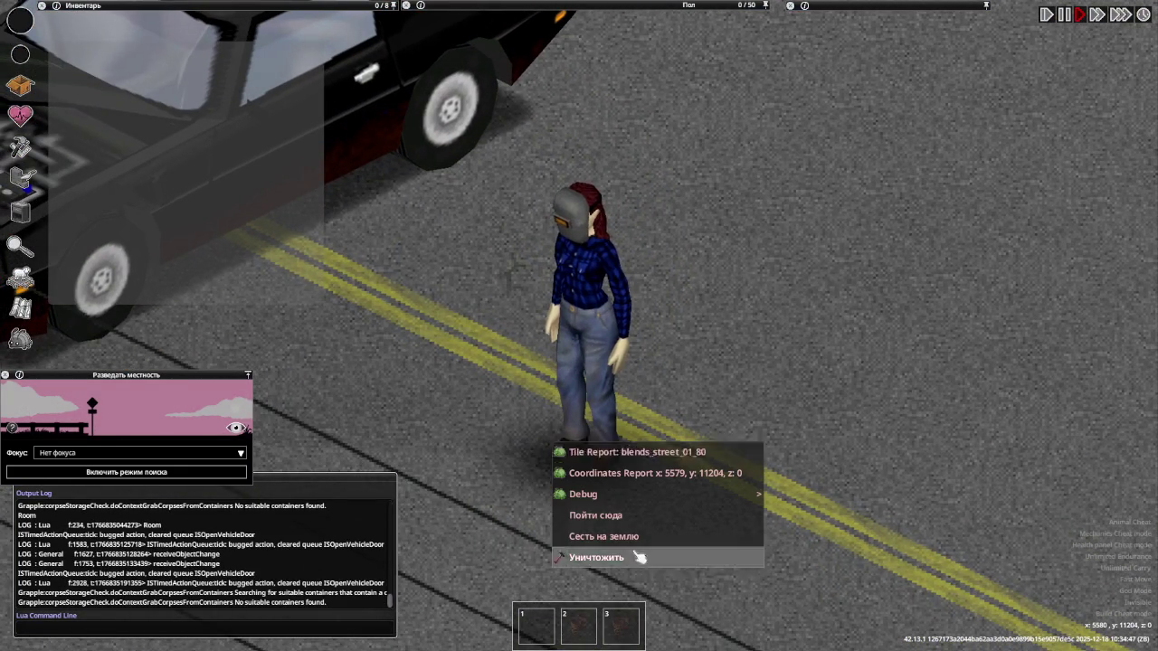
pyautogui.moveTo(793, 472)
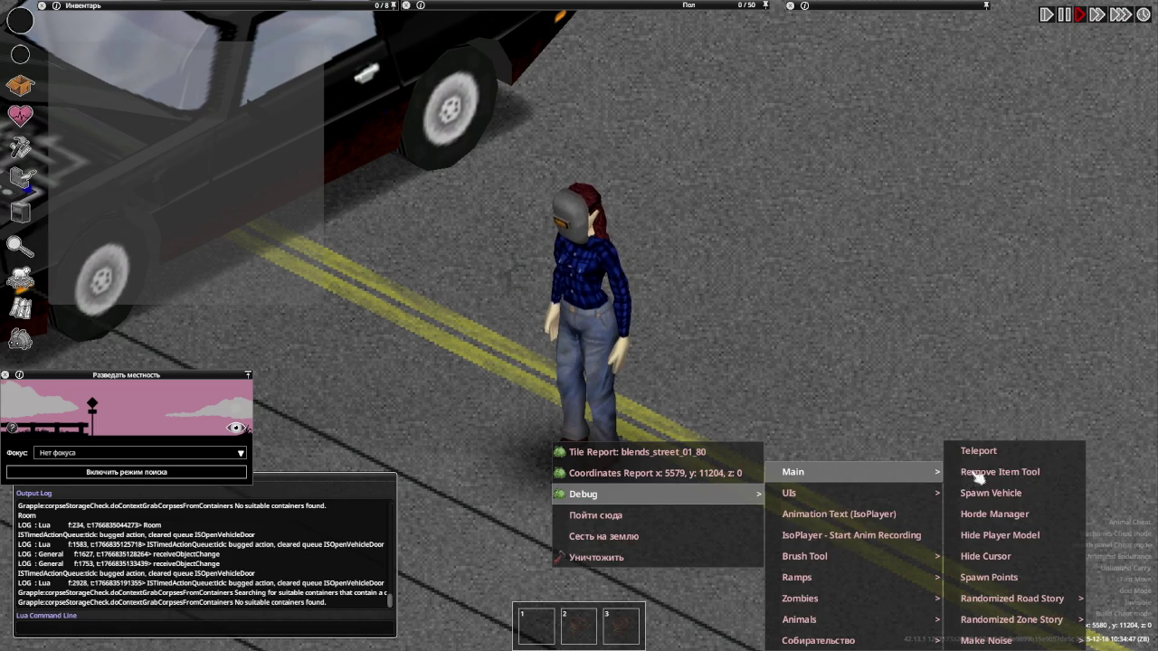
pyautogui.click(995, 496)
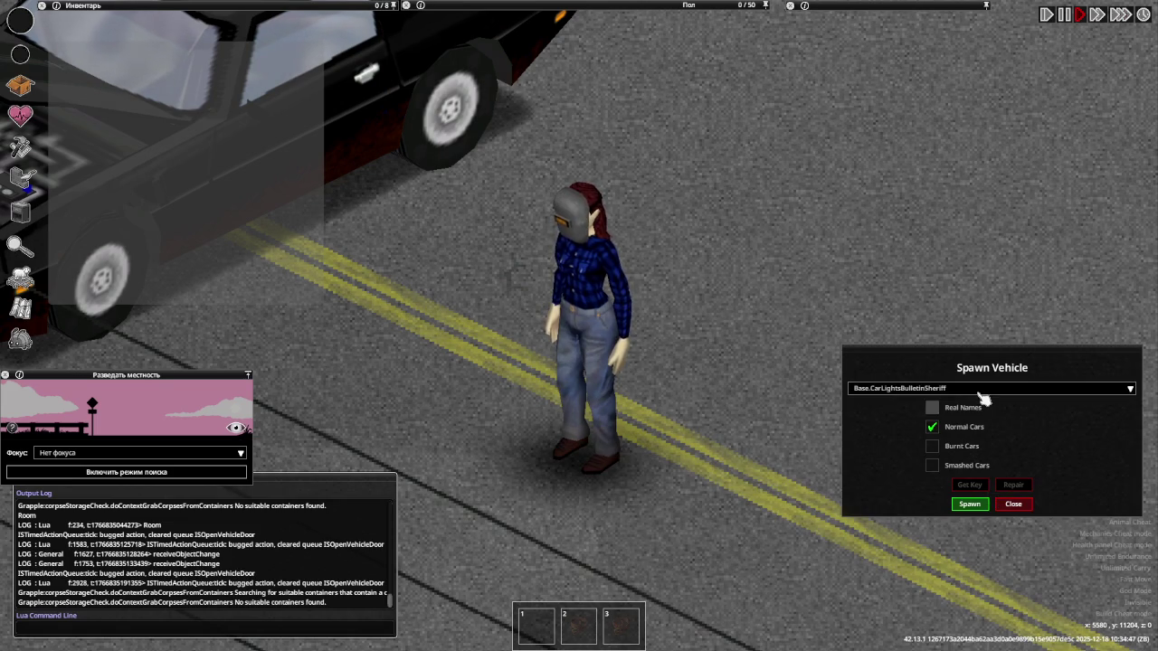
pyautogui.click(984, 391)
pyautogui.write('Ma')
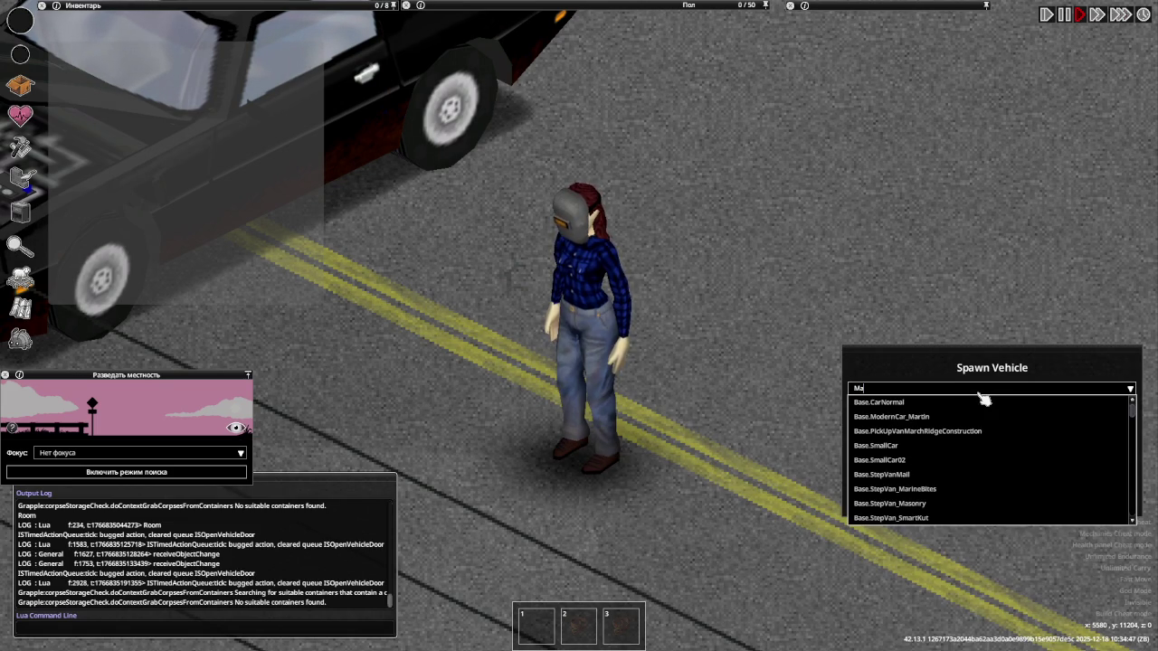
pyautogui.write('rc')
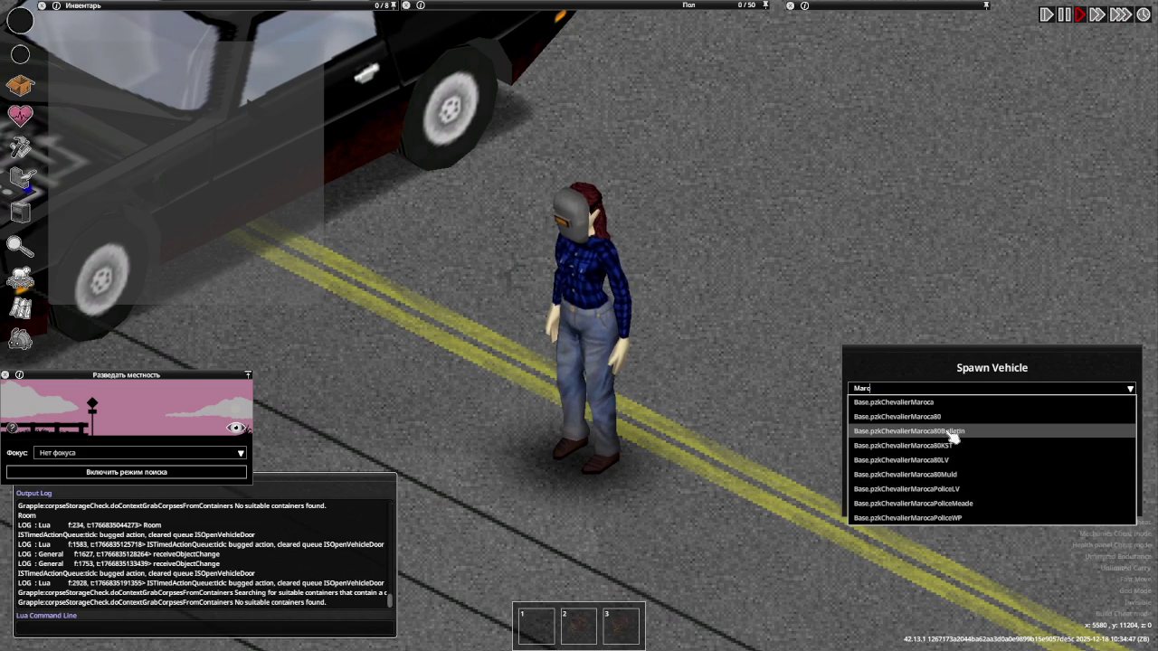
pyautogui.click(935, 418)
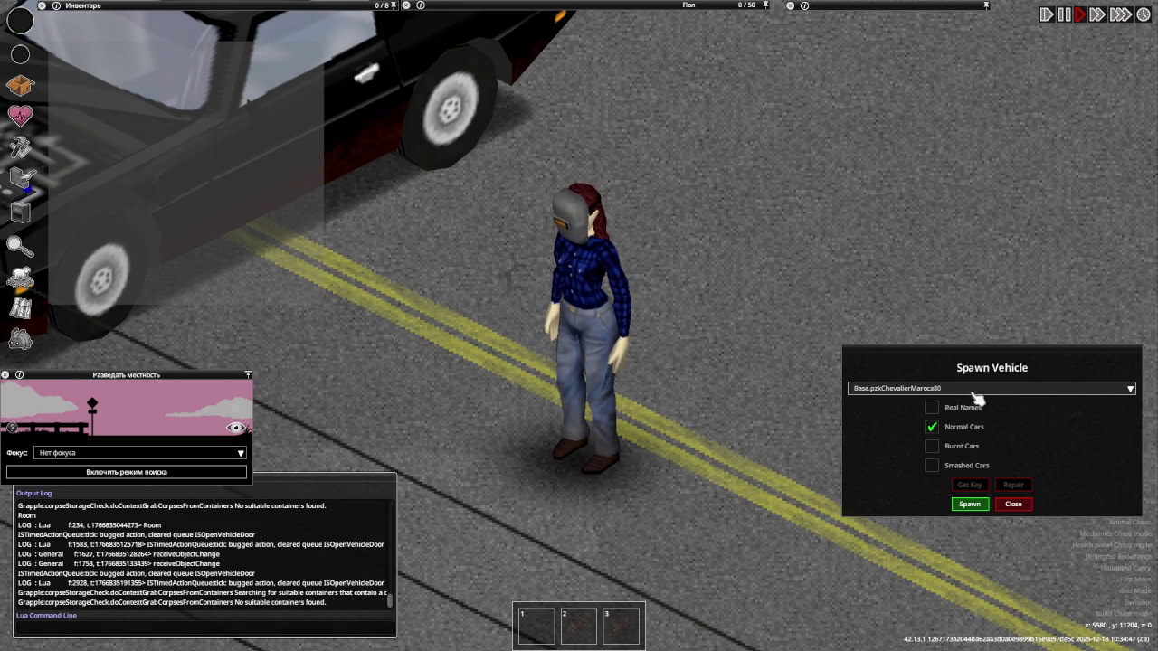
pyautogui.click(977, 398)
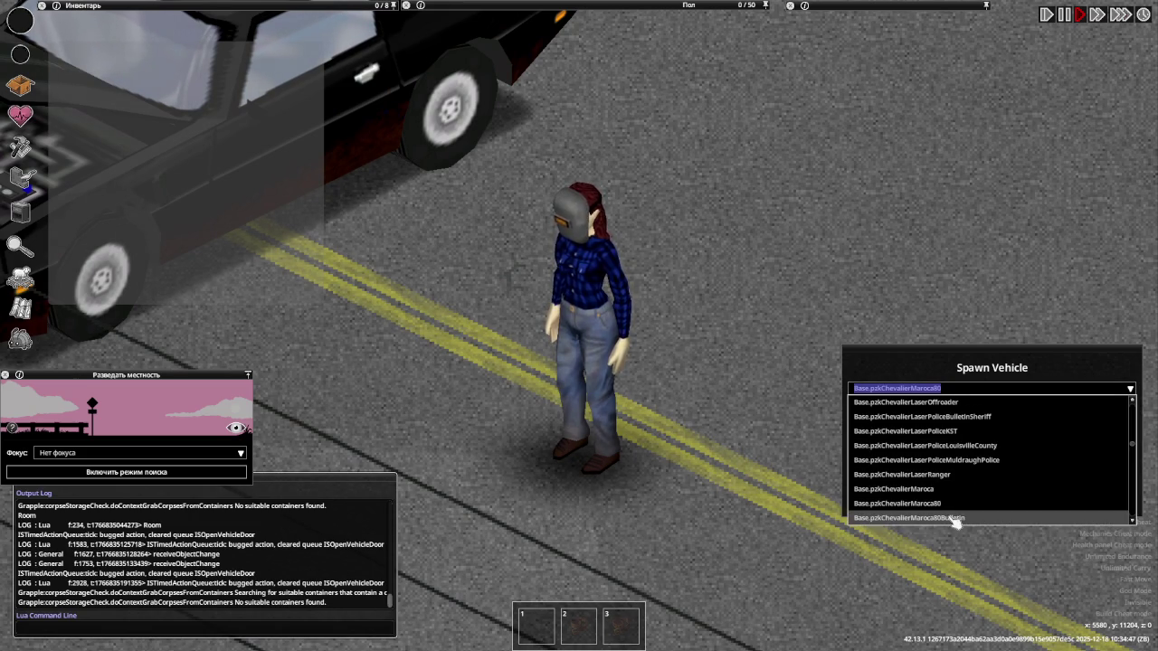
pyautogui.click(953, 521)
pyautogui.click(969, 505)
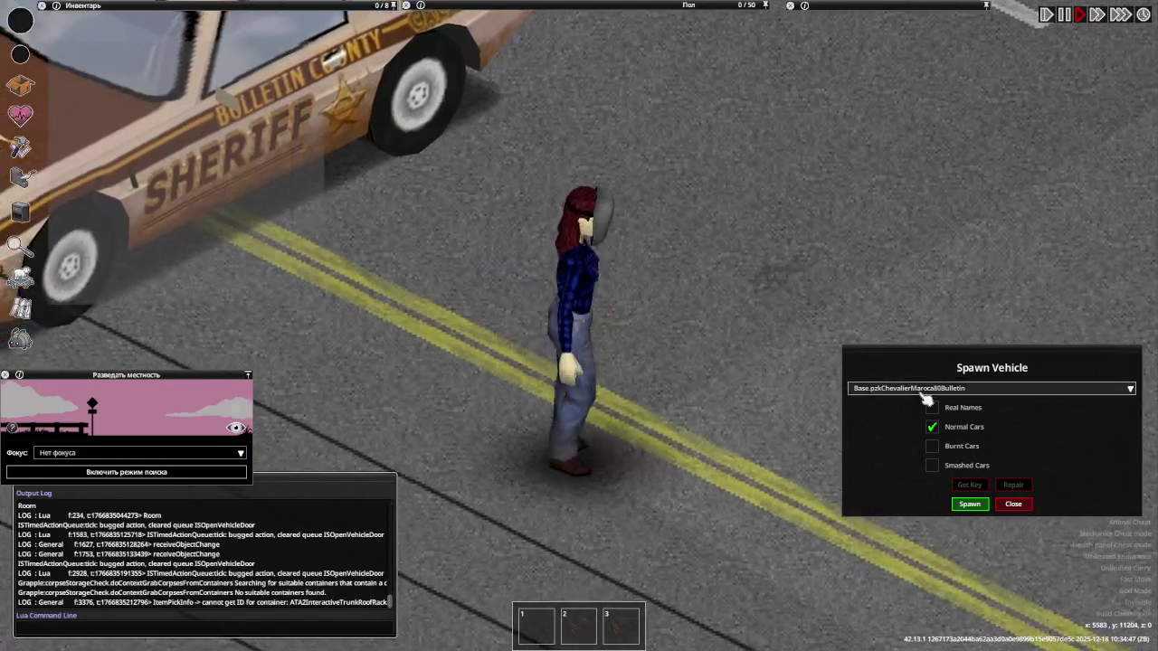
# Spawn the Maroca80KST state trooper, Maroca80LV police and Maroca80Muld Muldraugh police cars
pyautogui.click(920, 389)
pyautogui.click(960, 519)
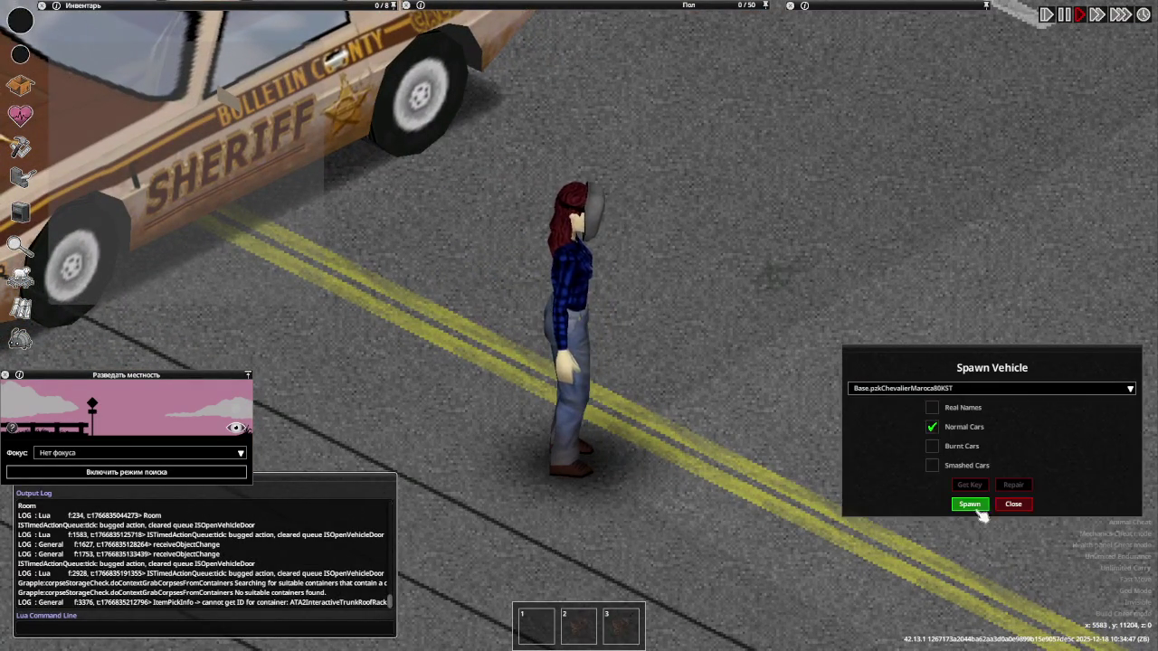
pyautogui.click(969, 503)
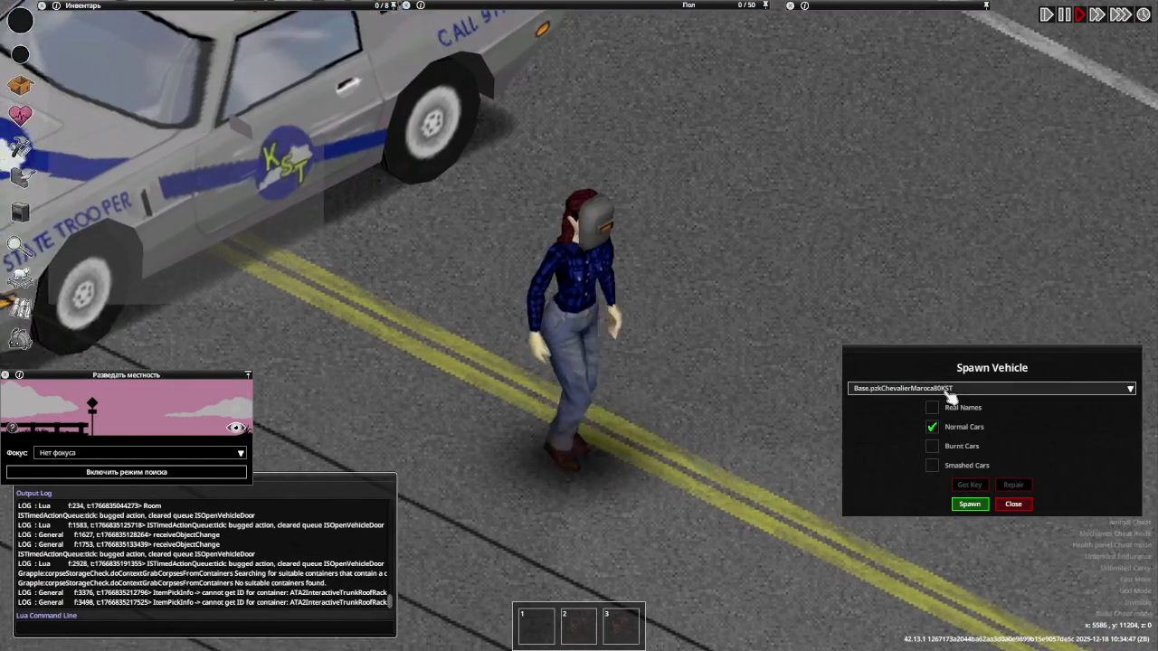
pyautogui.click(905, 389)
pyautogui.click(1010, 518)
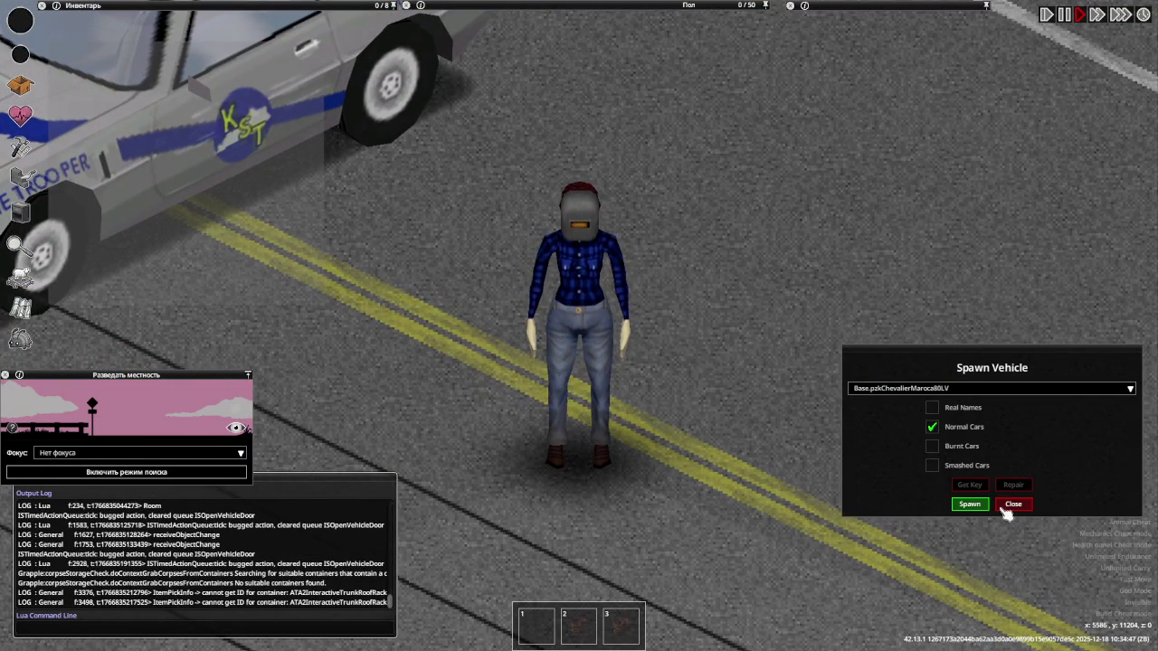
pyautogui.click(982, 509)
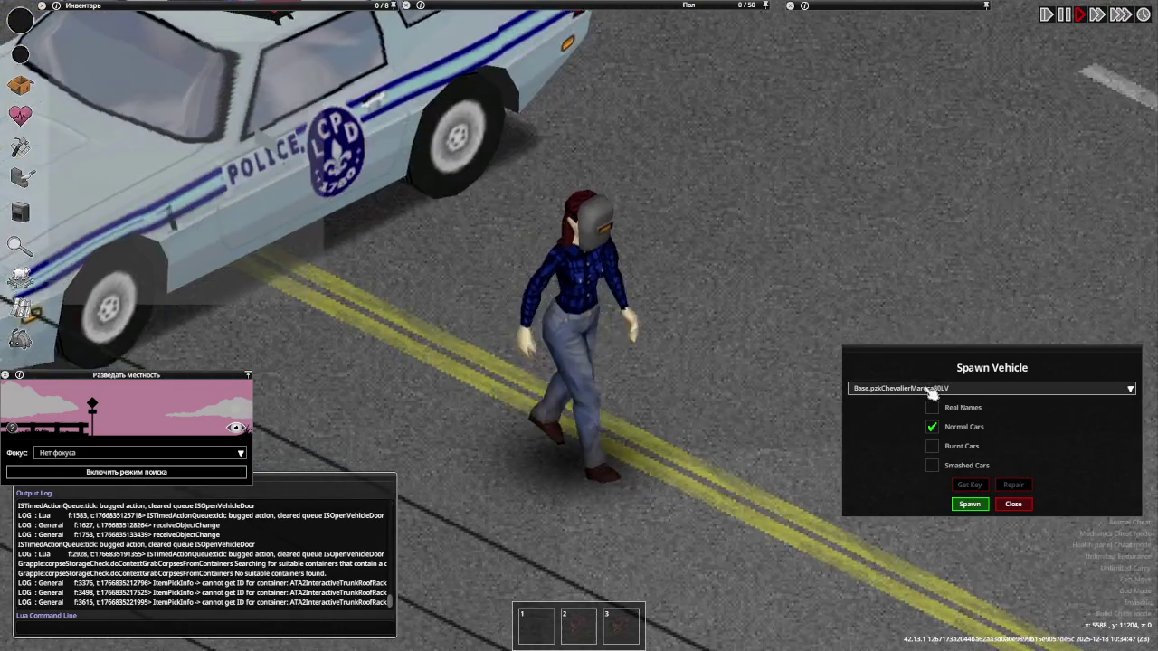
pyautogui.click(931, 392)
pyautogui.scroll(-1, 962, 507)
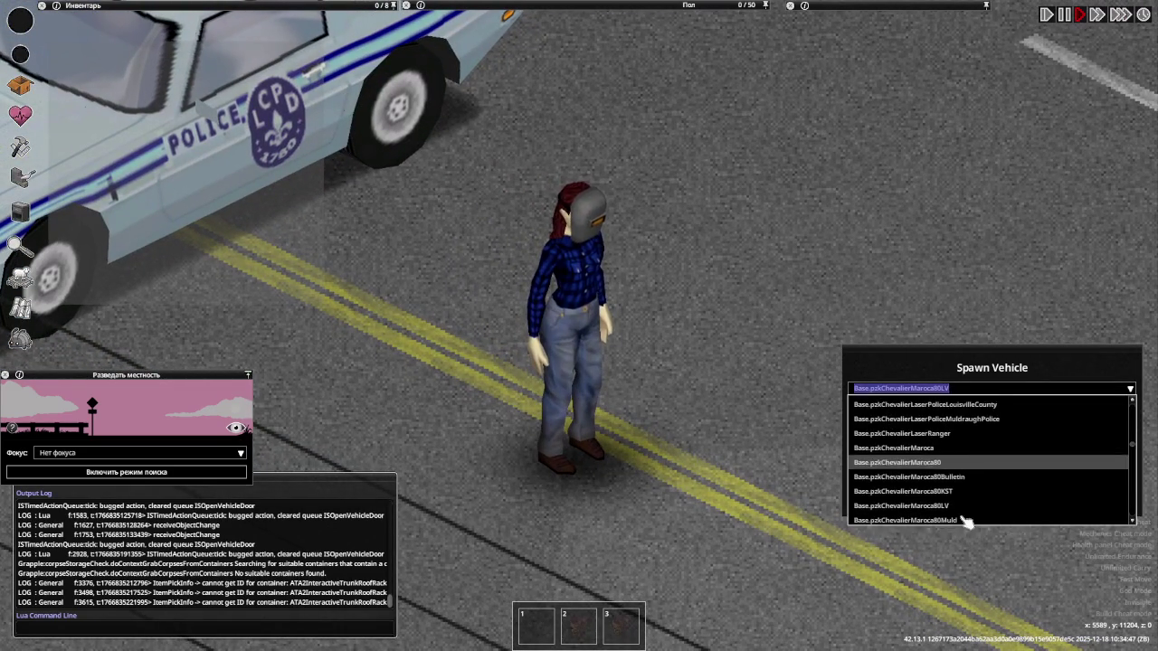
pyautogui.click(966, 517)
pyautogui.click(969, 507)
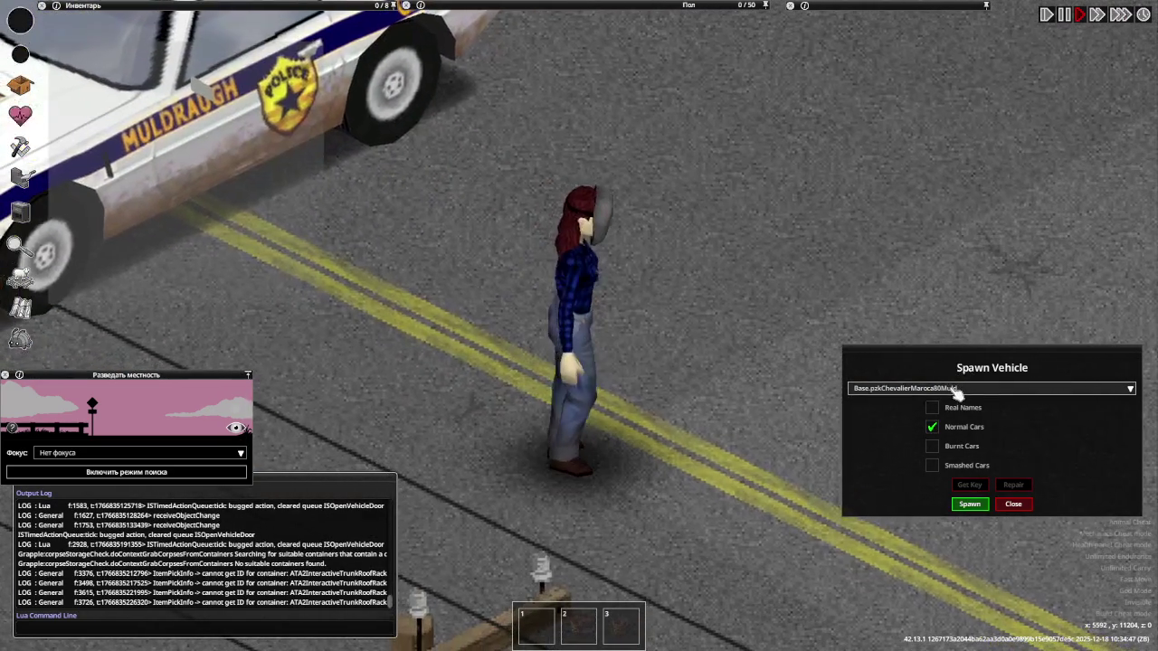
# Spawn the MarocaPoliceLV Louisville, MarocaPoliceMeade sheriff and MarocaPoliceWP West Point cars
pyautogui.click(956, 392)
pyautogui.scroll(-1, 983, 484)
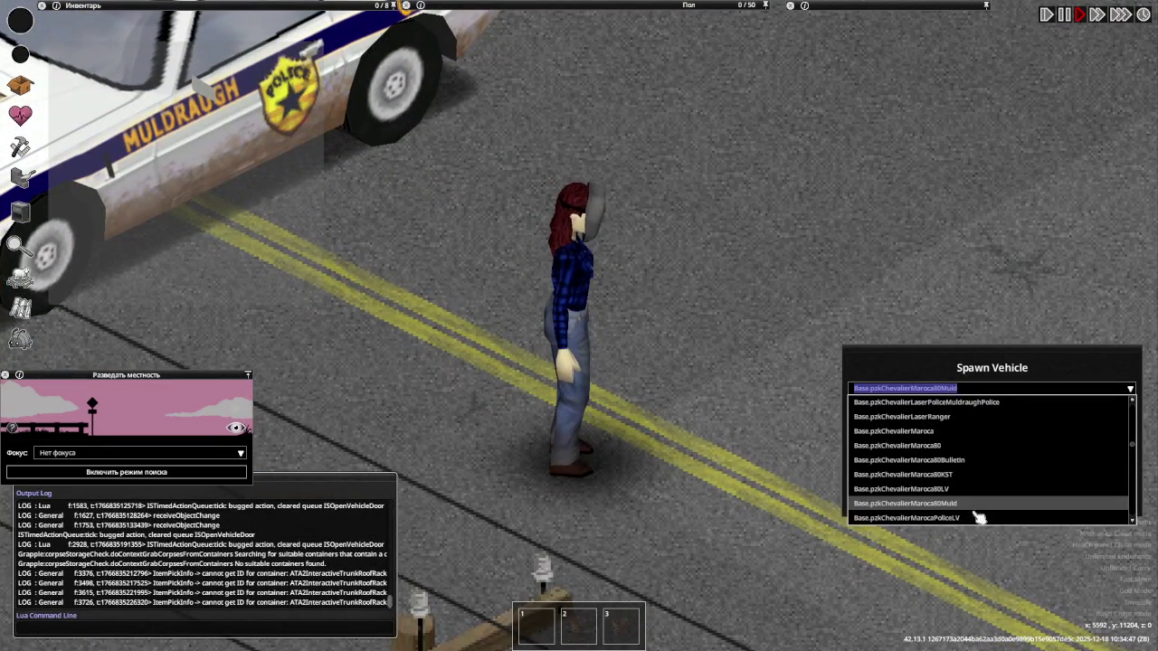
pyautogui.click(979, 518)
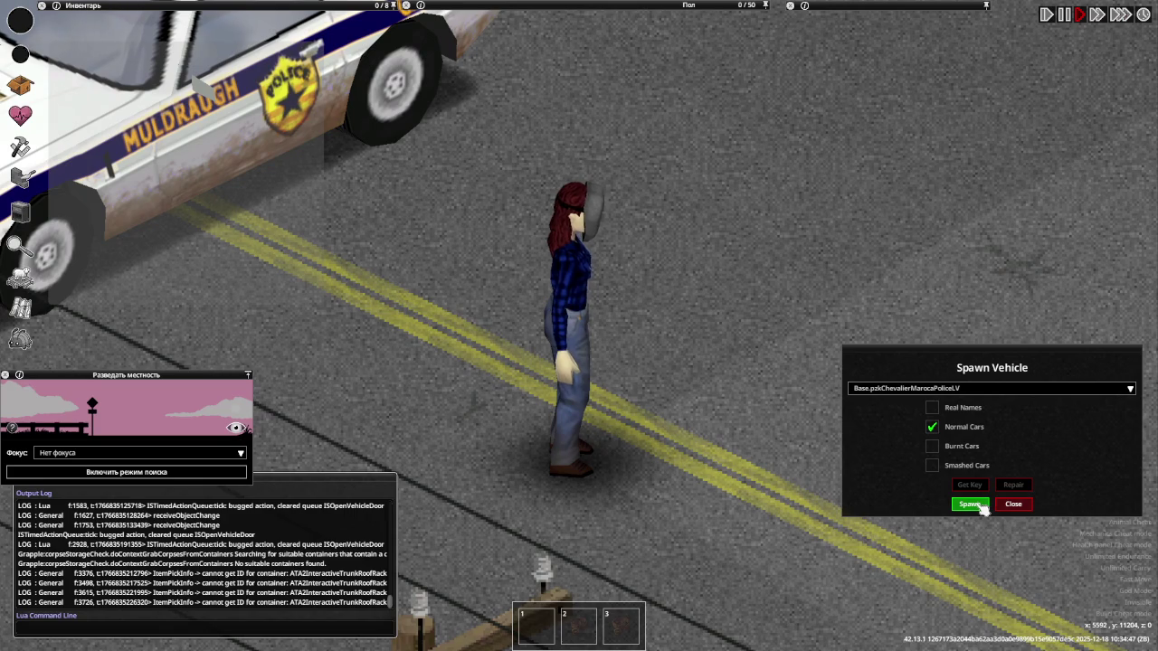
pyautogui.click(972, 504)
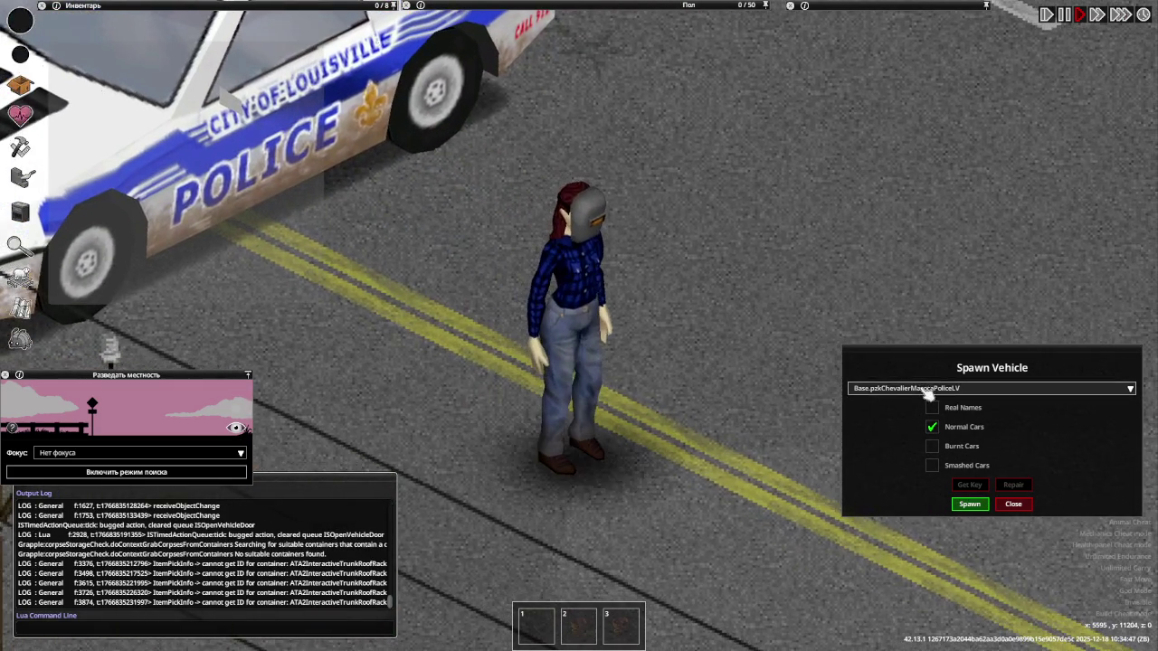
pyautogui.click(924, 388)
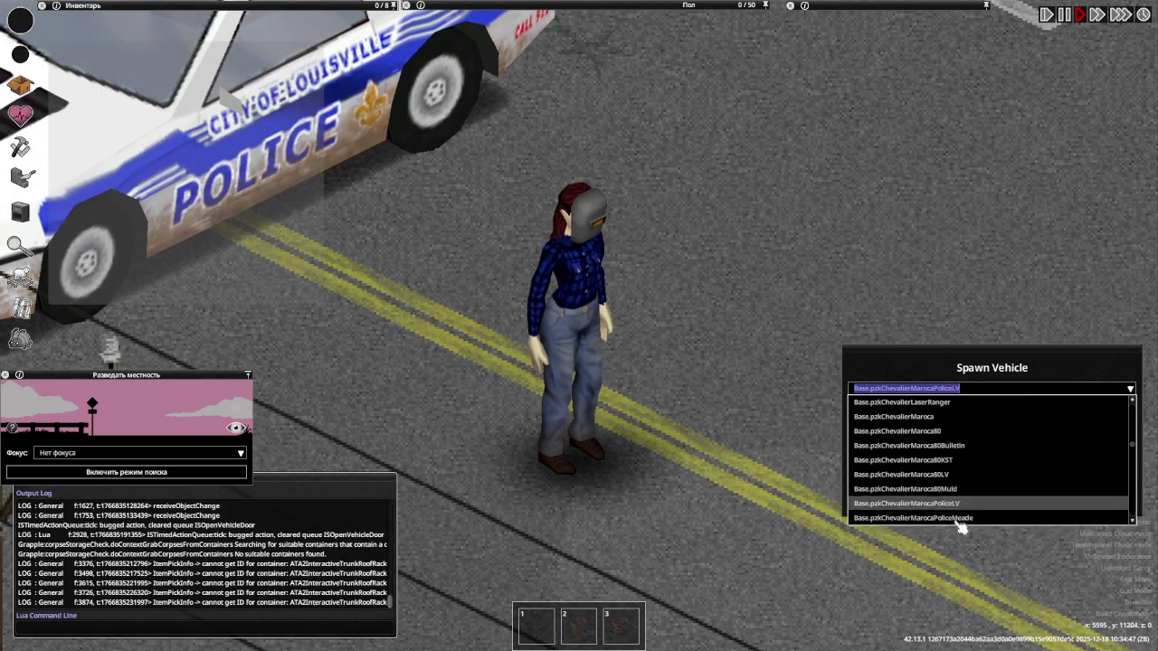
pyautogui.click(959, 520)
pyautogui.click(969, 504)
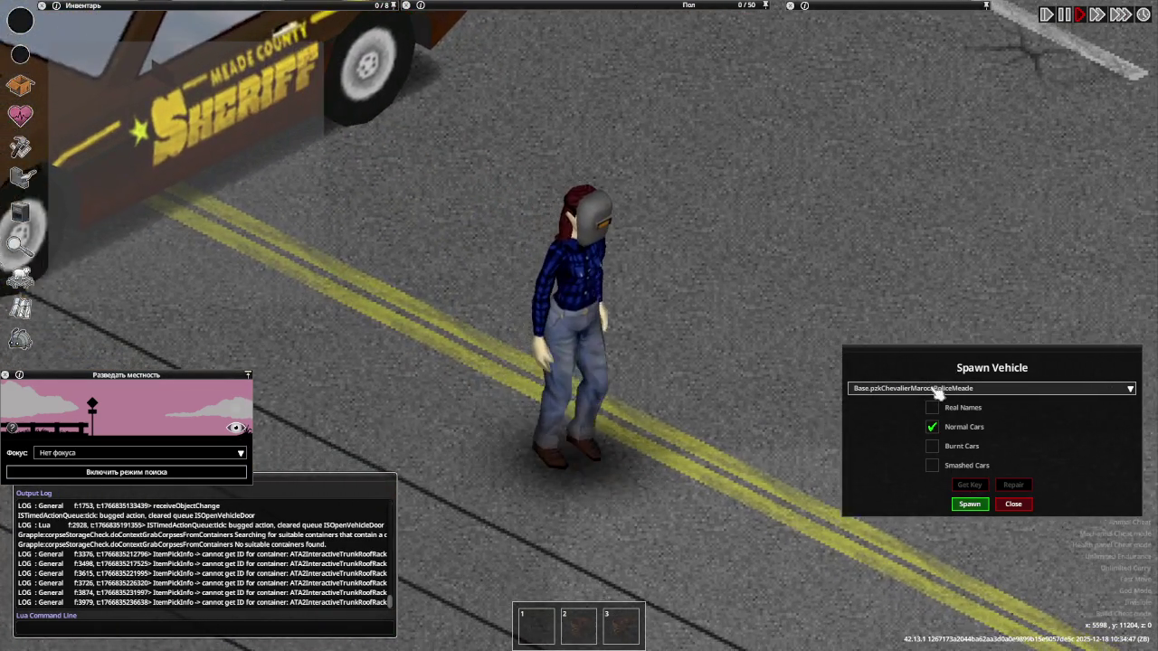
pyautogui.click(937, 389)
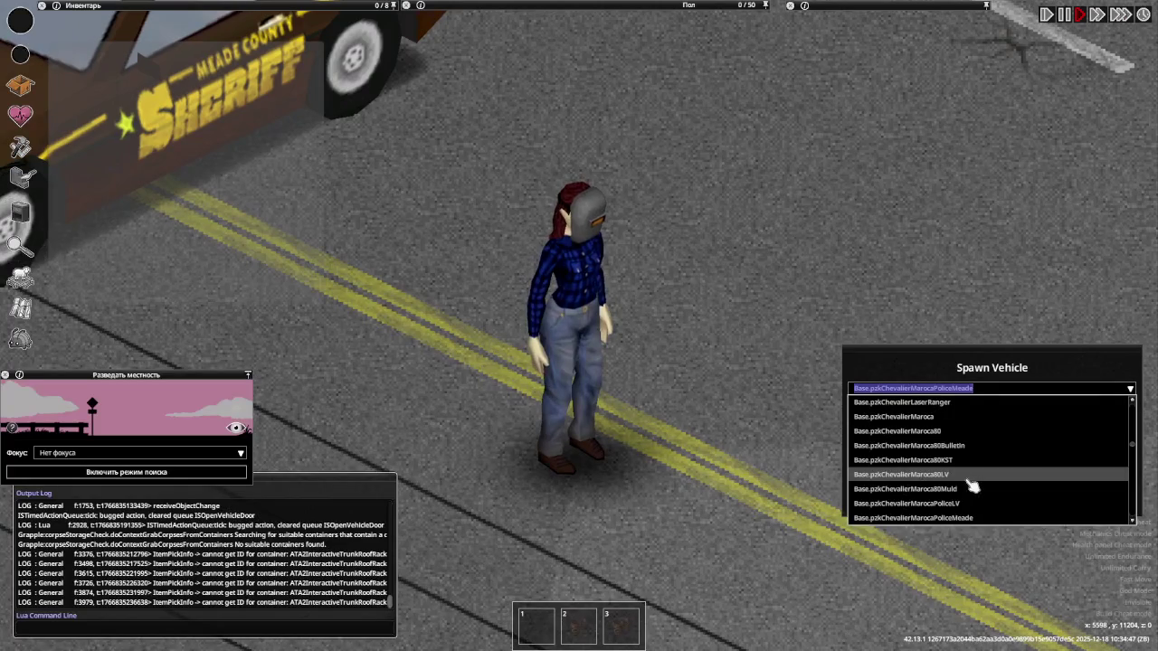
pyautogui.click(962, 518)
pyautogui.click(976, 507)
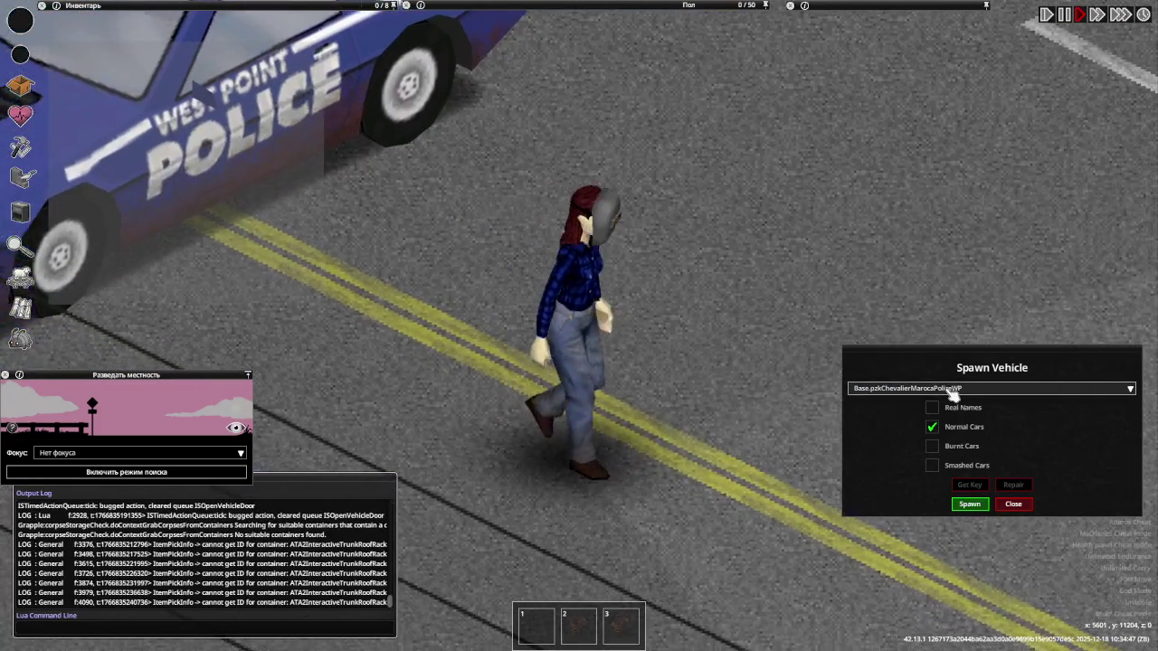
# Spawn the white NyalaDetective car and bring up the car's mechanics report
pyautogui.click(952, 390)
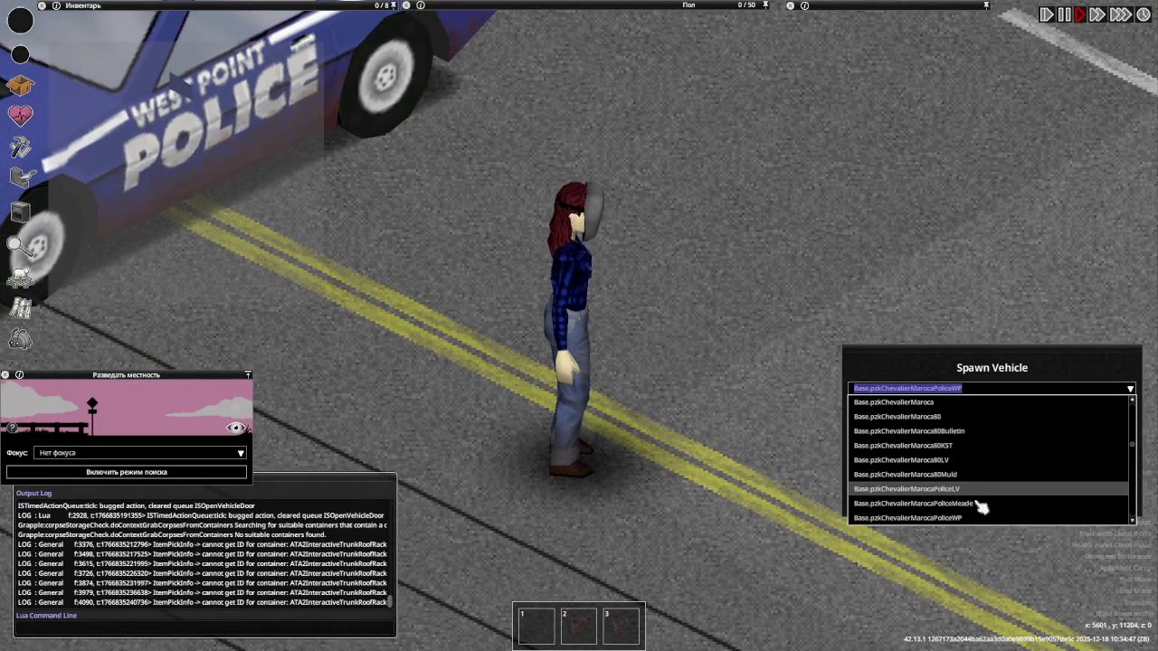
pyautogui.click(977, 519)
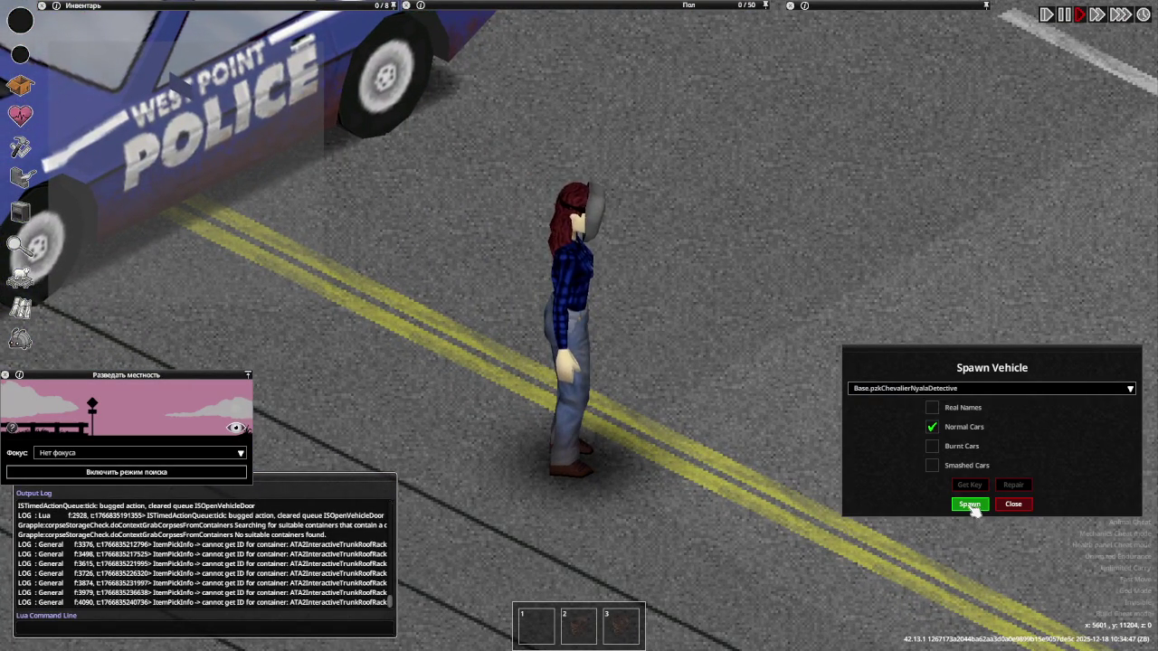
pyautogui.click(972, 507)
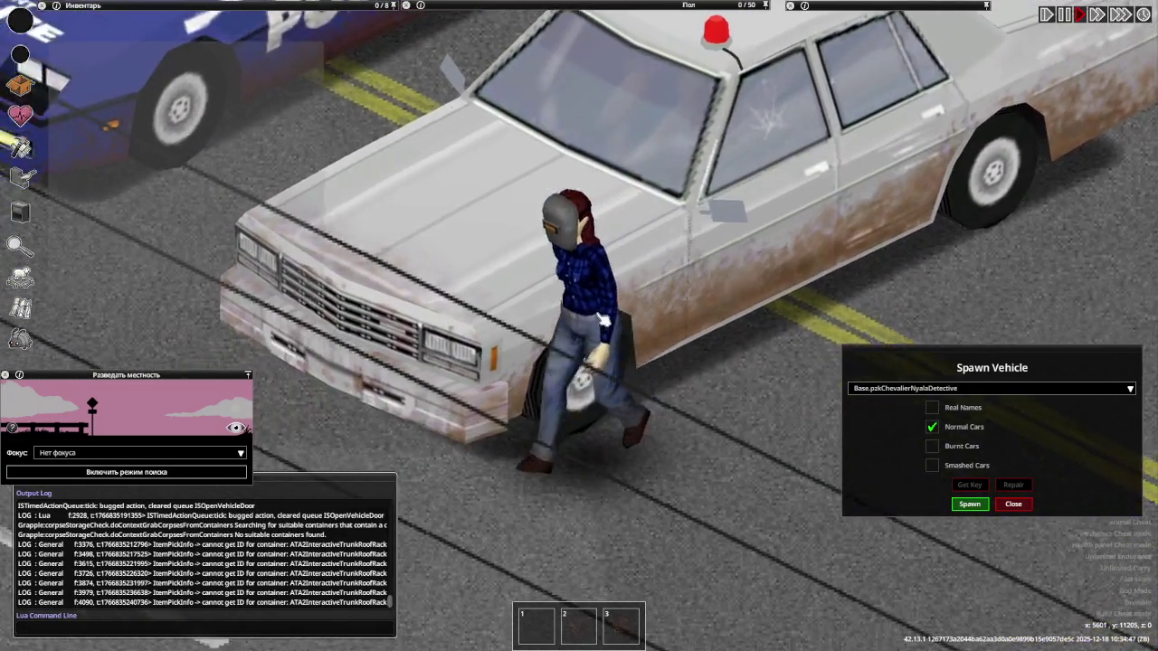
pyautogui.press('e')
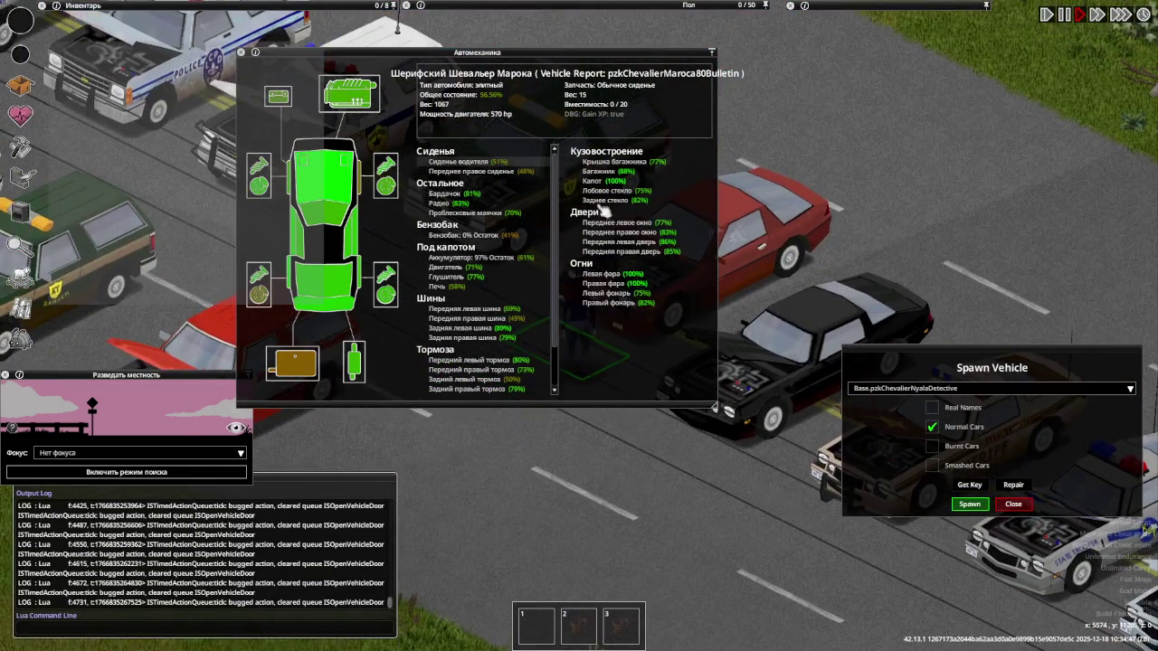
# Close the Maroca80Bulletin mechanics report and bring up the red car's actions
pyautogui.scroll(2, 600, 212)
pyautogui.click(242, 53)
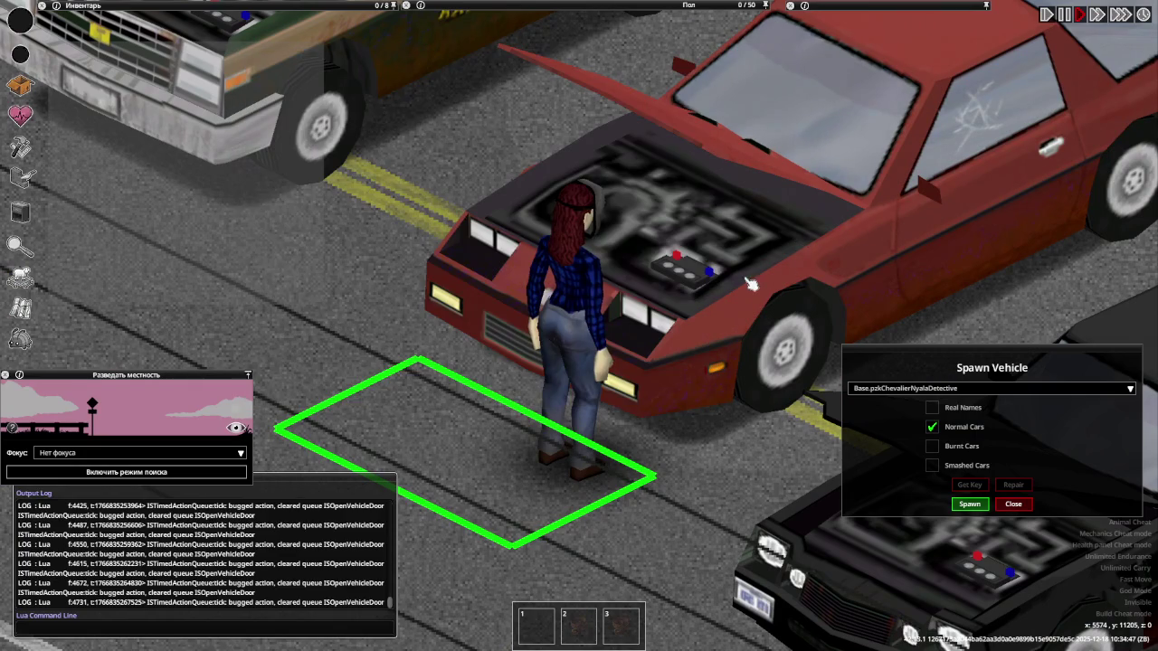
pyautogui.rightClick(749, 286)
pyautogui.moveTo(775, 415)
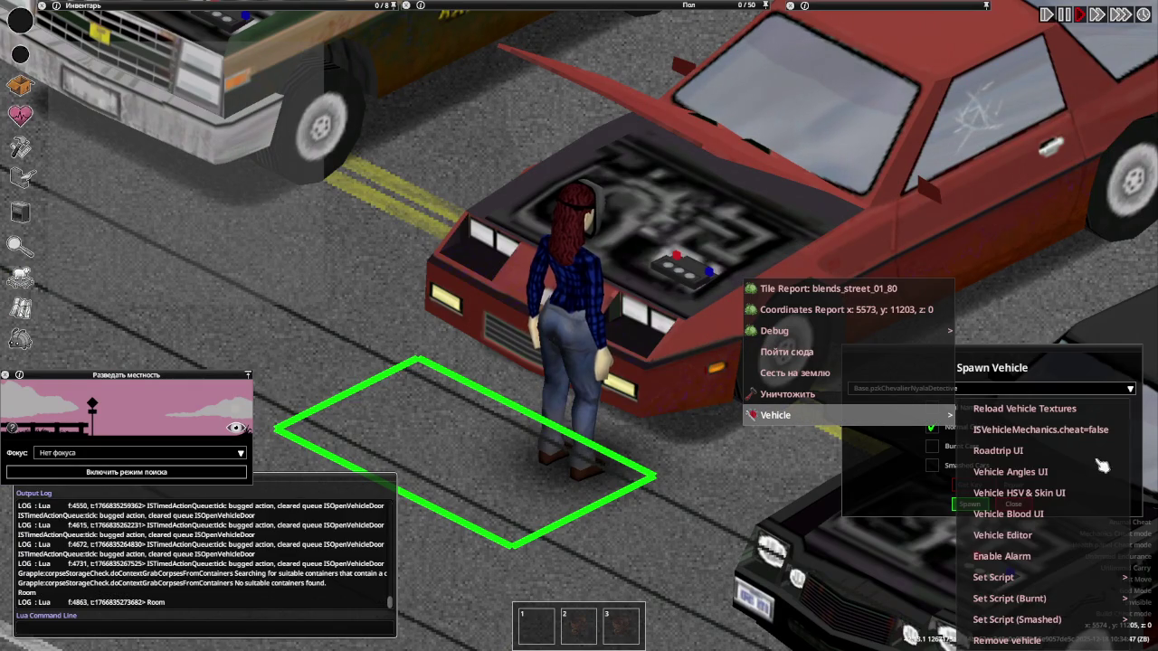
# Cycle the red Maroca through five paint skins and close its skin window
pyautogui.click(1062, 496)
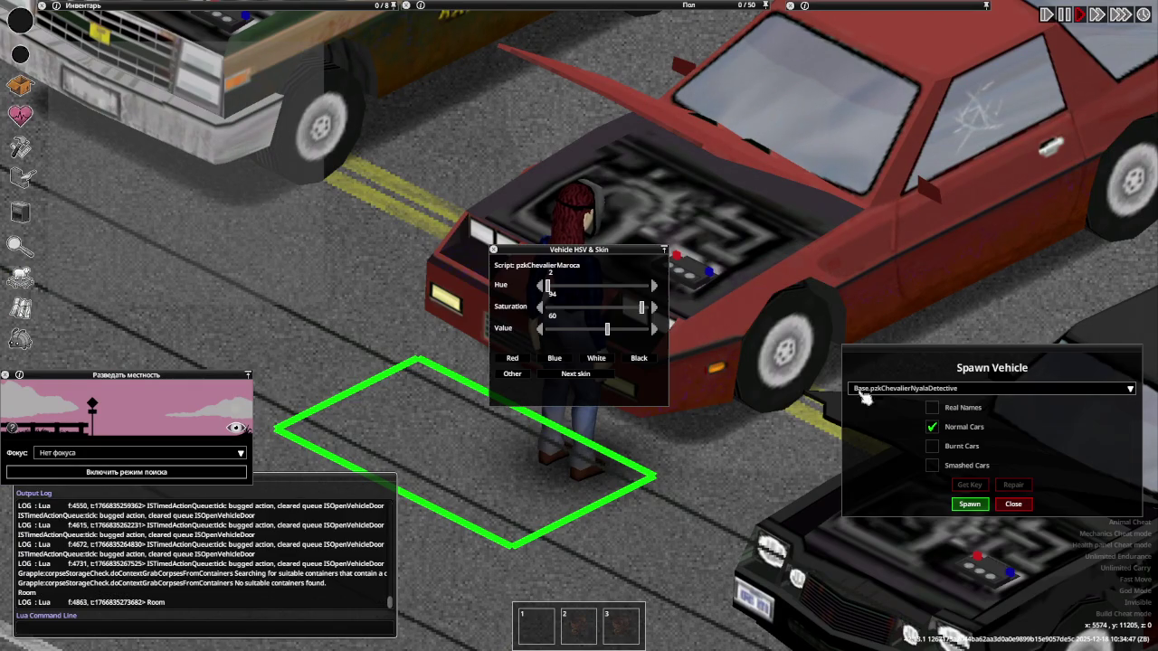
pyautogui.click(593, 381)
pyautogui.click(593, 380)
pyautogui.click(593, 381)
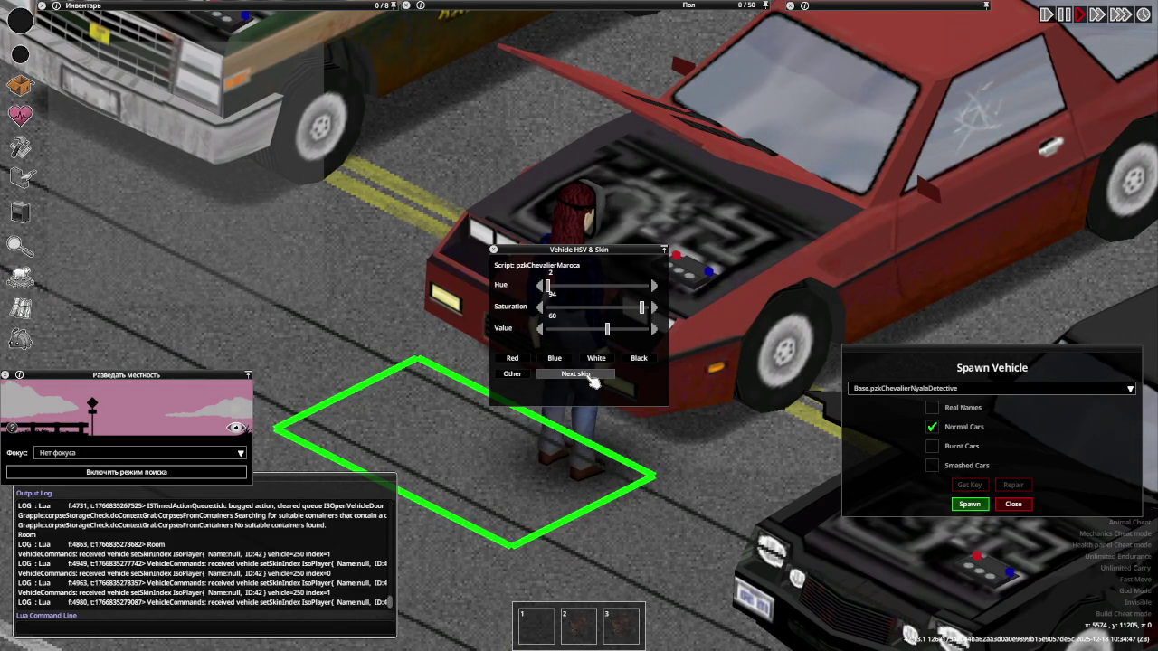
pyautogui.click(593, 381)
pyautogui.click(593, 381)
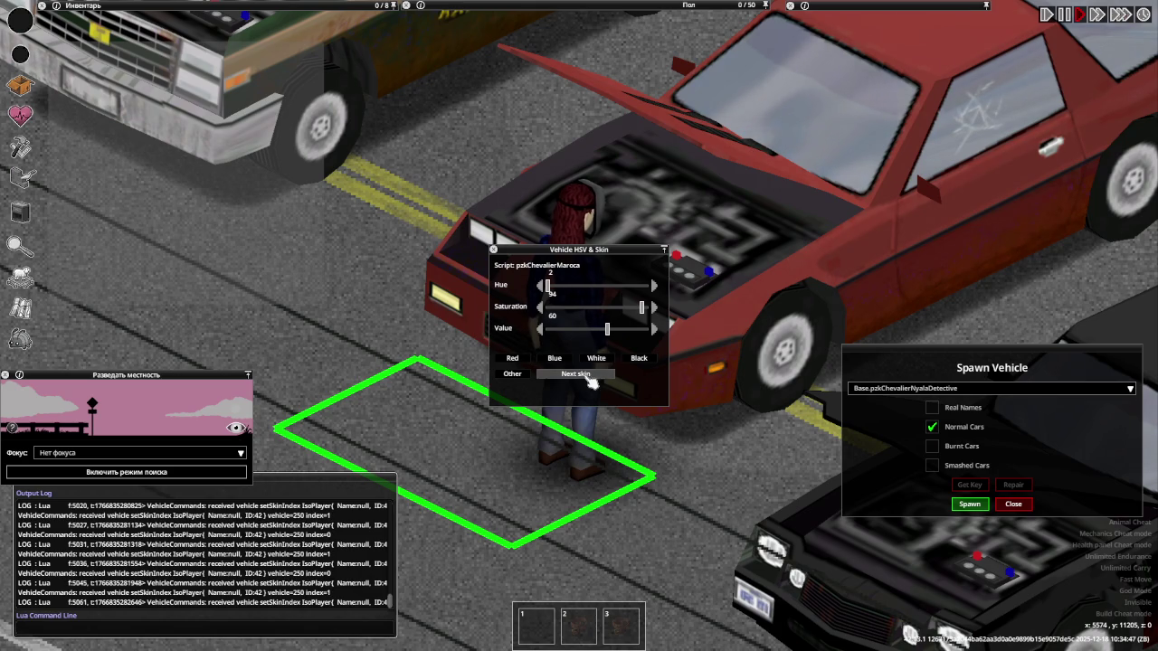
pyautogui.press('s')
# Walk to the black Maroca 80 police car and cycle through three of its skins
pyautogui.press('a')
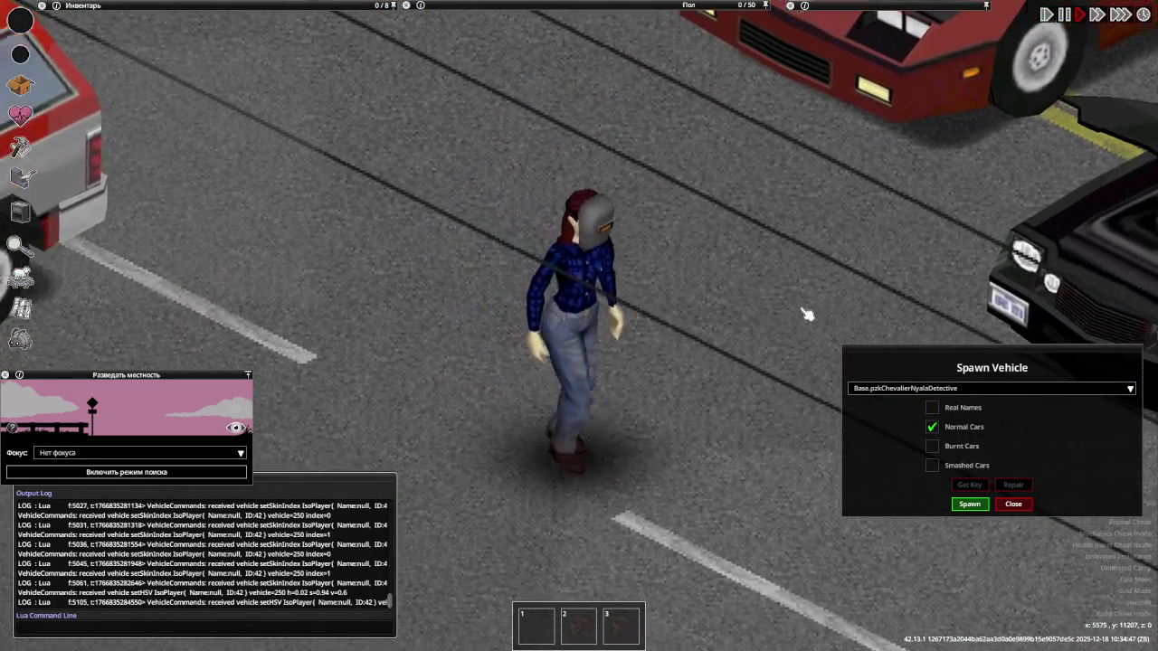
pyautogui.press('d')
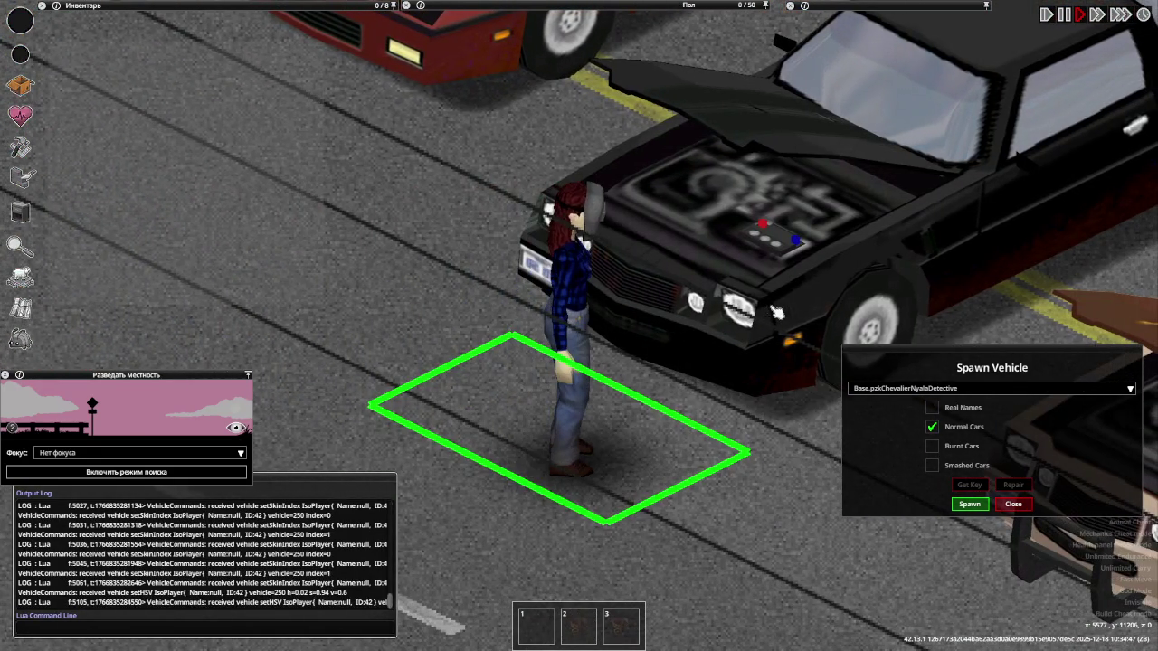
pyautogui.rightClick(775, 309)
pyautogui.moveTo(805, 443)
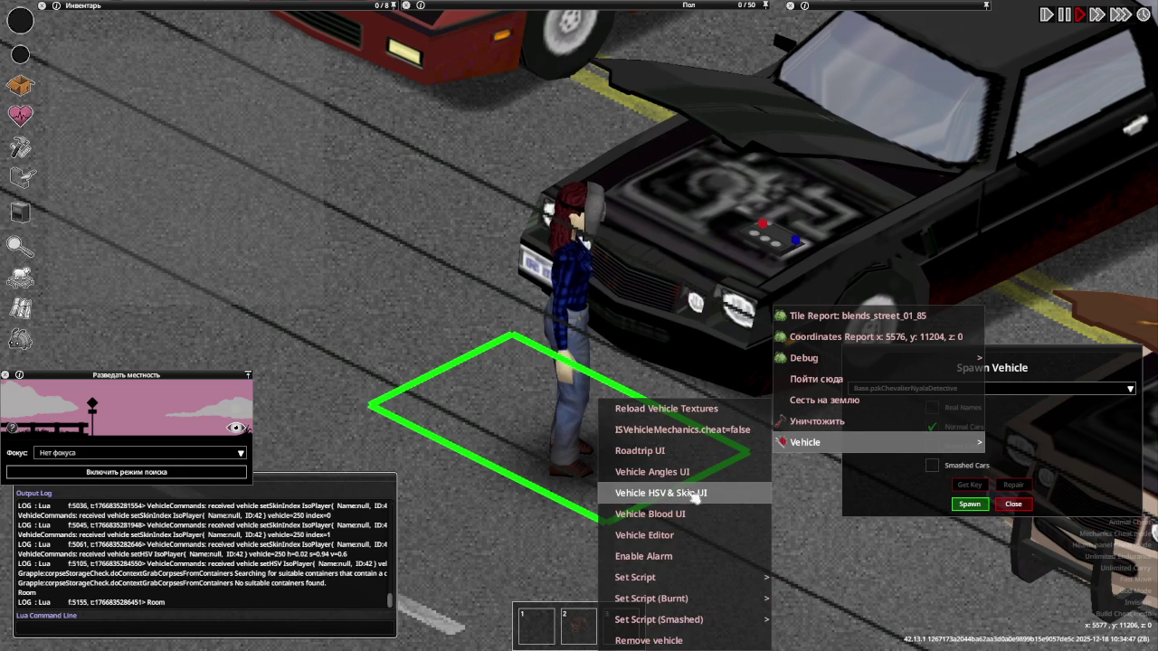
pyautogui.click(694, 500)
pyautogui.click(593, 374)
pyautogui.click(593, 375)
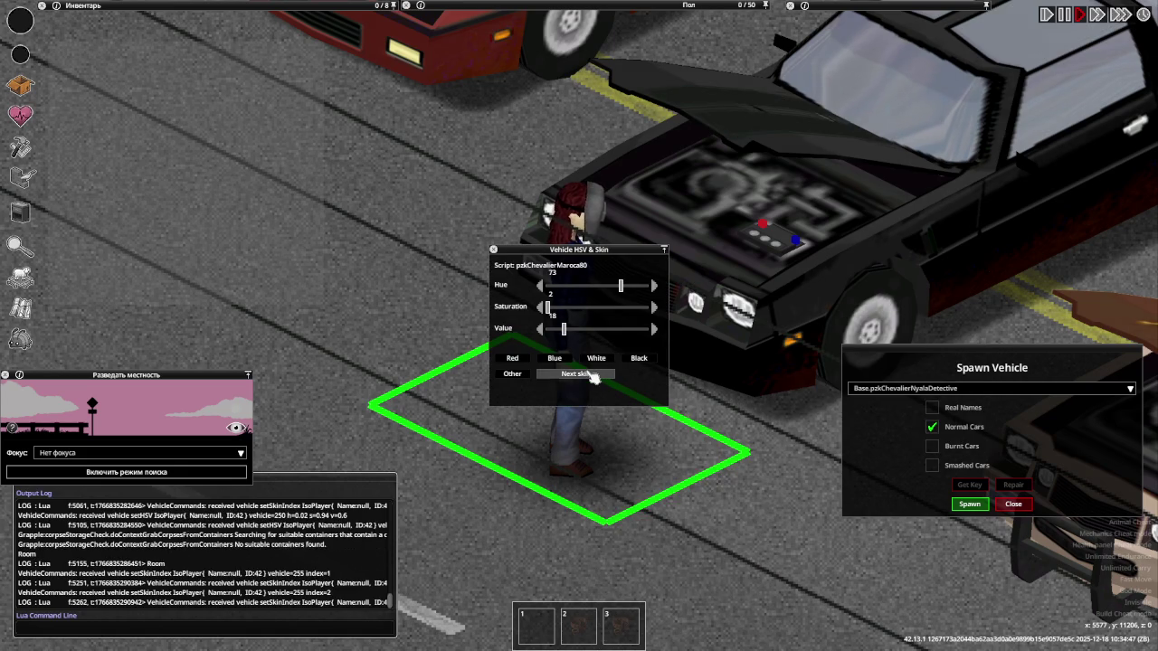
pyautogui.click(593, 374)
pyautogui.scroll(-3, 1047, 133)
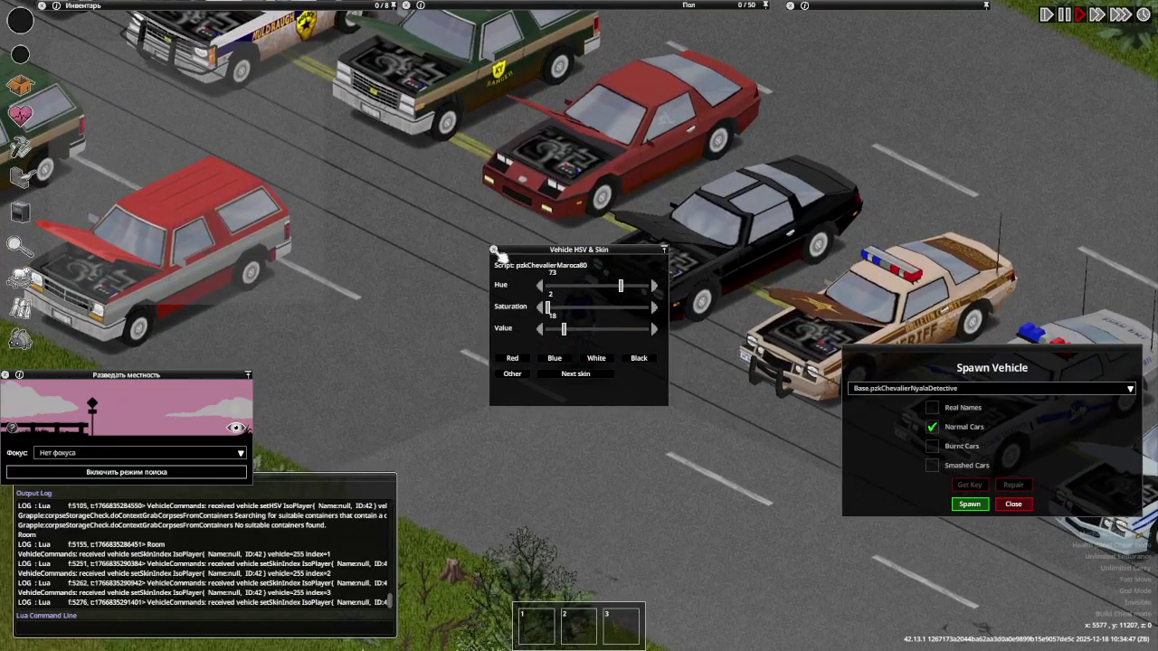
pyautogui.click(494, 250)
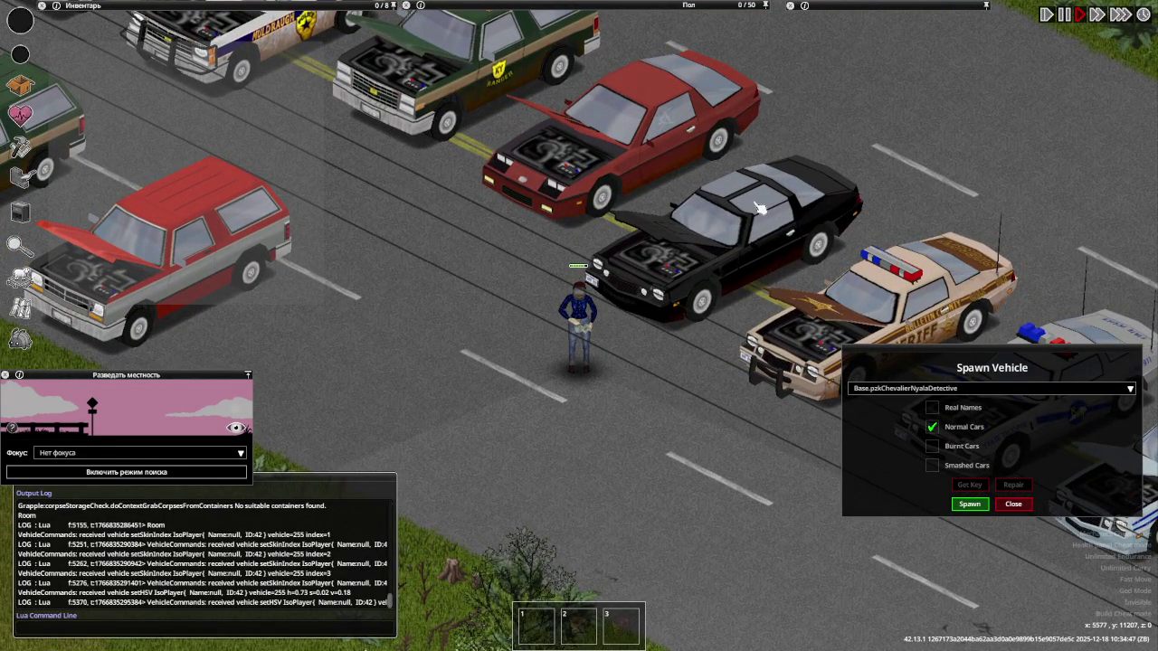
# Teleport the character via the world map onto the road beside the parked police cars
pyautogui.press('m')
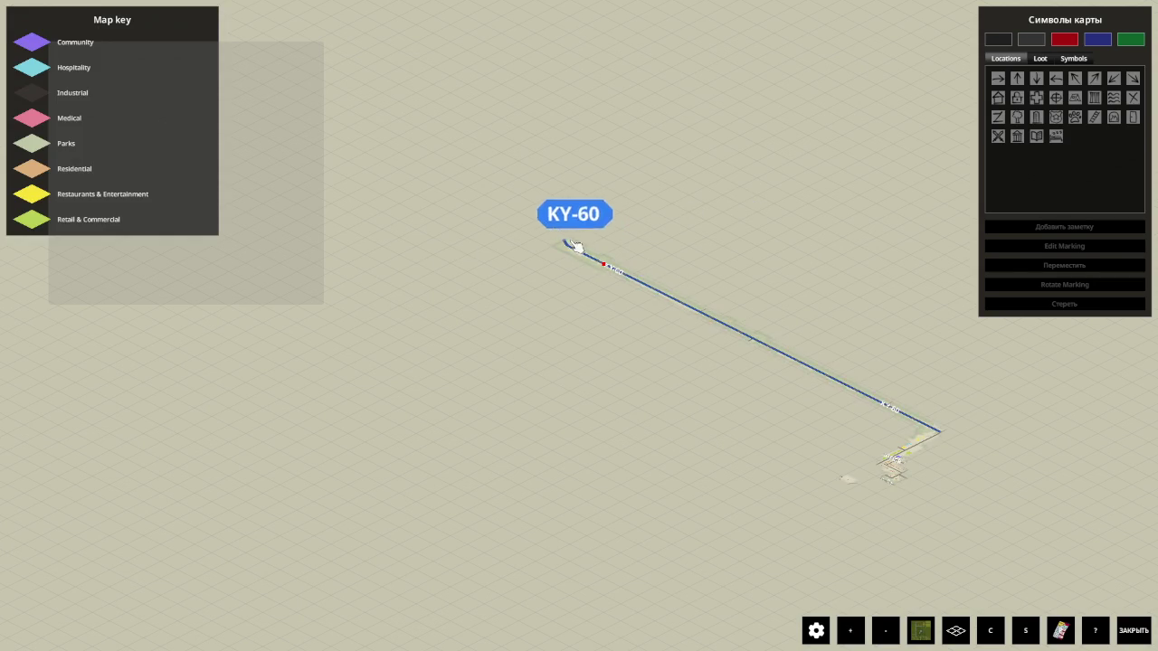
pyautogui.rightClick(567, 245)
pyautogui.click(620, 360)
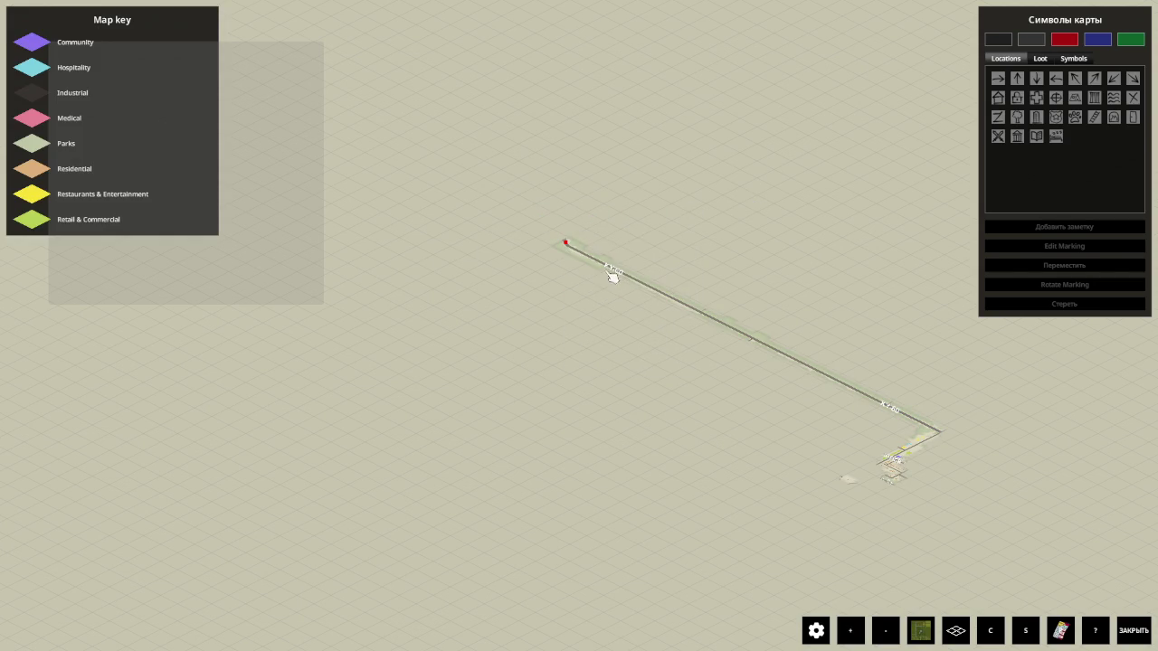
pyautogui.rightClick(607, 268)
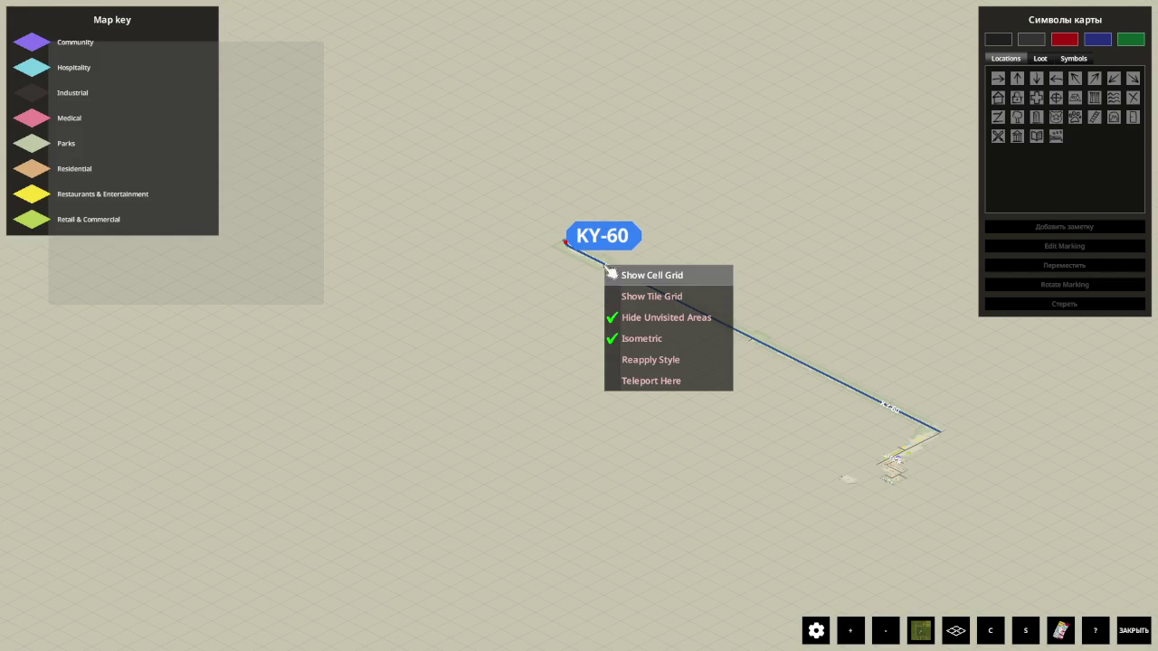
pyautogui.click(657, 381)
pyautogui.press('m')
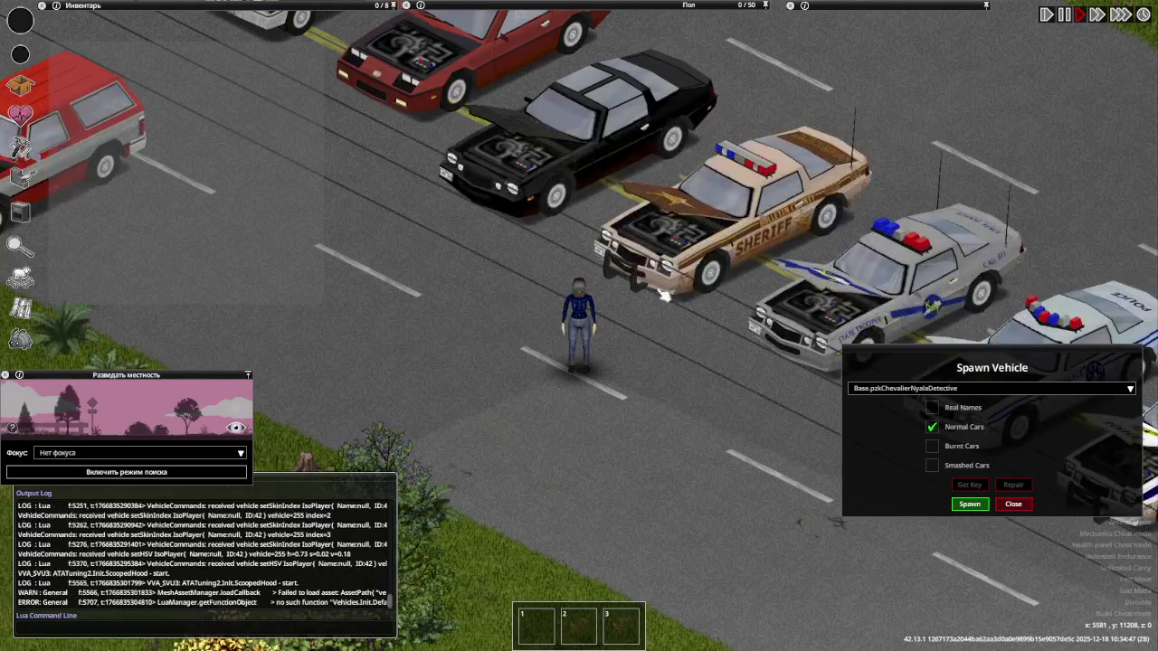
pyautogui.scroll(2, 723, 217)
pyautogui.scroll(2, 724, 217)
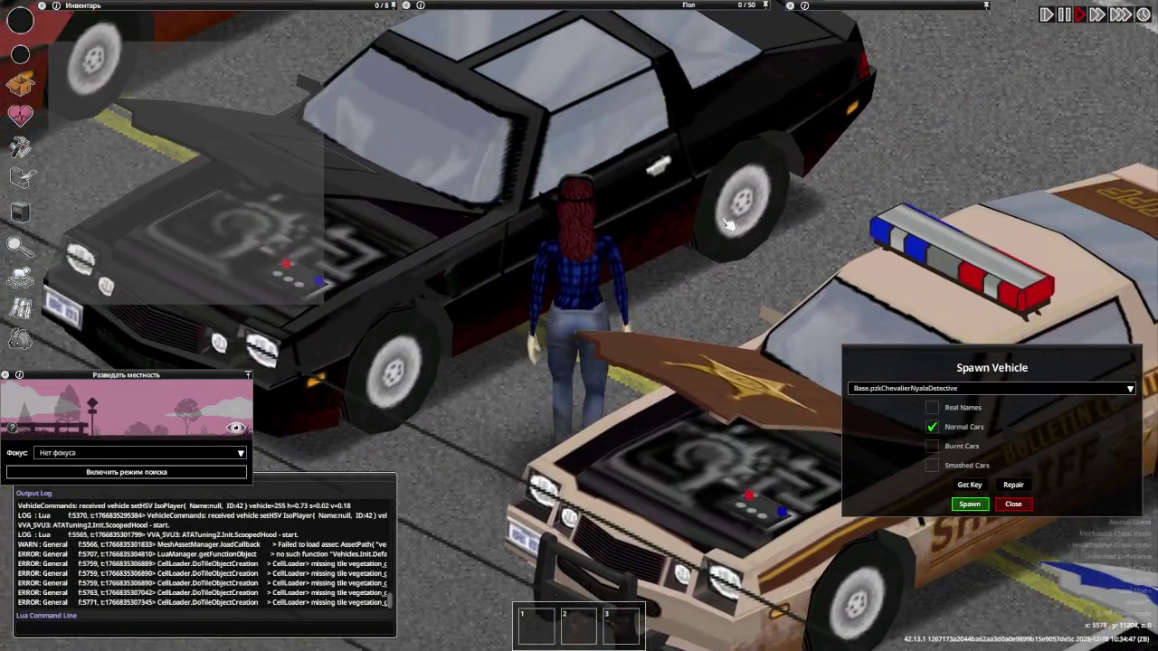
# Get the key for the black Chevalier Maroca and step out of its driver seat
pyautogui.scroll(-1, 729, 224)
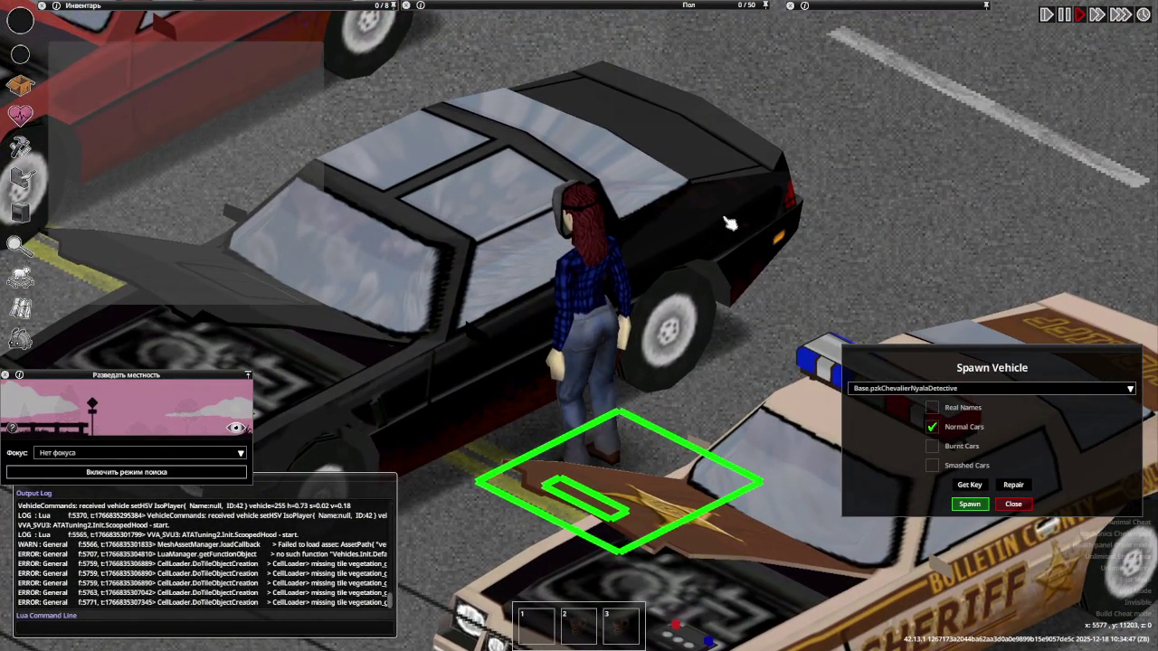
pyautogui.scroll(1, 729, 223)
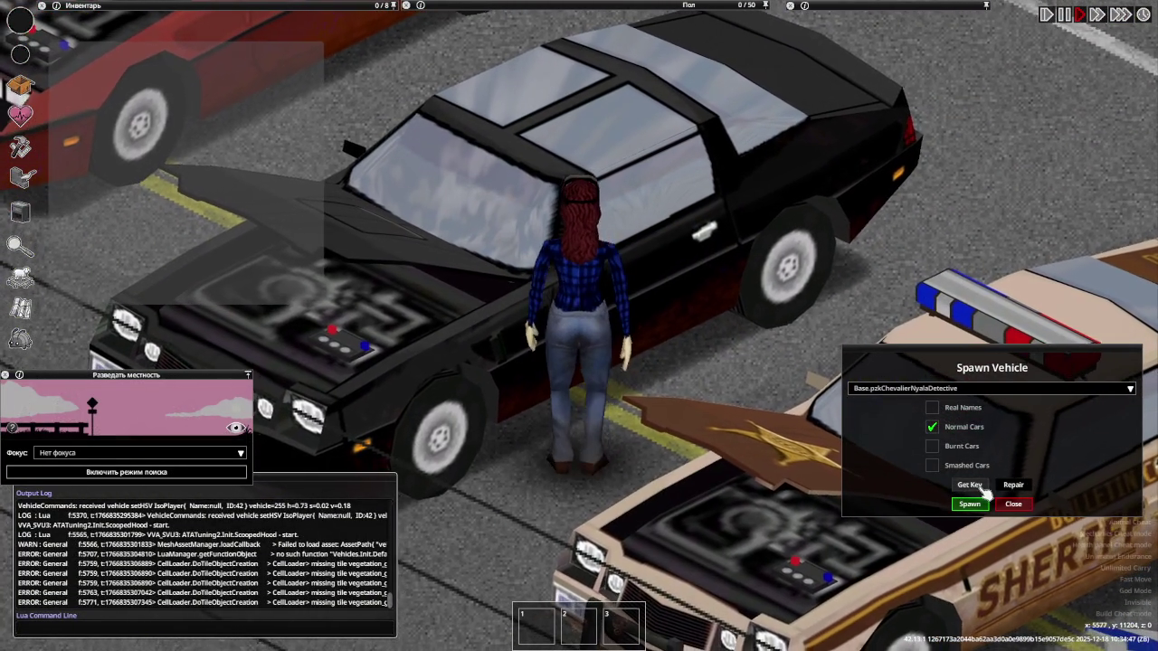
pyautogui.click(985, 493)
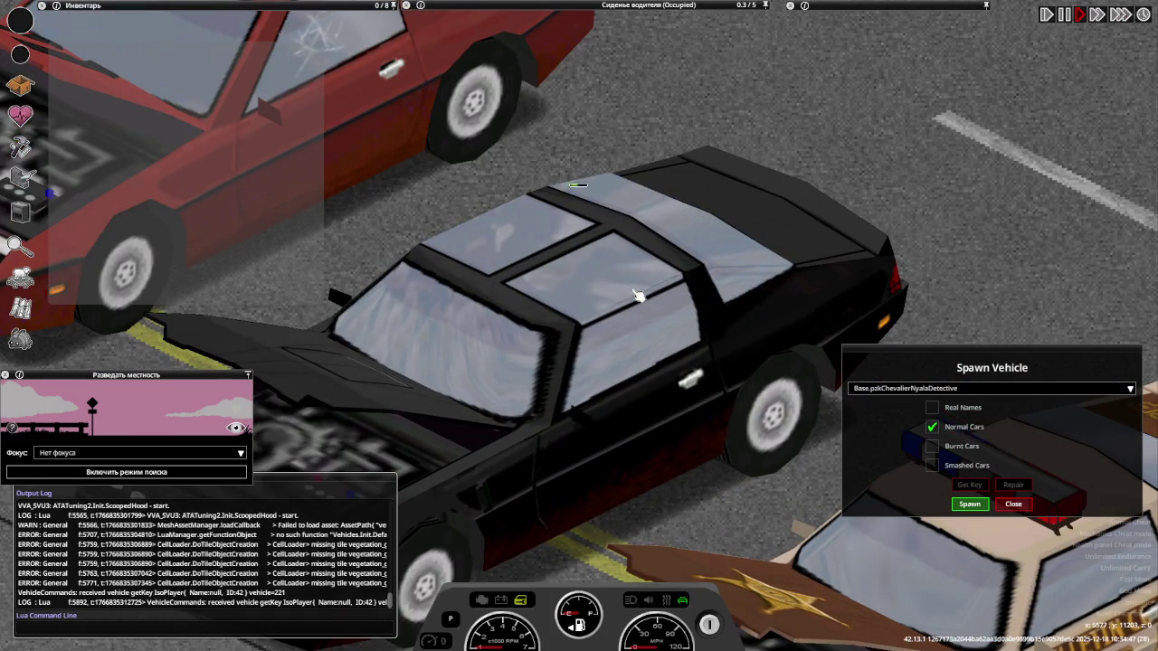
pyautogui.press('e')
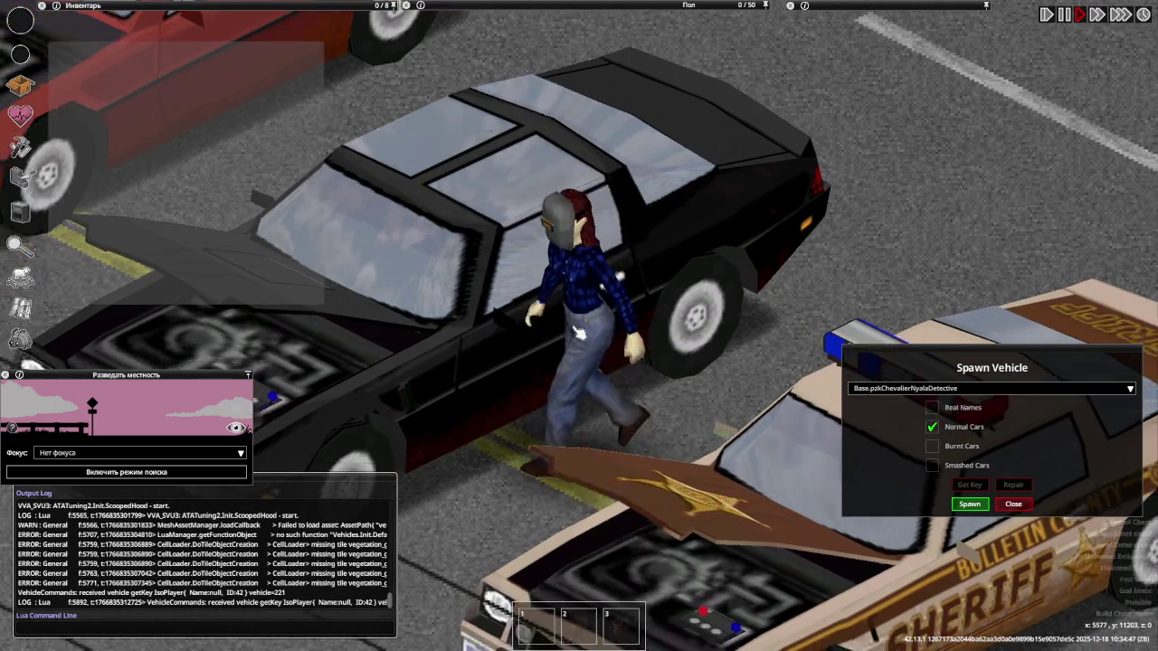
pyautogui.scroll(-3, 579, 334)
pyautogui.scroll(3, 546, 403)
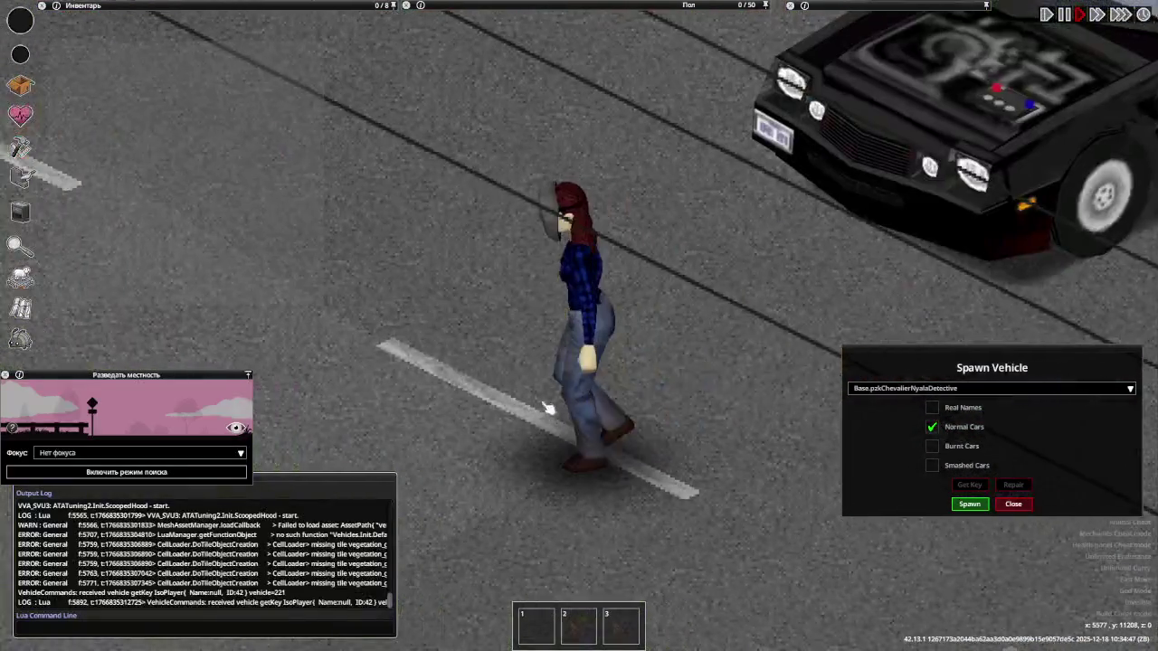
pyautogui.click(965, 391)
# Spawn a Base.pzkChevalierMaroca80 car beside the character
pyautogui.scroll(1, 969, 445)
pyautogui.scroll(1, 965, 457)
pyautogui.click(958, 448)
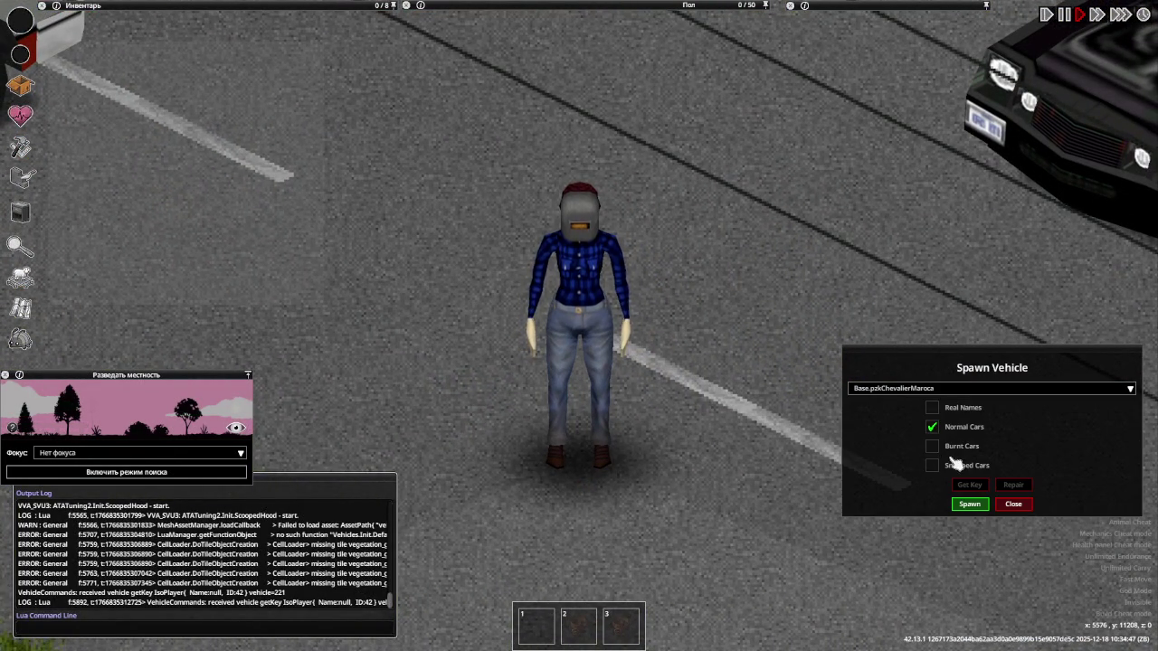
pyautogui.click(959, 392)
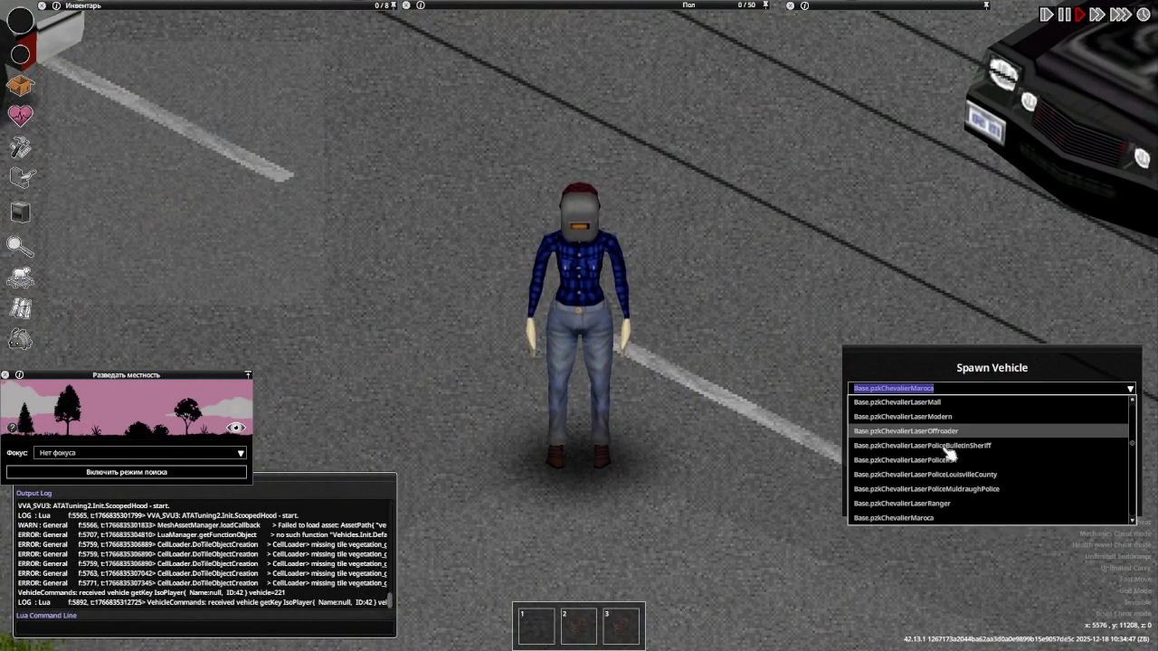
pyautogui.scroll(-1, 937, 508)
pyautogui.click(938, 519)
pyautogui.click(969, 505)
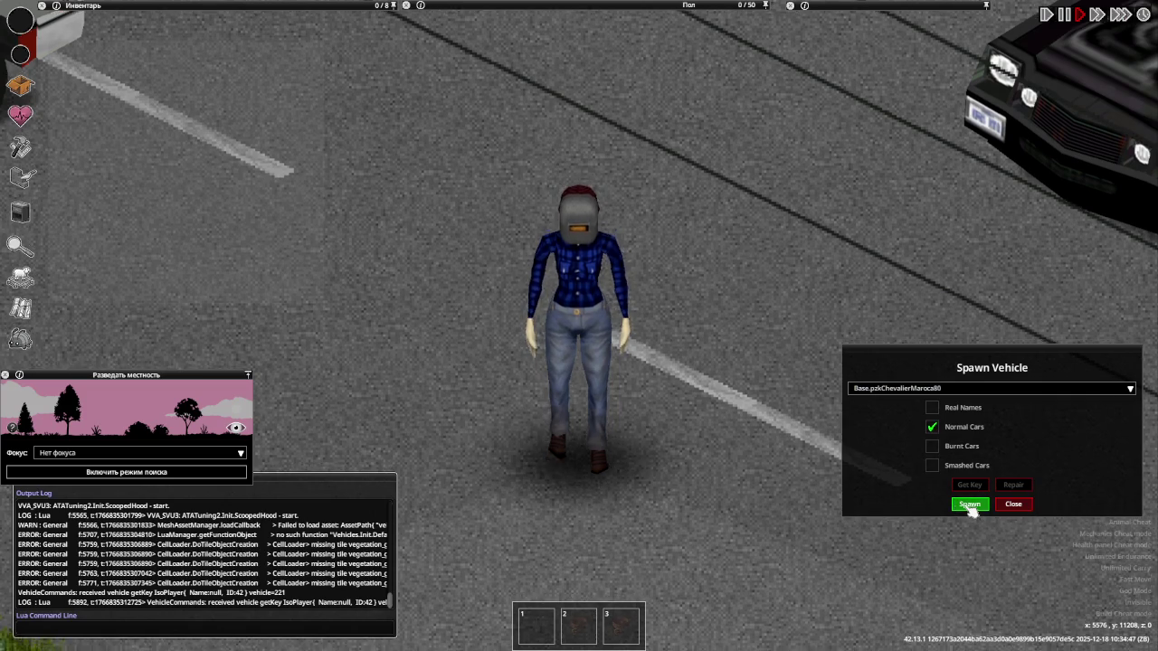
pyautogui.press('e')
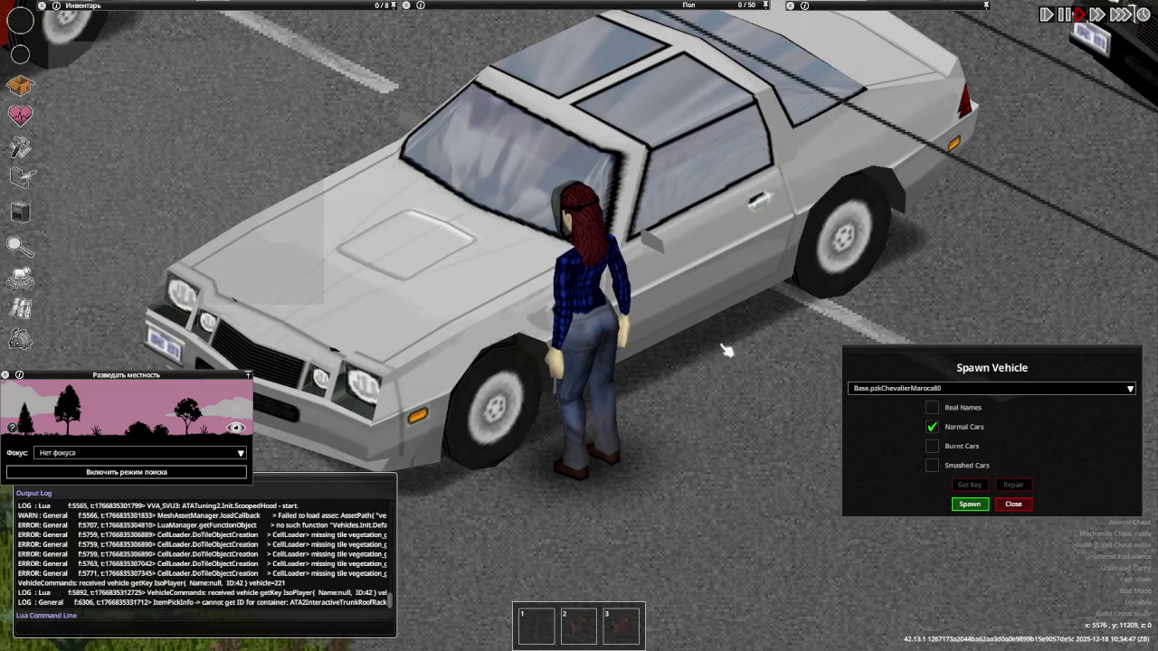
pyautogui.rightClick(543, 343)
pyautogui.press('s')
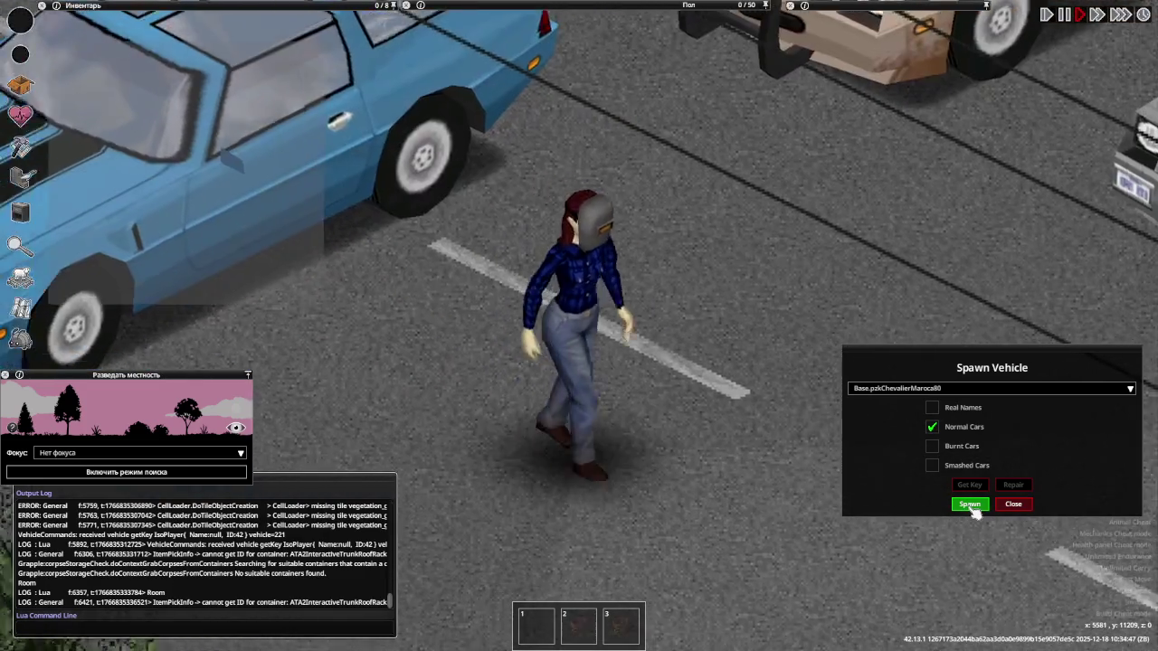
# Spawn another Maroca80 and briefly sit in the blue car's driver seat
pyautogui.click(970, 505)
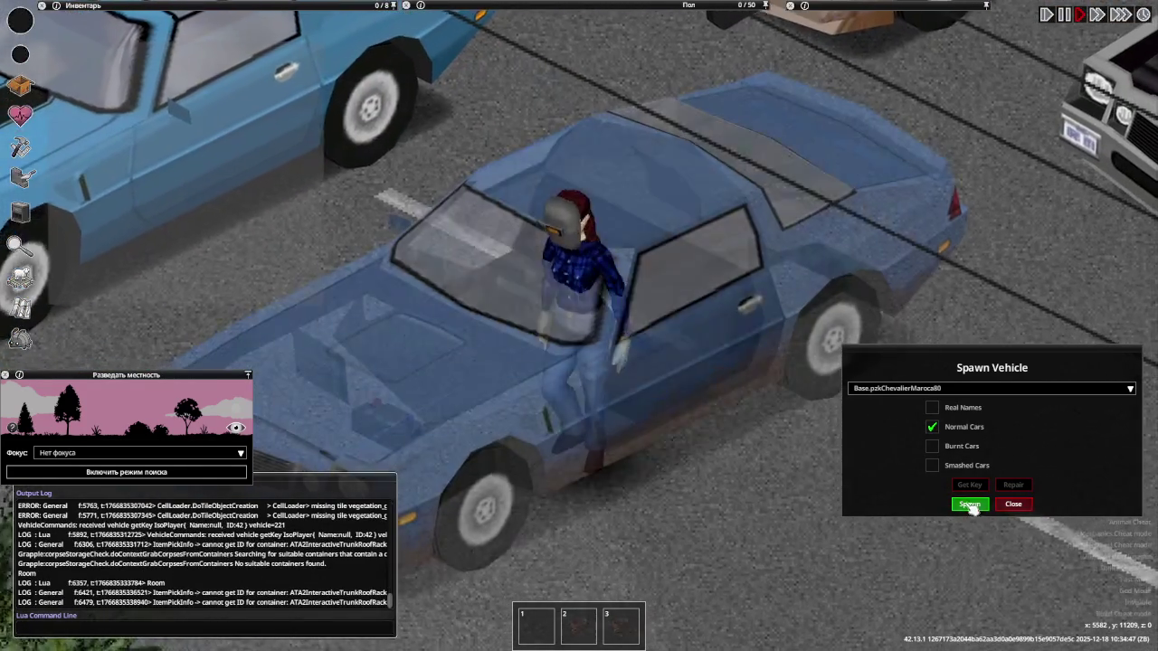
pyautogui.press('d')
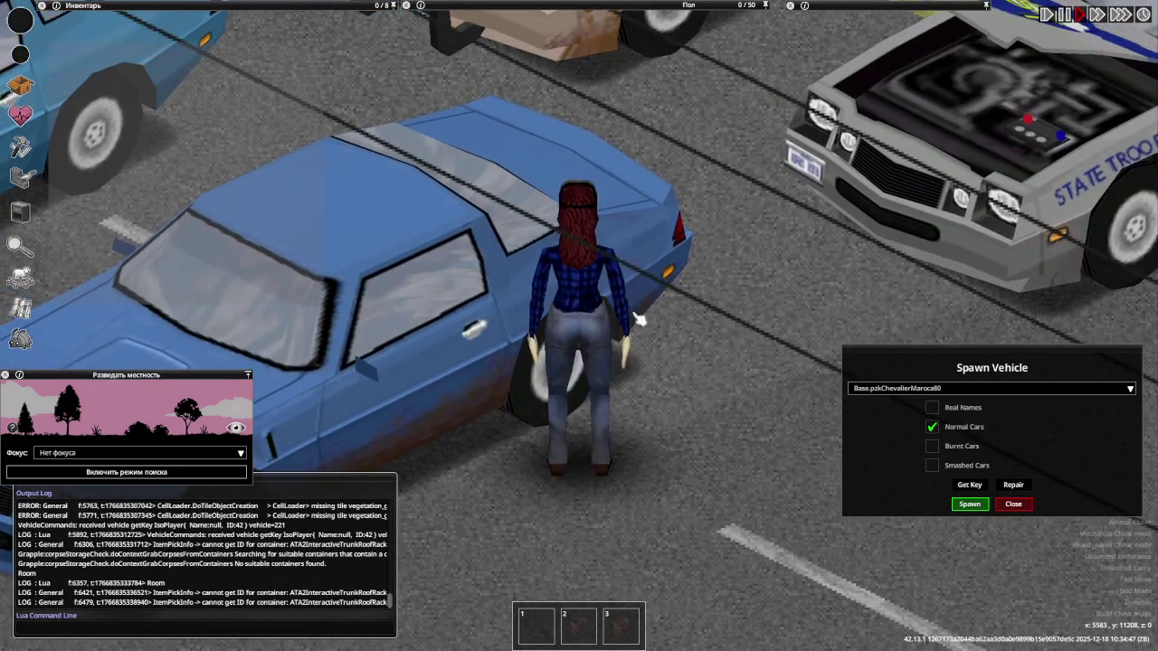
pyautogui.press('e')
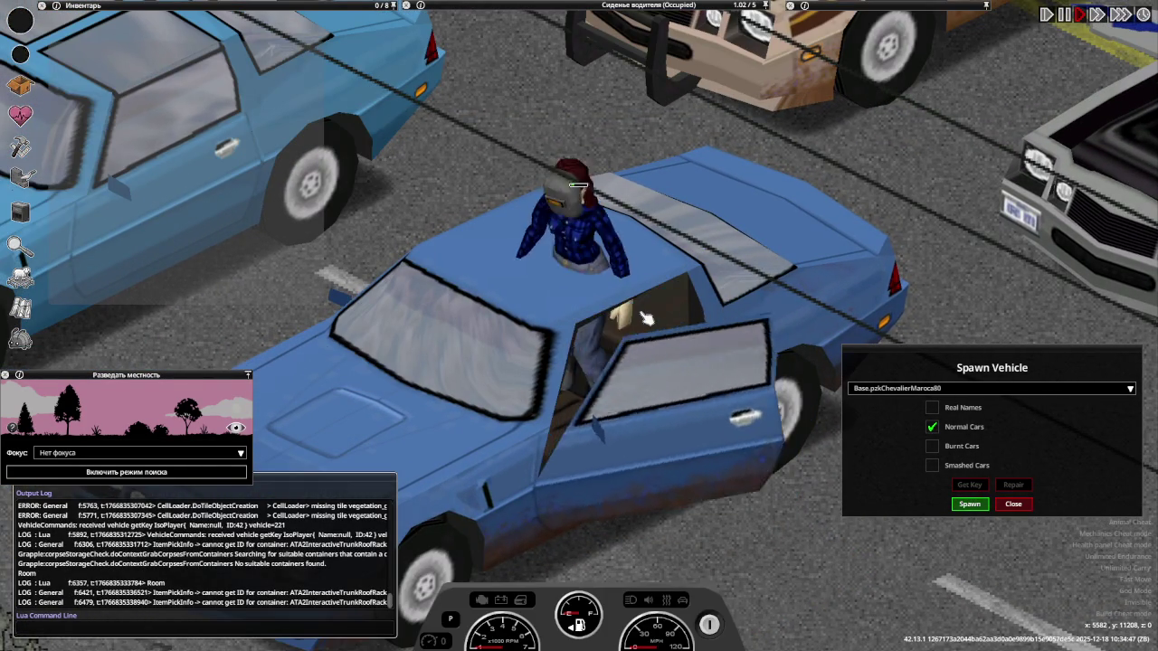
pyautogui.press('e')
pyautogui.scroll(-2, 618, 310)
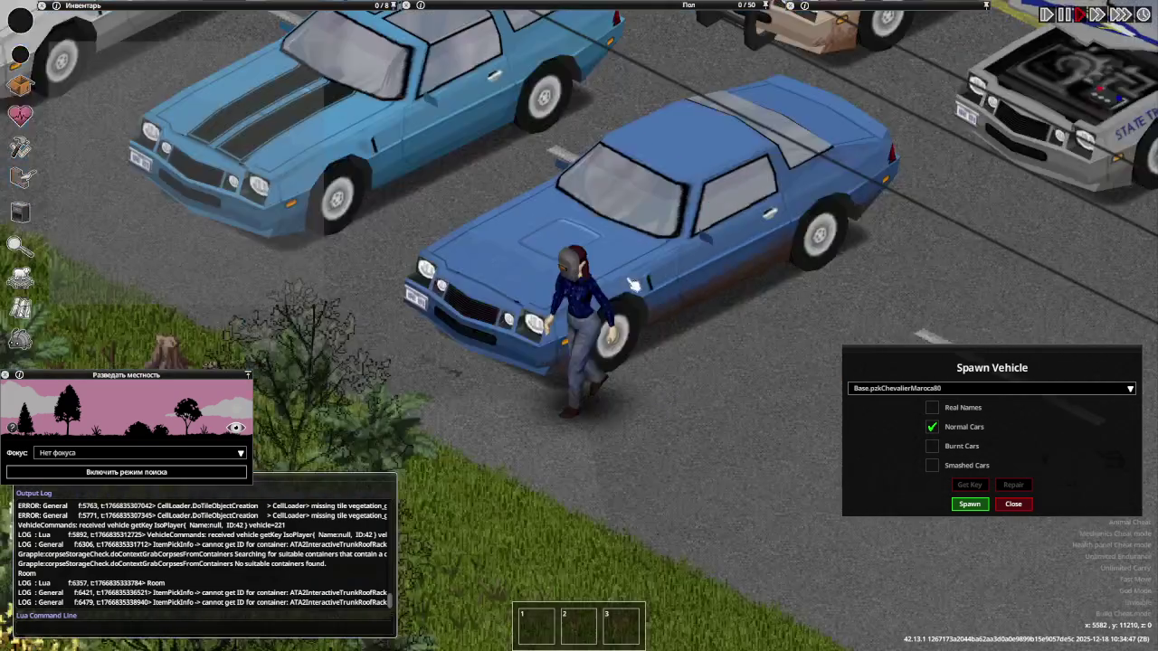
pyautogui.scroll(-2, 579, 280)
# Remove the white and the light-blue Maroca cars from the world
pyautogui.press('w')
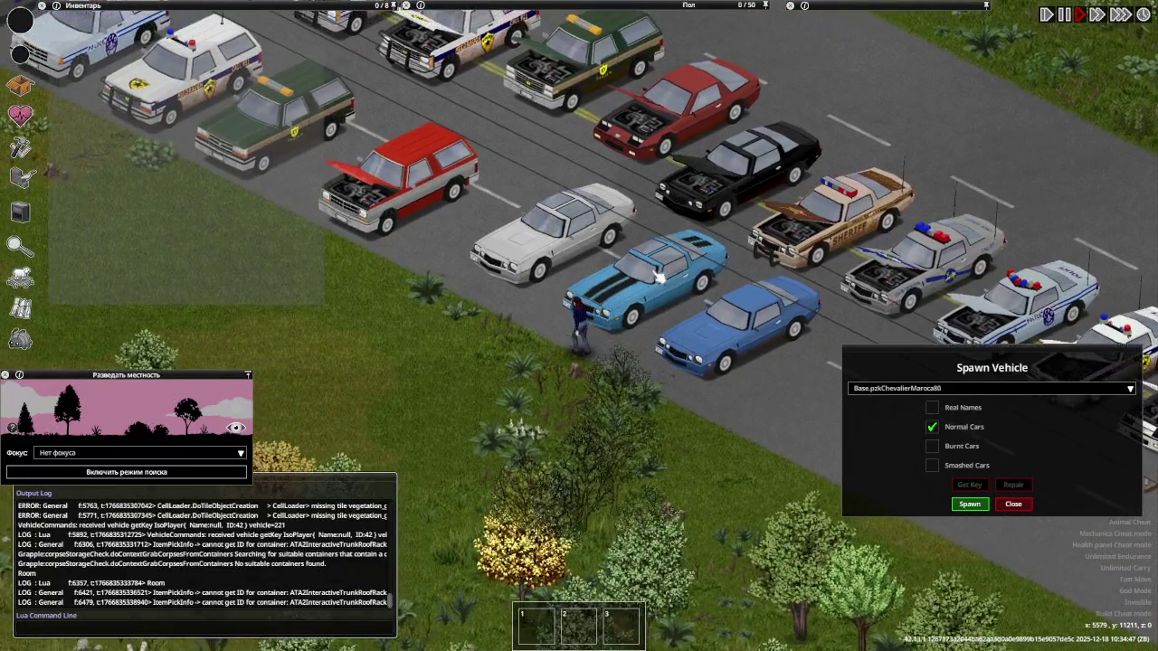
pyautogui.scroll(3, 579, 264)
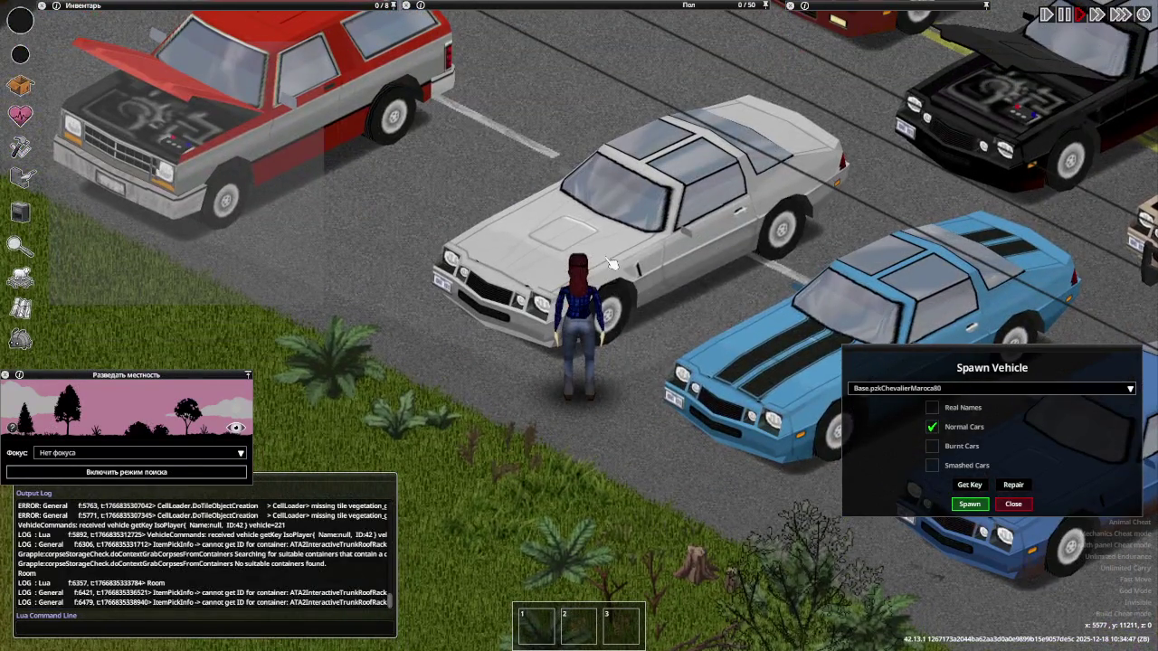
pyautogui.rightClick(608, 261)
pyautogui.moveTo(637, 308)
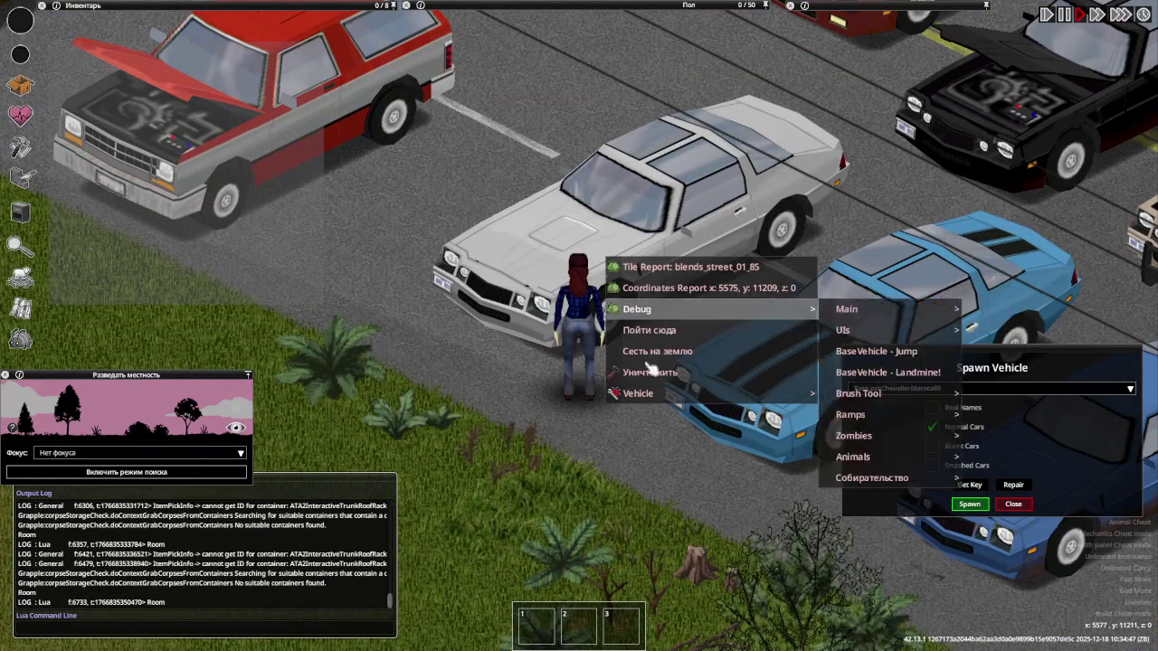
pyautogui.click(887, 631)
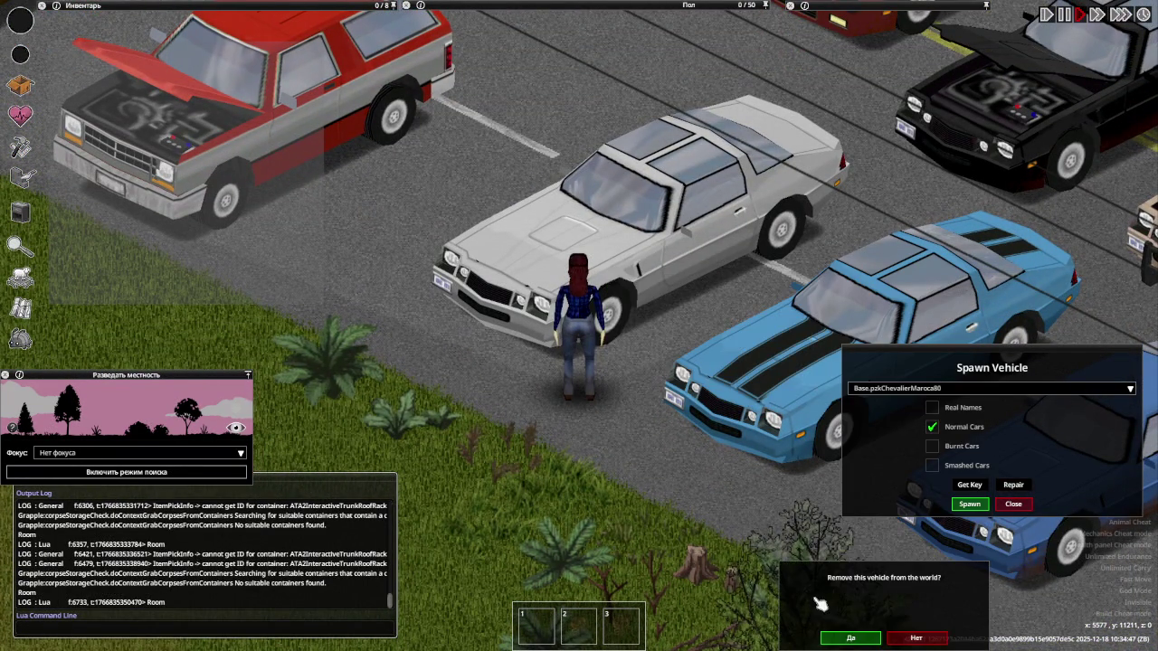
pyautogui.press('d')
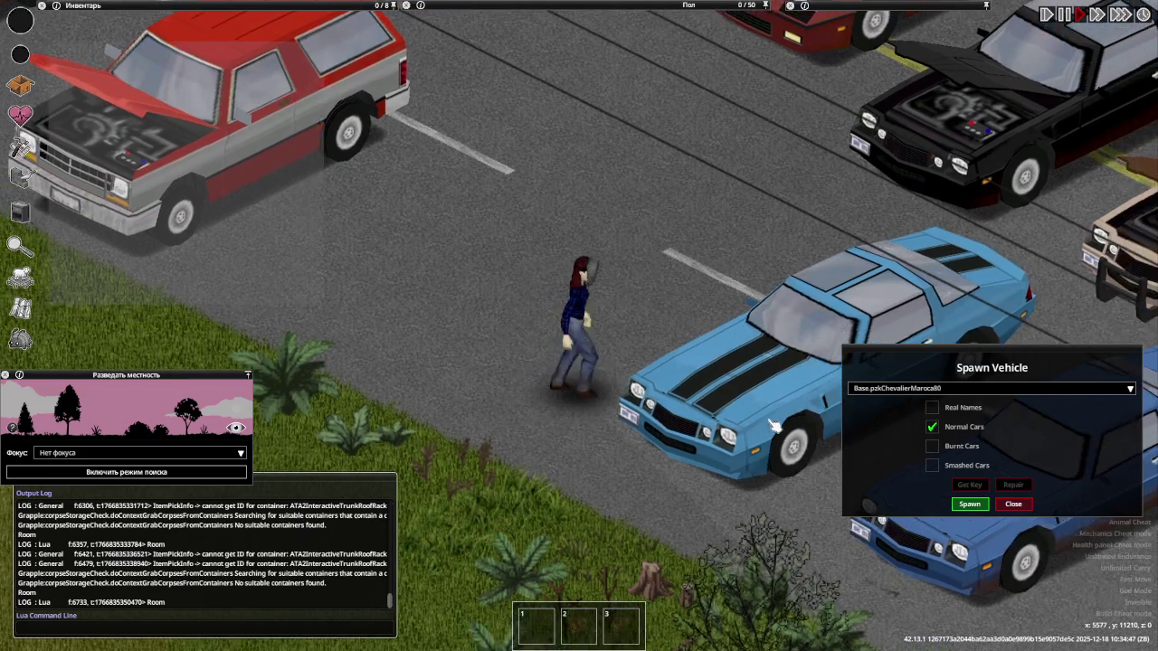
pyautogui.rightClick(751, 420)
pyautogui.moveTo(780, 551)
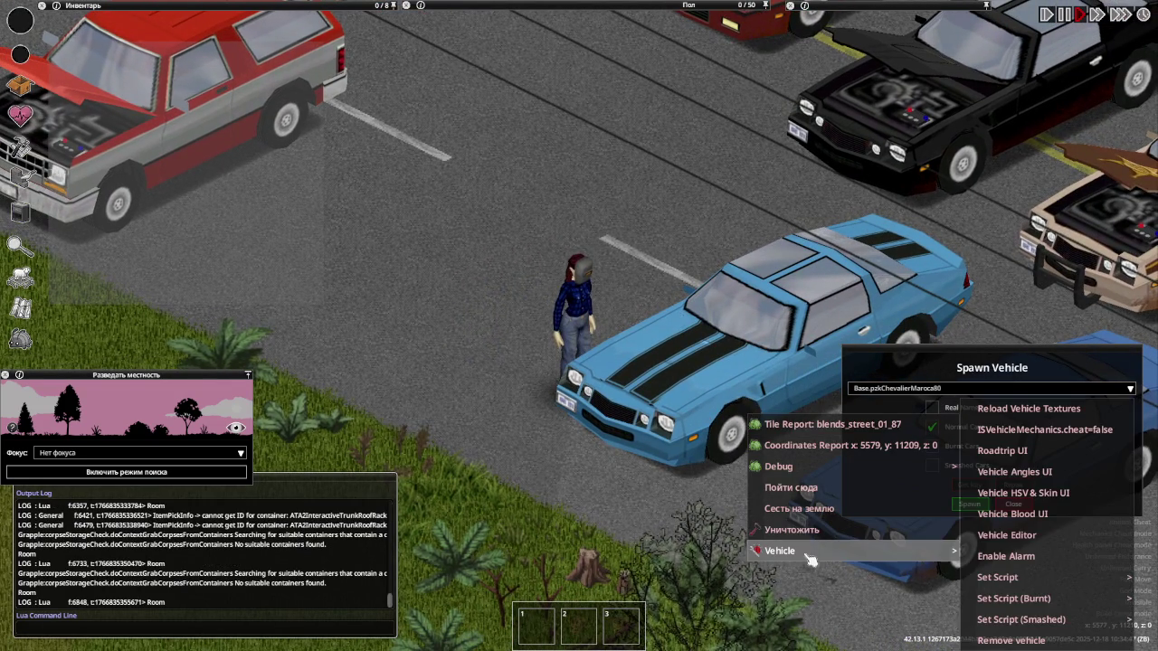
pyautogui.click(992, 640)
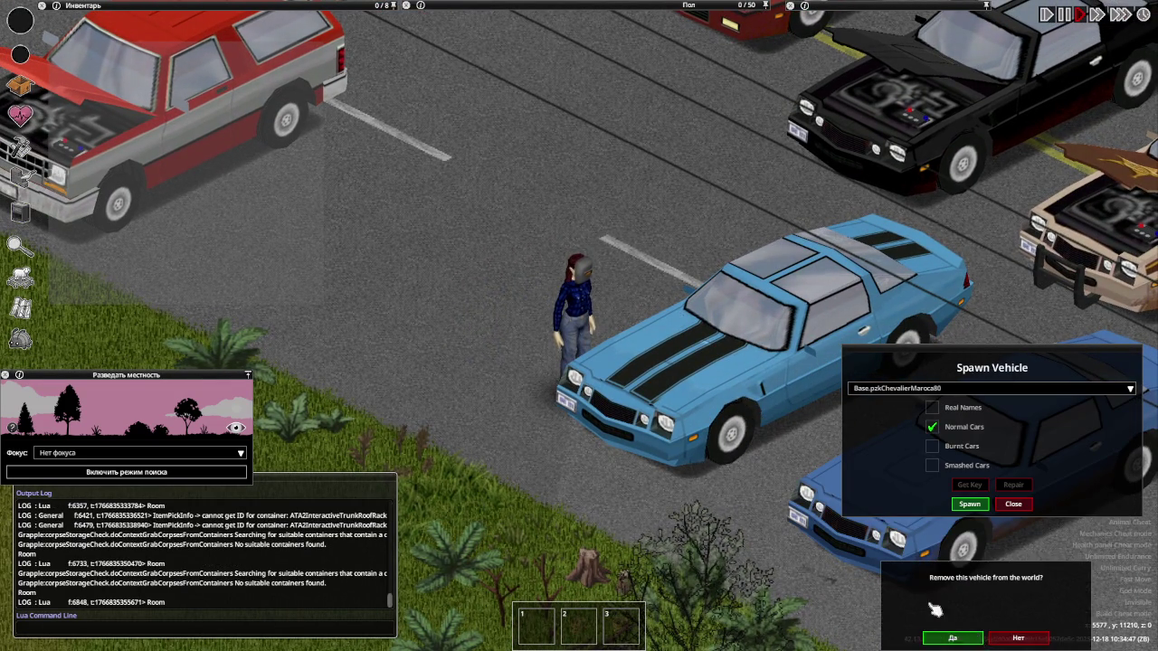
pyautogui.click(971, 638)
# Remove the dark-blue Maroca car and run further down the road
pyautogui.press('d')
pyautogui.rightClick(724, 446)
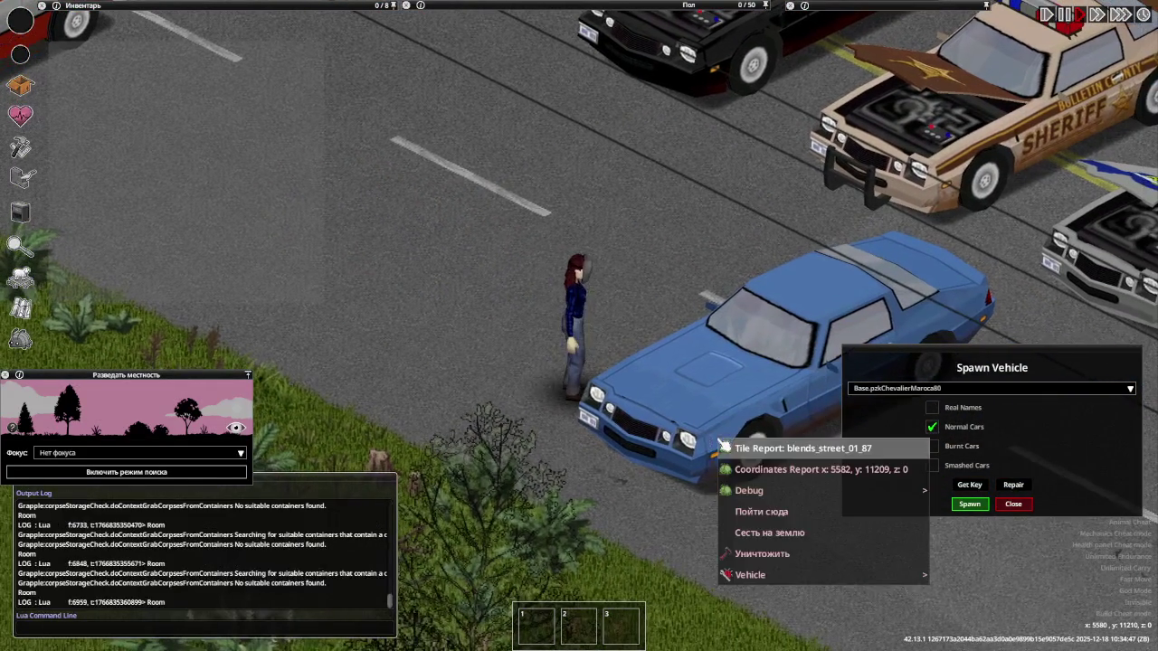
pyautogui.click(1004, 640)
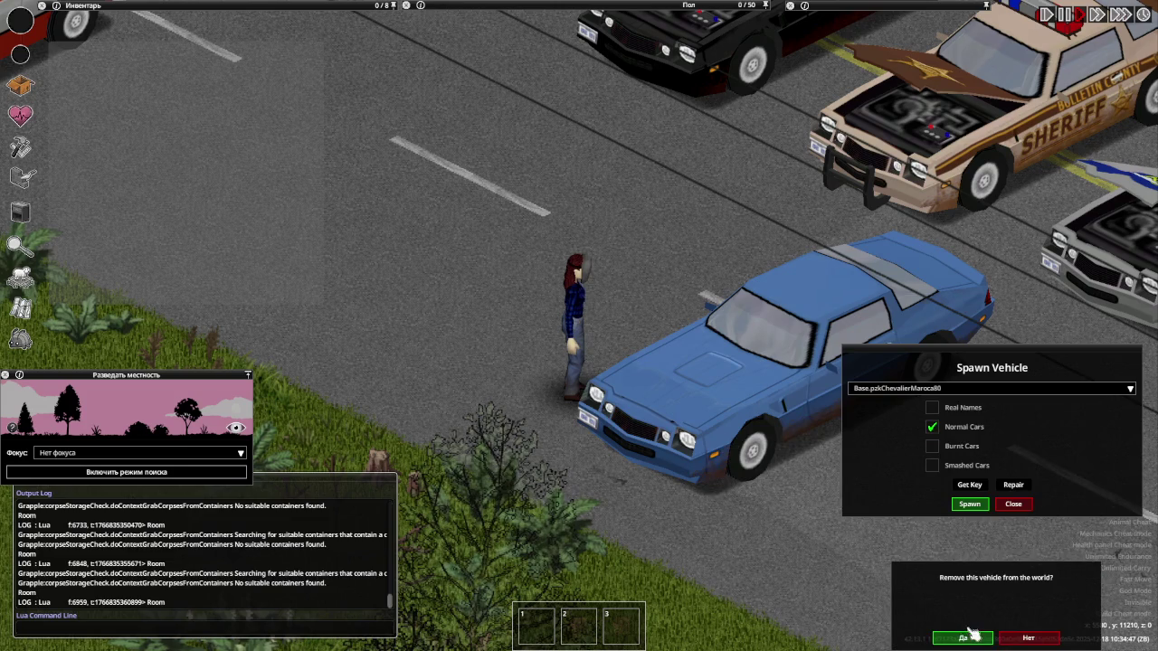
pyautogui.click(963, 637)
pyautogui.press('d')
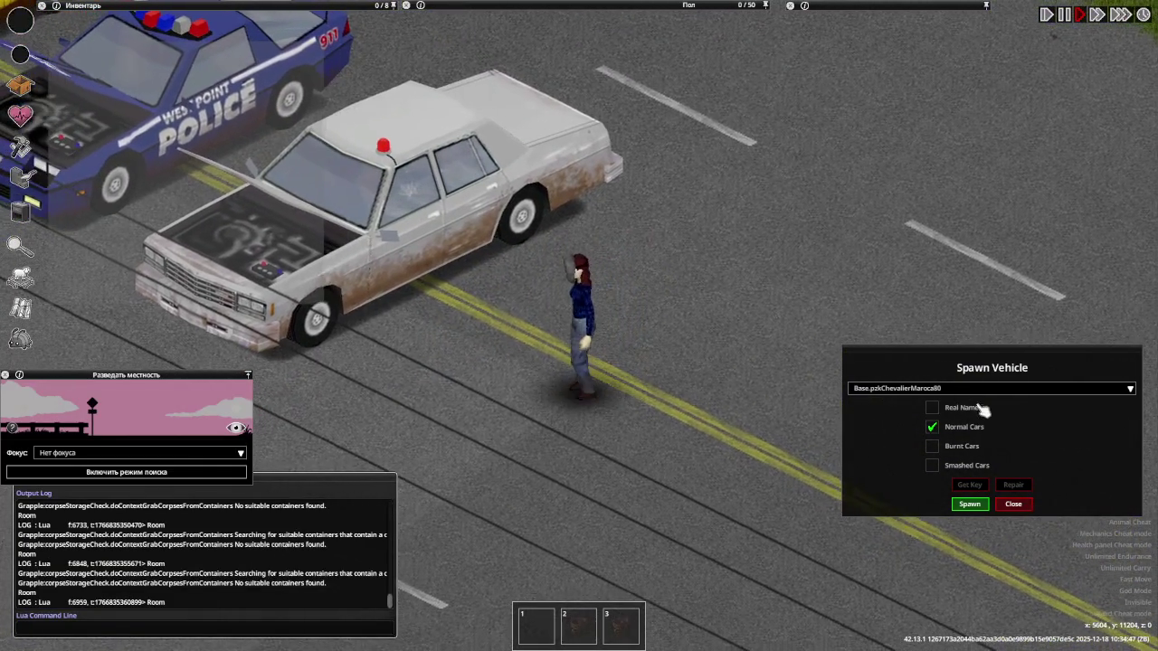
# Spawn the Chevalier NyalaLSU and NyalaMall security cars, then a PickupCrewLong pickup
pyautogui.click(981, 389)
pyautogui.scroll(-2, 1010, 502)
pyautogui.scroll(-1, 1010, 502)
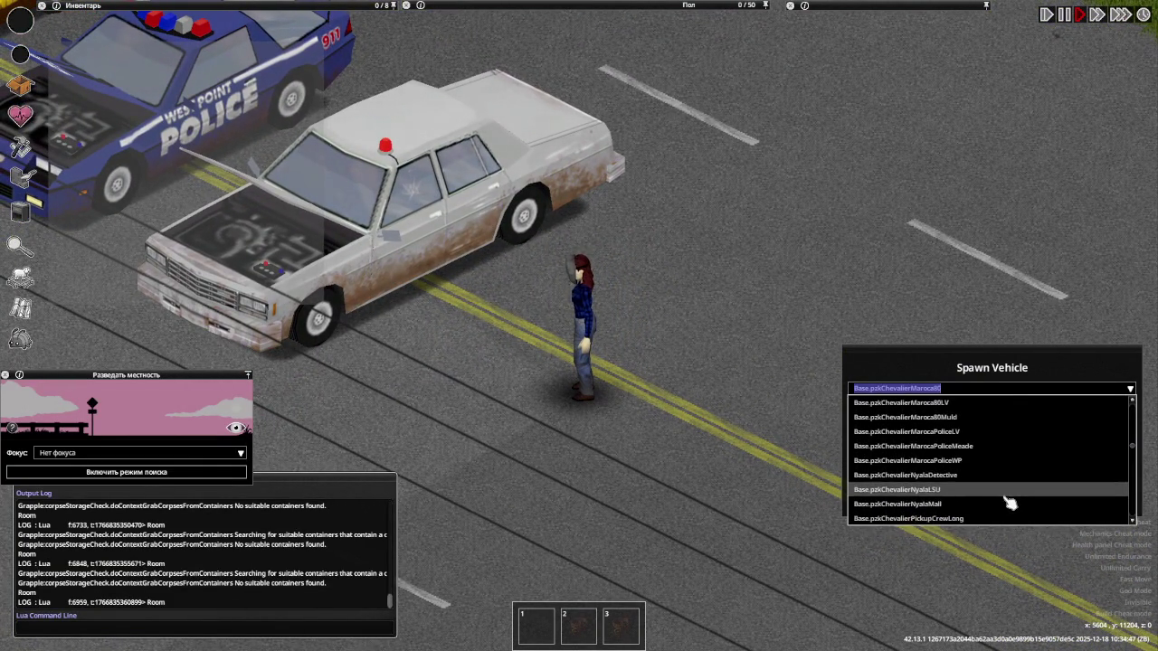
pyautogui.click(990, 489)
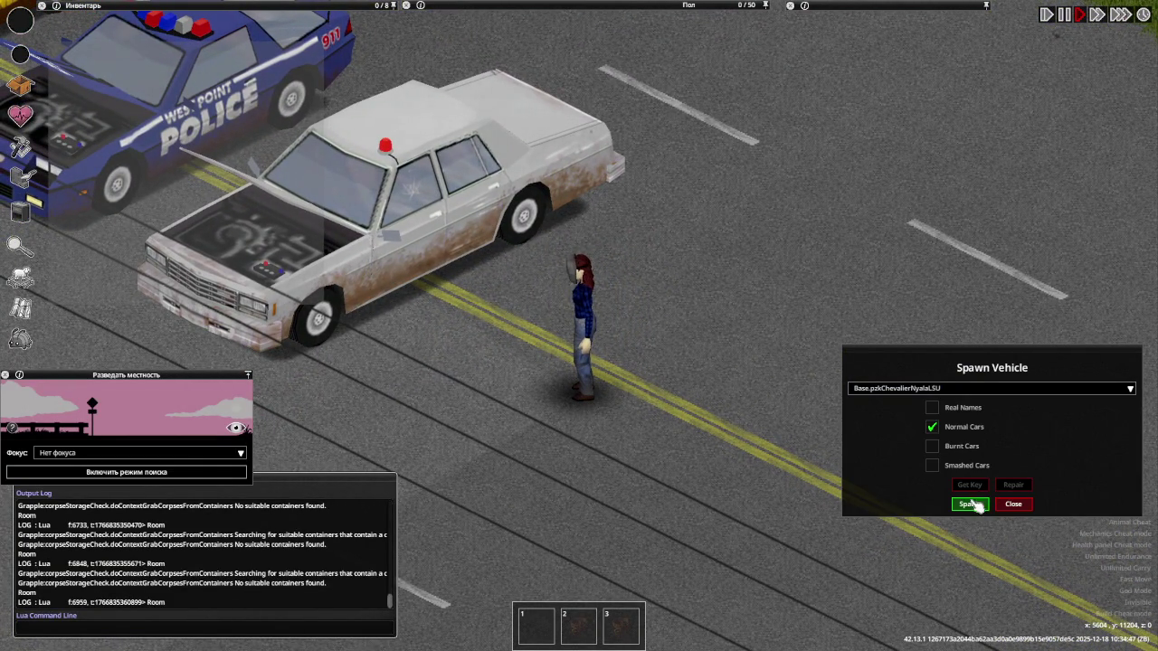
pyautogui.click(970, 505)
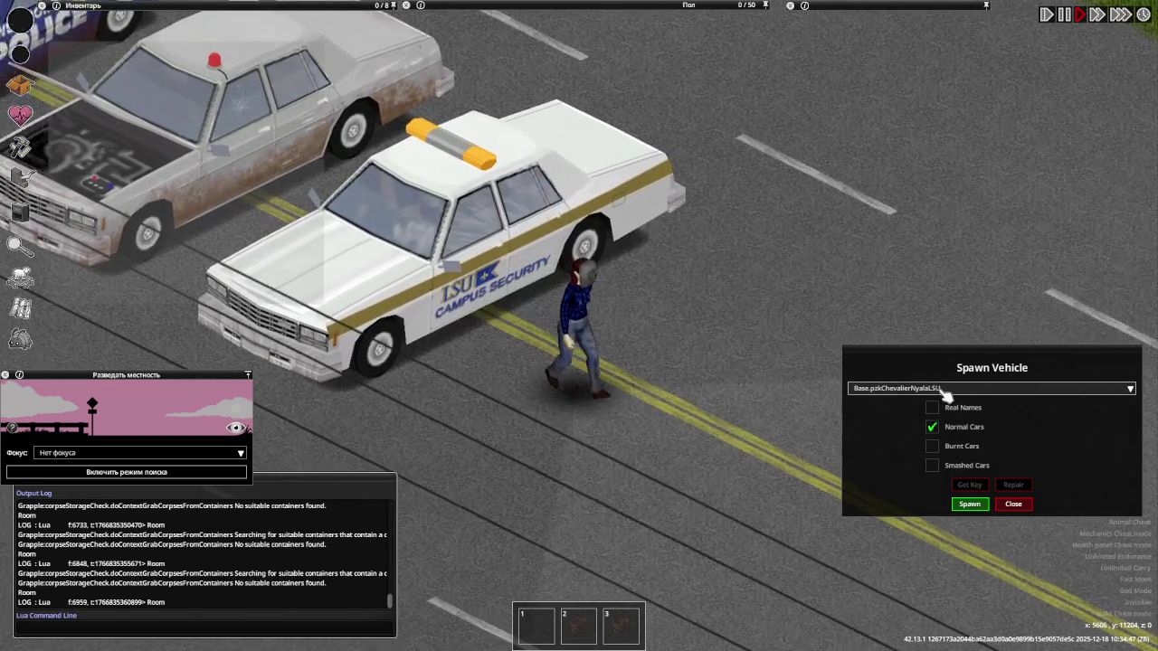
pyautogui.click(944, 389)
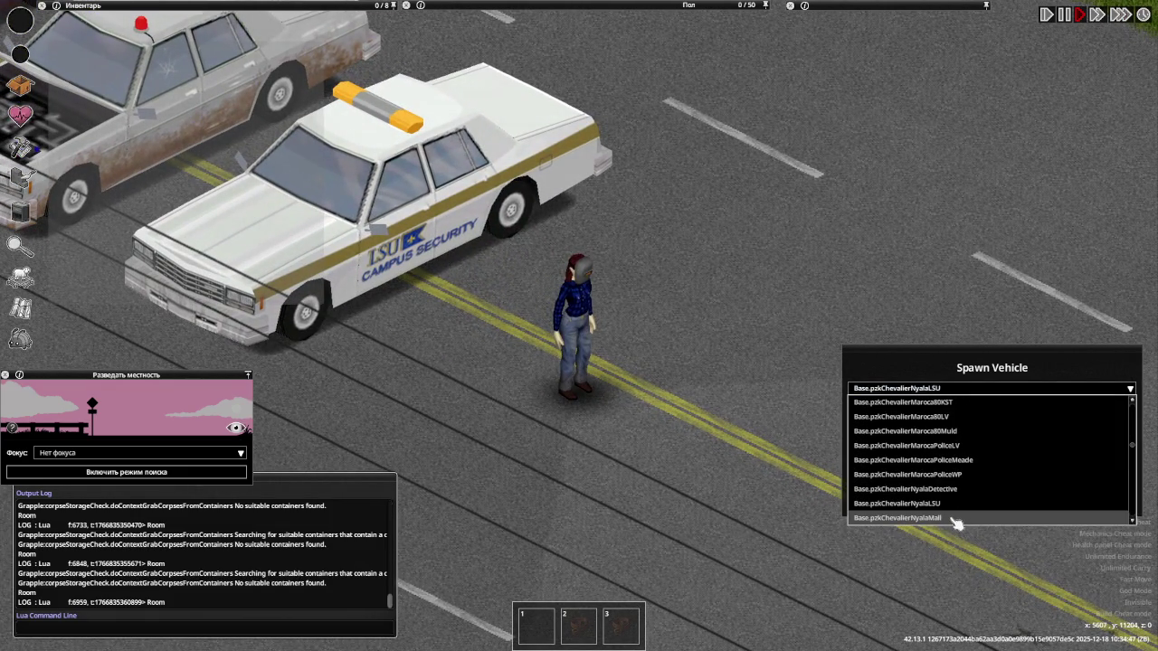
pyautogui.click(905, 518)
pyautogui.click(970, 503)
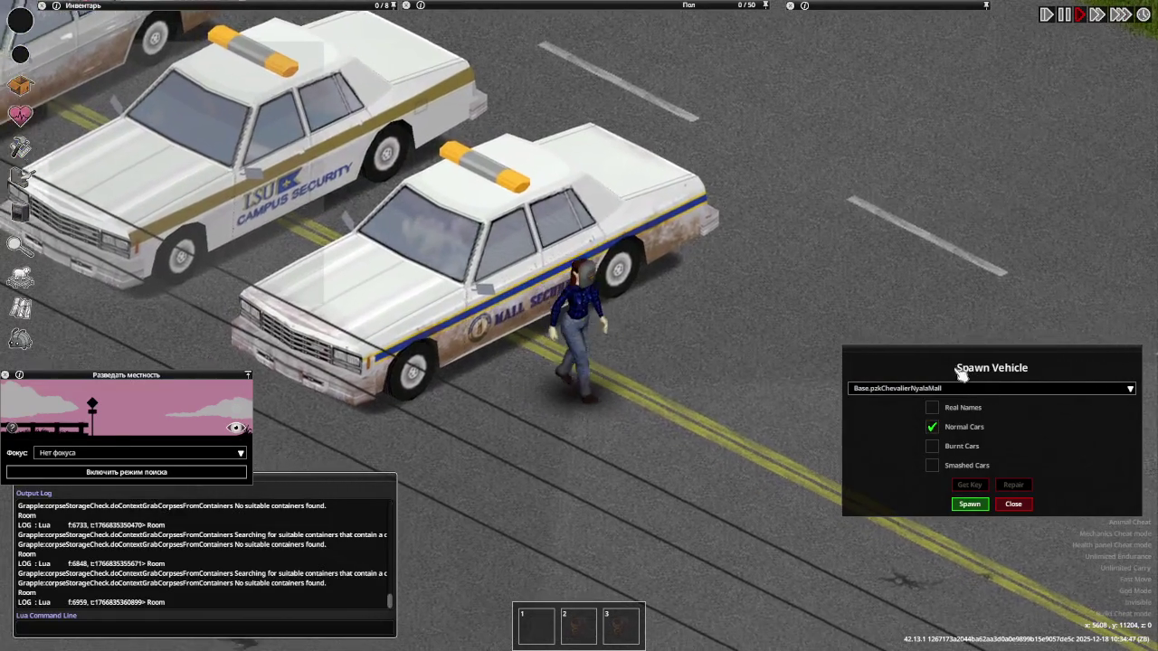
pyautogui.click(959, 389)
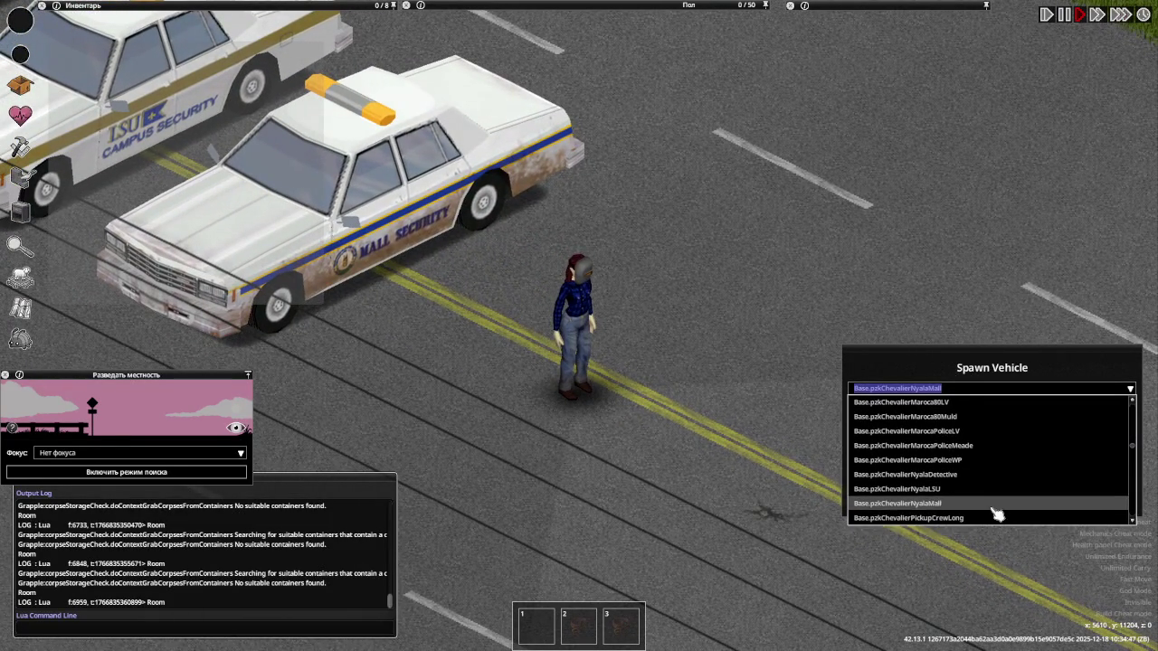
pyautogui.click(989, 518)
pyautogui.click(970, 504)
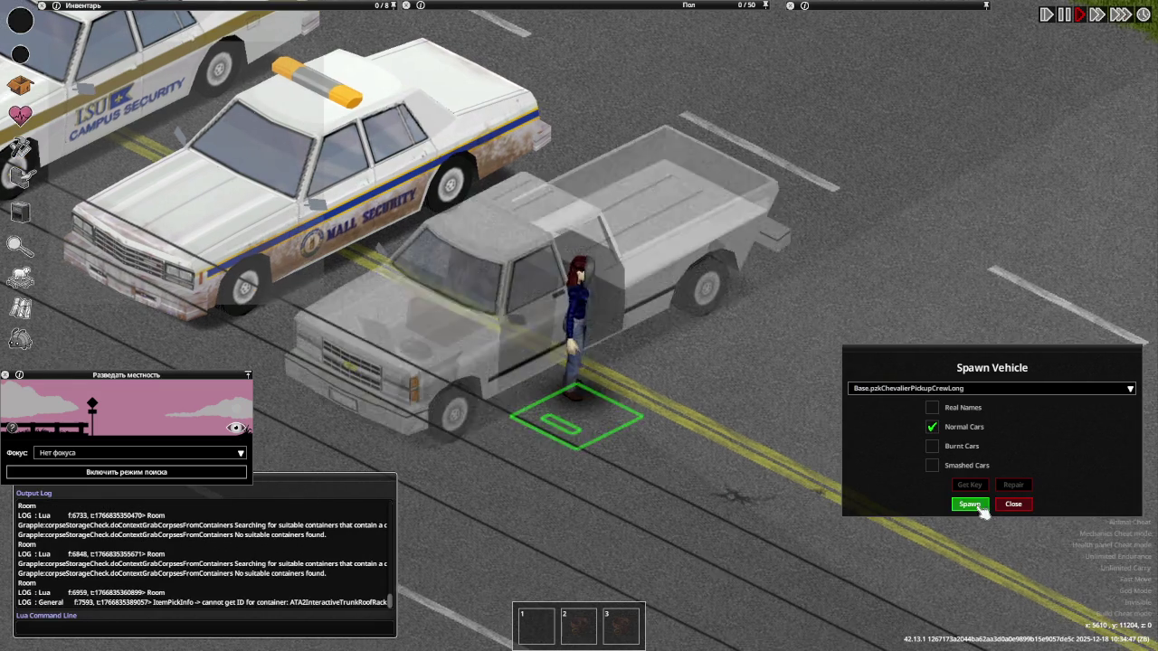
# Check the pickup's vehicle mechanics report, then close it
pyautogui.hotkey('a', 's')
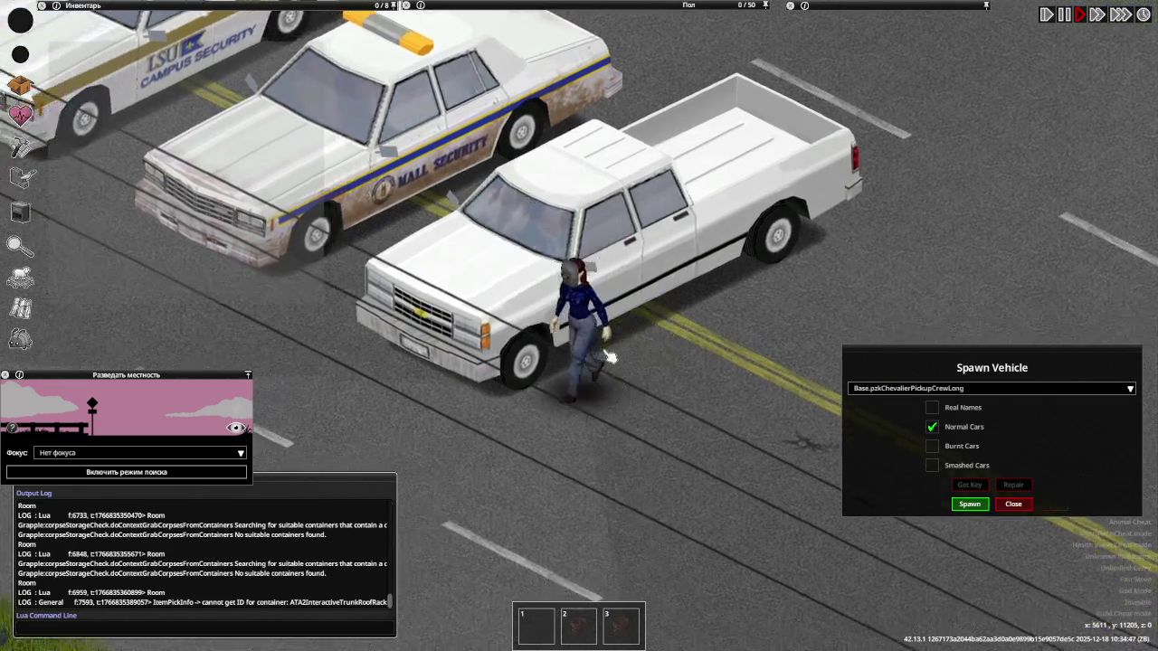
pyautogui.press('v')
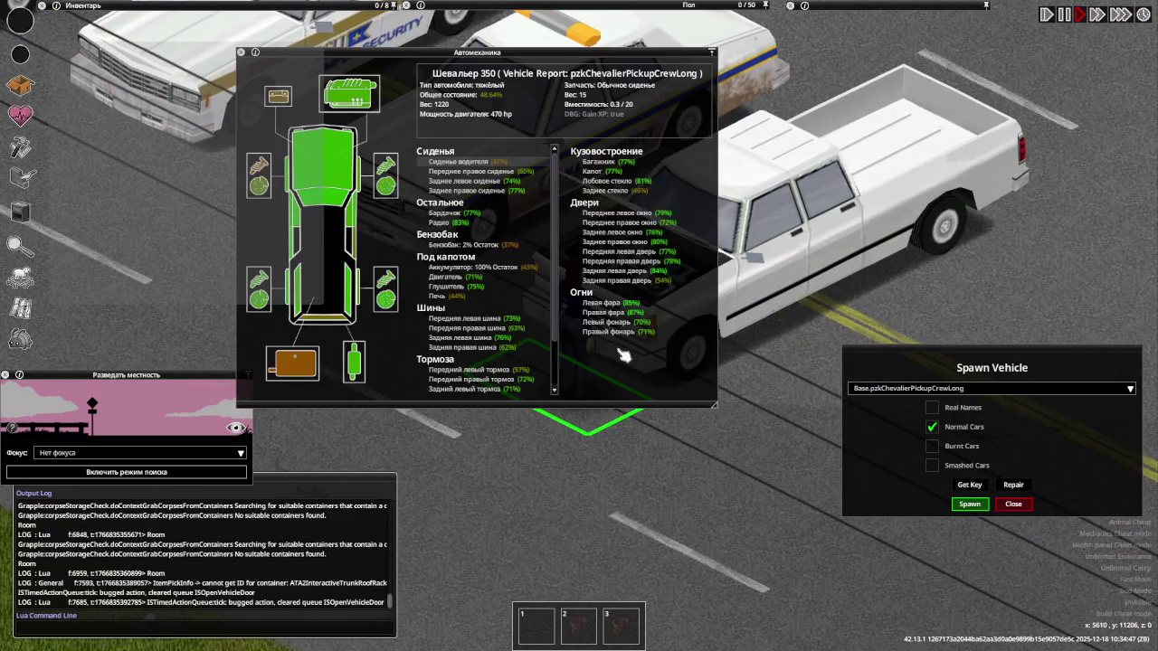
pyautogui.press('d')
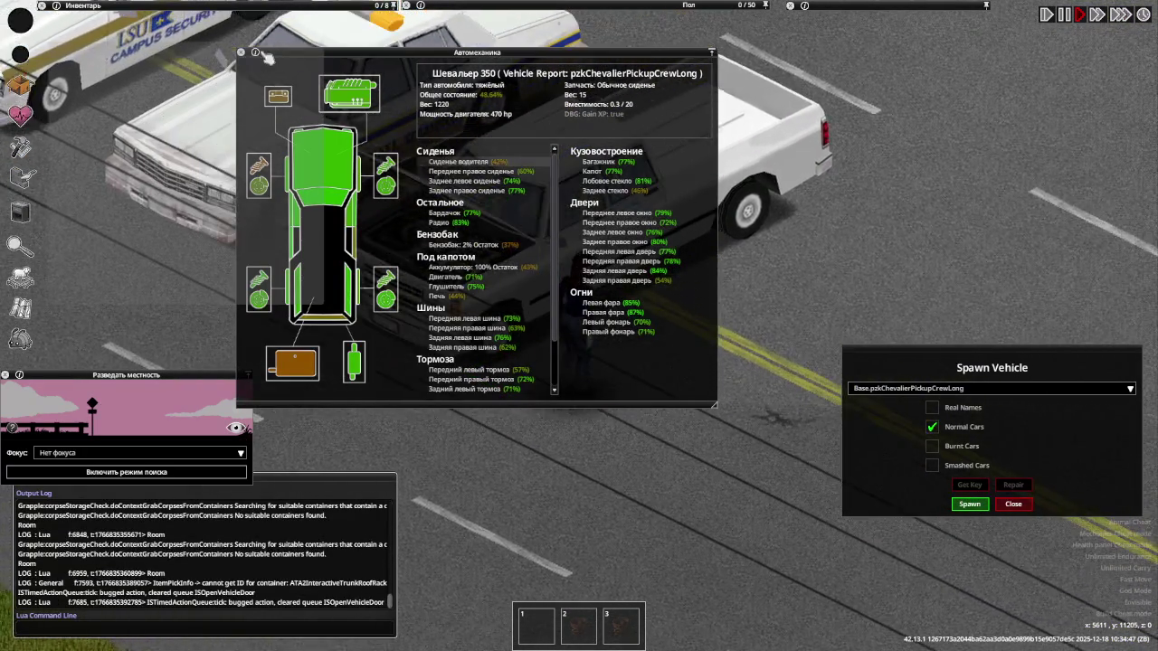
pyautogui.click(242, 53)
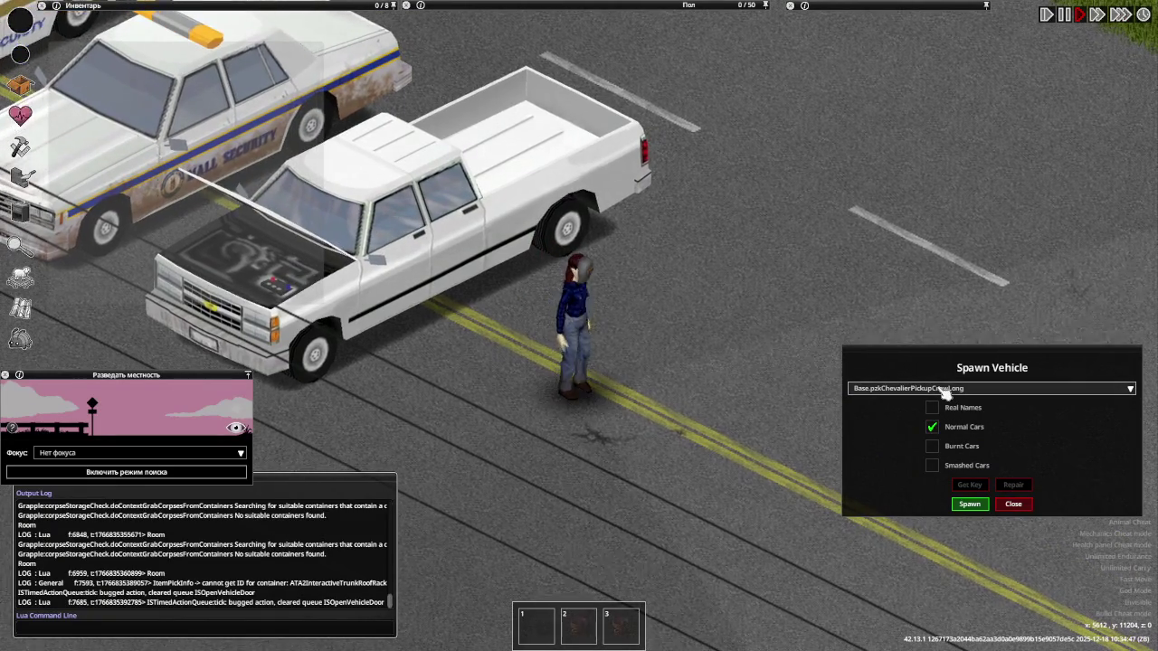
# Spawn Chevalier PickupCrewMedium, Province and ProvinceLong vehicles
pyautogui.click(944, 389)
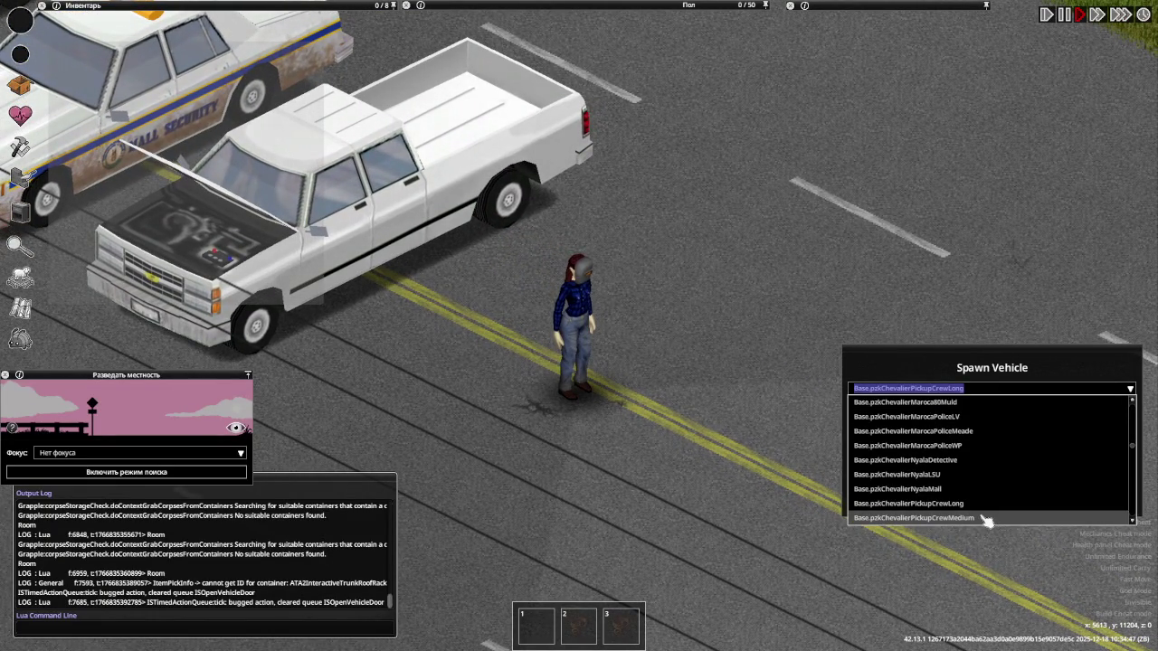
pyautogui.click(985, 518)
pyautogui.click(969, 504)
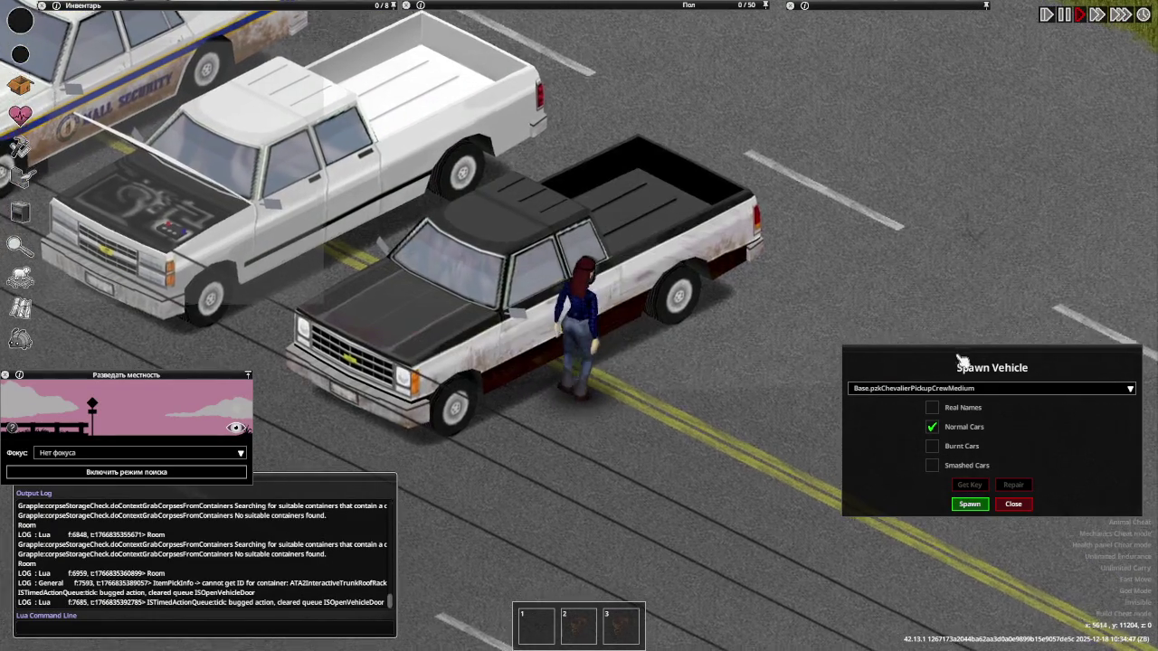
pyautogui.click(956, 389)
pyautogui.scroll(-5, 979, 488)
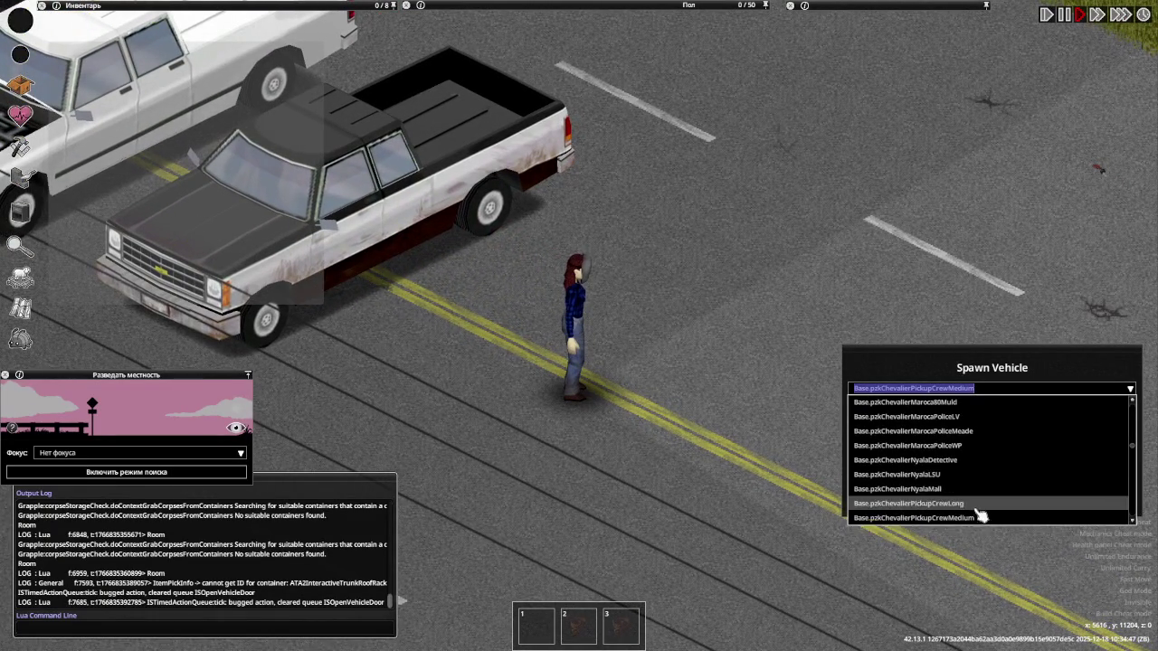
pyautogui.click(966, 504)
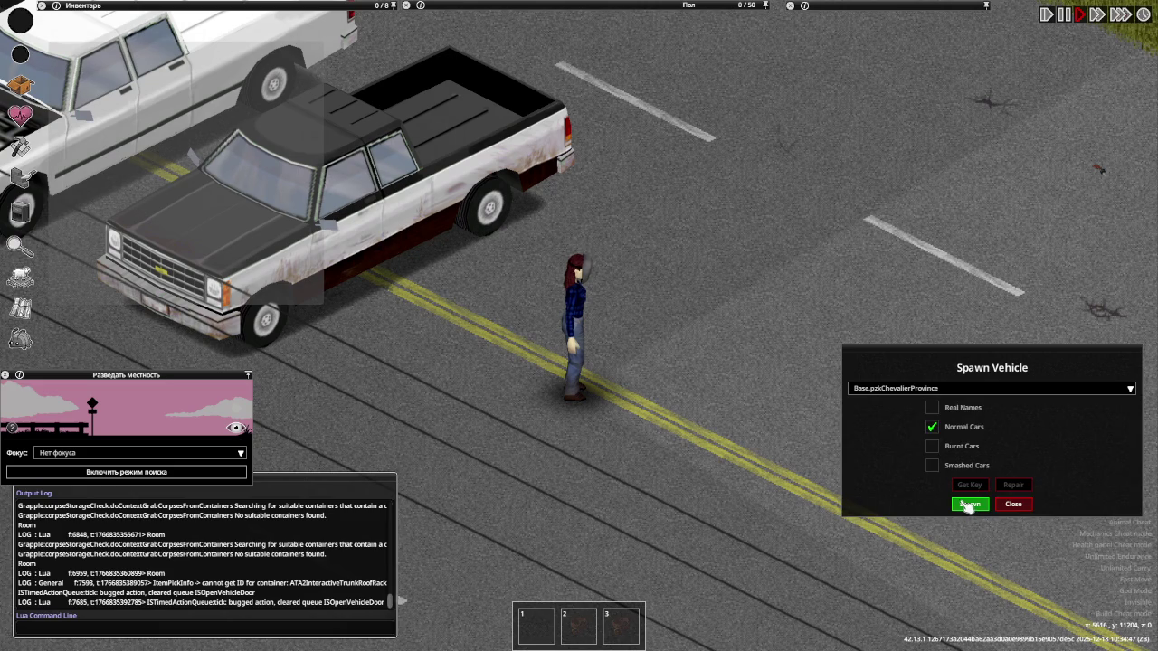
pyautogui.click(969, 502)
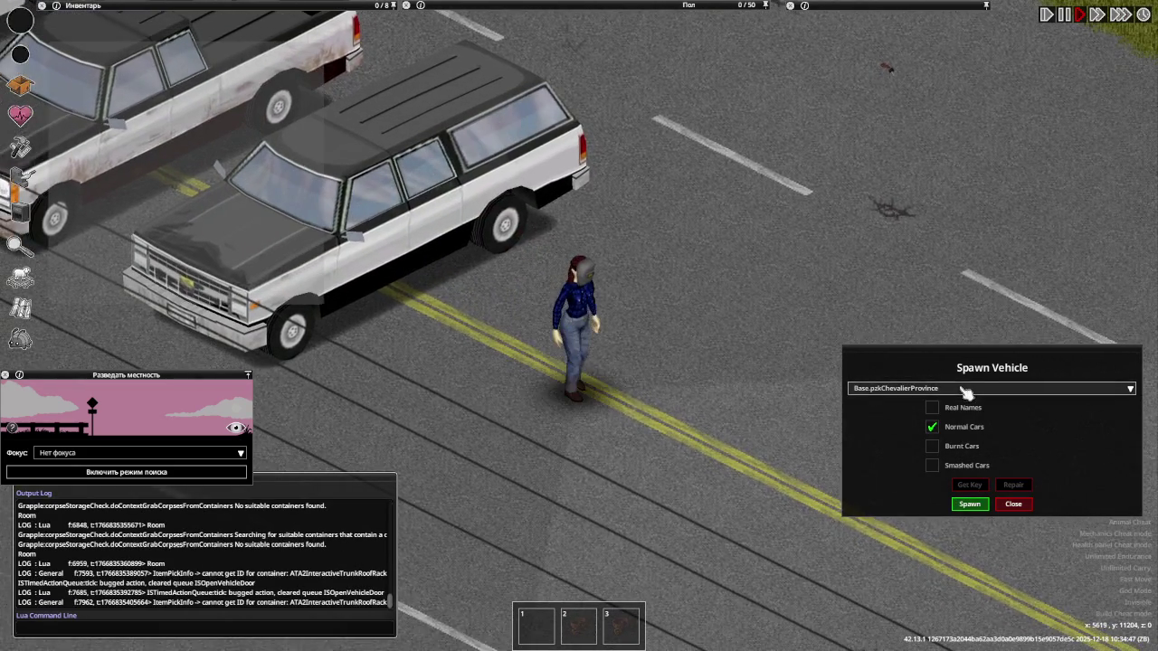
pyautogui.click(967, 388)
pyautogui.click(969, 518)
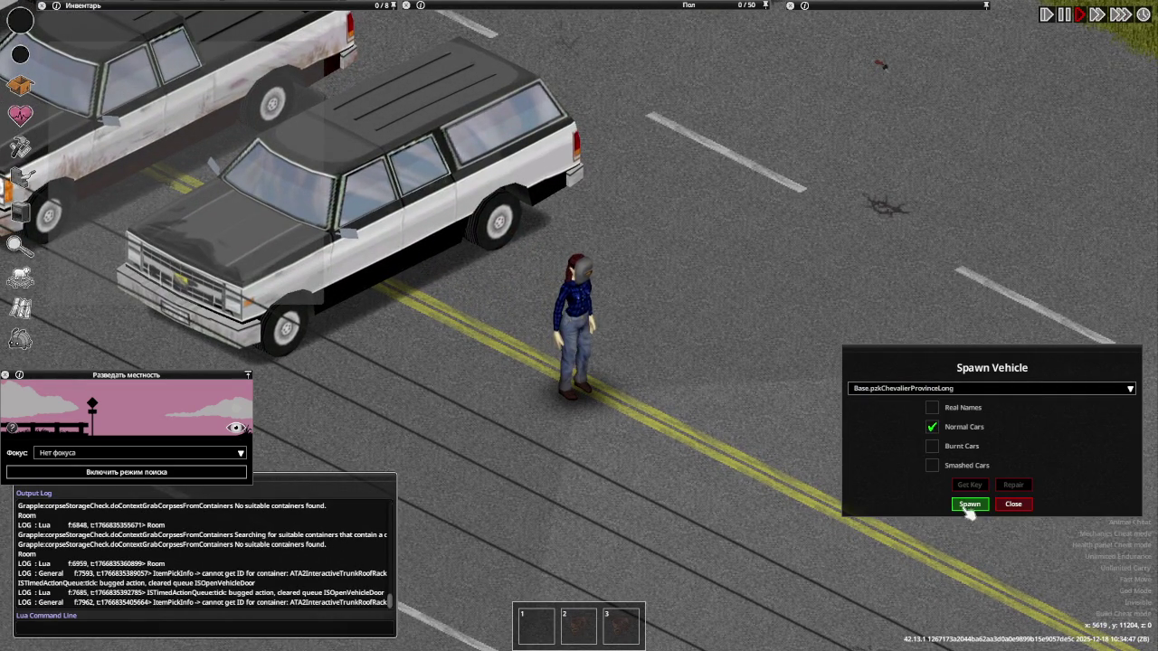
pyautogui.click(964, 504)
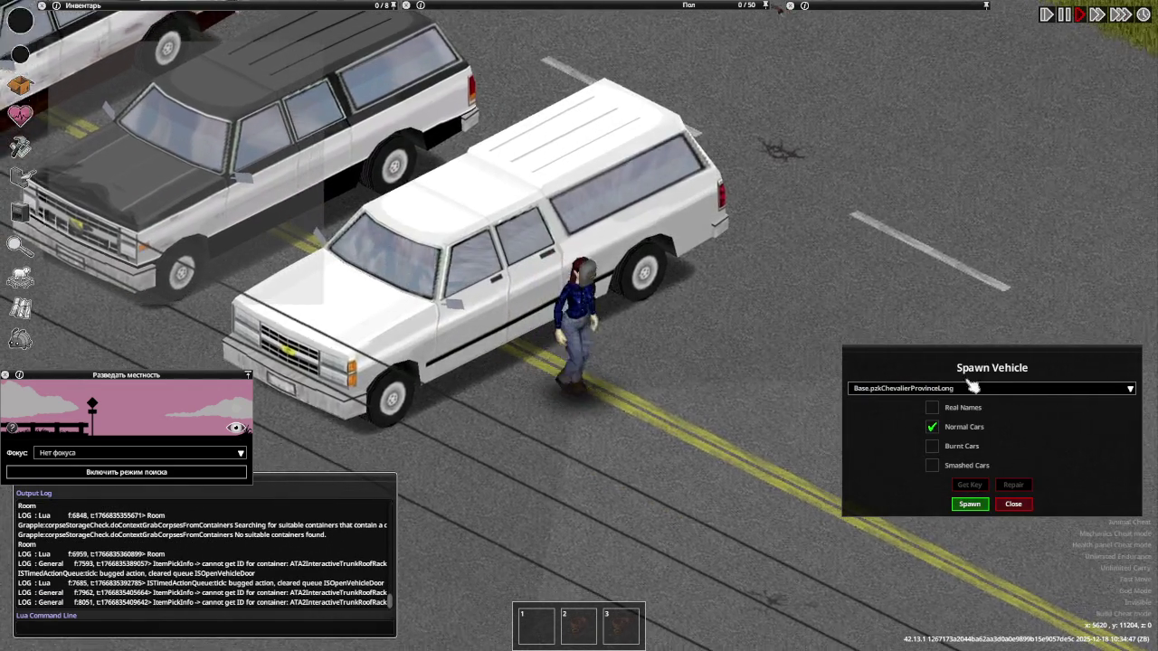
# Spawn Chevalier ProvinceLongCUCV, Roadrunner and Rookie vehicles
pyautogui.click(973, 387)
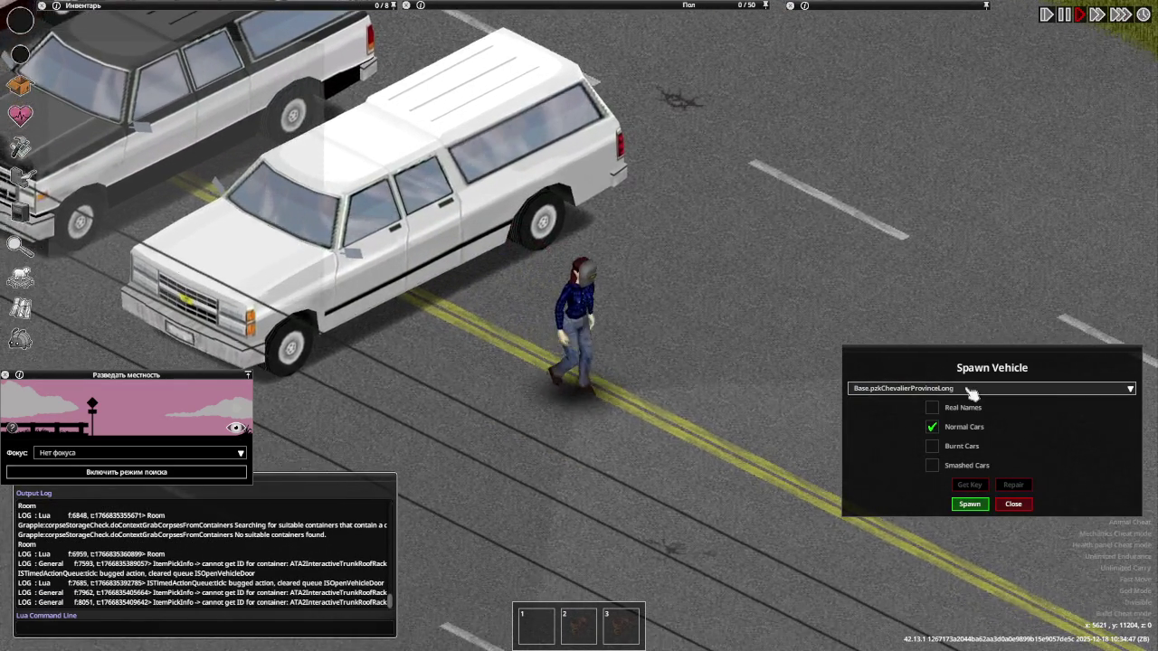
pyautogui.click(991, 519)
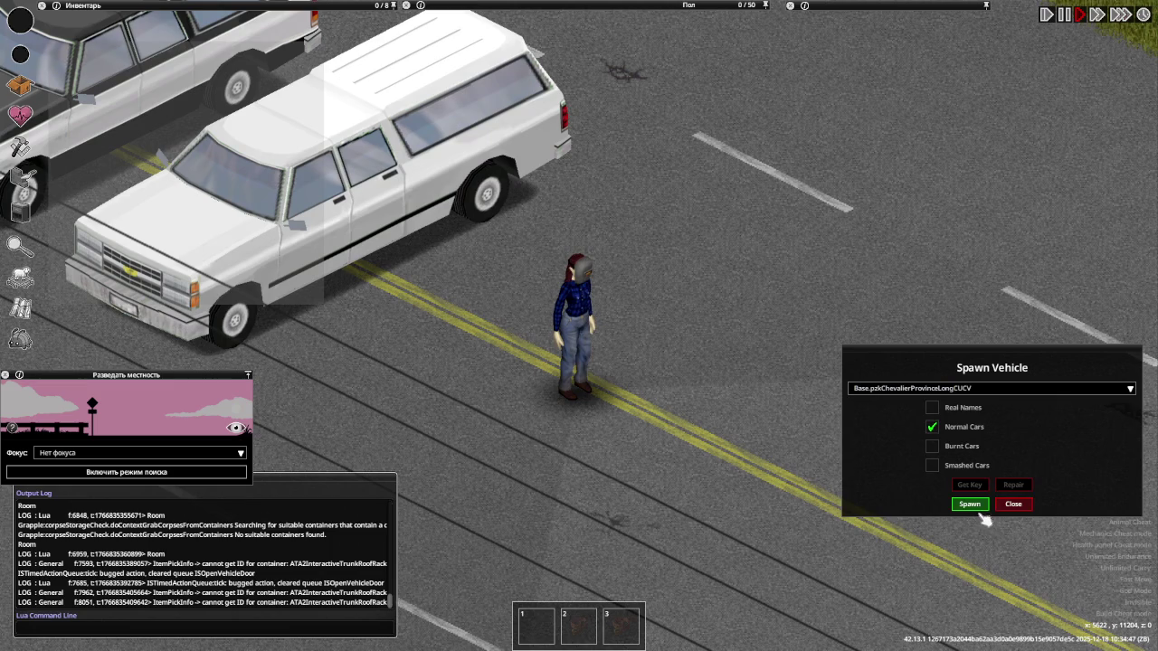
pyautogui.click(971, 506)
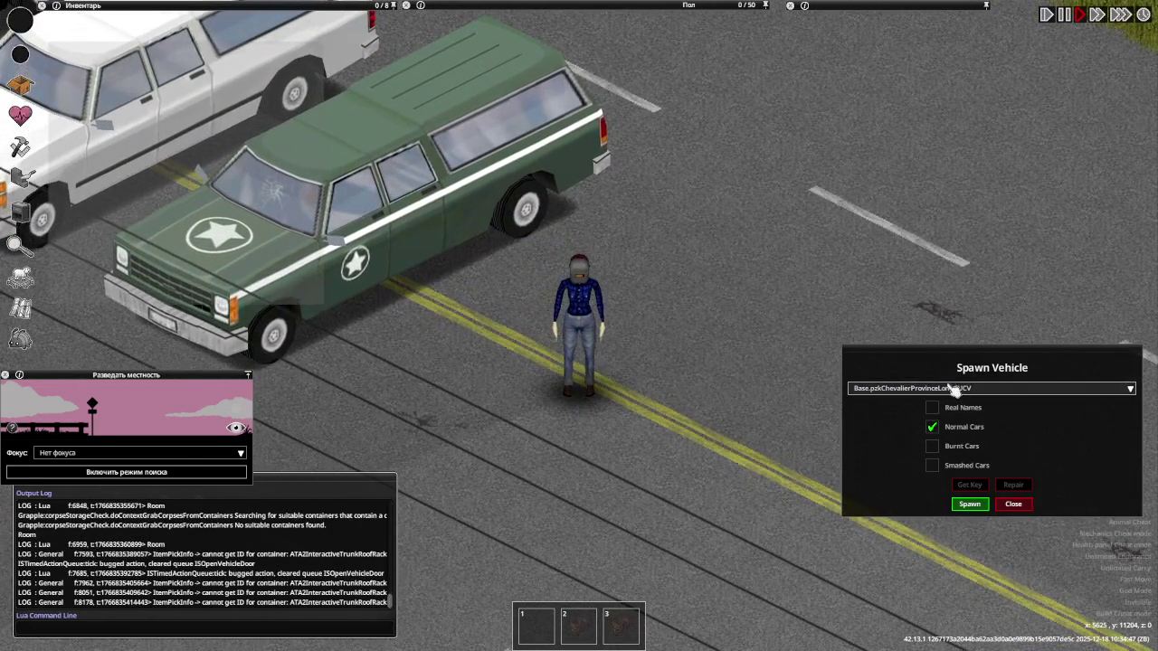
pyautogui.click(950, 388)
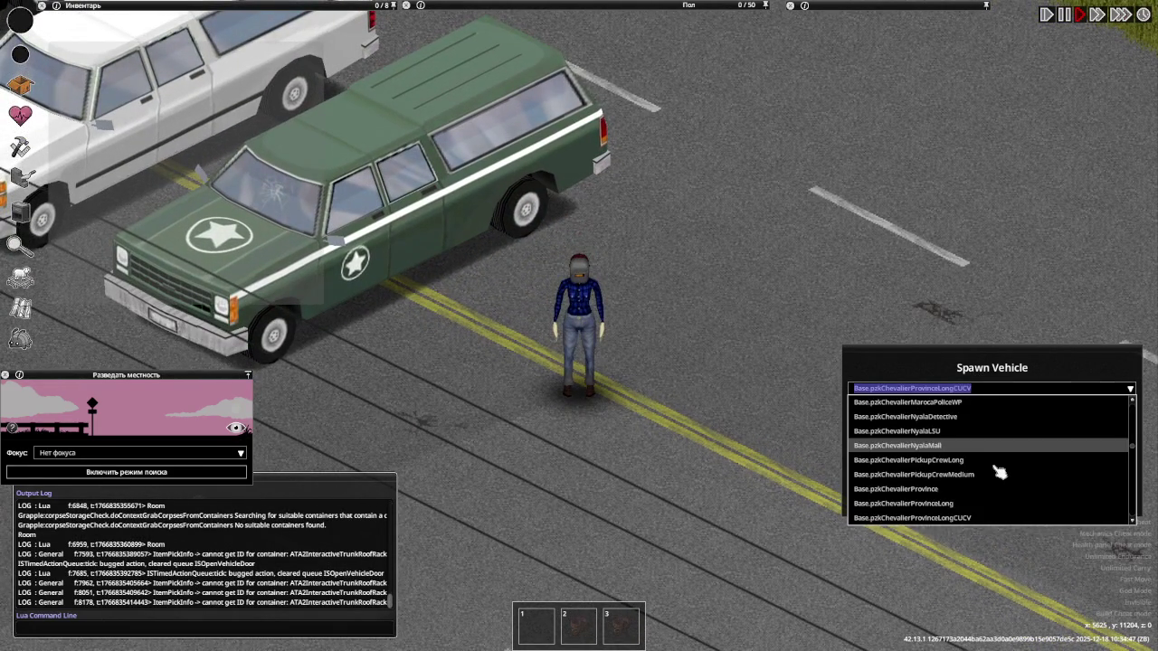
pyautogui.click(990, 520)
pyautogui.click(969, 504)
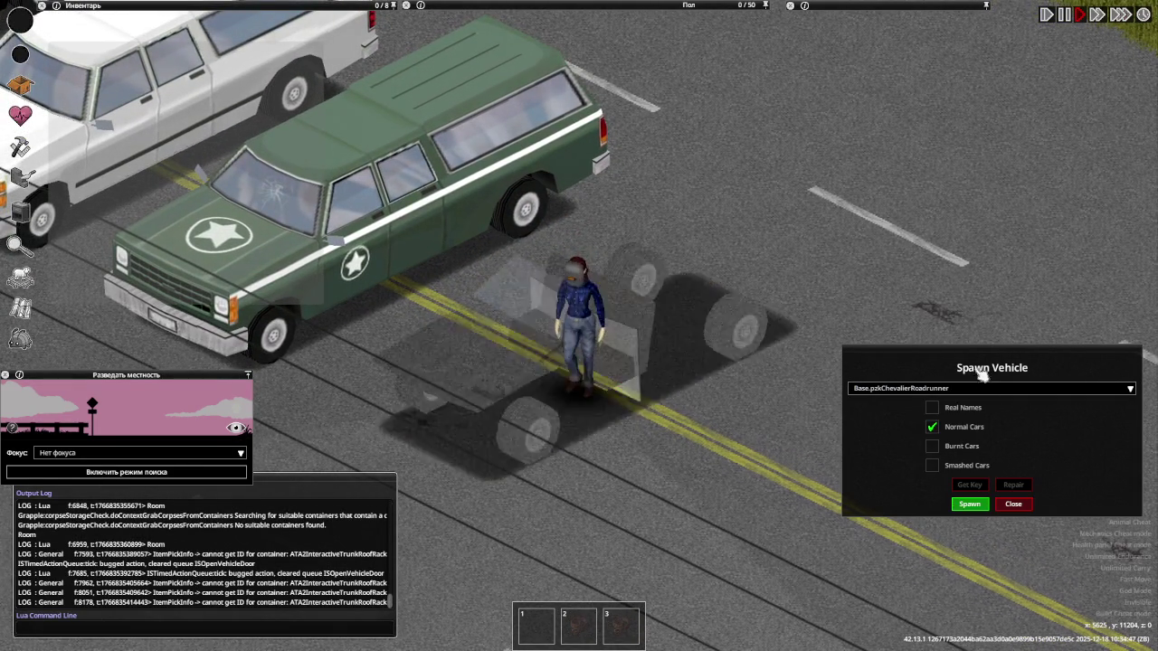
pyautogui.click(966, 390)
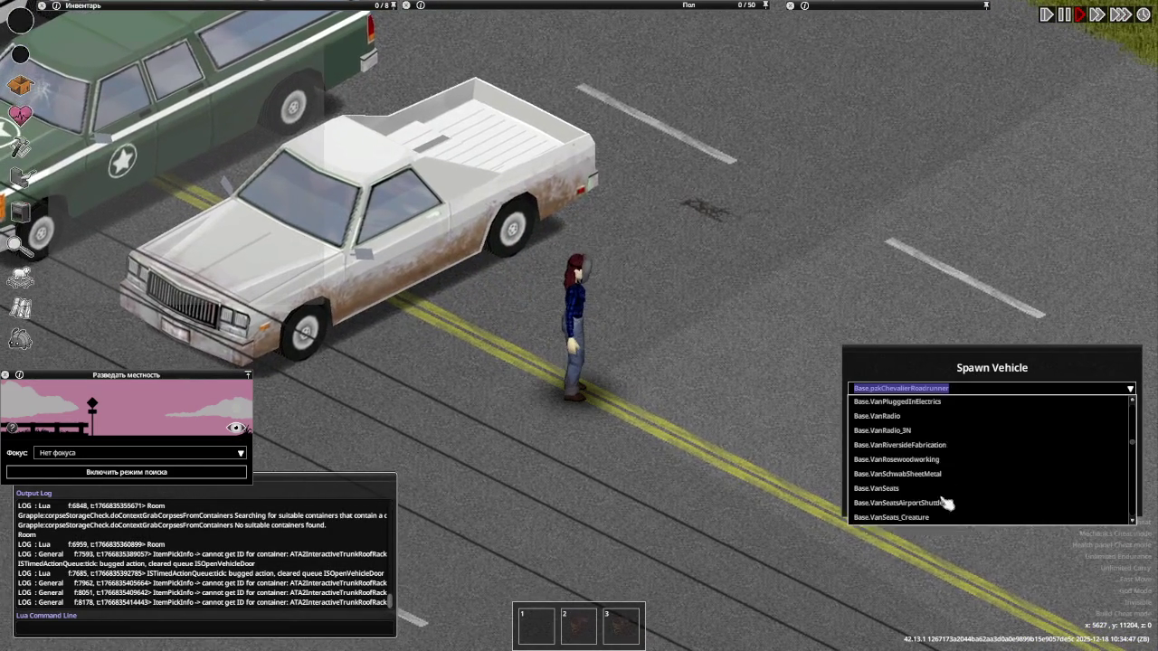
pyautogui.click(956, 518)
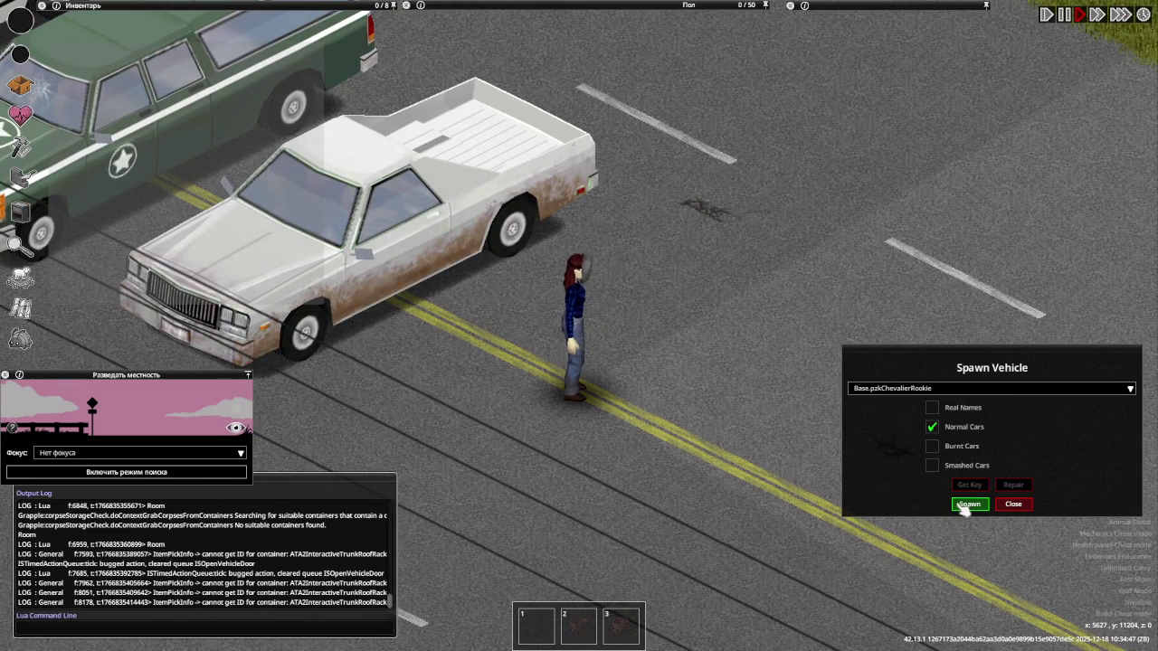
pyautogui.click(966, 505)
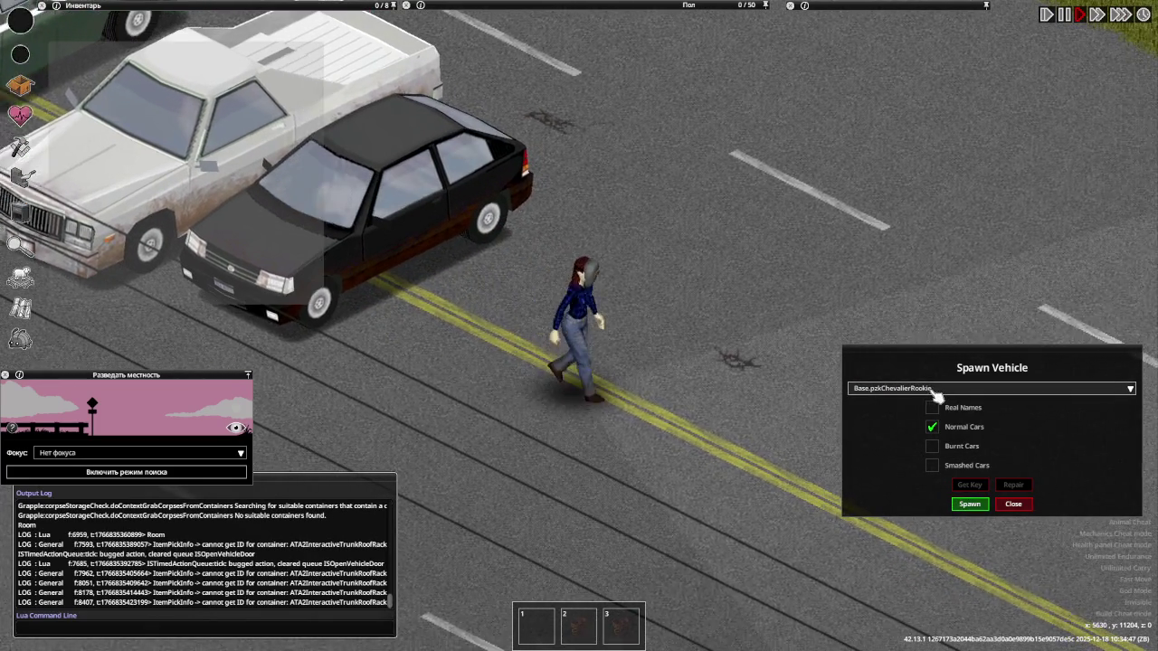
# Spawn the Chevalier TowTruck, TowTruckFire and Louisville County police tow truck
pyautogui.click(937, 392)
pyautogui.click(957, 519)
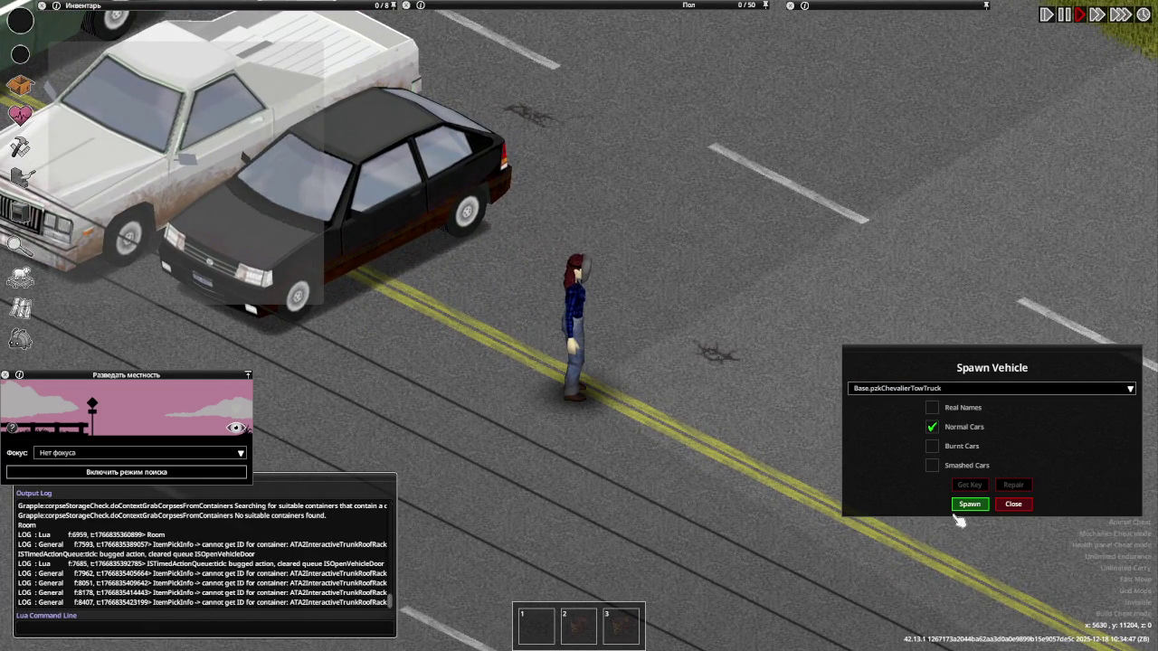
pyautogui.click(968, 504)
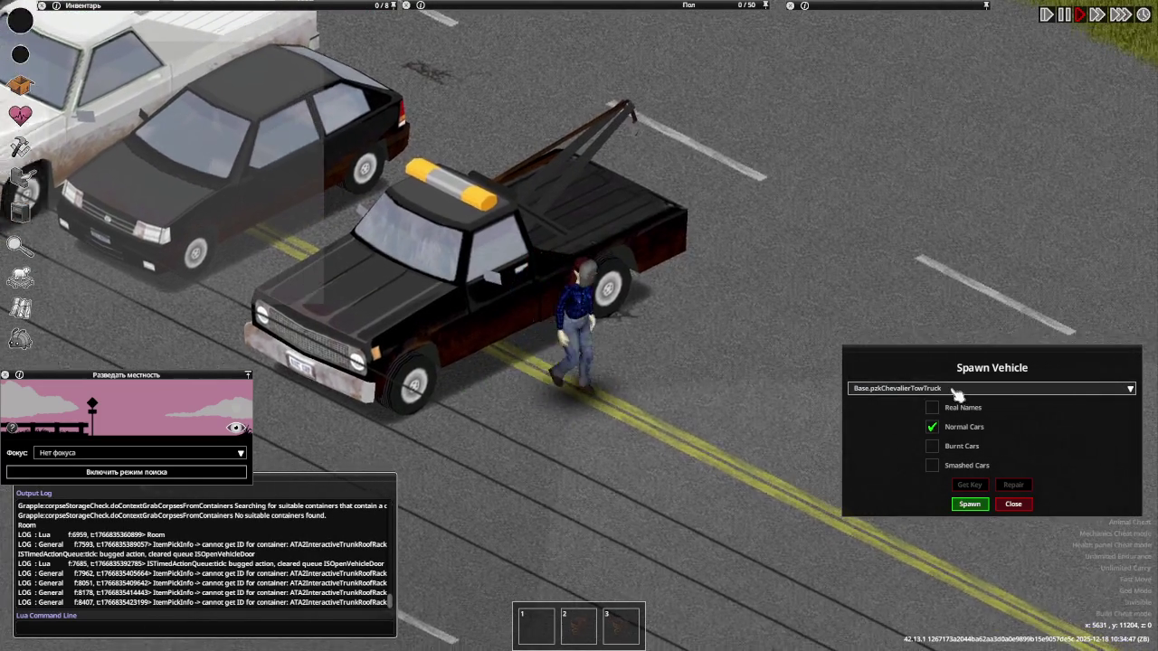
pyautogui.click(955, 392)
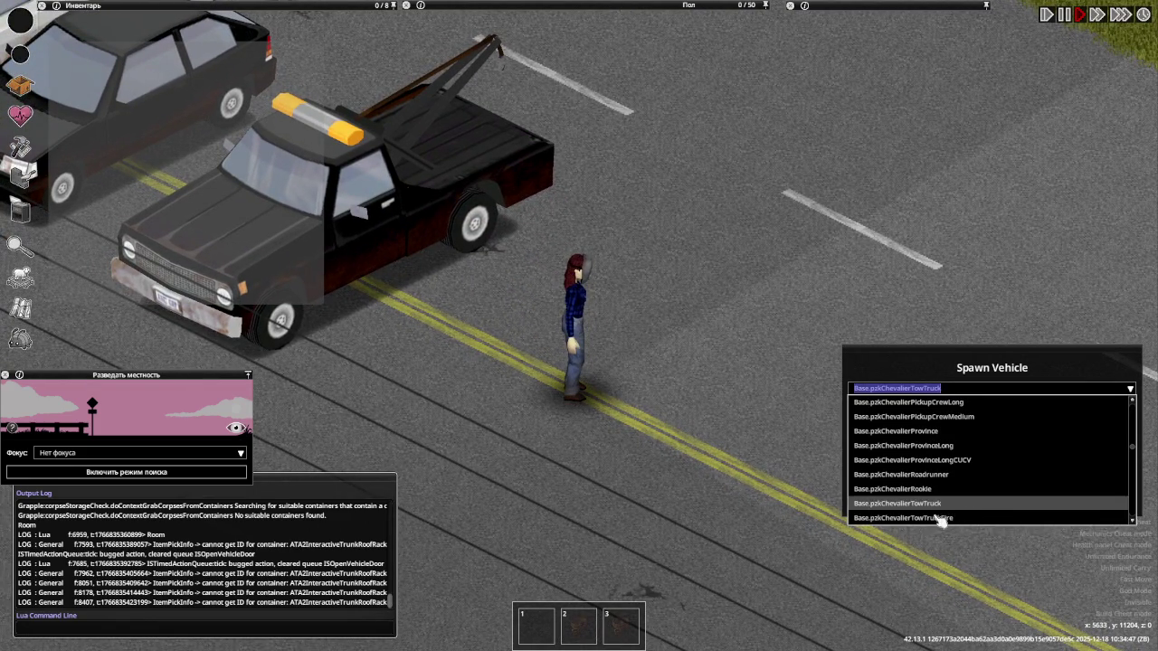
pyautogui.click(937, 519)
pyautogui.click(968, 505)
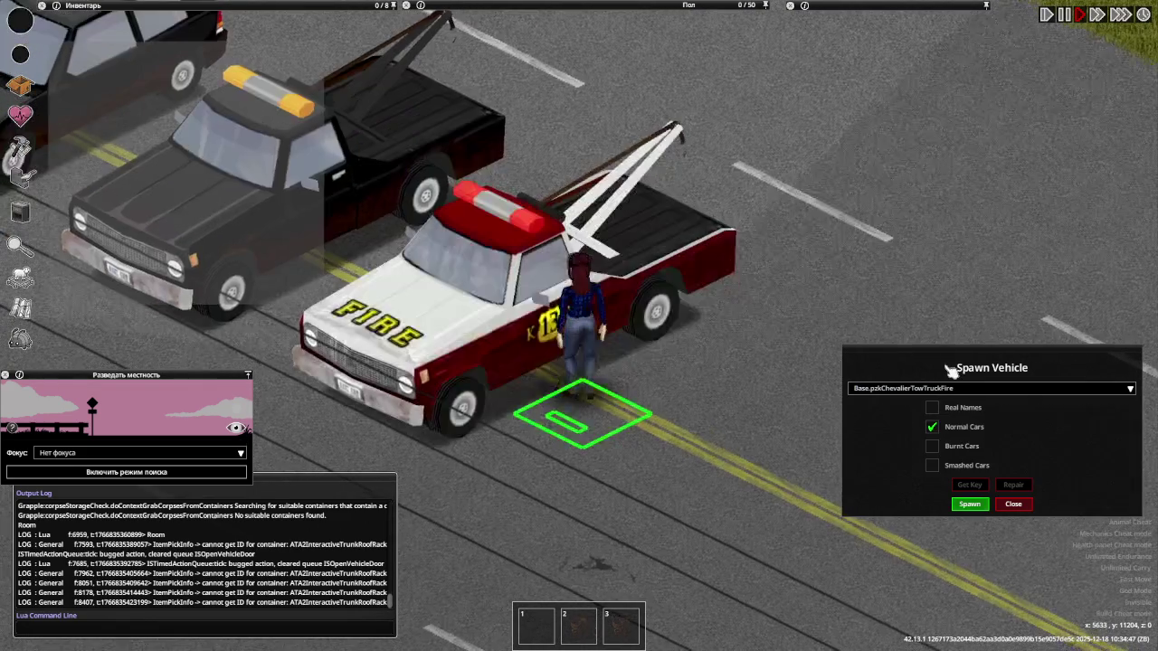
pyautogui.click(941, 392)
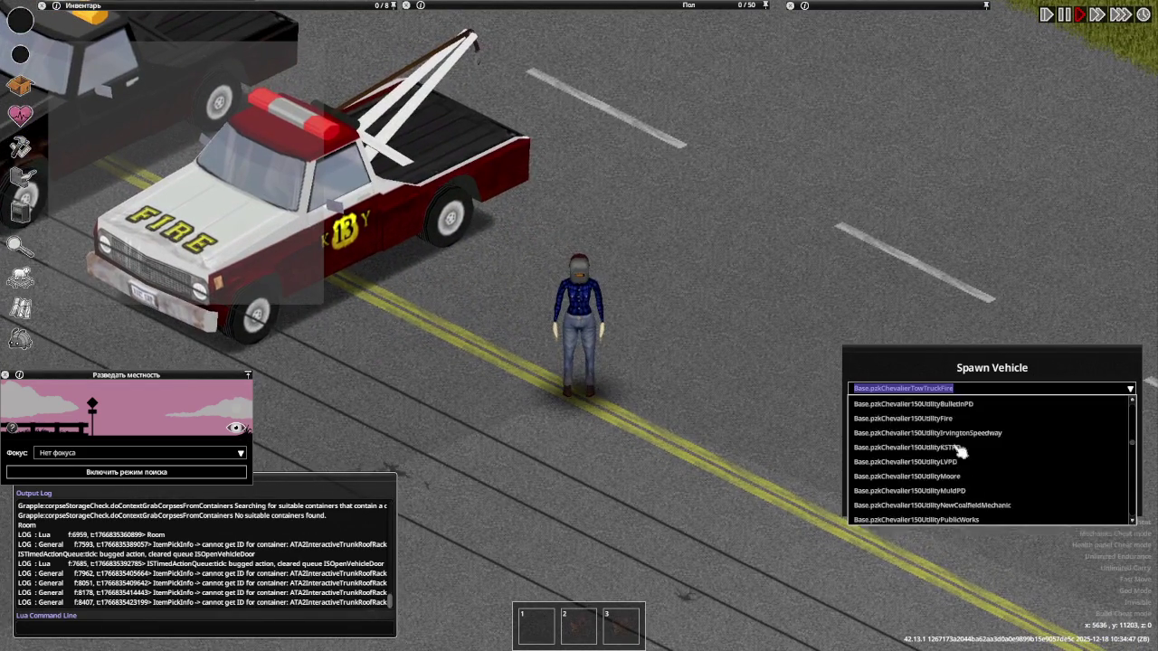
pyautogui.click(970, 518)
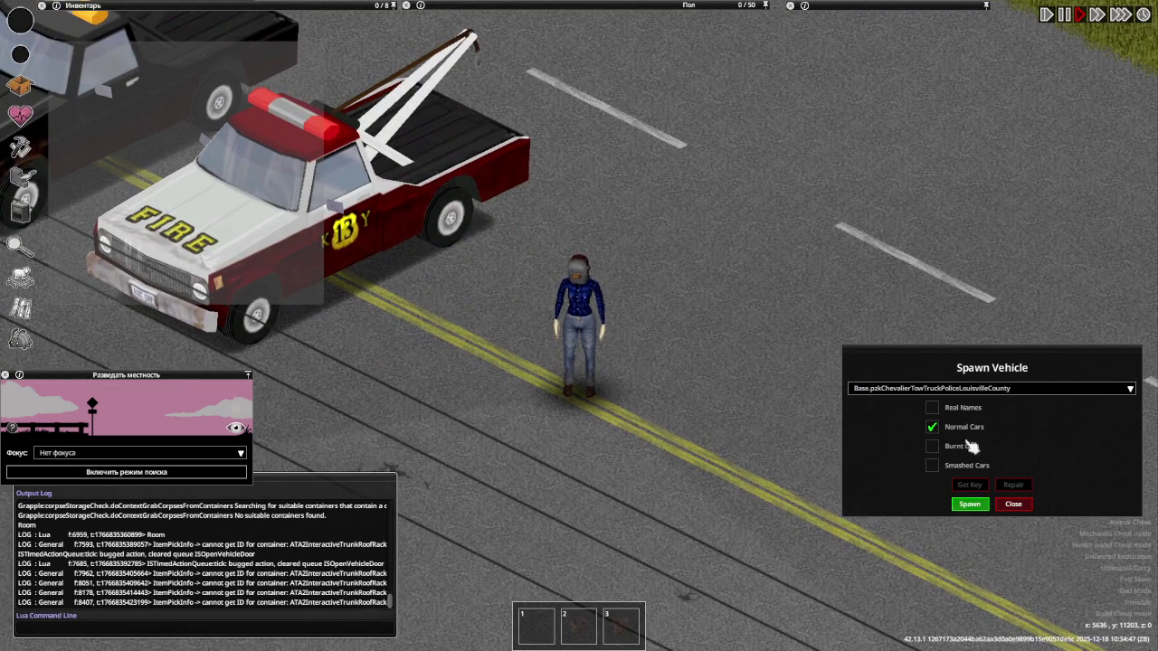
pyautogui.click(970, 504)
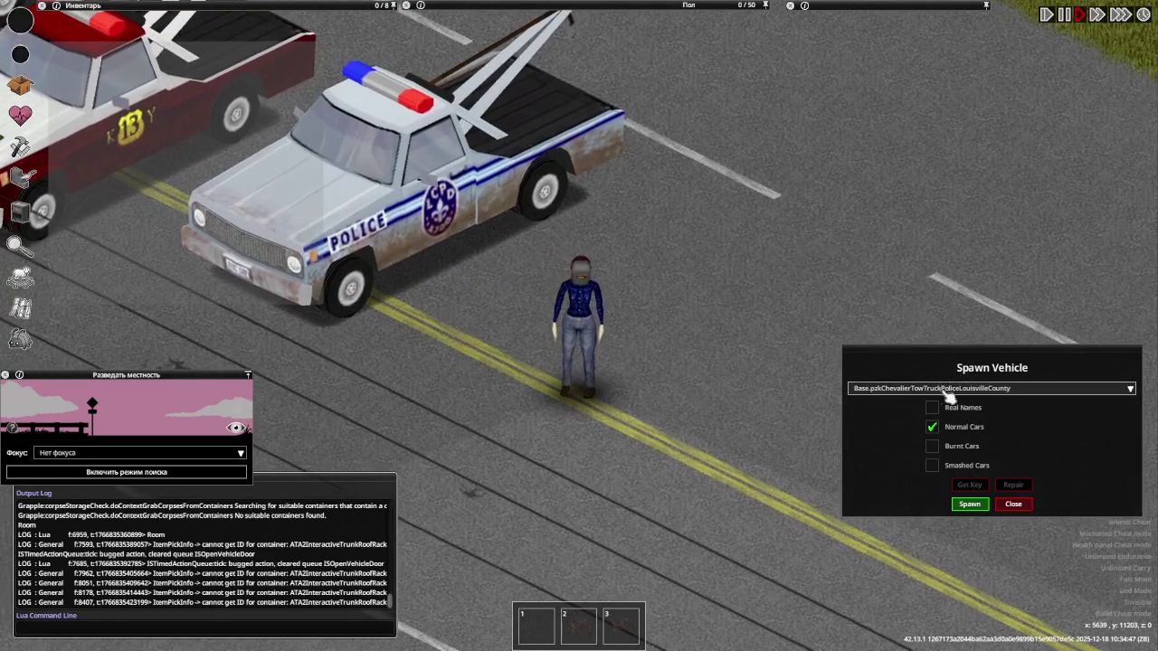
# Spawn the Chevalier TowTruckStatePolice and a black Van70
pyautogui.click(945, 392)
pyautogui.scroll(-1, 977, 511)
pyautogui.click(975, 520)
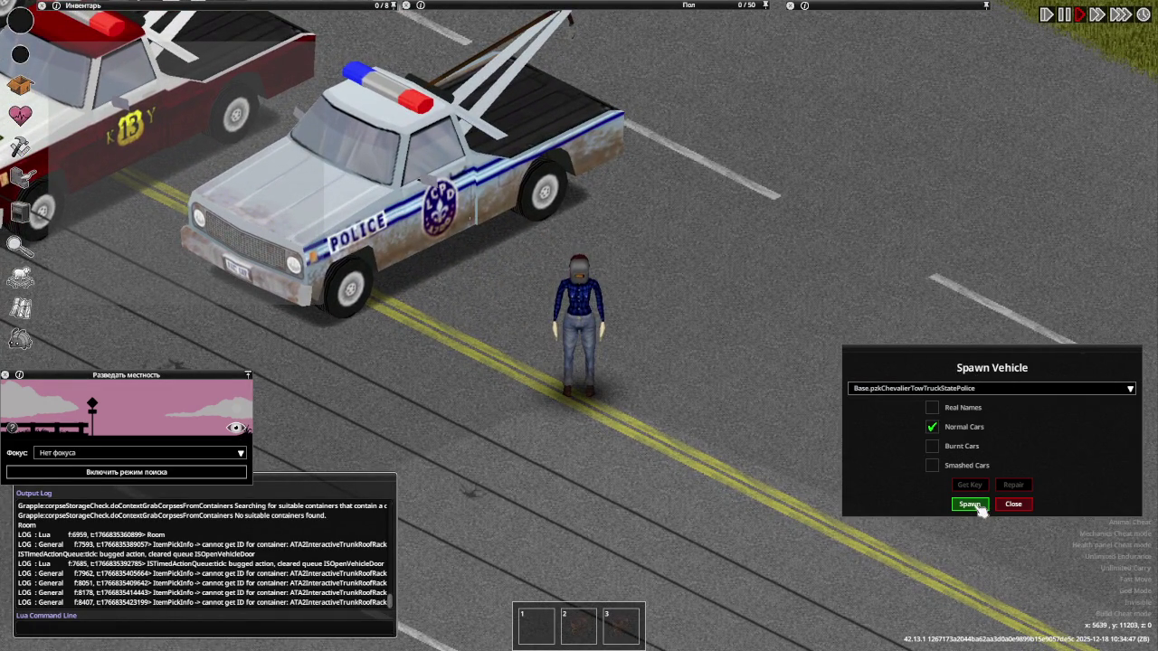
pyautogui.click(969, 504)
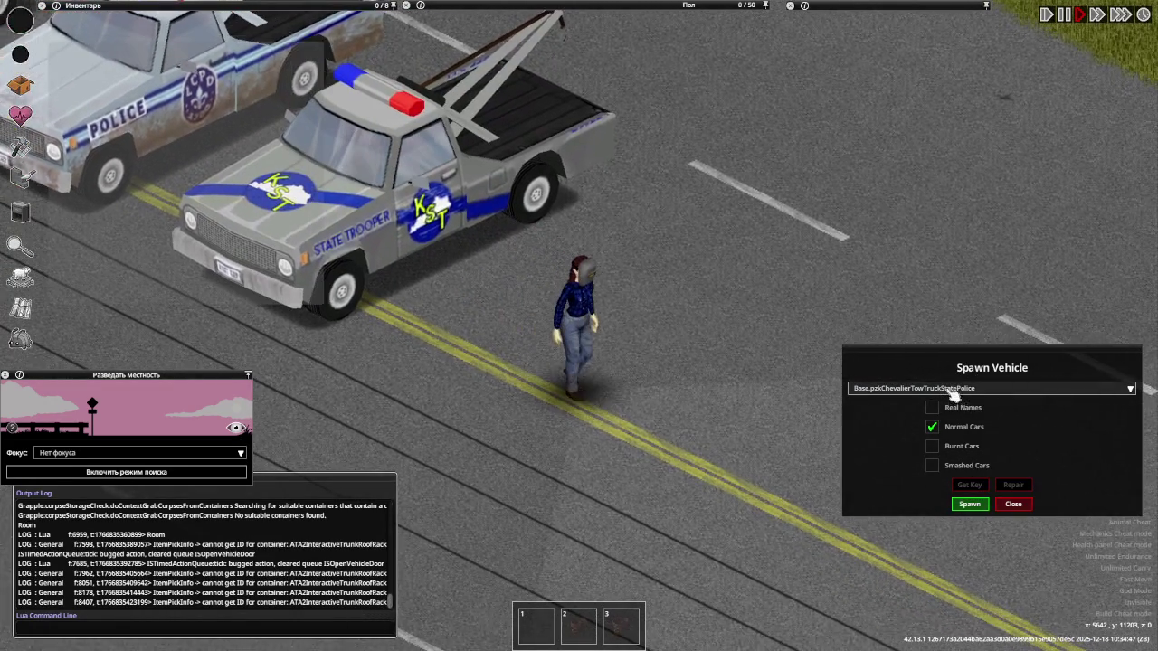
pyautogui.click(952, 395)
pyautogui.click(977, 518)
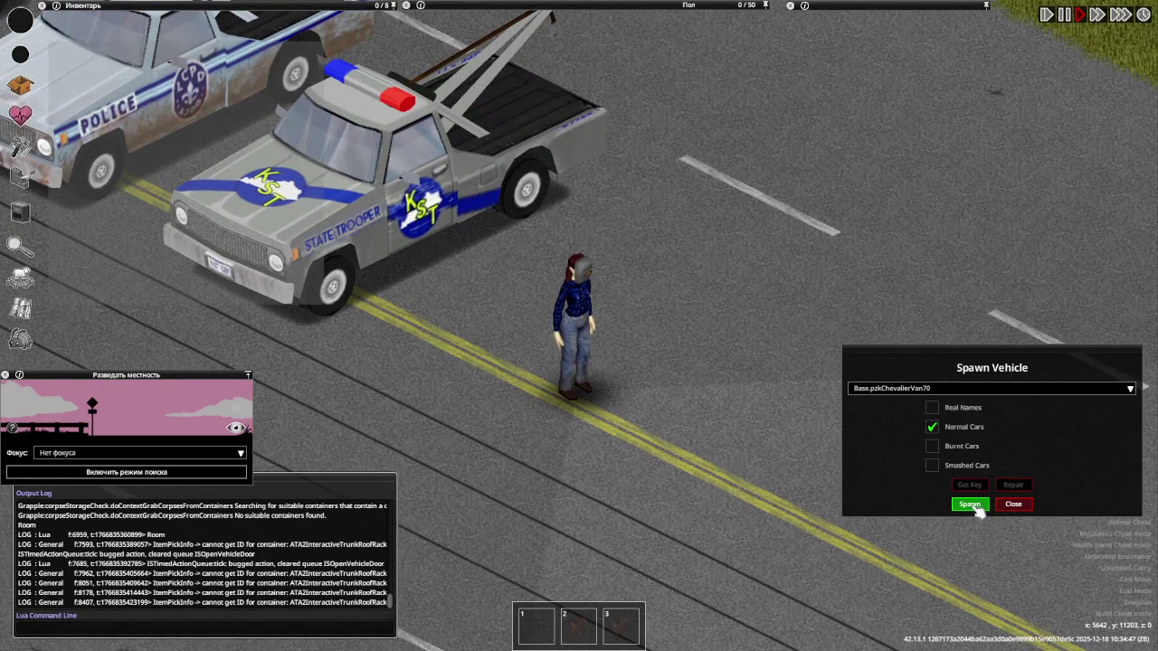
pyautogui.click(969, 504)
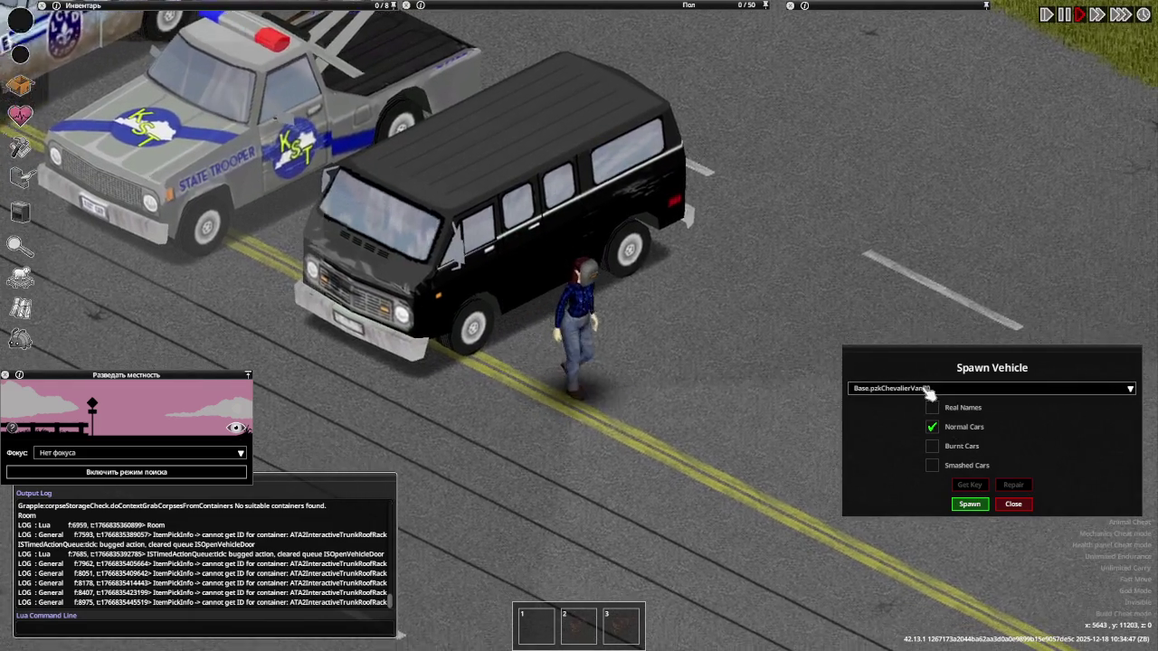
pyautogui.click(929, 388)
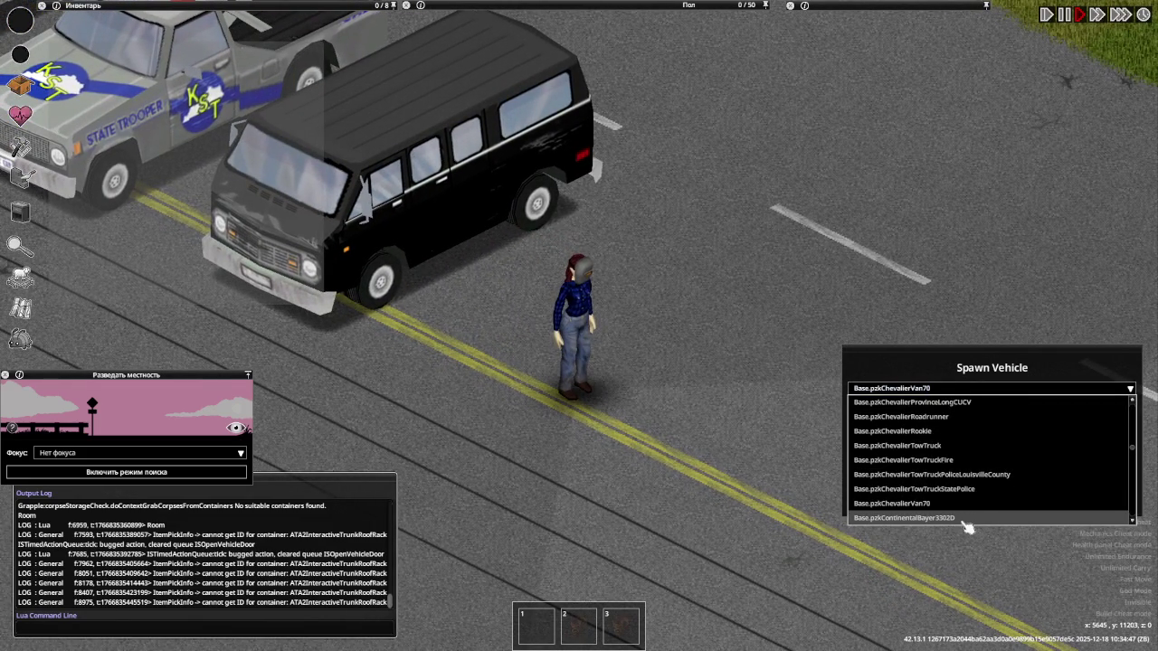
# Spawn ContinentalBayer3302D, 3304D and 330Cabrio cars
pyautogui.click(967, 519)
pyautogui.click(969, 504)
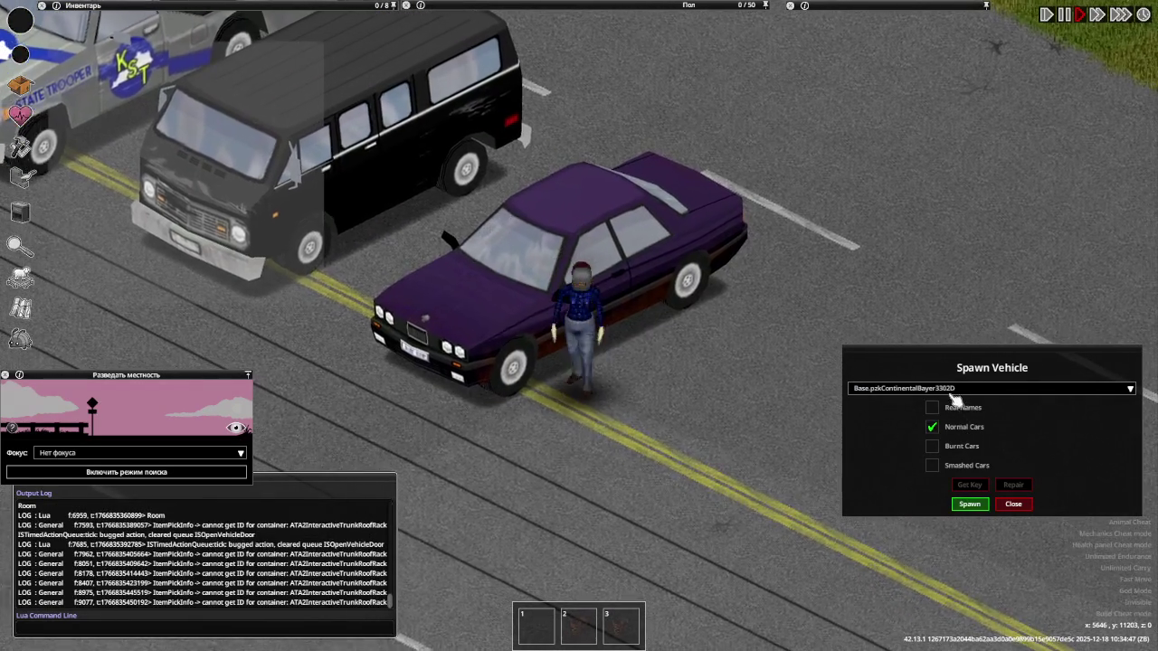
pyautogui.click(955, 389)
pyautogui.scroll(-1, 995, 507)
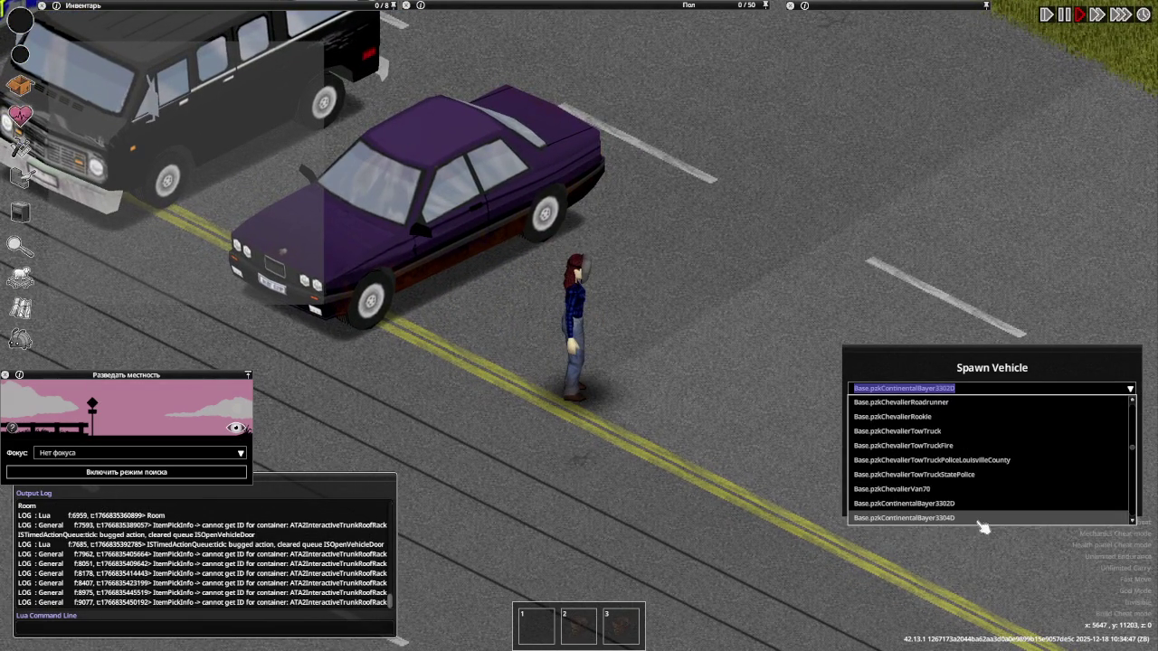
pyautogui.click(975, 518)
pyautogui.click(970, 506)
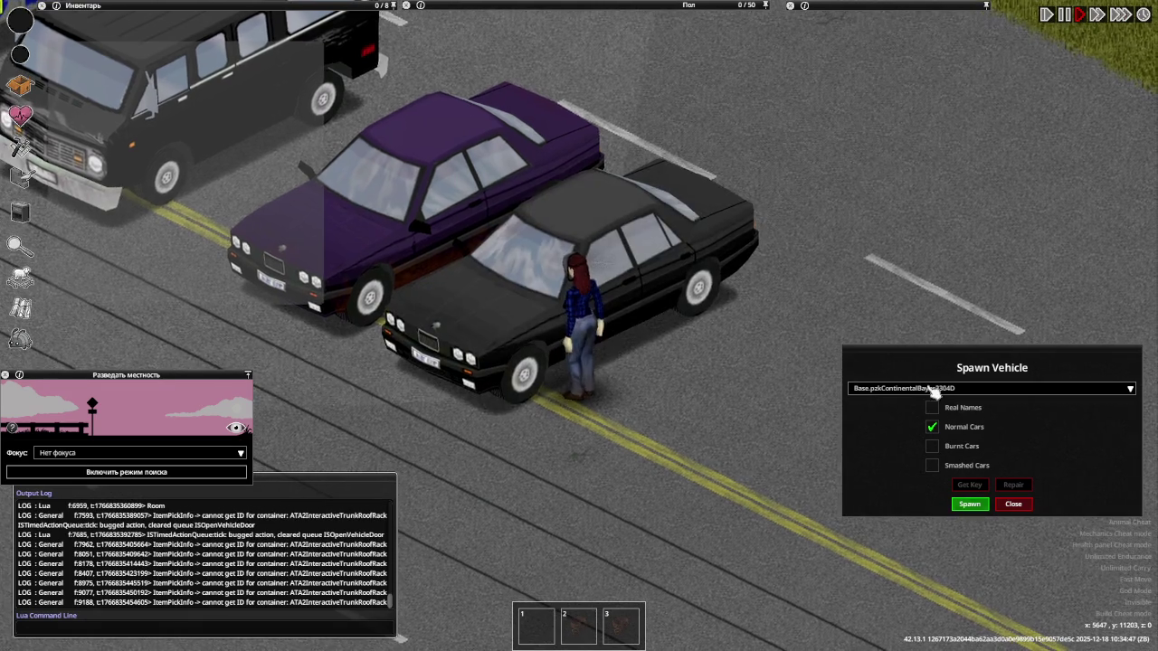
pyautogui.click(936, 389)
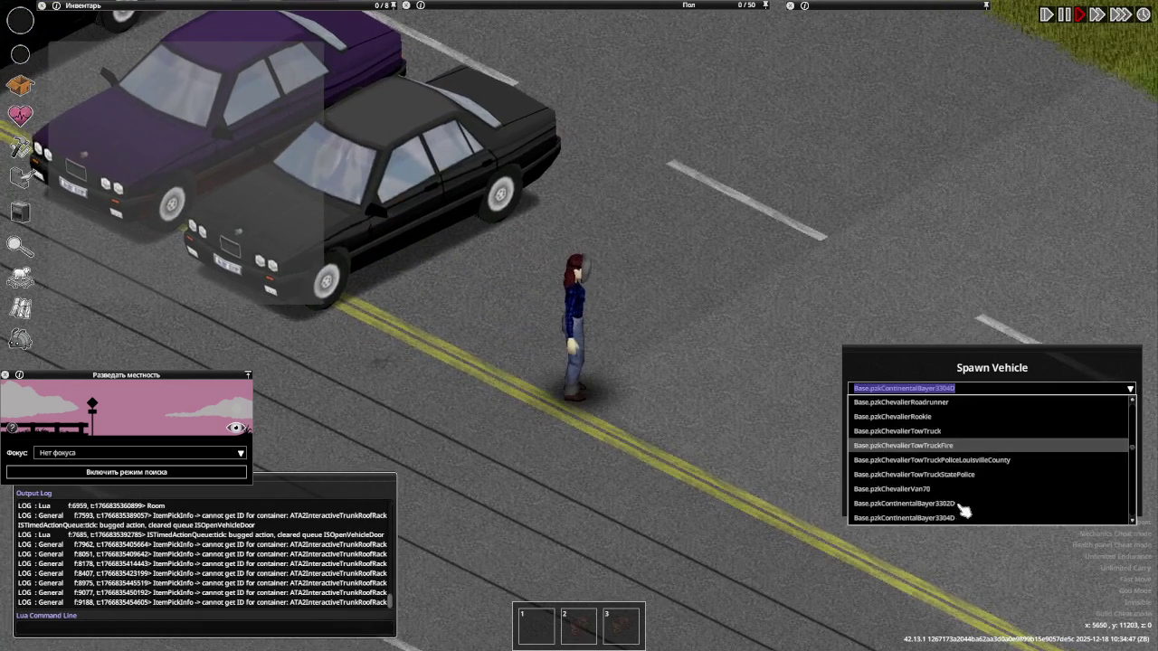
pyautogui.click(962, 512)
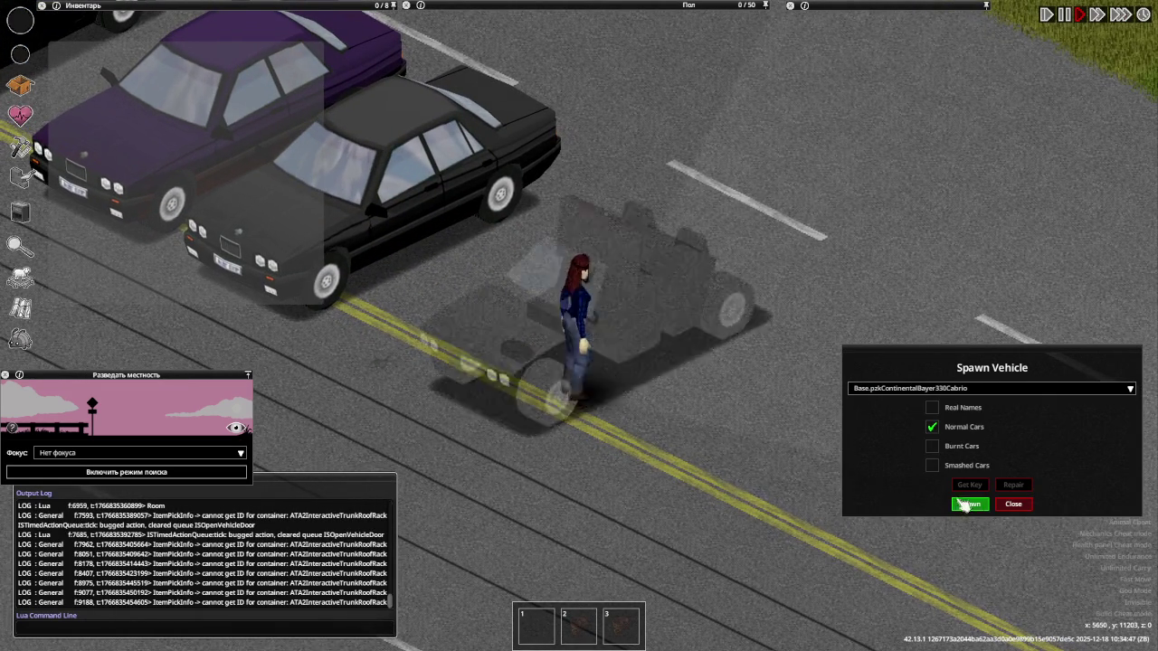
pyautogui.click(966, 505)
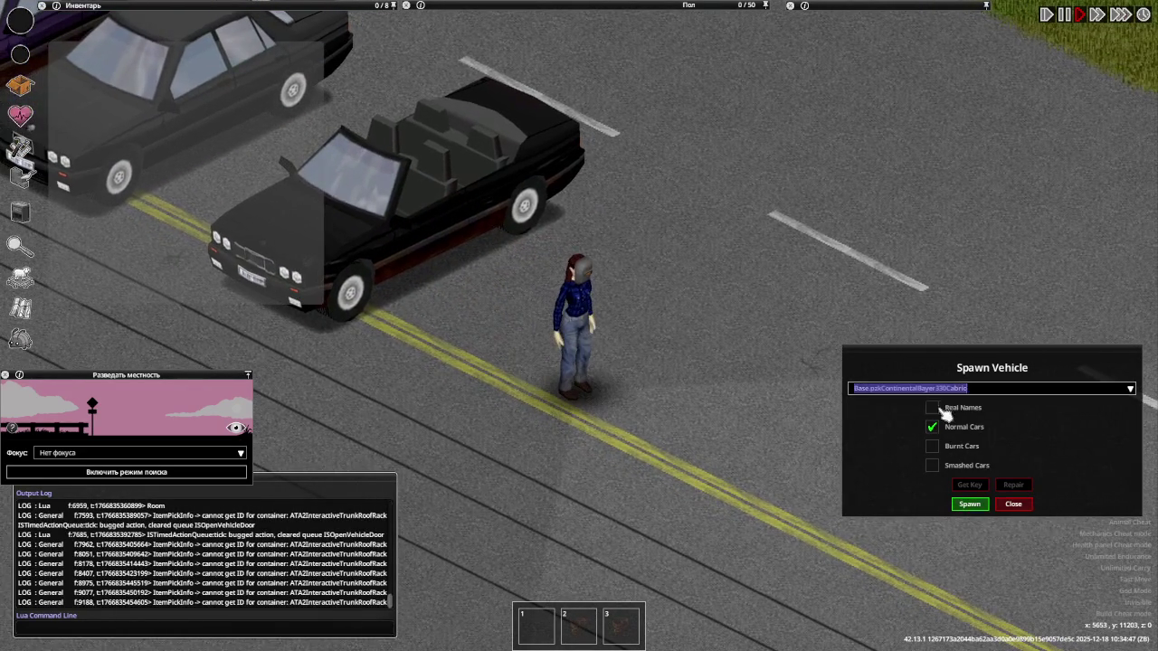
# Spawn ContinentalBayer330Sport, 534 and 732 cars
pyautogui.click(938, 392)
pyautogui.click(975, 518)
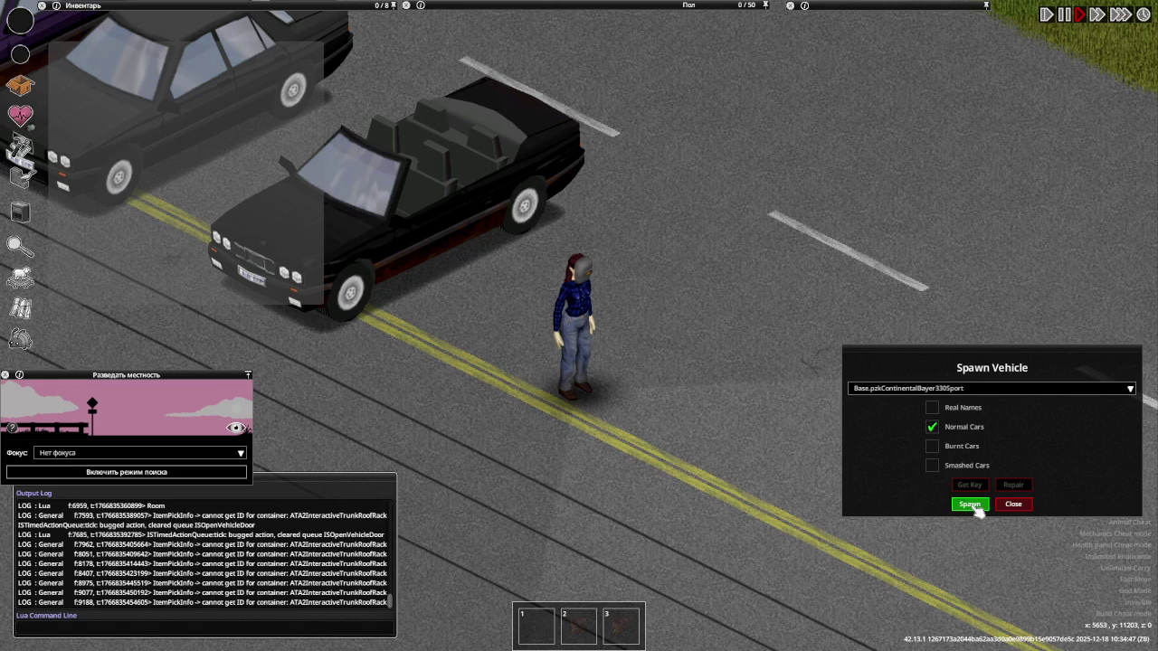
pyautogui.click(969, 504)
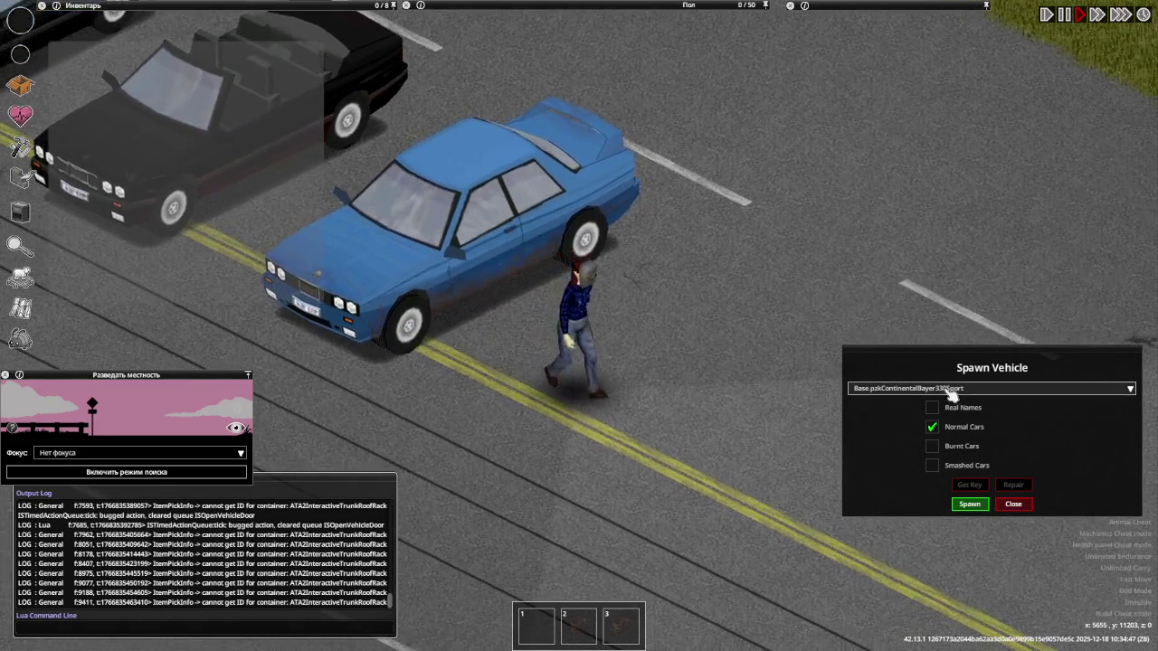
pyautogui.click(950, 389)
pyautogui.click(982, 519)
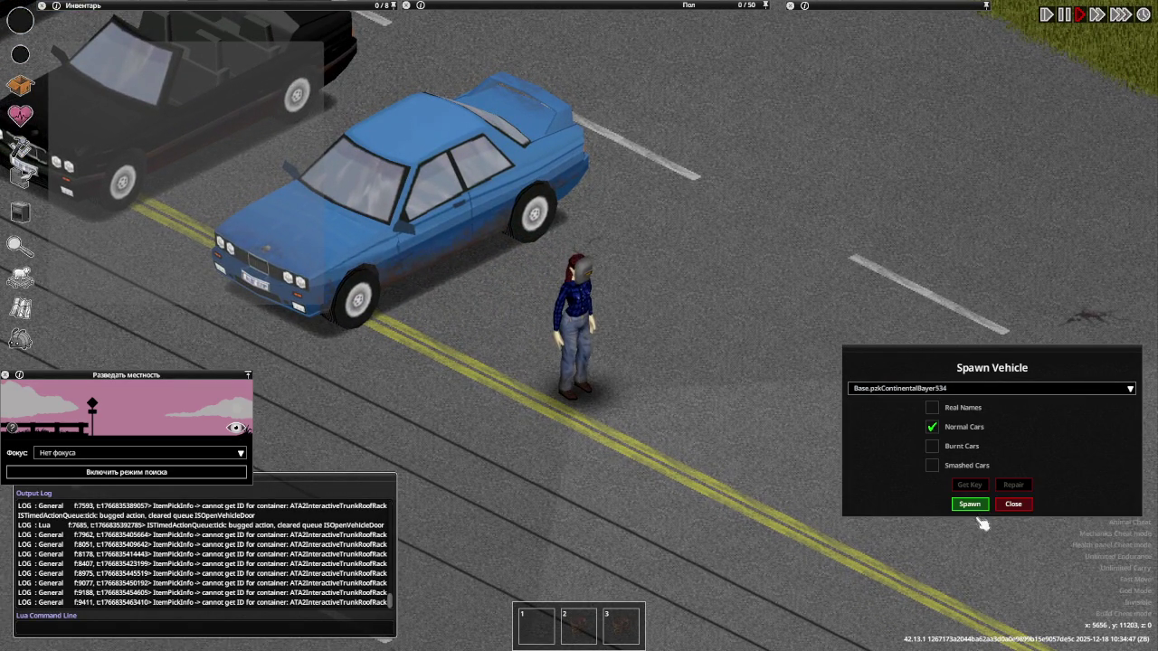
pyautogui.click(972, 505)
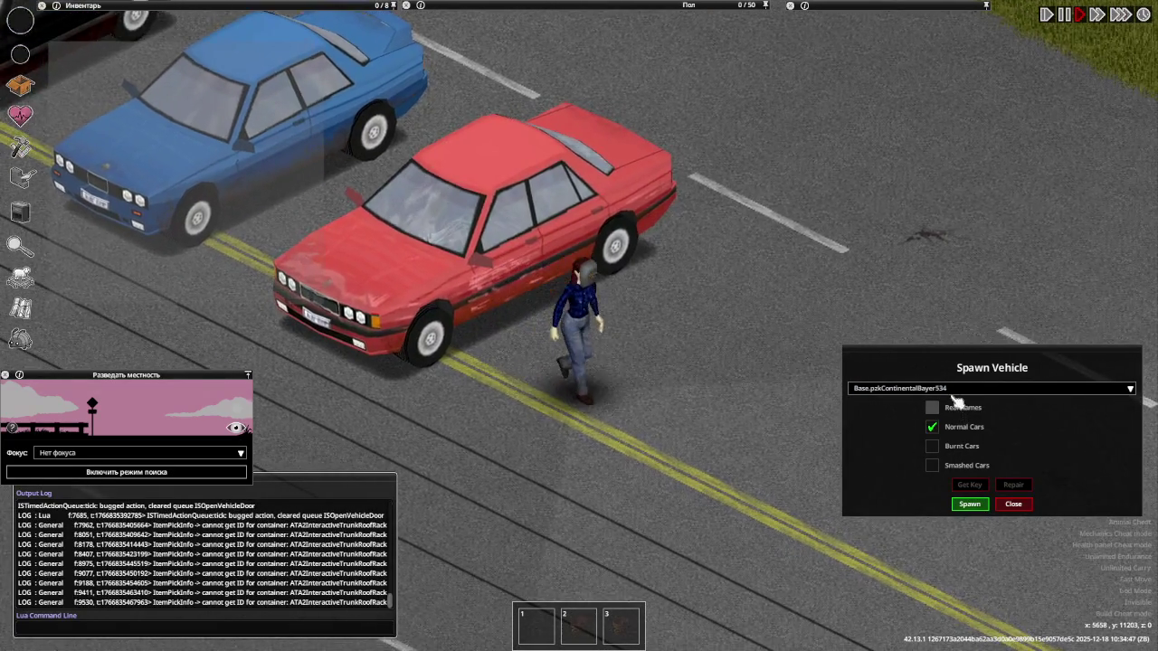
pyautogui.click(956, 391)
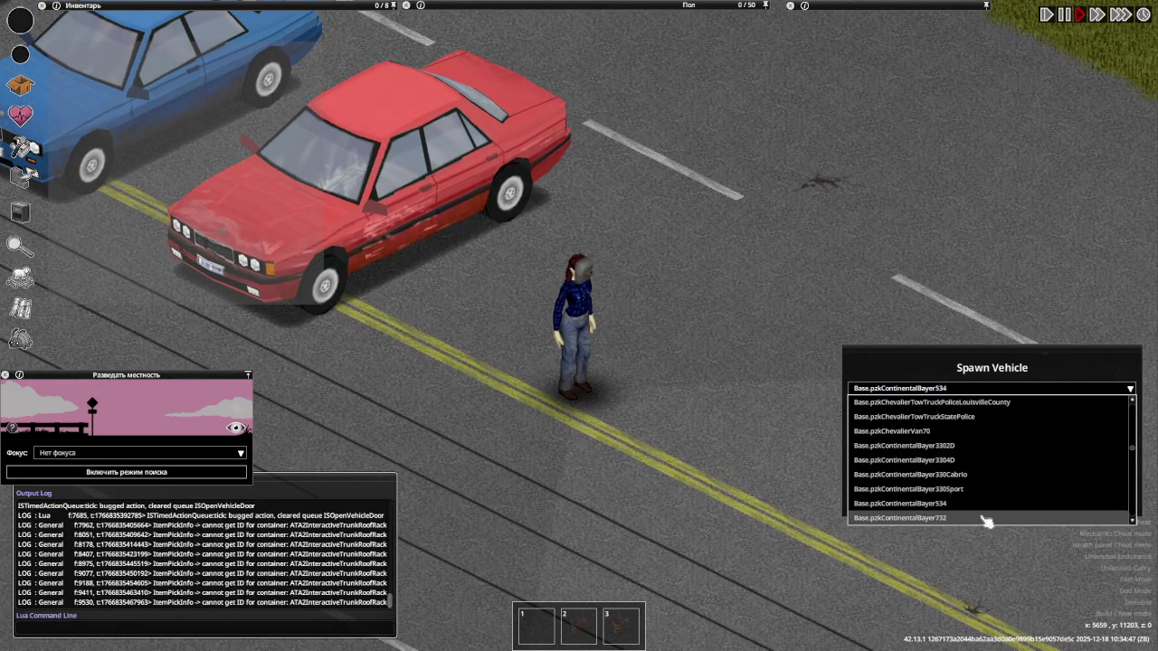
pyautogui.click(985, 520)
pyautogui.click(964, 502)
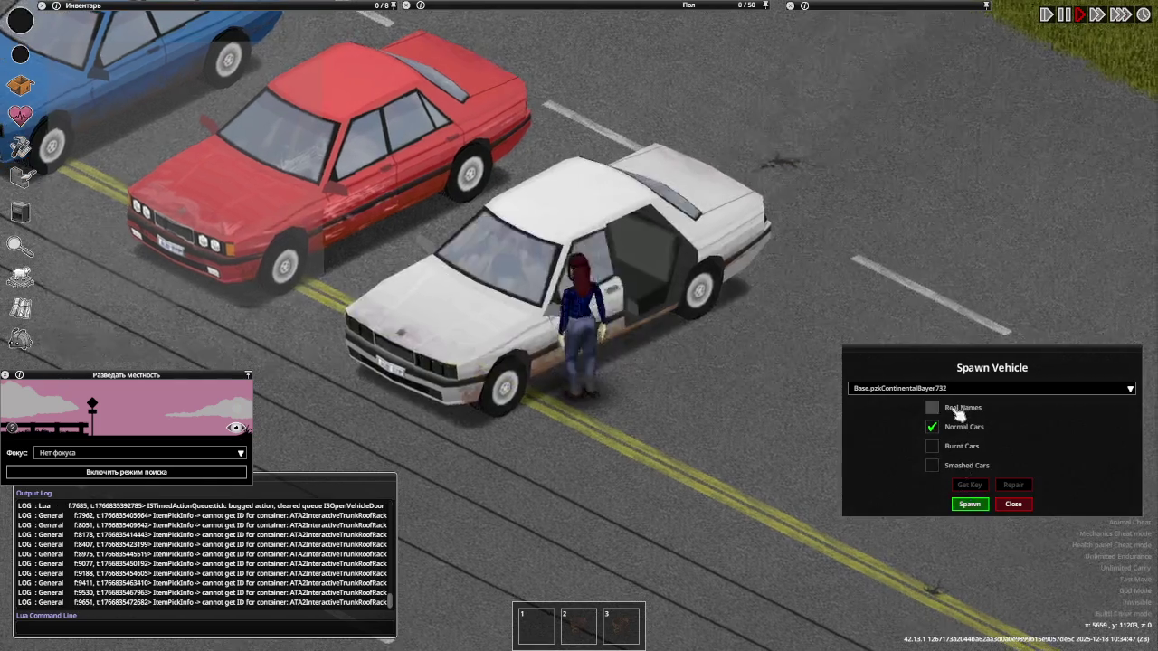
# Spawn ContinentalBug, BugHerbie and BugRedT Beetles, then select ContinentalCruiser
pyautogui.click(946, 390)
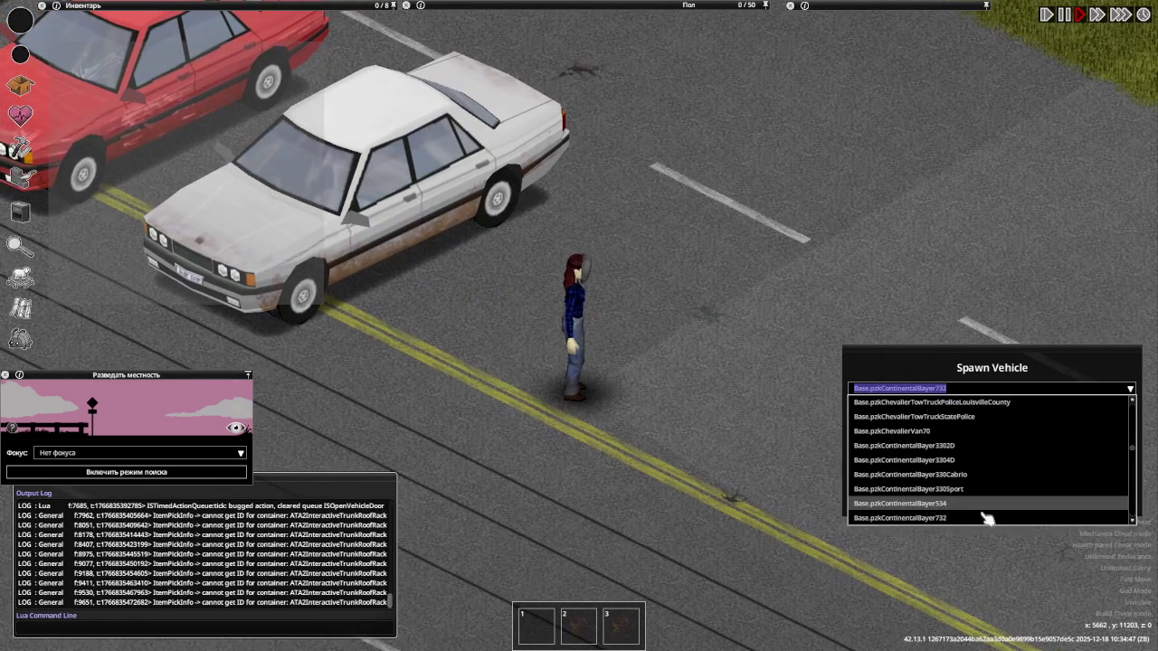
pyautogui.click(984, 519)
pyautogui.click(968, 504)
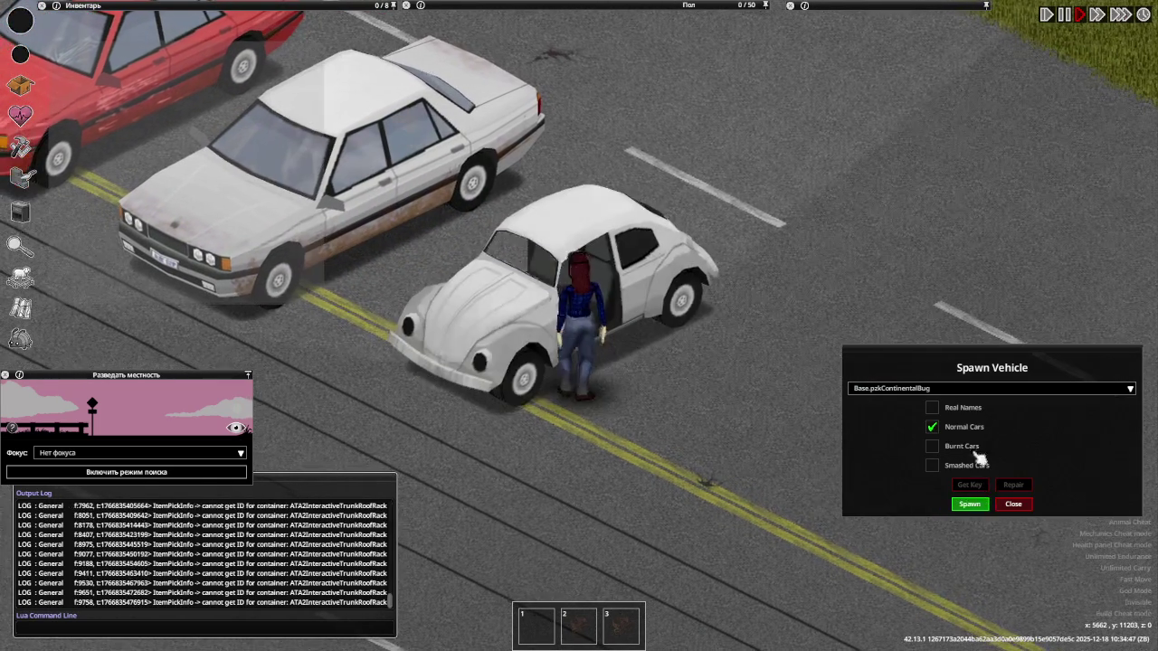
pyautogui.click(946, 391)
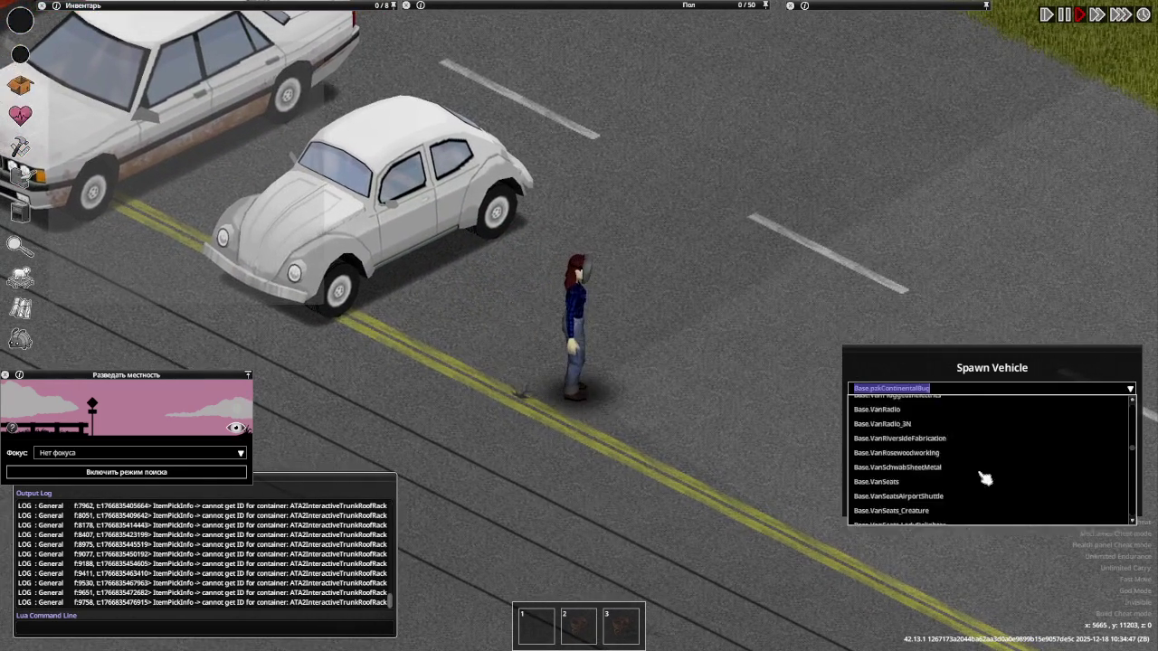
pyautogui.click(977, 518)
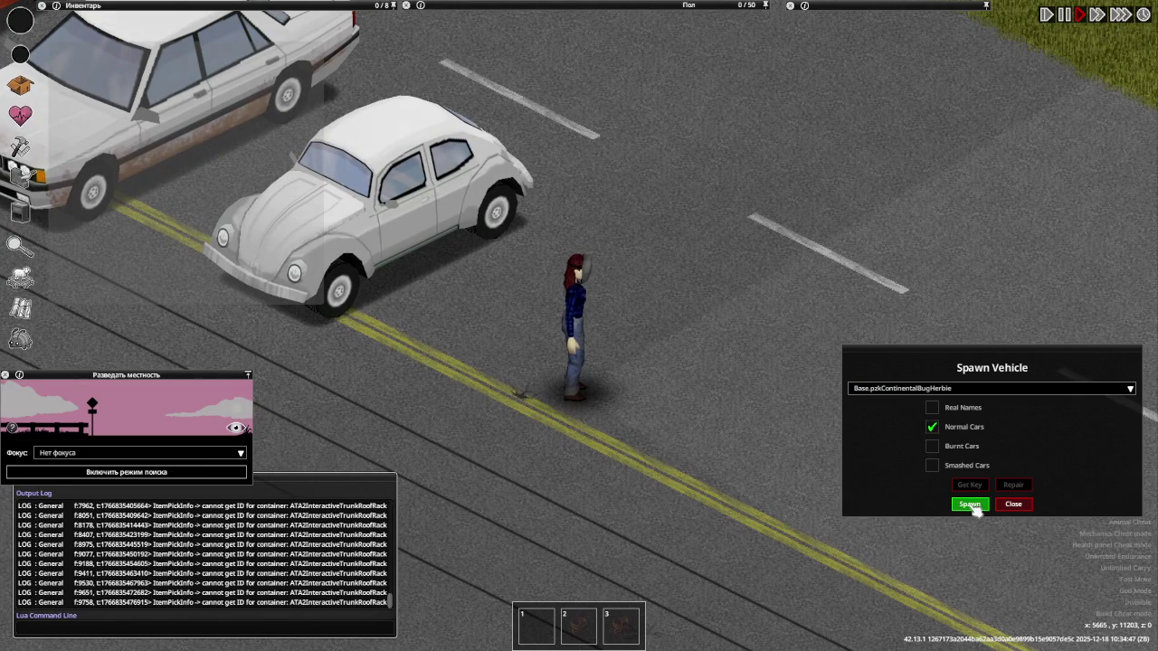
pyautogui.click(969, 504)
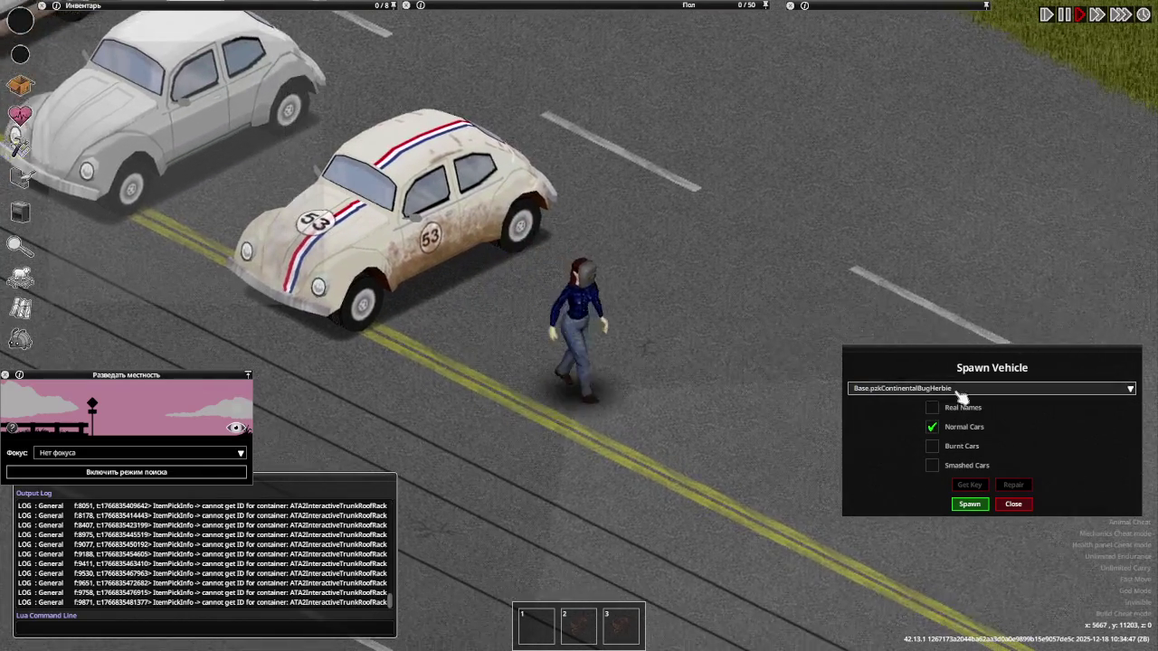
pyautogui.click(959, 390)
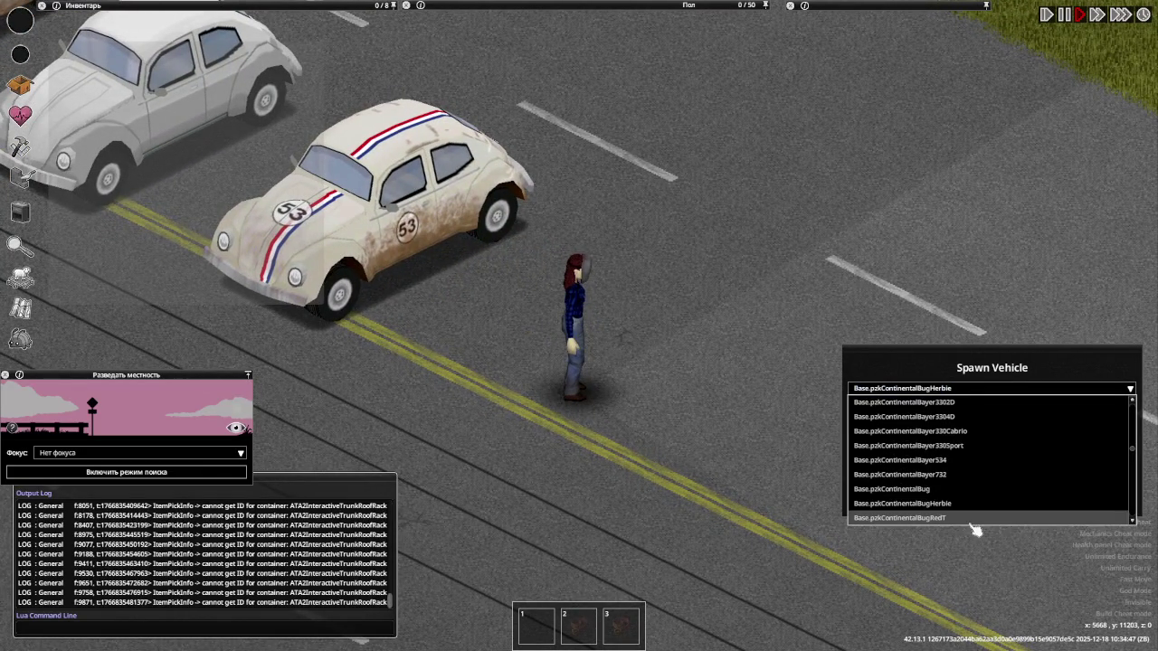
pyautogui.click(974, 518)
pyautogui.click(969, 503)
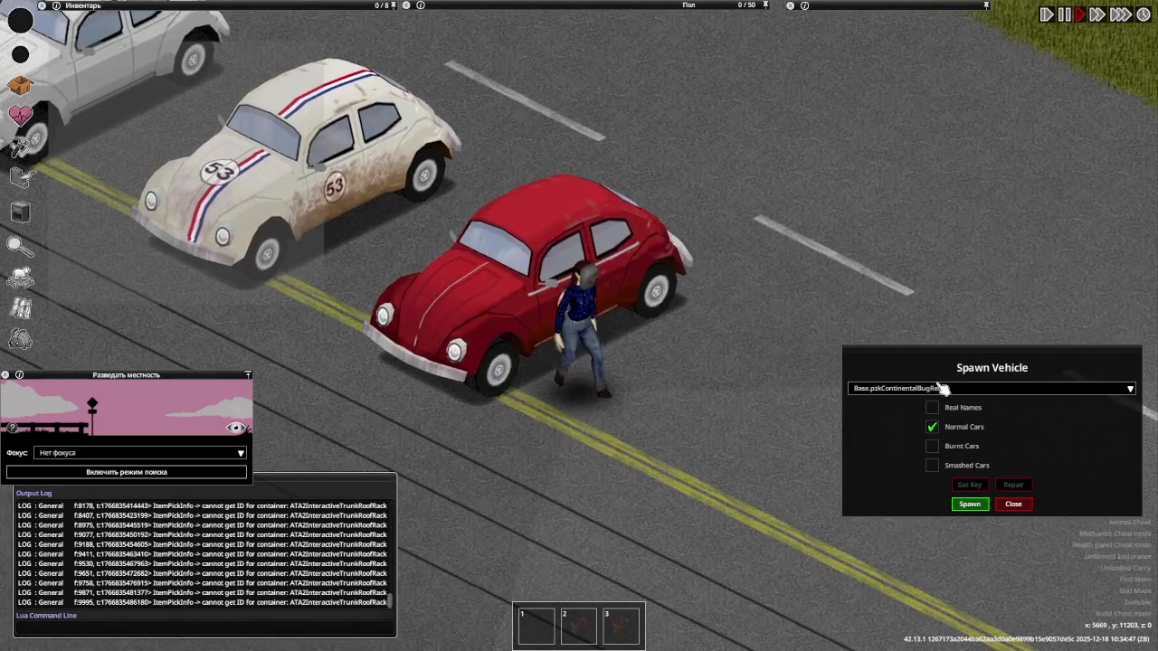
pyautogui.click(948, 390)
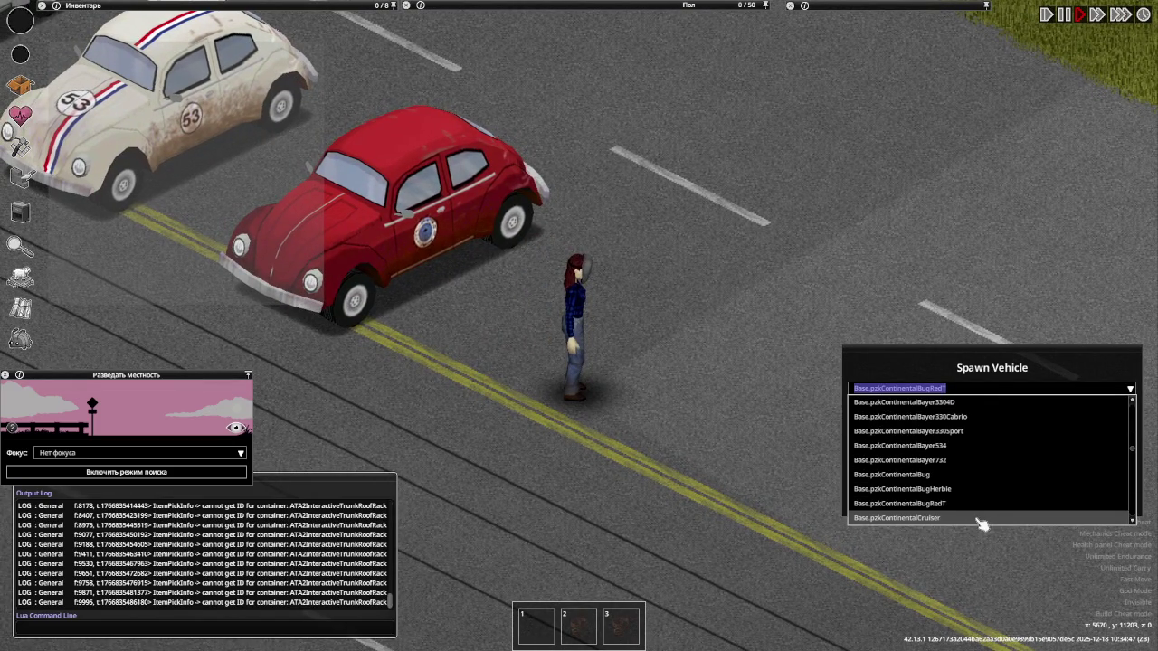
pyautogui.click(977, 518)
# Spawn the red Continental Cruiser and review its parts-condition report (51.75% overall)
pyautogui.click(968, 503)
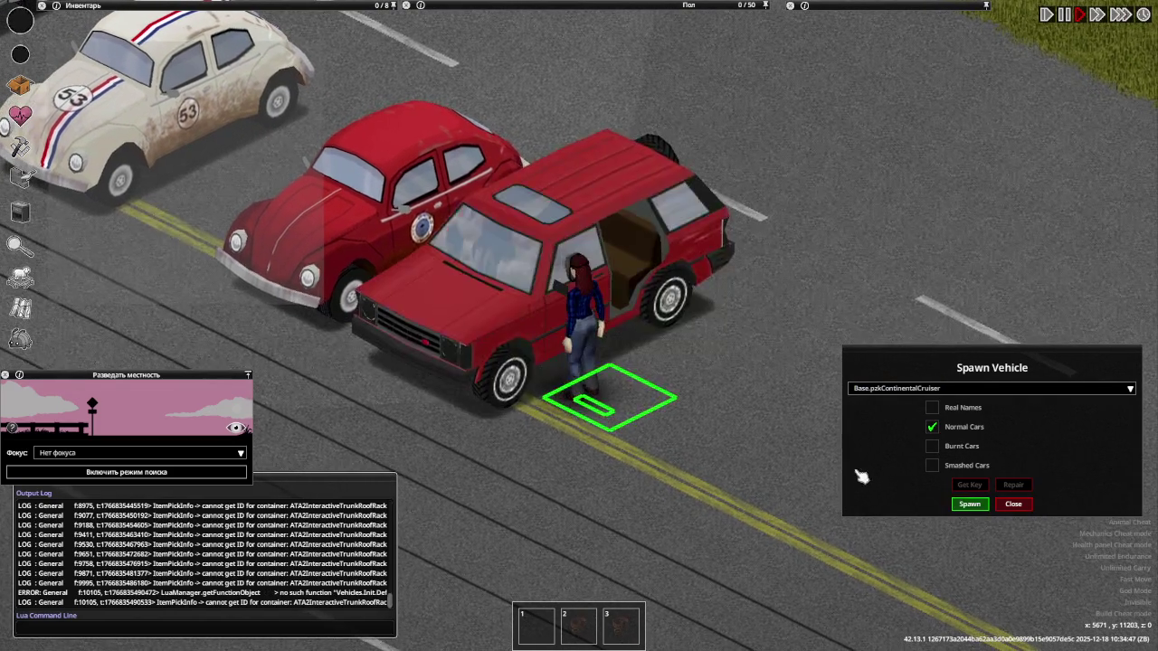
pyautogui.press('a')
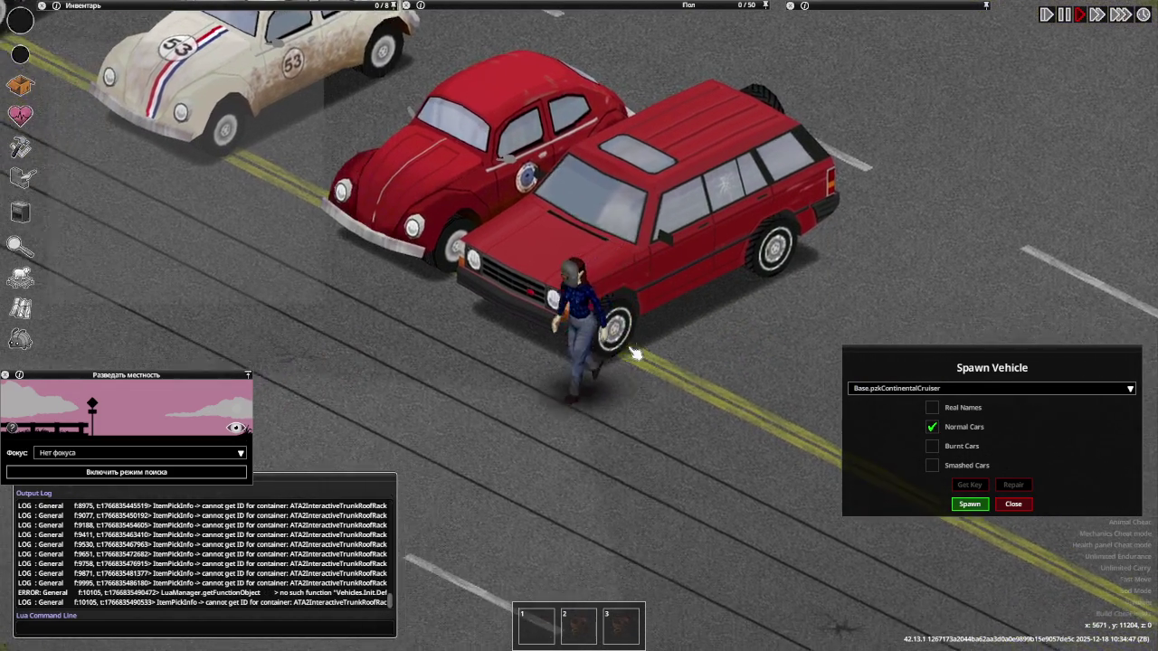
pyautogui.press('s')
pyautogui.press('u')
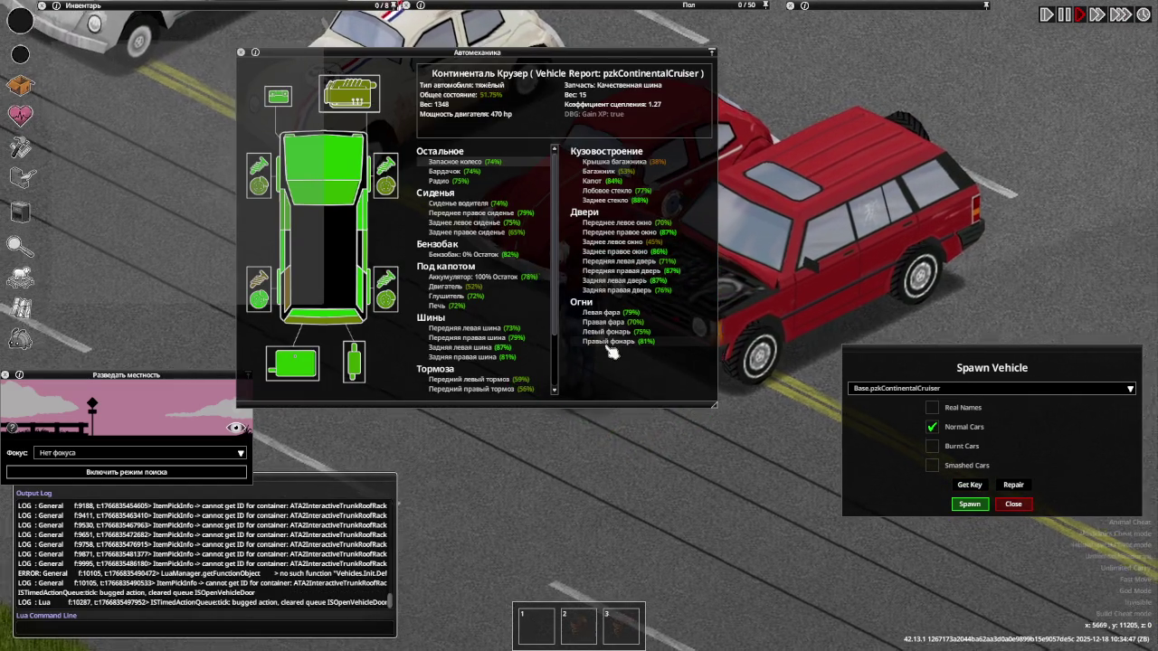
pyautogui.scroll(1, 611, 351)
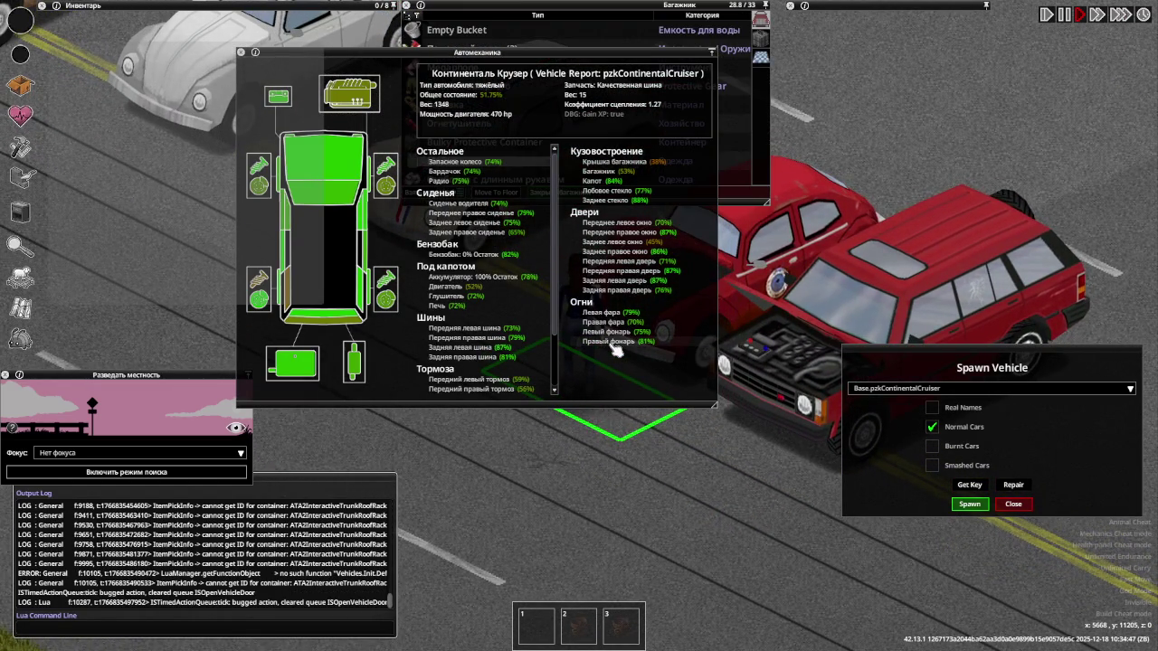
# Walk back along the parked cars to the white Bayer sedan and open its condition report
pyautogui.press('w')
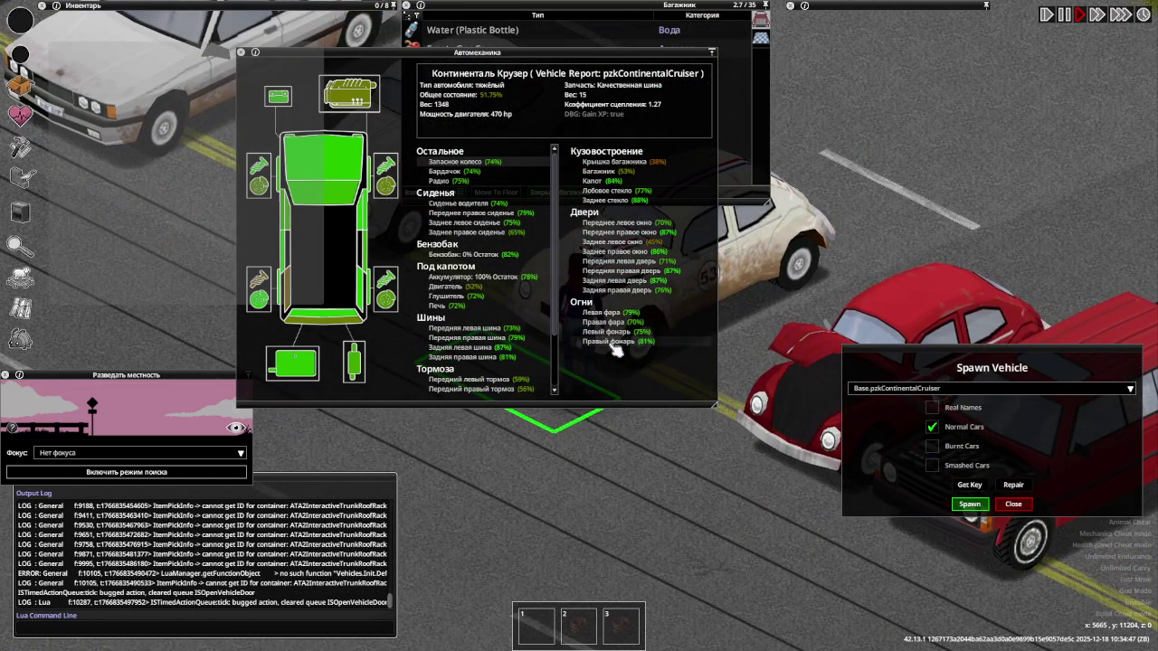
pyautogui.press('w')
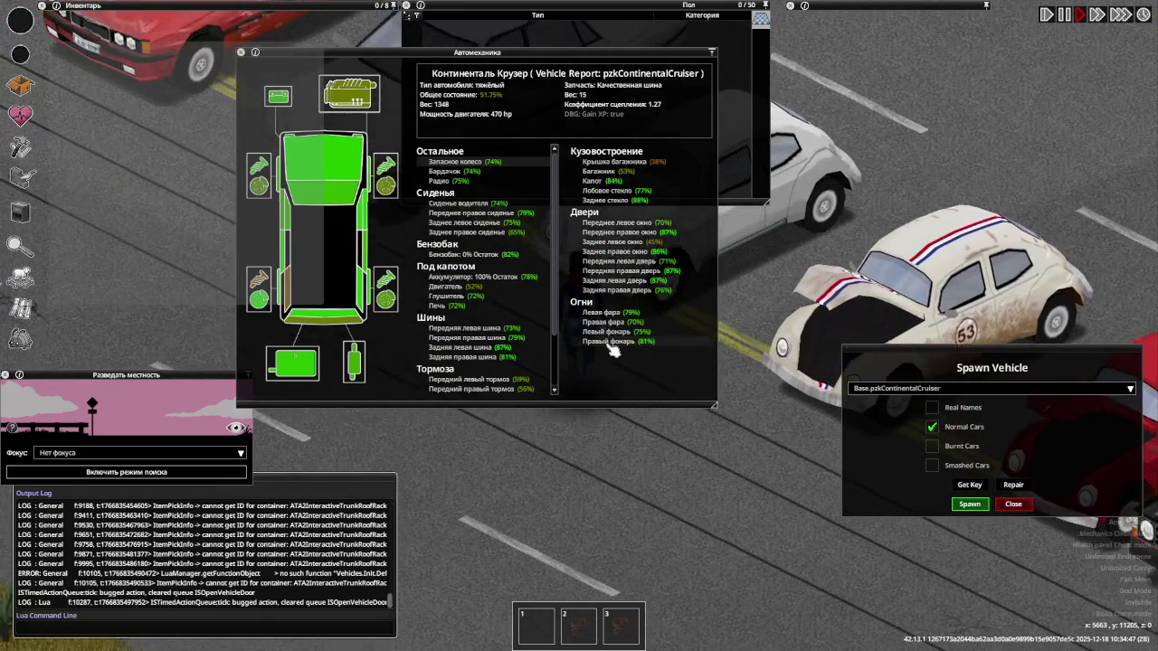
pyautogui.press('w')
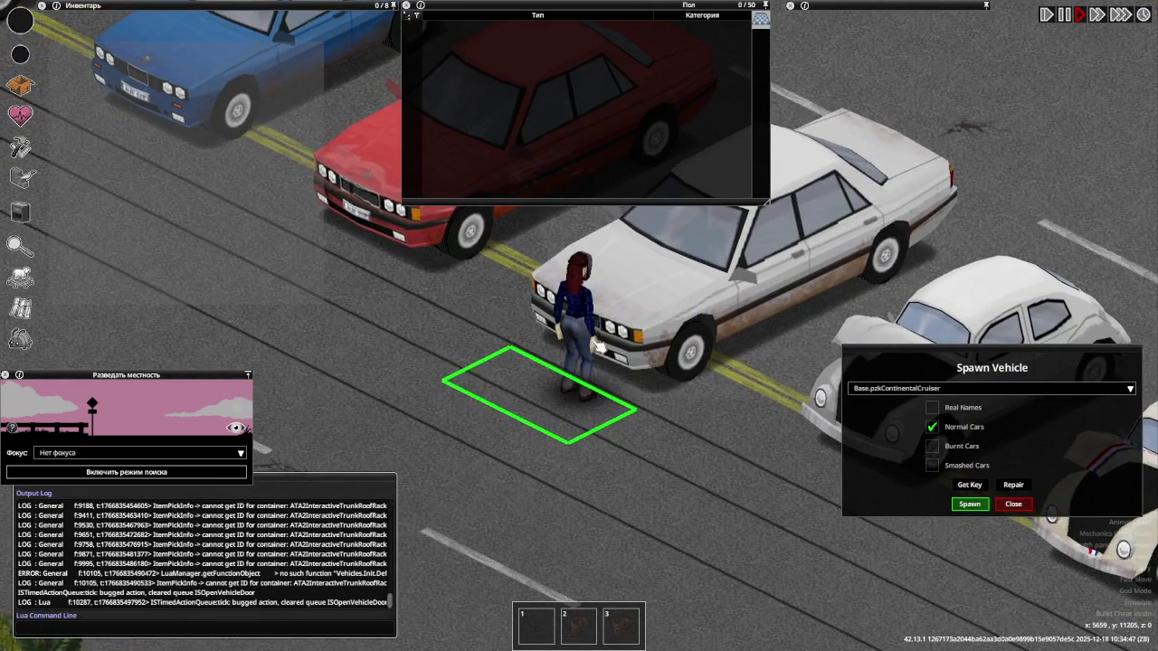
pyautogui.press('e')
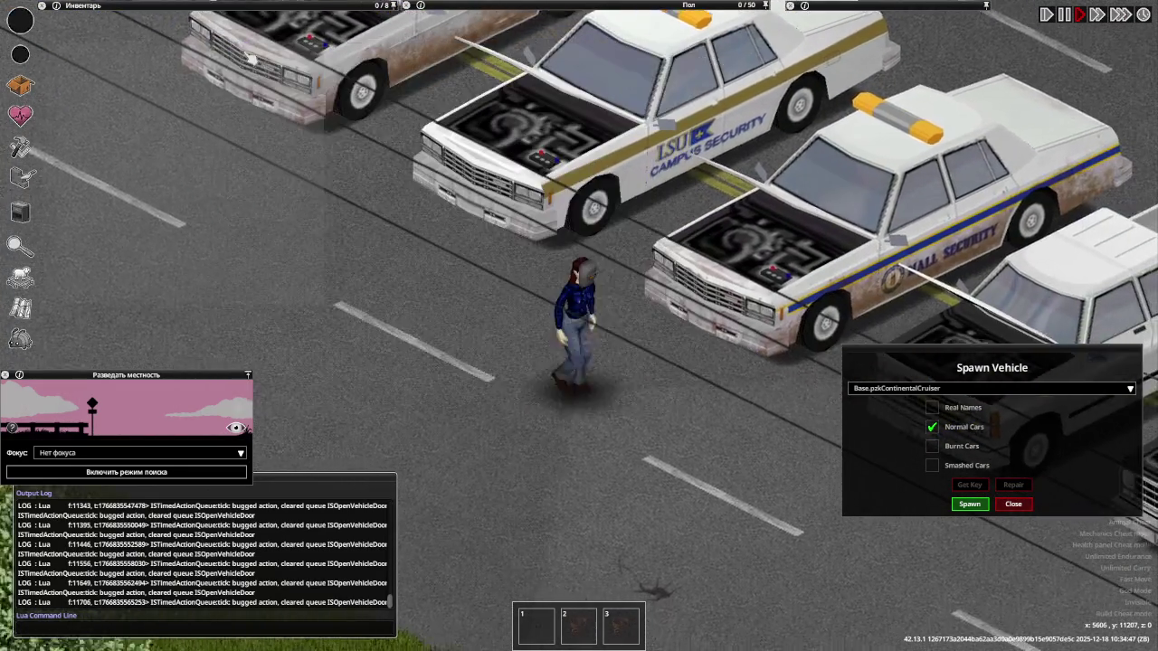
# Adjust the zoom, then walk the character down onto the open road beside the parked row
pyautogui.scroll(-3, 508, 157)
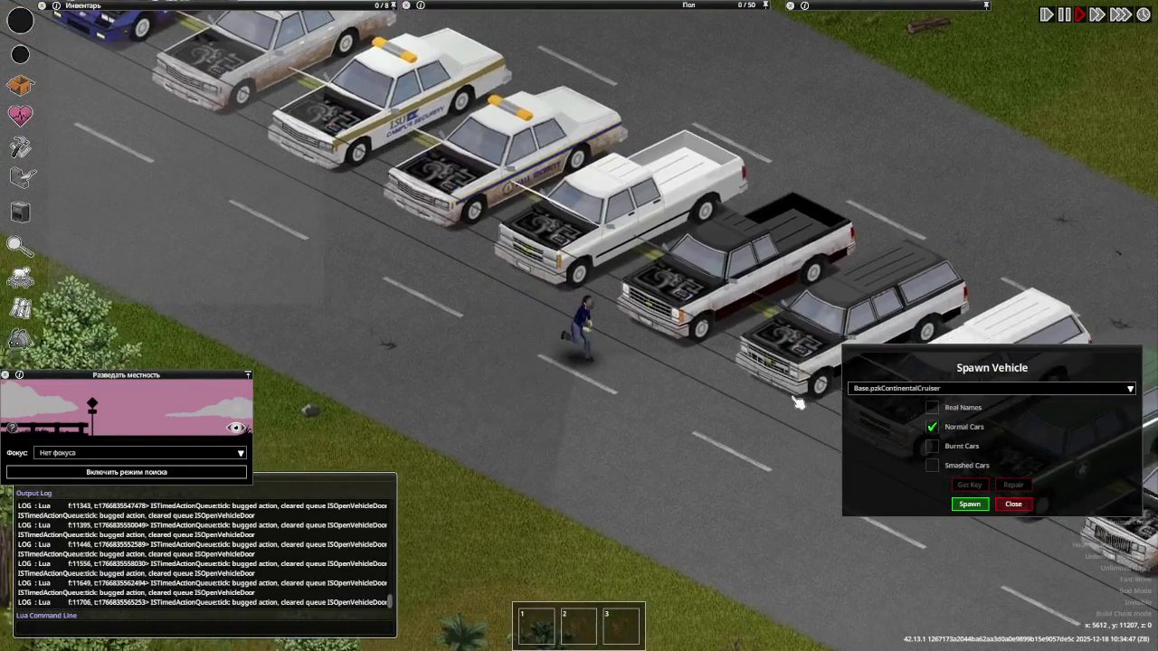
pyautogui.scroll(2, 796, 404)
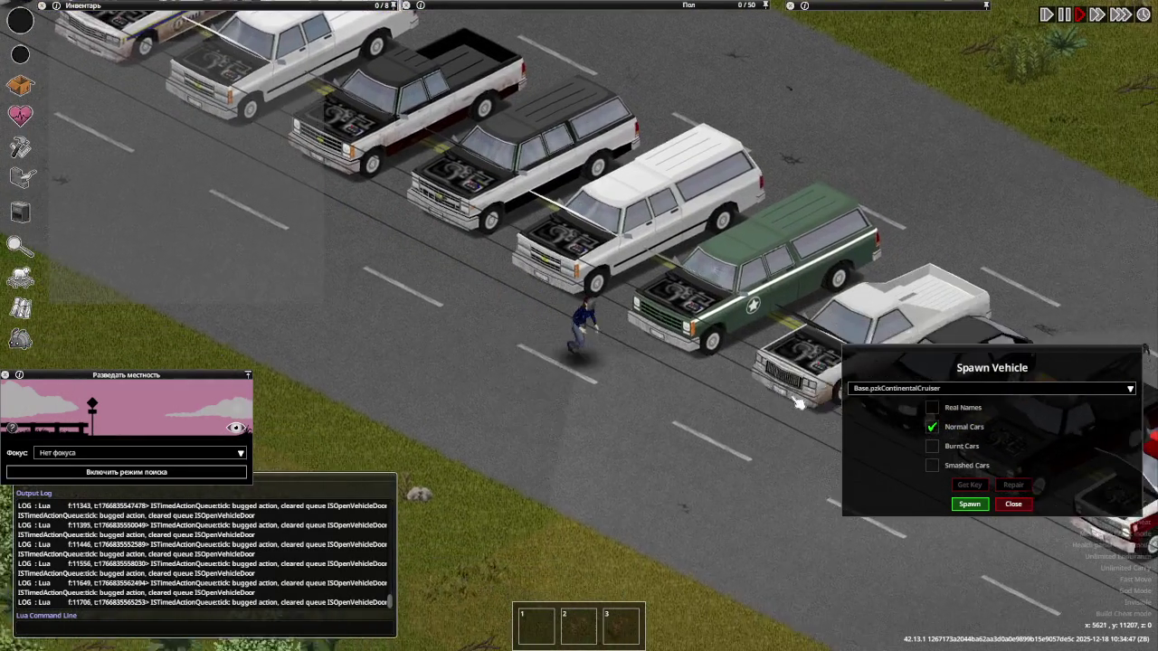
pyautogui.scroll(4, 798, 371)
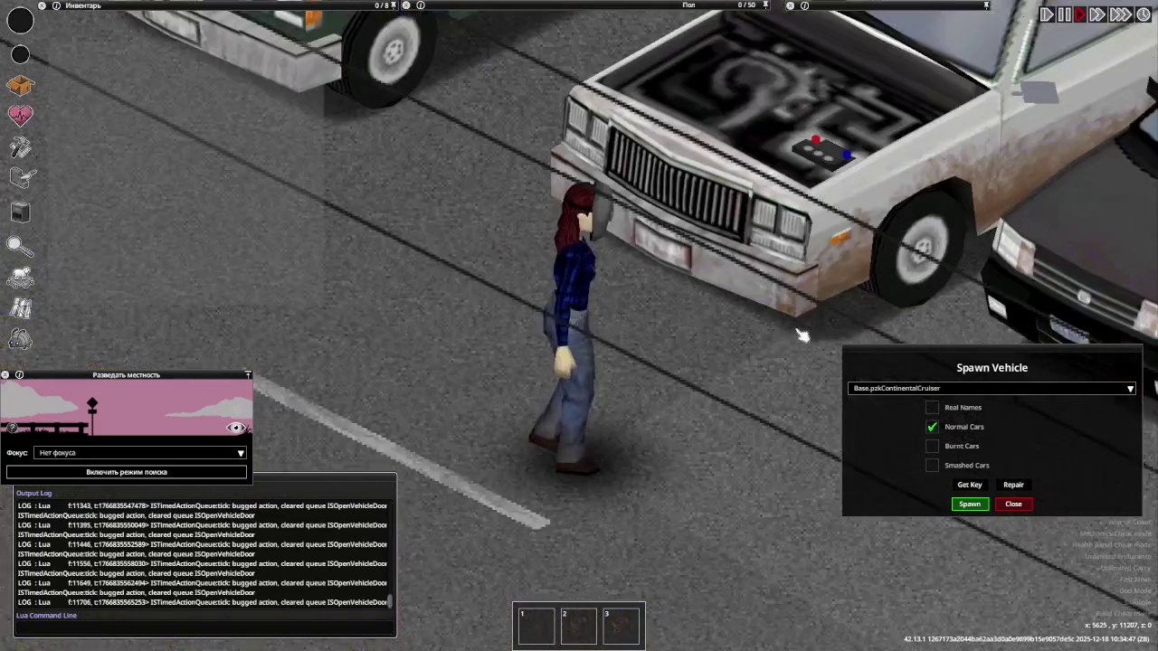
pyautogui.scroll(-3, 802, 337)
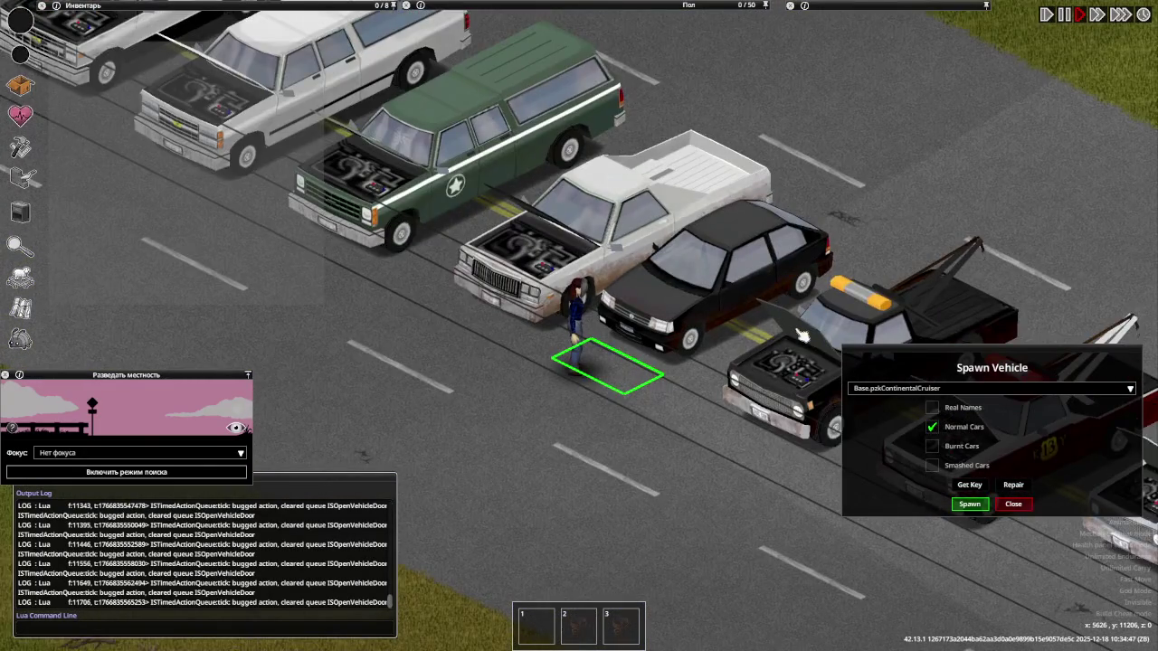
pyautogui.scroll(2, 802, 336)
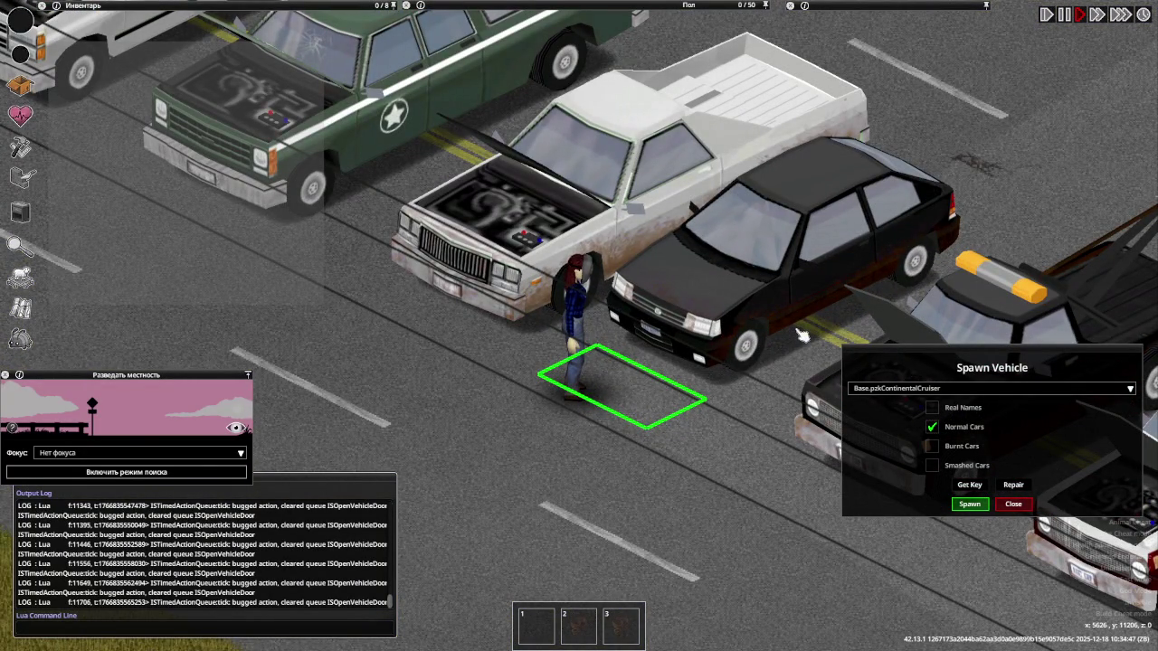
pyautogui.press('s')
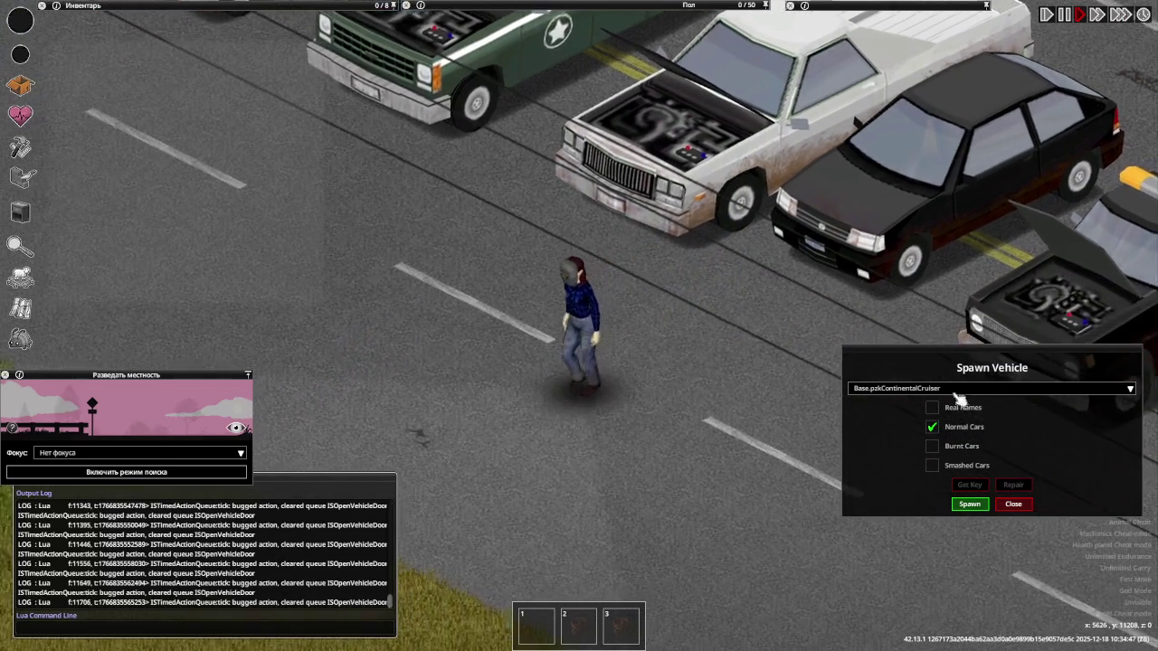
# Spawn a Base.SmallCar beside the character from the Spawn Vehicle list
pyautogui.click(931, 389)
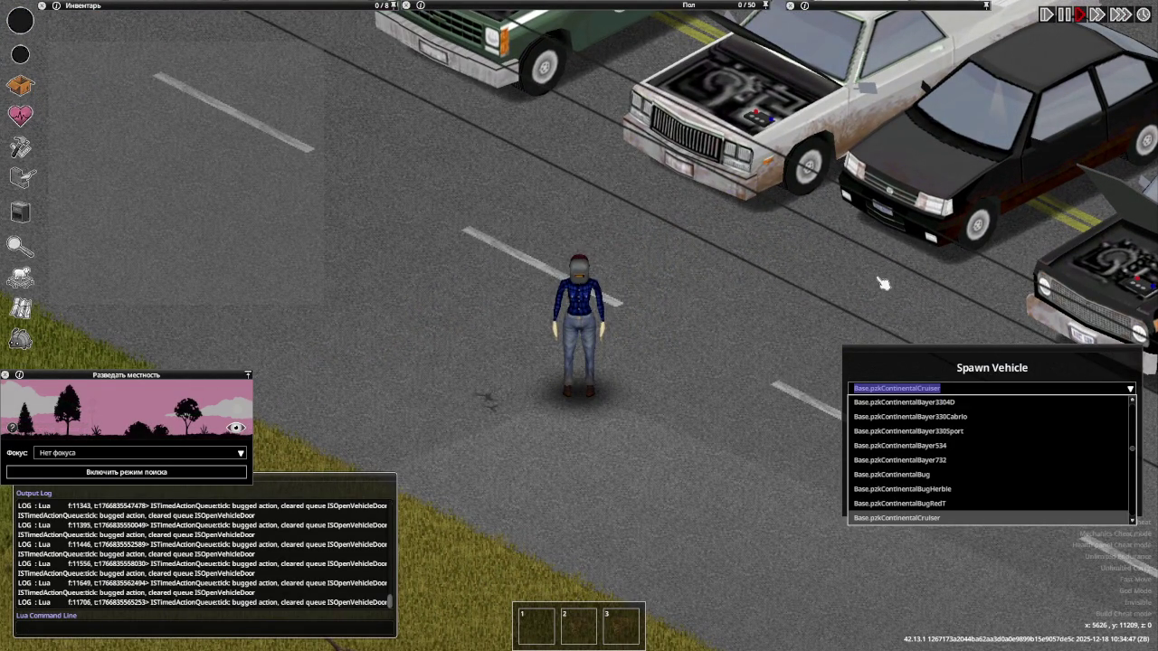
pyautogui.write('small')
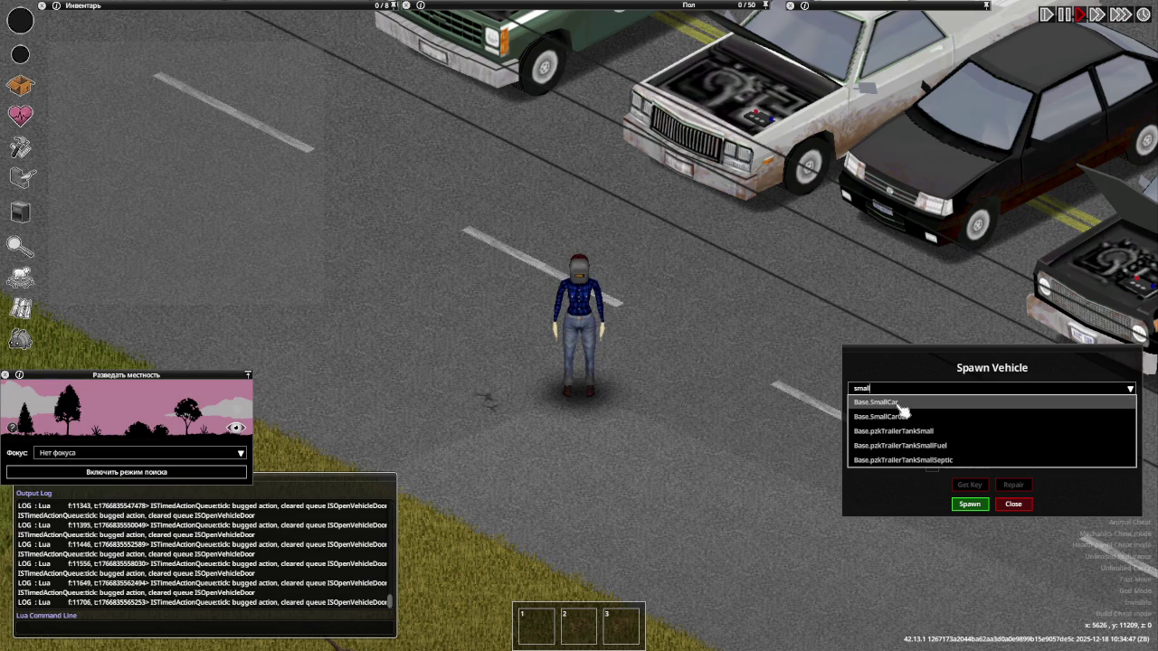
pyautogui.click(891, 401)
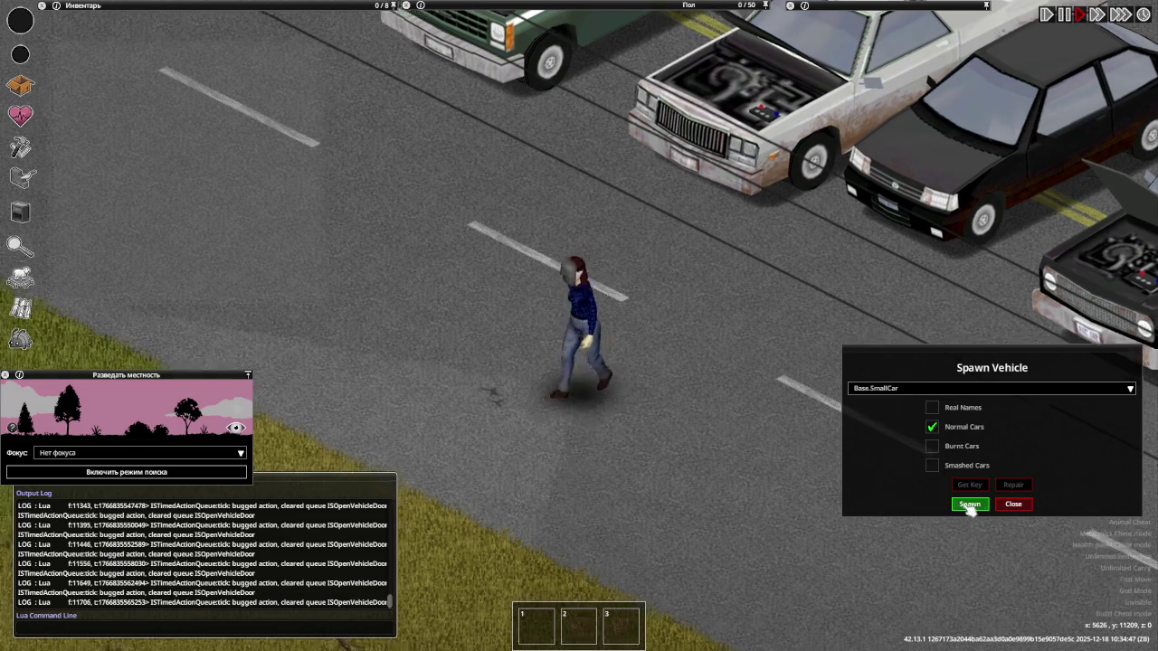
pyautogui.click(969, 505)
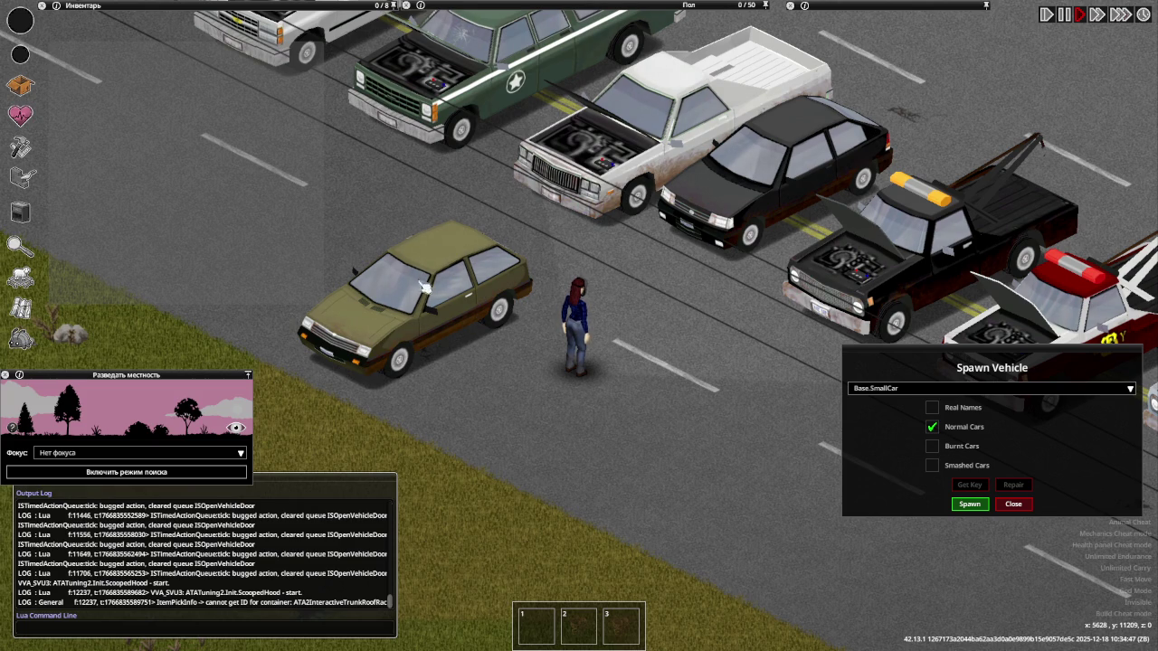
# Remove the olive hatchback via Vehicle > Remove vehicle, confirm Да, and walk back up the road
pyautogui.rightClick(442, 320)
pyautogui.moveTo(473, 456)
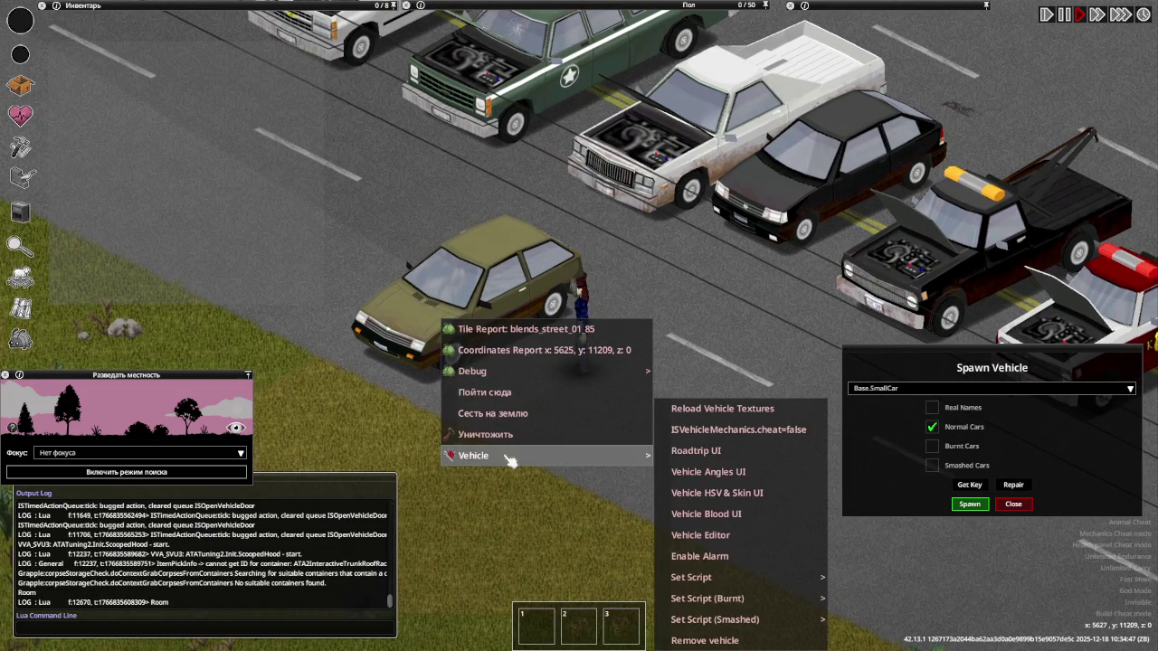
pyautogui.click(715, 640)
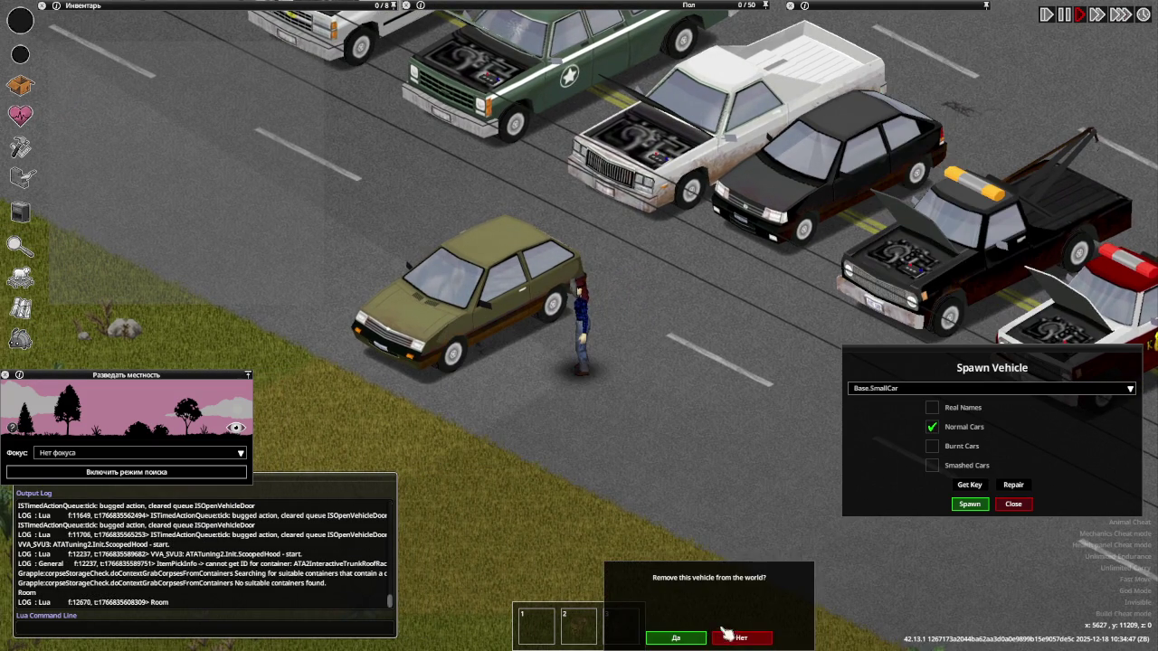
pyautogui.click(680, 638)
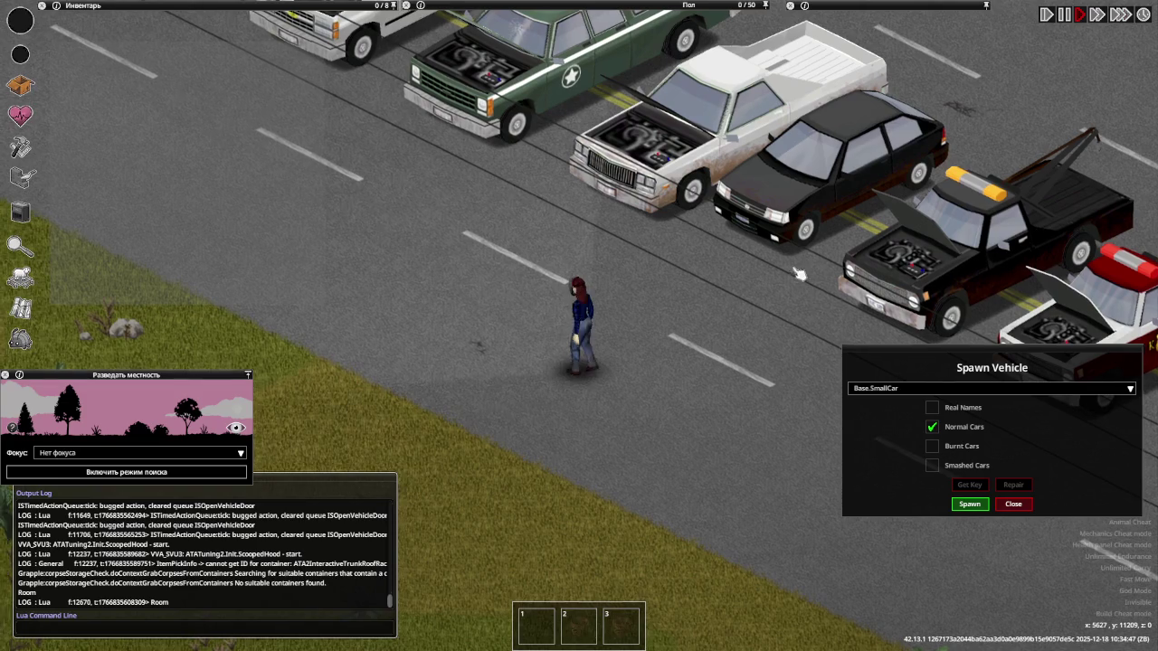
pyautogui.press('w')
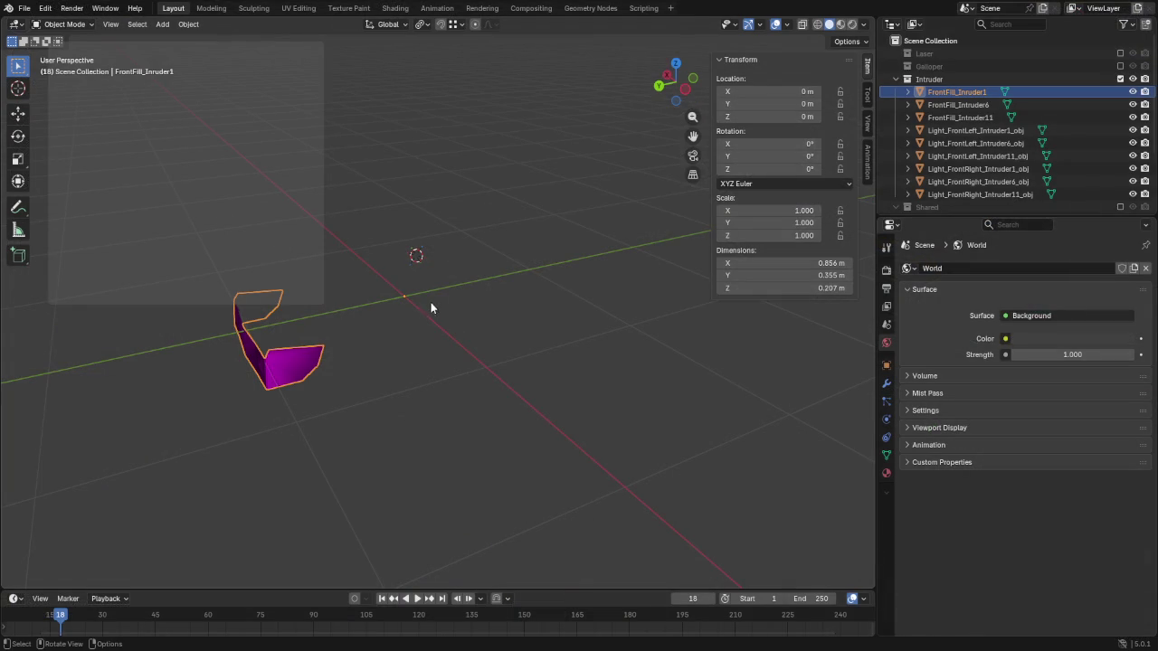
# Save CarGaloper.blend, start a new General scene, and delete the default cube, camera and light
pyautogui.click(427, 287)
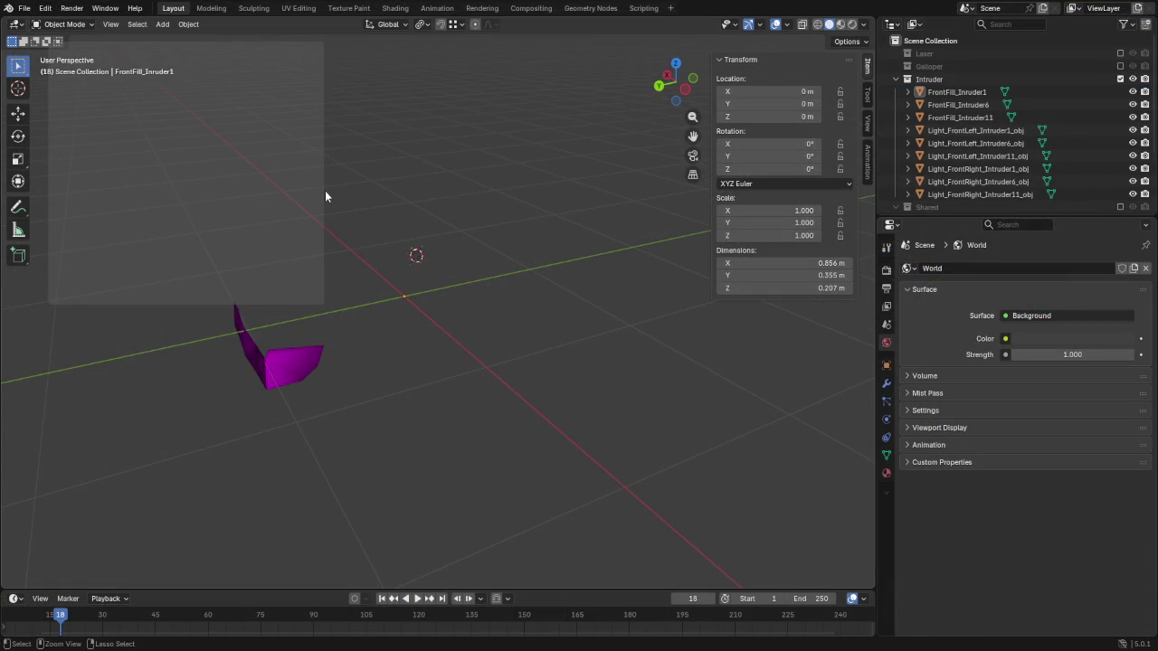
pyautogui.hotkey('ctrl', 's')
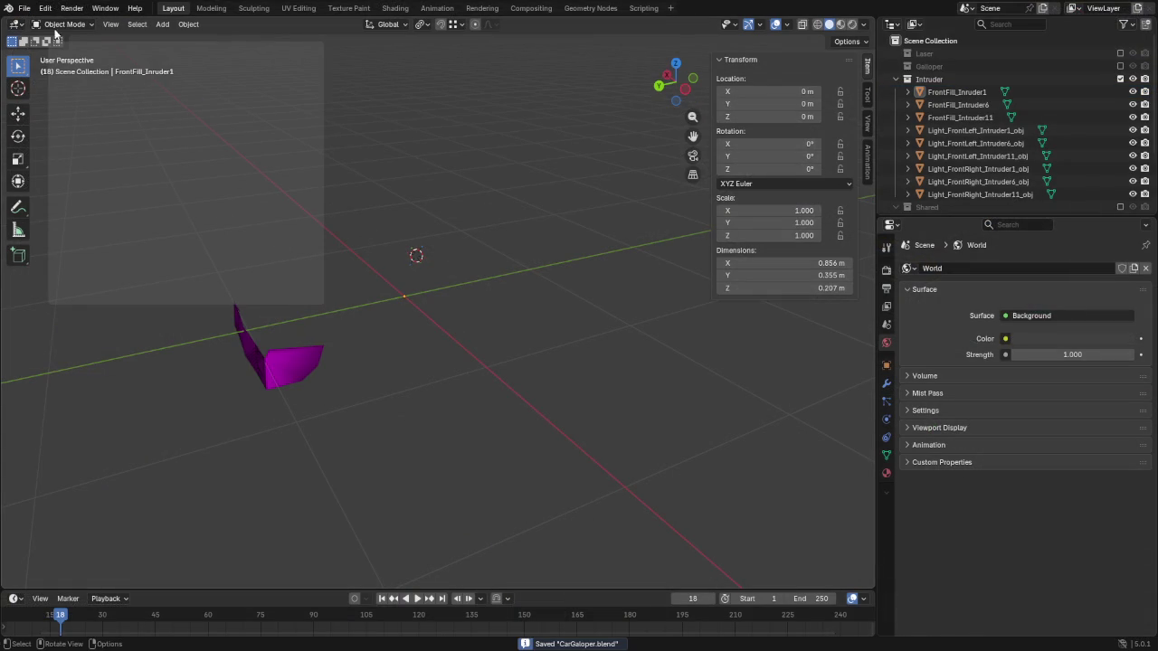
pyautogui.click(24, 8)
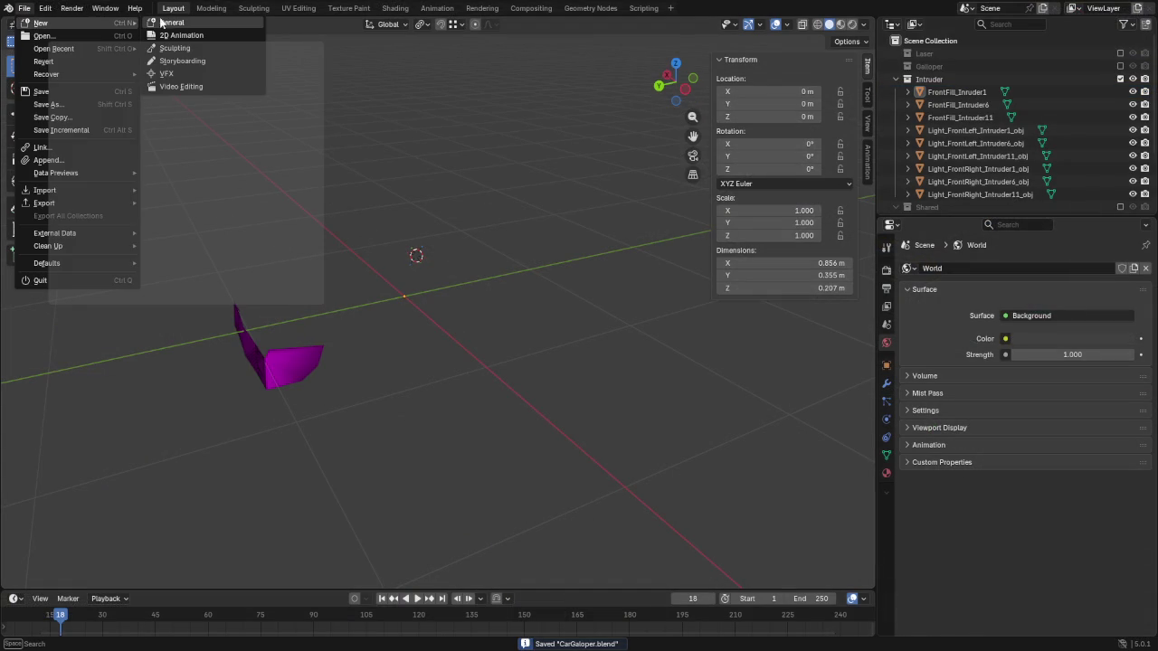
pyautogui.click(172, 21)
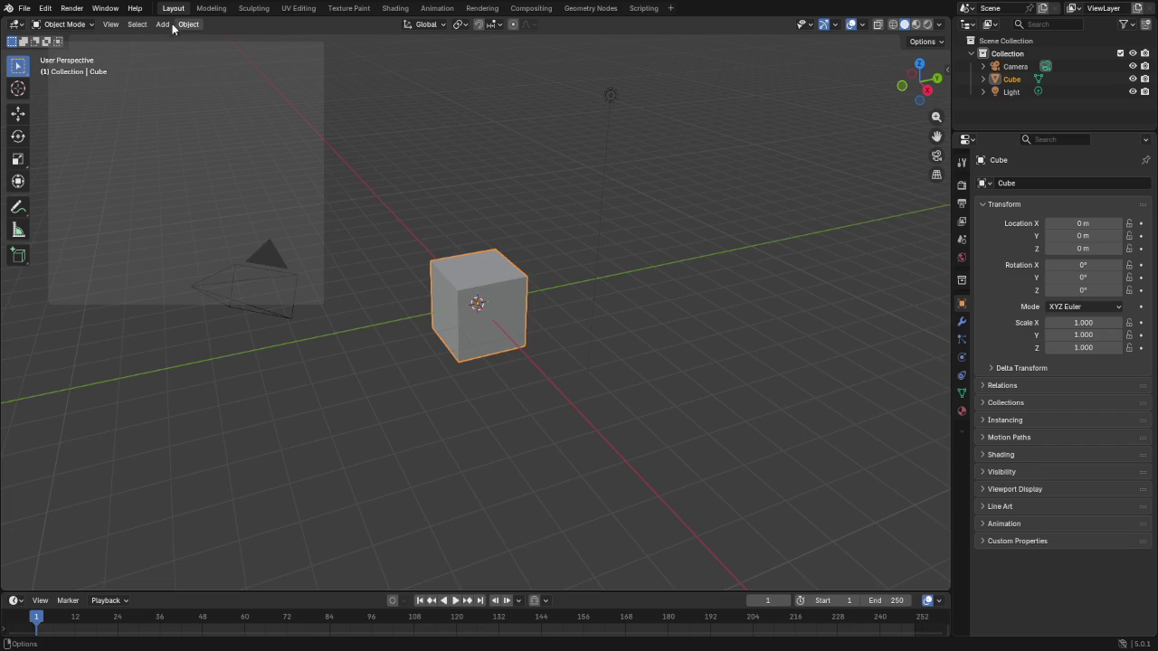
pyautogui.press('x')
pyautogui.click(609, 378)
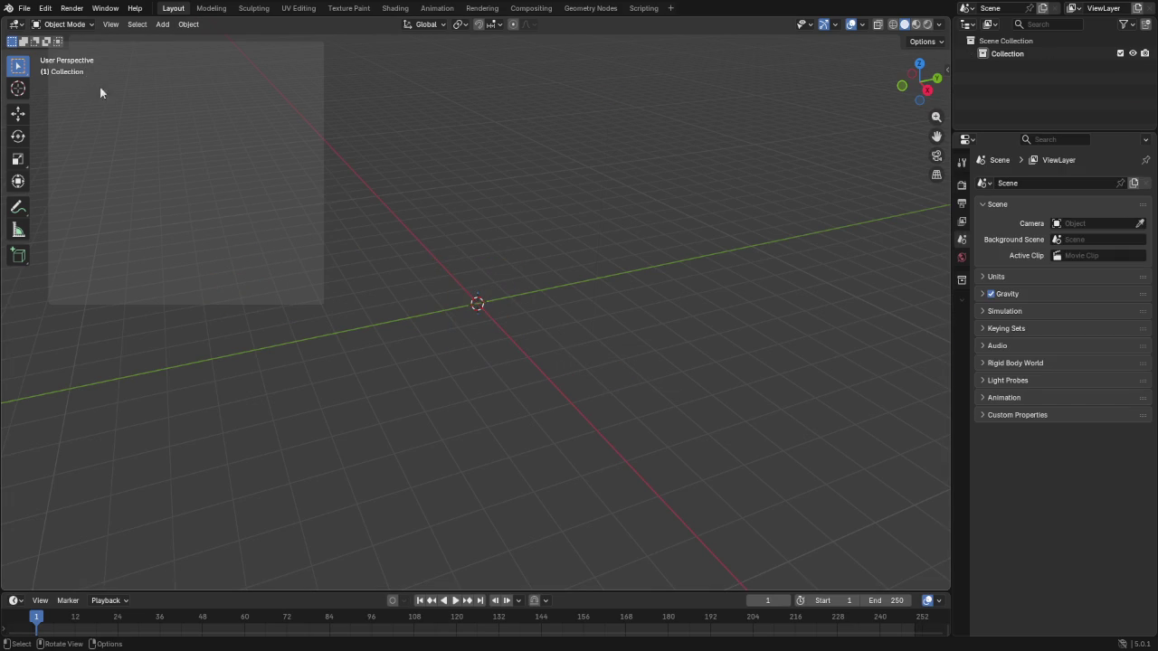
# Import Vehicles_pzkChevalierRookie.fbx from the vehicles models folder, found by filtering for 'roo'
pyautogui.click(24, 8)
pyautogui.moveTo(45, 190)
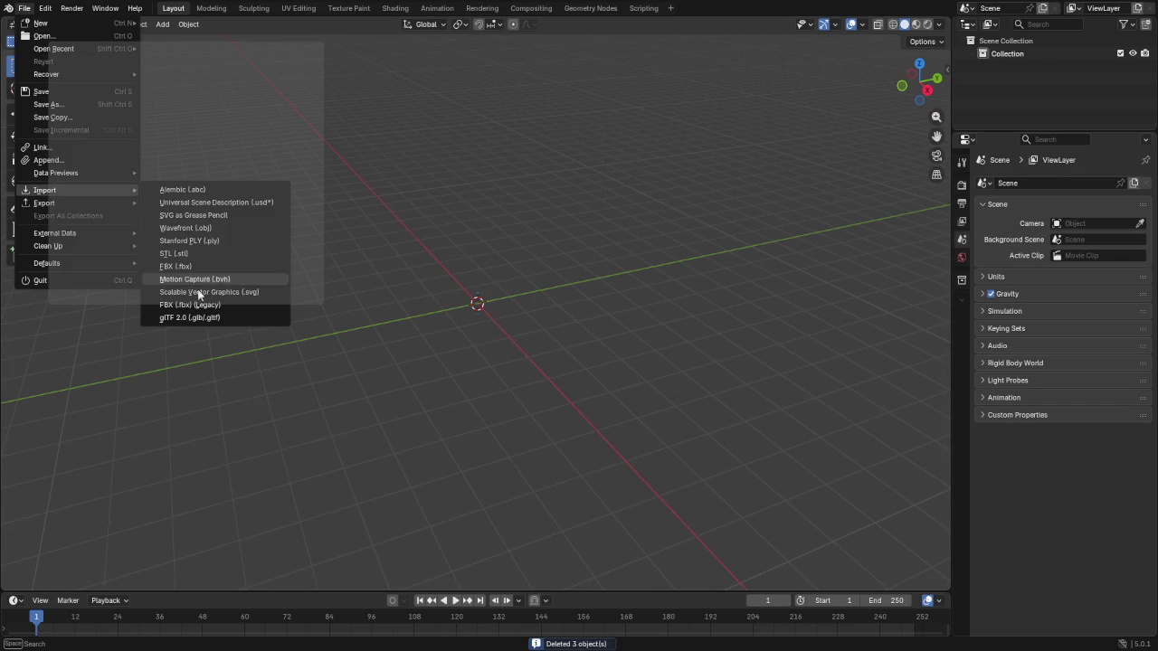
pyautogui.click(190, 308)
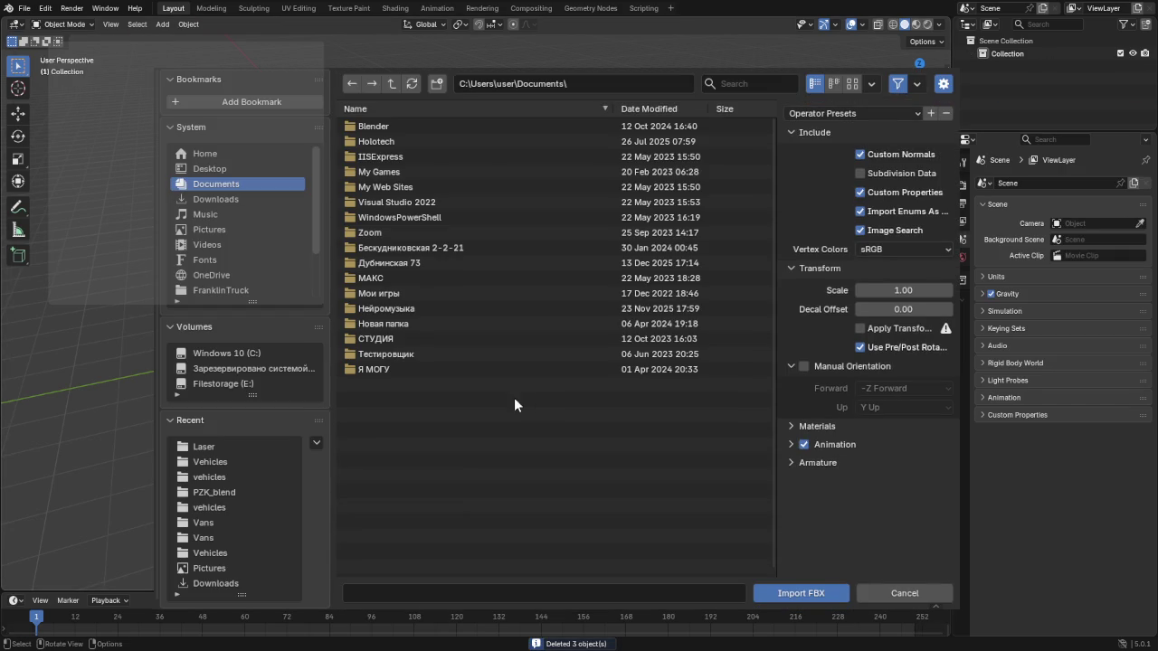
pyautogui.click(221, 463)
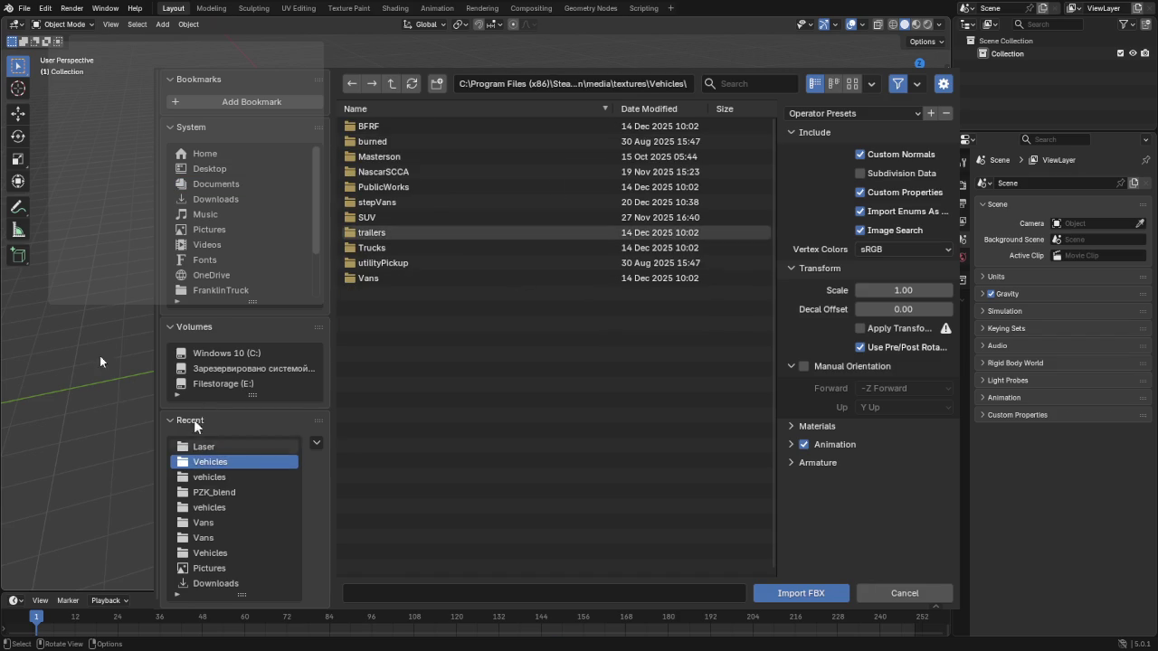
pyautogui.click(212, 480)
pyautogui.click(758, 82)
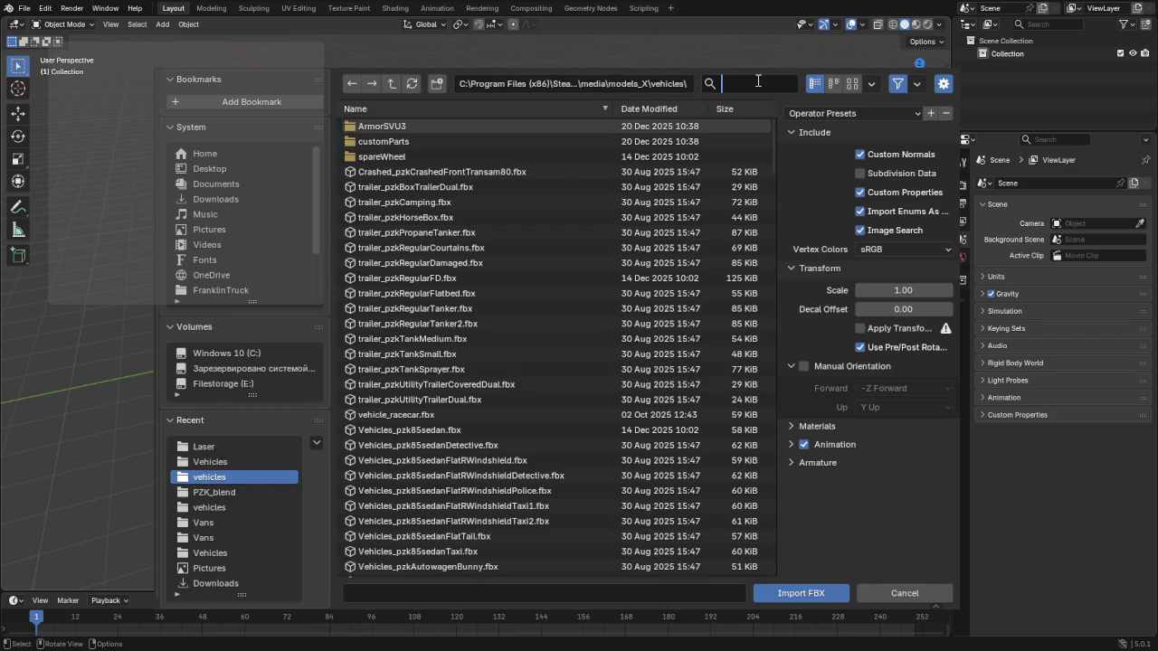
pyautogui.write('roo')
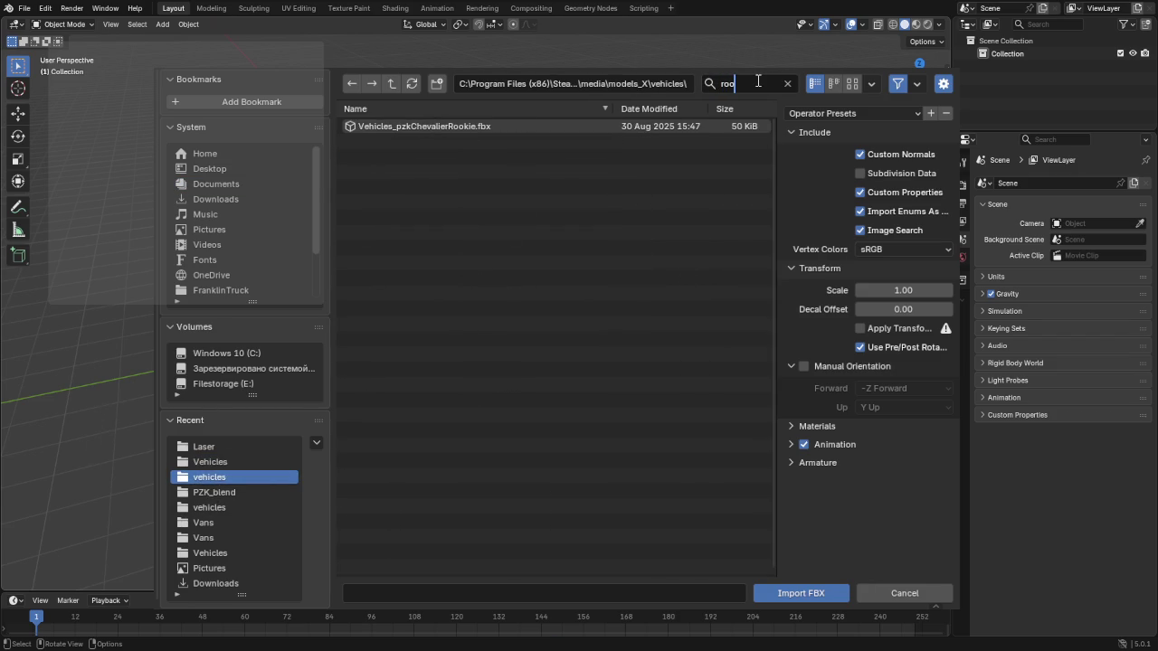
pyautogui.doubleClick(438, 129)
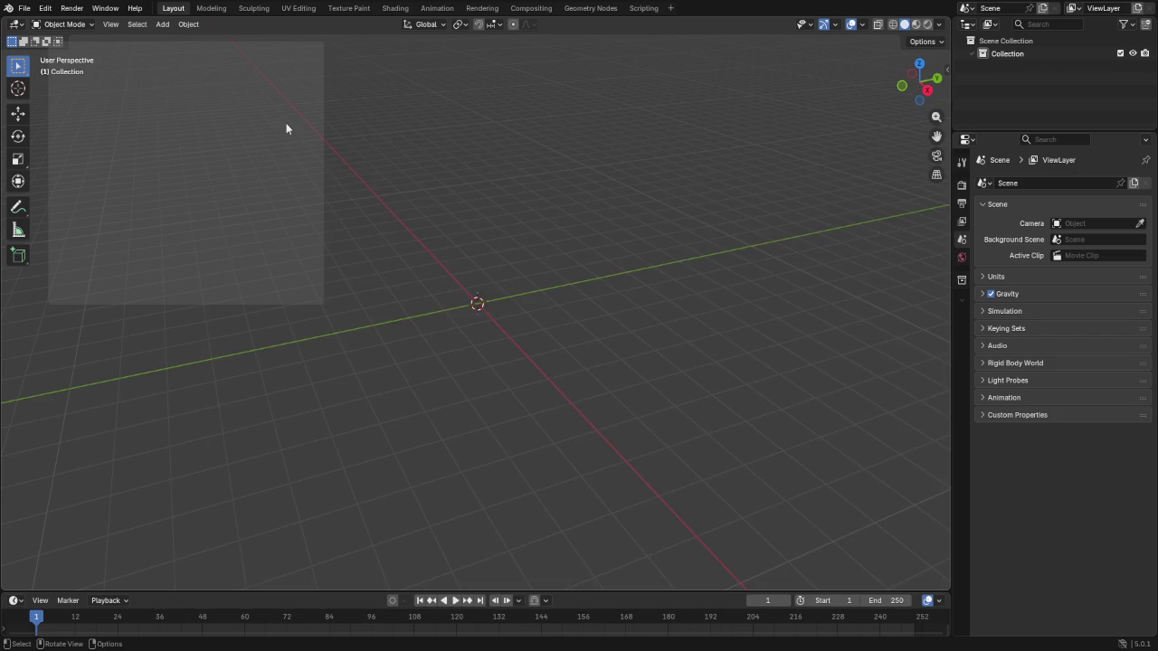
# Apply all transforms to the imported car so its scale becomes 1
pyautogui.moveTo(629, 252)
pyautogui.mouseDown(button='middle')
pyautogui.moveTo(516, 278)
pyautogui.moveTo(502, 305)
pyautogui.mouseUp(button='middle')
pyautogui.click(502, 305)
pyautogui.hotkey('ctrl', 'a')
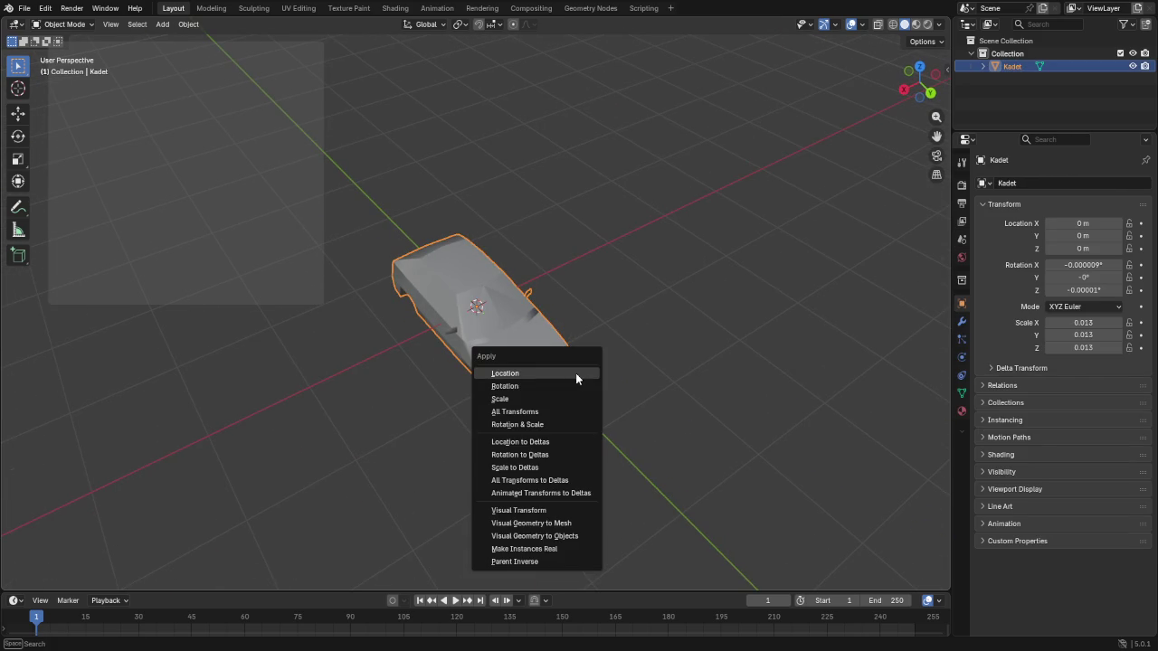
pyautogui.click(545, 412)
pyautogui.moveTo(711, 329)
pyautogui.mouseDown(button='middle')
pyautogui.moveTo(540, 310)
pyautogui.moveTo(622, 324)
pyautogui.mouseUp(button='middle')
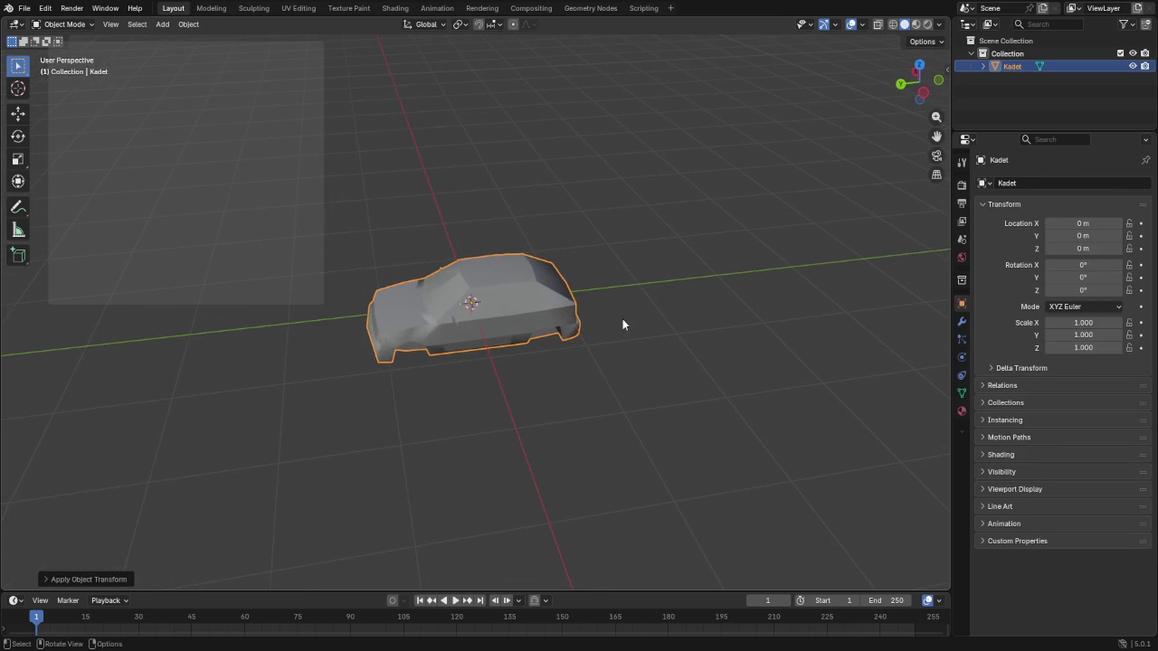
# Show texture colours in the viewport and load Vehicle_pzkChevalierRookieshell.png as the Base Color
pyautogui.click(961, 411)
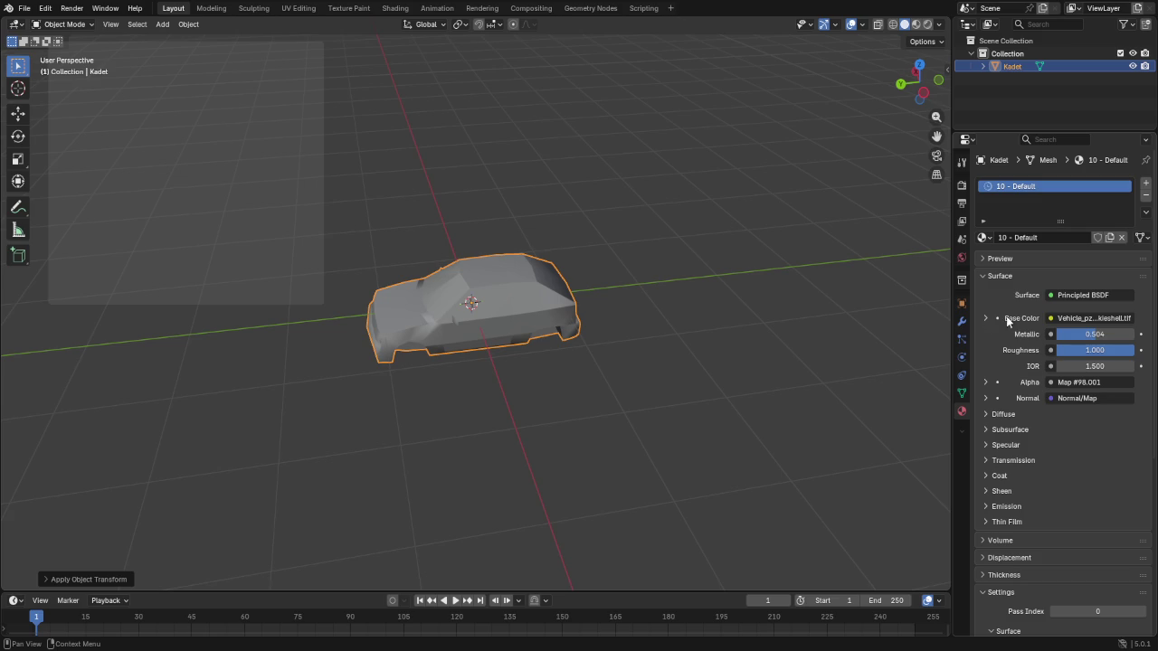
pyautogui.click(938, 25)
pyautogui.click(938, 233)
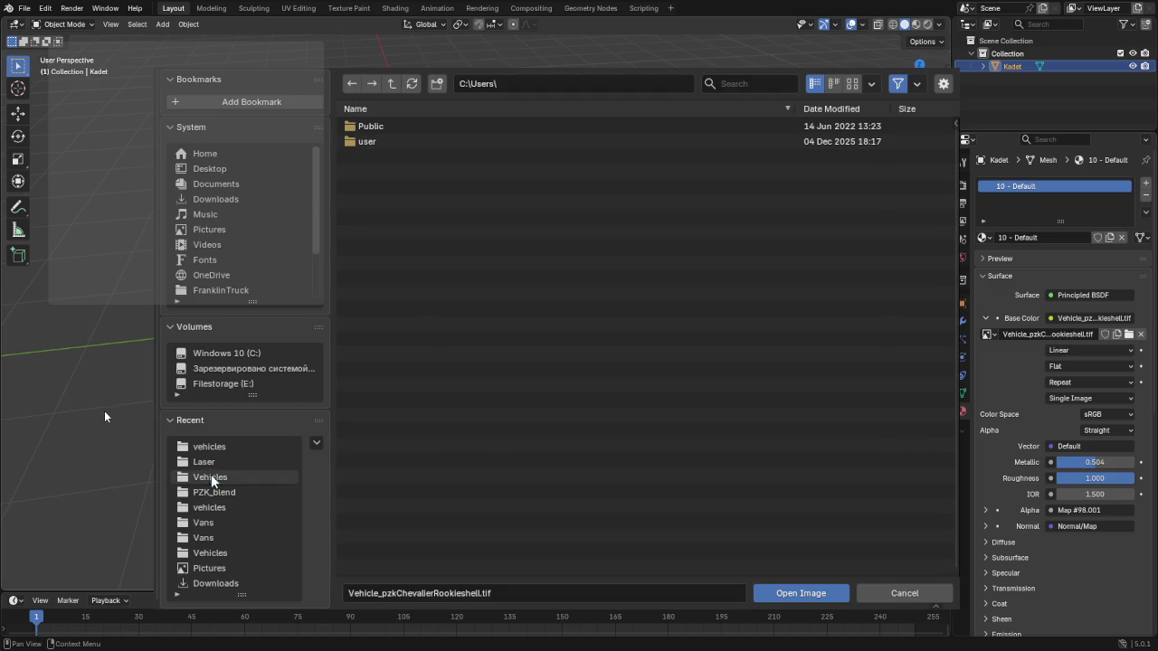
pyautogui.click(217, 477)
pyautogui.click(776, 88)
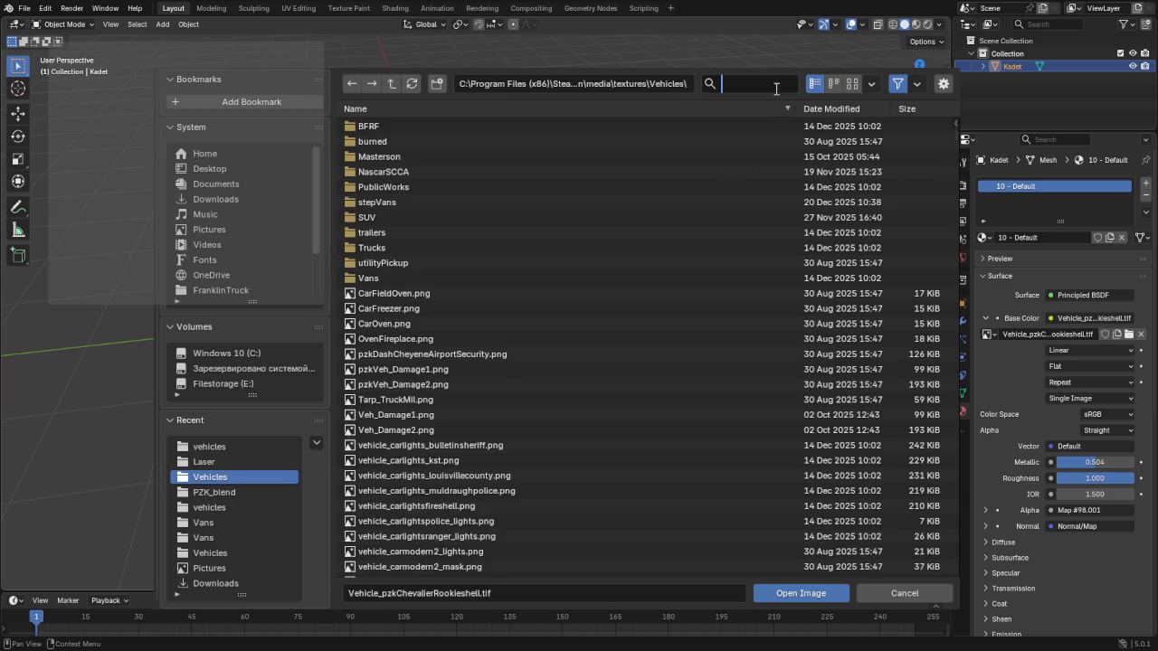
pyautogui.write('roo')
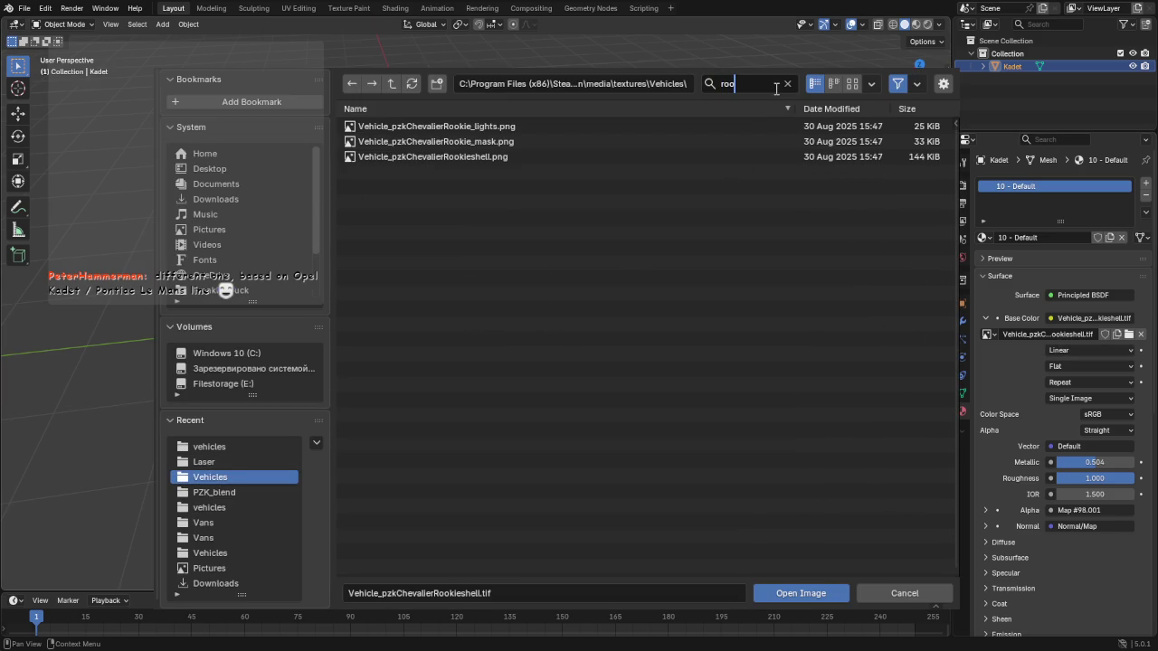
pyautogui.doubleClick(495, 154)
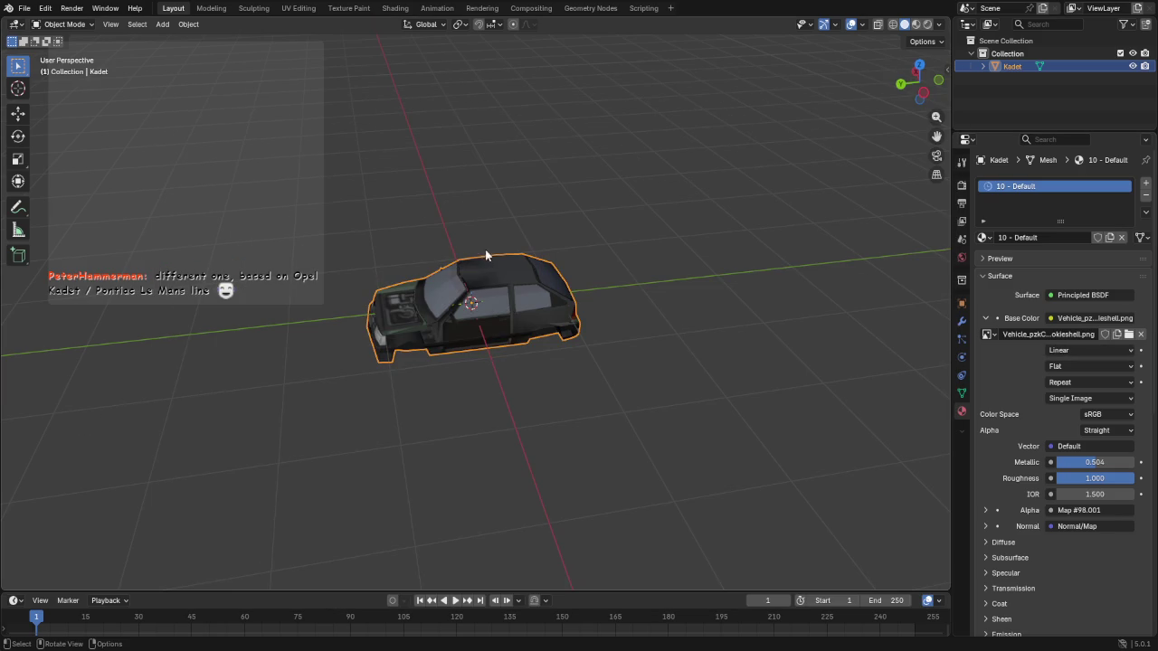
# Set the shell texture's Alpha to None and enter Edit Mode on the car mesh
pyautogui.click(1092, 430)
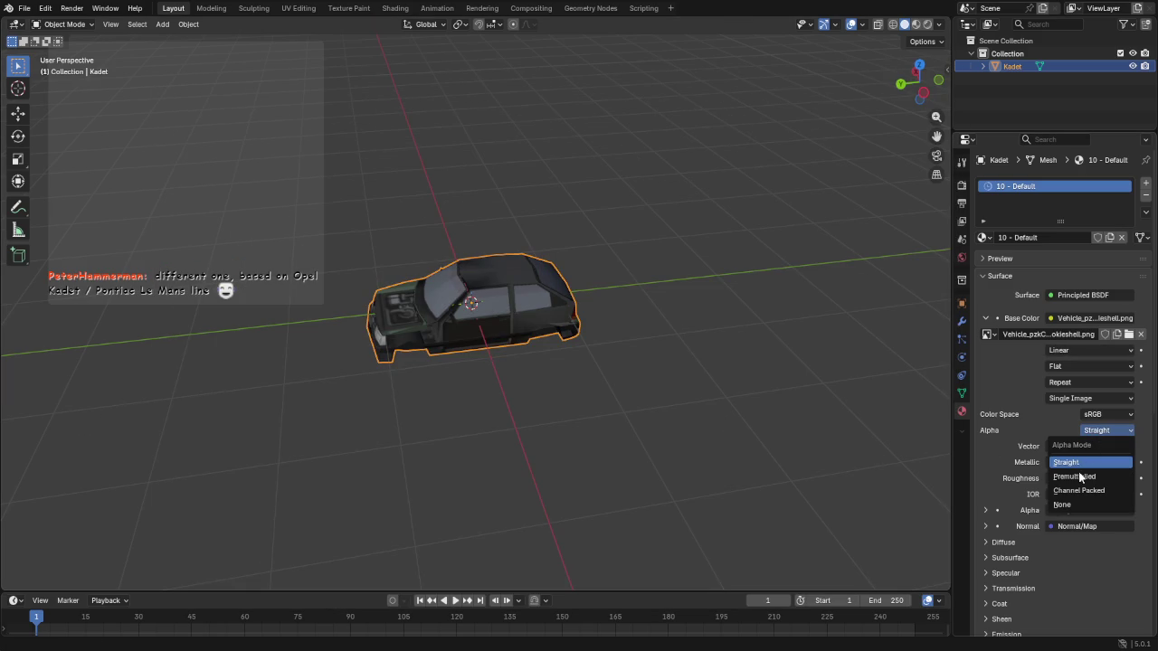
pyautogui.click(1066, 504)
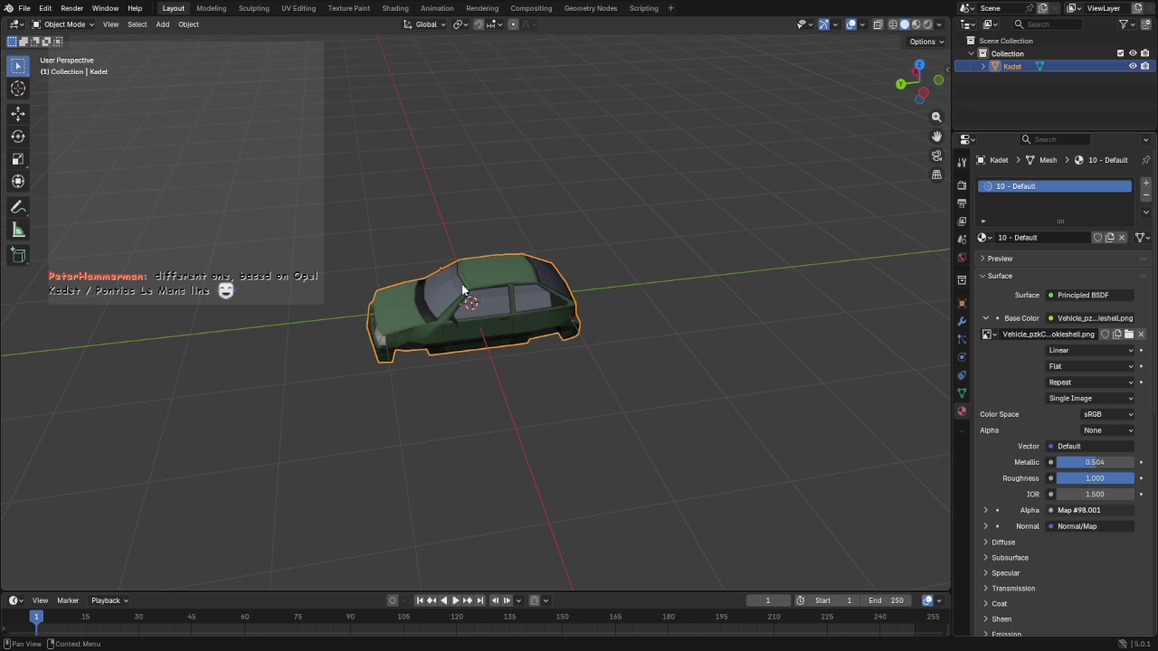
pyautogui.moveTo(520, 301); pyautogui.dragTo(450, 291, button='middle')
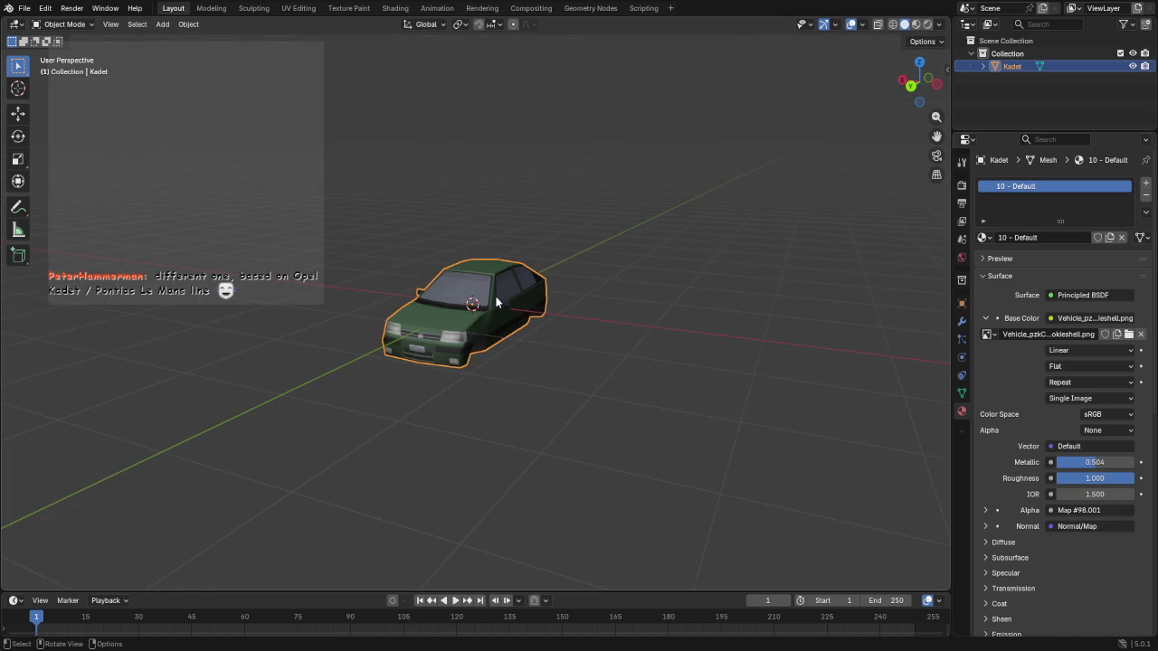
pyautogui.scroll(3, 496, 301)
pyautogui.press('Tab')
pyautogui.scroll(1, 496, 301)
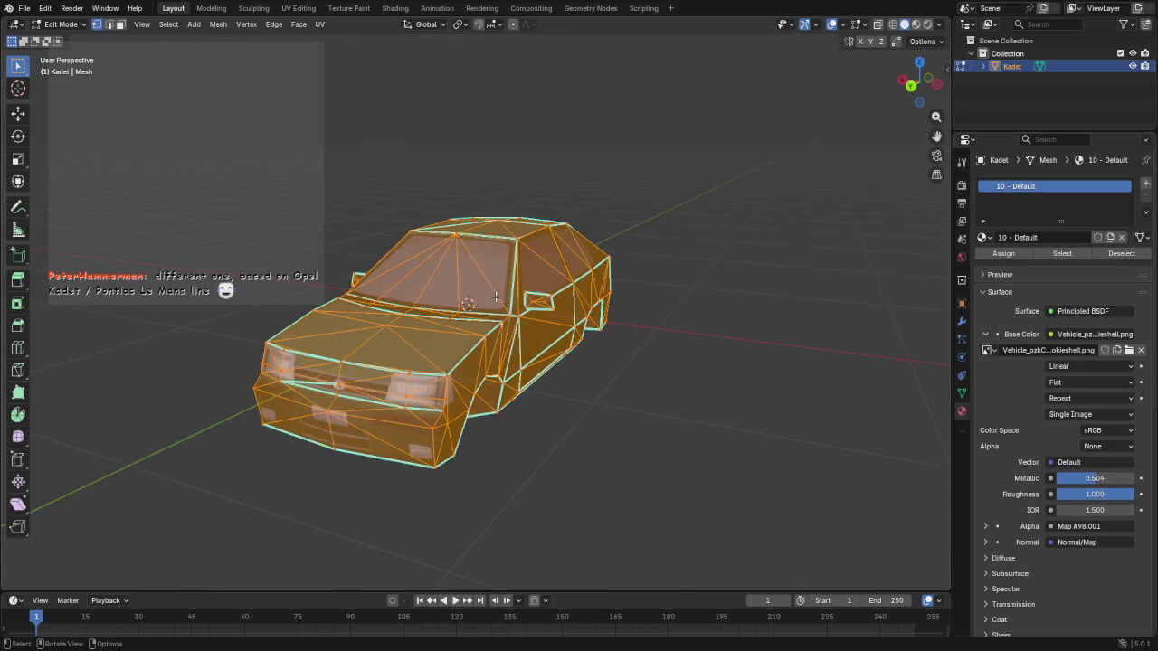
# Separate the rear panel's linked faces into its own object
pyautogui.scroll(3, 495, 301)
pyautogui.click(715, 376)
pyautogui.moveTo(709, 356)
pyautogui.mouseDown(button='middle')
pyautogui.moveTo(613, 339)
pyautogui.moveTo(855, 350)
pyautogui.moveTo(772, 380)
pyautogui.moveTo(765, 395)
pyautogui.moveTo(703, 408)
pyautogui.mouseUp(button='middle')
pyautogui.moveTo(476, 473); pyautogui.dragTo(570, 255, button='middle')
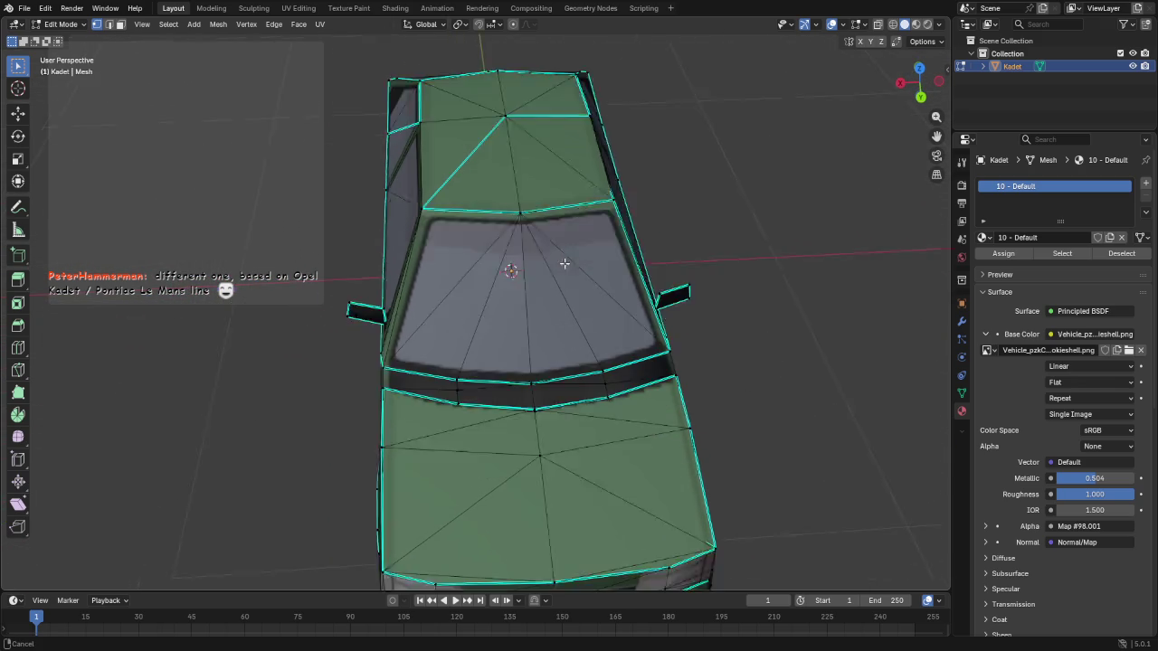
pyautogui.moveTo(595, 383)
pyautogui.mouseDown(button='middle')
pyautogui.moveTo(545, 363)
pyautogui.moveTo(588, 320)
pyautogui.moveTo(413, 293)
pyautogui.moveTo(435, 282)
pyautogui.moveTo(438, 291)
pyautogui.mouseUp(button='middle')
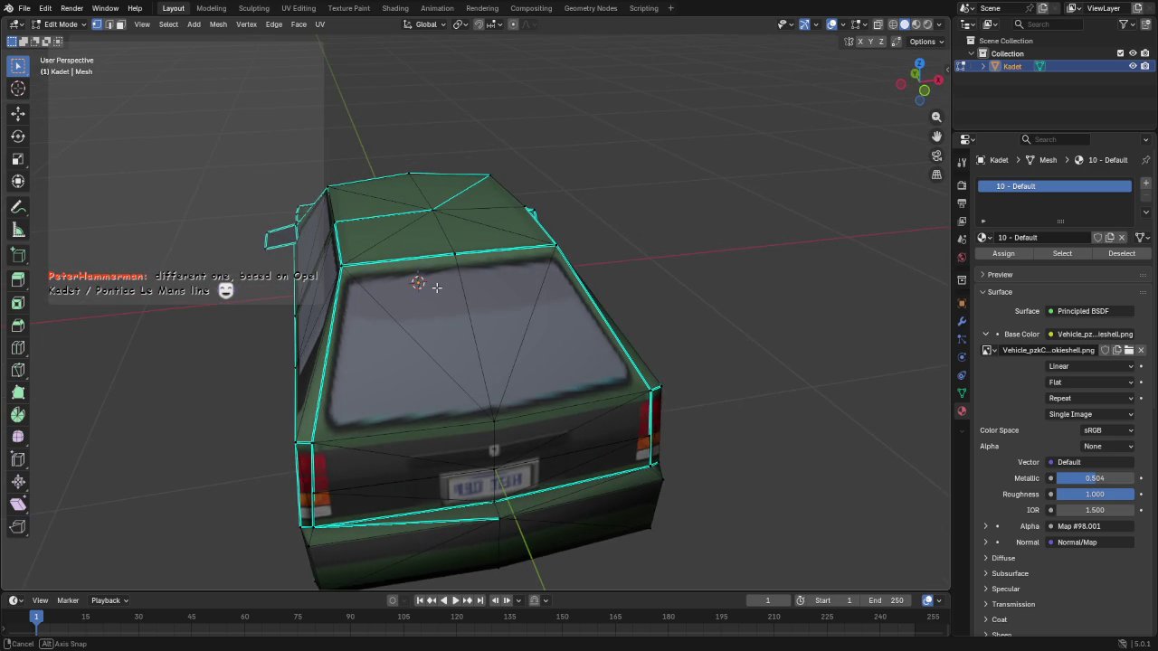
pyautogui.click(483, 442)
pyautogui.hotkey('ctrl', 'l')
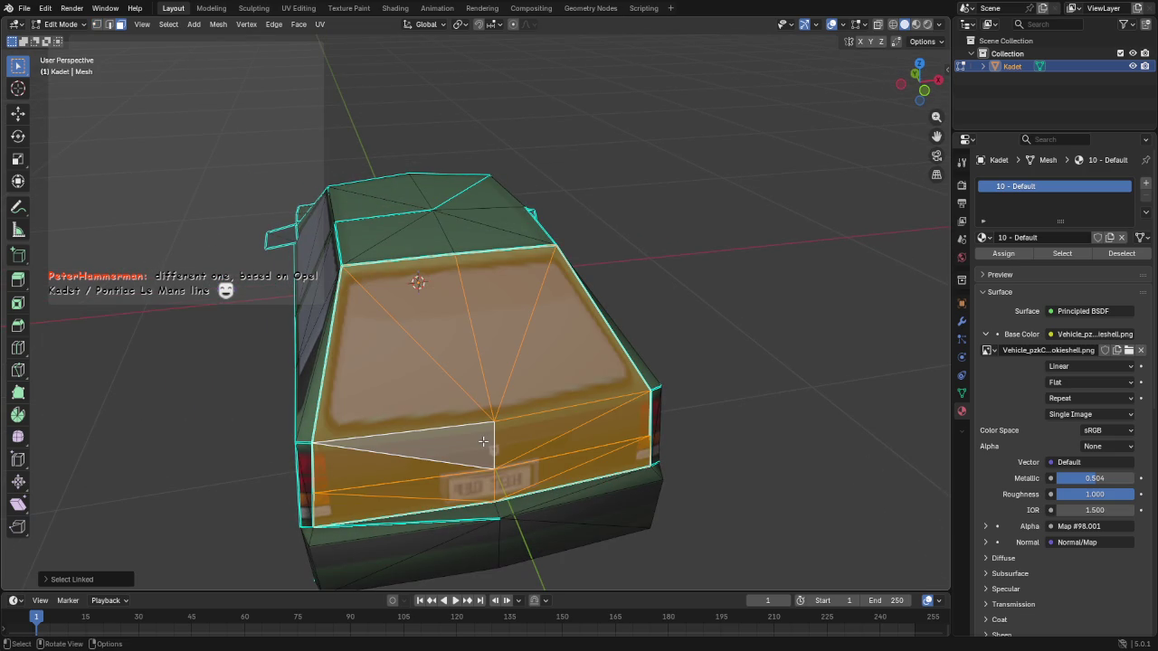
pyautogui.press('p')
pyautogui.click(483, 439)
# Separate the first door together with its window into a new object
pyautogui.moveTo(482, 439); pyautogui.dragTo(505, 368, button='middle')
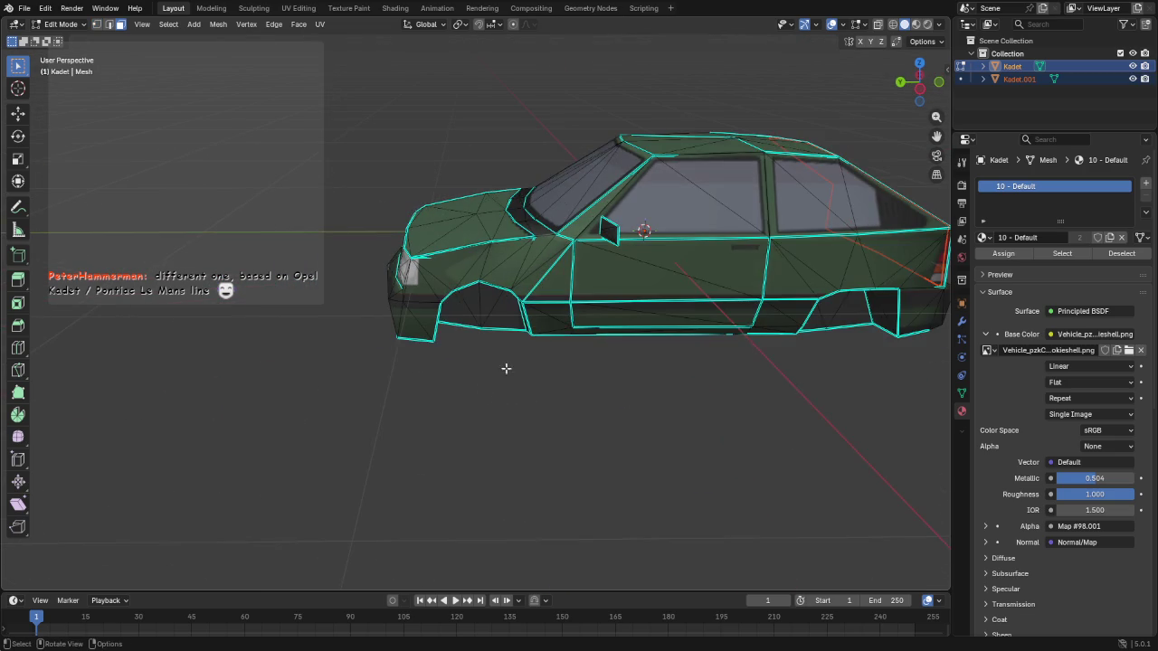
pyautogui.click(693, 248)
pyautogui.press('p')
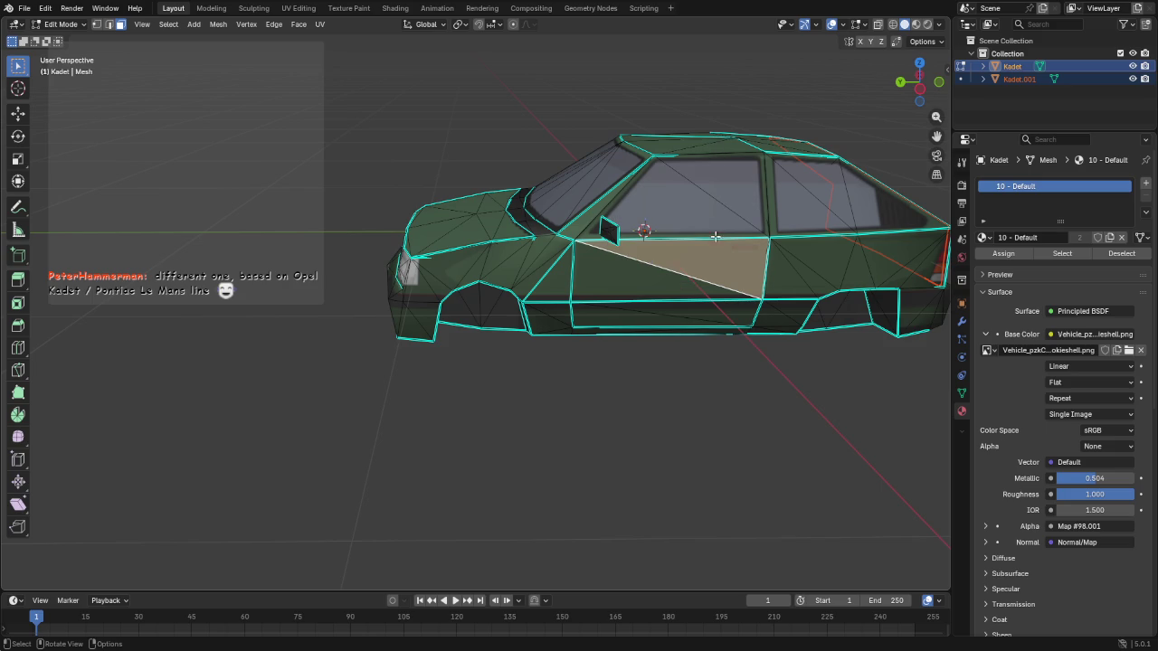
pyautogui.hotkey('ctrl', 'l')
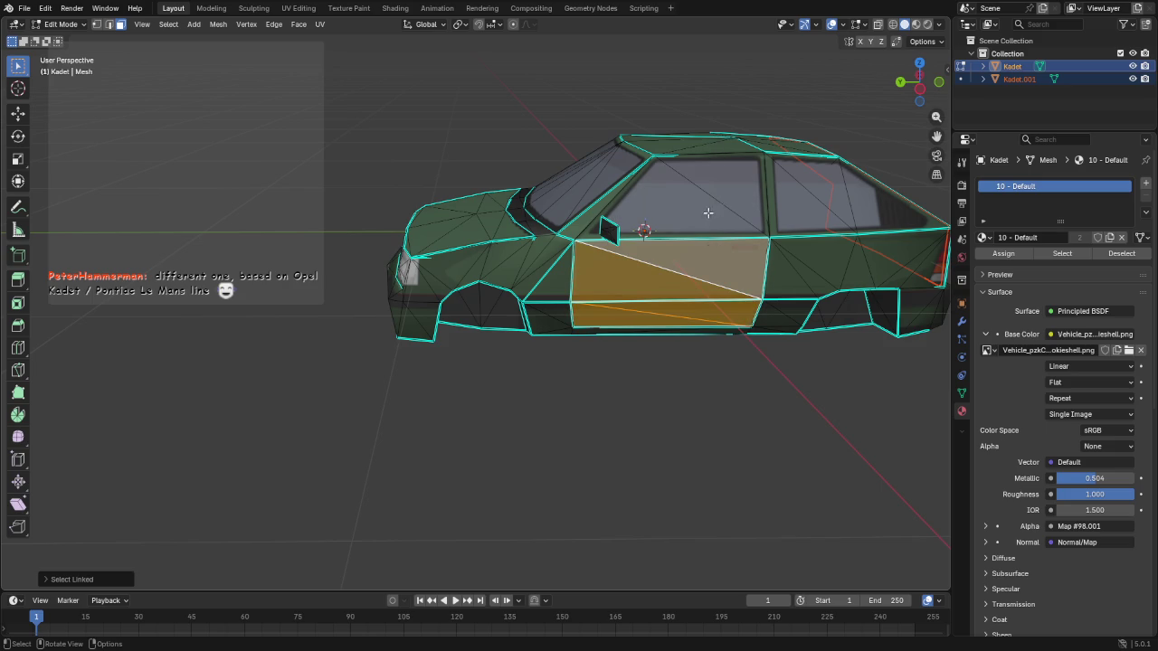
pyautogui.press('l')
pyautogui.press('p')
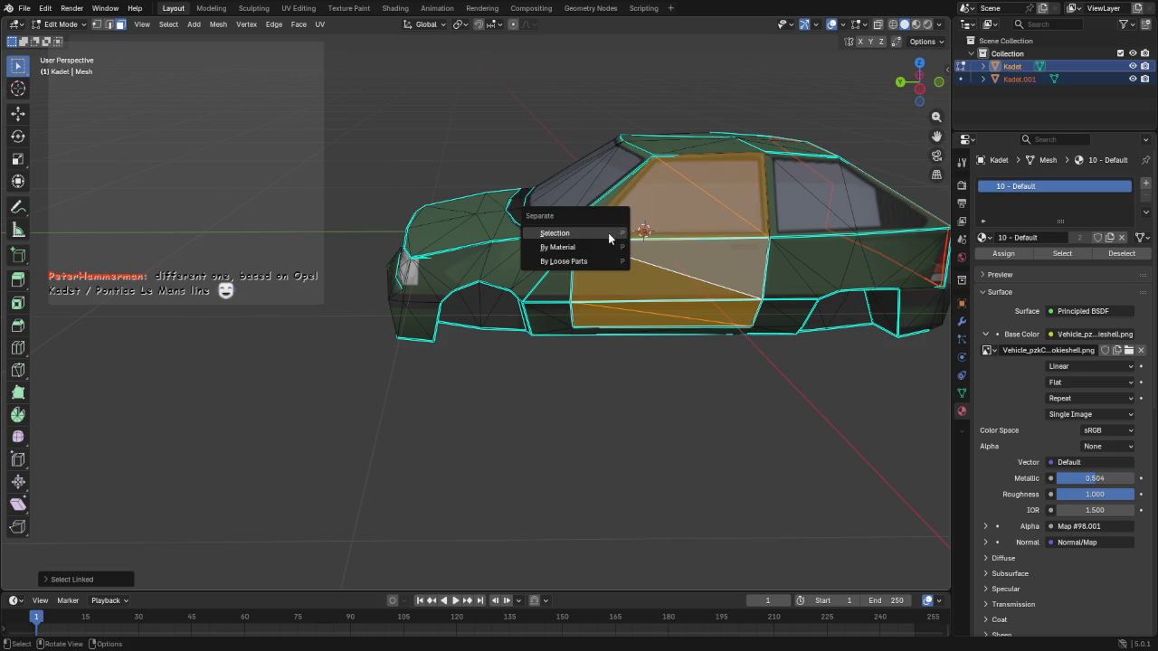
pyautogui.click(608, 232)
# Separate the door and window glass on the other side as Kadet.003
pyautogui.moveTo(740, 249); pyautogui.dragTo(378, 246, button='middle')
pyautogui.click(383, 245)
pyautogui.press('l')
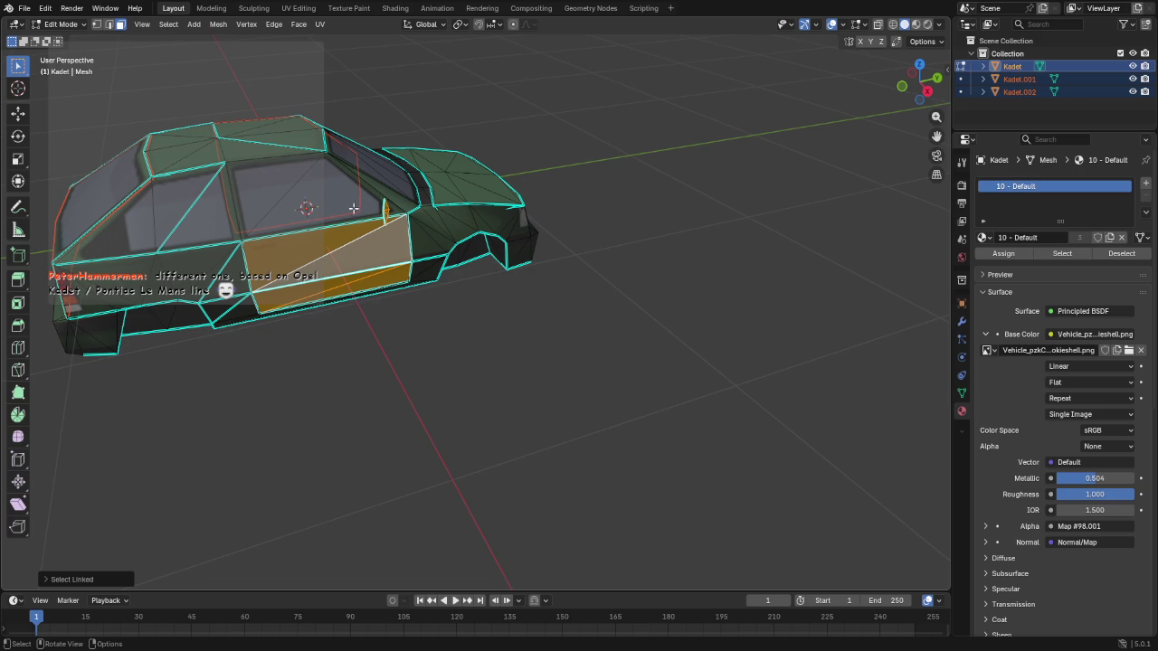
pyautogui.press('l')
pyautogui.press('p')
pyautogui.click(342, 209)
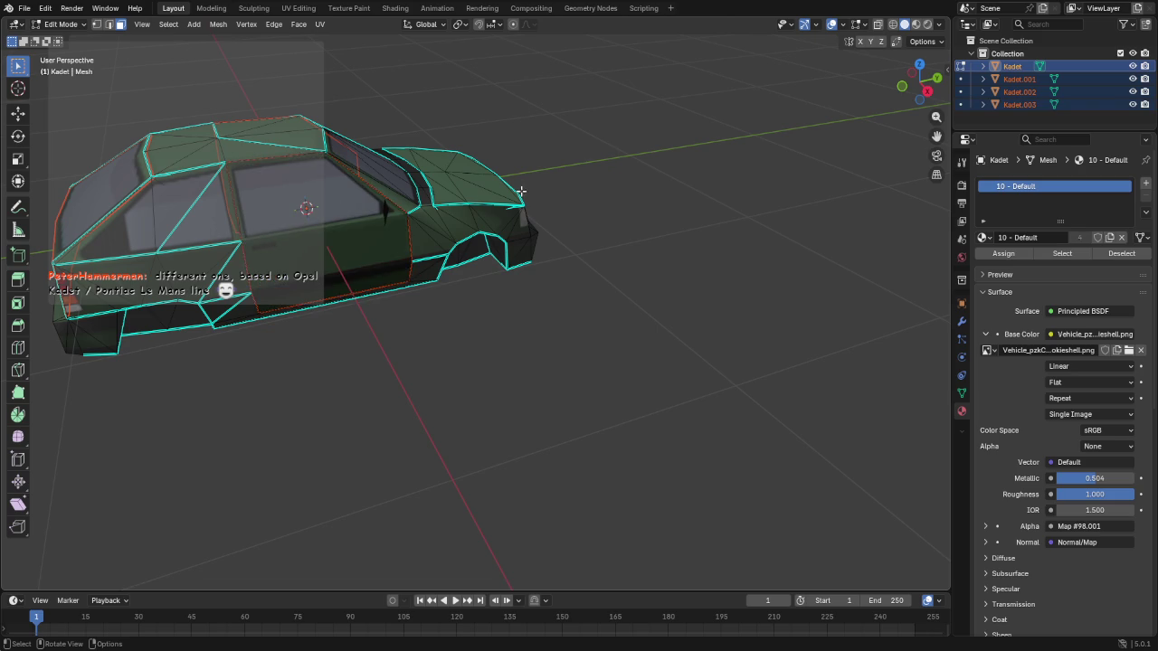
# Separate the hood as Kadet.004 and hide Kadet.001 to Kadet.004 in the outliner
pyautogui.moveTo(521, 192); pyautogui.dragTo(501, 182, button='middle')
pyautogui.click(502, 182)
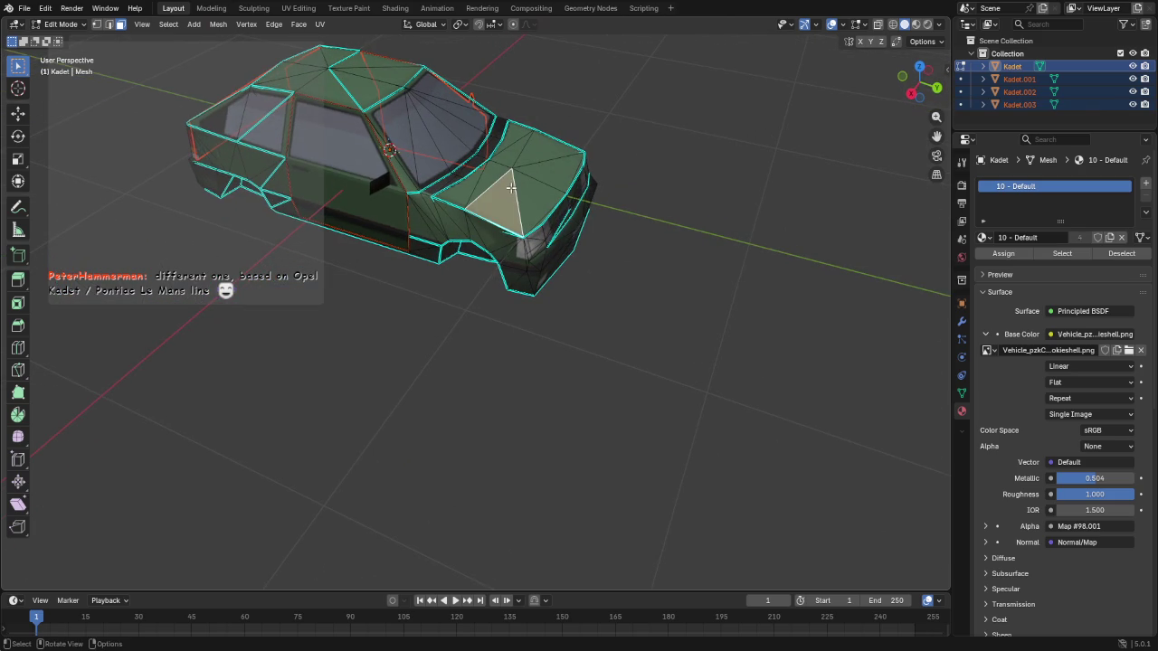
pyautogui.press('l')
pyautogui.press('p')
pyautogui.click(653, 206)
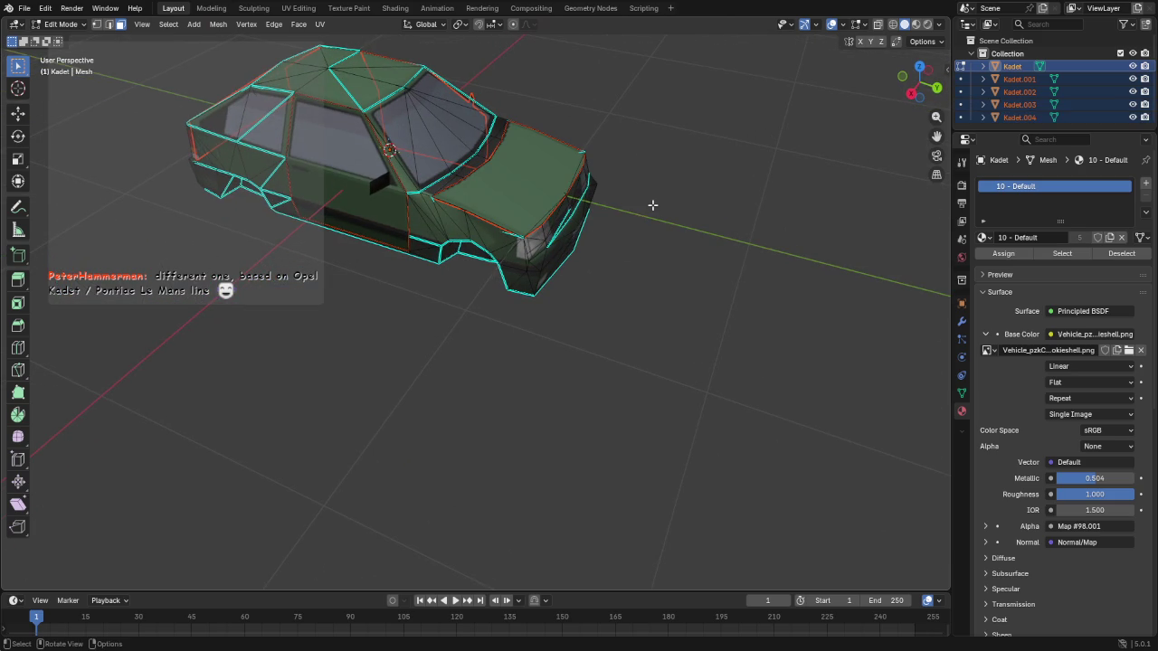
pyautogui.moveTo(1133, 79); pyautogui.dragTo(1133, 117)
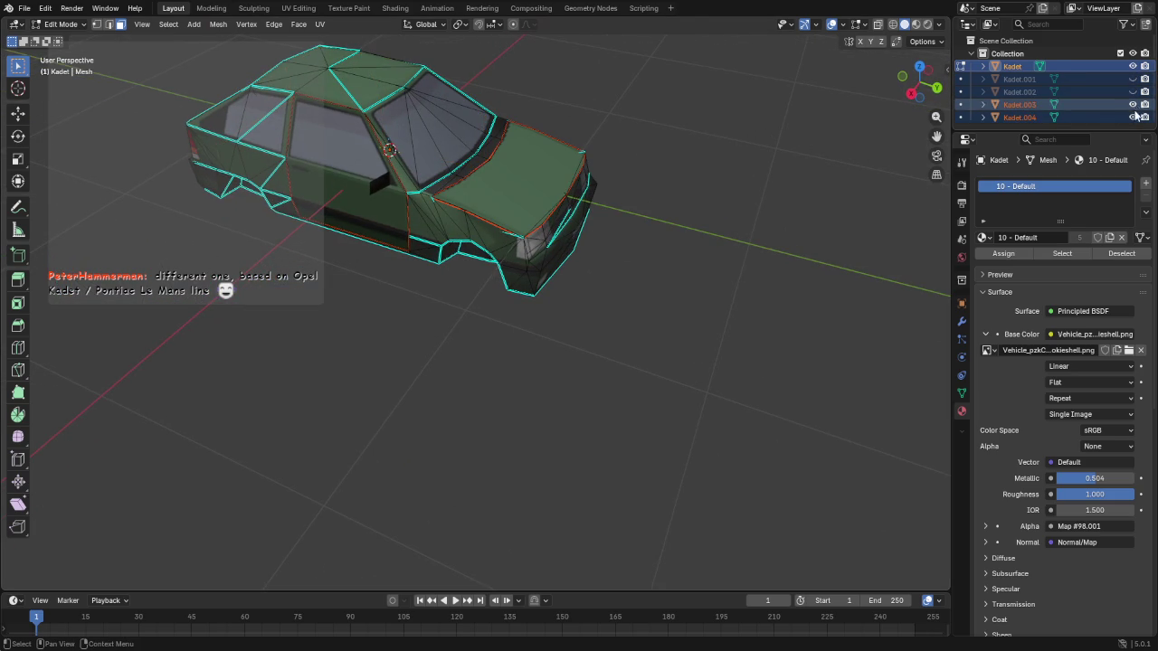
# Separate the inner door piece inside the door opening into its own object
pyautogui.moveTo(489, 289)
pyautogui.mouseDown(button='middle')
pyautogui.moveTo(227, 289)
pyautogui.moveTo(312, 270)
pyautogui.moveTo(330, 222)
pyautogui.mouseUp(button='middle')
pyautogui.click(324, 264)
pyautogui.press('l')
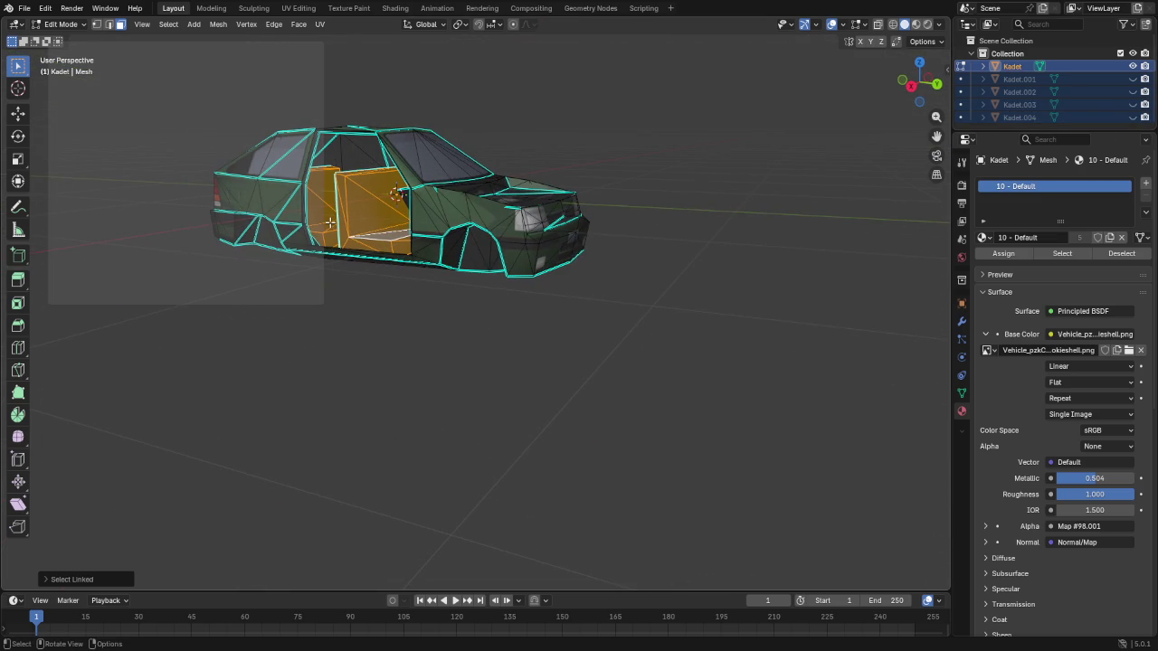
pyautogui.hotkey('alt', 'a')
pyautogui.click(358, 225)
pyautogui.press('l')
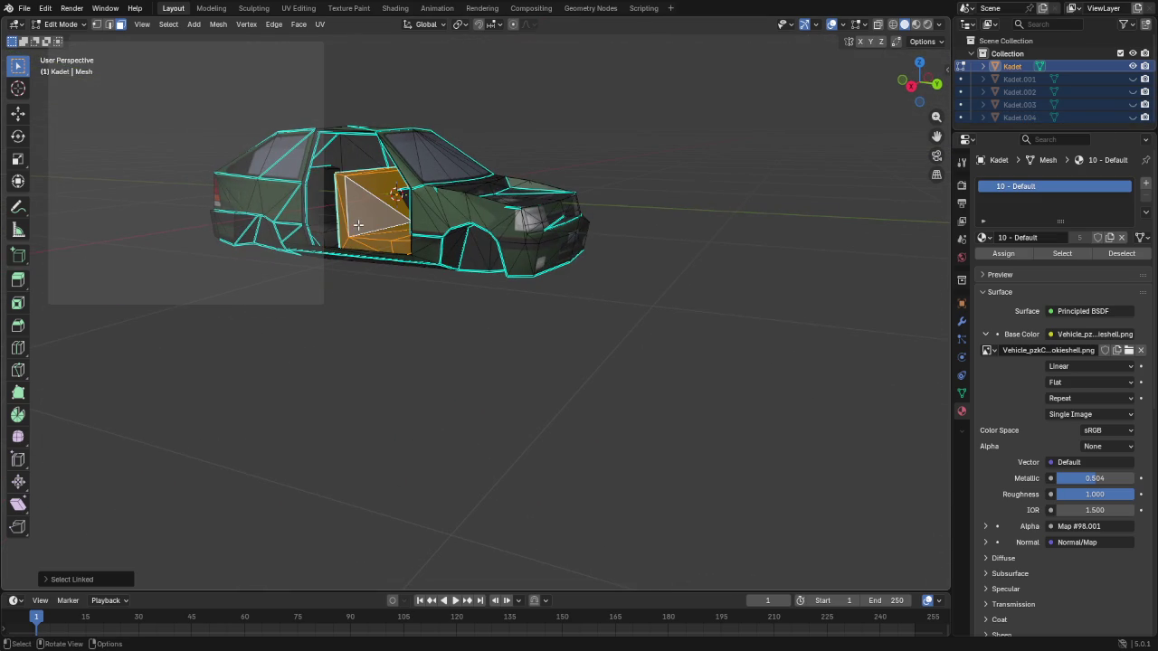
pyautogui.press('p')
pyautogui.click(335, 226)
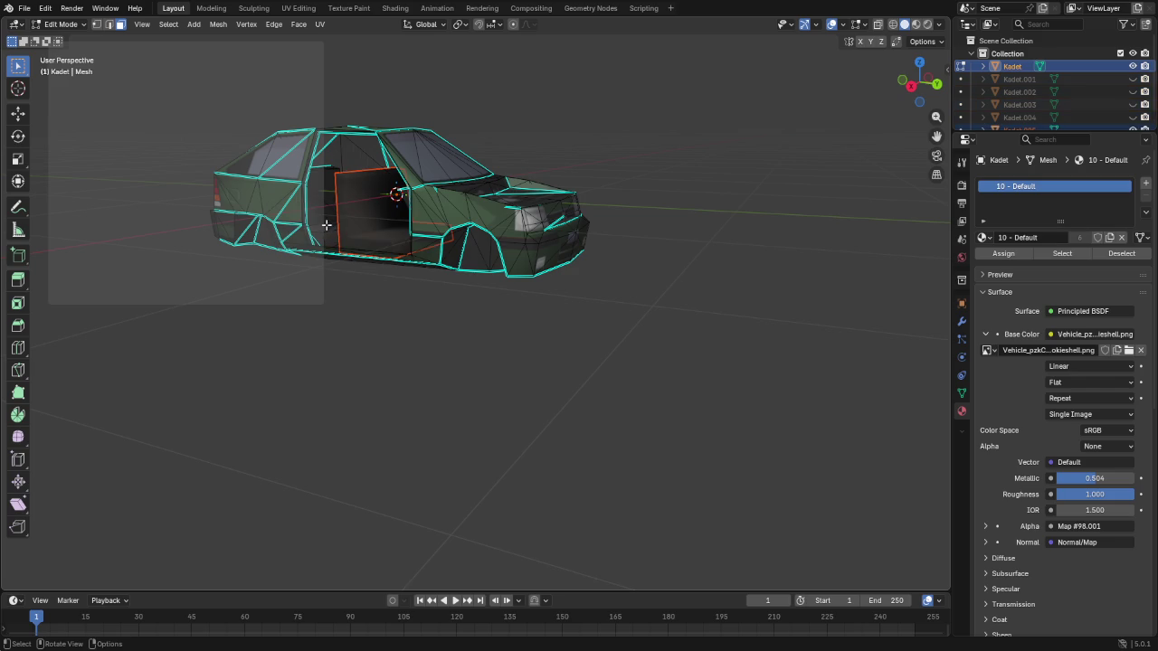
pyautogui.press('p')
pyautogui.press('Escape')
# Select the steering wheel in the interior and separate it into its own object
pyautogui.moveTo(333, 223)
pyautogui.mouseDown(button='middle')
pyautogui.moveTo(231, 212)
pyautogui.moveTo(262, 214)
pyautogui.mouseUp(button='middle')
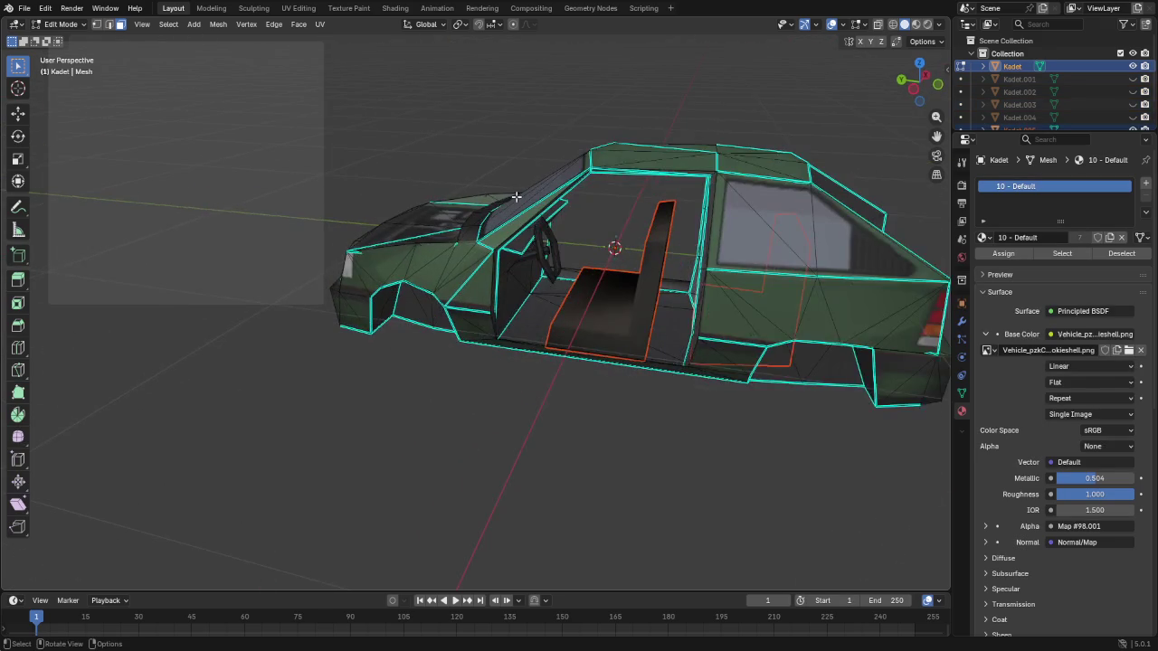
pyautogui.scroll(2, 584, 226)
pyautogui.scroll(3, 585, 226)
pyautogui.hotkey('ctrl', 'Tab')
pyautogui.press('Escape')
pyautogui.moveTo(594, 220); pyautogui.dragTo(579, 221, button='middle')
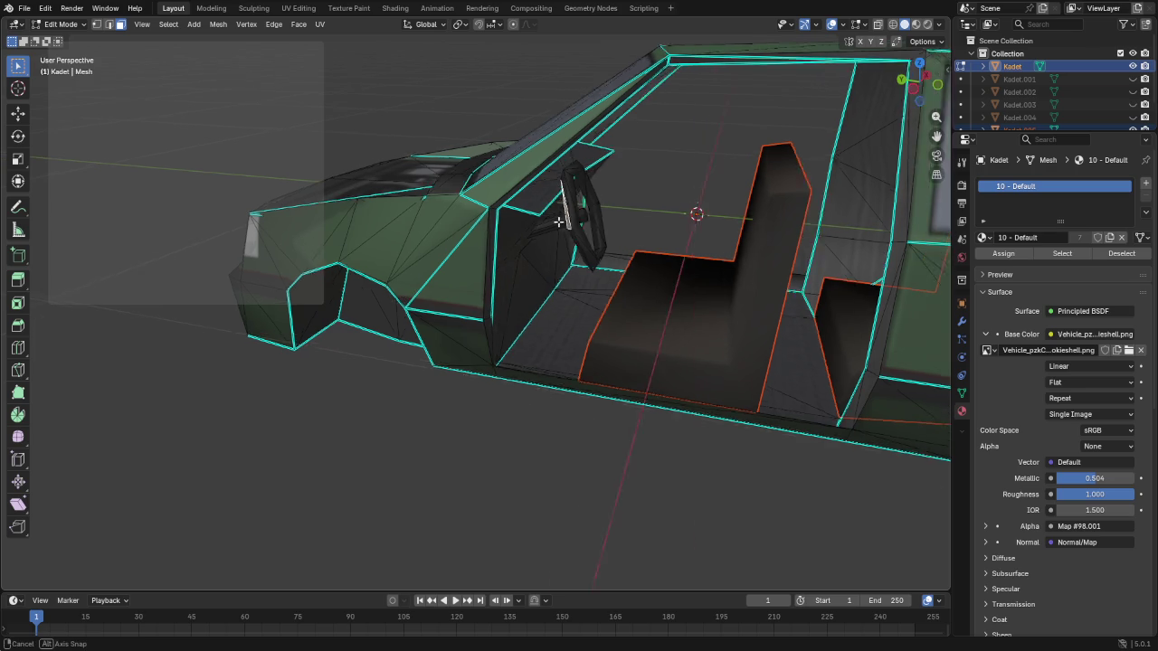
pyautogui.scroll(3, 561, 222)
pyautogui.press('l')
pyautogui.press('l')
pyautogui.moveTo(447, 254)
pyautogui.mouseDown(button='middle')
pyautogui.moveTo(498, 265)
pyautogui.moveTo(545, 256)
pyautogui.mouseUp(button='middle')
pyautogui.press('p')
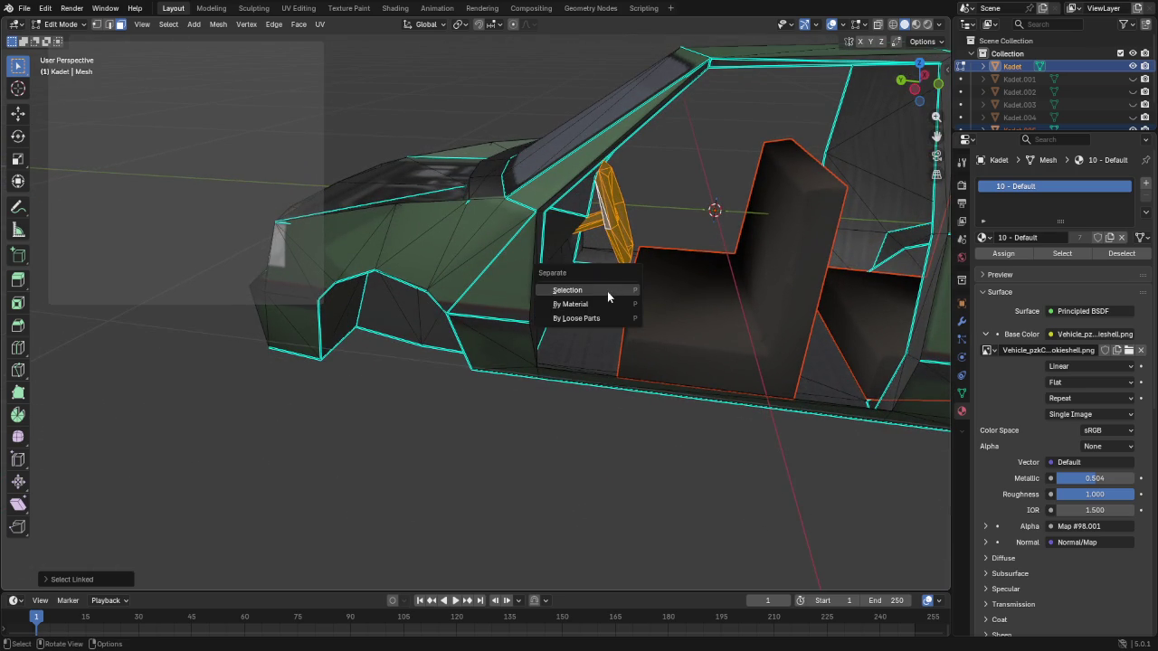
pyautogui.click(602, 288)
pyautogui.moveTo(600, 289)
pyautogui.mouseDown(button='middle')
pyautogui.moveTo(600, 278)
pyautogui.moveTo(645, 278)
pyautogui.mouseUp(button='middle')
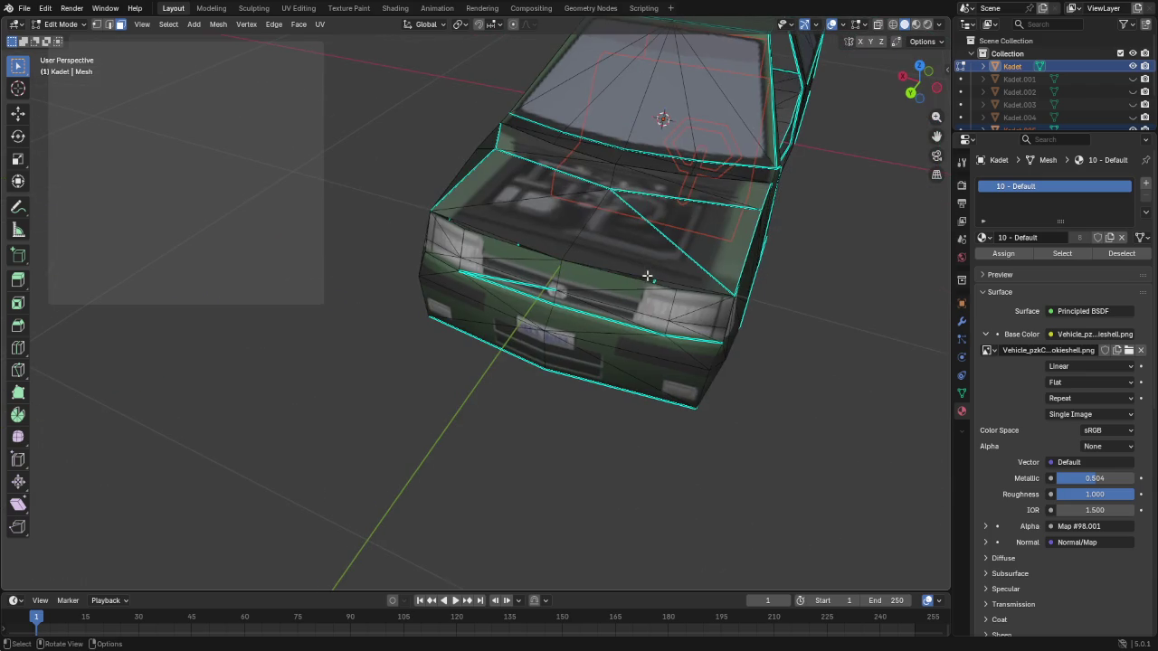
# Dissolve the two diagonal edges across the hood in edge select mode
pyautogui.click(537, 215)
pyautogui.moveTo(531, 203); pyautogui.dragTo(600, 282, button='middle')
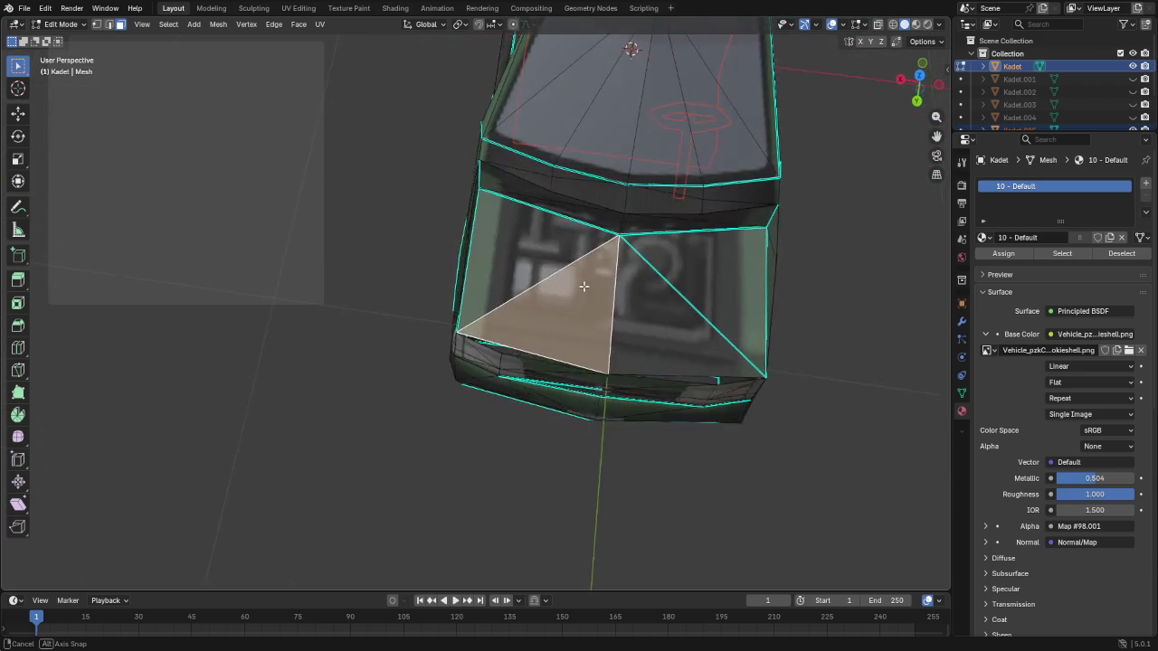
pyautogui.click(531, 230)
pyautogui.moveTo(652, 241); pyautogui.dragTo(571, 261, button='middle')
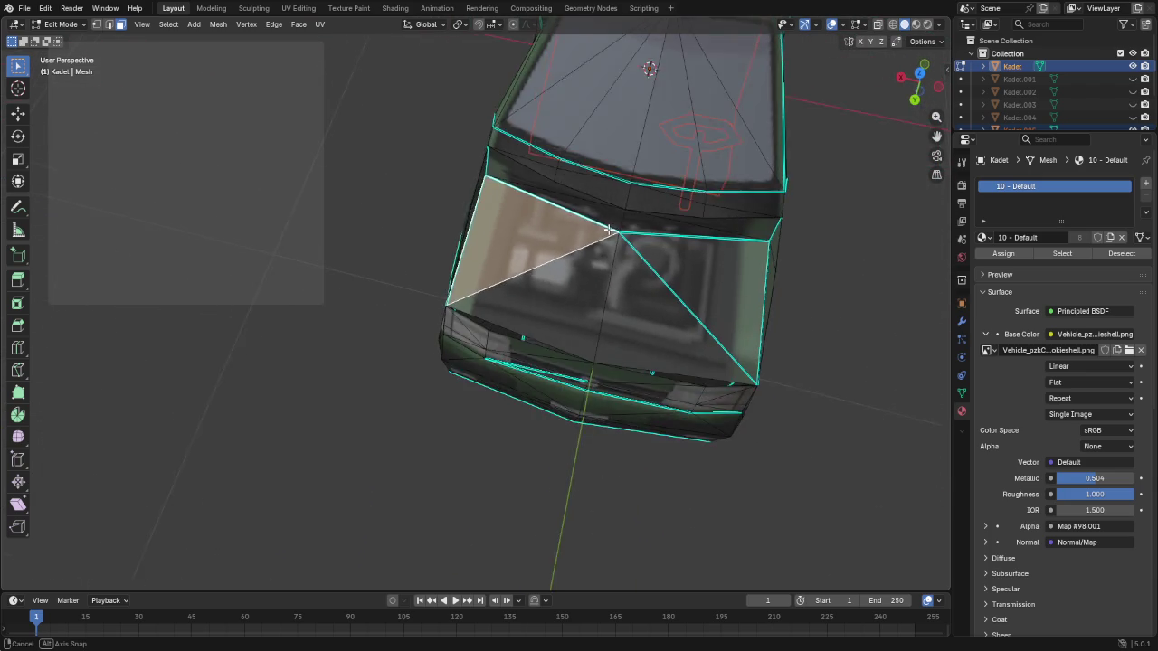
pyautogui.press('2')
pyautogui.click(544, 254)
pyautogui.keyDown('shift'); pyautogui.click(670, 283); pyautogui.keyUp('shift')
pyautogui.press('x')
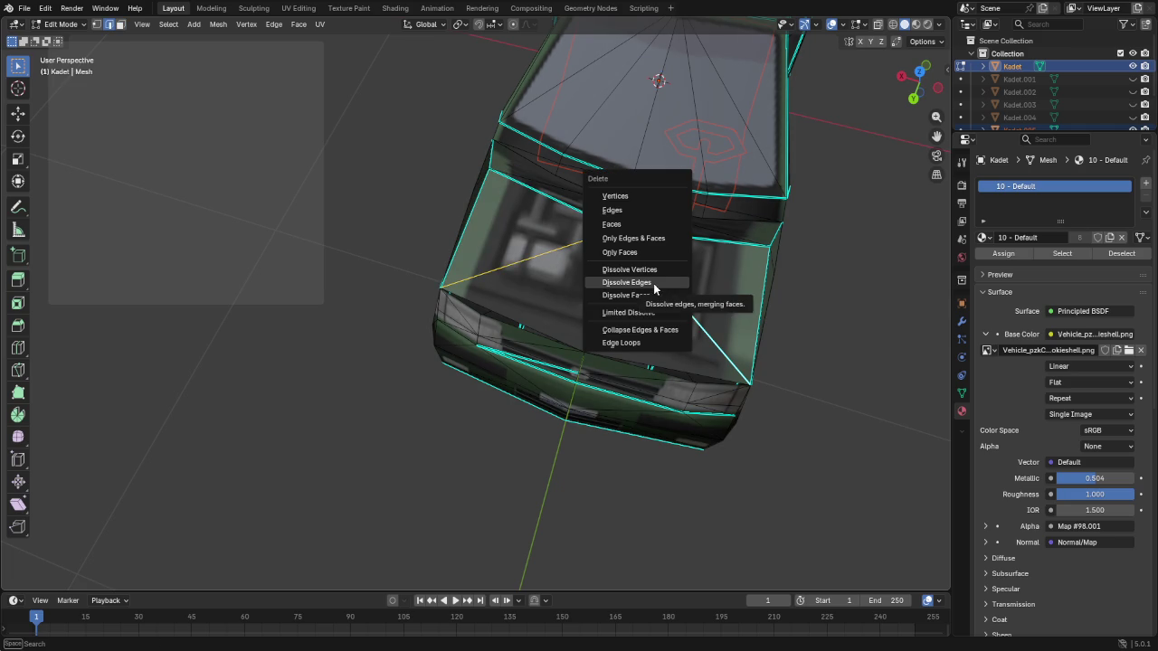
pyautogui.click(653, 283)
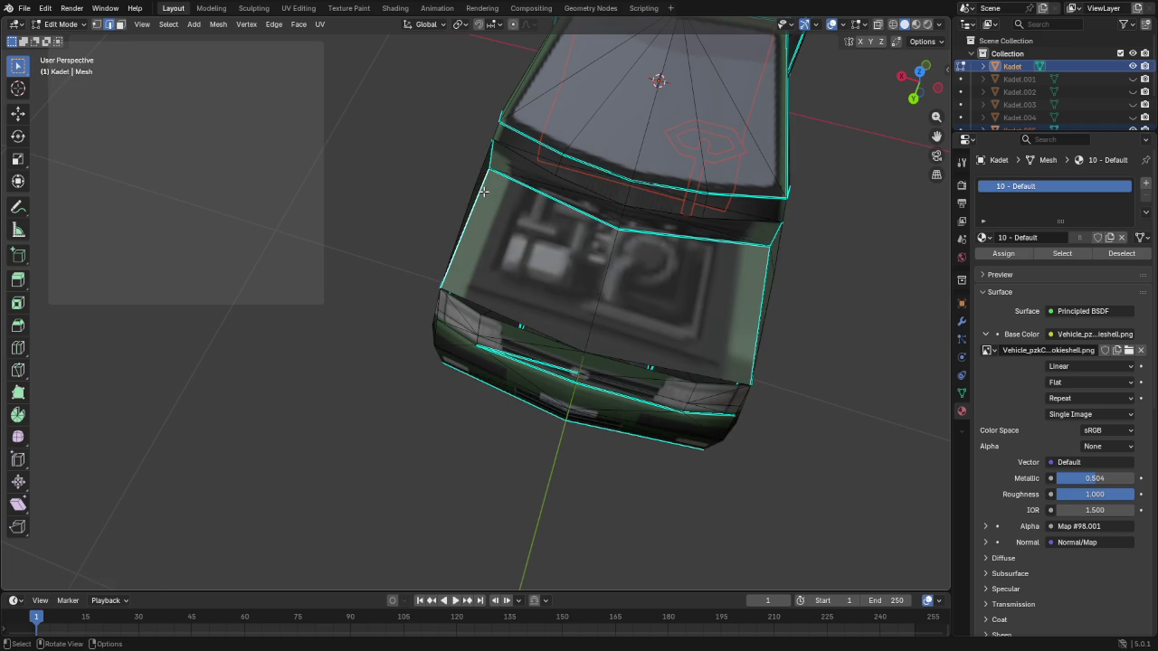
# Edge-slide the hood's left and right edges inward to outline the hood panel
pyautogui.press('g')
pyautogui.press('g')
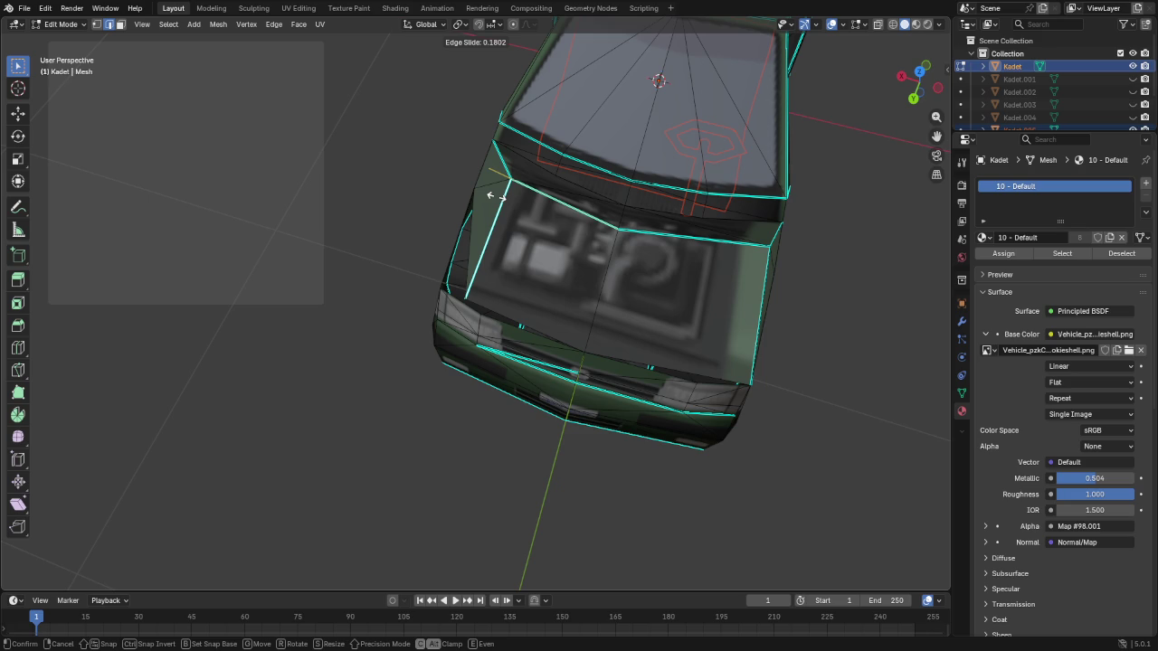
pyautogui.click(513, 203)
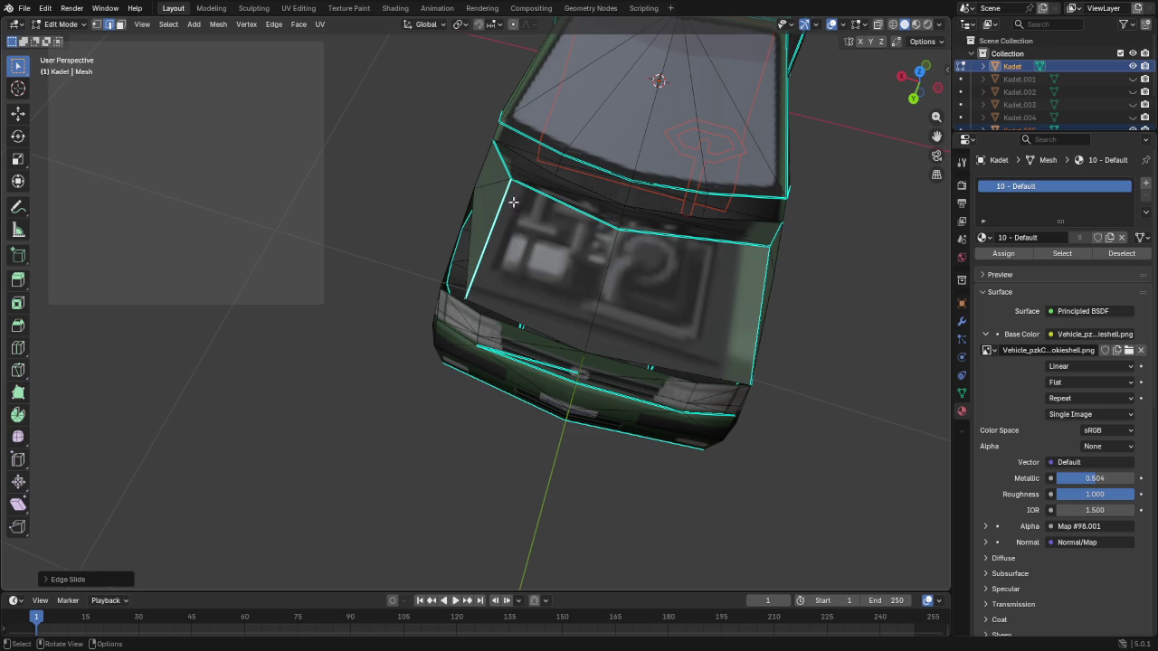
pyautogui.keyDown('shift'); pyautogui.click(764, 283); pyautogui.keyUp('shift')
pyautogui.press('g')
pyautogui.press('g')
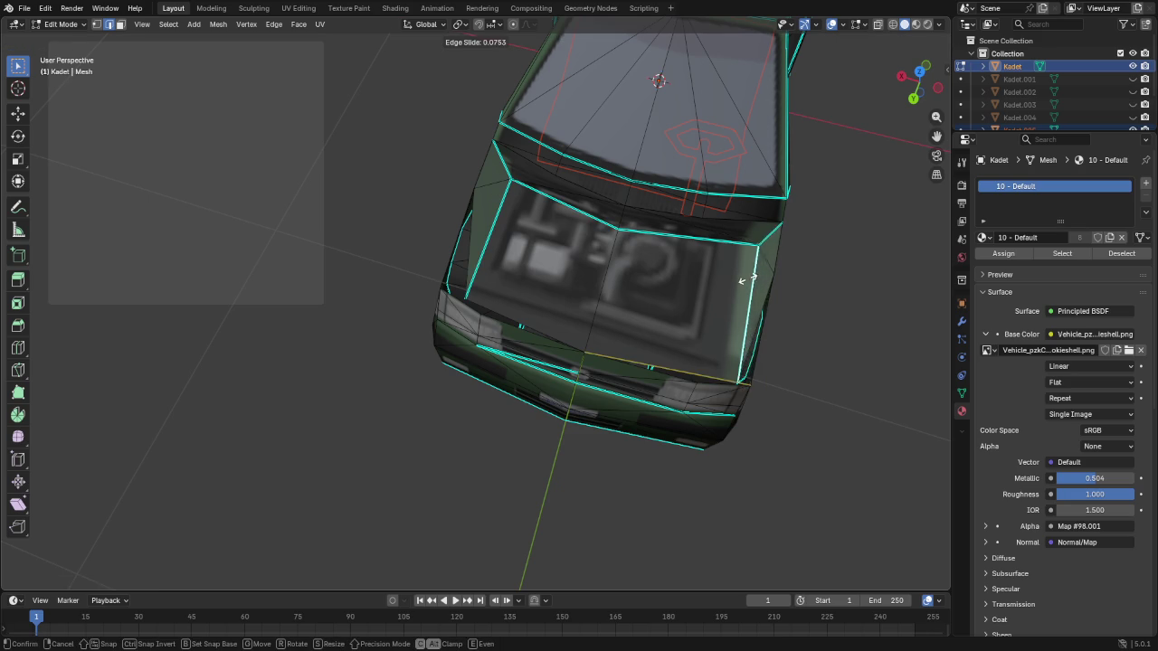
pyautogui.click(735, 275)
pyautogui.moveTo(714, 369)
pyautogui.mouseDown(button='middle')
pyautogui.moveTo(628, 340)
pyautogui.moveTo(605, 401)
pyautogui.mouseUp(button='middle')
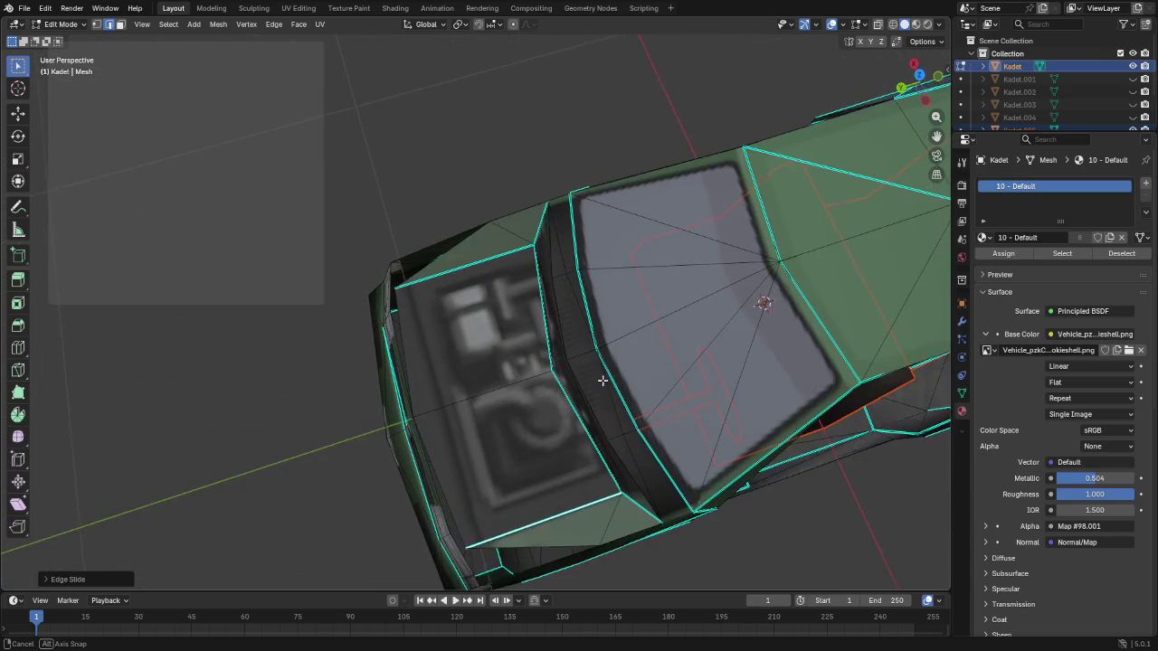
pyautogui.moveTo(604, 401)
pyautogui.mouseDown(button='middle')
pyautogui.moveTo(556, 297)
pyautogui.moveTo(559, 331)
pyautogui.moveTo(583, 339)
pyautogui.mouseUp(button='middle')
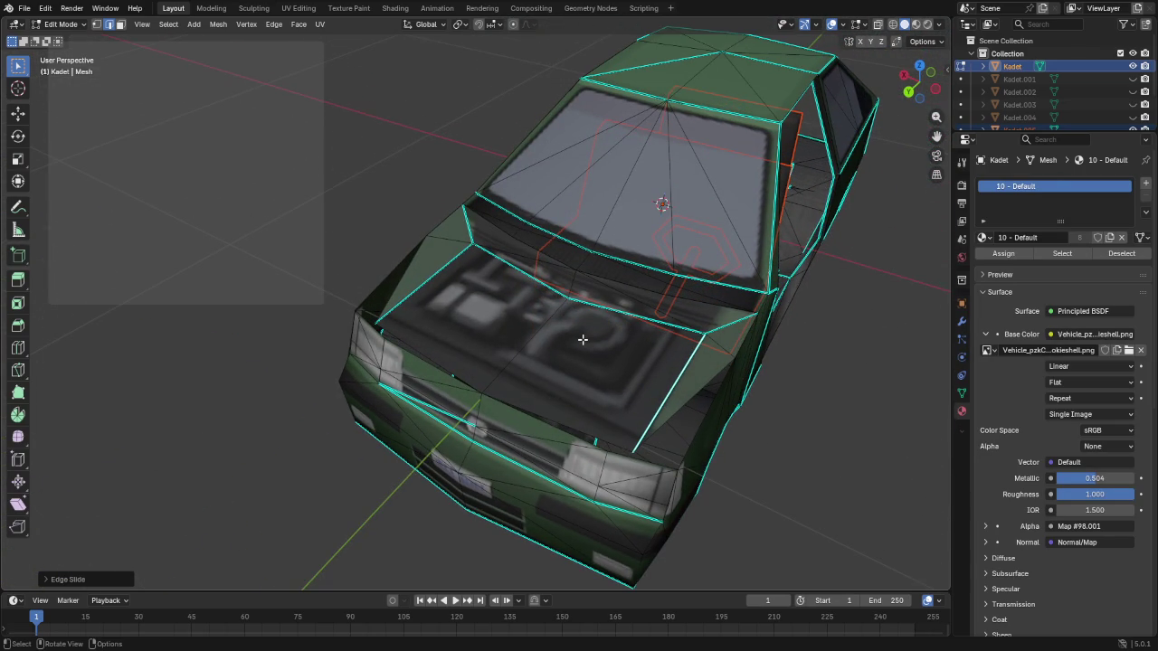
pyautogui.click(496, 310)
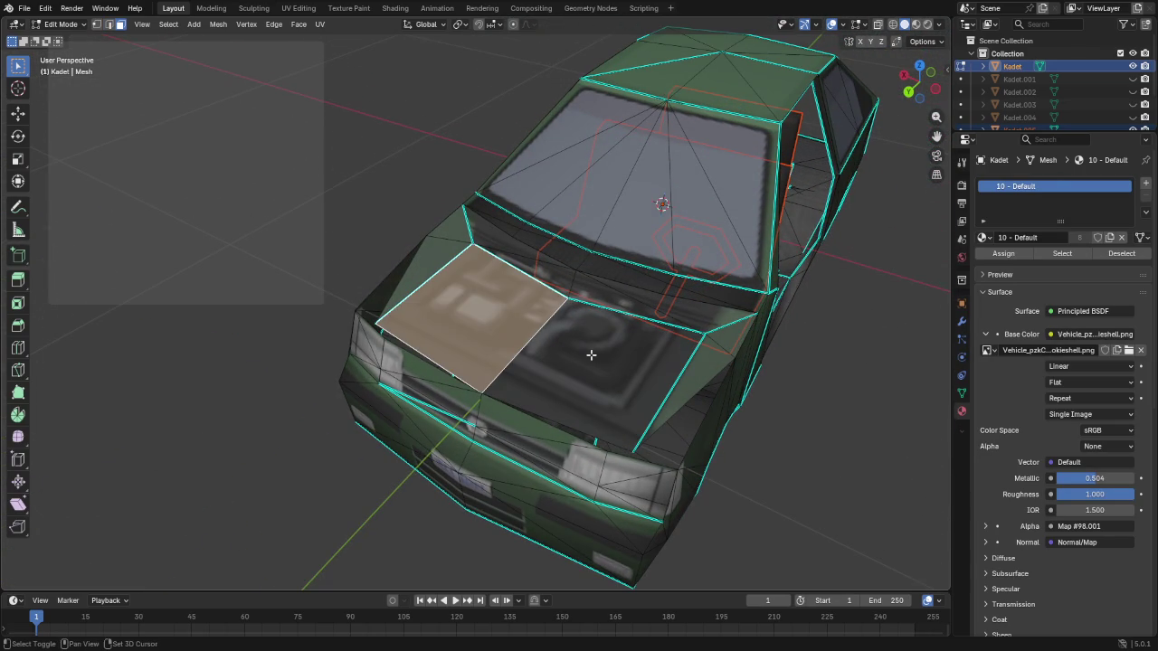
# Delete the triangulated fender faces along the hood edge
pyautogui.keyDown('shift'); pyautogui.click(591, 354); pyautogui.keyUp('shift')
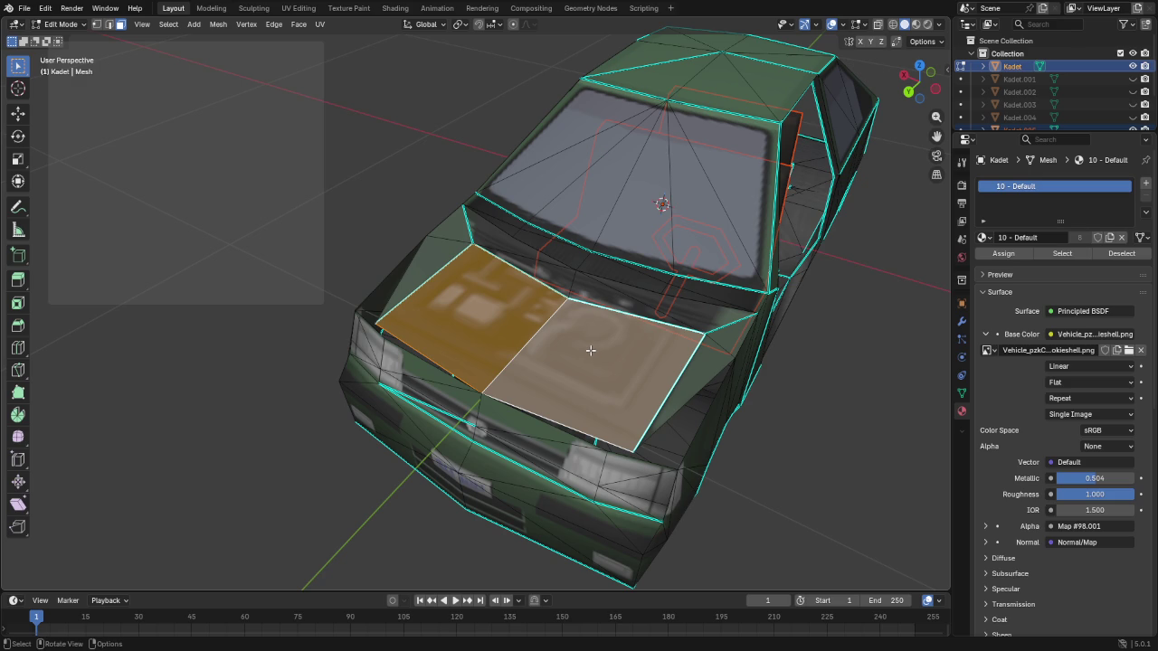
pyautogui.click(442, 259)
pyautogui.keyDown('shift'); pyautogui.click(456, 216); pyautogui.keyUp('shift')
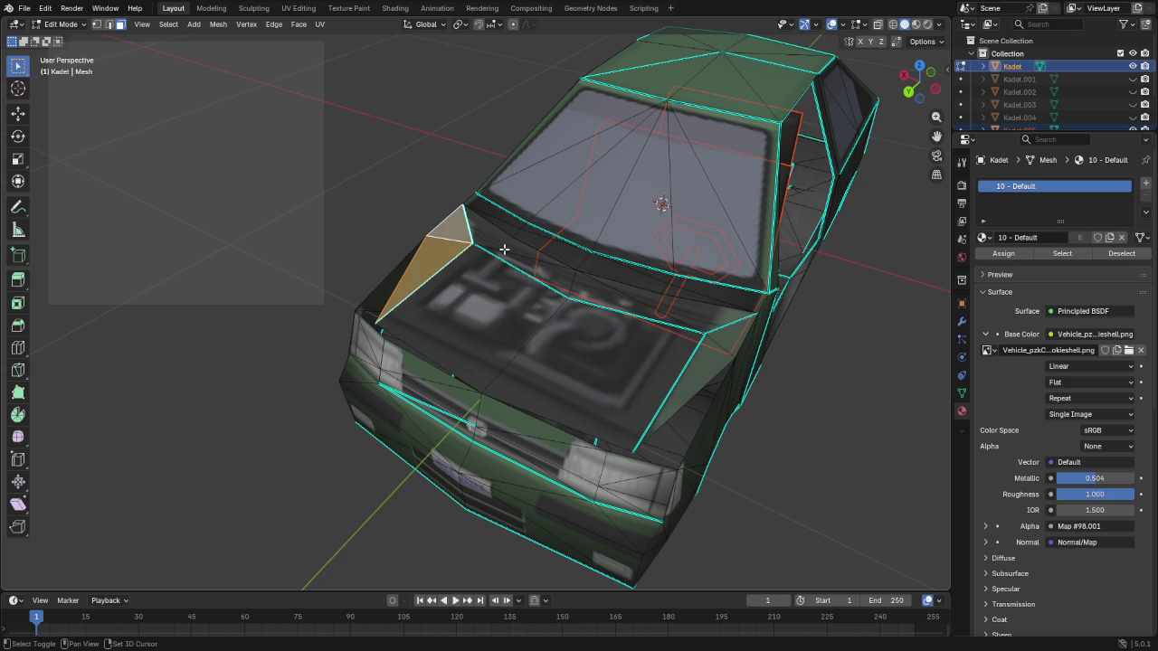
pyautogui.moveTo(647, 354)
pyautogui.mouseDown(button='middle')
pyautogui.moveTo(695, 217)
pyautogui.moveTo(689, 292)
pyautogui.moveTo(652, 310)
pyautogui.moveTo(685, 271)
pyautogui.moveTo(652, 257)
pyautogui.moveTo(496, 251)
pyautogui.mouseUp(button='middle')
pyautogui.keyDown('shift'); pyautogui.click(696, 222); pyautogui.keyUp('shift')
pyautogui.press('x')
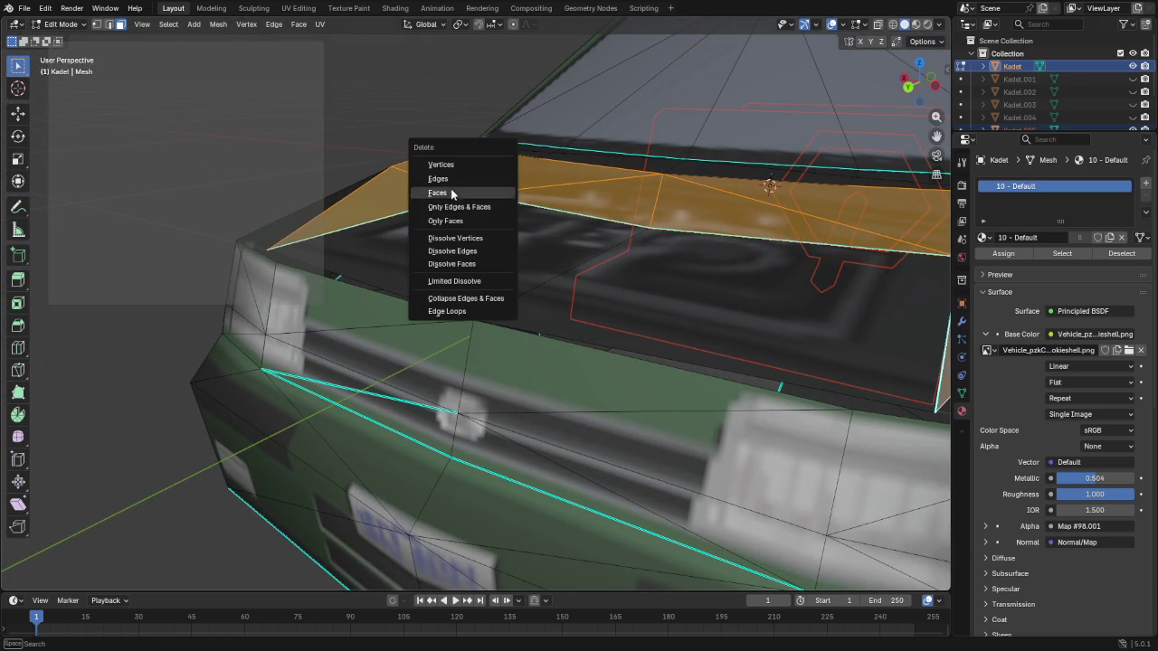
pyautogui.click(447, 193)
# Fill the hole beside the hood with one new face and switch to UV Editing
pyautogui.moveTo(661, 302)
pyautogui.mouseDown(button='middle')
pyautogui.moveTo(598, 310)
pyautogui.moveTo(476, 444)
pyautogui.mouseUp(button='middle')
pyautogui.press('f')
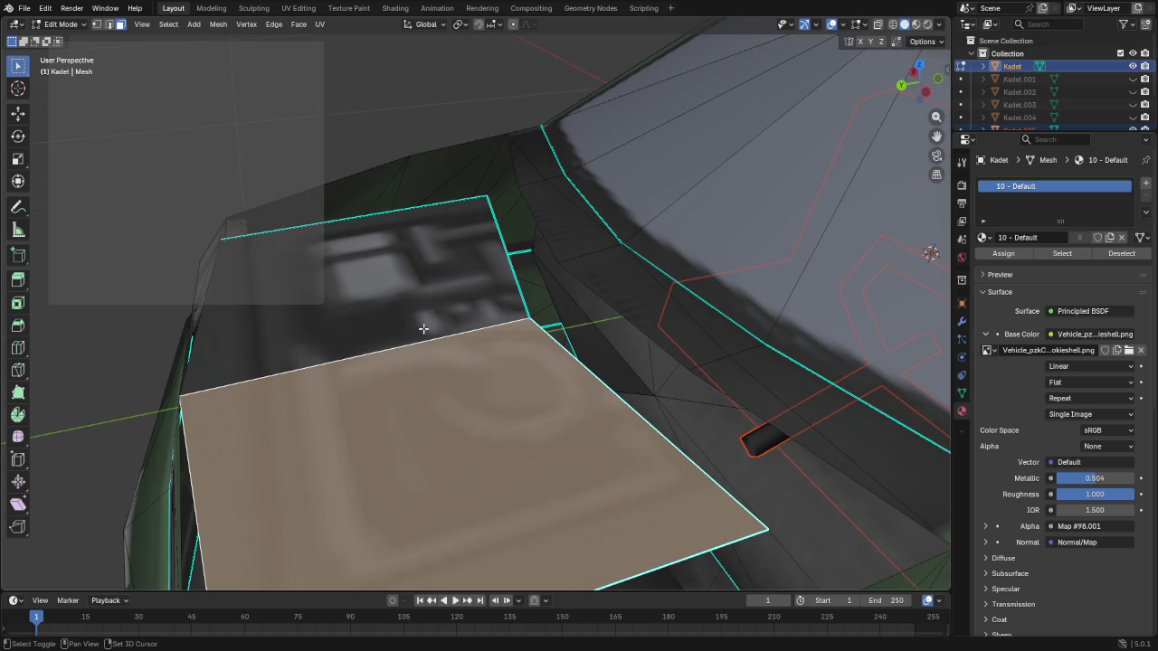
pyautogui.keyDown('shift'); pyautogui.click(426, 323); pyautogui.keyUp('shift')
pyautogui.click(300, 9)
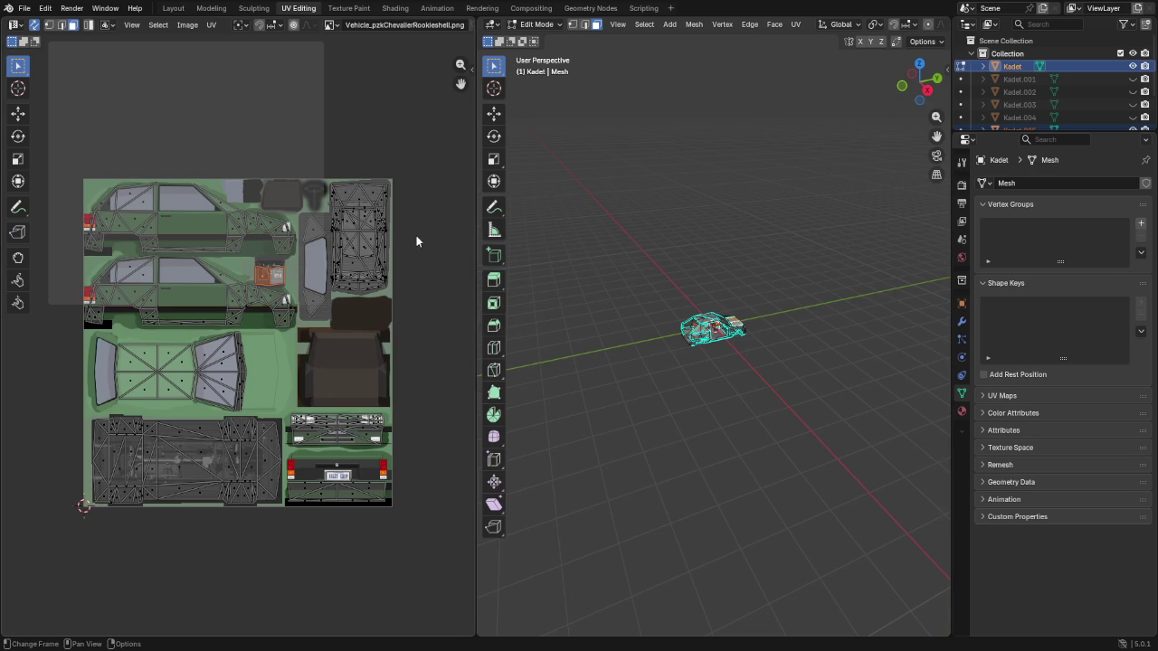
# Reproject the hood faces' UVs from a straight top view using Project from View
pyautogui.scroll(2, 199, 331)
pyautogui.scroll(3, 284, 251)
pyautogui.moveTo(284, 250); pyautogui.dragTo(262, 341, button='middle')
pyautogui.scroll(3, 350, 345)
pyautogui.moveTo(349, 340); pyautogui.dragTo(282, 347, button='middle')
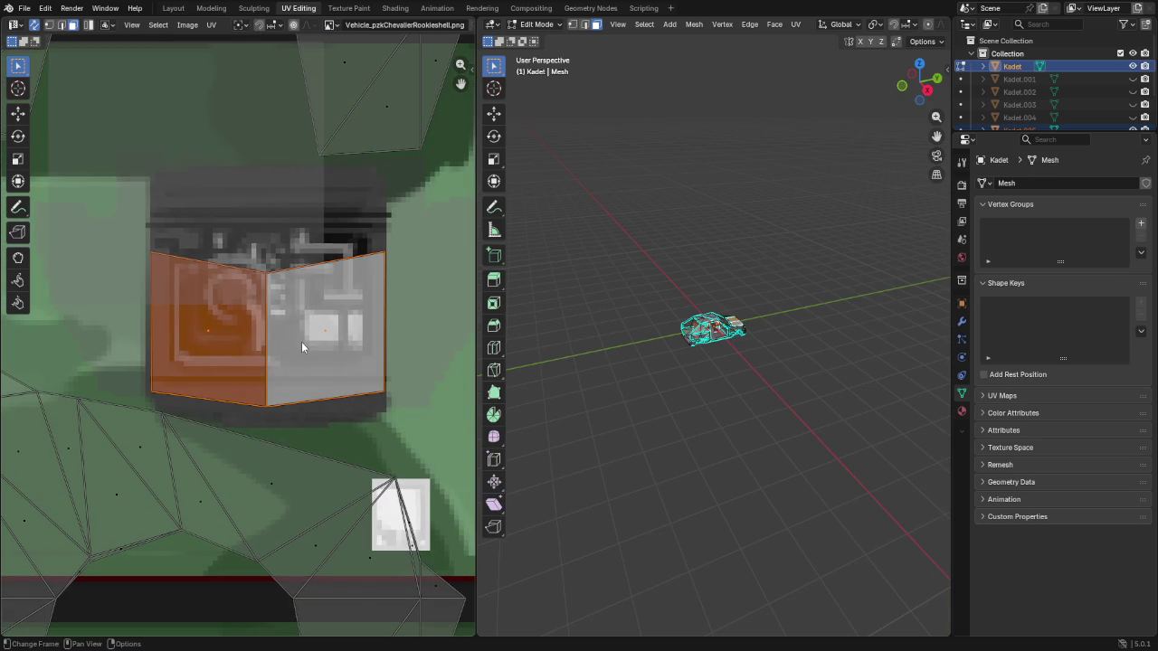
pyautogui.press('KP_7')
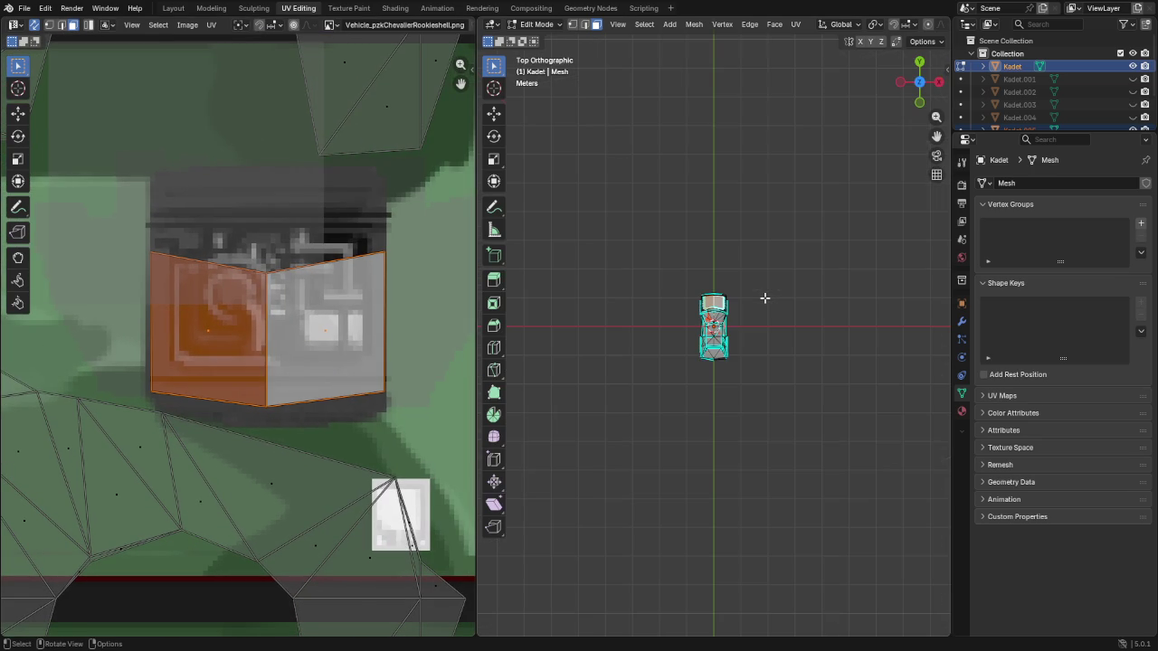
pyautogui.scroll(1, 749, 338)
pyautogui.scroll(3, 749, 339)
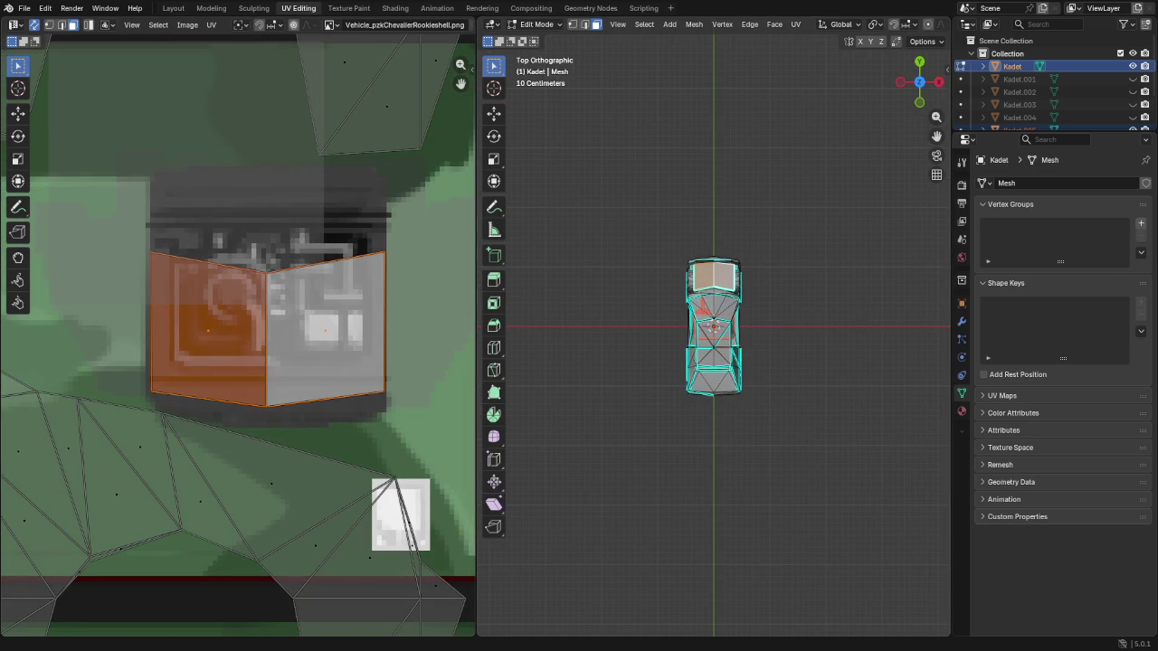
pyautogui.click(795, 24)
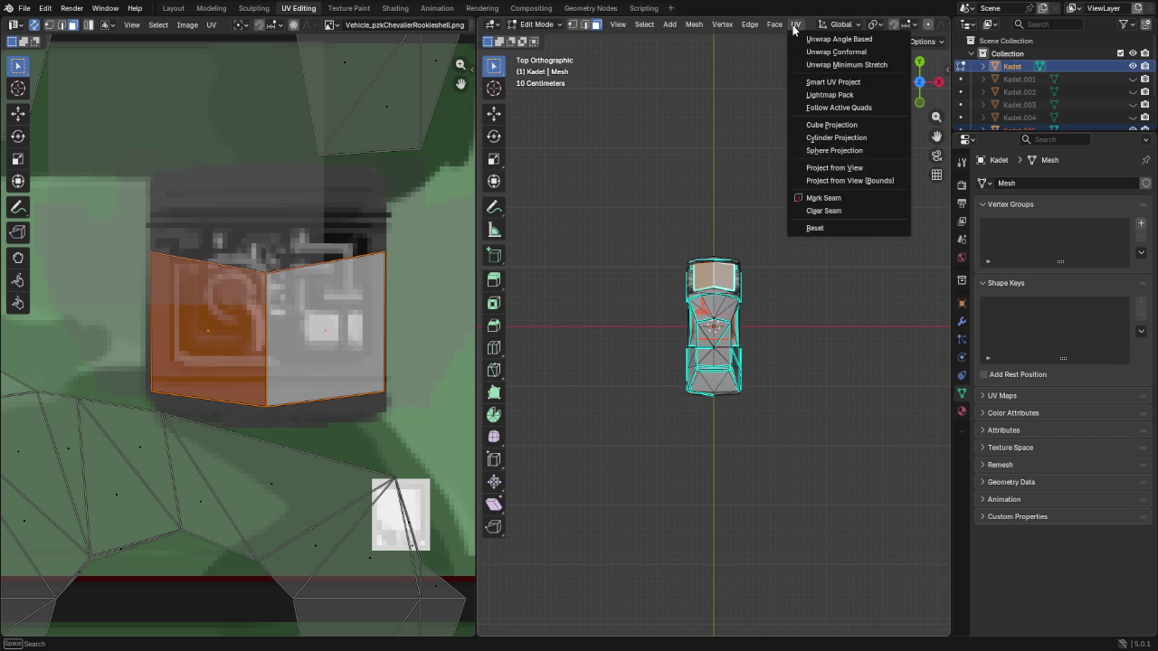
pyautogui.click(860, 171)
pyautogui.scroll(-6, 218, 392)
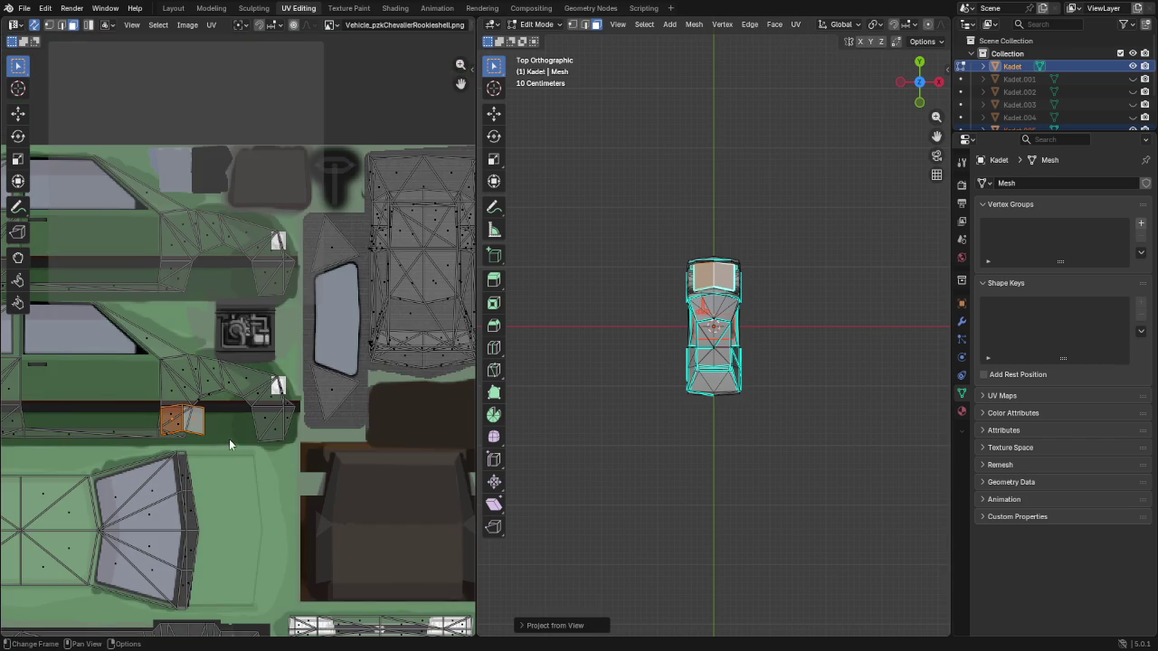
# Move, rotate and scale the hood UV island to cover the texture's hood graphic
pyautogui.press('g')
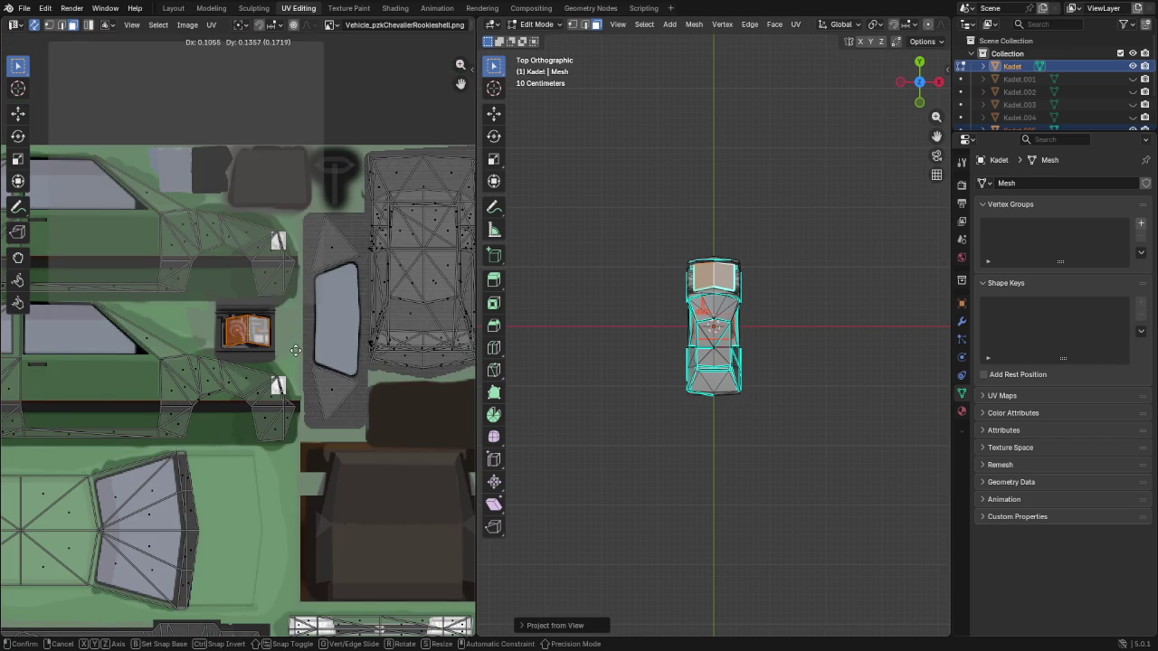
pyautogui.click(294, 355)
pyautogui.press('r')
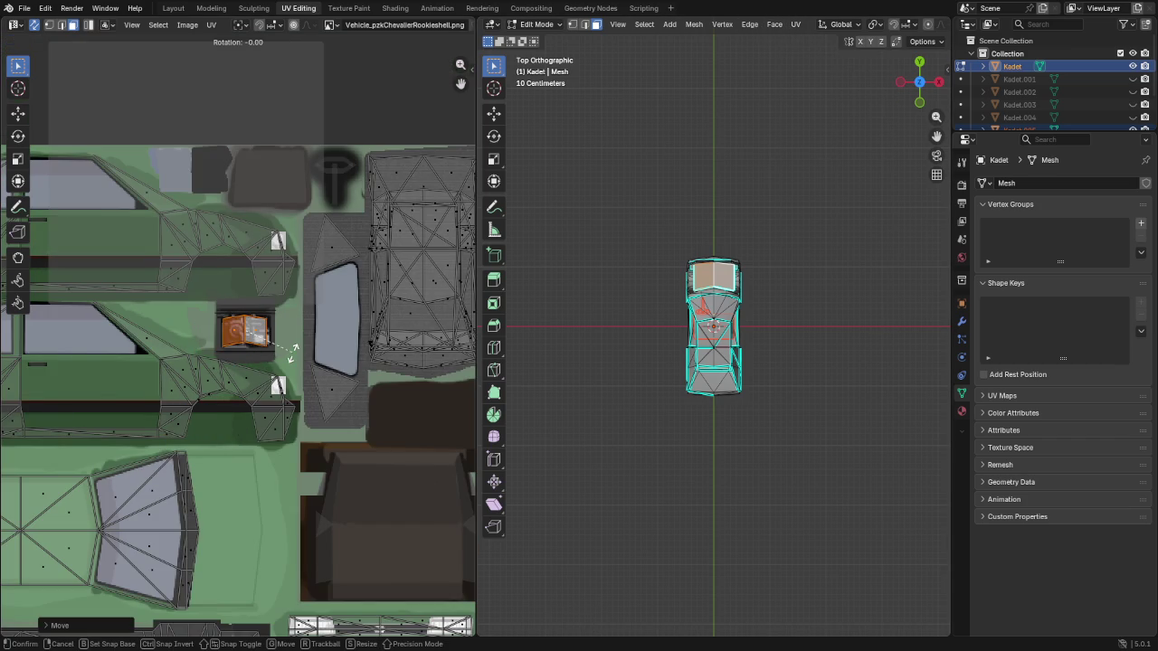
pyautogui.press('Return')
pyautogui.scroll(3, 227, 353)
pyautogui.scroll(3, 278, 335)
pyautogui.press('s')
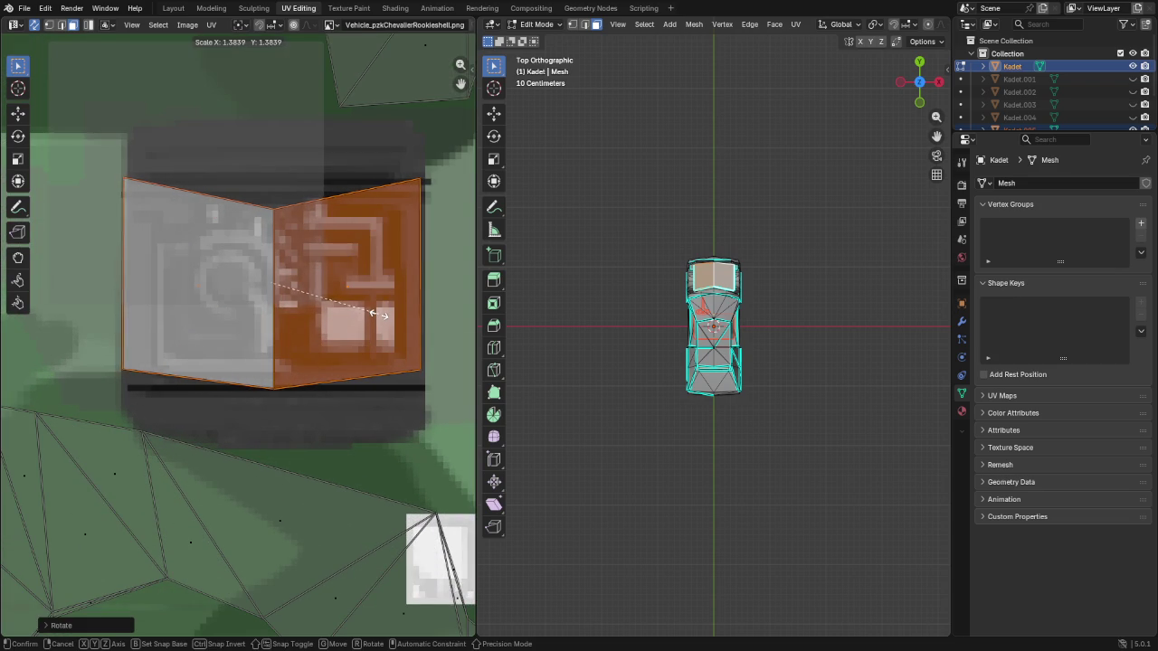
pyautogui.click(378, 317)
pyautogui.press('g')
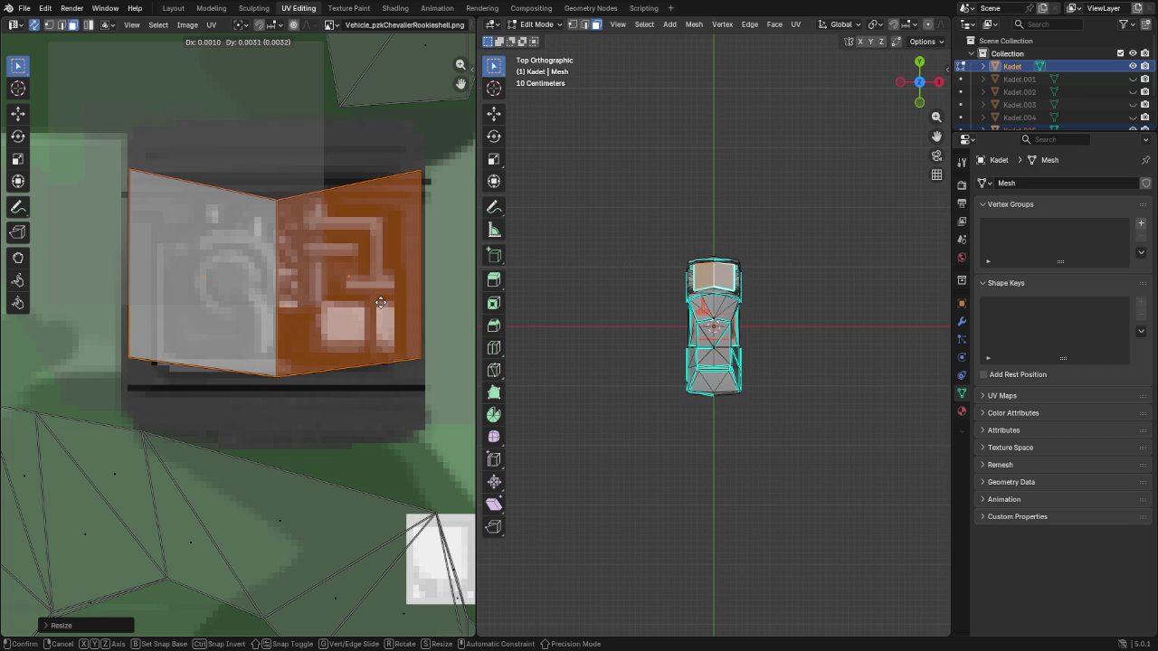
pyautogui.click(381, 303)
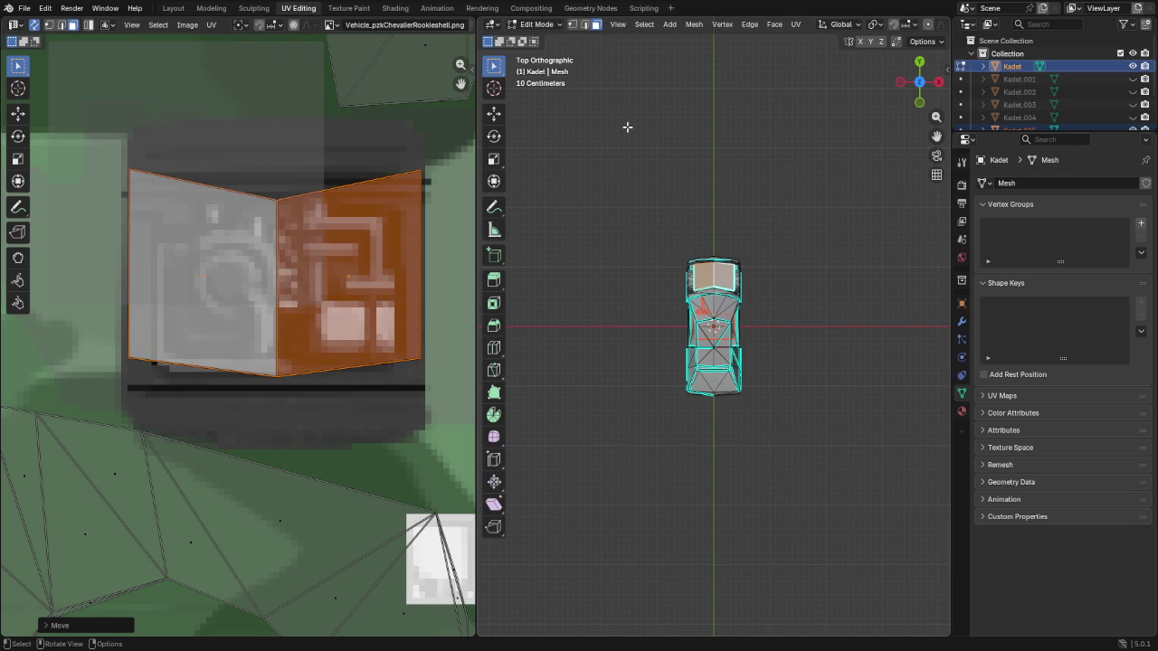
pyautogui.scroll(-5, 913, 33)
pyautogui.click(942, 26)
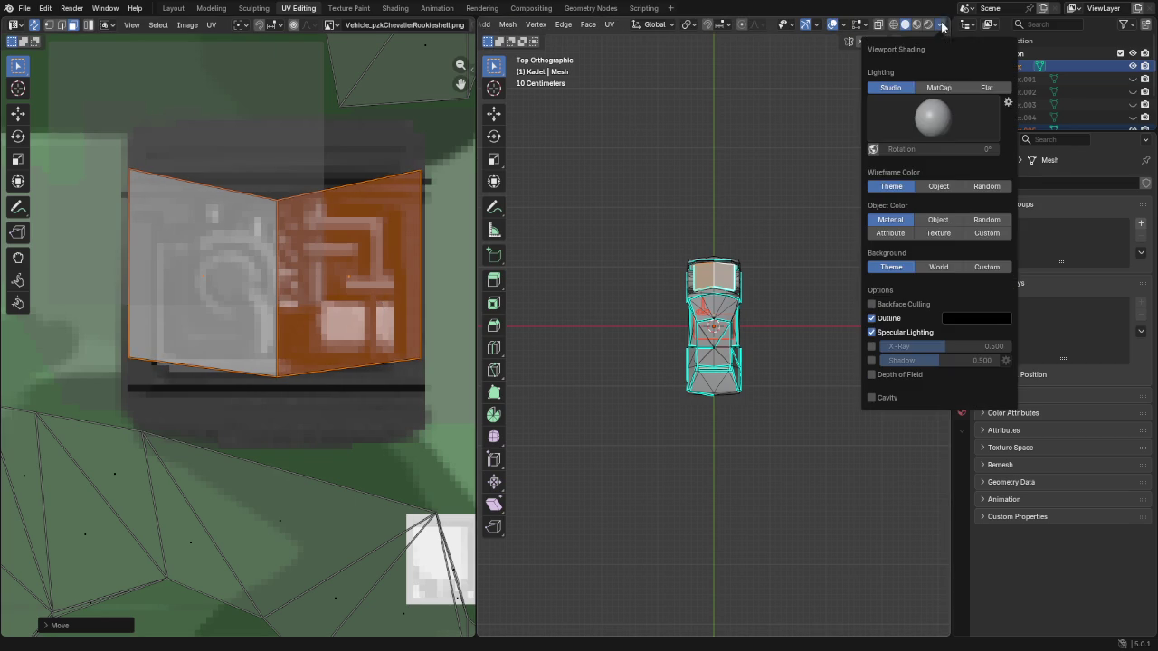
# Colour viewport objects by Texture and orbit into perspective to view the hood
pyautogui.click(930, 234)
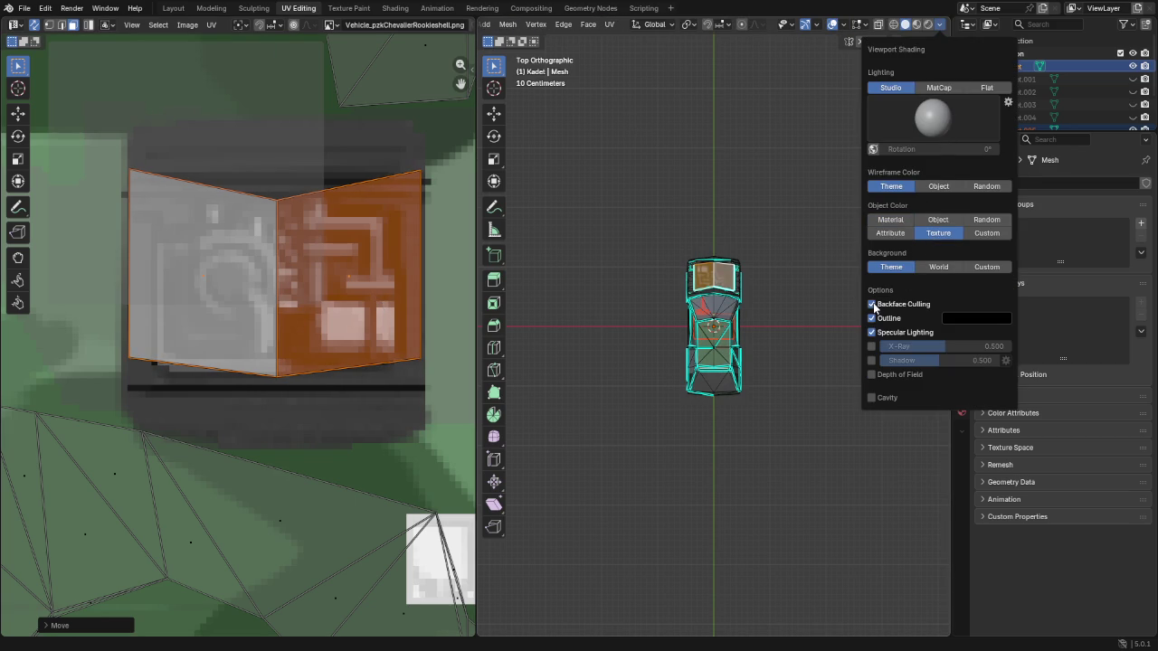
pyautogui.moveTo(791, 266)
pyautogui.mouseDown(button='middle')
pyautogui.moveTo(691, 450)
pyautogui.moveTo(731, 444)
pyautogui.mouseUp(button='middle')
pyautogui.scroll(3, 731, 444)
pyautogui.scroll(3, 714, 325)
pyautogui.scroll(3, 760, 297)
pyautogui.scroll(-2, 760, 297)
# Select the edge loop around the hood from a front view
pyautogui.moveTo(711, 311); pyautogui.dragTo(760, 317, button='middle')
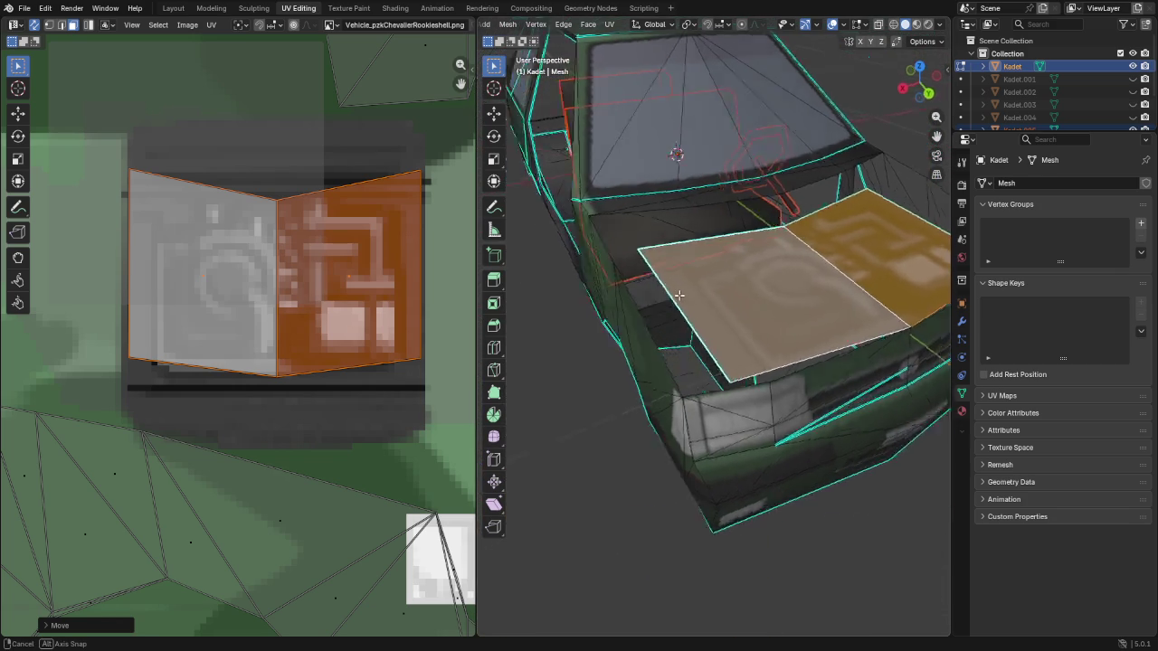
pyautogui.press('p')
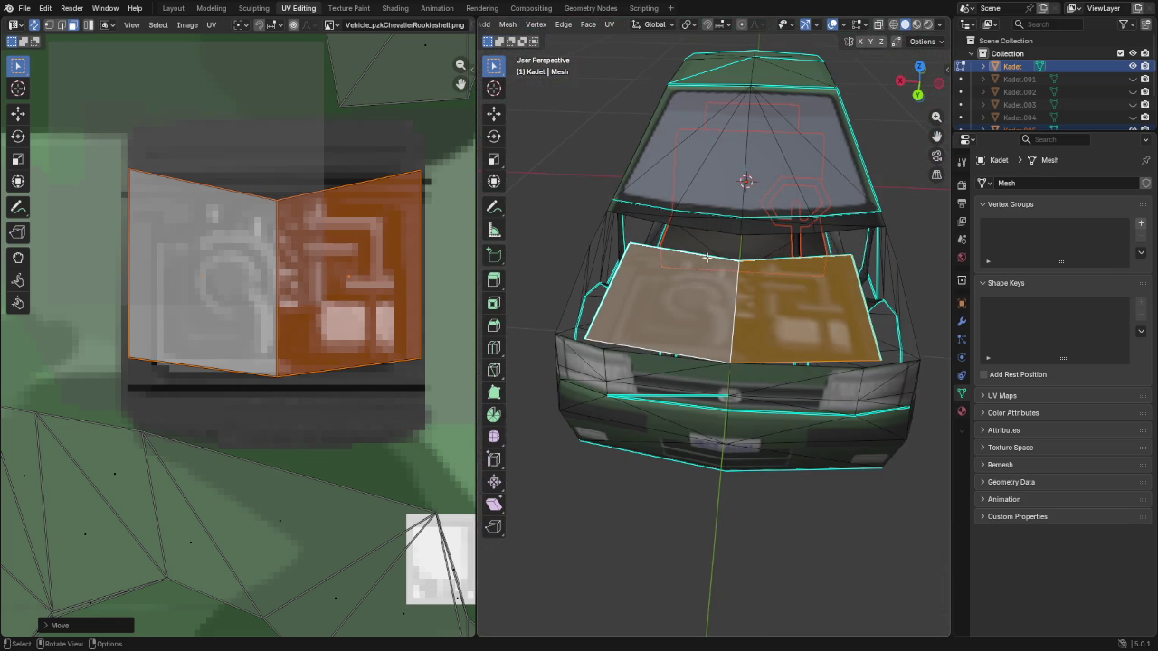
pyautogui.keyDown('alt'); pyautogui.click(701, 251); pyautogui.keyUp('alt')
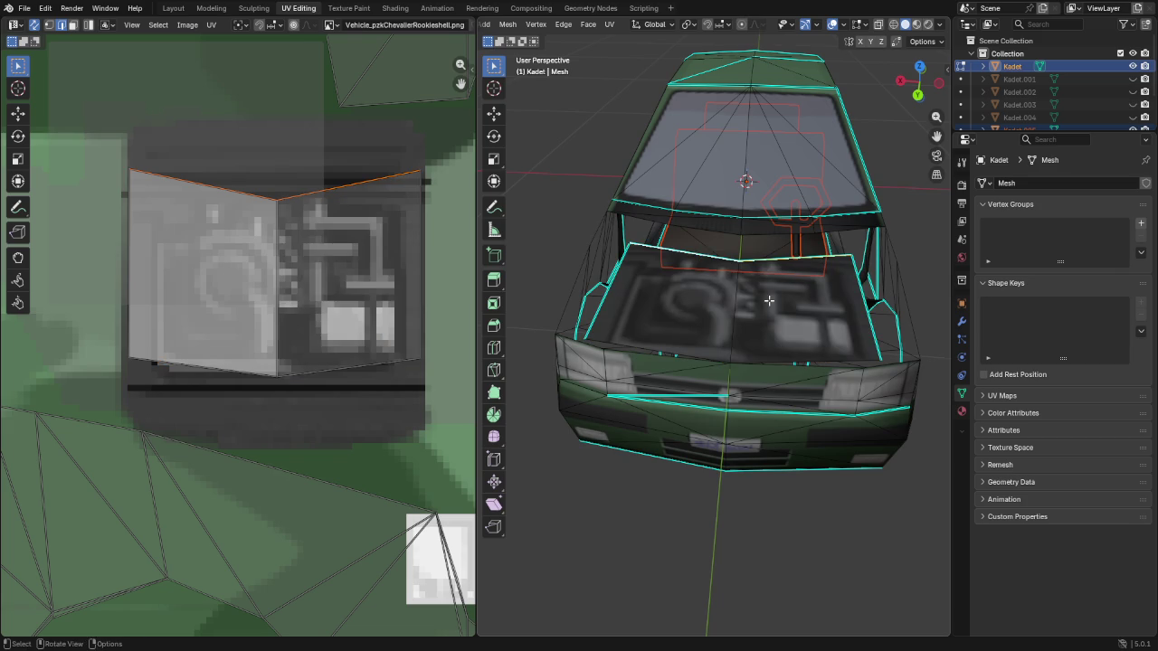
pyautogui.moveTo(765, 298); pyautogui.dragTo(546, 323, button='middle')
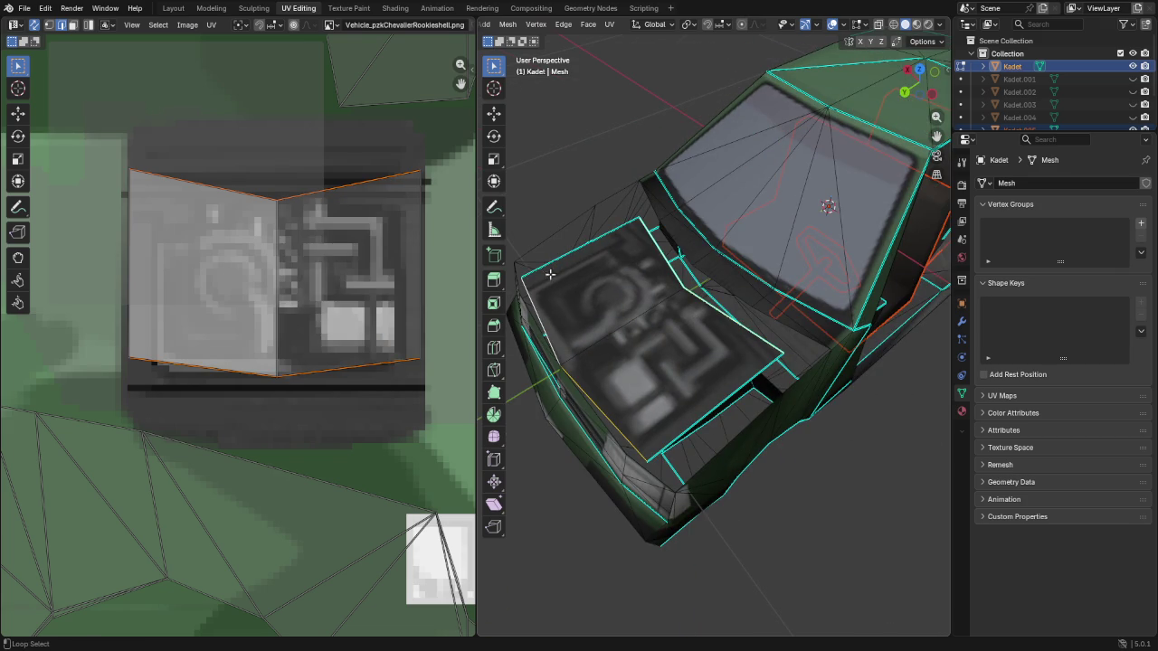
# Extrude the hood loop straight up along Z by 0.0525 m
pyautogui.moveTo(664, 365)
pyautogui.mouseDown(button='middle')
pyautogui.moveTo(763, 361)
pyautogui.moveTo(893, 307)
pyautogui.mouseUp(button='middle')
pyautogui.press('e')
pyautogui.press('z')
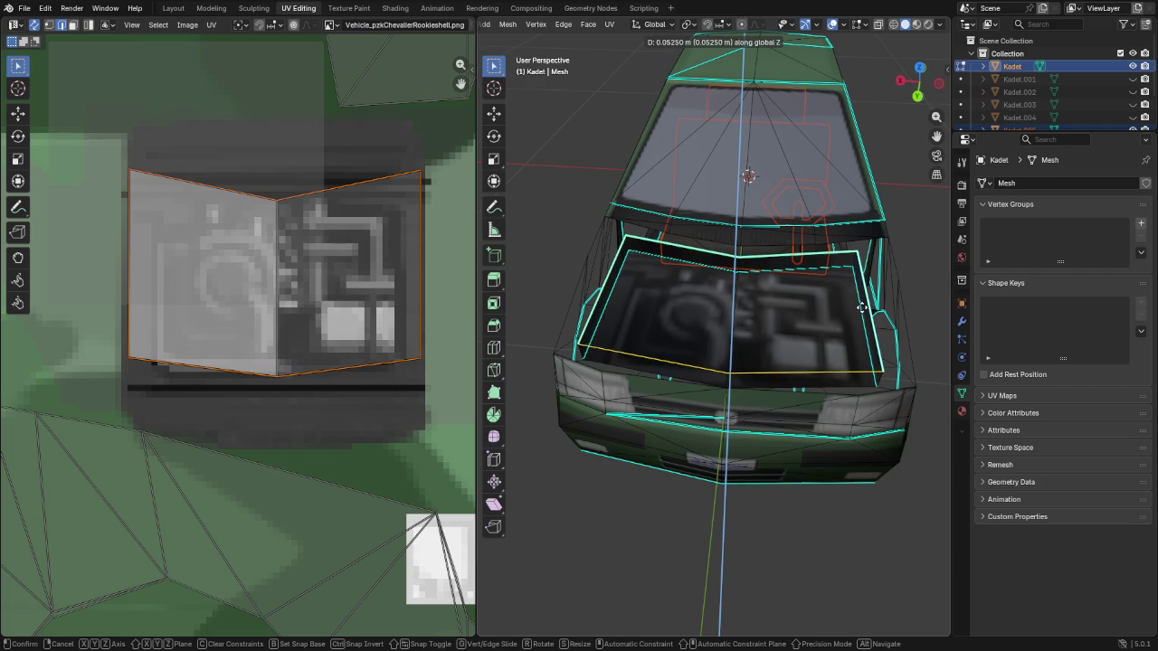
pyautogui.click(862, 314)
pyautogui.moveTo(791, 325); pyautogui.dragTo(685, 306, button='middle')
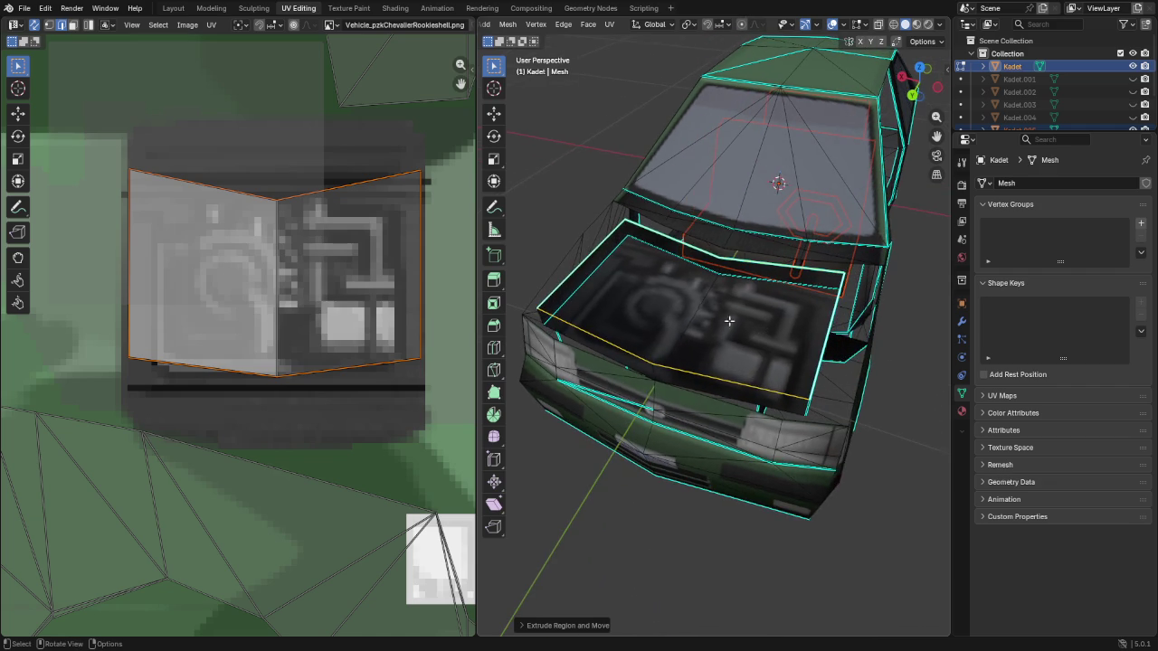
# Separate both hood faces into new objects and hide Kadet.005, .006 and .007
pyautogui.click(640, 301)
pyautogui.click(737, 331)
pyautogui.keyDown('shift'); pyautogui.click(693, 316); pyautogui.keyUp('shift')
pyautogui.press('p')
pyautogui.click(690, 318)
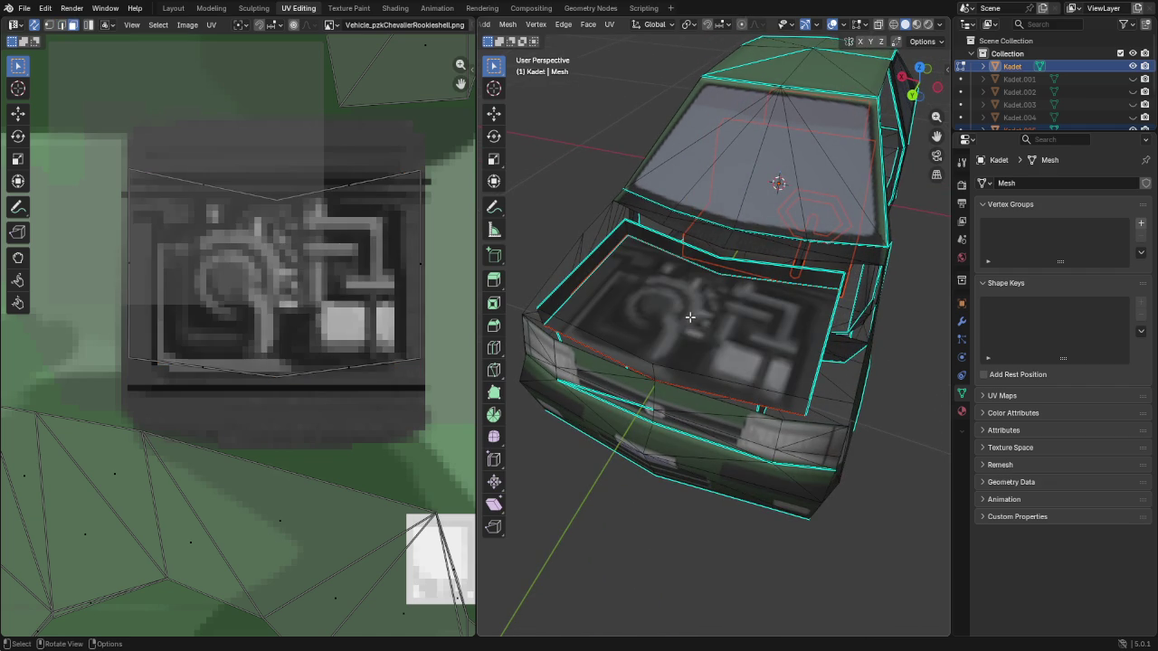
pyautogui.moveTo(697, 298); pyautogui.dragTo(723, 290, button='middle')
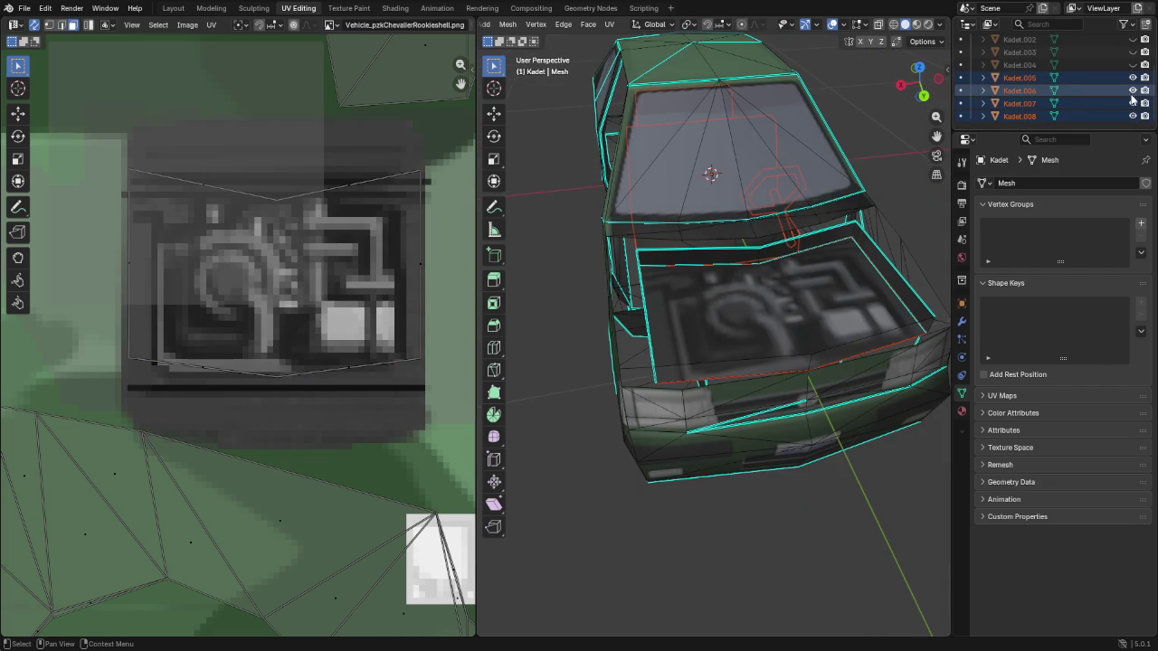
pyautogui.click(1133, 78)
pyautogui.click(1133, 91)
pyautogui.click(1132, 103)
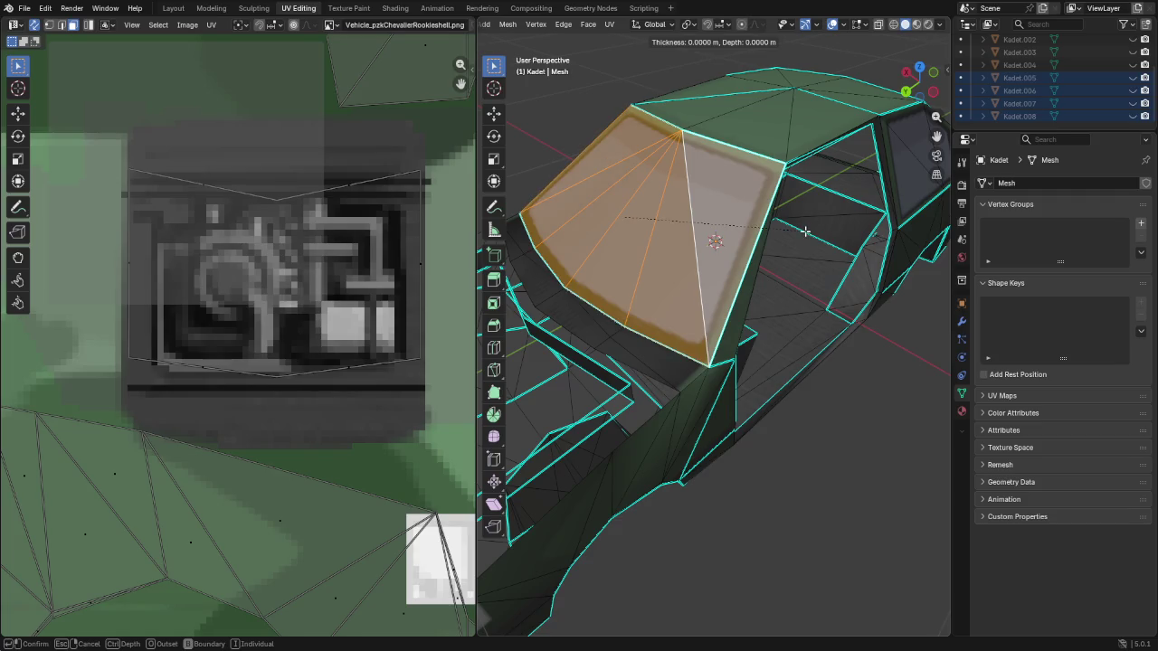
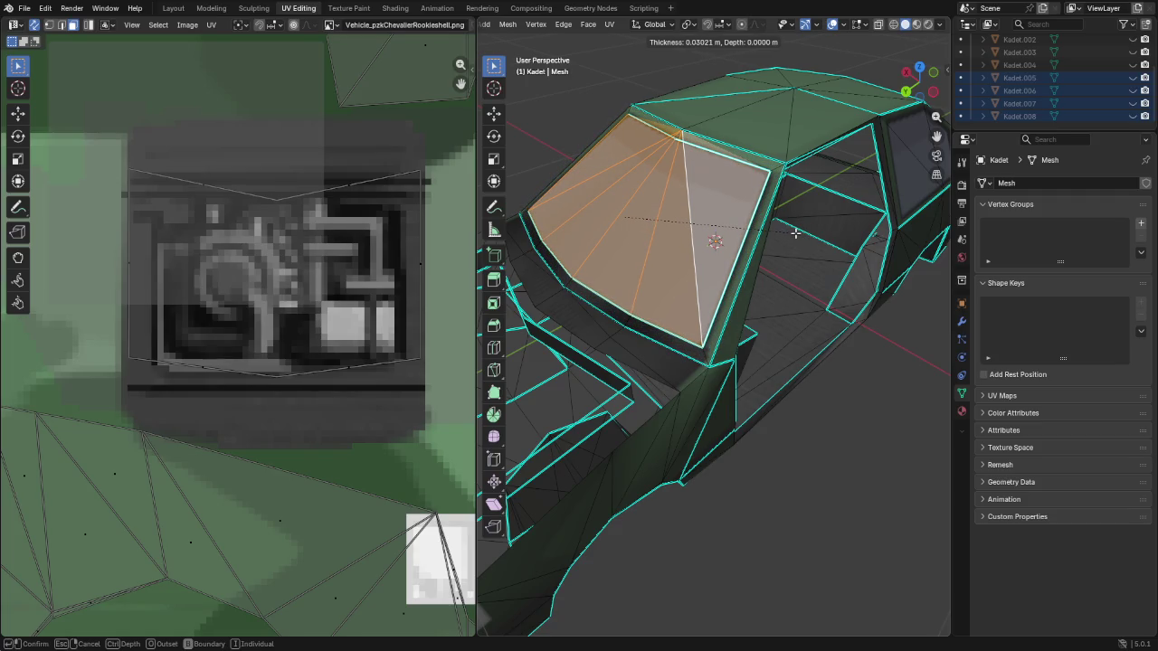
# Confirm the windshield inset and add the surrounding rim faces to the selection
pyautogui.click(793, 233)
pyautogui.moveTo(793, 232)
pyautogui.mouseDown(button='middle')
pyautogui.moveTo(867, 222)
pyautogui.moveTo(831, 227)
pyautogui.mouseUp(button='middle')
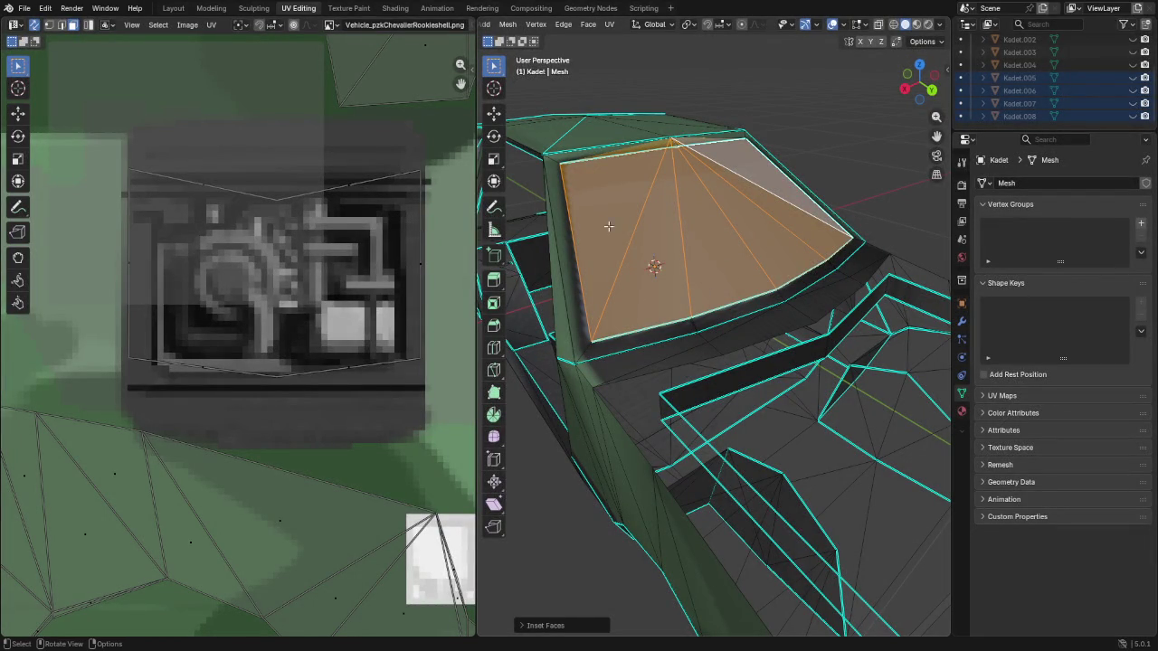
pyautogui.keyDown('alt'); pyautogui.keyDown('shift'); pyautogui.click(549, 161); pyautogui.keyUp('shift'); pyautogui.keyUp('alt')
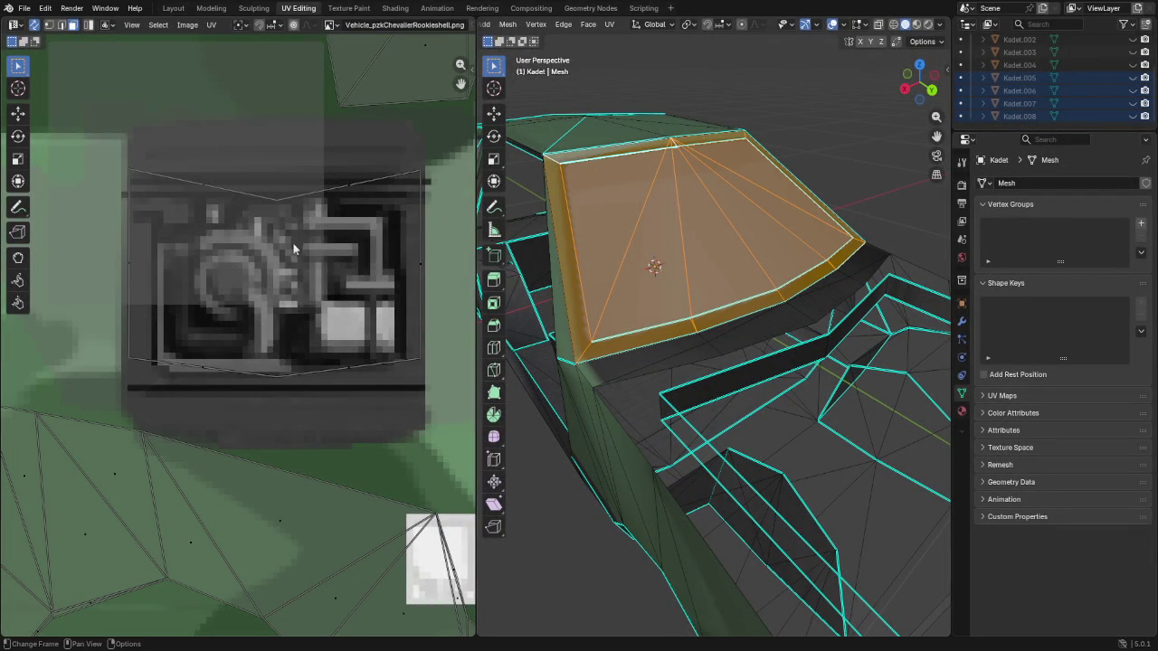
pyautogui.scroll(-6, 244, 240)
pyautogui.moveTo(624, 272); pyautogui.dragTo(577, 193, button='middle')
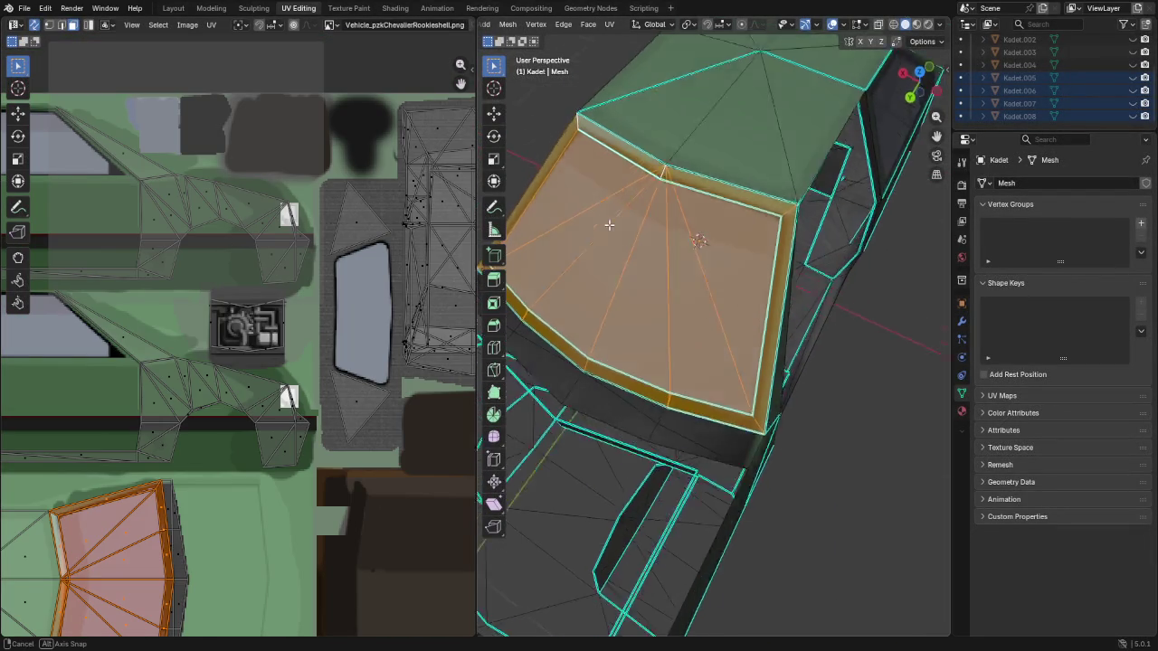
pyautogui.scroll(3, 615, 193)
pyautogui.keyDown('shift'); pyautogui.moveTo(630, 152); pyautogui.dragTo(819, 208, button='middle'); pyautogui.keyUp('shift')
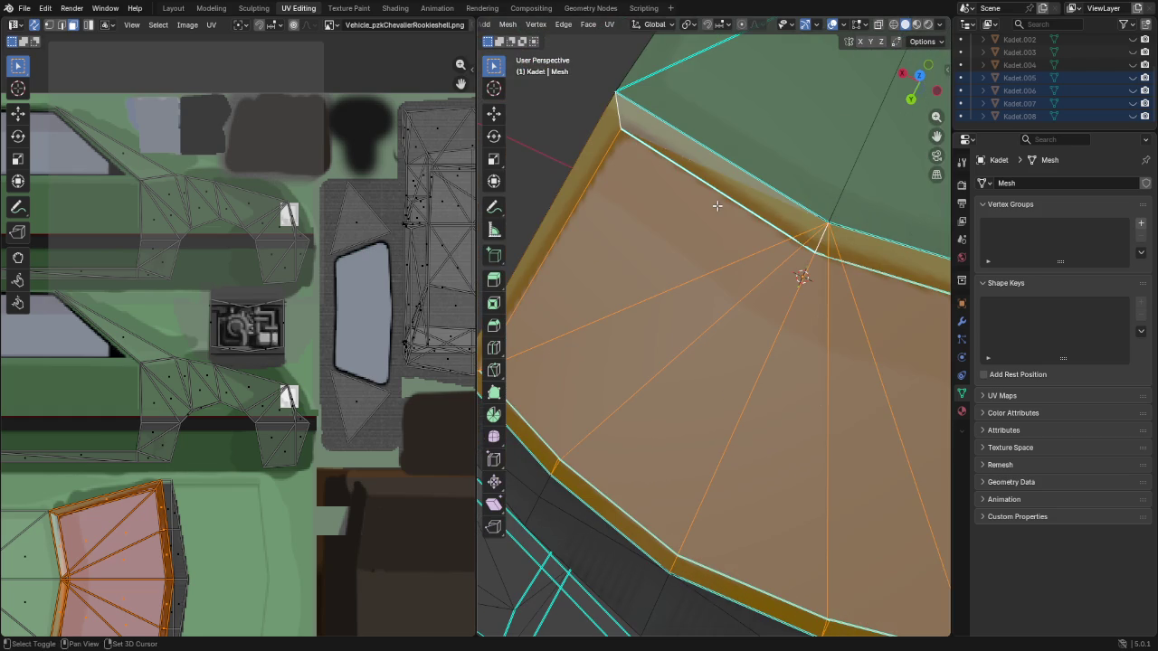
# Extend the selection across linked windshield parts, then reset it to a single vertex
pyautogui.press('l')
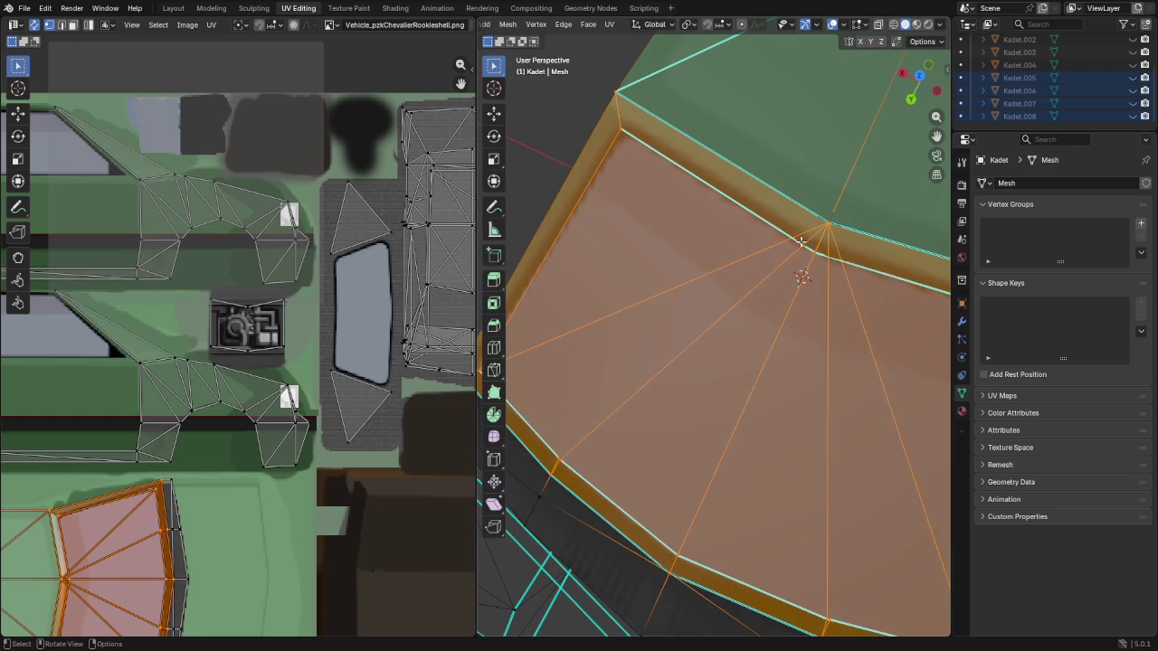
pyautogui.click(801, 241)
pyautogui.moveTo(802, 262)
pyautogui.mouseDown(button='middle')
pyautogui.moveTo(757, 203)
pyautogui.moveTo(677, 227)
pyautogui.moveTo(706, 259)
pyautogui.moveTo(715, 248)
pyautogui.mouseUp(button='middle')
# In face mode, select the windshield's large, narrow, fan and top sliver triangles
pyautogui.press('3')
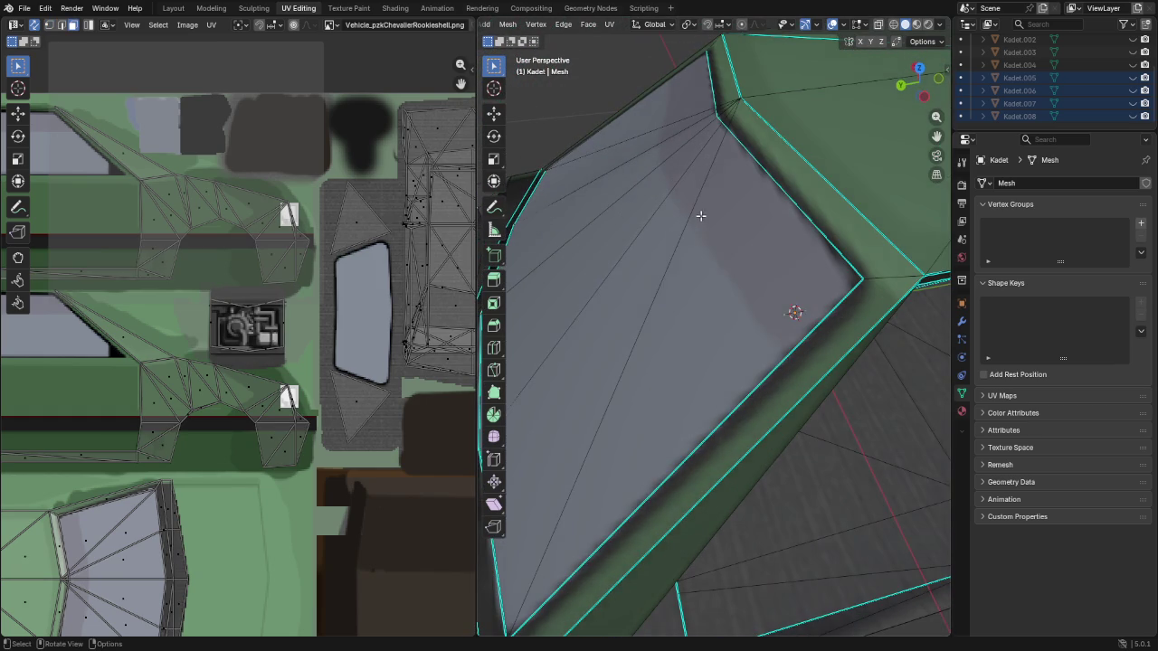
pyautogui.click(735, 224)
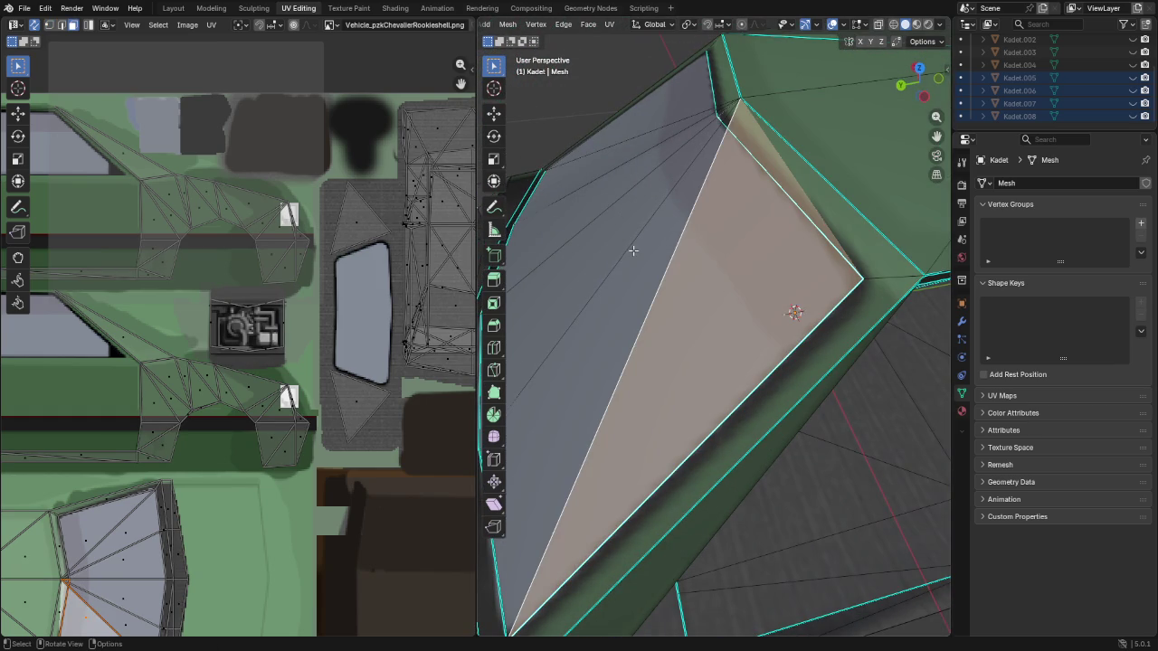
pyautogui.click(644, 256)
pyautogui.click(722, 269)
pyautogui.keyDown('shift'); pyautogui.click(622, 262); pyautogui.keyUp('shift')
pyautogui.keyDown('shift'); pyautogui.click(613, 252); pyautogui.keyUp('shift')
pyautogui.keyDown('shift'); pyautogui.click(602, 197); pyautogui.keyUp('shift')
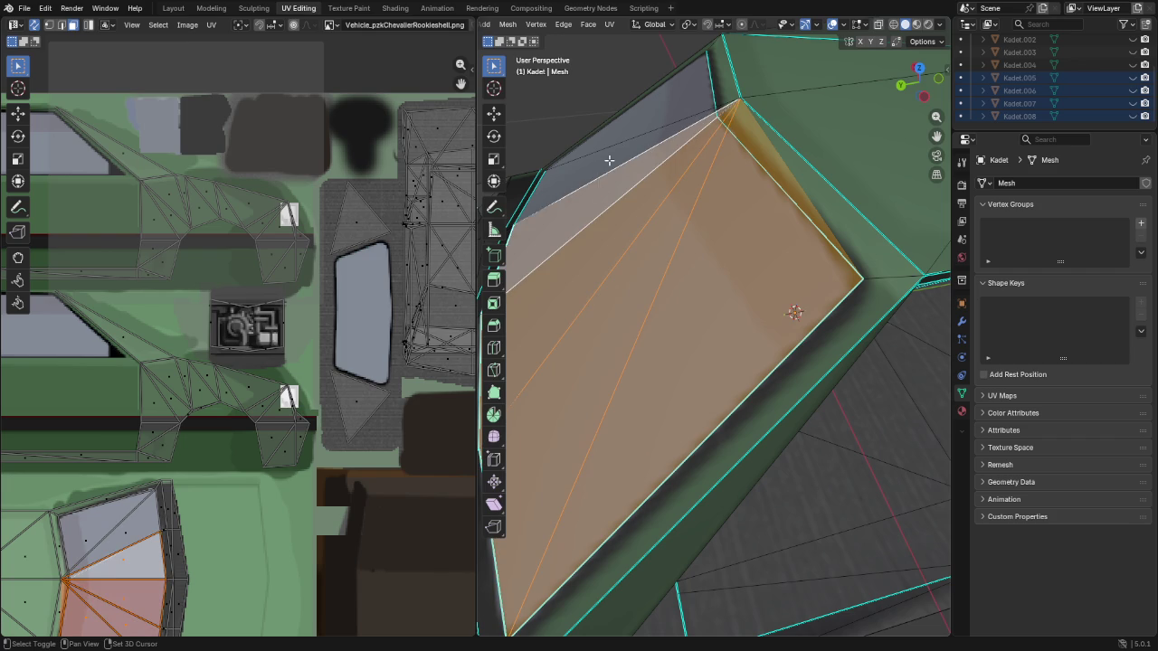
pyautogui.keyDown('shift'); pyautogui.click(609, 161); pyautogui.keyUp('shift')
pyautogui.keyDown('shift'); pyautogui.click(651, 118); pyautogui.keyUp('shift')
pyautogui.moveTo(557, 142)
pyautogui.mouseDown(button='middle')
pyautogui.moveTo(759, 106)
pyautogui.moveTo(587, 166)
pyautogui.moveTo(800, 141)
pyautogui.moveTo(774, 206)
pyautogui.mouseUp(button='middle')
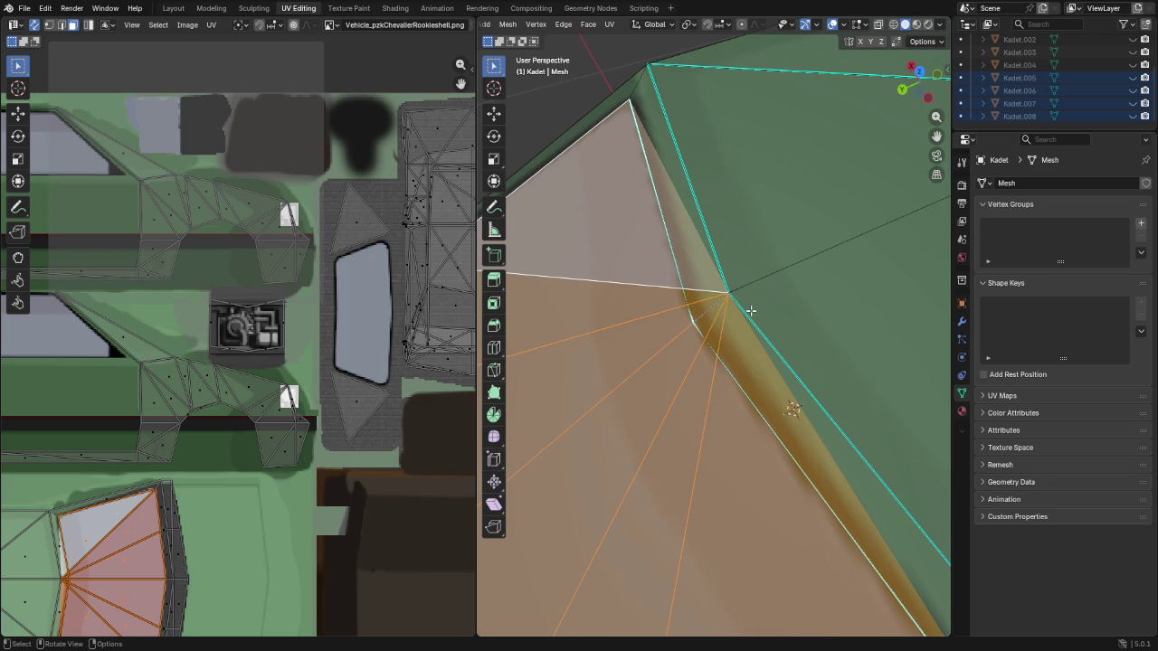
# Shrink and grow the face selection, then select the entire car mesh
pyautogui.press('ctrl+KP_Subtract')
pyautogui.press('ctrl+KP_Subtract')
pyautogui.press('ctrl+KP_Subtract')
pyautogui.press('ctrl+KP_Subtract')
pyautogui.press('ctrl+KP_Subtract')
pyautogui.press('ctrl+KP_Subtract')
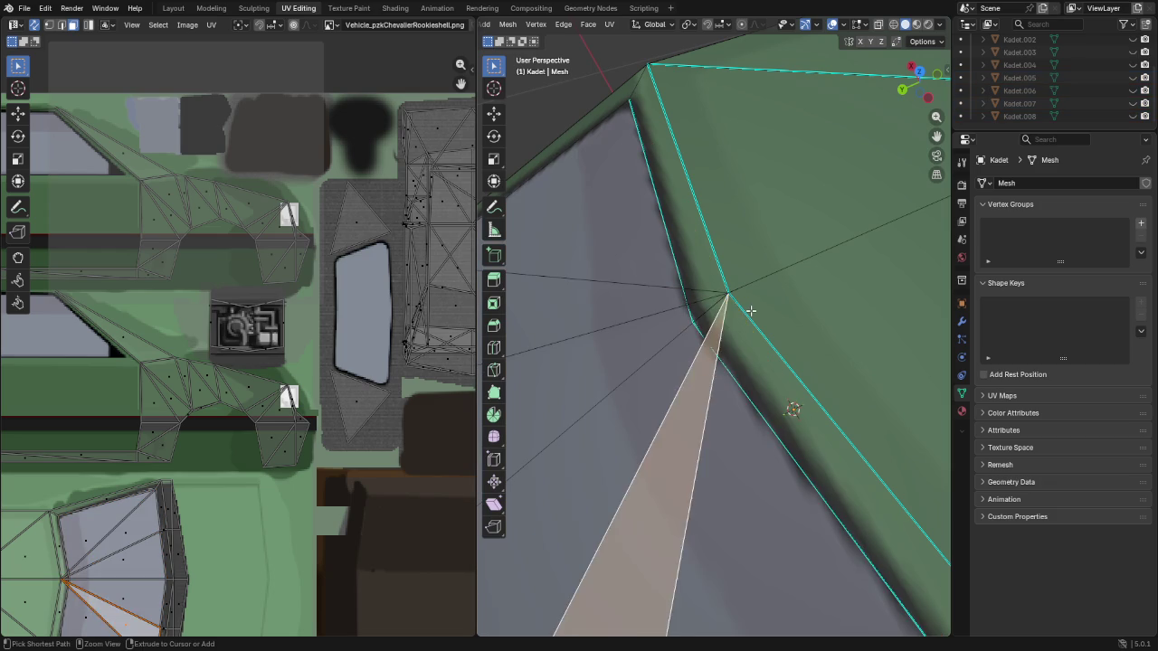
pyautogui.press('ctrl+KP_Add')
pyautogui.press('ctrl+KP_Add')
pyautogui.press('ctrl+KP_Add')
pyautogui.press('ctrl+KP_Add')
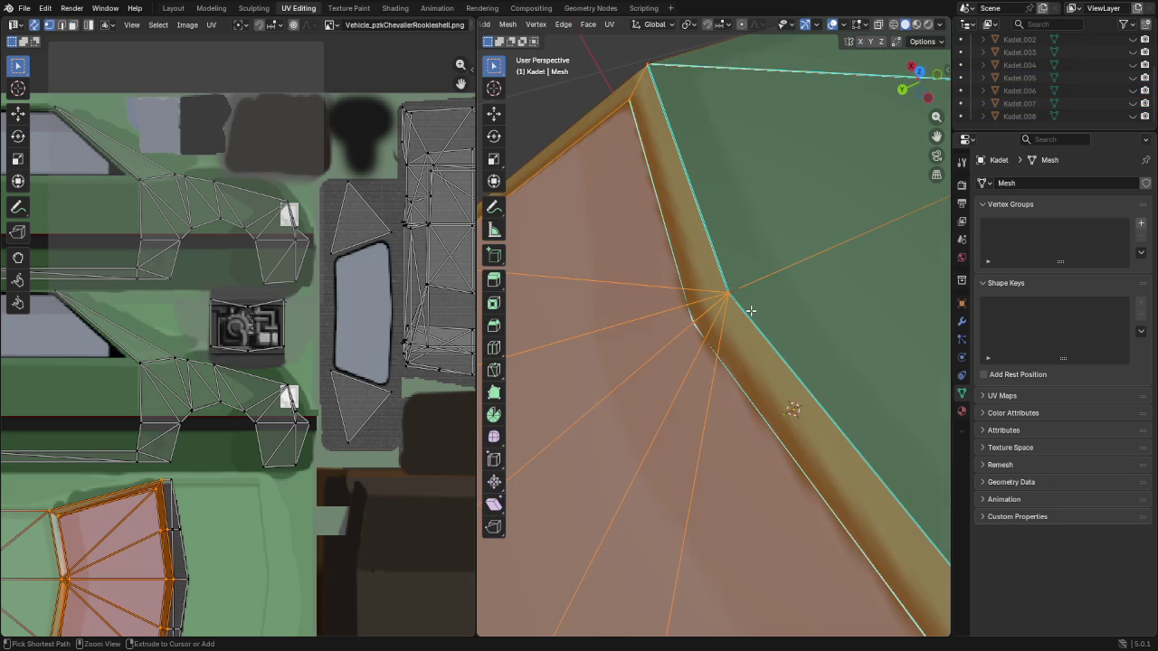
pyautogui.press('ctrl+KP_Subtract')
pyautogui.press('ctrl+KP_Subtract')
pyautogui.press('ctrl+KP_Subtract')
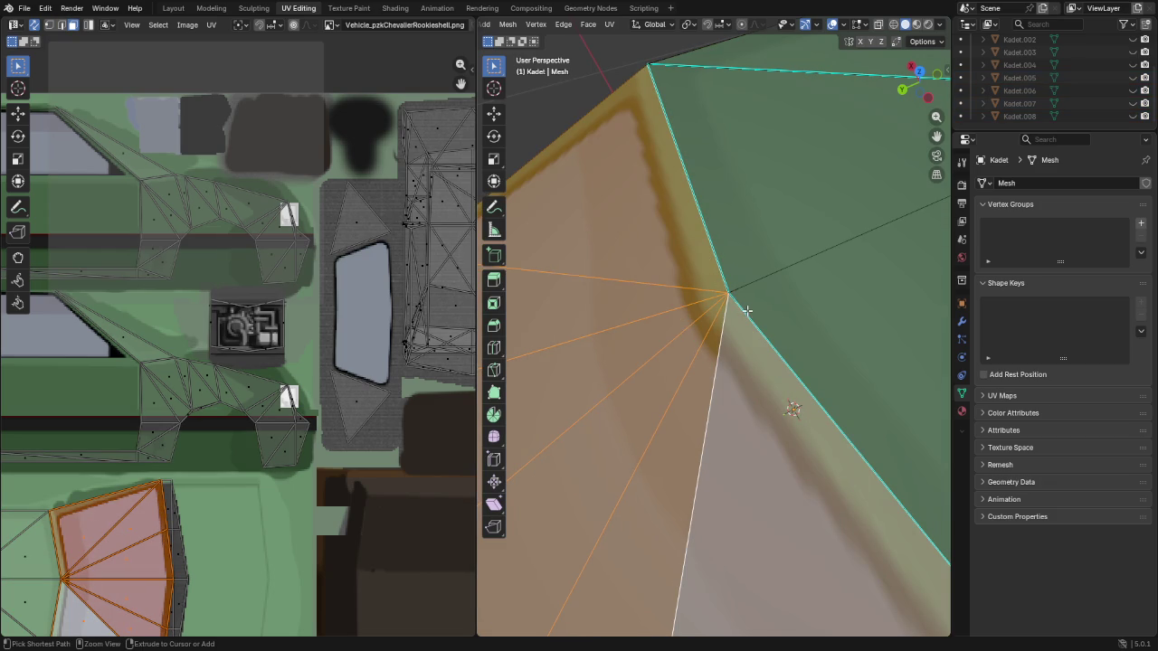
pyautogui.moveTo(747, 310); pyautogui.dragTo(745, 311, button='middle')
pyautogui.hotkey('ctrl', 'l')
pyautogui.press('KP_Decimal')
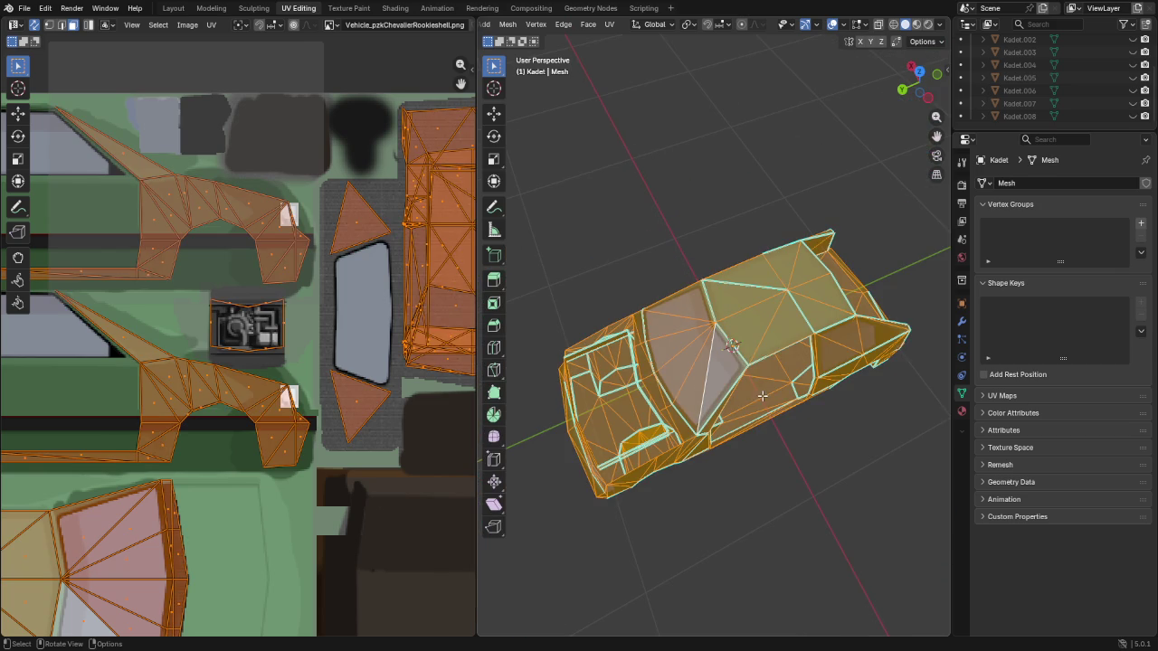
# Run Clean Up > Merge by Distance to remove the car's 41 duplicate vertices
pyautogui.scroll(5, 625, 27)
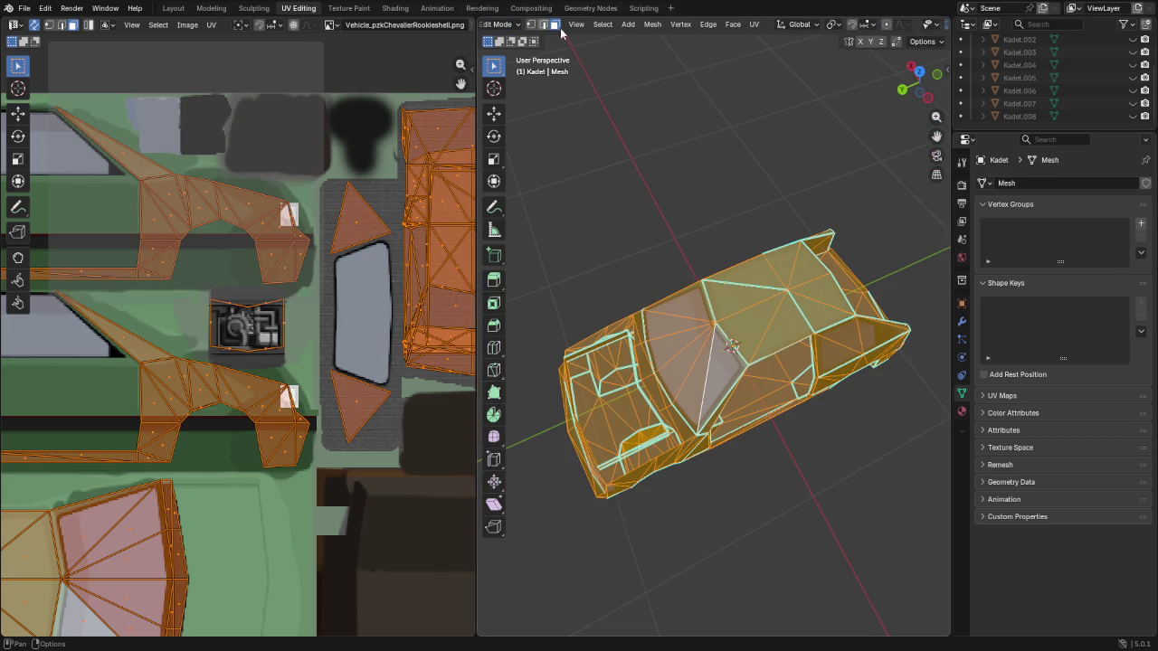
pyautogui.click(652, 24)
pyautogui.moveTo(674, 322)
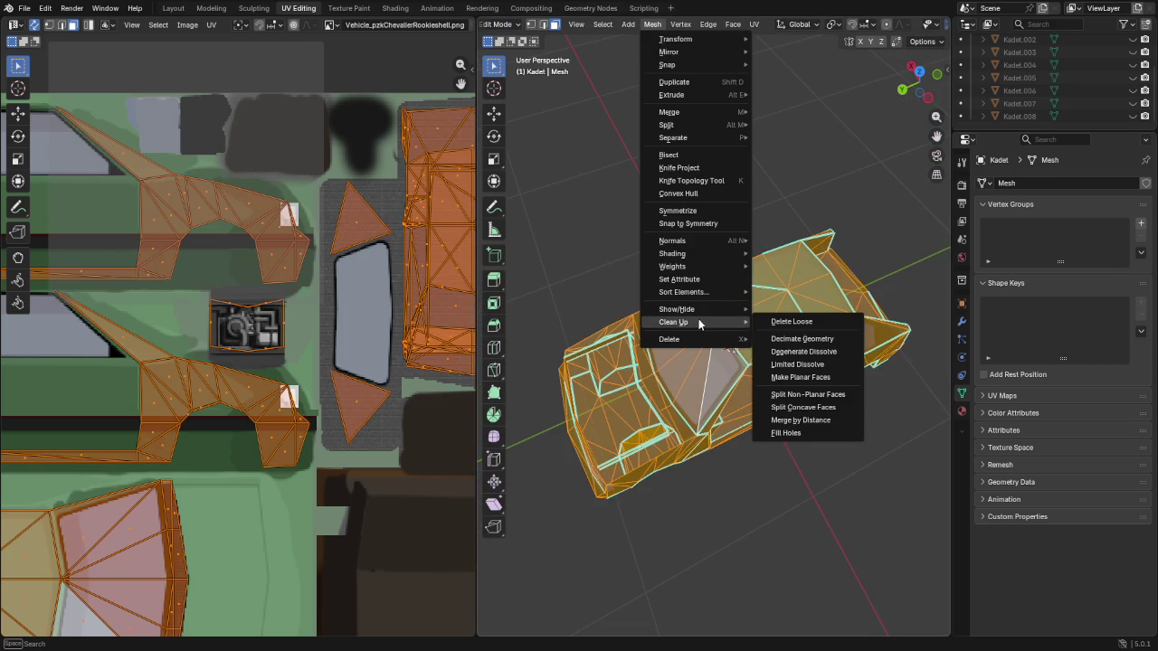
pyautogui.click(806, 421)
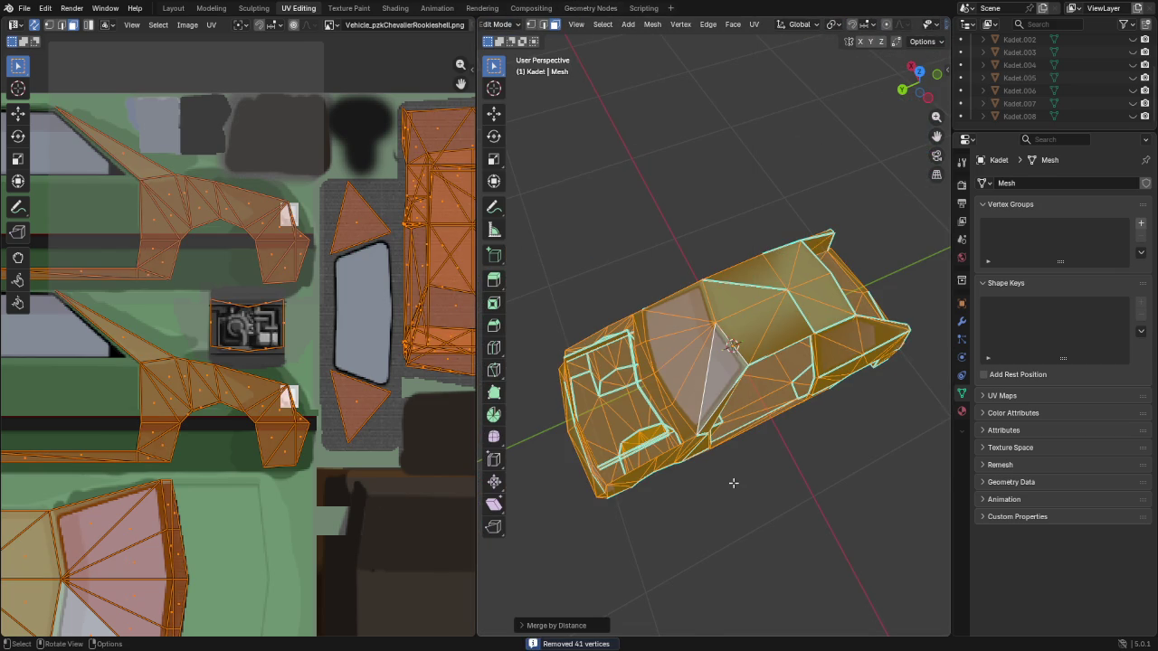
pyautogui.scroll(2, 734, 484)
pyautogui.scroll(2, 744, 389)
# Deselect everything and select the five side window triangles
pyautogui.hotkey('alt', 'a')
pyautogui.keyDown('shift'); pyautogui.click(675, 407); pyautogui.keyUp('shift')
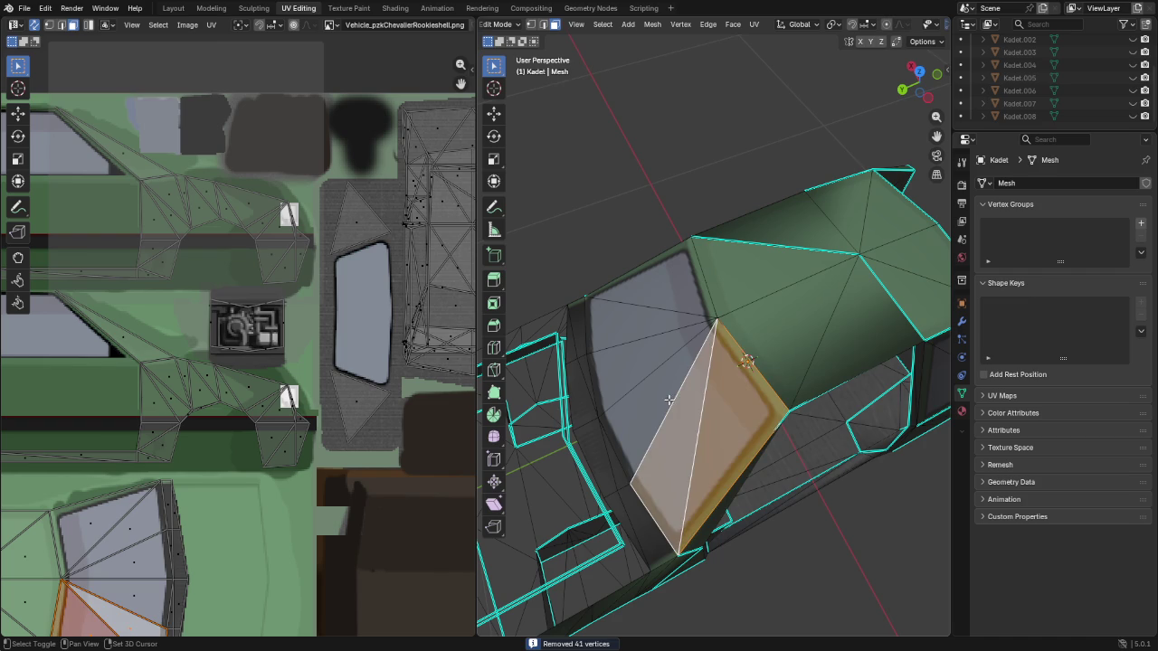
pyautogui.keyDown('shift'); pyautogui.click(645, 352); pyautogui.keyUp('shift')
pyautogui.keyDown('shift'); pyautogui.click(632, 327); pyautogui.keyUp('shift')
pyautogui.keyDown('shift'); pyautogui.click(670, 297); pyautogui.keyUp('shift')
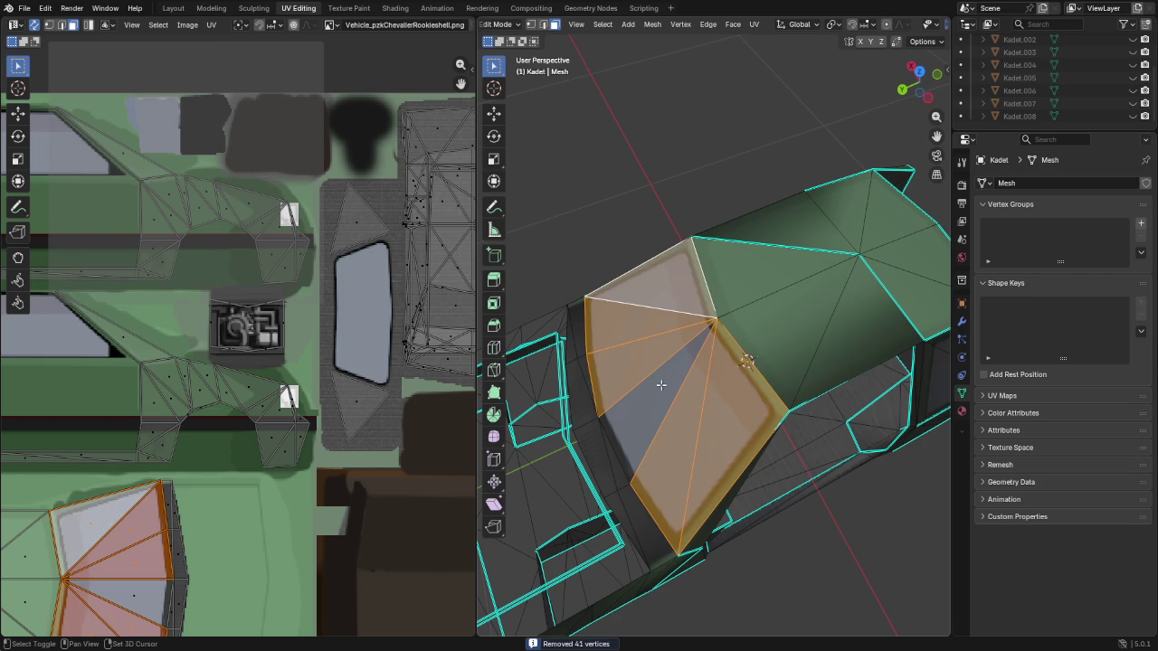
pyautogui.keyDown('shift'); pyautogui.click(662, 382); pyautogui.keyUp('shift')
pyautogui.moveTo(767, 453); pyautogui.dragTo(763, 434, button='middle')
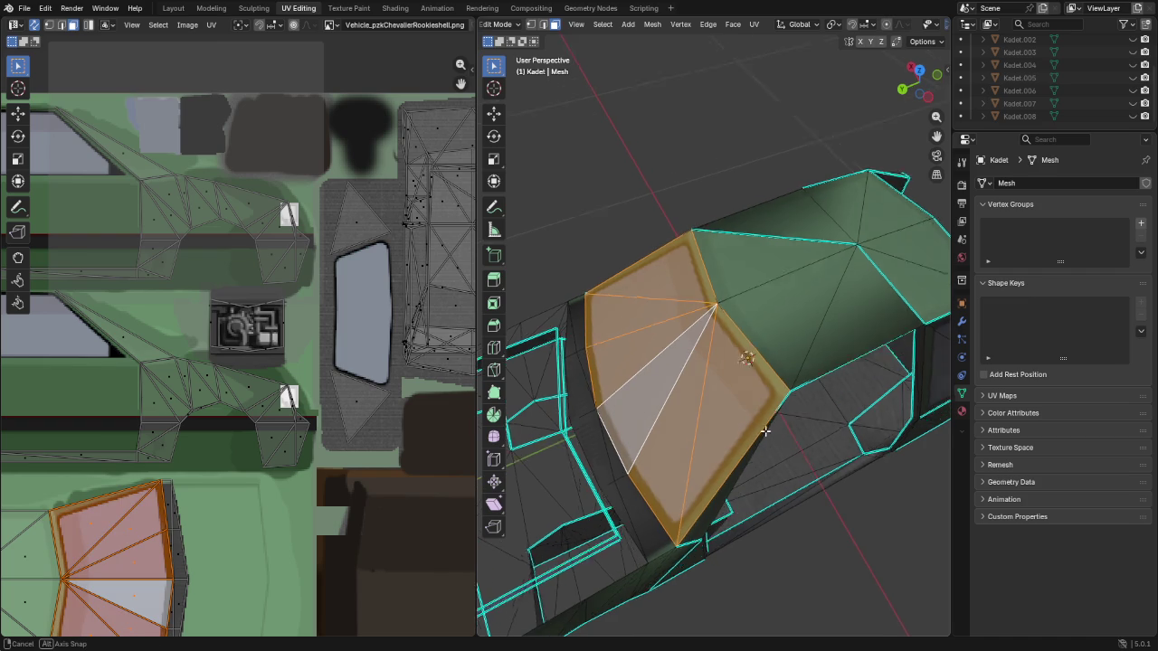
# Inset the side window faces and grow the selection to include the border
pyautogui.press('i')
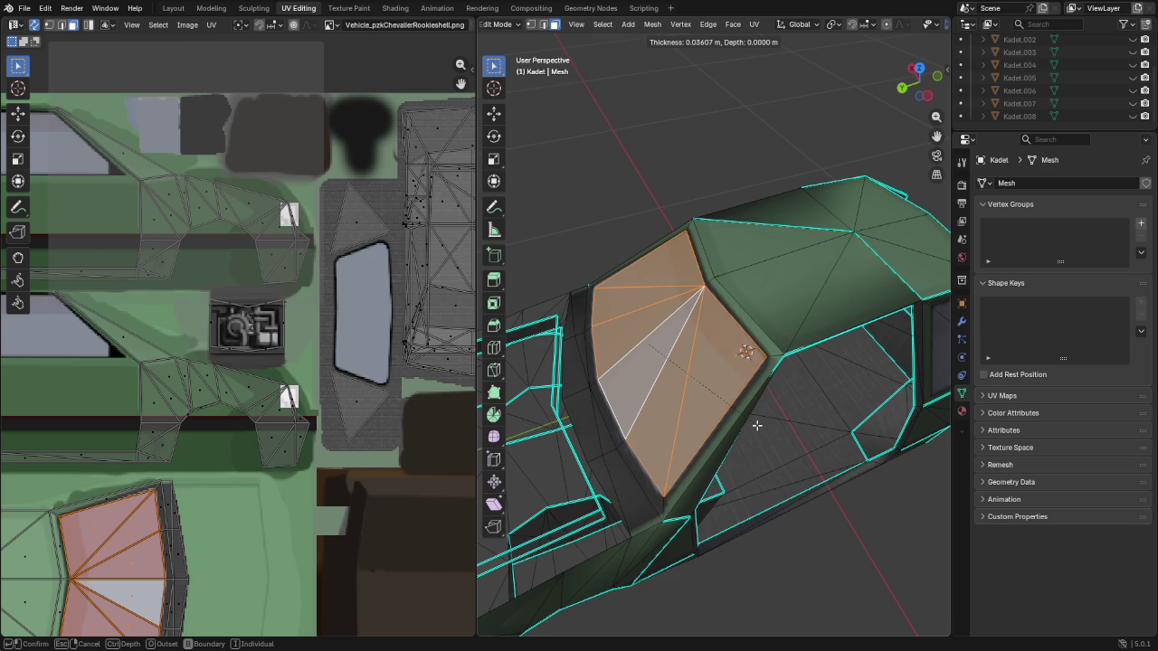
pyautogui.click(758, 426)
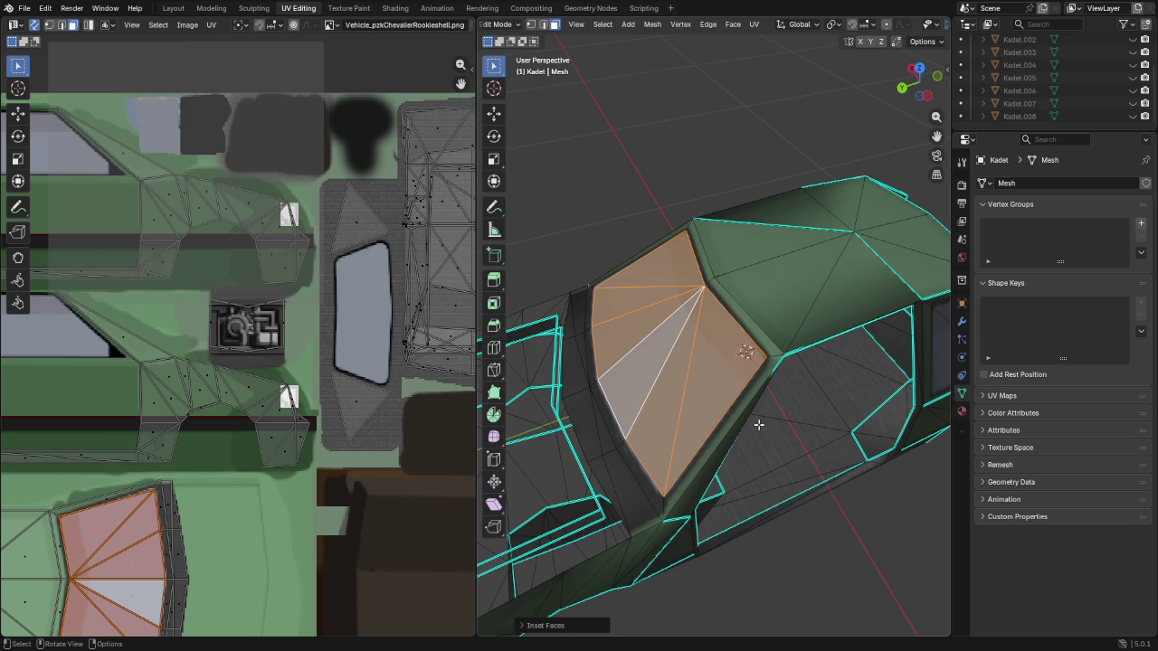
pyautogui.press('ctrl+KP_Add')
pyautogui.moveTo(752, 322)
pyautogui.mouseDown(button='middle')
pyautogui.moveTo(737, 362)
pyautogui.moveTo(944, 405)
pyautogui.moveTo(521, 373)
pyautogui.mouseUp(button='middle')
pyautogui.moveTo(532, 374); pyautogui.dragTo(579, 380, button='middle')
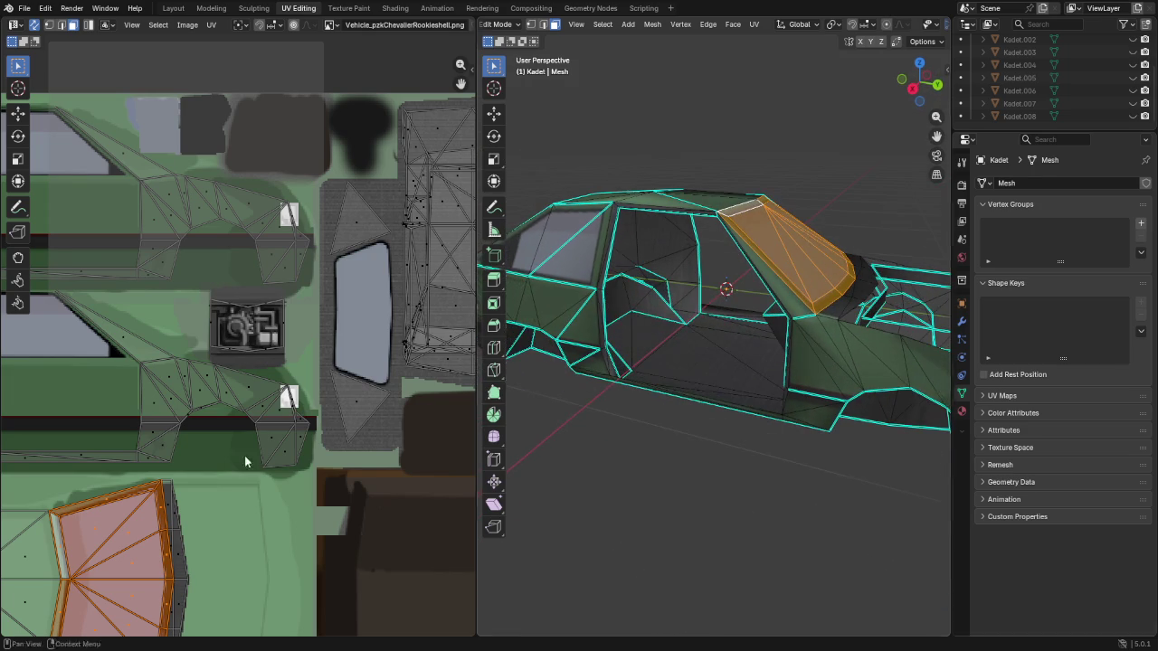
# Turn on grid snapping for UV moves and frame the window's UV island
pyautogui.scroll(-3, 321, 433)
pyautogui.moveTo(201, 398); pyautogui.dragTo(249, 314, button='middle')
pyautogui.scroll(6, 250, 314)
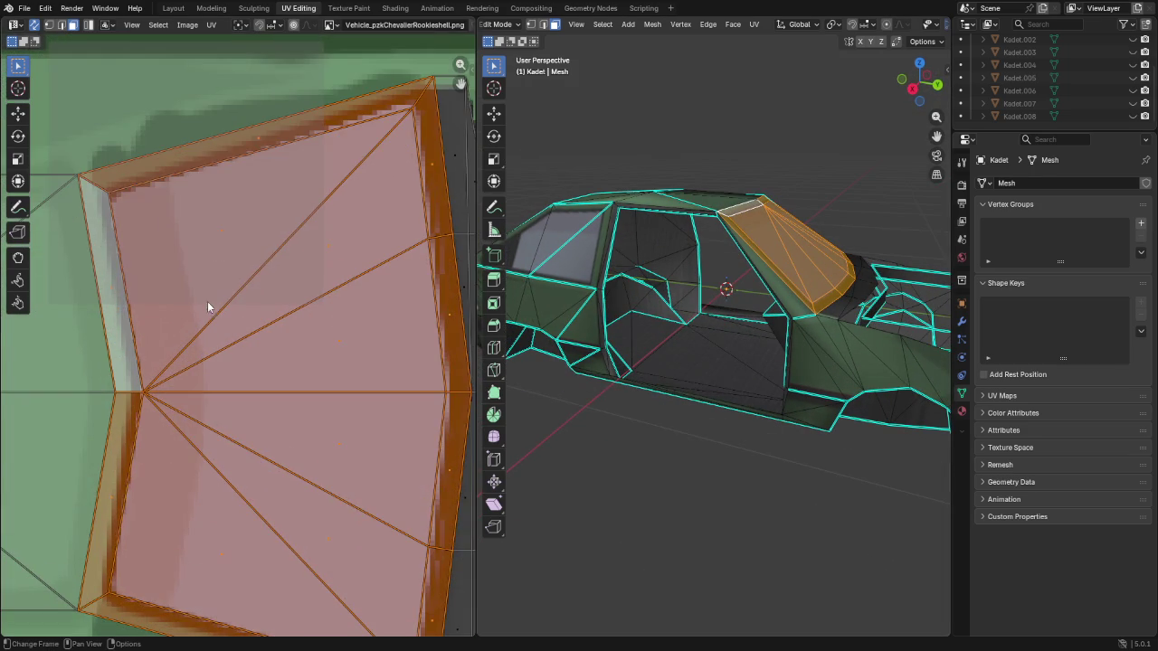
pyautogui.moveTo(196, 249); pyautogui.dragTo(276, 296, button='middle')
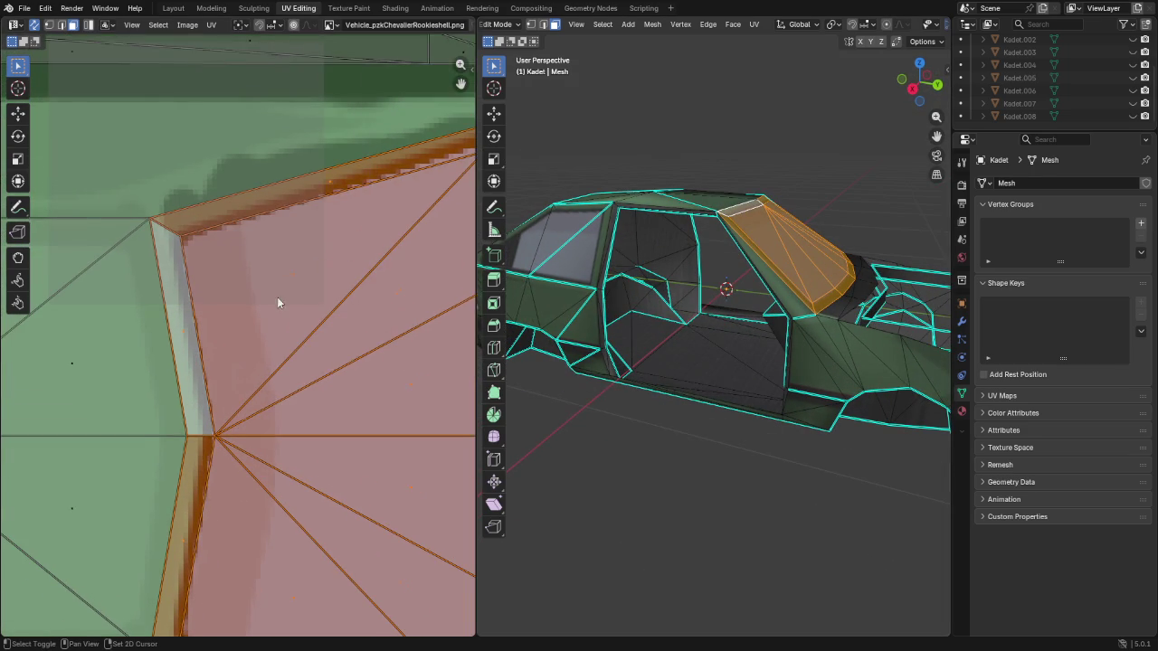
pyautogui.click(271, 30)
pyautogui.click(258, 77)
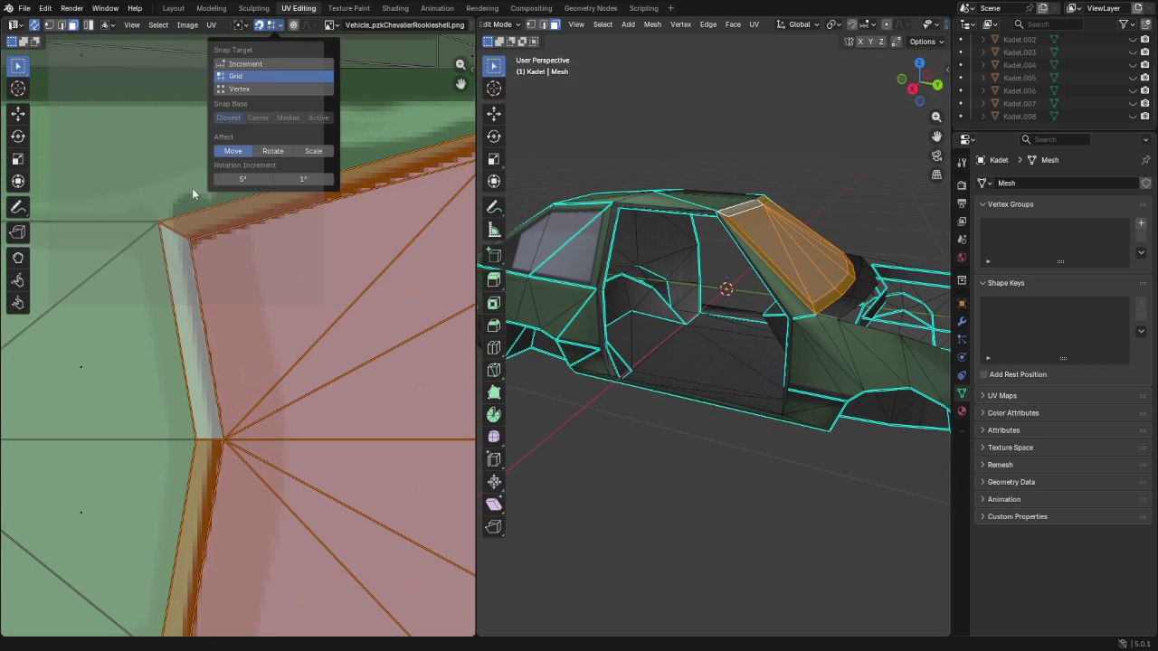
pyautogui.scroll(1, 181, 251)
pyautogui.scroll(3, 182, 248)
pyautogui.scroll(-2, 237, 389)
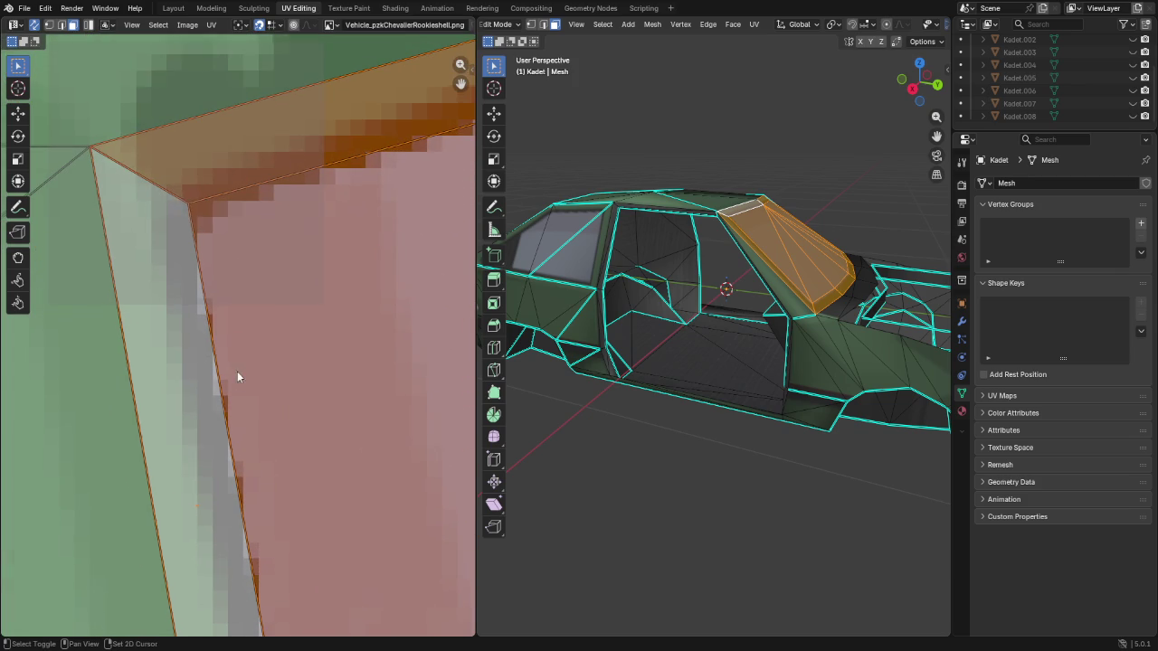
pyautogui.moveTo(202, 218); pyautogui.dragTo(197, 219)
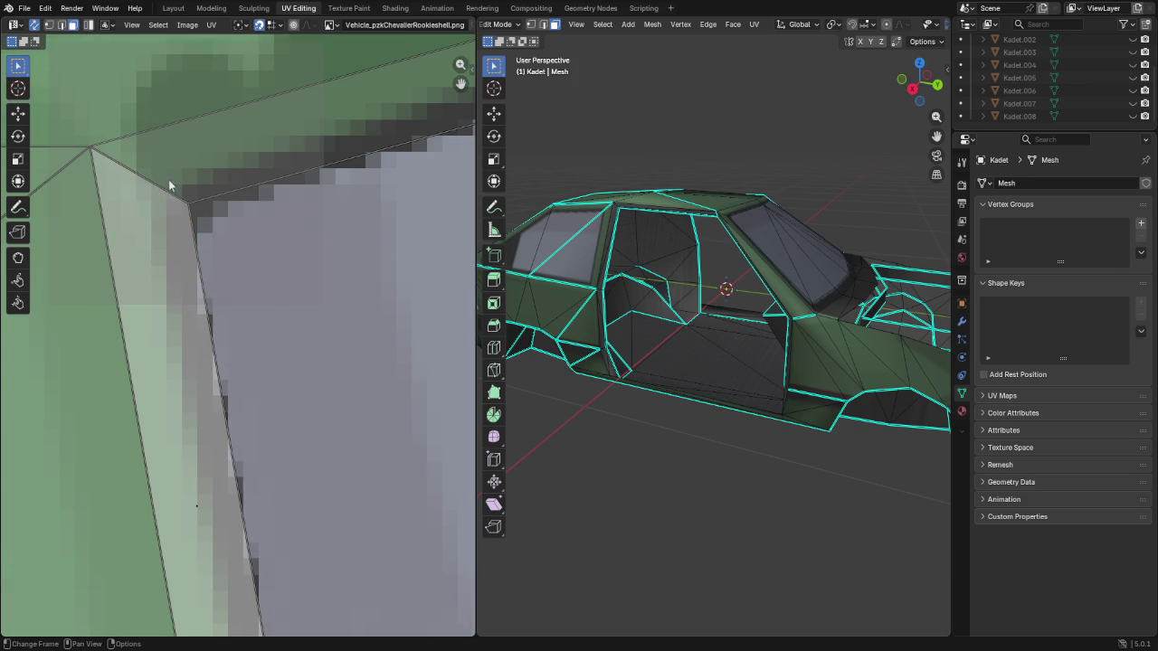
# Move the first three windshield UV corners onto the glass edge of the texture
pyautogui.click(197, 219)
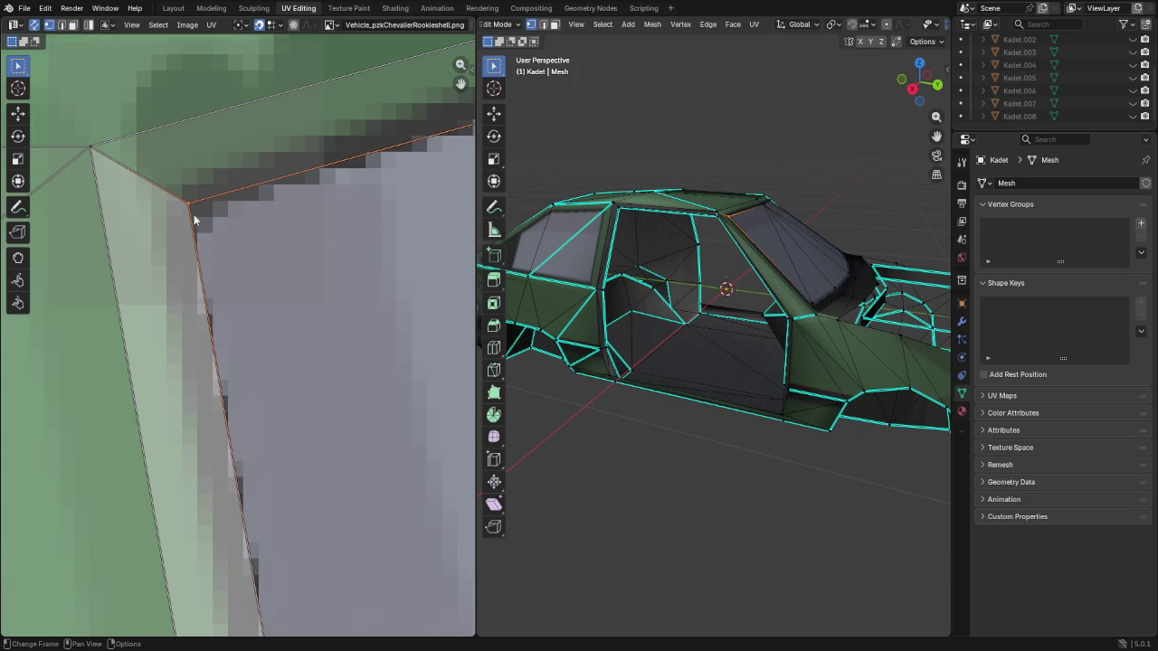
pyautogui.press('g')
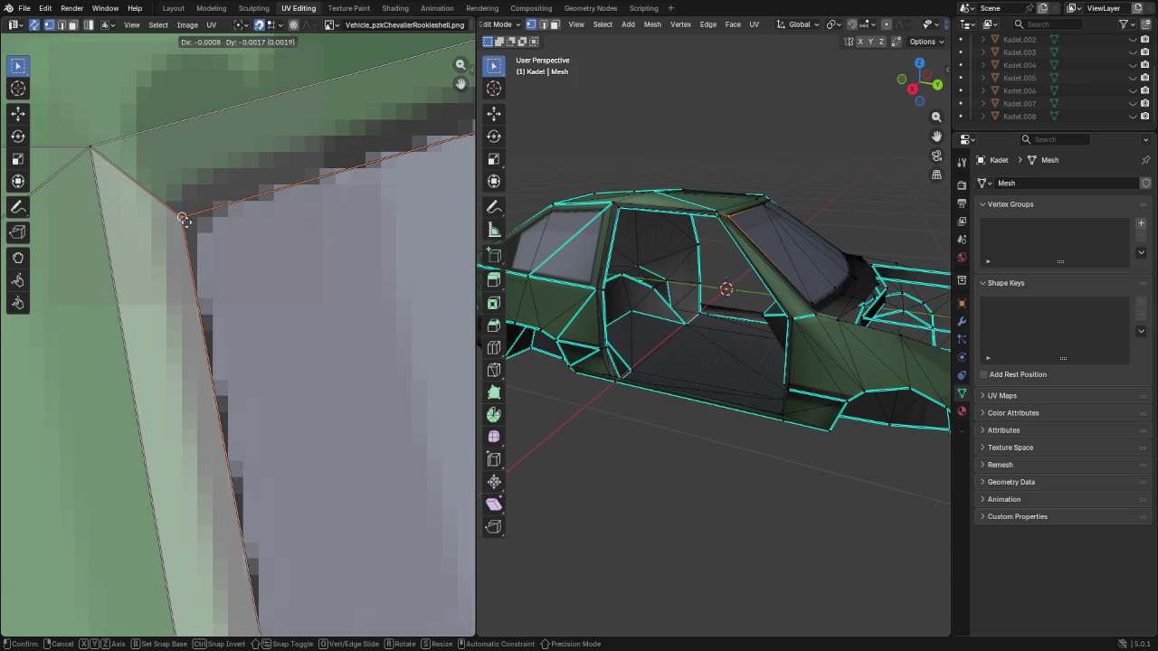
pyautogui.click(192, 222)
pyautogui.scroll(2, 192, 226)
pyautogui.scroll(2, 454, 400)
pyautogui.scroll(-2, 454, 401)
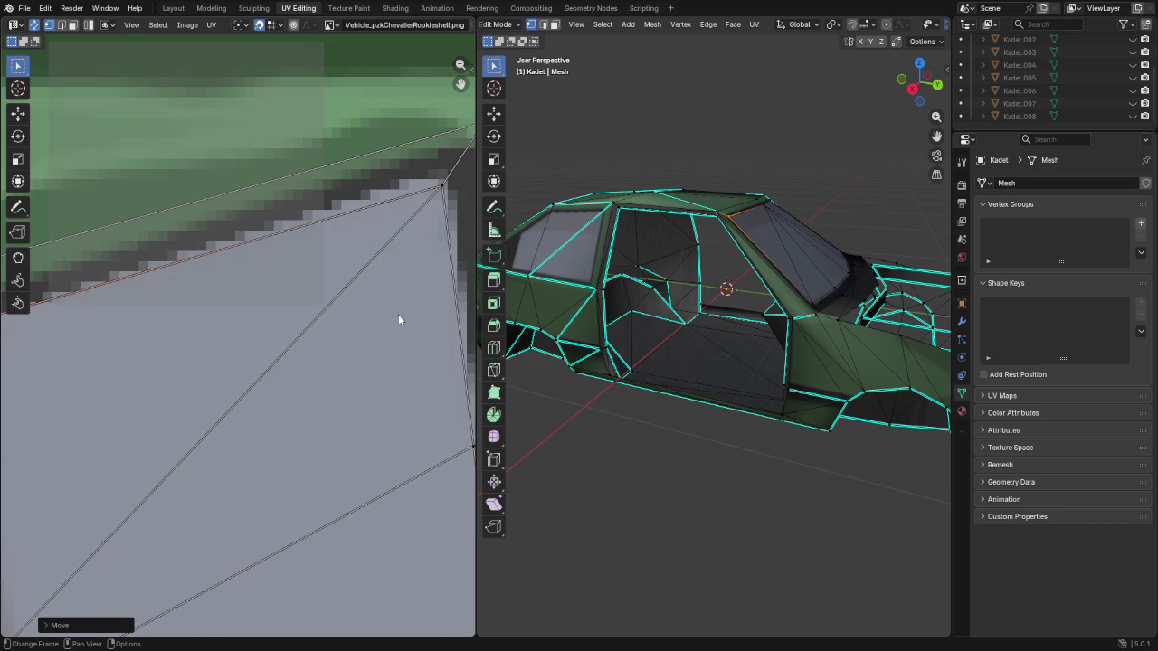
pyautogui.scroll(-2, 400, 356)
pyautogui.click(365, 246)
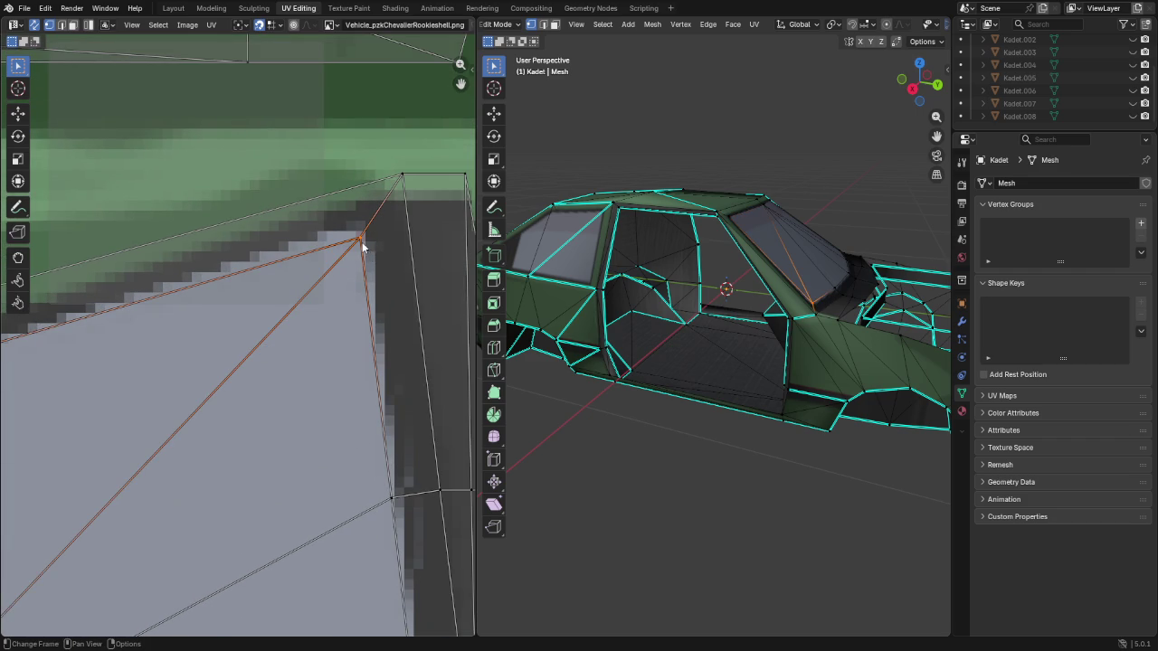
pyautogui.press('g')
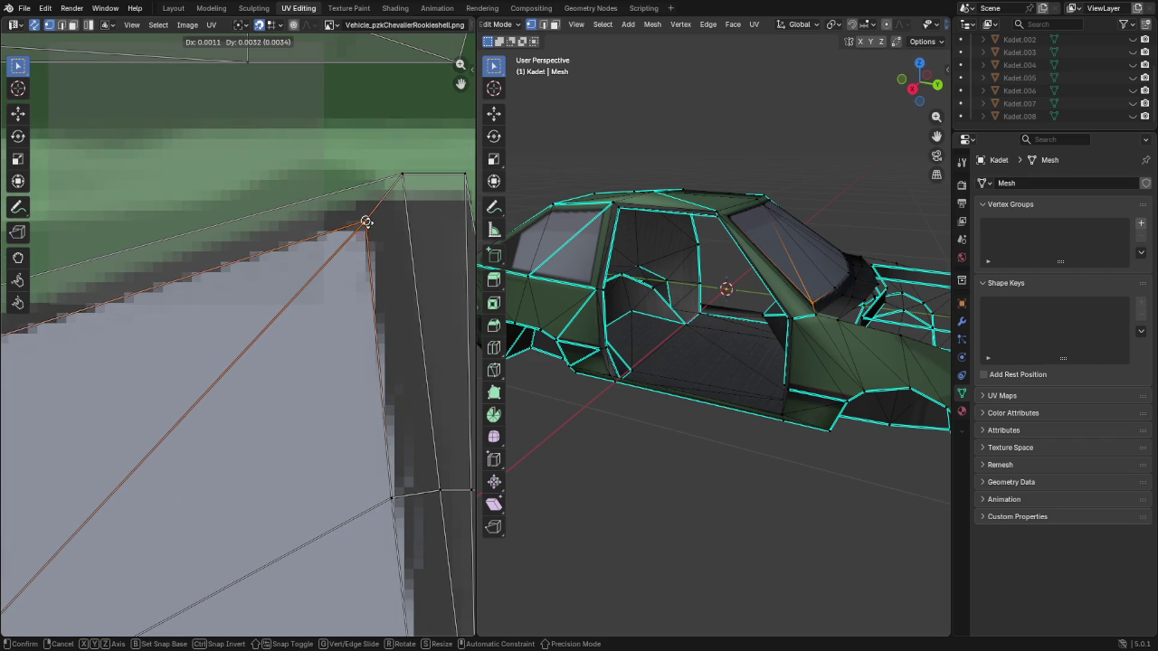
pyautogui.click(374, 222)
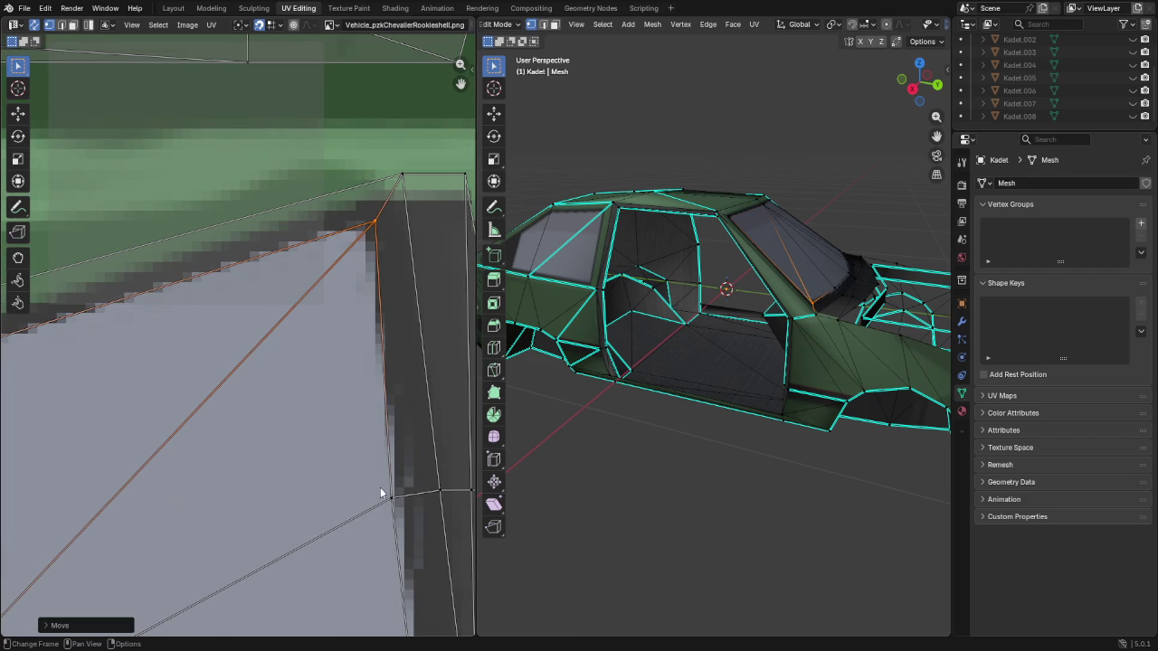
pyautogui.moveTo(403, 515); pyautogui.dragTo(402, 515)
pyautogui.press('g')
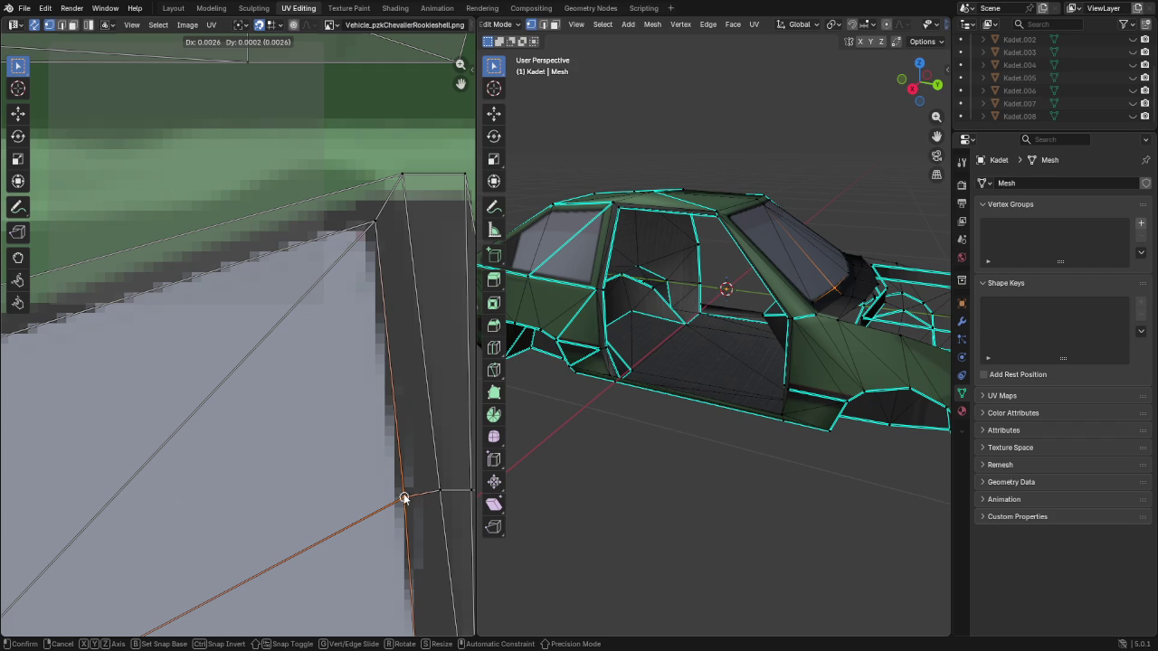
pyautogui.click(405, 497)
# Snap three more windshield UV vertices onto the glass boundary, including the lower corner
pyautogui.scroll(-5, 402, 493)
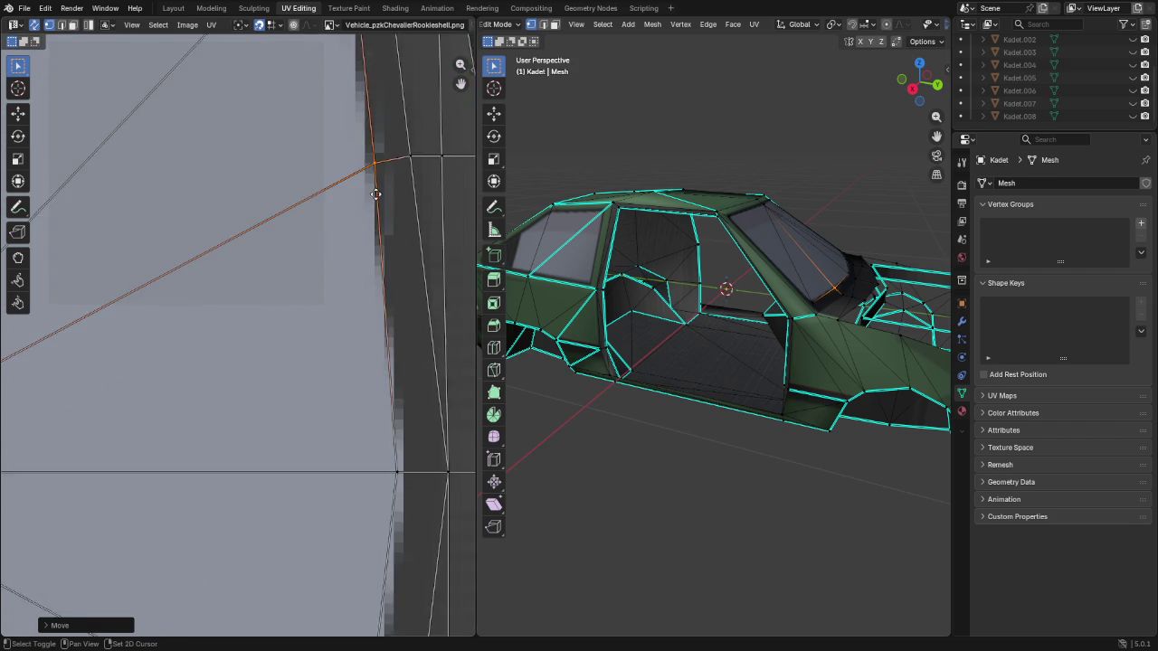
pyautogui.click(399, 460)
pyautogui.press('g')
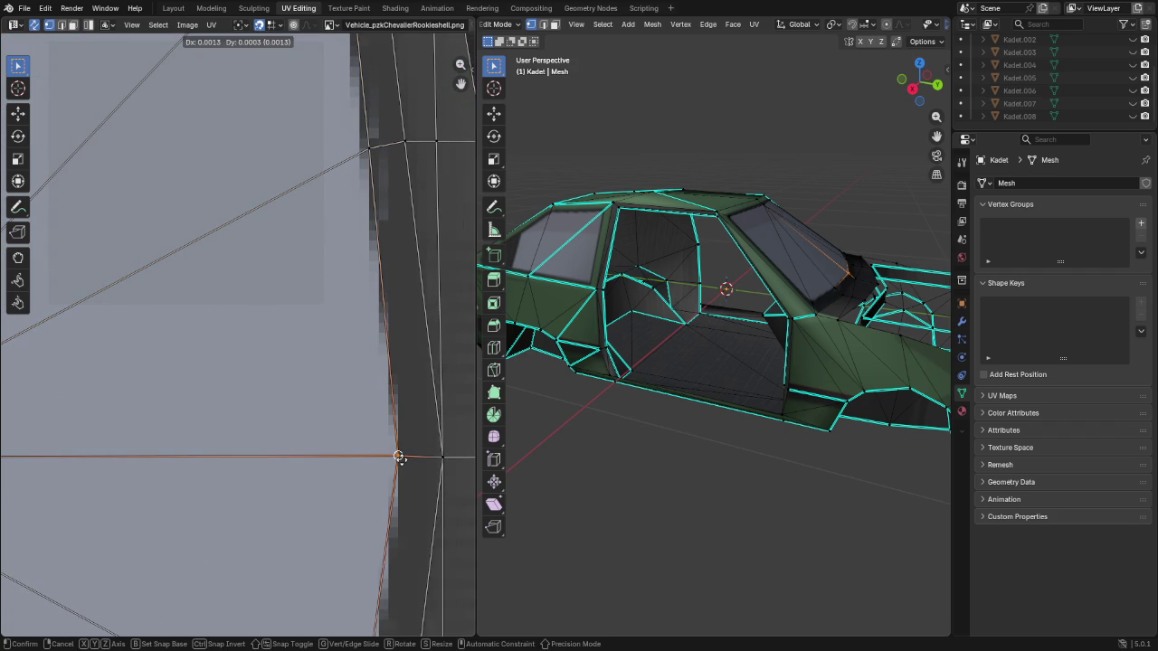
pyautogui.click(399, 458)
pyautogui.scroll(-5, 396, 359)
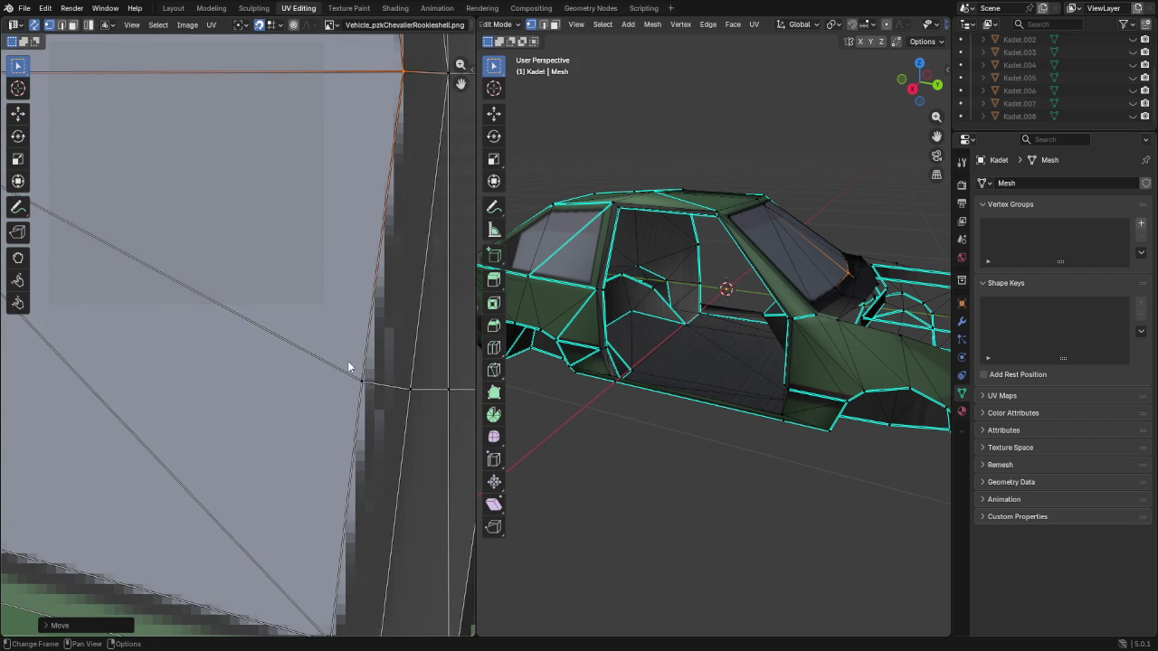
pyautogui.click(362, 382)
pyautogui.press('g')
pyautogui.click(373, 390)
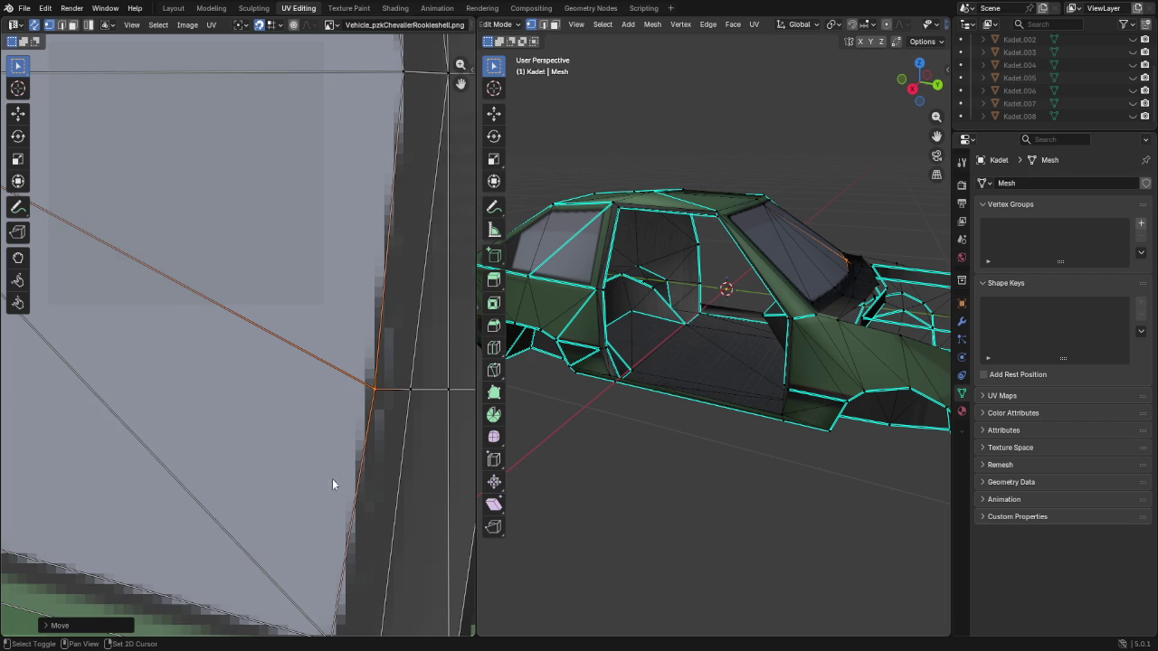
pyautogui.keyDown('shift'); pyautogui.scroll(-2, 333, 478); pyautogui.keyUp('shift')
pyautogui.keyDown('shift'); pyautogui.scroll(-3, 370, 384); pyautogui.keyUp('shift')
pyautogui.click(374, 364)
pyautogui.press('g')
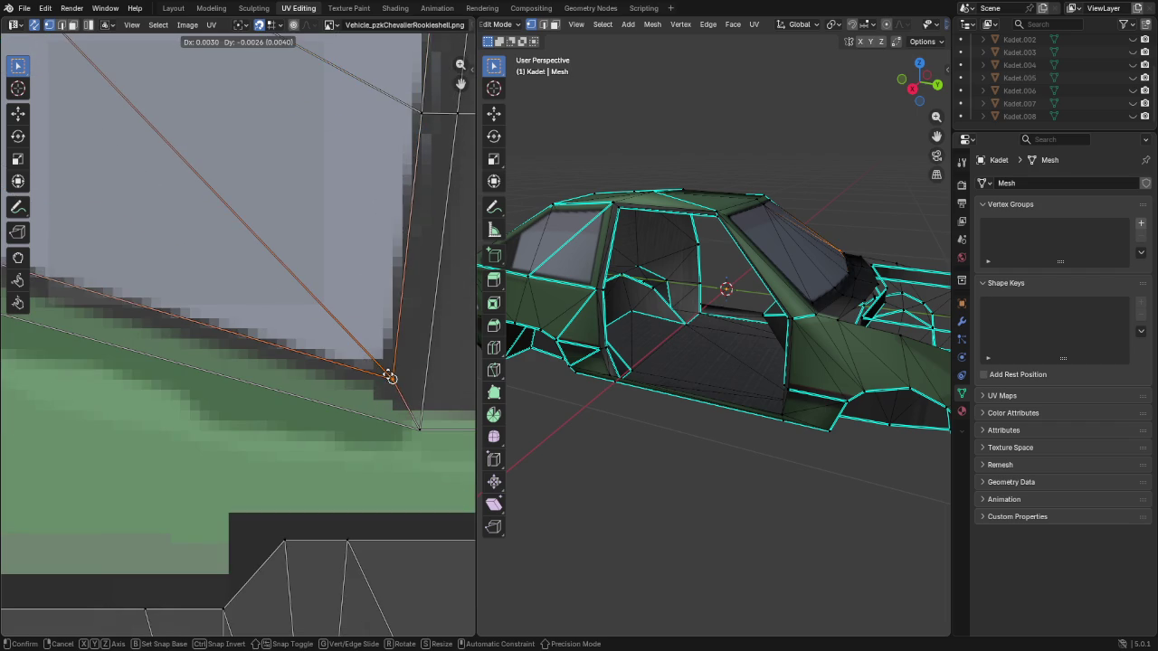
pyautogui.click(381, 378)
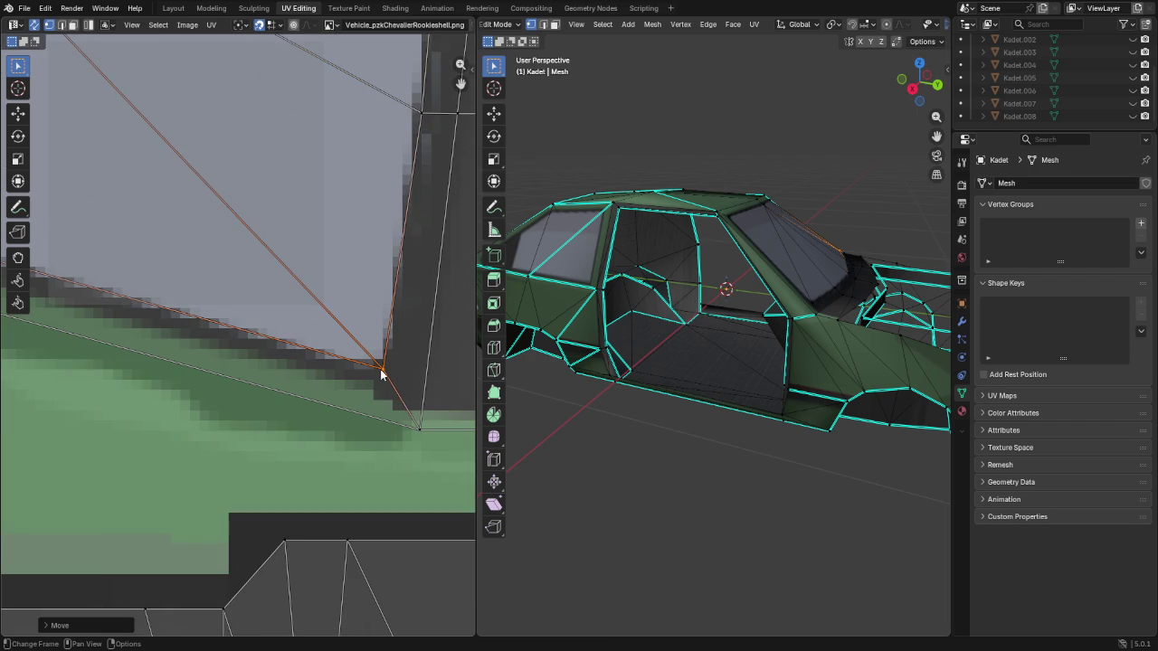
pyautogui.scroll(-1, 282, 343)
pyautogui.scroll(-1, 397, 333)
pyautogui.scroll(3, 325, 303)
pyautogui.scroll(-1, 199, 262)
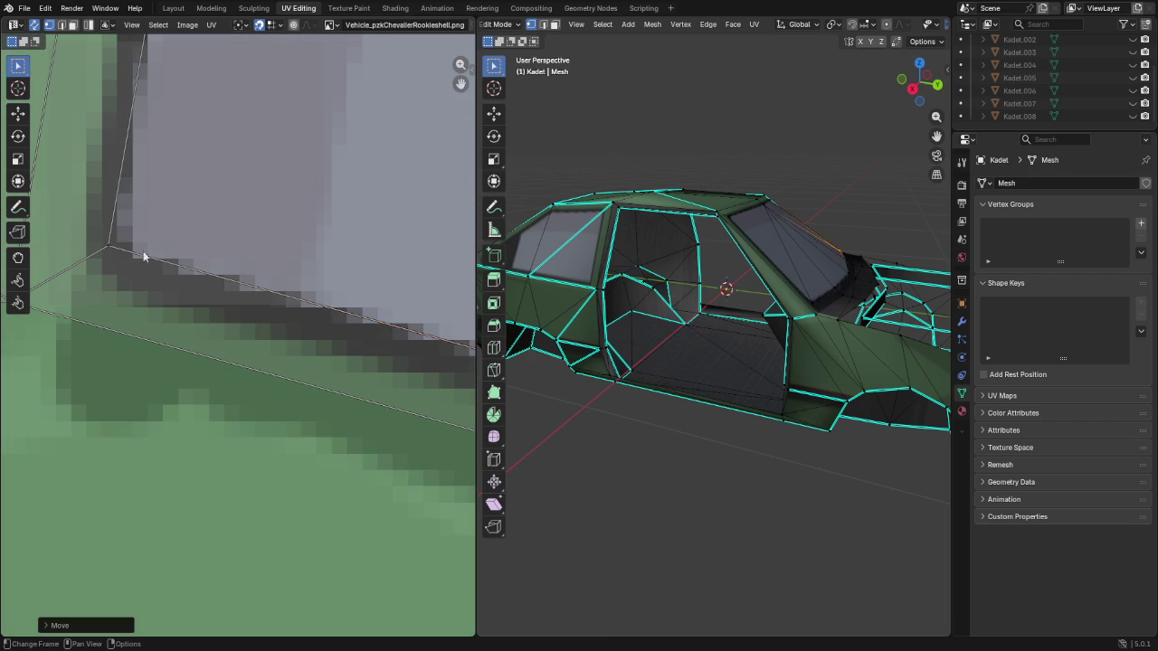
# Place the last corner UV vertex and check the remaining windshield UVs
pyautogui.click(100, 244)
pyautogui.press('g')
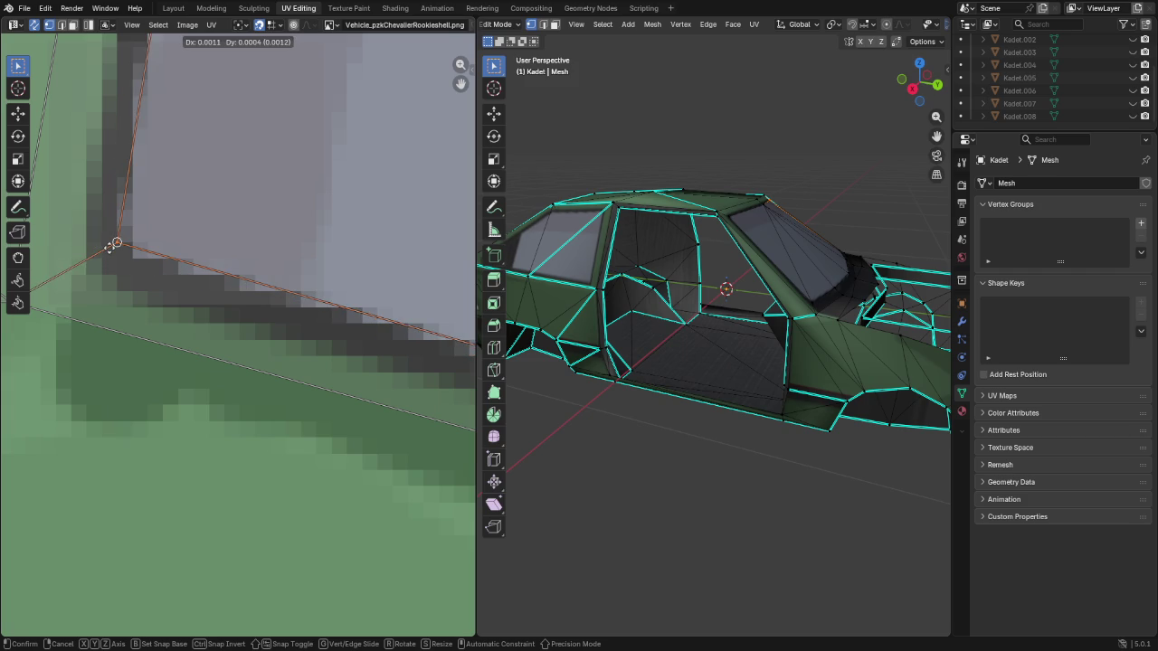
pyautogui.click(109, 250)
pyautogui.scroll(-2, 189, 181)
pyautogui.scroll(2, 188, 181)
pyautogui.scroll(1, 299, 356)
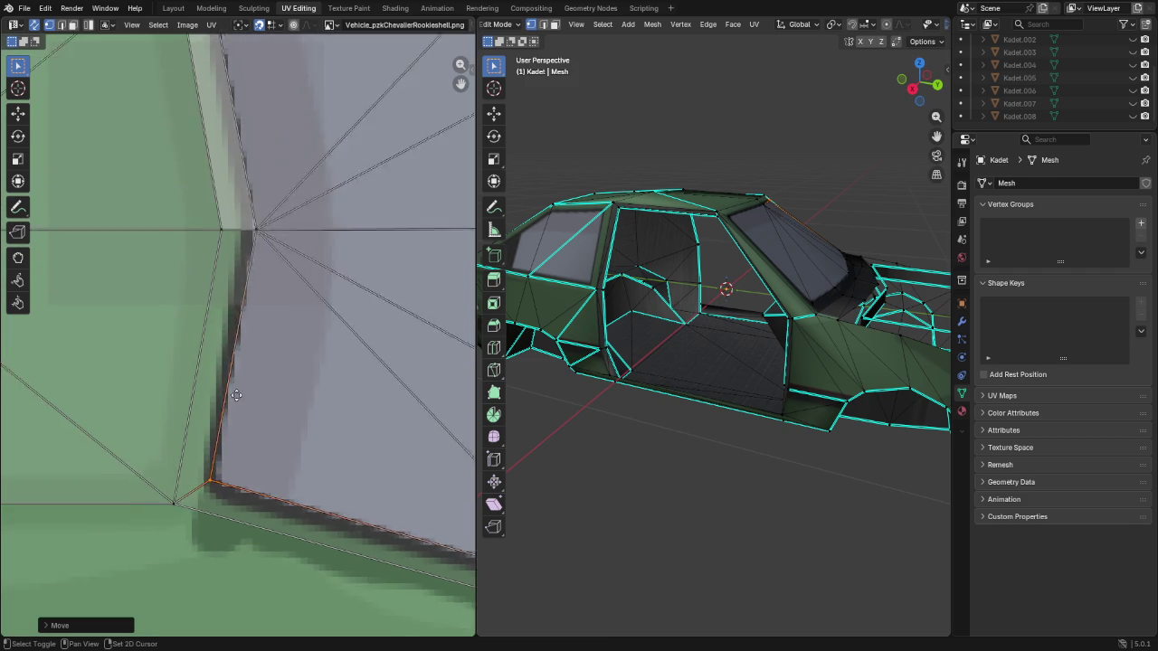
pyautogui.scroll(2, 290, 237)
pyautogui.click(297, 231)
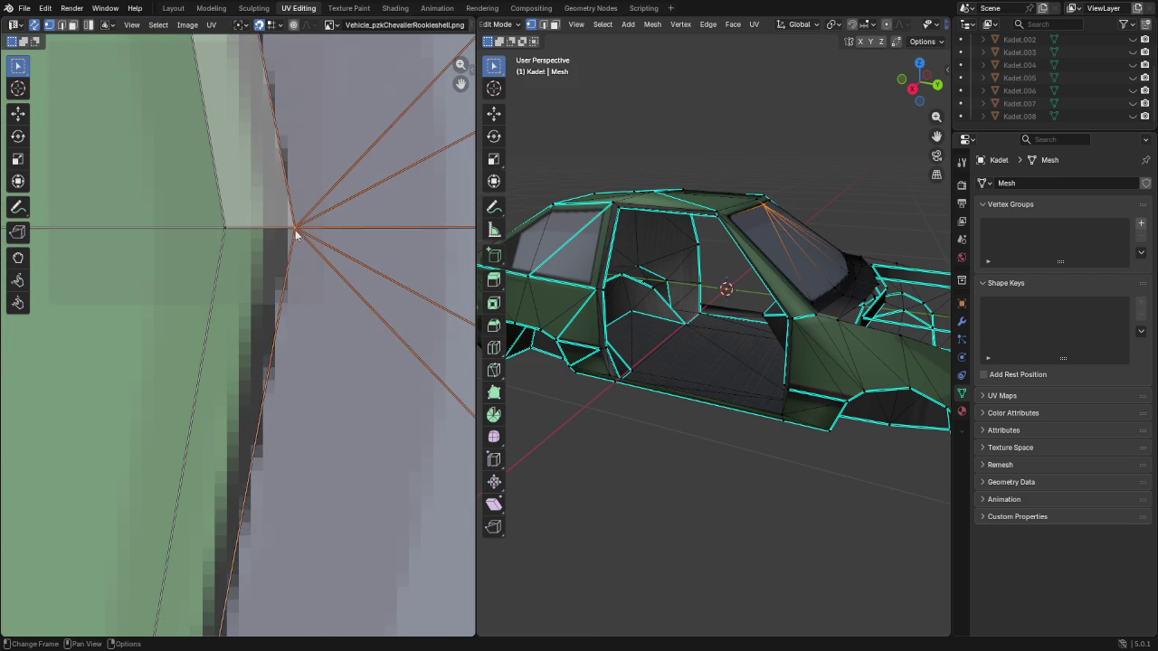
pyautogui.scroll(-4, 295, 164)
pyautogui.moveTo(296, 164); pyautogui.dragTo(119, 178, button='middle')
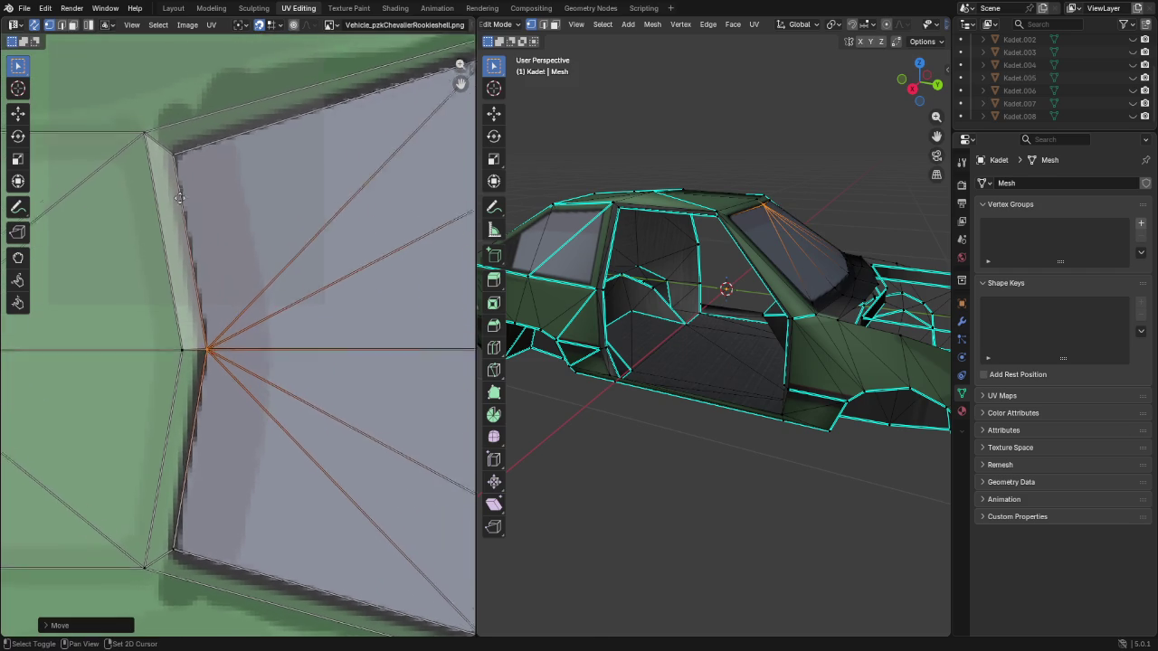
pyautogui.moveTo(265, 403); pyautogui.dragTo(252, 351, button='middle')
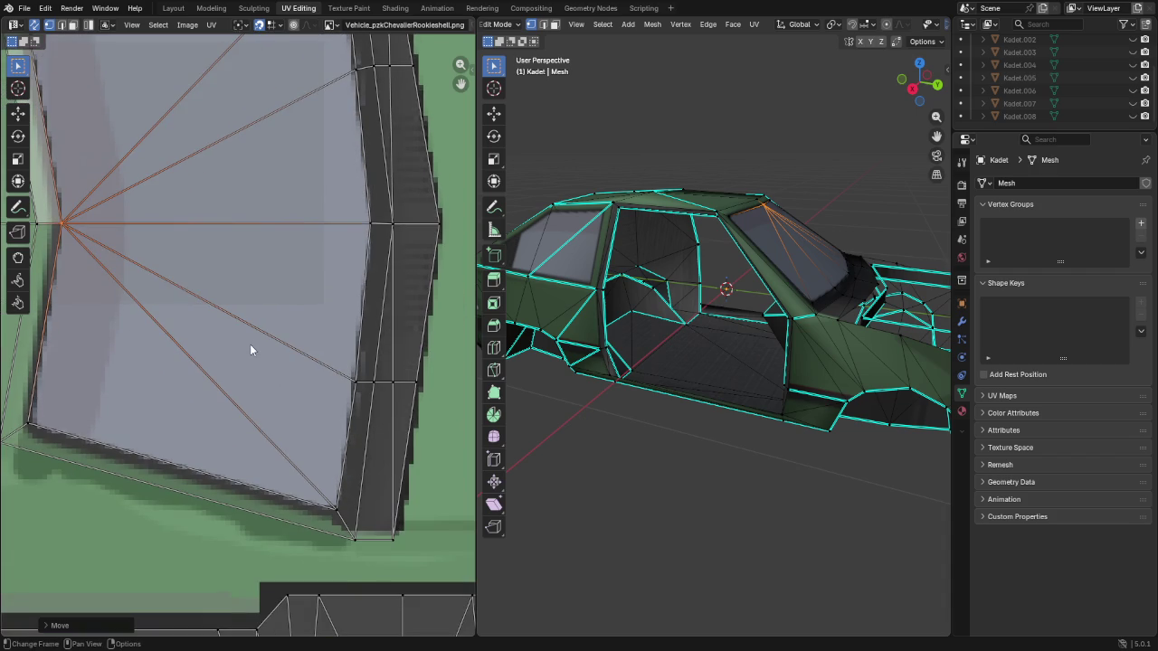
# Face-select the five windshield triangles and merge them into one face
pyautogui.moveTo(821, 461)
pyautogui.mouseDown(button='middle')
pyautogui.moveTo(814, 400)
pyautogui.moveTo(757, 401)
pyautogui.moveTo(718, 316)
pyautogui.mouseUp(button='middle')
pyautogui.press('3')
pyautogui.click(722, 316)
pyautogui.keyDown('shift'); pyautogui.click(696, 294); pyautogui.keyUp('shift')
pyautogui.keyDown('shift'); pyautogui.click(688, 262); pyautogui.keyUp('shift')
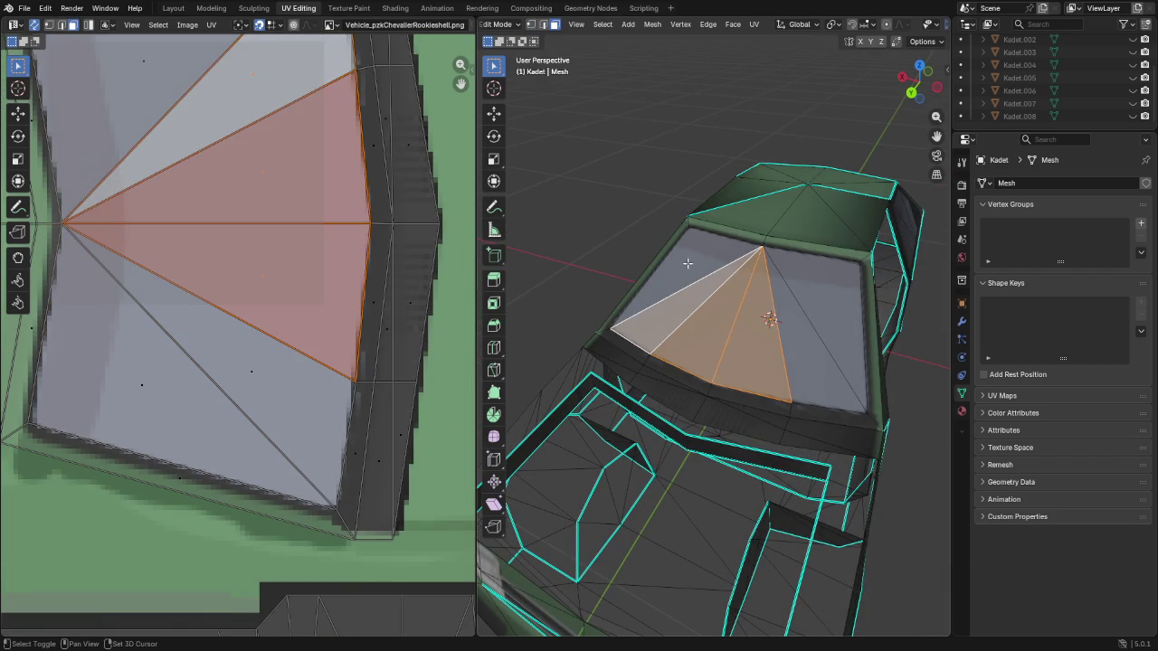
pyautogui.keyDown('shift'); pyautogui.click(814, 337); pyautogui.keyUp('shift')
pyautogui.keyDown('shift'); pyautogui.click(836, 309); pyautogui.keyUp('shift')
pyautogui.press('x')
pyautogui.click(817, 312)
# Delete the merged windshield face and inspect the opening from new angles
pyautogui.scroll(-1, 1006, 111)
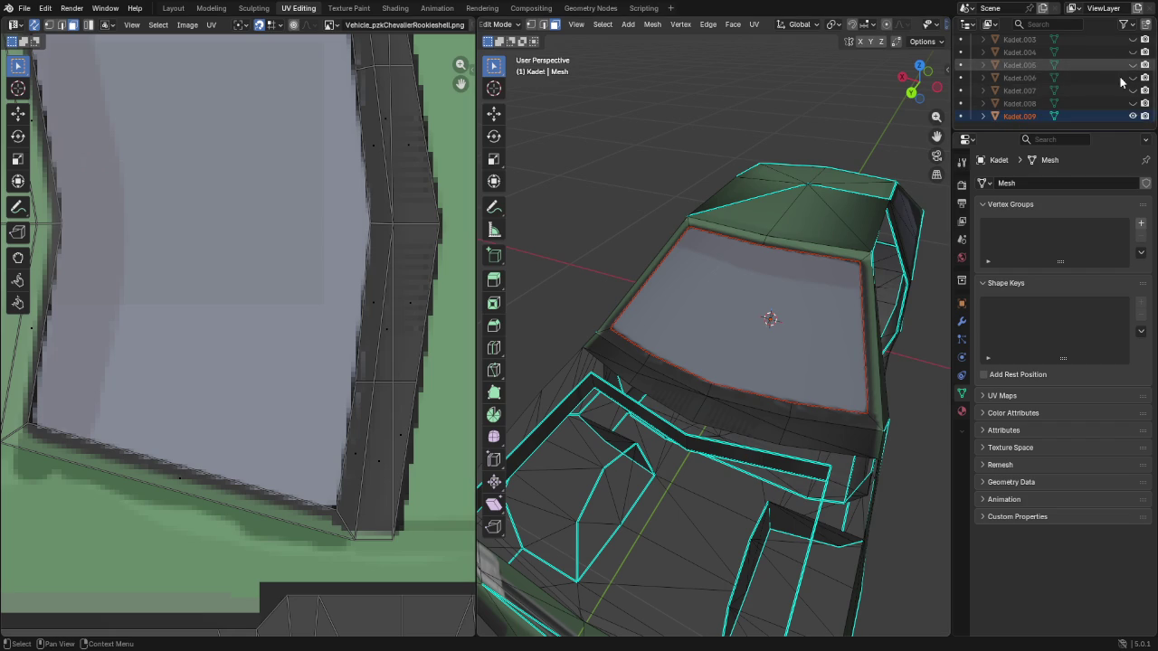
pyautogui.press('Delete')
pyautogui.moveTo(811, 362); pyautogui.dragTo(700, 328, button='middle')
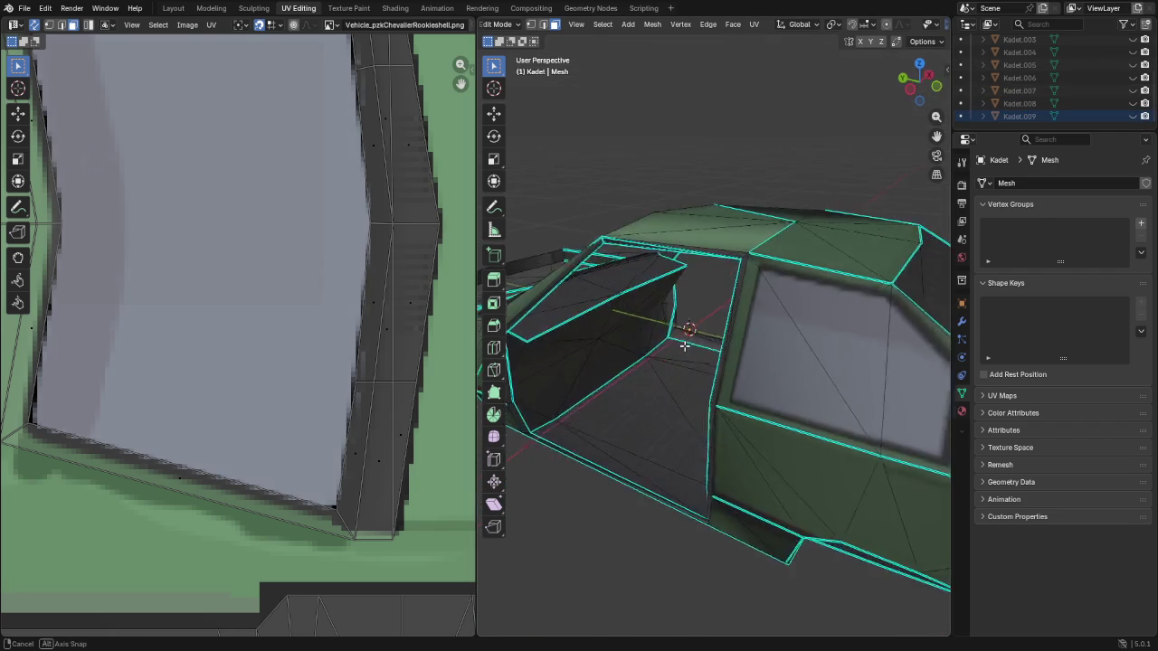
pyautogui.scroll(3, 623, 290)
pyautogui.moveTo(570, 240)
pyautogui.mouseDown(button='middle')
pyautogui.moveTo(773, 370)
pyautogui.moveTo(882, 371)
pyautogui.moveTo(517, 370)
pyautogui.moveTo(566, 365)
pyautogui.moveTo(579, 299)
pyautogui.moveTo(605, 281)
pyautogui.moveTo(752, 370)
pyautogui.moveTo(645, 337)
pyautogui.moveTo(672, 426)
pyautogui.moveTo(515, 354)
pyautogui.moveTo(799, 371)
pyautogui.moveTo(871, 406)
pyautogui.moveTo(1071, 358)
pyautogui.mouseUp(button='middle')
pyautogui.moveTo(940, 339)
pyautogui.mouseDown(button='middle')
pyautogui.moveTo(860, 372)
pyautogui.moveTo(644, 398)
pyautogui.moveTo(600, 370)
pyautogui.moveTo(844, 370)
pyautogui.moveTo(938, 413)
pyautogui.moveTo(931, 426)
pyautogui.moveTo(849, 387)
pyautogui.moveTo(825, 417)
pyautogui.mouseUp(button='middle')
# Add the long frame face and another frame face to the selection
pyautogui.keyDown('shift'); pyautogui.click(812, 404); pyautogui.keyUp('shift')
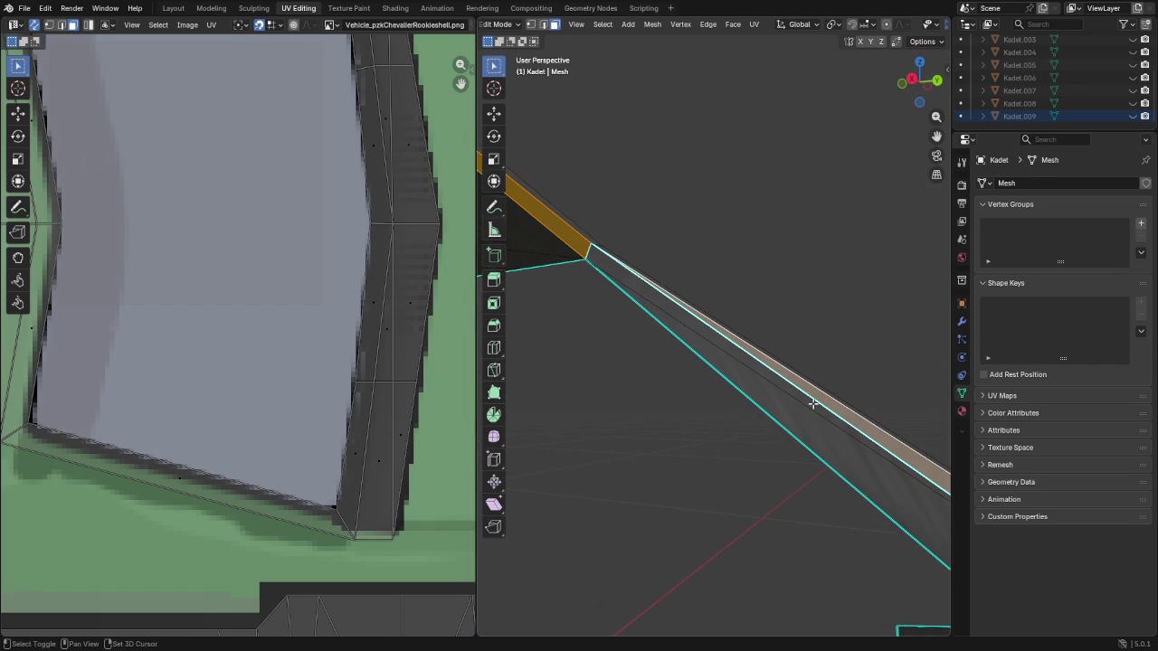
pyautogui.keyDown('shift'); pyautogui.click(664, 305); pyautogui.keyUp('shift')
pyautogui.moveTo(628, 338)
pyautogui.mouseDown(button='middle')
pyautogui.moveTo(543, 276)
pyautogui.moveTo(923, 360)
pyautogui.moveTo(290, 320)
pyautogui.moveTo(886, 220)
pyautogui.moveTo(769, 235)
pyautogui.mouseUp(button='middle')
pyautogui.scroll(-3, 769, 235)
pyautogui.scroll(-3, 724, 254)
pyautogui.moveTo(659, 250)
pyautogui.mouseDown(button='middle')
pyautogui.moveTo(808, 290)
pyautogui.moveTo(787, 308)
pyautogui.mouseUp(button='middle')
pyautogui.scroll(5, 736, 336)
pyautogui.scroll(5, 705, 357)
pyautogui.scroll(2, 775, 389)
pyautogui.moveTo(774, 389)
pyautogui.mouseDown(button='middle')
pyautogui.moveTo(590, 287)
pyautogui.moveTo(786, 305)
pyautogui.moveTo(692, 283)
pyautogui.moveTo(699, 314)
pyautogui.mouseUp(button='middle')
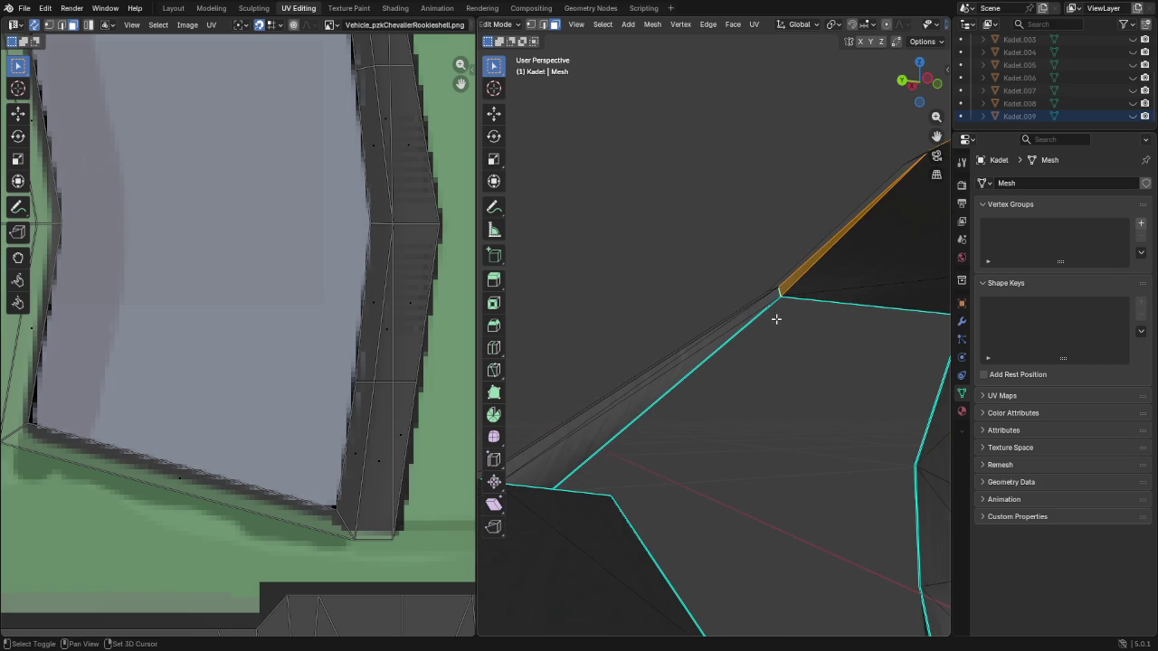
# Adjust the frame selection, swapping the lower frame face for the upper one
pyautogui.moveTo(776, 319); pyautogui.dragTo(709, 318, button='middle')
pyautogui.click(806, 209)
pyautogui.click(836, 144)
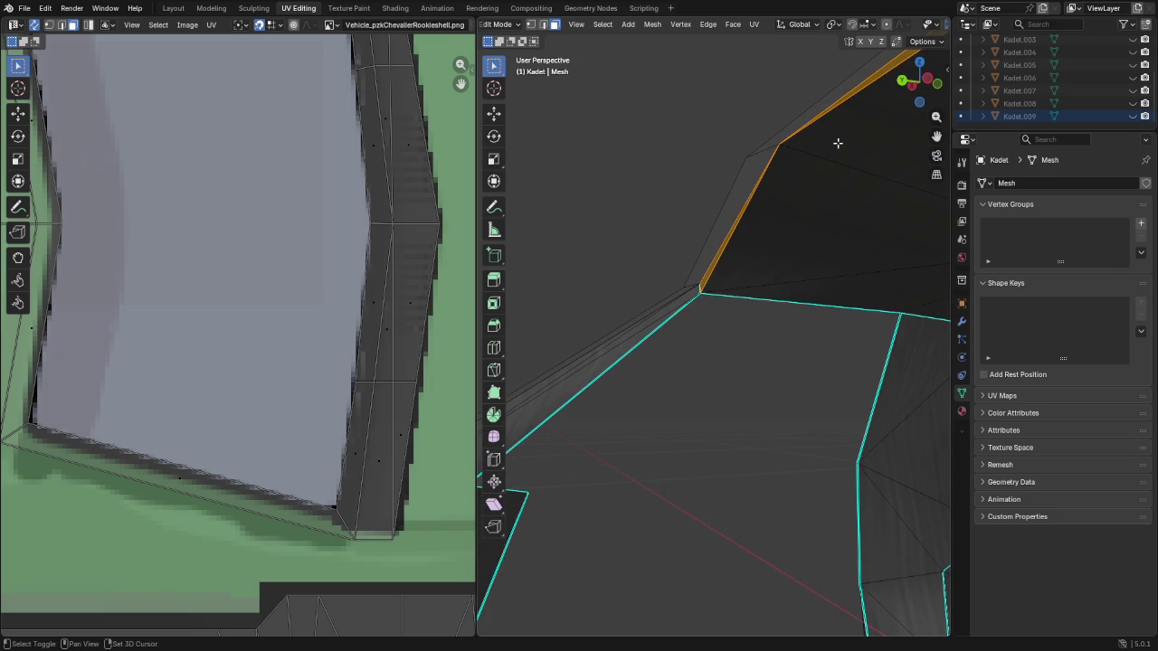
pyautogui.keyDown('shift'); pyautogui.click(796, 204); pyautogui.keyUp('shift')
pyautogui.moveTo(657, 381)
pyautogui.mouseDown(button='middle')
pyautogui.moveTo(805, 374)
pyautogui.moveTo(704, 342)
pyautogui.moveTo(742, 349)
pyautogui.moveTo(693, 357)
pyautogui.moveTo(569, 423)
pyautogui.moveTo(697, 393)
pyautogui.moveTo(667, 396)
pyautogui.moveTo(670, 419)
pyautogui.moveTo(703, 398)
pyautogui.moveTo(827, 383)
pyautogui.moveTo(917, 412)
pyautogui.mouseUp(button='middle')
pyautogui.hotkey('ctrl', 'Tab')
# Lift the selected windshield-frame faces 1 m straight up along Z
pyautogui.click(894, 413)
pyautogui.press('g')
pyautogui.press('z')
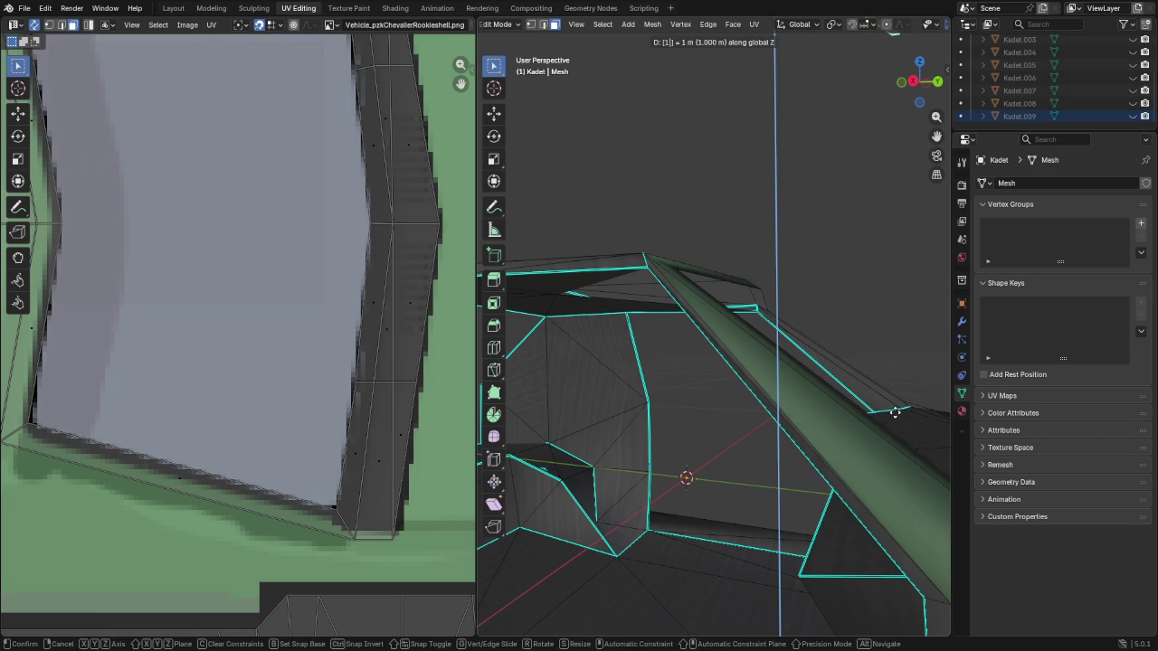
pyautogui.press('Return')
pyautogui.moveTo(796, 353)
pyautogui.mouseDown(button='middle')
pyautogui.moveTo(786, 299)
pyautogui.moveTo(667, 331)
pyautogui.moveTo(666, 316)
pyautogui.moveTo(518, 436)
pyautogui.moveTo(690, 404)
pyautogui.moveTo(634, 356)
pyautogui.moveTo(646, 359)
pyautogui.moveTo(601, 278)
pyautogui.moveTo(613, 313)
pyautogui.moveTo(592, 313)
pyautogui.mouseUp(button='middle')
# Reposition the lifted piece's tip vertex in the right orthographic view
pyautogui.press('1')
pyautogui.click(599, 273)
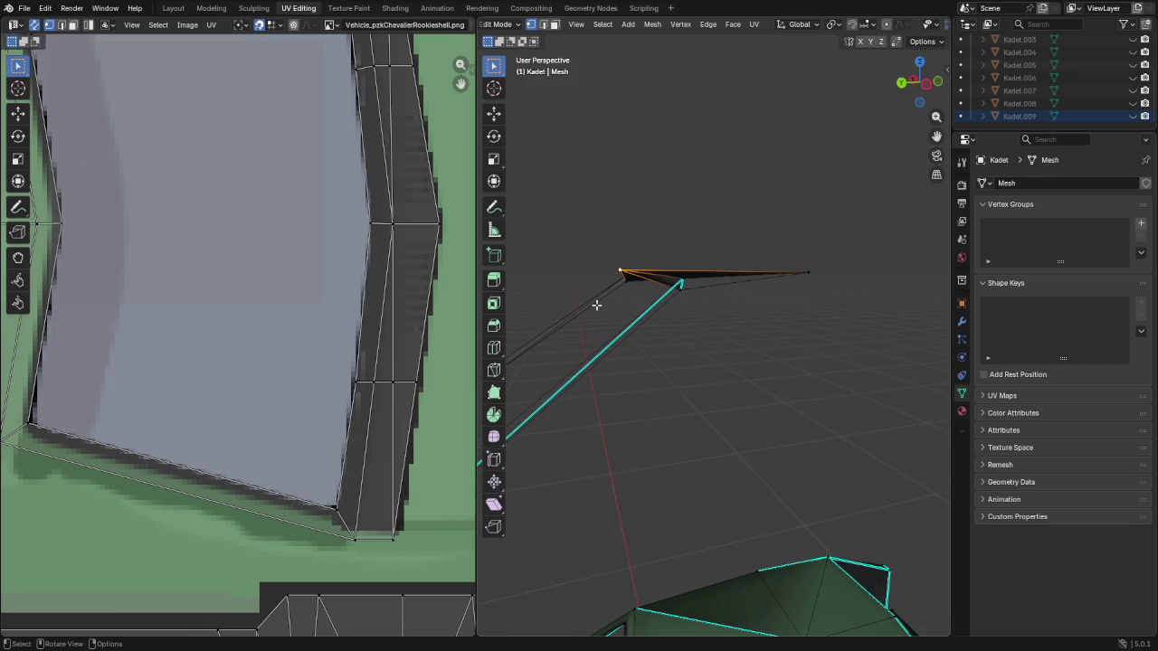
pyautogui.press('KP_3')
pyautogui.scroll(3, 839, 371)
pyautogui.moveTo(842, 292)
pyautogui.keyDown('shift'); pyautogui.mouseDown(button='middle')
pyautogui.moveTo(765, 311)
pyautogui.moveTo(795, 237)
pyautogui.mouseUp(button='middle'); pyautogui.keyUp('shift')
pyautogui.press('g')
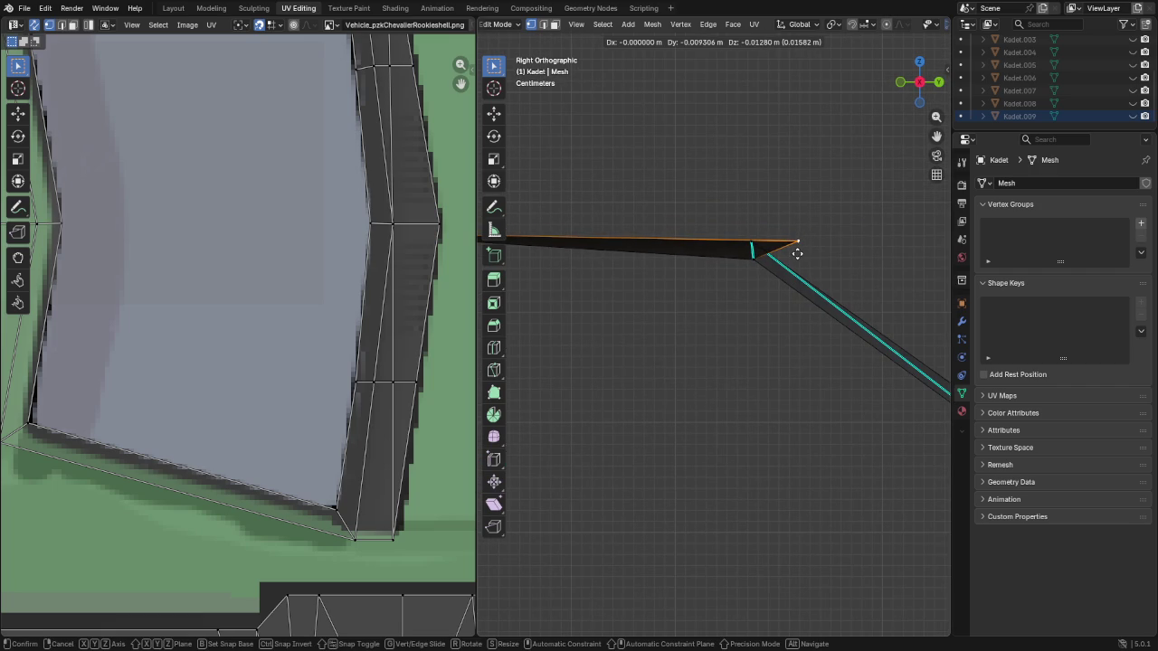
pyautogui.click(797, 255)
pyautogui.scroll(-2, 801, 258)
pyautogui.moveTo(809, 263)
pyautogui.mouseDown(button='middle')
pyautogui.moveTo(804, 326)
pyautogui.moveTo(724, 344)
pyautogui.moveTo(672, 325)
pyautogui.moveTo(848, 277)
pyautogui.moveTo(783, 334)
pyautogui.moveTo(747, 267)
pyautogui.mouseUp(button='middle')
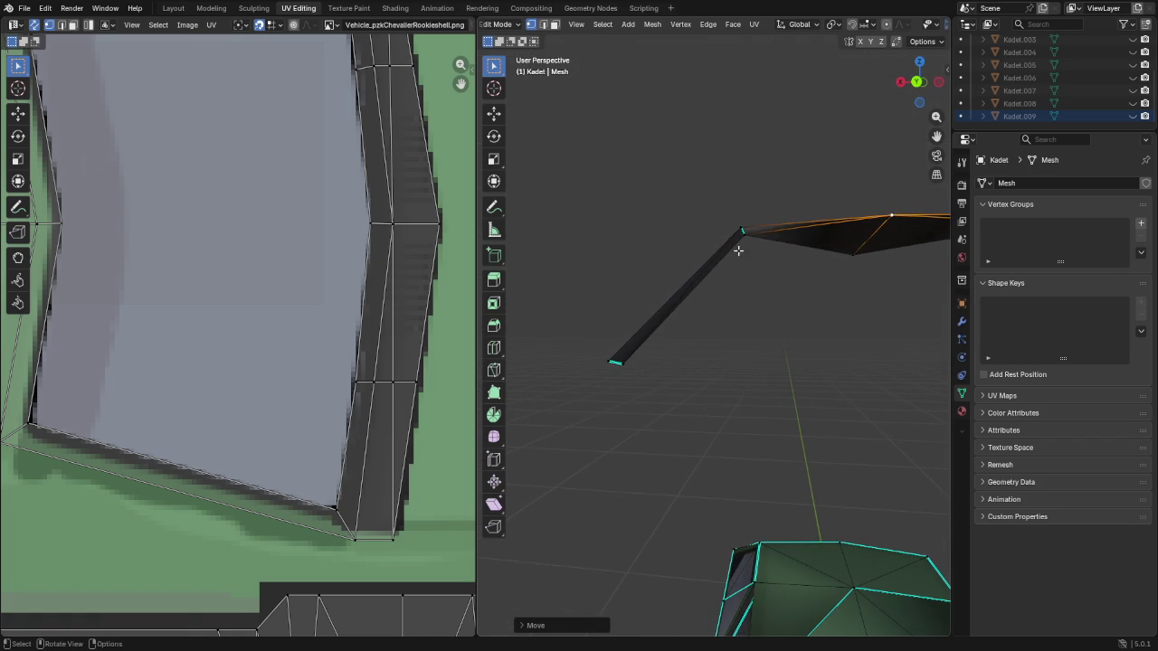
# Shrink the long diagonal edge slightly, to about 0.99 scale
pyautogui.keyDown('shift'); pyautogui.click(703, 268); pyautogui.keyUp('shift')
pyautogui.moveTo(614, 362); pyautogui.dragTo(798, 261, button='middle')
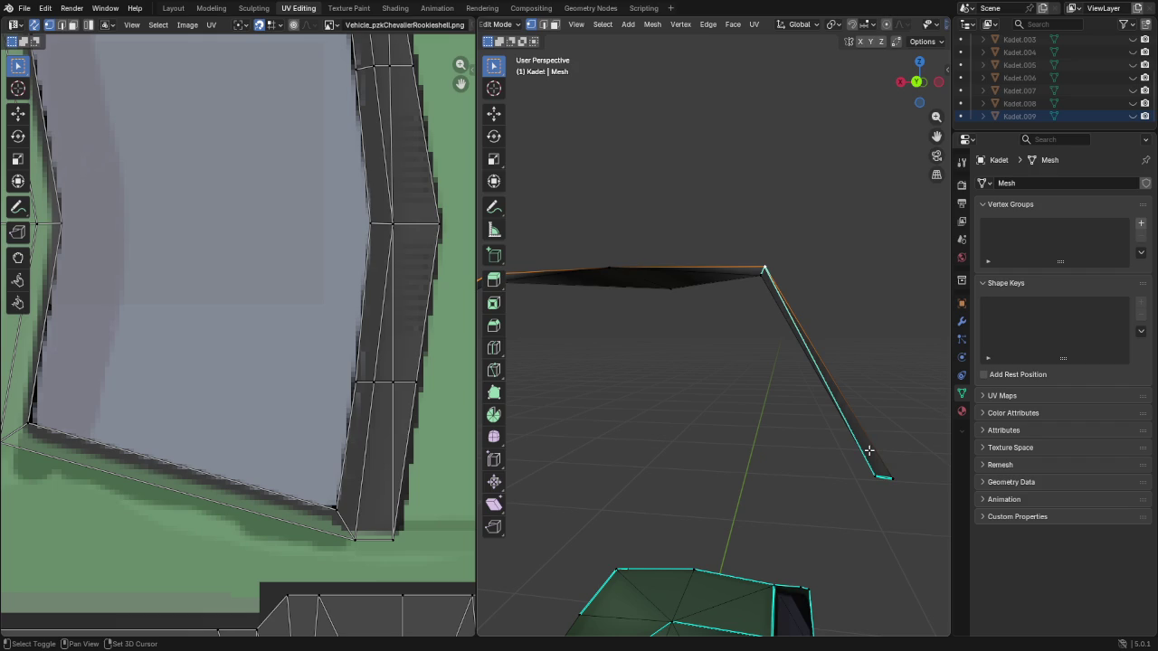
pyautogui.moveTo(893, 441)
pyautogui.mouseDown(button='middle')
pyautogui.moveTo(821, 444)
pyautogui.moveTo(784, 469)
pyautogui.mouseUp(button='middle')
pyautogui.press('s')
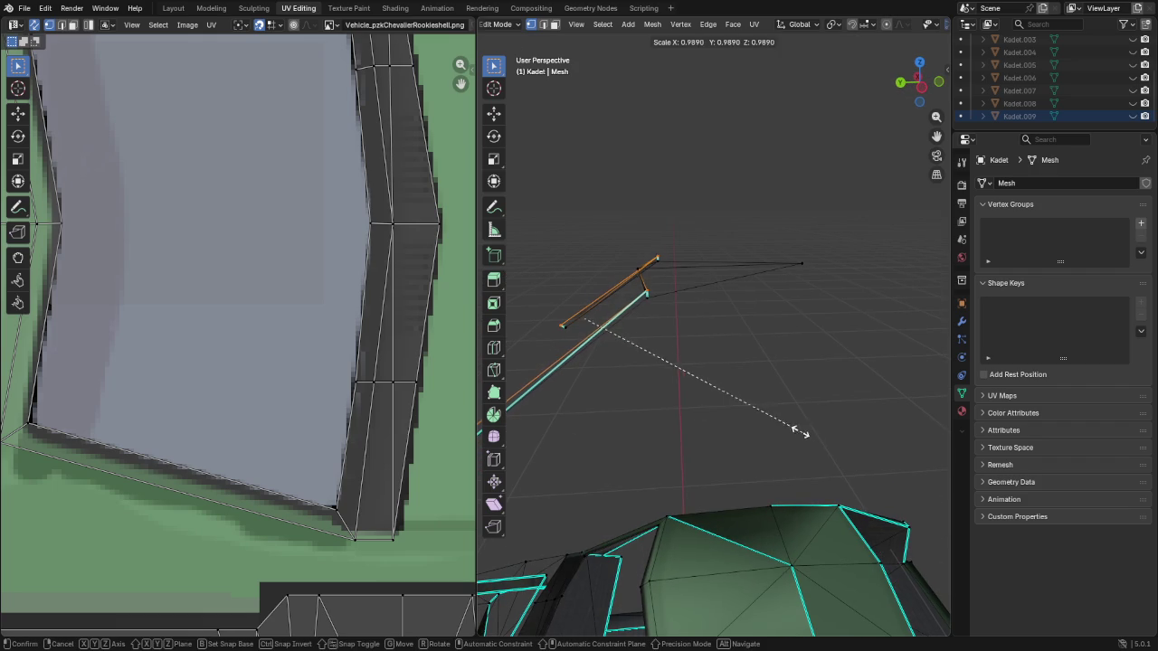
pyautogui.click(664, 353)
pyautogui.moveTo(639, 356)
pyautogui.mouseDown(button='middle')
pyautogui.moveTo(864, 353)
pyautogui.moveTo(799, 336)
pyautogui.moveTo(793, 359)
pyautogui.moveTo(773, 364)
pyautogui.mouseUp(button='middle')
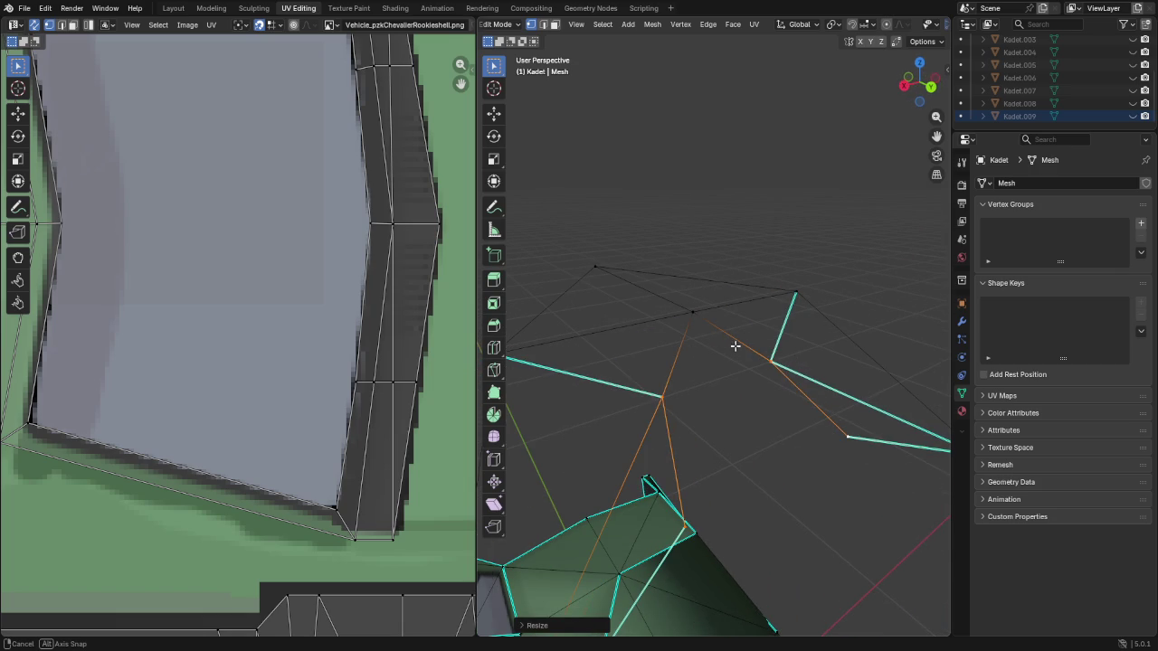
pyautogui.scroll(2, 711, 344)
pyautogui.scroll(-2, 729, 346)
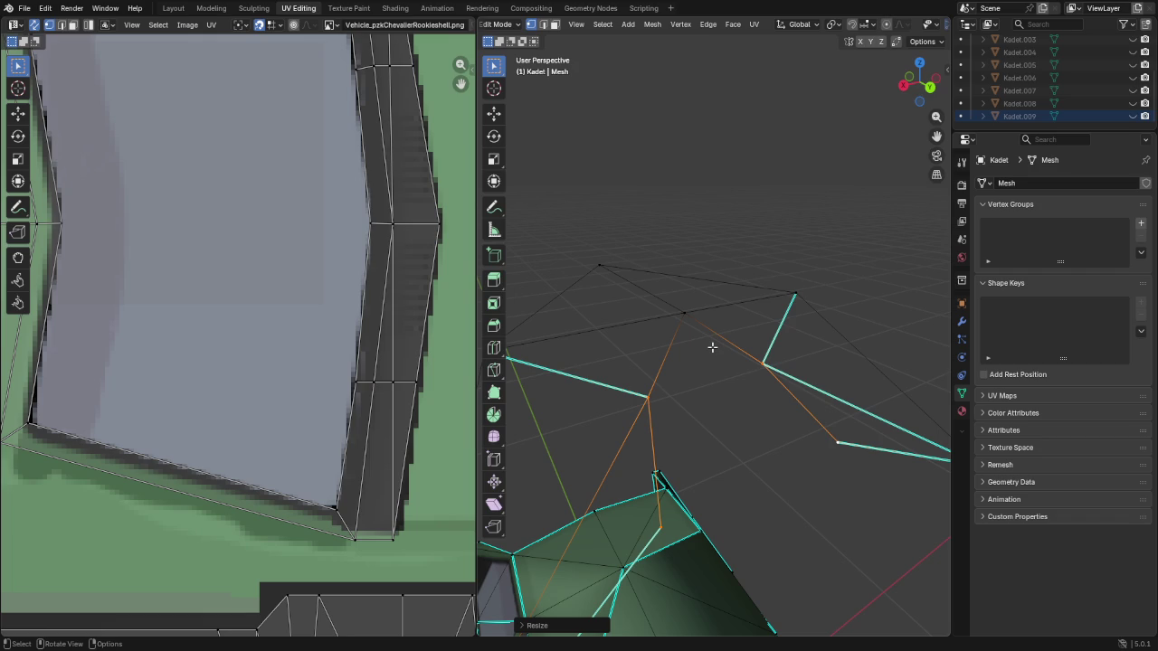
# Delete the two adjacent triangle faces on the lifted piece
pyautogui.press('3')
pyautogui.click(660, 342)
pyautogui.keyDown('shift'); pyautogui.click(731, 323); pyautogui.keyUp('shift')
pyautogui.press('x')
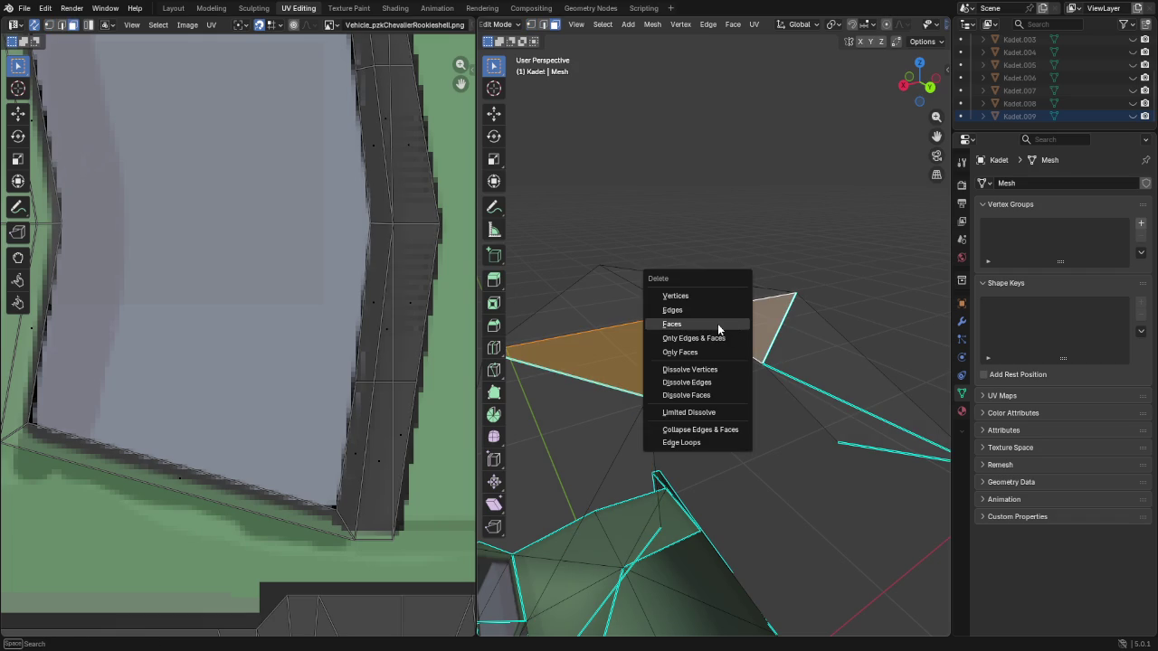
pyautogui.click(716, 324)
# Extrude a new edge from the selected edge, leaving it in place
pyautogui.press('2')
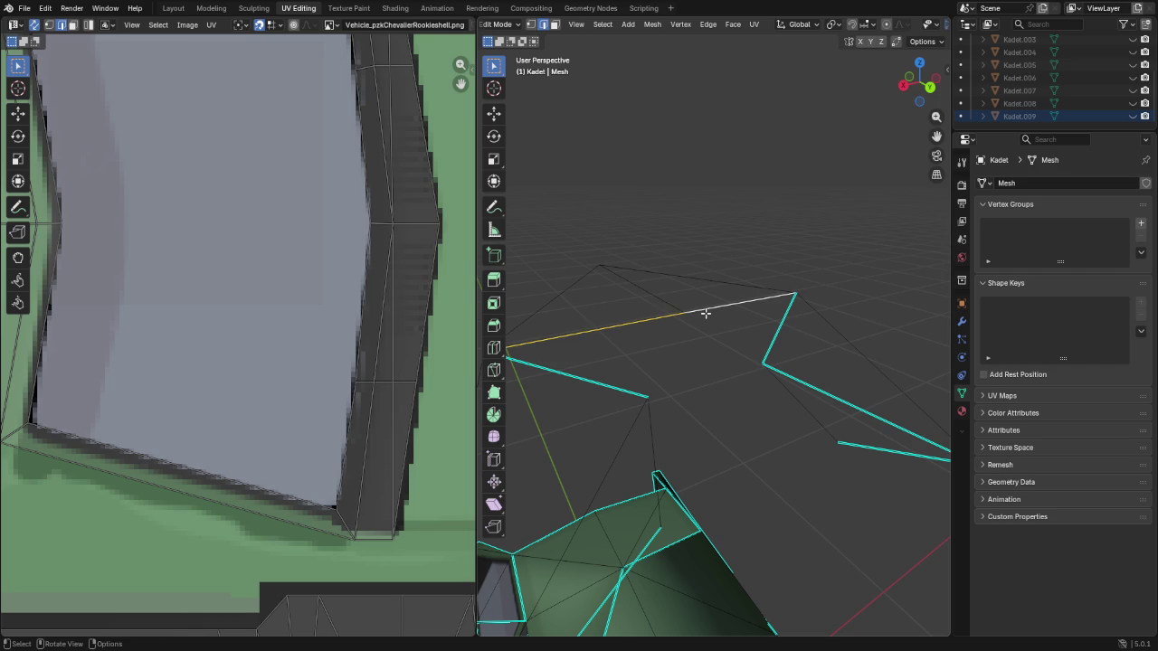
pyautogui.press('g')
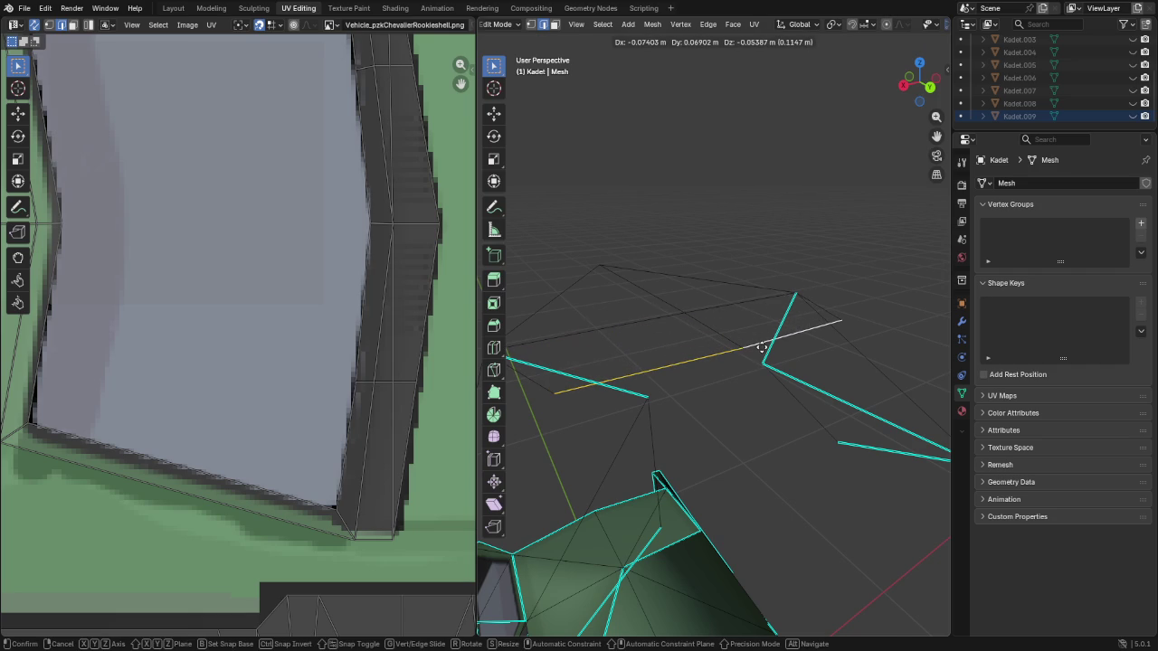
pyautogui.press('z')
pyautogui.rightClick(765, 346)
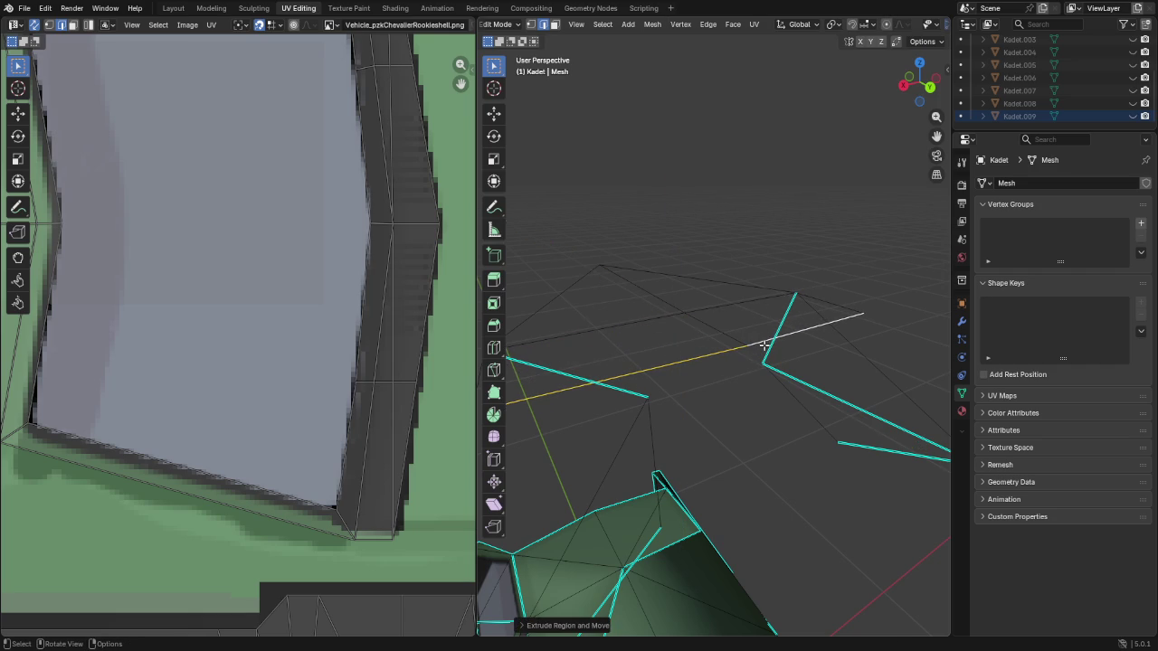
pyautogui.scroll(-1, 682, 367)
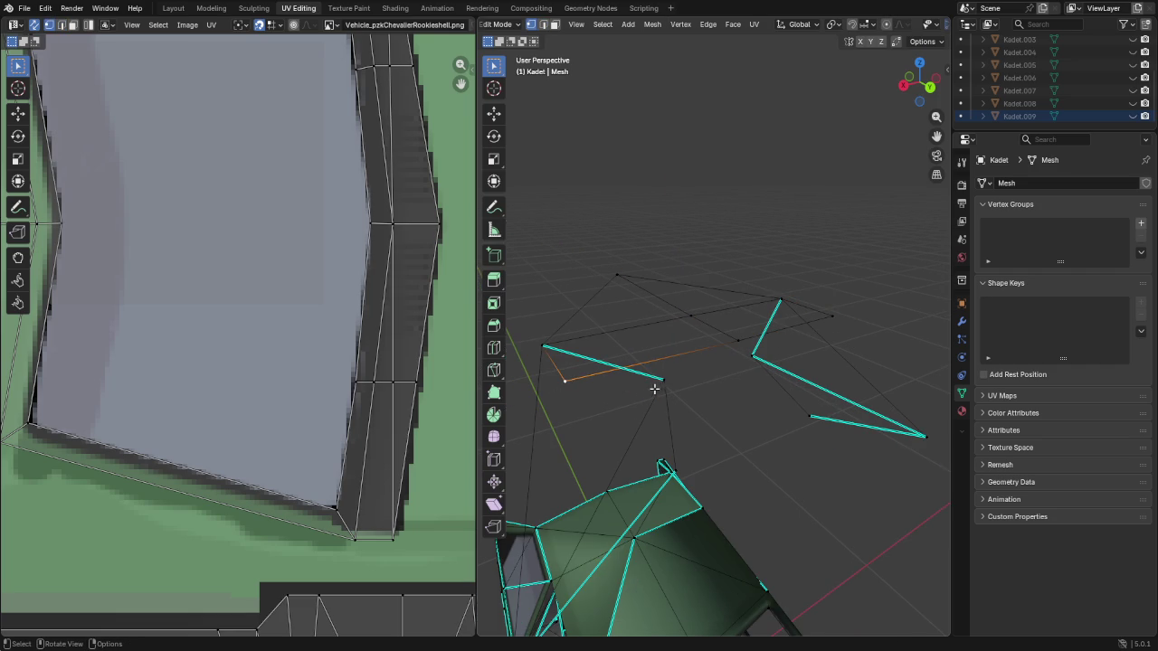
pyautogui.press('g')
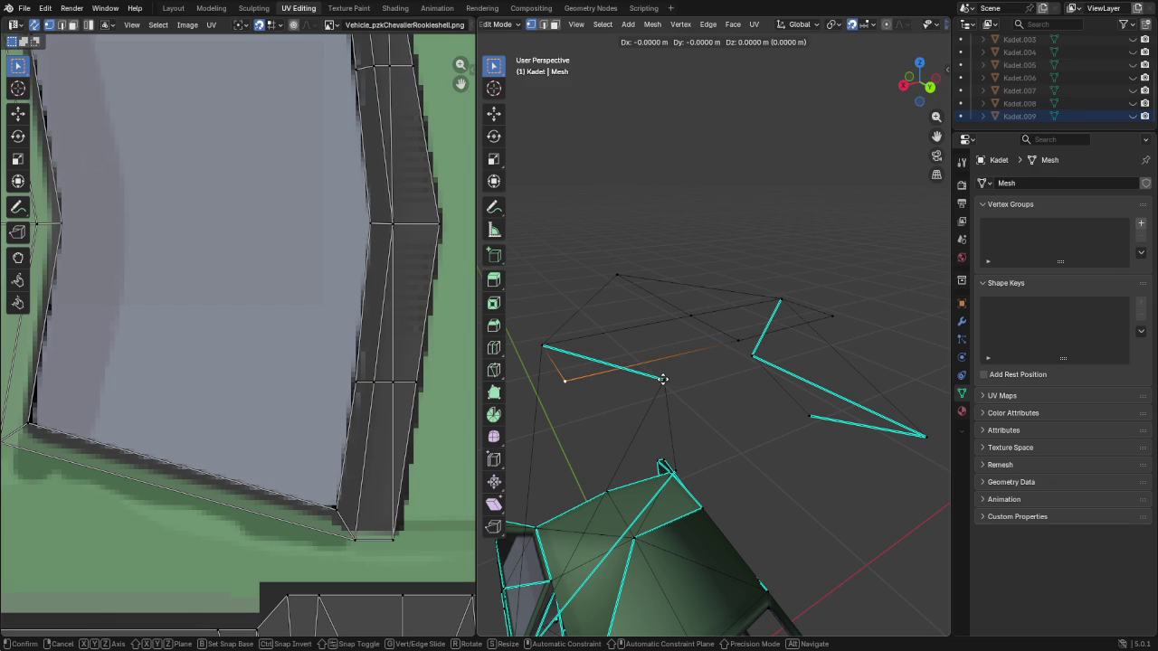
pyautogui.rightClick(663, 378)
# Set snapping to Vertex and snap two vertices onto neighbouring vertices
pyautogui.click(869, 23)
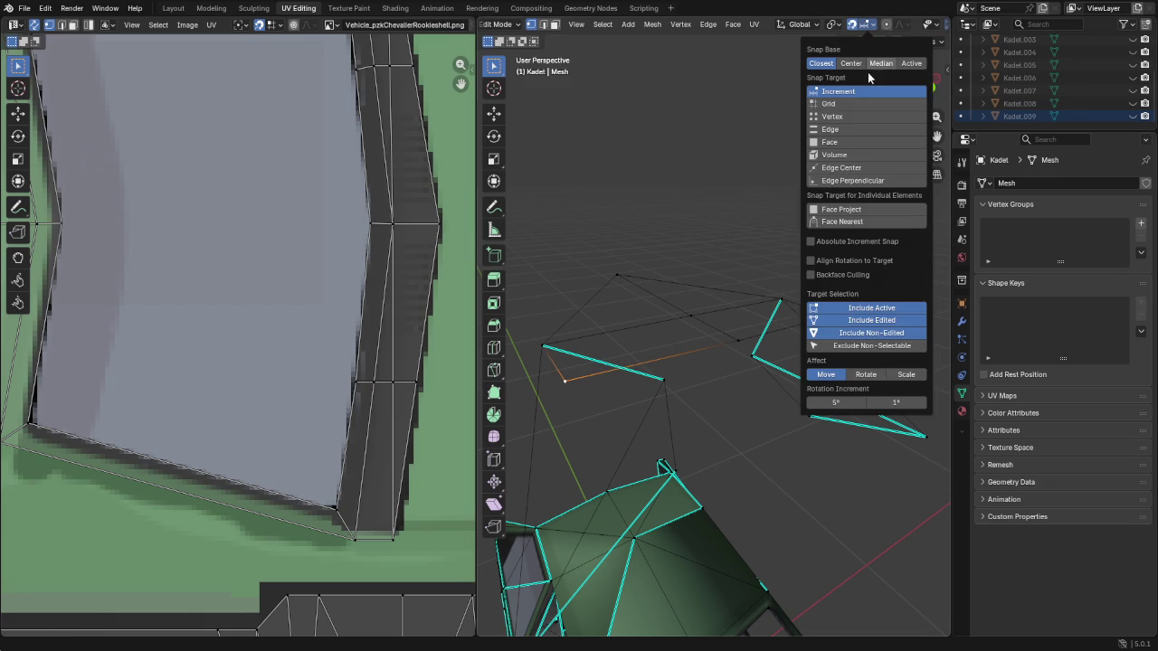
pyautogui.click(833, 117)
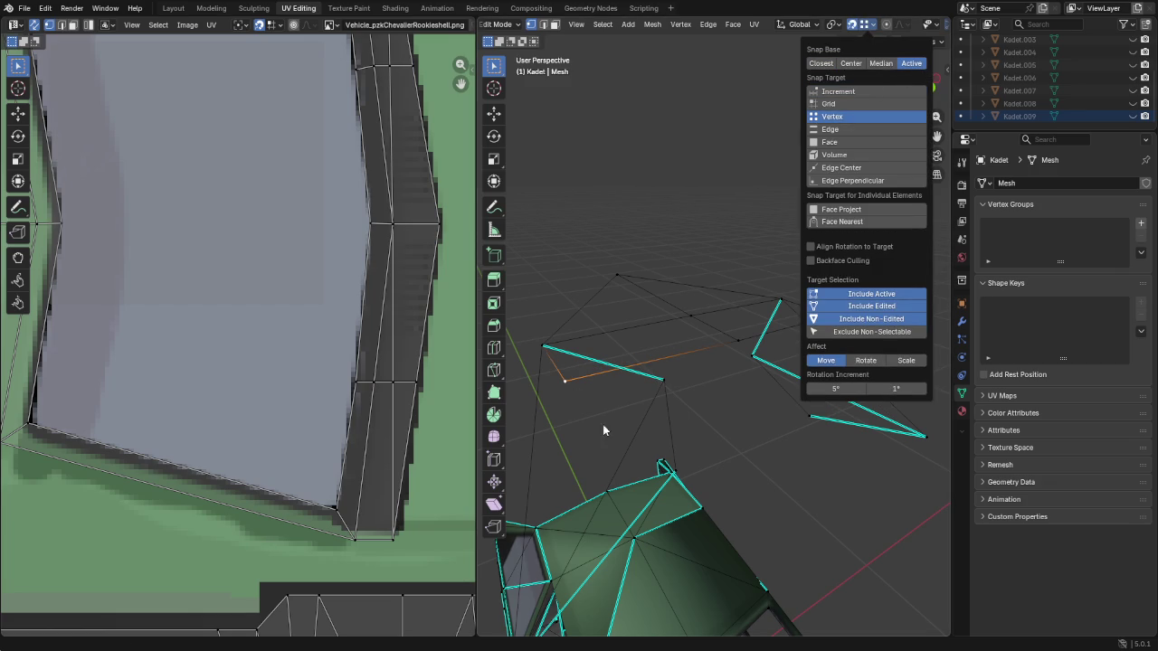
pyautogui.press('g')
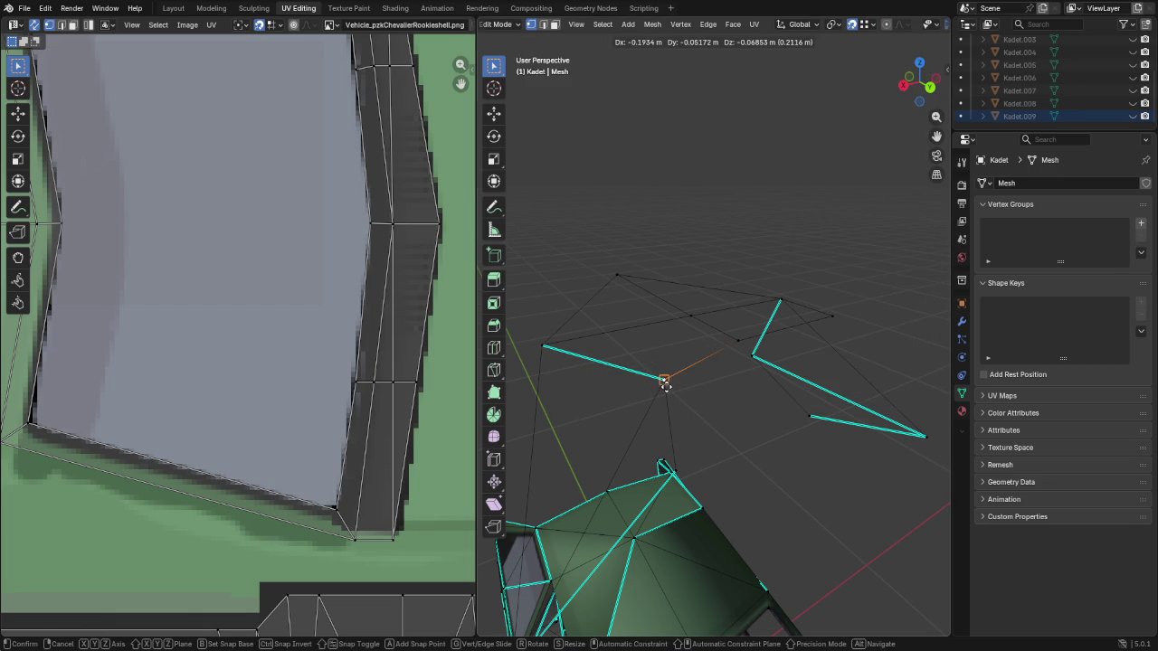
pyautogui.click(686, 373)
pyautogui.press('g')
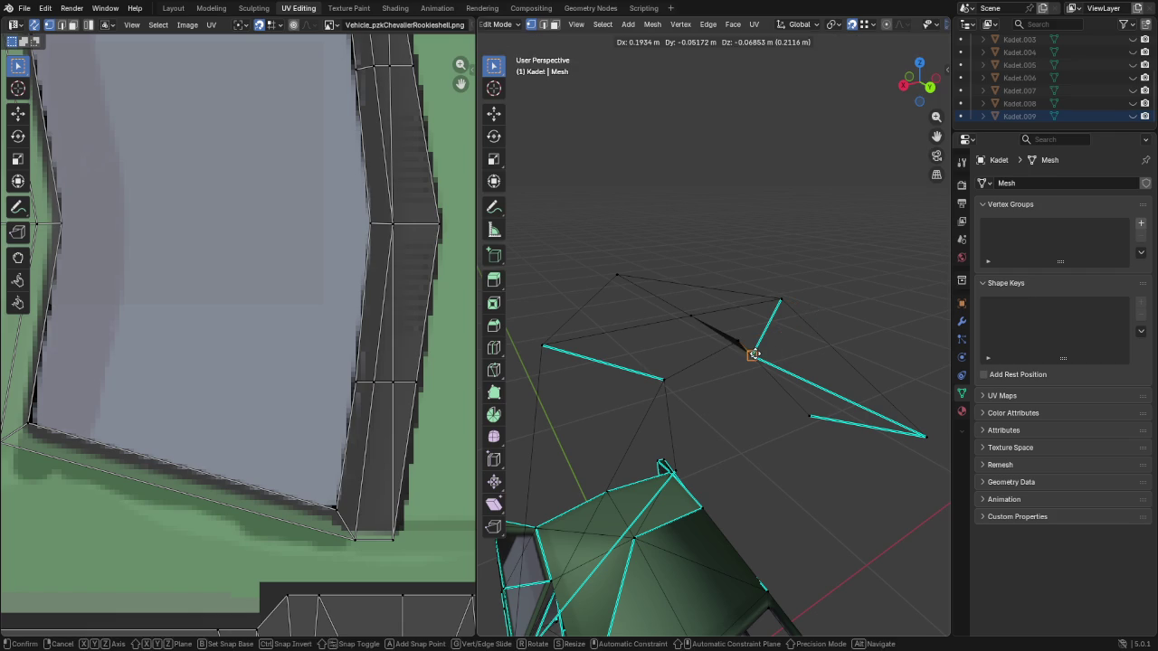
pyautogui.click(755, 347)
pyautogui.moveTo(793, 369)
pyautogui.mouseDown(button='middle')
pyautogui.moveTo(752, 381)
pyautogui.moveTo(700, 373)
pyautogui.mouseUp(button='middle')
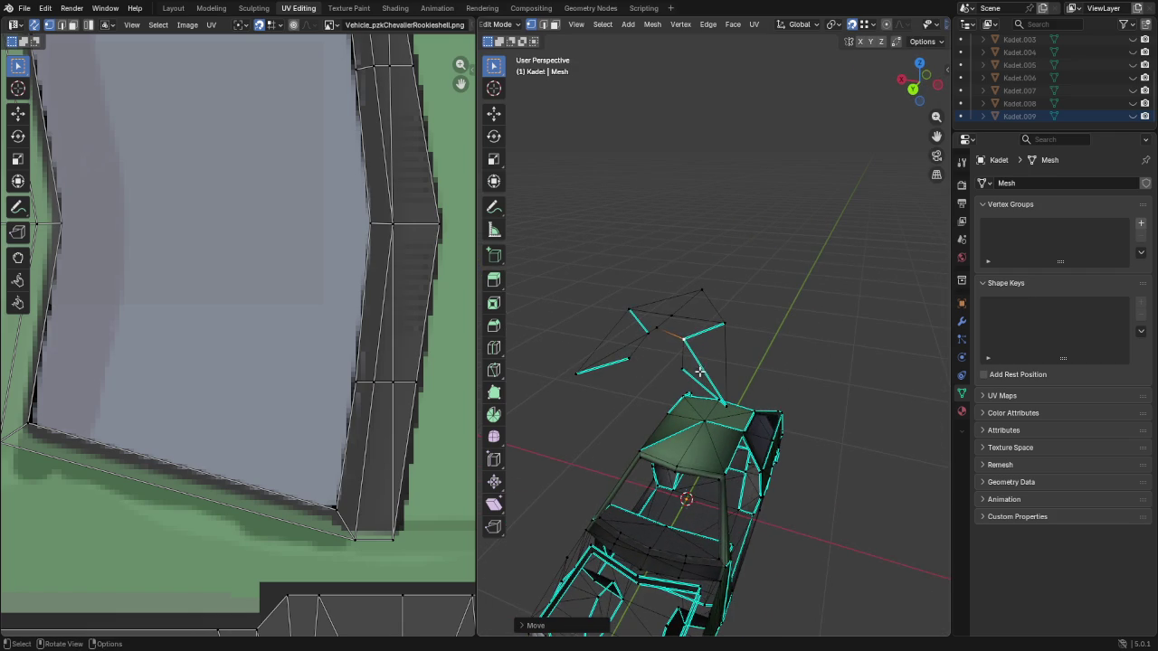
# Select the linked floating patch and lower it 1 m onto the cabin
pyautogui.press('l')
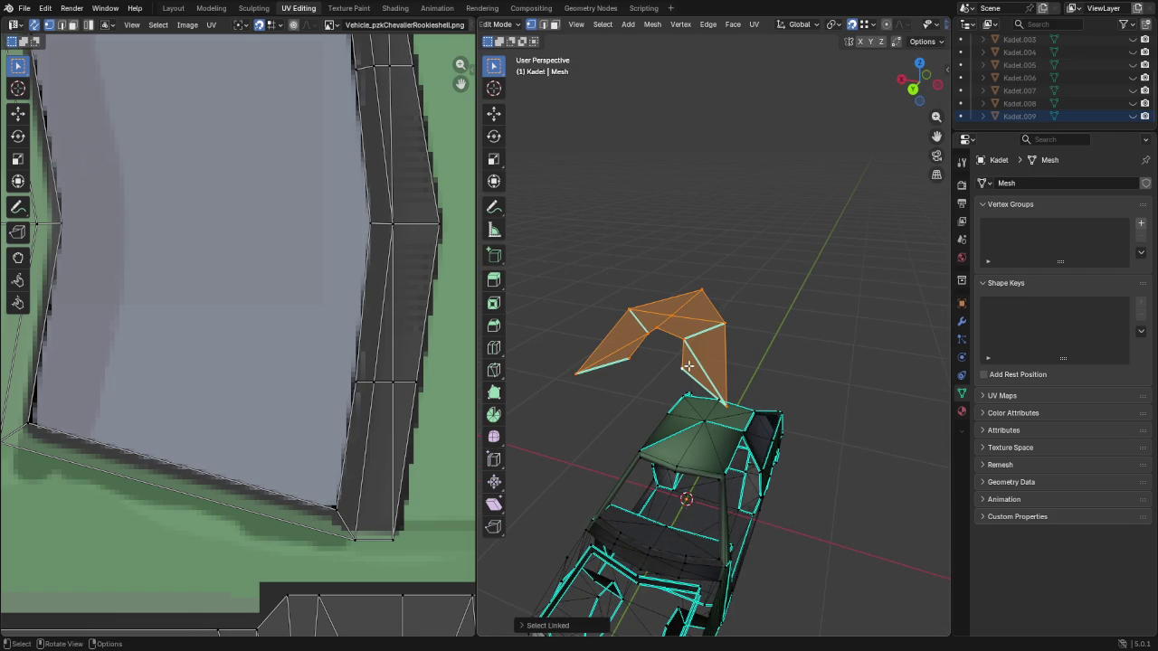
pyautogui.press('g')
pyautogui.press('z')
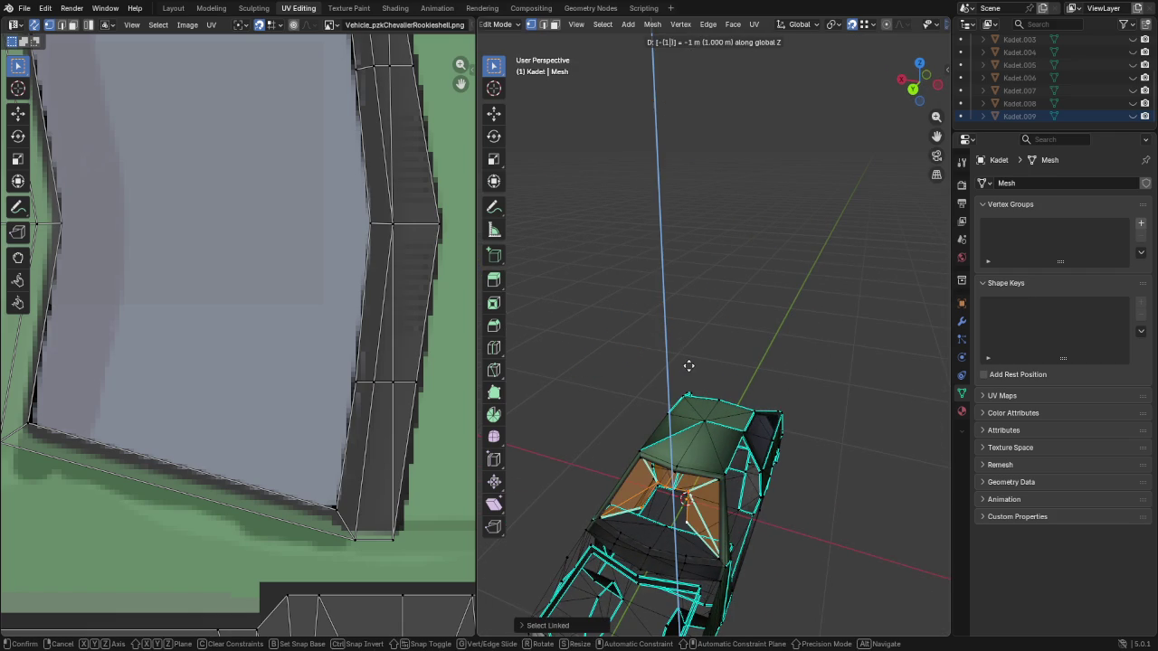
pyautogui.click(689, 366)
pyautogui.scroll(2, 689, 527)
pyautogui.scroll(3, 690, 527)
pyautogui.moveTo(690, 527); pyautogui.dragTo(823, 517, button='middle')
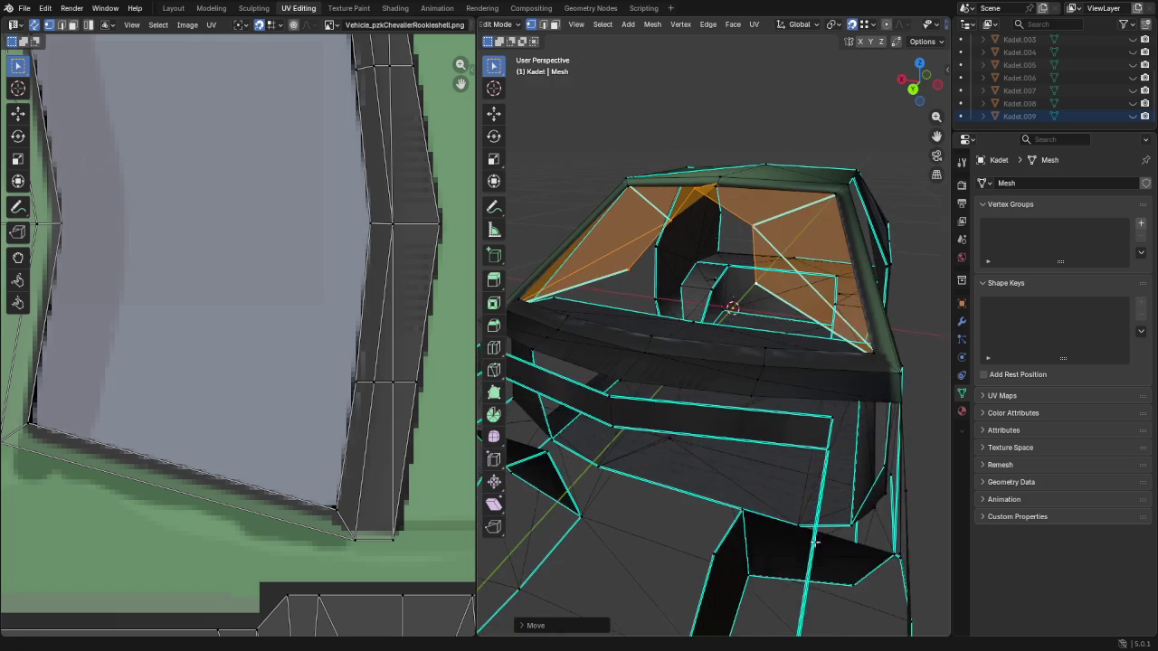
pyautogui.moveTo(758, 276)
pyautogui.mouseDown(button='middle')
pyautogui.moveTo(745, 350)
pyautogui.moveTo(715, 380)
pyautogui.mouseUp(button='middle')
# Snap a corner vertex onto the roof's top edge and fit the top-right corner
pyautogui.click(689, 263)
pyautogui.press('g')
pyautogui.click(721, 263)
pyautogui.click(871, 265)
pyautogui.press('g')
pyautogui.click(873, 269)
pyautogui.moveTo(792, 309); pyautogui.dragTo(762, 316, button='middle')
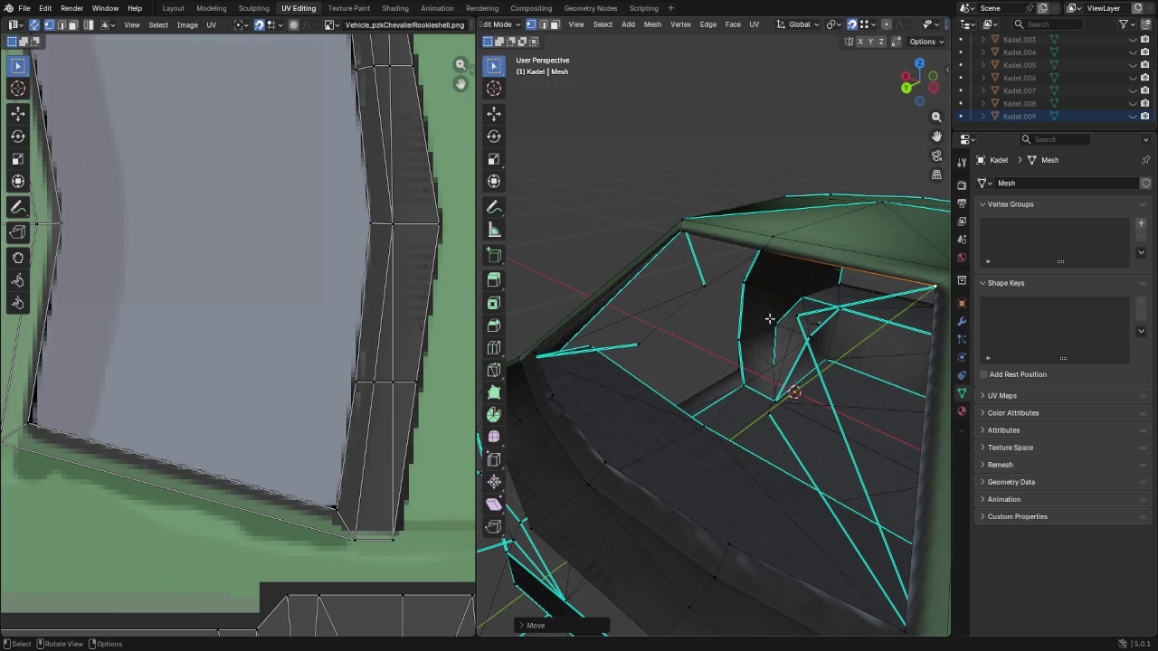
pyautogui.press('g')
pyautogui.click(936, 199)
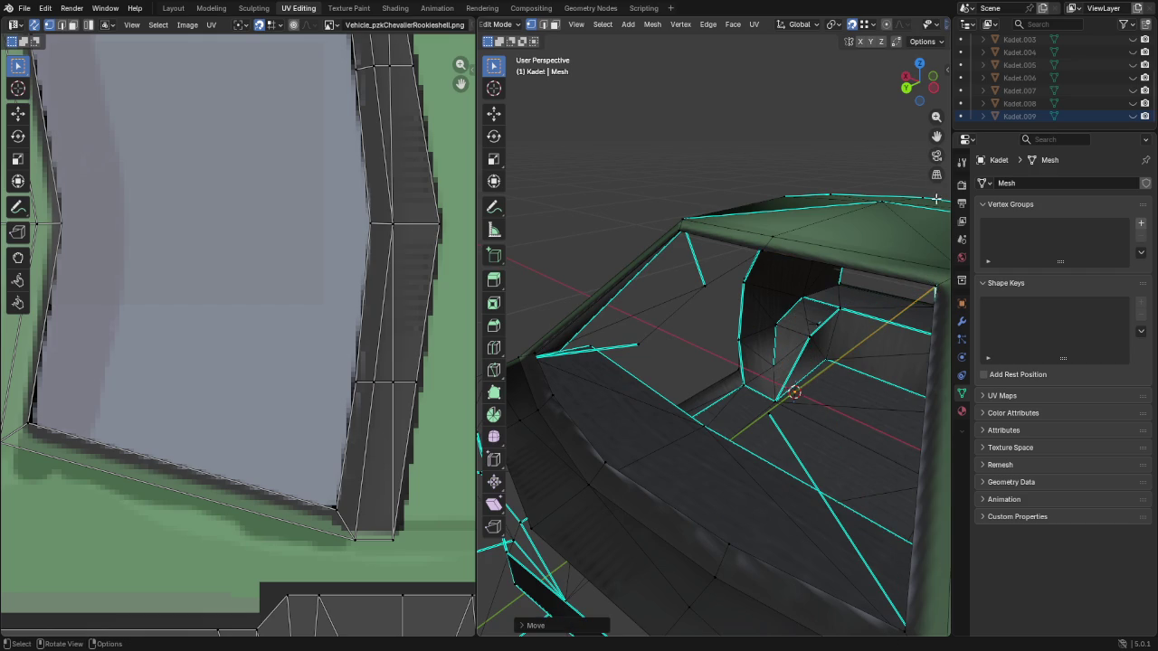
pyautogui.press('g')
pyautogui.click(936, 283)
# Fit the top-left corner and nearby vertices against the roof edges
pyautogui.click(696, 279)
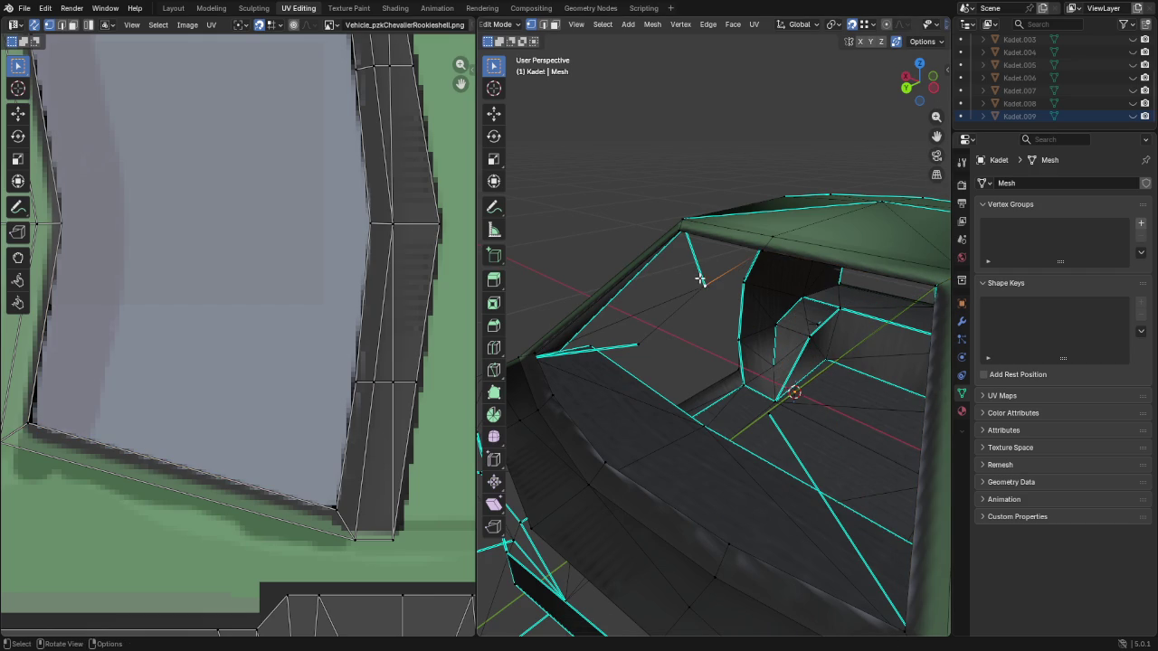
pyautogui.press('g')
pyautogui.click(680, 232)
pyautogui.click(703, 288)
pyautogui.press('g')
pyautogui.click(677, 256)
pyautogui.moveTo(658, 350)
pyautogui.mouseDown(button='middle')
pyautogui.moveTo(763, 386)
pyautogui.moveTo(759, 370)
pyautogui.moveTo(726, 365)
pyautogui.moveTo(895, 509)
pyautogui.moveTo(721, 458)
pyautogui.moveTo(596, 458)
pyautogui.moveTo(775, 332)
pyautogui.moveTo(899, 418)
pyautogui.moveTo(693, 299)
pyautogui.mouseUp(button='middle')
pyautogui.press('g')
pyautogui.click(908, 528)
pyautogui.scroll(3, 721, 466)
pyautogui.press('g')
pyautogui.click(622, 484)
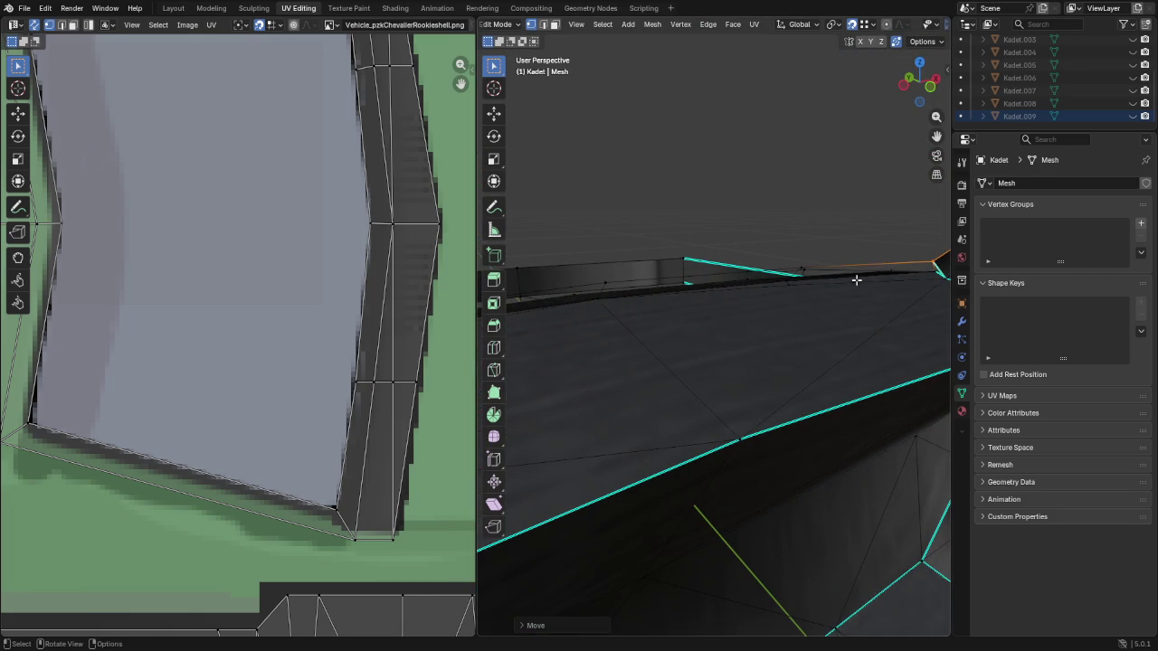
# Select the large triangle face and the two thin strip faces by the window
pyautogui.press('3')
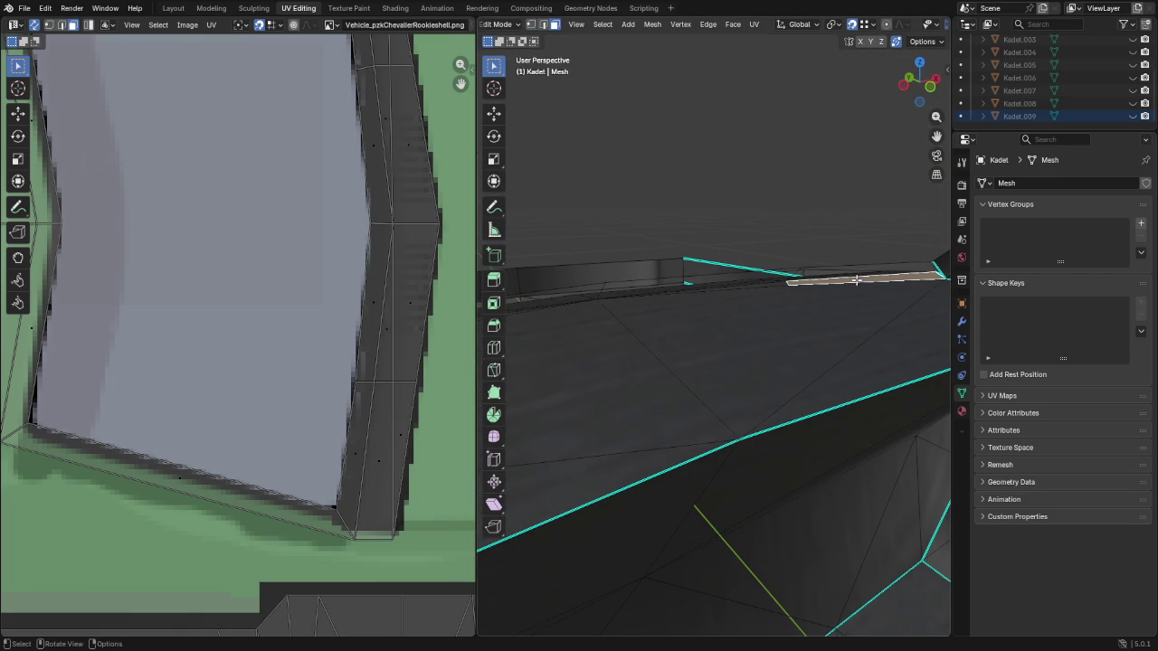
pyautogui.keyDown('shift'); pyautogui.click(757, 311); pyautogui.keyUp('shift')
pyautogui.moveTo(625, 331)
pyautogui.keyDown('shift'); pyautogui.mouseDown(button='middle')
pyautogui.moveTo(860, 323)
pyautogui.moveTo(716, 365)
pyautogui.mouseUp(button='middle'); pyautogui.keyUp('shift')
pyautogui.scroll(2, 716, 365)
pyautogui.scroll(2, 688, 347)
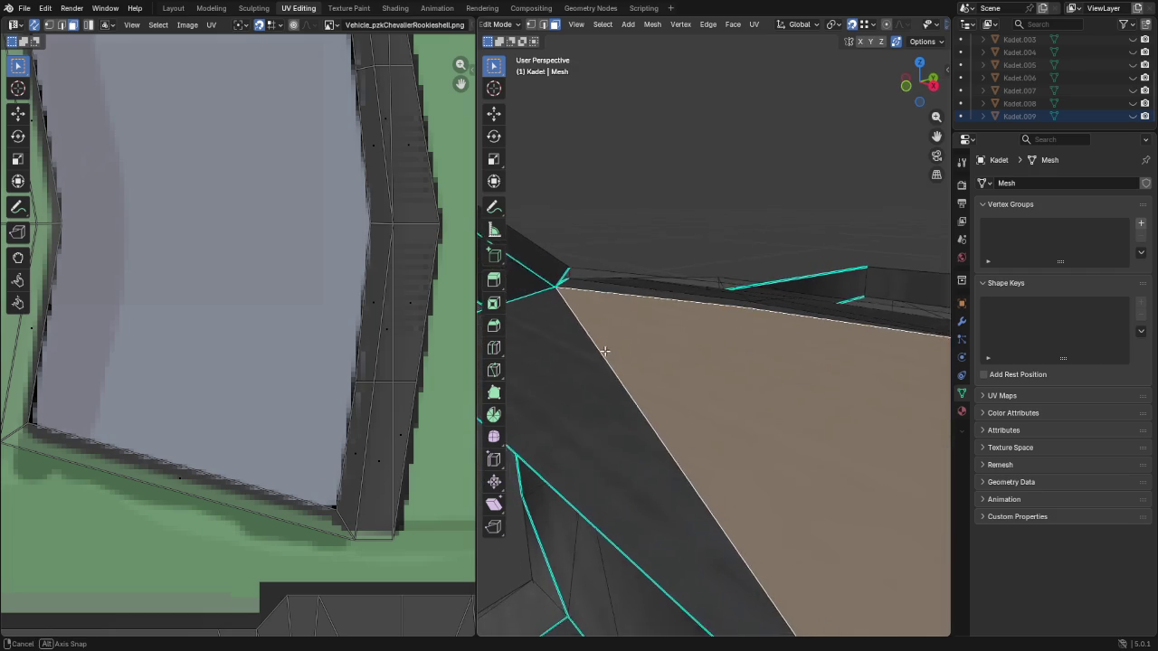
pyautogui.scroll(1, 663, 279)
pyautogui.keyDown('shift'); pyautogui.click(691, 291); pyautogui.keyUp('shift')
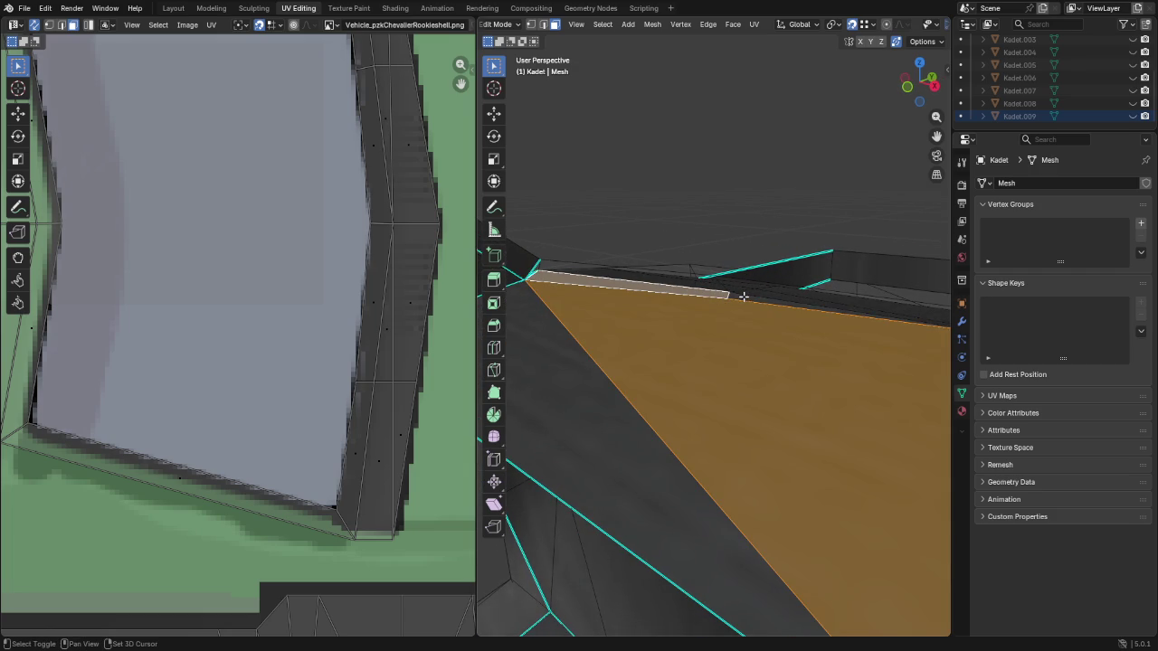
pyautogui.keyDown('shift'); pyautogui.click(741, 297); pyautogui.keyUp('shift')
pyautogui.moveTo(682, 363); pyautogui.dragTo(788, 376, button='middle')
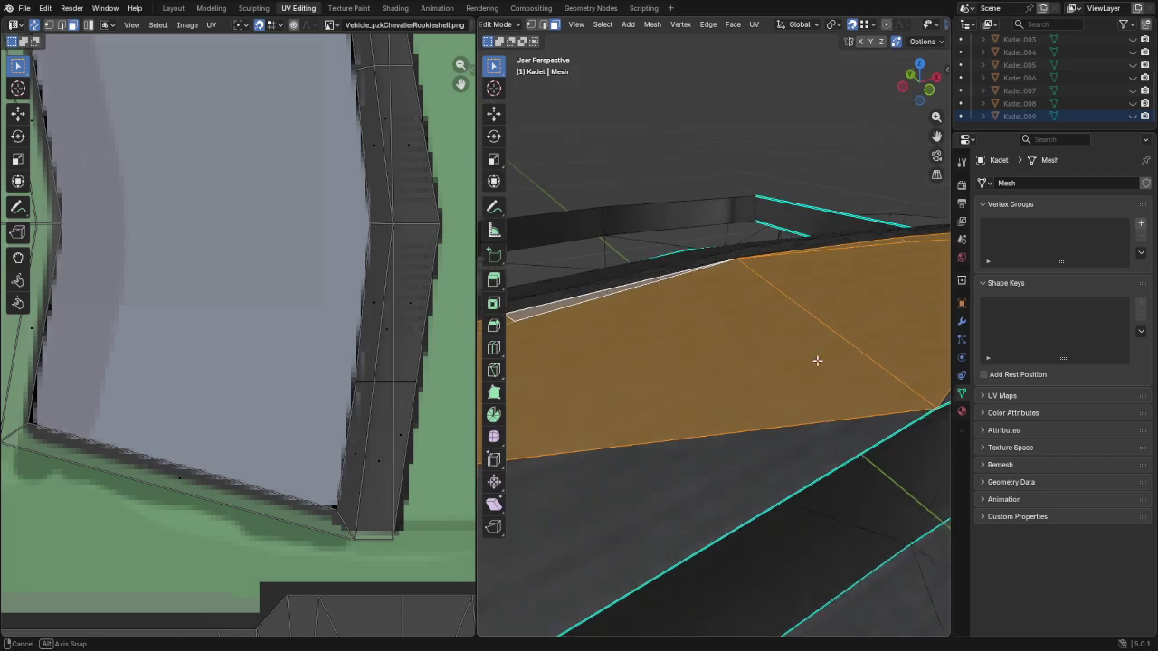
pyautogui.moveTo(788, 376); pyautogui.dragTo(826, 358, button='middle')
# Split the selected faces from the mesh and lift them along Z
pyautogui.hotkey('alt', 'm')
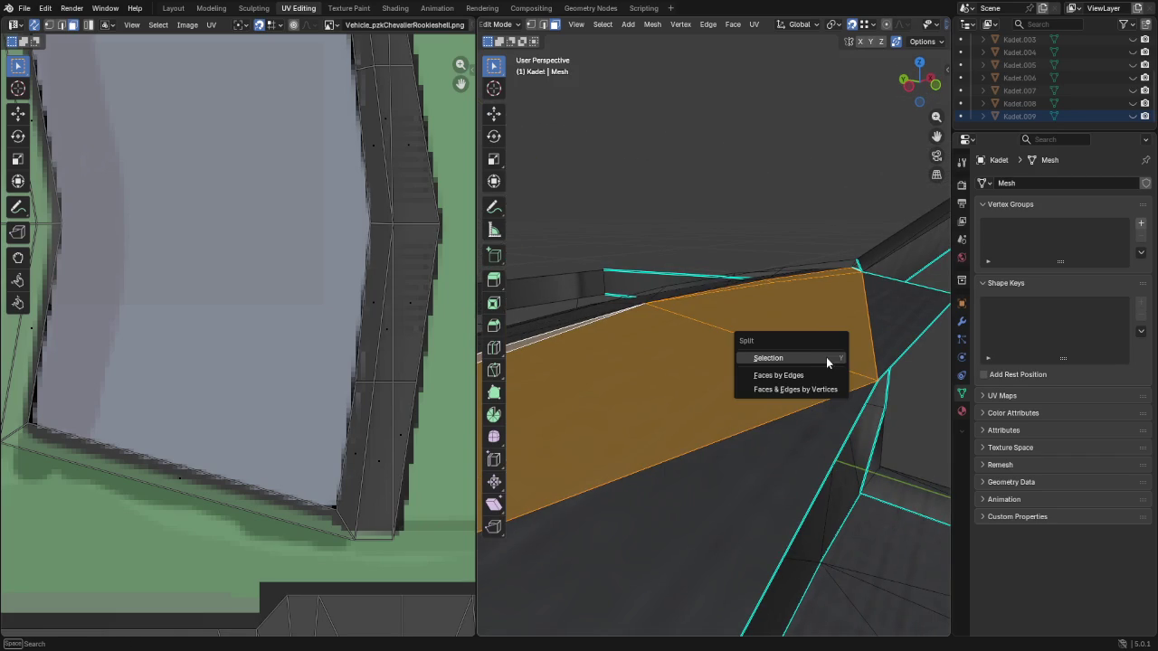
pyautogui.click(820, 358)
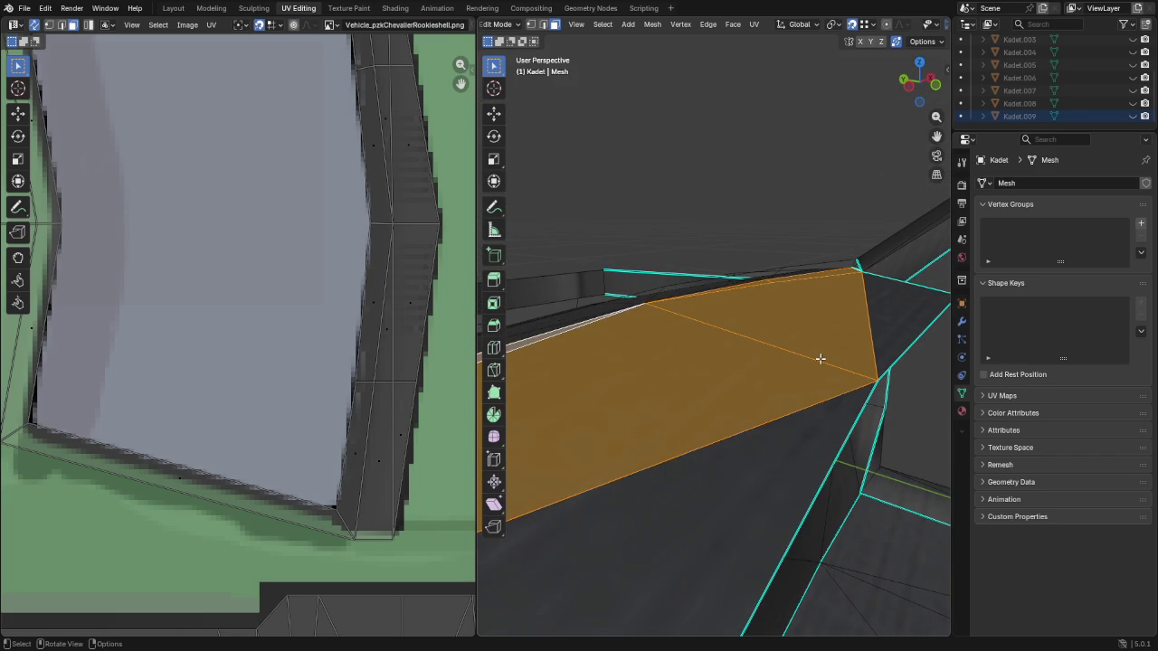
pyautogui.press('g')
pyautogui.press('z')
pyautogui.press('Return')
# Slide a vertex along its edge and delete the thin sliver face
pyautogui.moveTo(818, 359)
pyautogui.mouseDown(button='middle')
pyautogui.moveTo(767, 358)
pyautogui.moveTo(661, 196)
pyautogui.mouseUp(button='middle')
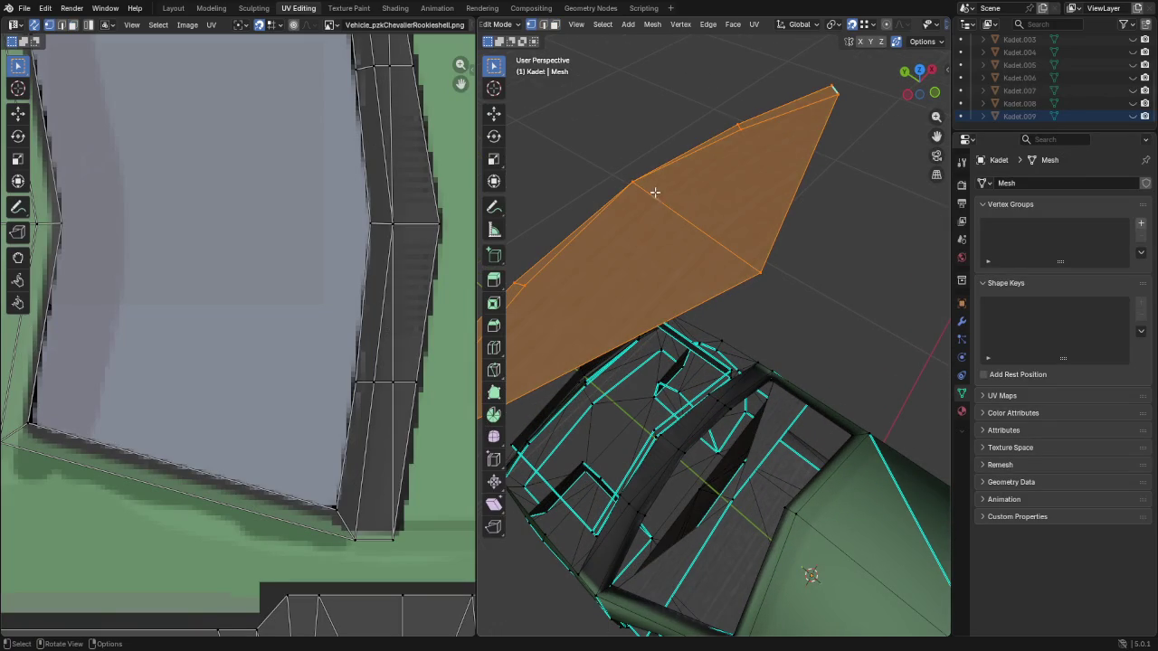
pyautogui.click(637, 181)
pyautogui.hotkey('shift', 'v')
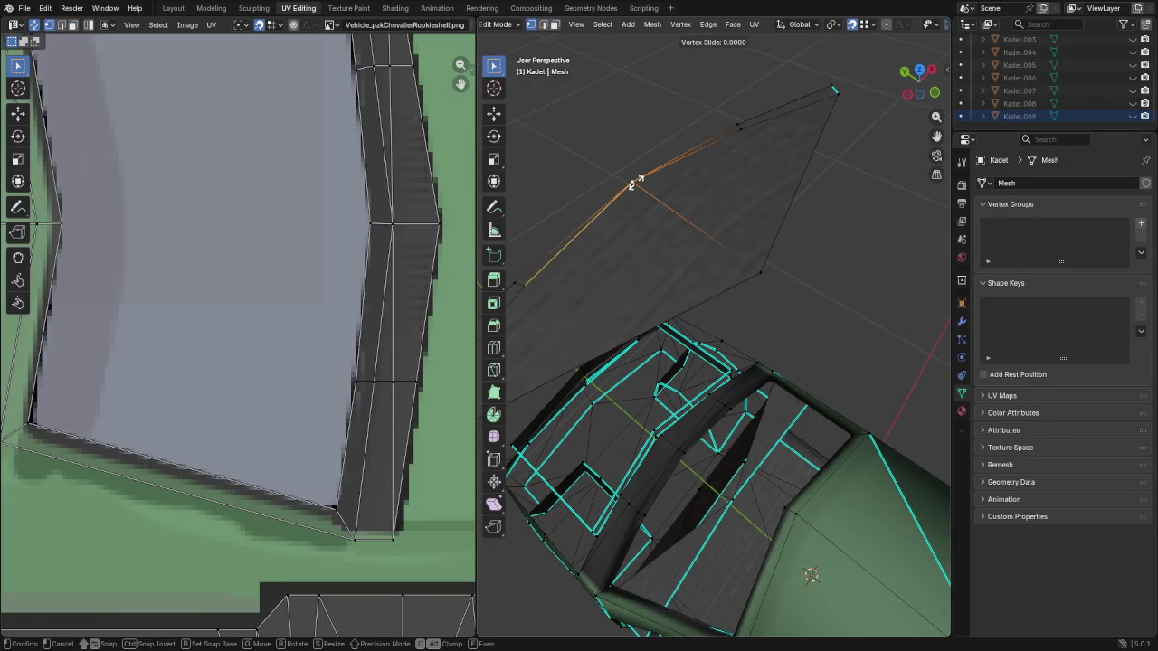
pyautogui.click(643, 189)
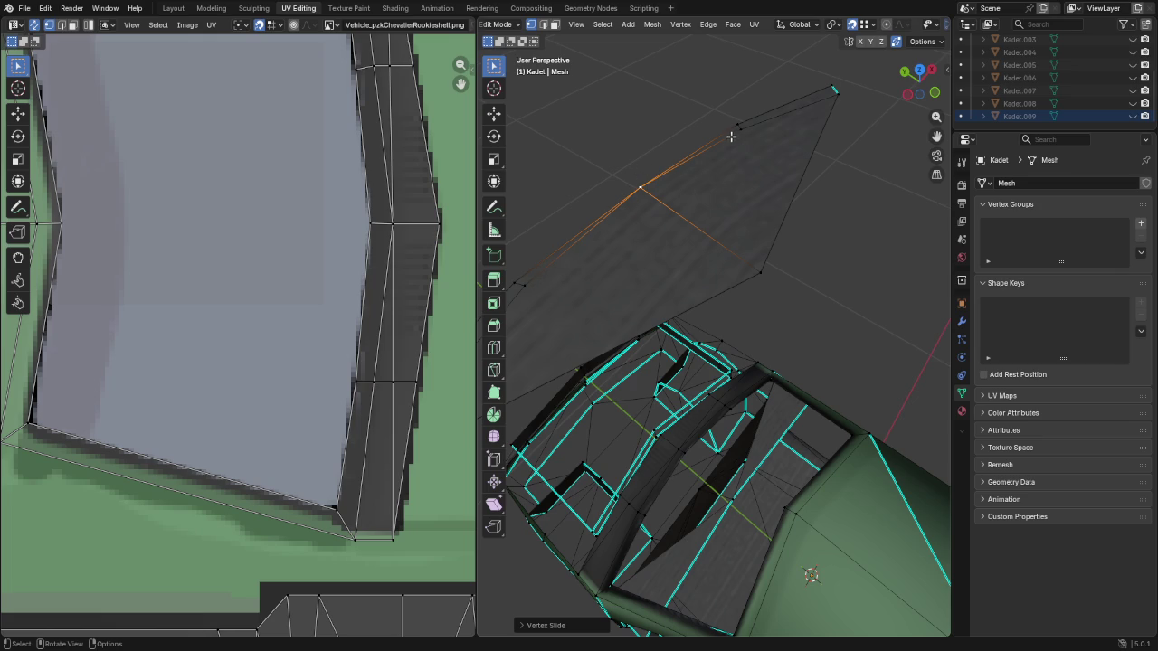
pyautogui.press('3')
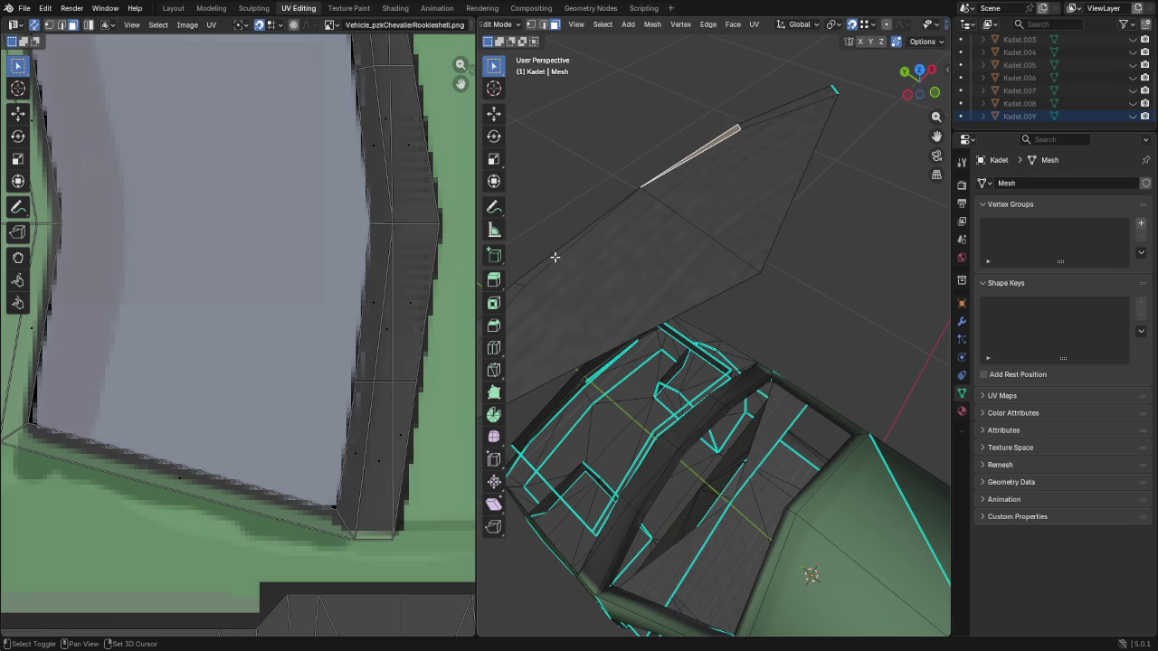
pyautogui.press('x')
pyautogui.click(555, 259)
pyautogui.moveTo(622, 209)
pyautogui.mouseDown(button='middle')
pyautogui.moveTo(621, 233)
pyautogui.moveTo(650, 191)
pyautogui.mouseUp(button='middle')
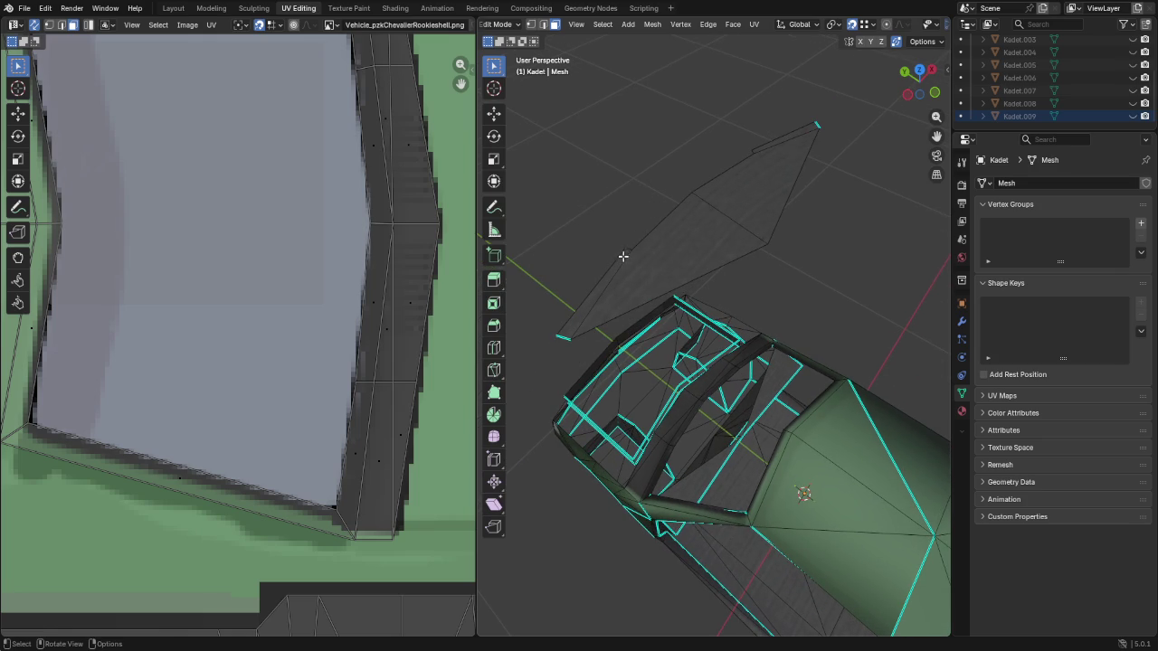
# Extrude a new edge along Z and reposition the edge chain and short top edge
pyautogui.hotkey('ctrl', 'z')
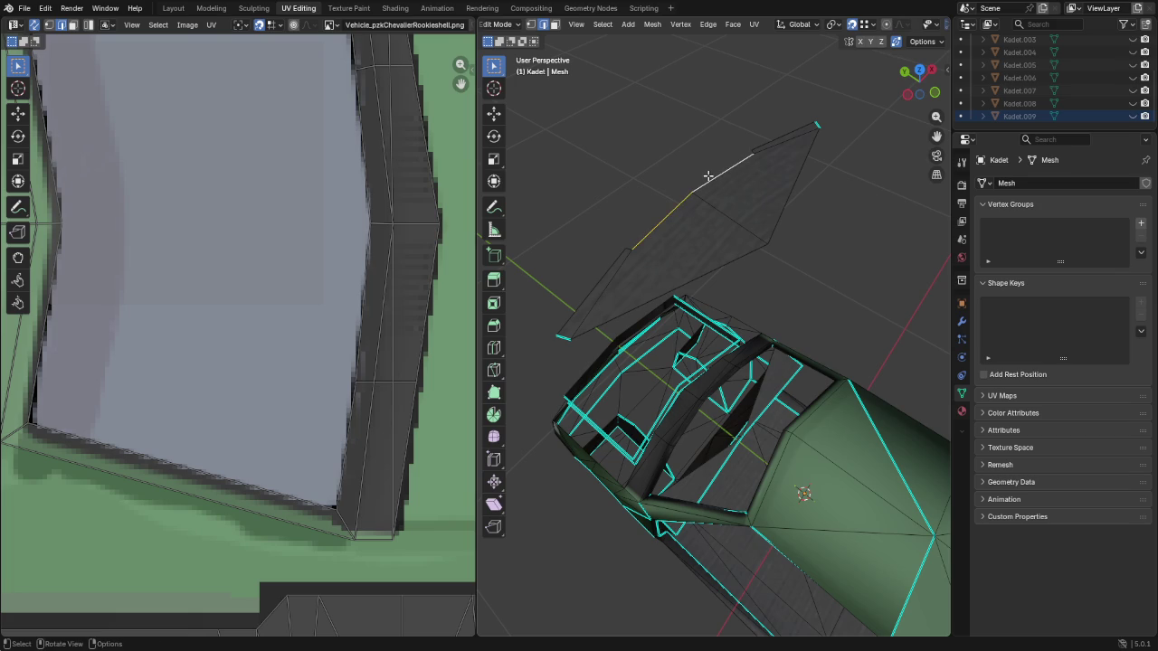
pyautogui.press('e')
pyautogui.press('z')
pyautogui.click(668, 231)
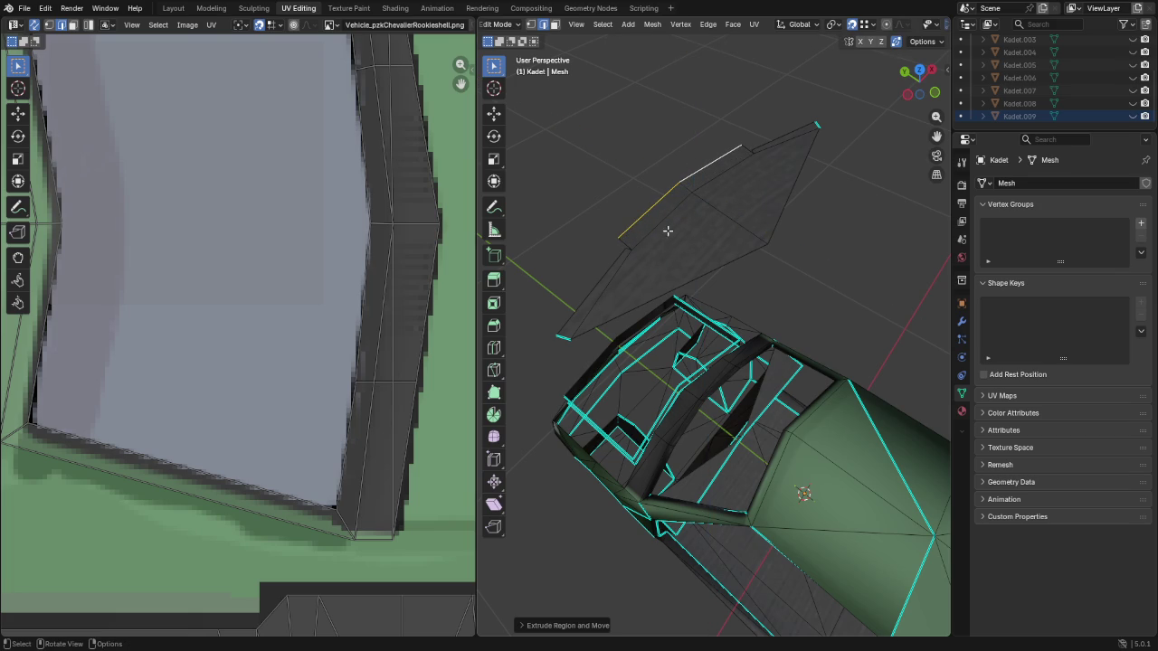
pyautogui.keyDown('alt'); pyautogui.click(639, 261); pyautogui.keyUp('alt')
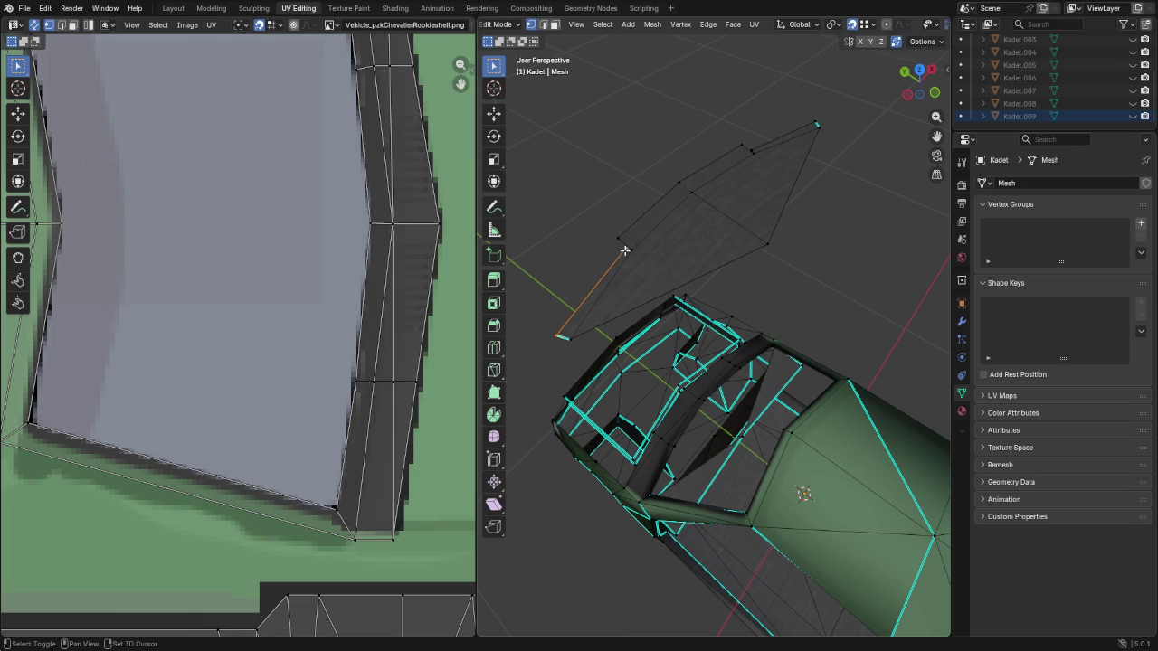
pyautogui.press('g')
pyautogui.click(720, 159)
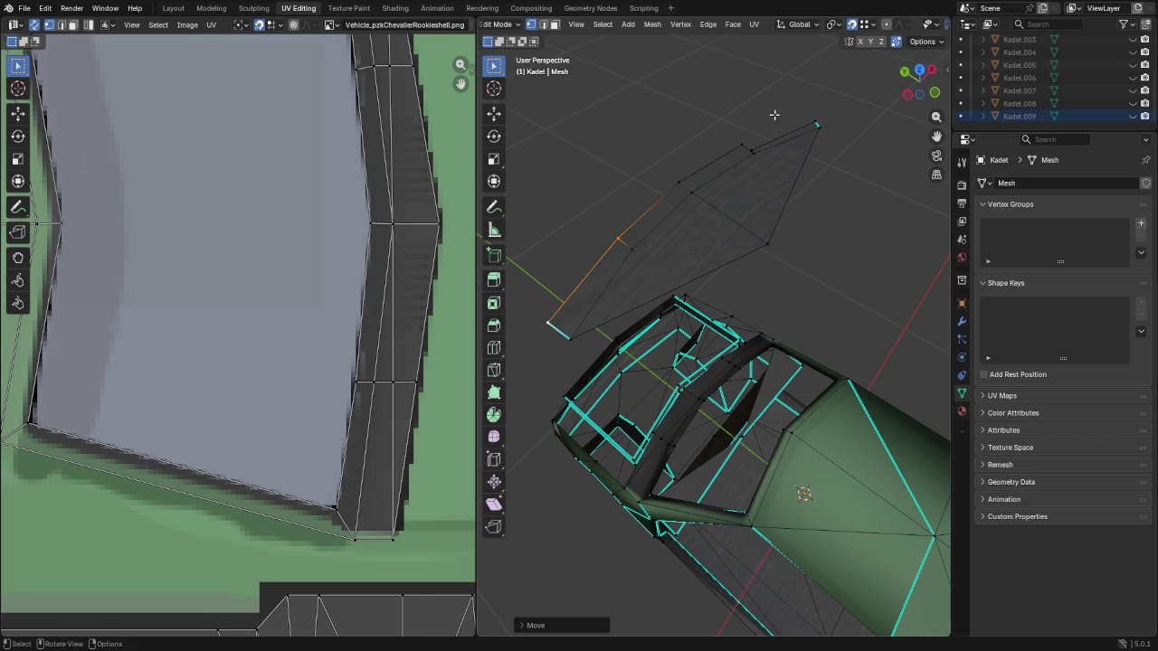
pyautogui.click(762, 146)
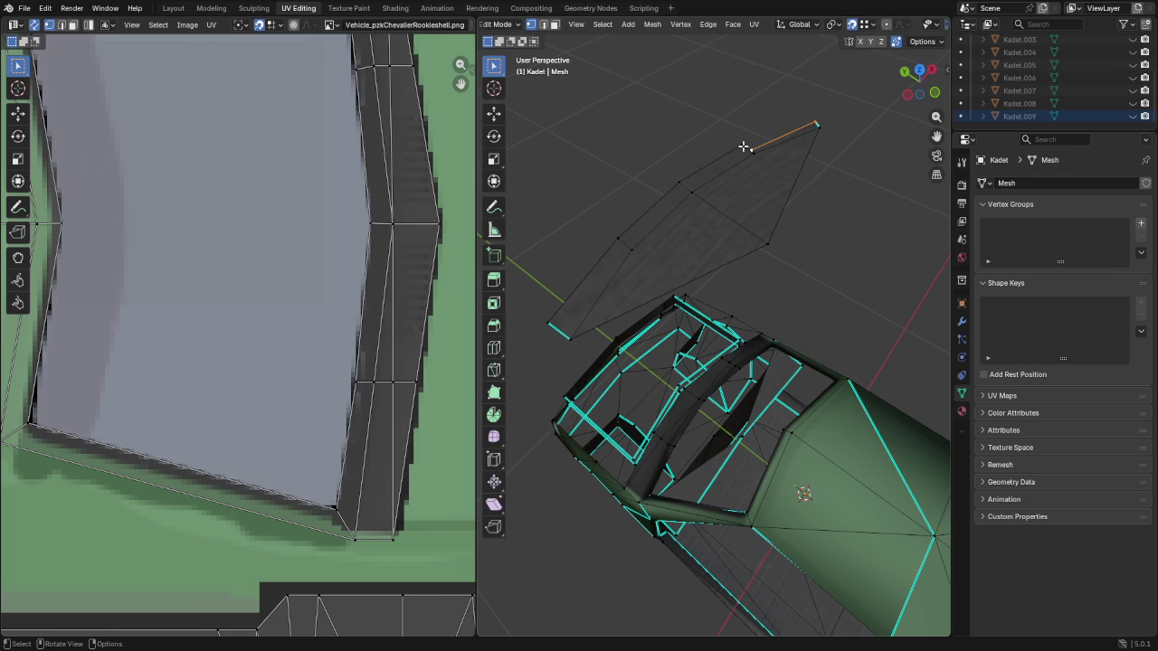
pyautogui.press('g')
pyautogui.click(740, 143)
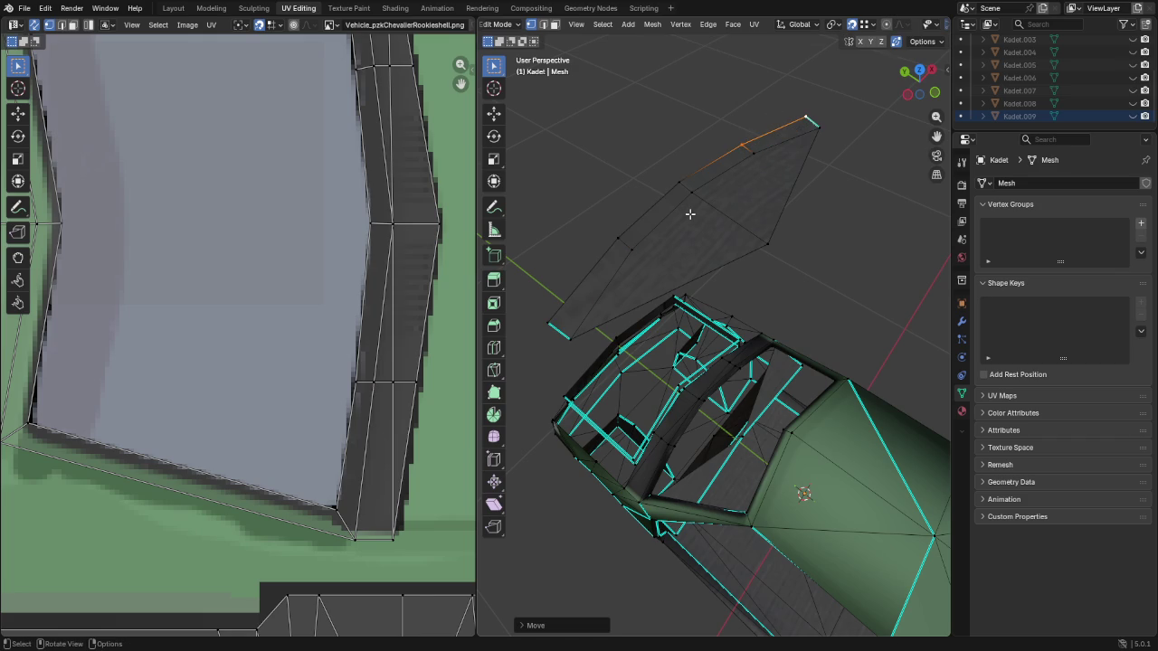
# Select the whole window piece and lower it back onto the car body
pyautogui.hotkey('ctrl', 'l')
pyautogui.press('g')
pyautogui.press('z')
pyautogui.press('1')
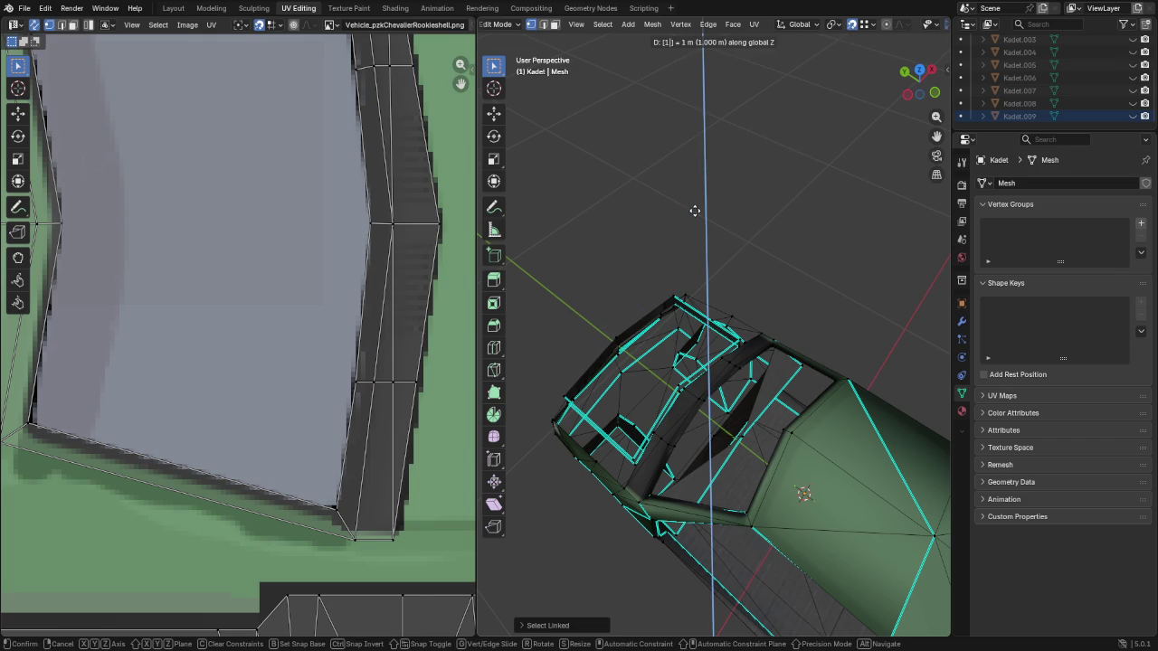
pyautogui.press('BackSpace')
pyautogui.press('Return')
pyautogui.moveTo(751, 432); pyautogui.dragTo(641, 416, button='middle')
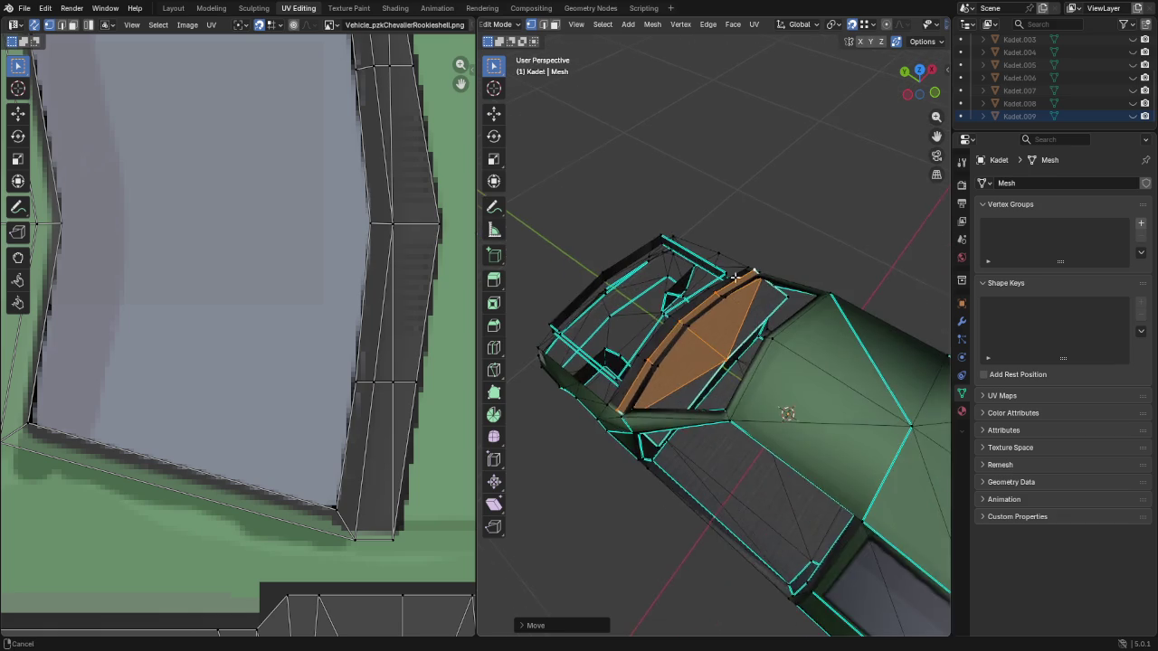
# Snap the panel's corner vertex and neighbouring edge onto the body frame
pyautogui.click(562, 464)
pyautogui.moveTo(566, 453); pyautogui.dragTo(650, 391, button='middle')
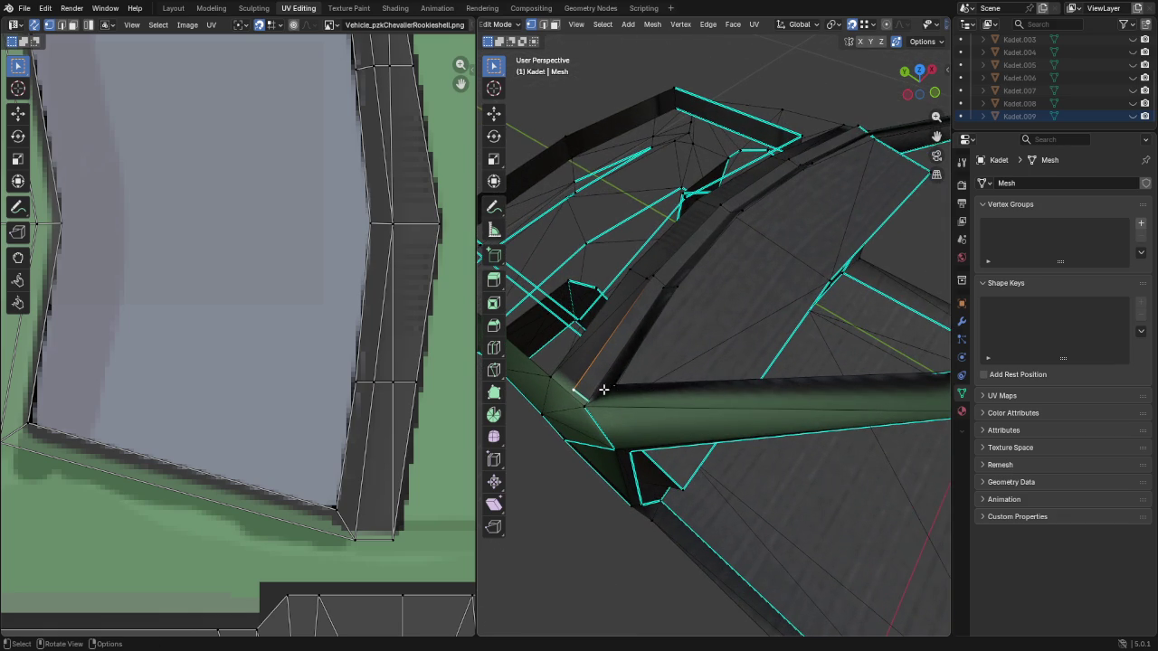
pyautogui.press('g')
pyautogui.click(614, 388)
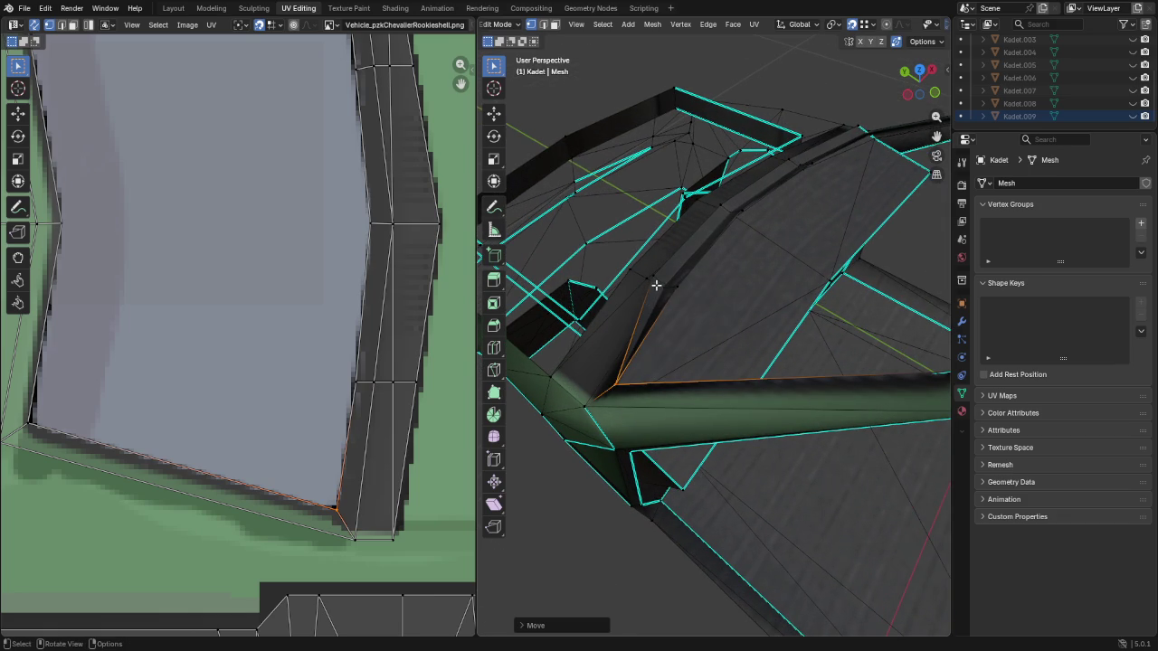
pyautogui.click(673, 289)
pyautogui.press('g')
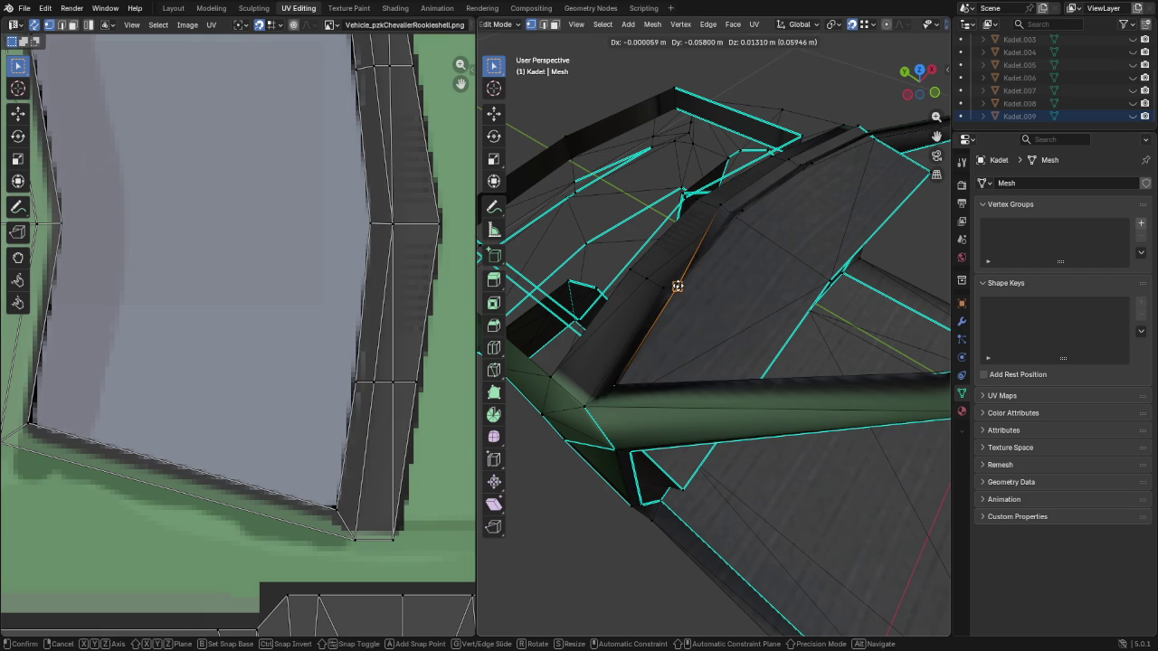
pyautogui.click(733, 208)
pyautogui.click(740, 204)
pyautogui.press('g')
pyautogui.click(745, 208)
# Fit a lower vertex and the ridge-corner vertex against the frame
pyautogui.moveTo(747, 210)
pyautogui.mouseDown(button='middle')
pyautogui.moveTo(767, 244)
pyautogui.moveTo(663, 560)
pyautogui.mouseUp(button='middle')
pyautogui.moveTo(765, 244); pyautogui.dragTo(765, 260, button='middle')
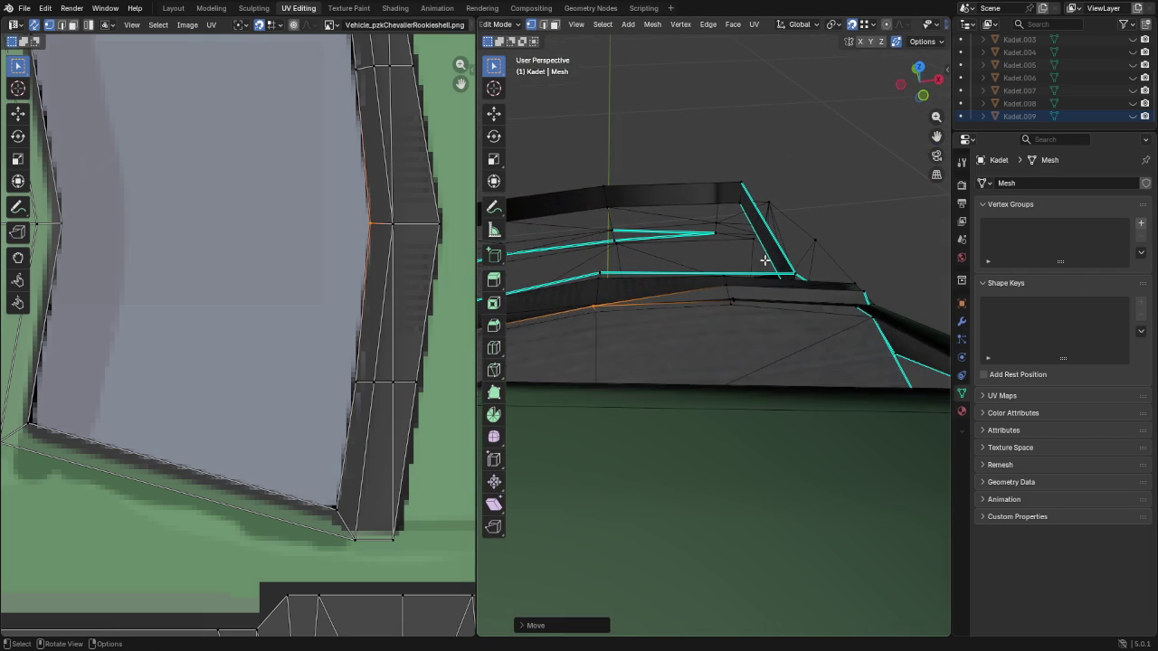
pyautogui.moveTo(716, 295)
pyautogui.mouseDown(button='middle')
pyautogui.moveTo(902, 264)
pyautogui.moveTo(770, 336)
pyautogui.moveTo(789, 249)
pyautogui.moveTo(841, 135)
pyautogui.moveTo(646, 313)
pyautogui.moveTo(729, 289)
pyautogui.moveTo(714, 377)
pyautogui.mouseUp(button='middle')
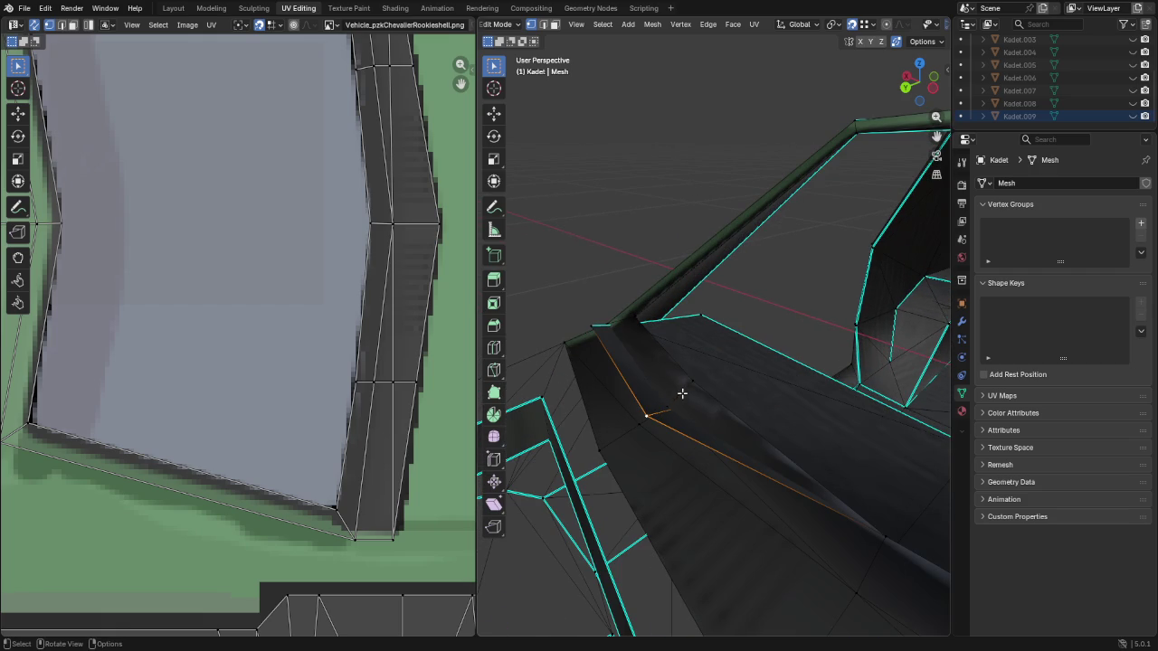
pyautogui.press('g')
pyautogui.click(691, 383)
pyautogui.click(589, 321)
pyautogui.press('g')
pyautogui.click(638, 321)
pyautogui.moveTo(784, 374)
pyautogui.mouseDown(button='middle')
pyautogui.moveTo(693, 354)
pyautogui.moveTo(665, 364)
pyautogui.mouseUp(button='middle')
pyautogui.click(653, 373)
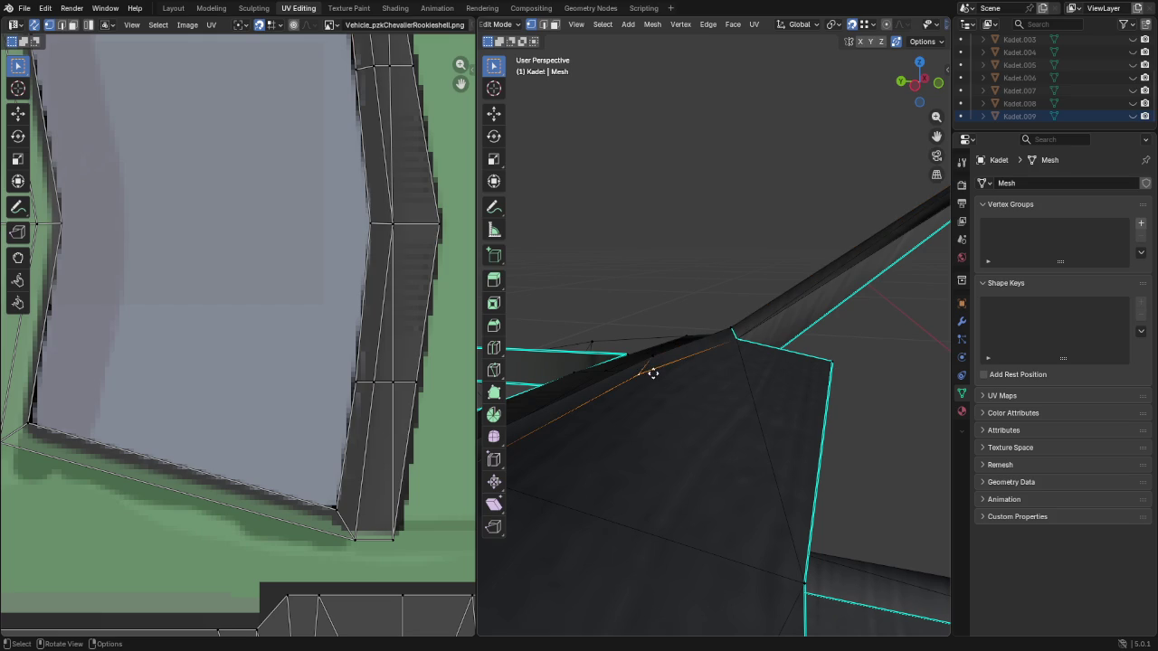
# Snap the selected edge and the next vertex onto the car frame, keeping their Z height locked
pyautogui.press('g')
pyautogui.hotkey('shift', 'z')
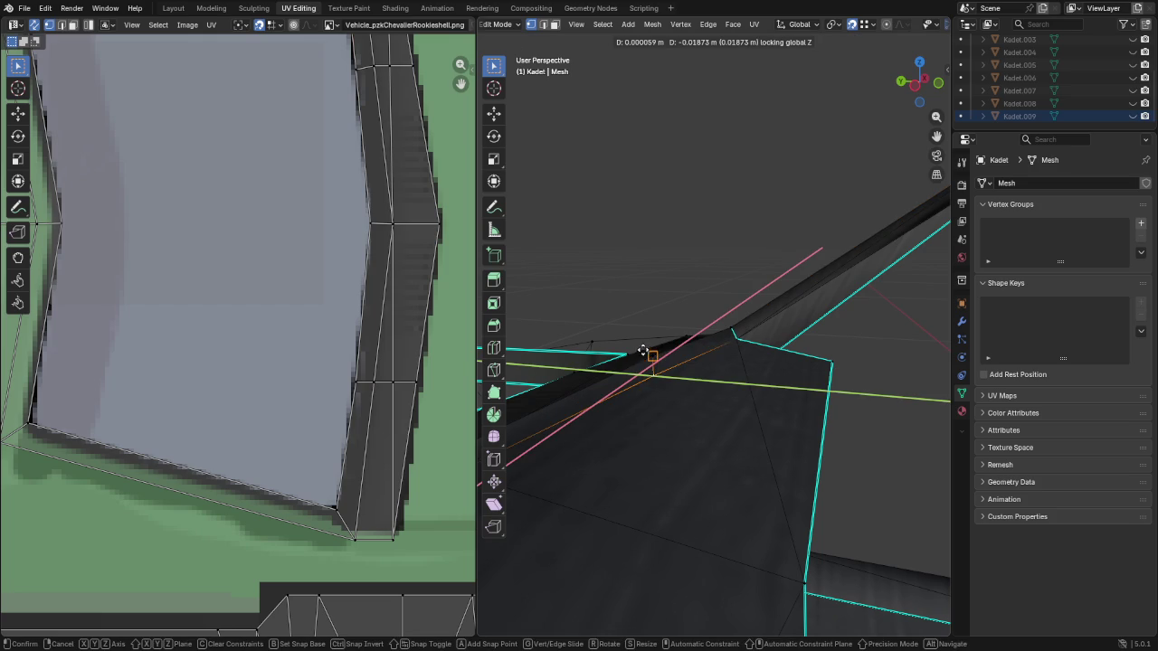
pyautogui.click(652, 356)
pyautogui.moveTo(731, 338)
pyautogui.mouseDown(button='middle')
pyautogui.moveTo(672, 397)
pyautogui.moveTo(679, 380)
pyautogui.moveTo(703, 385)
pyautogui.moveTo(694, 401)
pyautogui.moveTo(726, 404)
pyautogui.moveTo(750, 424)
pyautogui.moveTo(714, 419)
pyautogui.moveTo(606, 352)
pyautogui.mouseUp(button='middle')
pyautogui.moveTo(650, 307)
pyautogui.mouseDown(button='middle')
pyautogui.moveTo(696, 325)
pyautogui.moveTo(679, 328)
pyautogui.mouseUp(button='middle')
pyautogui.press('g')
pyautogui.hotkey('shift', 'z')
pyautogui.click(639, 346)
pyautogui.moveTo(623, 385)
pyautogui.mouseDown(button='middle')
pyautogui.moveTo(818, 304)
pyautogui.moveTo(778, 303)
pyautogui.mouseUp(button='middle')
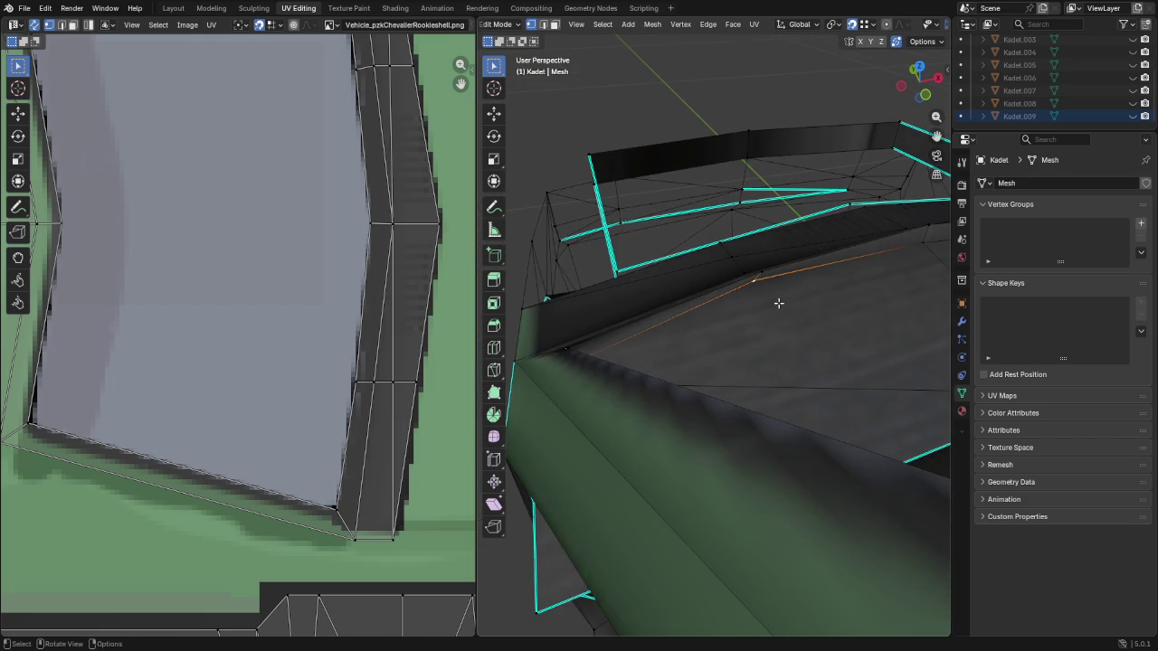
# Snap two more window-patch vertices onto the frame corner at their current heights
pyautogui.press('g')
pyautogui.hotkey('shift', 'z')
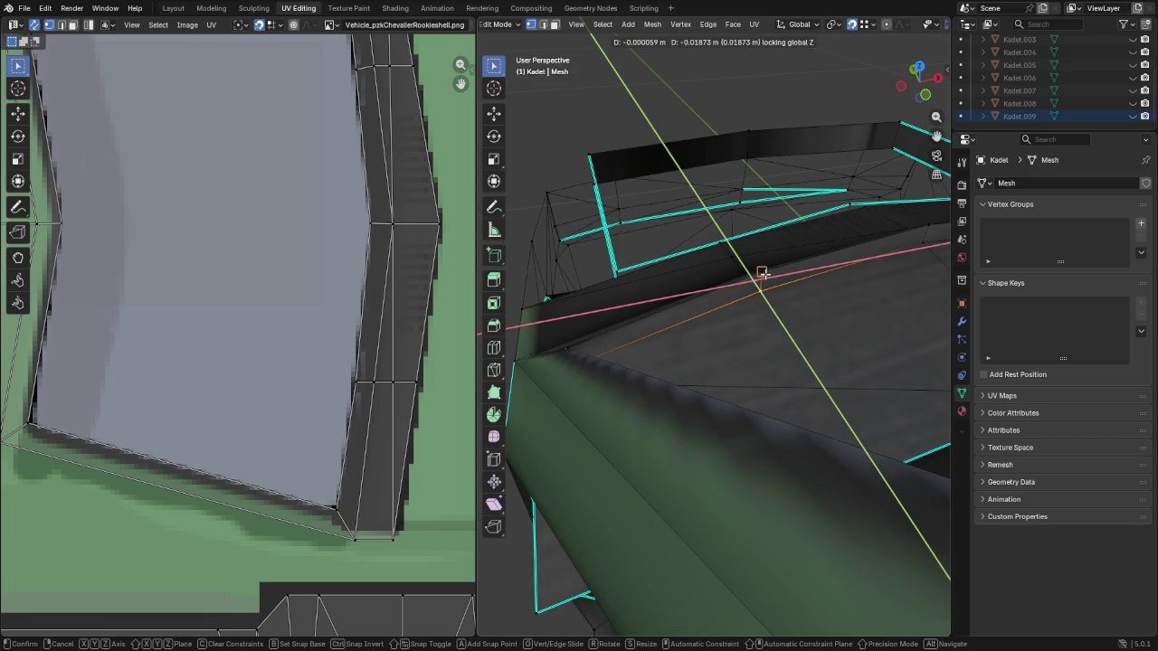
pyautogui.click(782, 330)
pyautogui.moveTo(782, 329)
pyautogui.mouseDown(button='middle')
pyautogui.moveTo(551, 313)
pyautogui.moveTo(606, 316)
pyautogui.moveTo(597, 290)
pyautogui.moveTo(613, 284)
pyautogui.moveTo(609, 311)
pyautogui.mouseUp(button='middle')
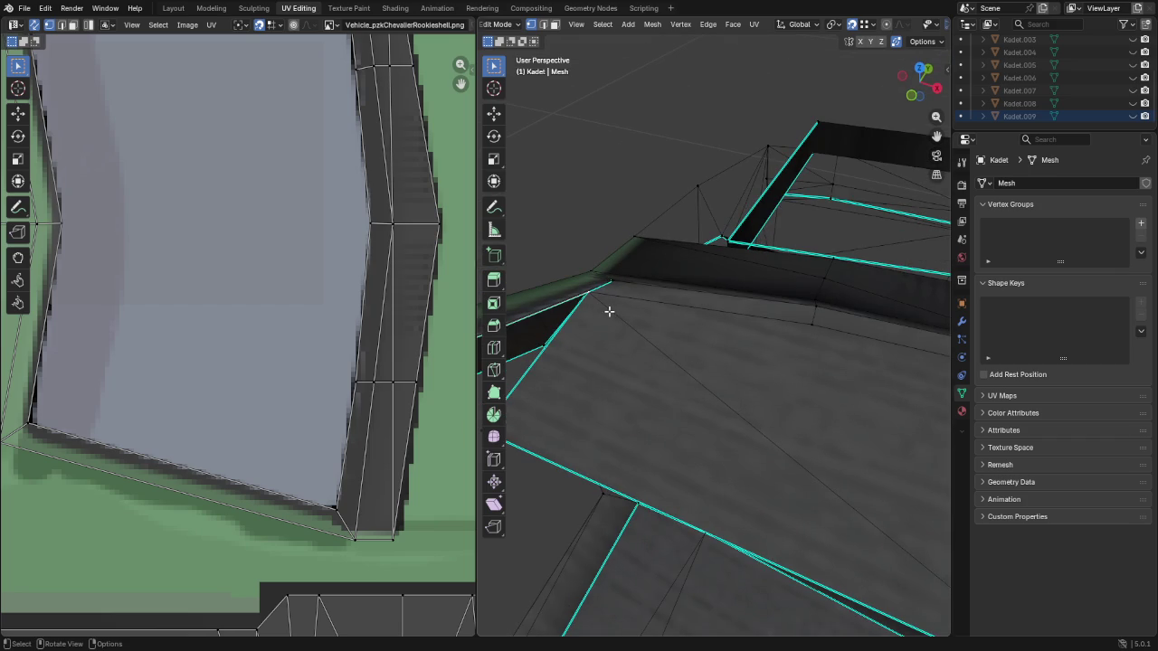
pyautogui.press('g')
pyautogui.hotkey('shift', 'z')
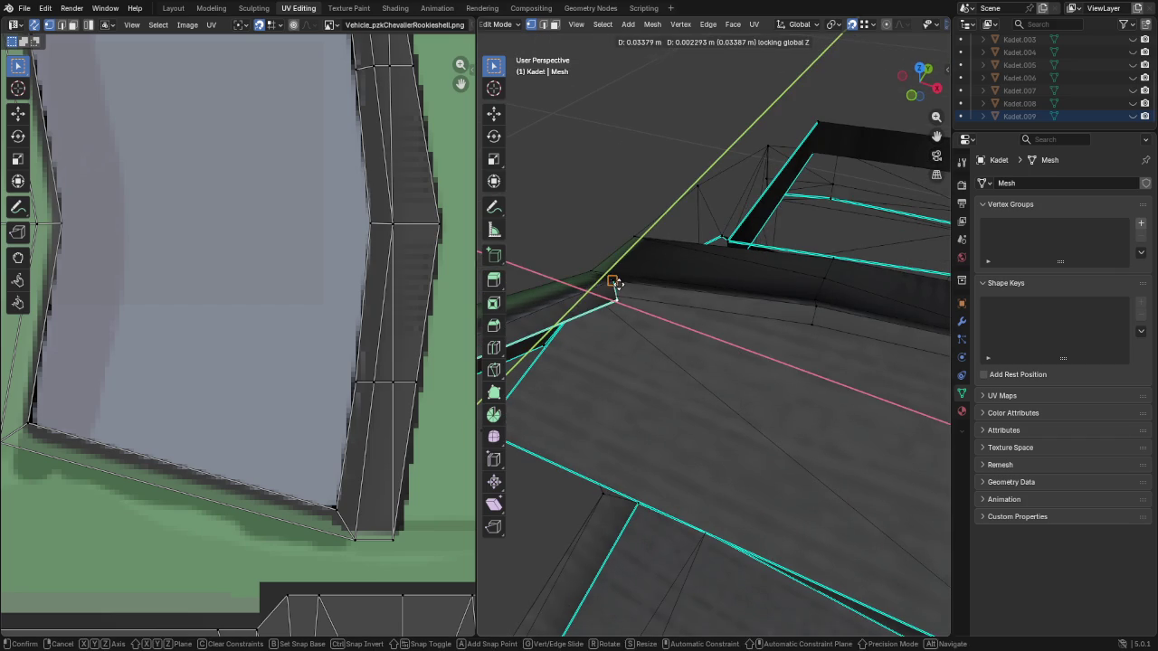
pyautogui.click(615, 287)
pyautogui.moveTo(615, 288)
pyautogui.mouseDown(button='middle')
pyautogui.moveTo(638, 354)
pyautogui.moveTo(627, 334)
pyautogui.moveTo(643, 318)
pyautogui.moveTo(564, 284)
pyautogui.moveTo(572, 298)
pyautogui.moveTo(555, 257)
pyautogui.moveTo(609, 273)
pyautogui.mouseUp(button='middle')
# Snap the last window corner vertices onto neighbouring frame vertices, locking height for the final one
pyautogui.press('g')
pyautogui.click(571, 256)
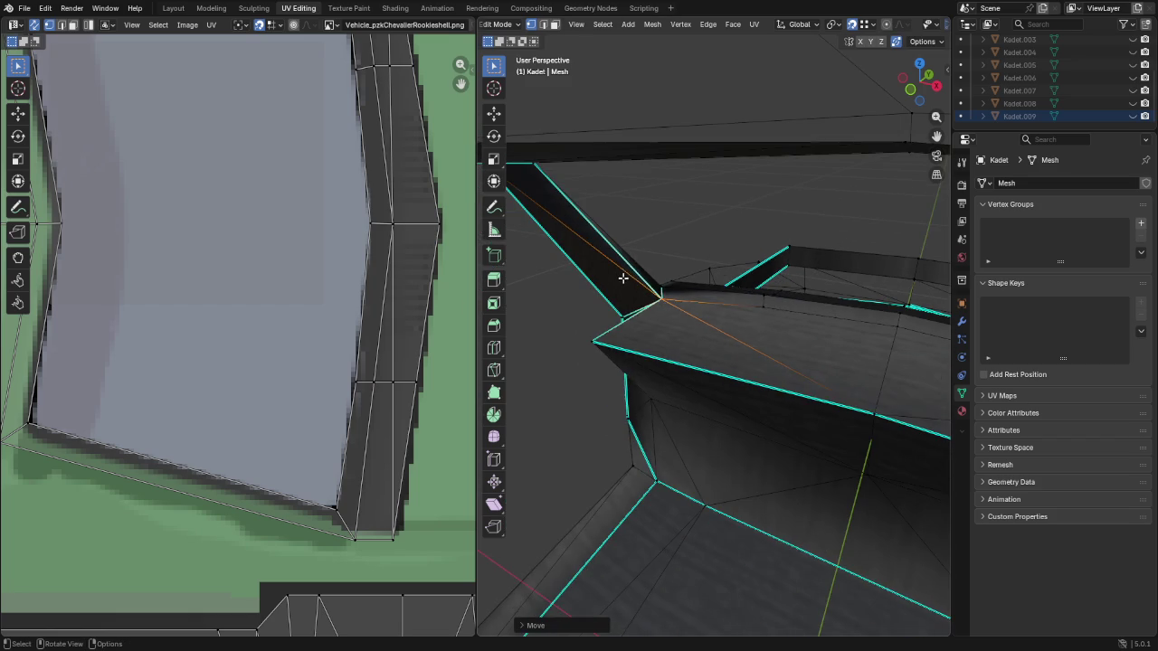
pyautogui.moveTo(799, 381)
pyautogui.mouseDown(button='middle')
pyautogui.moveTo(537, 341)
pyautogui.moveTo(597, 359)
pyautogui.moveTo(684, 362)
pyautogui.moveTo(592, 366)
pyautogui.moveTo(736, 349)
pyautogui.moveTo(811, 289)
pyautogui.mouseUp(button='middle')
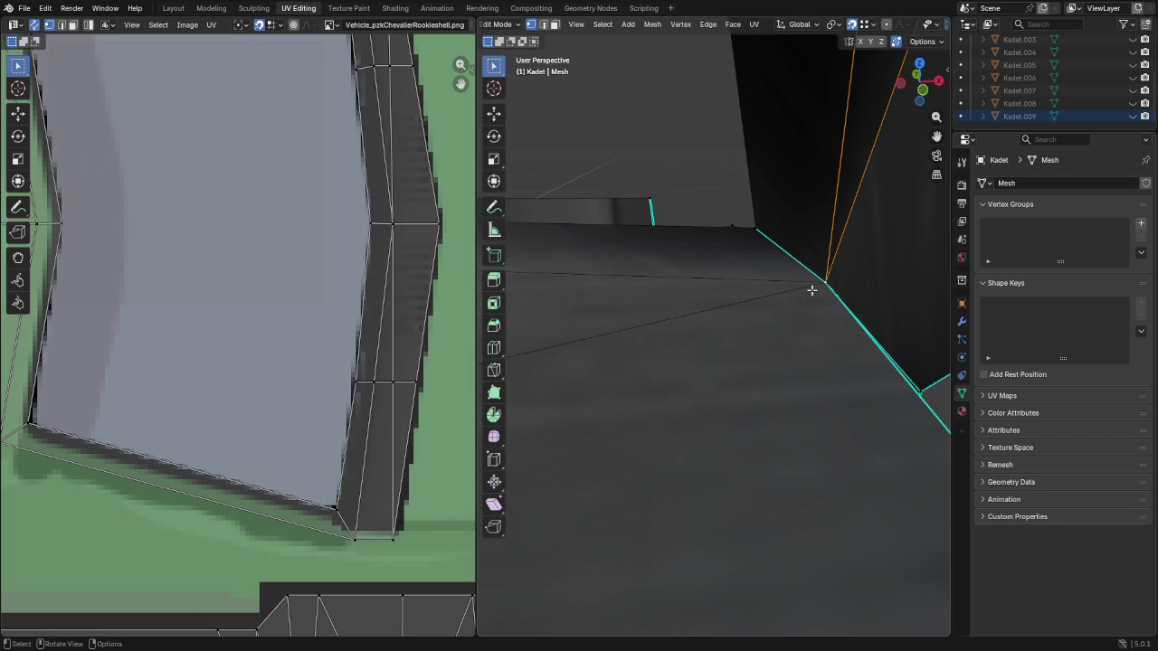
pyautogui.press('g')
pyautogui.click(823, 280)
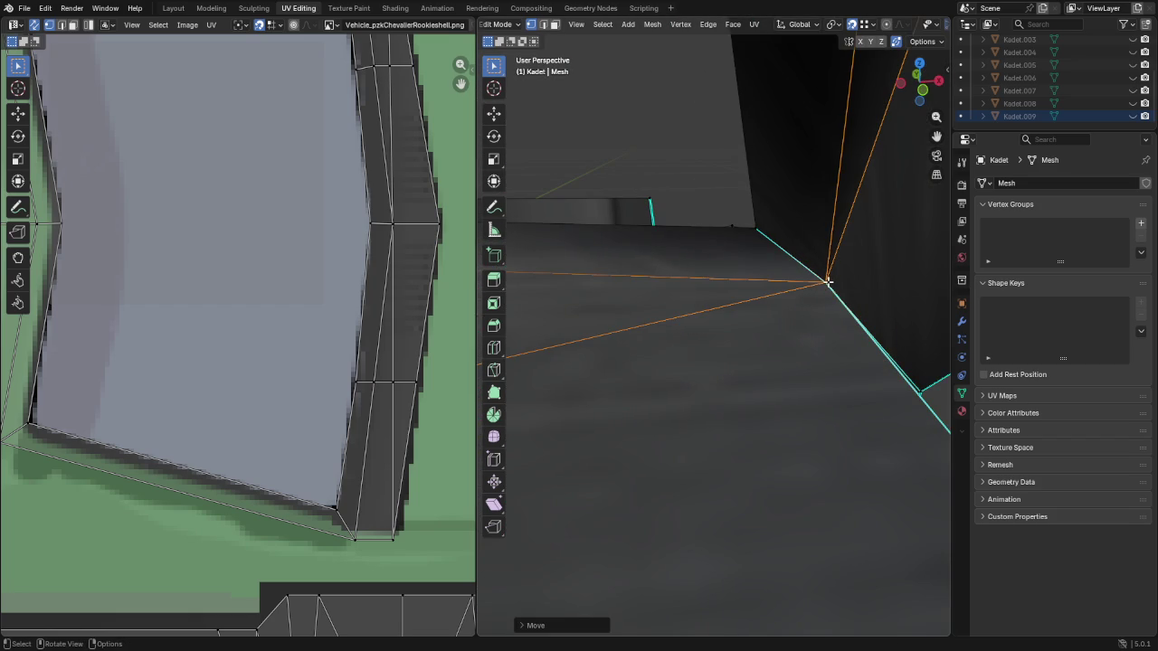
pyautogui.press('g')
pyautogui.hotkey('shift', 'z')
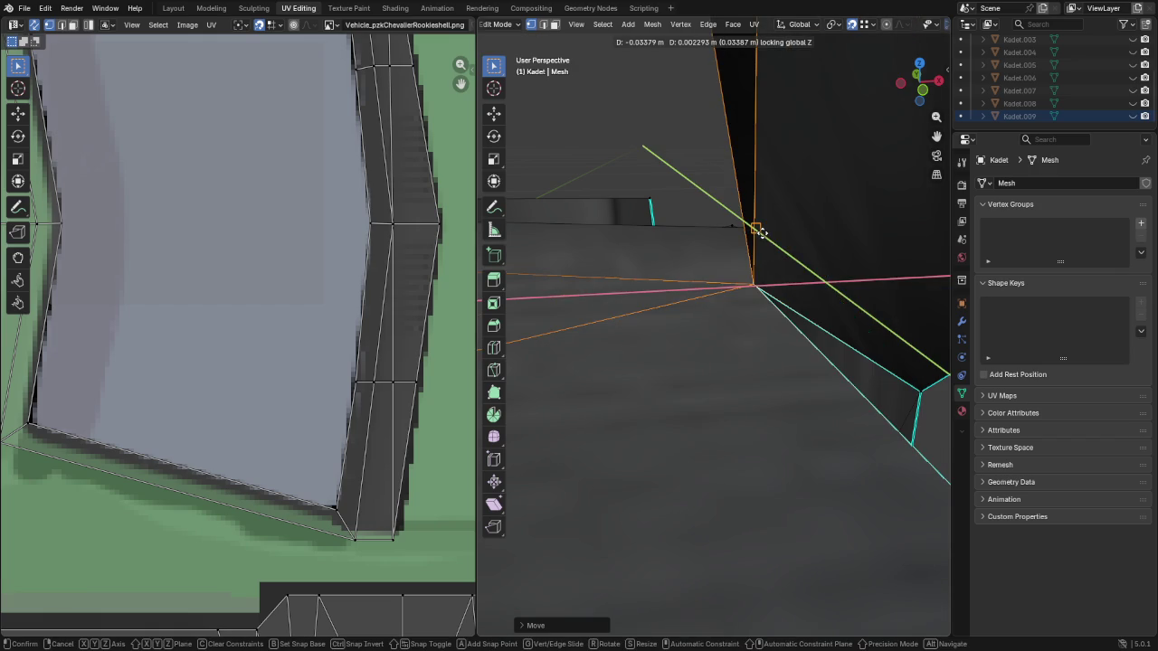
pyautogui.click(763, 233)
pyautogui.moveTo(762, 233)
pyautogui.mouseDown(button='middle')
pyautogui.moveTo(697, 282)
pyautogui.moveTo(747, 284)
pyautogui.moveTo(621, 334)
pyautogui.moveTo(685, 334)
pyautogui.moveTo(715, 317)
pyautogui.moveTo(703, 316)
pyautogui.moveTo(688, 328)
pyautogui.moveTo(627, 325)
pyautogui.moveTo(711, 349)
pyautogui.moveTo(827, 349)
pyautogui.moveTo(781, 355)
pyautogui.moveTo(822, 413)
pyautogui.moveTo(772, 382)
pyautogui.moveTo(594, 374)
pyautogui.moveTo(798, 375)
pyautogui.moveTo(769, 351)
pyautogui.moveTo(775, 370)
pyautogui.moveTo(838, 390)
pyautogui.moveTo(721, 347)
pyautogui.moveTo(727, 492)
pyautogui.moveTo(641, 438)
pyautogui.mouseUp(button='middle')
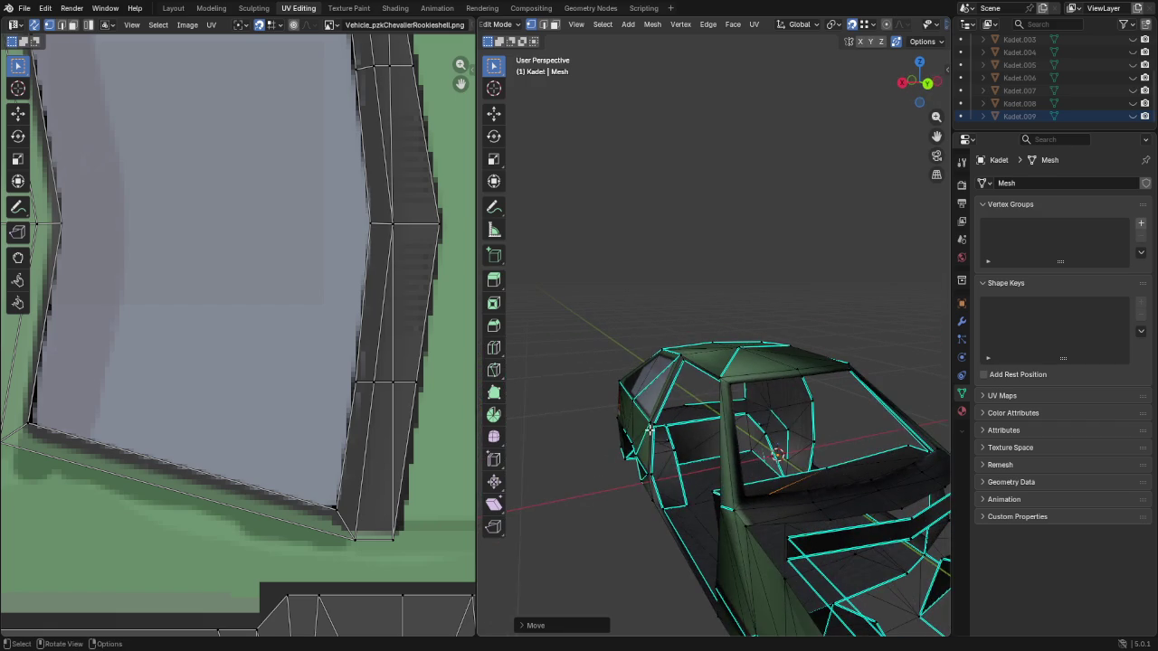
# Return to Object Mode and hide the Kadet.003 part in the outliner
pyautogui.moveTo(635, 366)
pyautogui.keyDown('shift'); pyautogui.mouseDown(button='middle')
pyautogui.moveTo(770, 426)
pyautogui.moveTo(754, 440)
pyautogui.moveTo(817, 414)
pyautogui.moveTo(876, 361)
pyautogui.mouseUp(button='middle'); pyautogui.keyUp('shift')
pyautogui.scroll(-3, 770, 426)
pyautogui.press('Tab')
pyautogui.moveTo(826, 304)
pyautogui.mouseDown(button='middle')
pyautogui.moveTo(806, 356)
pyautogui.moveTo(737, 344)
pyautogui.mouseUp(button='middle')
pyautogui.scroll(4, 1042, 85)
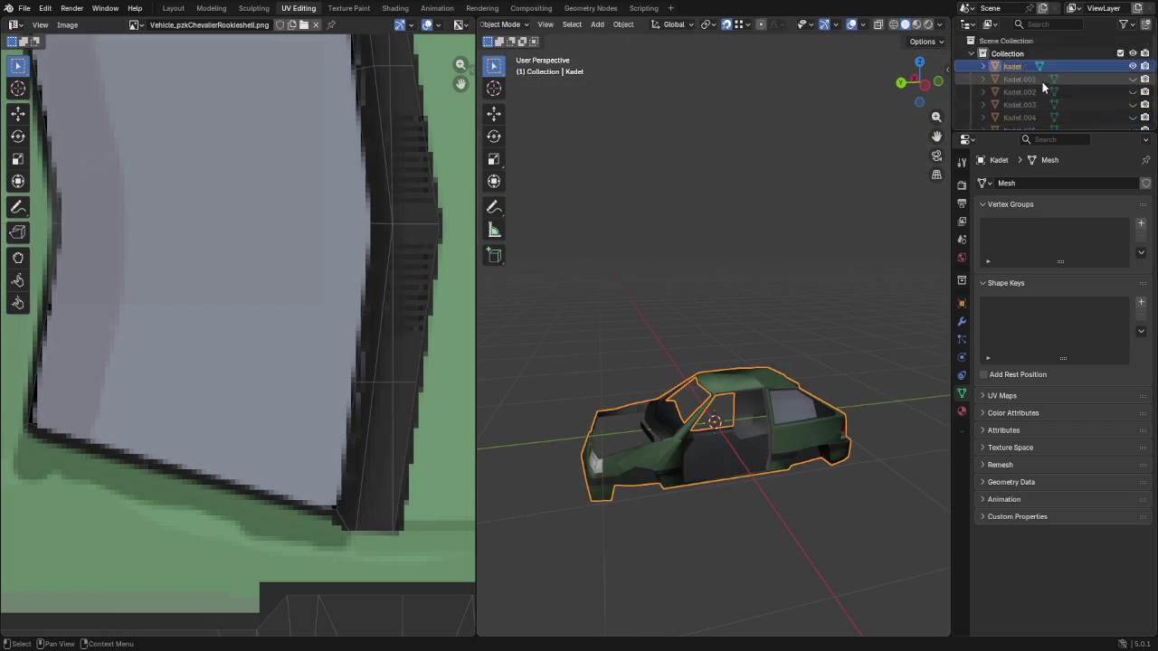
pyautogui.click(1134, 105)
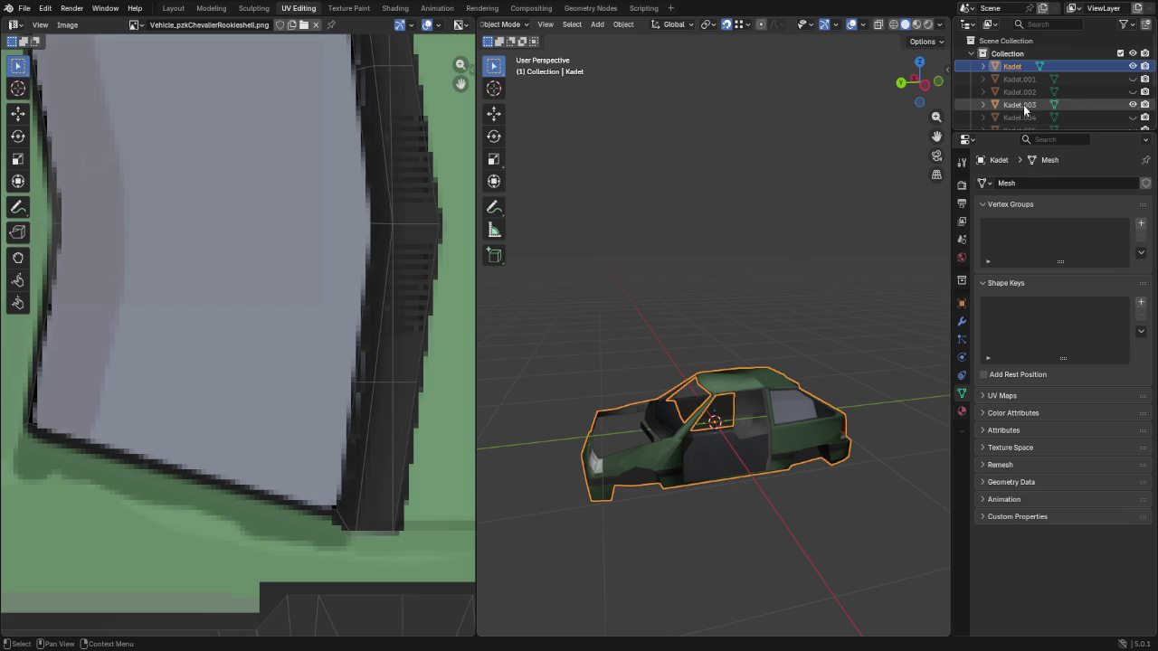
pyautogui.click(1025, 106)
pyautogui.click(1133, 105)
# Hide Kadet.001, show and select the Kadet.004 bonnet, and enter Edit Mode on it
pyautogui.click(1133, 79)
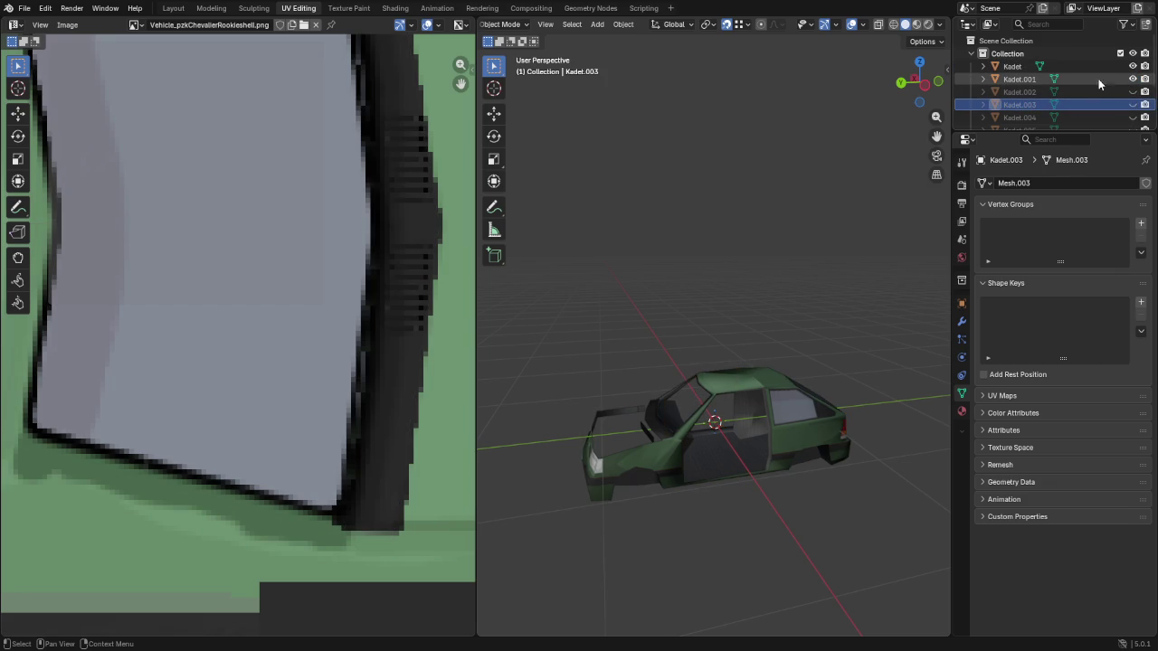
pyautogui.click(1029, 82)
pyautogui.click(1133, 78)
pyautogui.click(1133, 118)
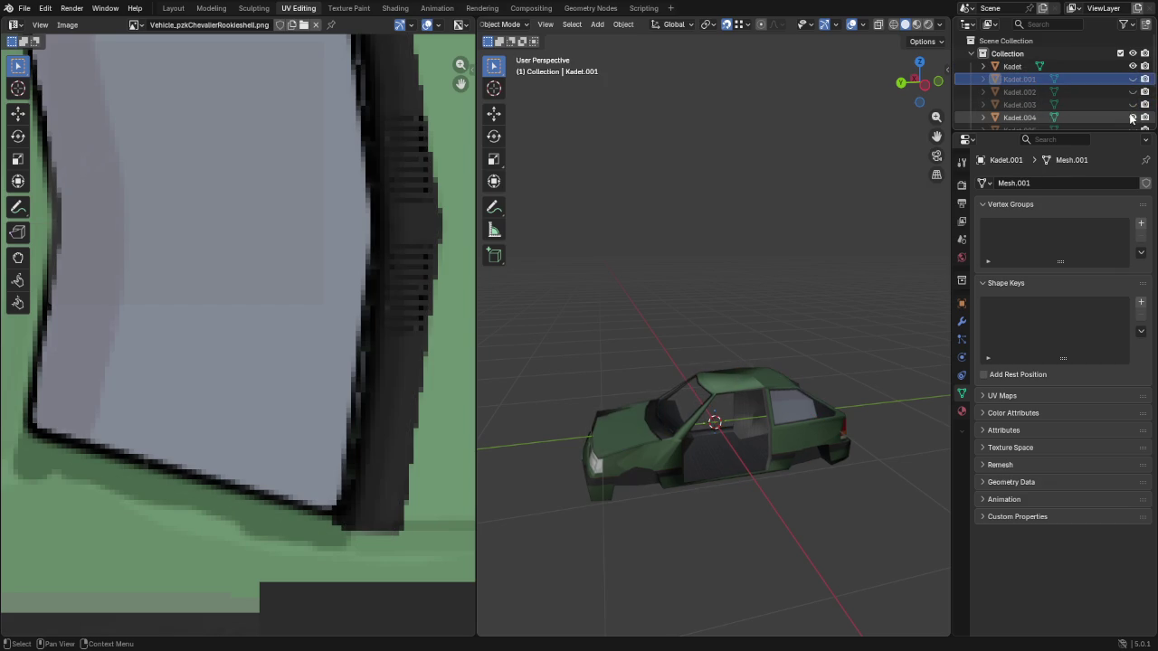
pyautogui.click(683, 467)
pyautogui.scroll(2, 703, 506)
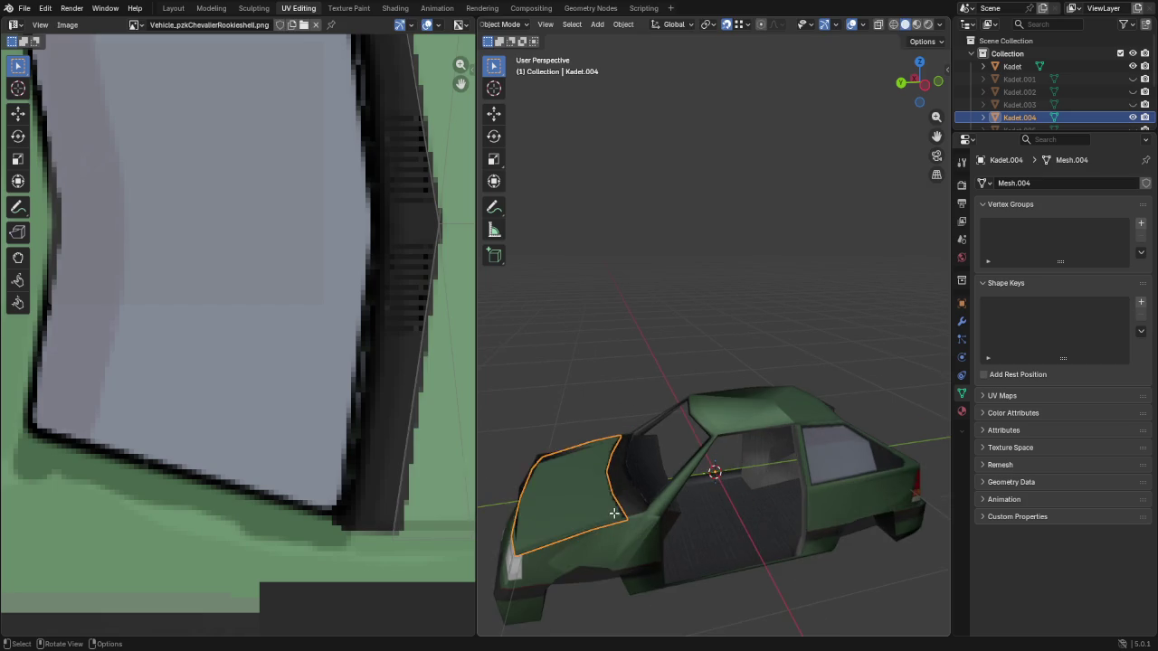
pyautogui.press('Tab')
pyautogui.moveTo(703, 507)
pyautogui.mouseDown(button='middle')
pyautogui.moveTo(789, 513)
pyautogui.moveTo(640, 468)
pyautogui.moveTo(742, 380)
pyautogui.mouseUp(button='middle')
# Hide the main Kadet body, switch to top view, and knife a cut along the bonnet's side
pyautogui.click(1132, 66)
pyautogui.scroll(2, 775, 395)
pyautogui.press('KP_7')
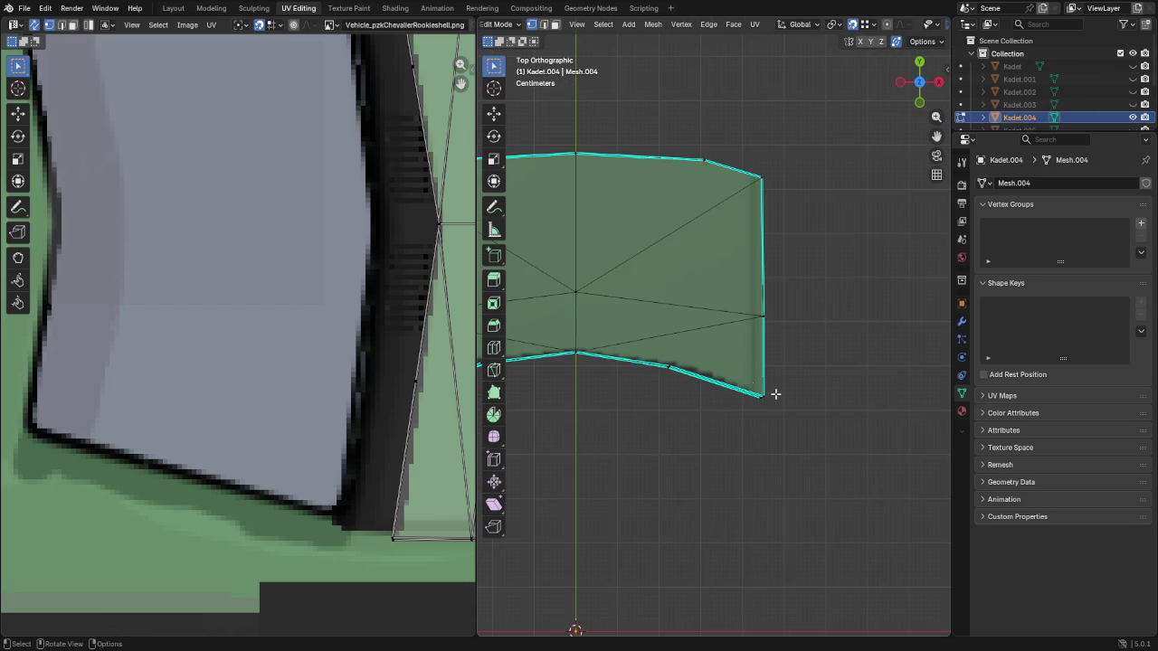
pyautogui.scroll(4, 734, 338)
pyautogui.scroll(-1, 700, 339)
pyautogui.scroll(-1, 700, 340)
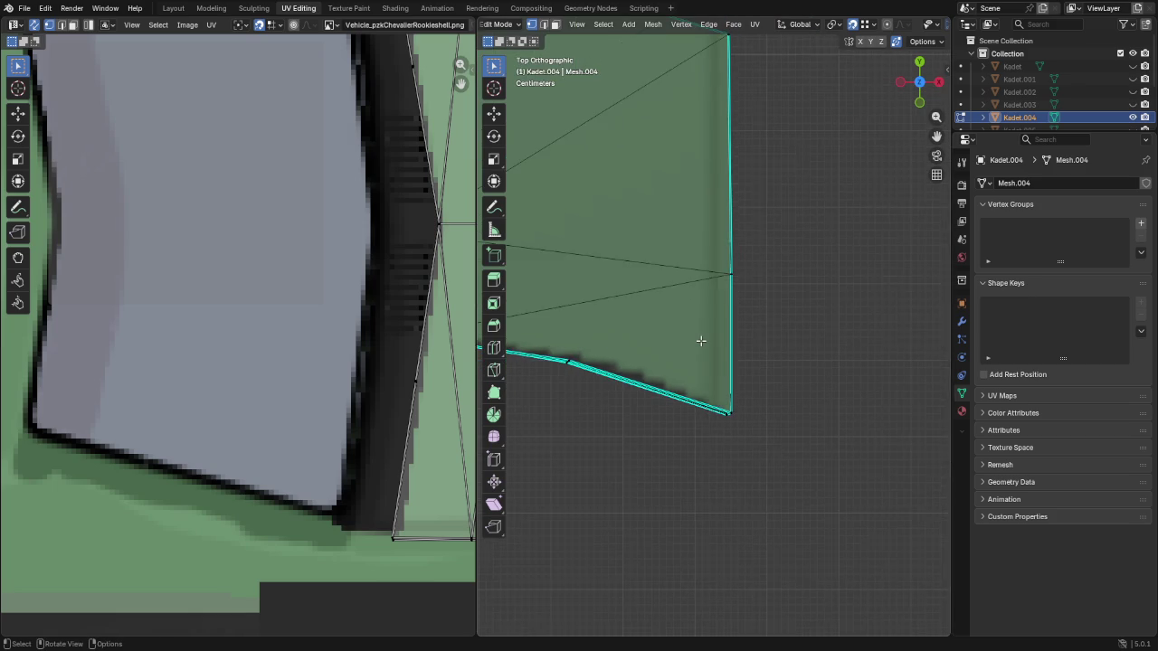
pyautogui.scroll(-1, 700, 341)
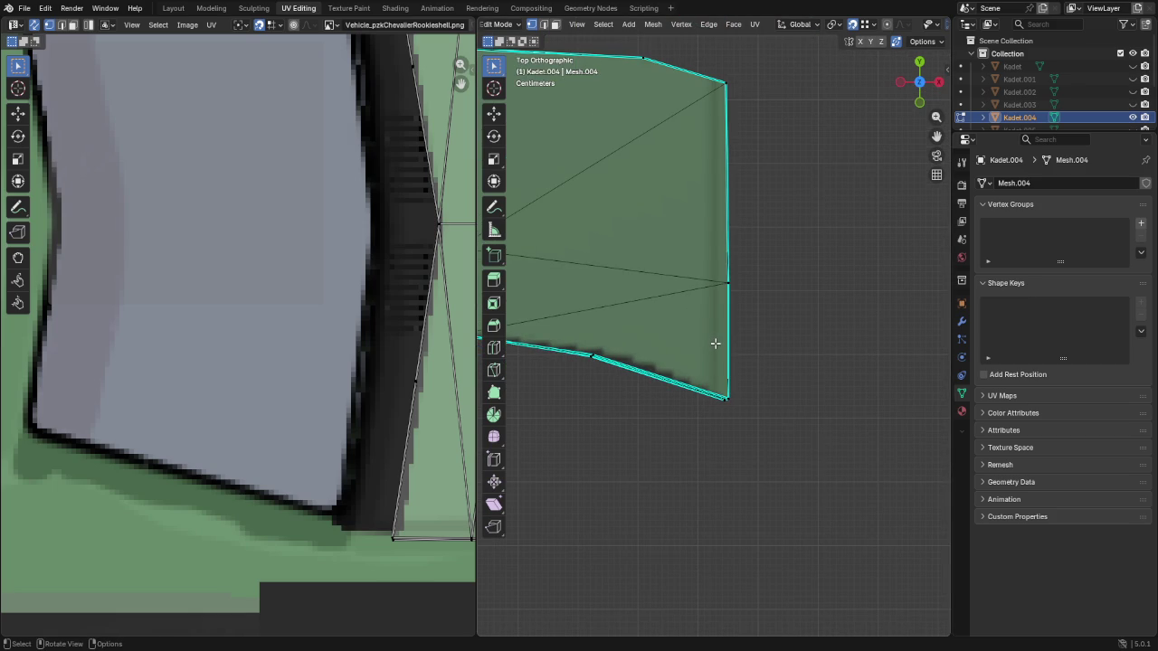
pyautogui.press('k')
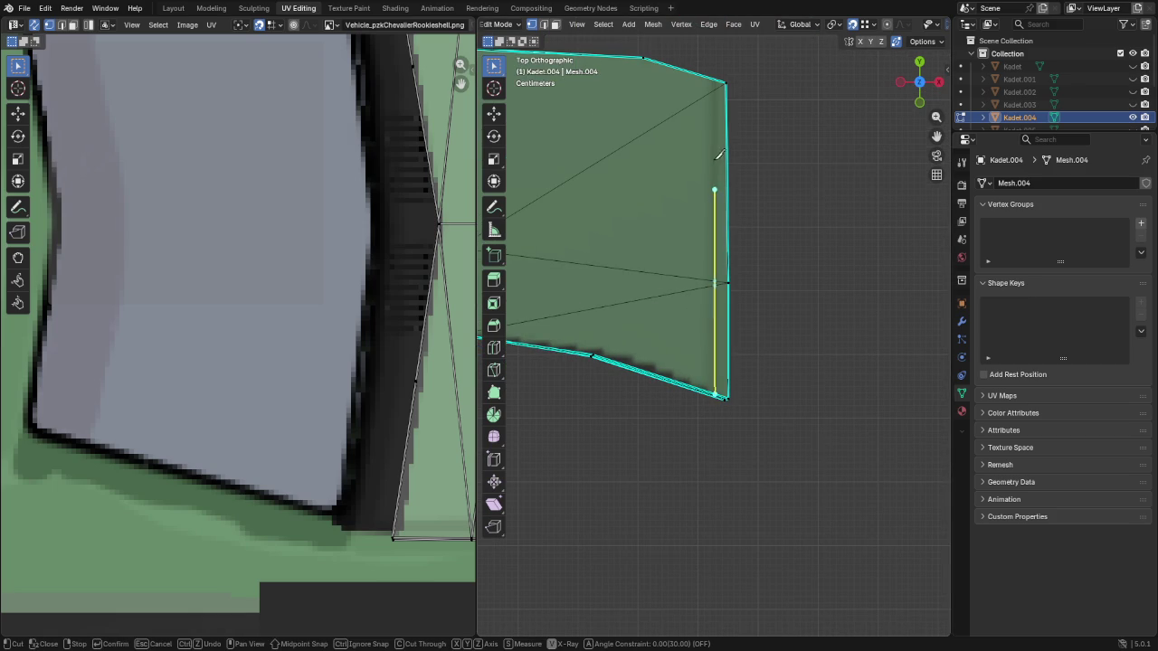
pyautogui.click(720, 82)
pyautogui.press('Return')
pyautogui.press('Return')
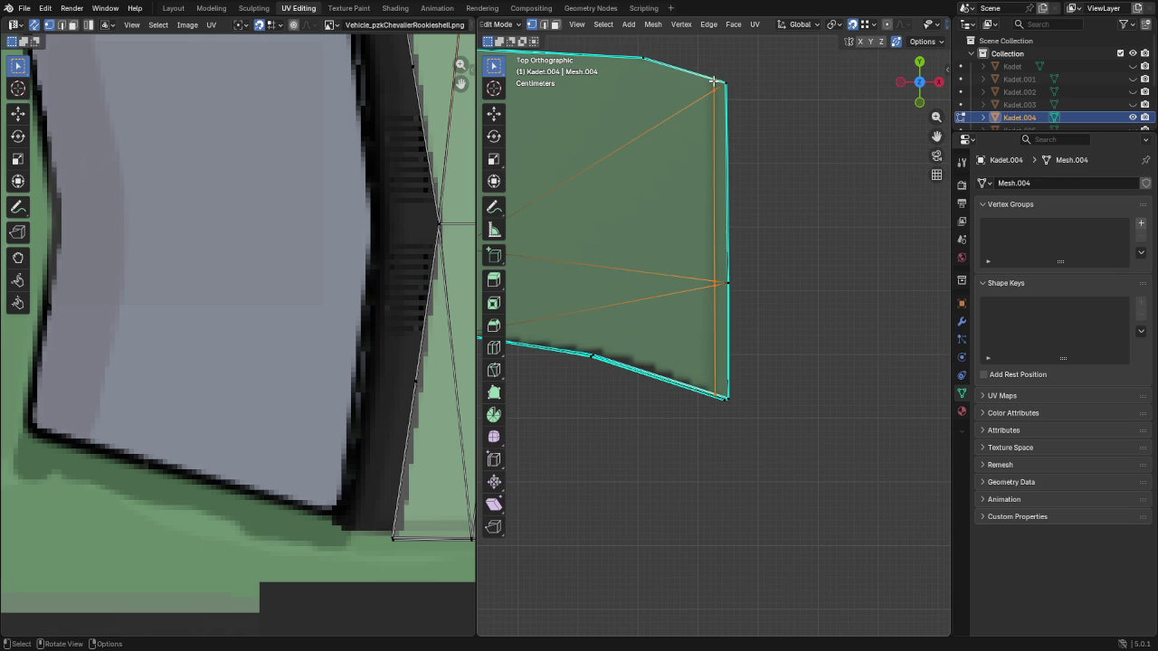
# Knife a second cut down the panel's left edge with snapping ignored
pyautogui.keyDown('ctrl'); pyautogui.scroll(3, 601, 264); pyautogui.keyUp('ctrl')
pyautogui.keyDown('ctrl'); pyautogui.scroll(3, 579, 308); pyautogui.keyUp('ctrl')
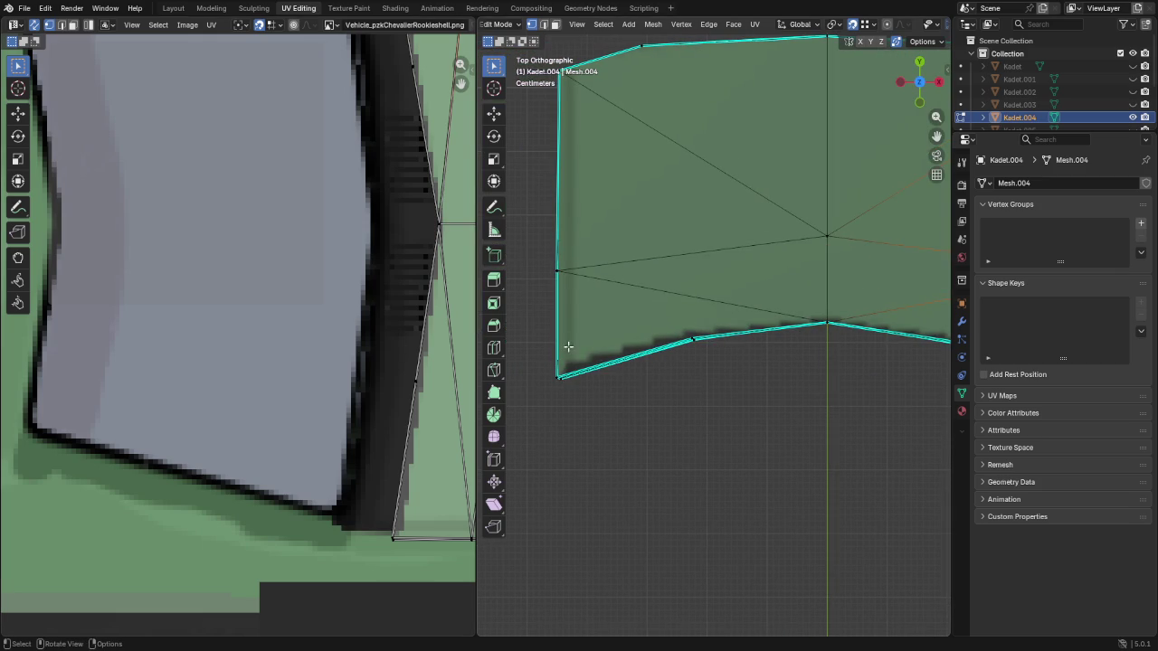
pyautogui.press('k')
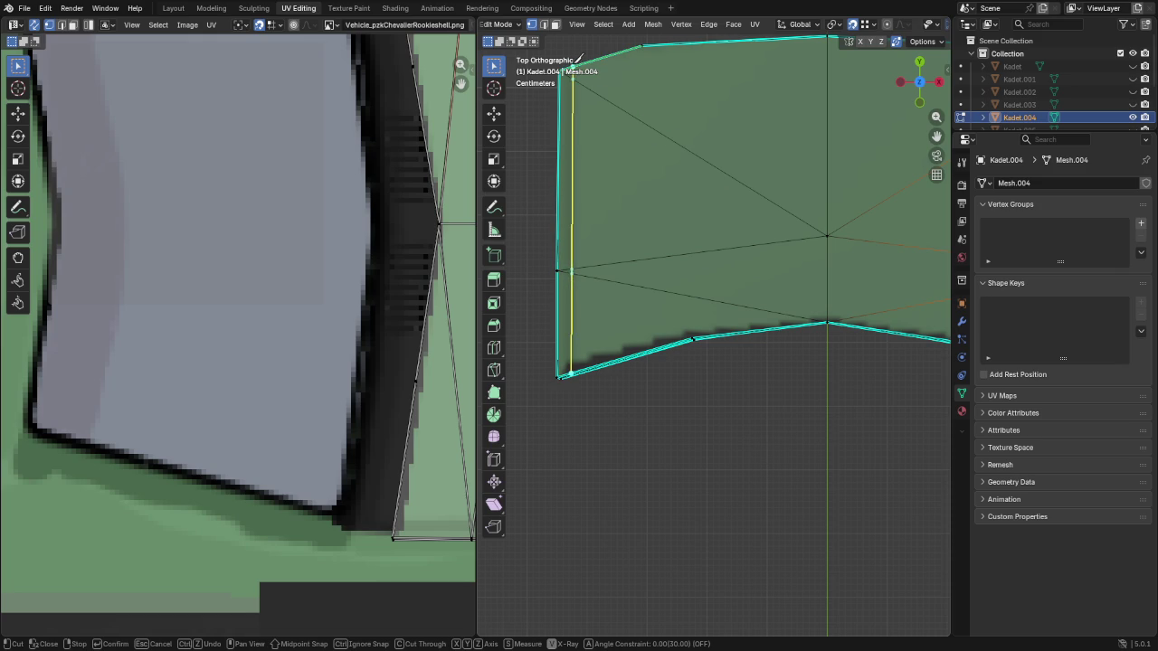
pyautogui.press('ctrl')
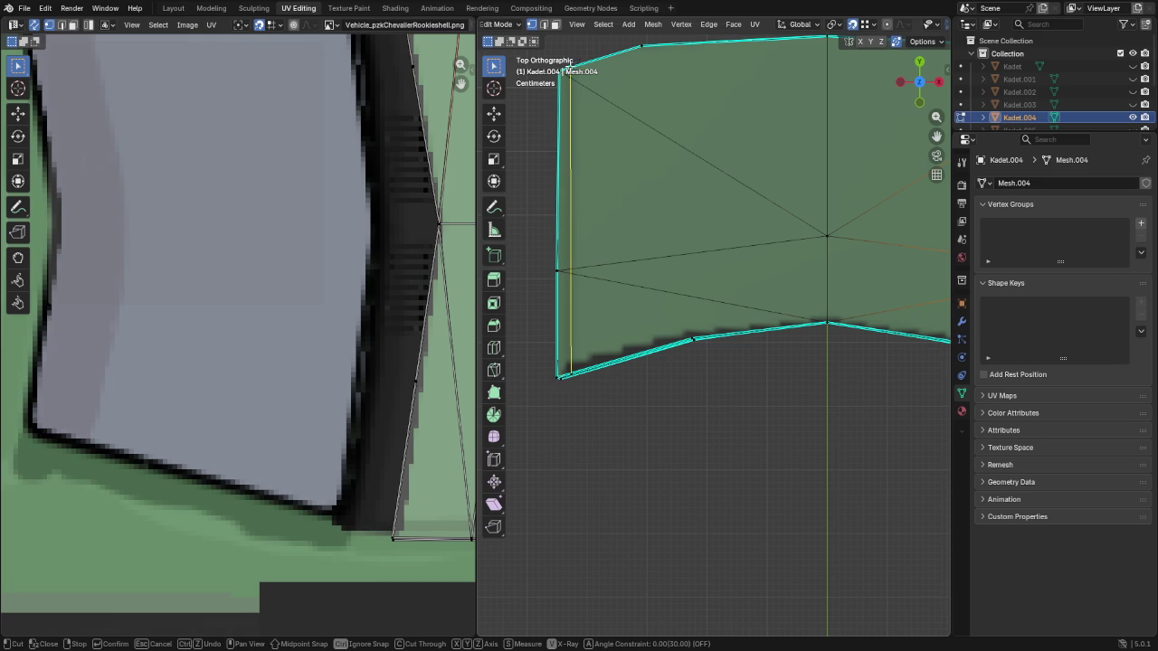
pyautogui.click(574, 62)
pyautogui.press('Return')
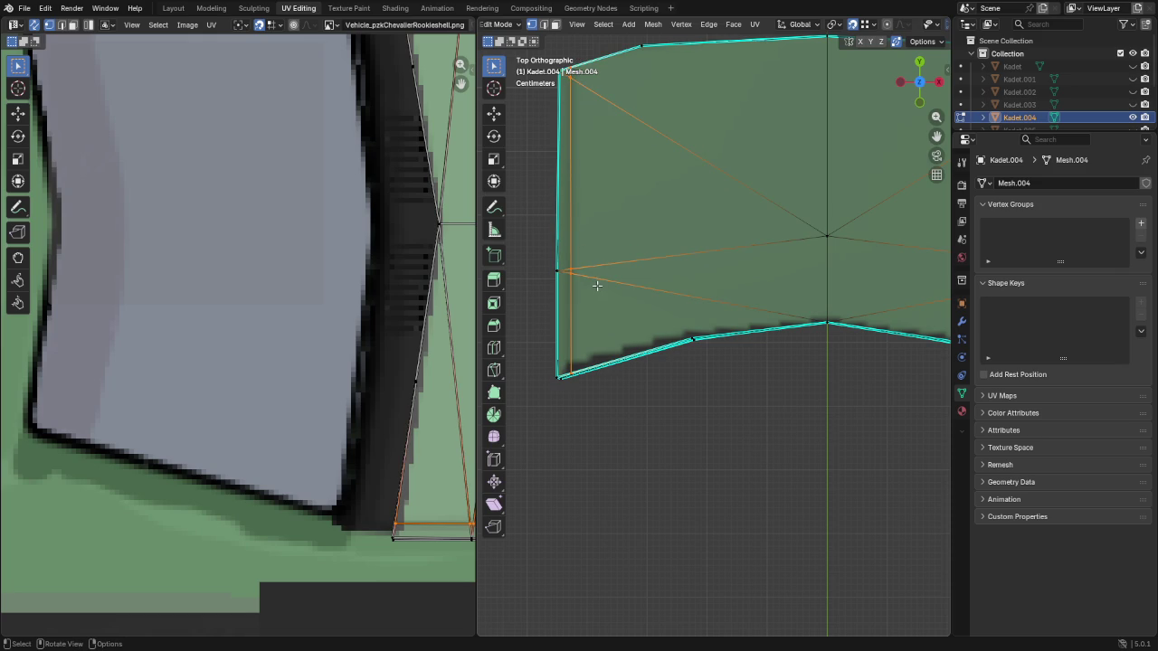
# Slide the new left-edge vertex and the top-left vertex along their edges
pyautogui.click(573, 280)
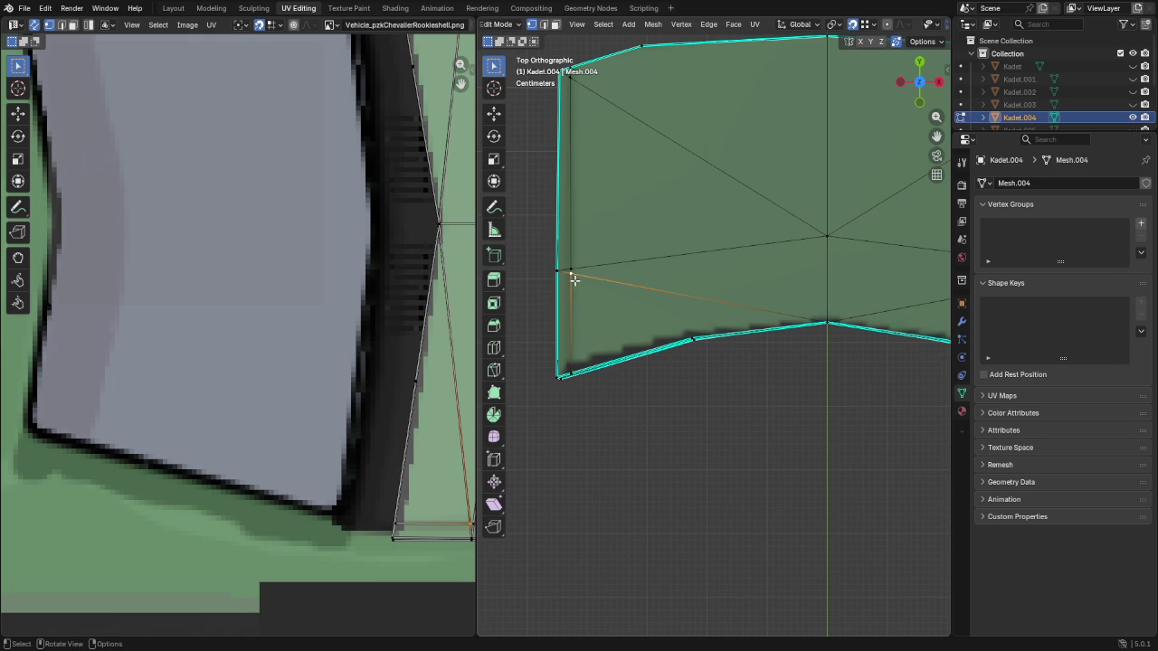
pyautogui.hotkey('shift', 'v')
pyautogui.click(573, 277)
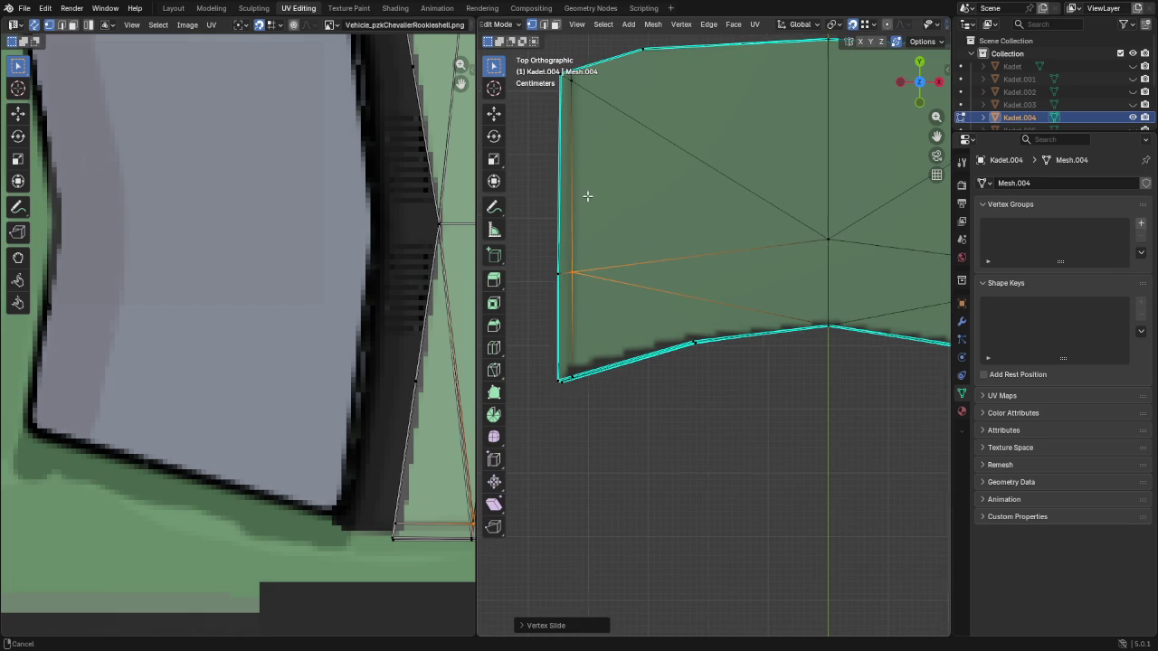
pyautogui.keyDown('shift'); pyautogui.moveTo(589, 194); pyautogui.dragTo(608, 239, button='middle'); pyautogui.keyUp('shift')
pyautogui.click(607, 221)
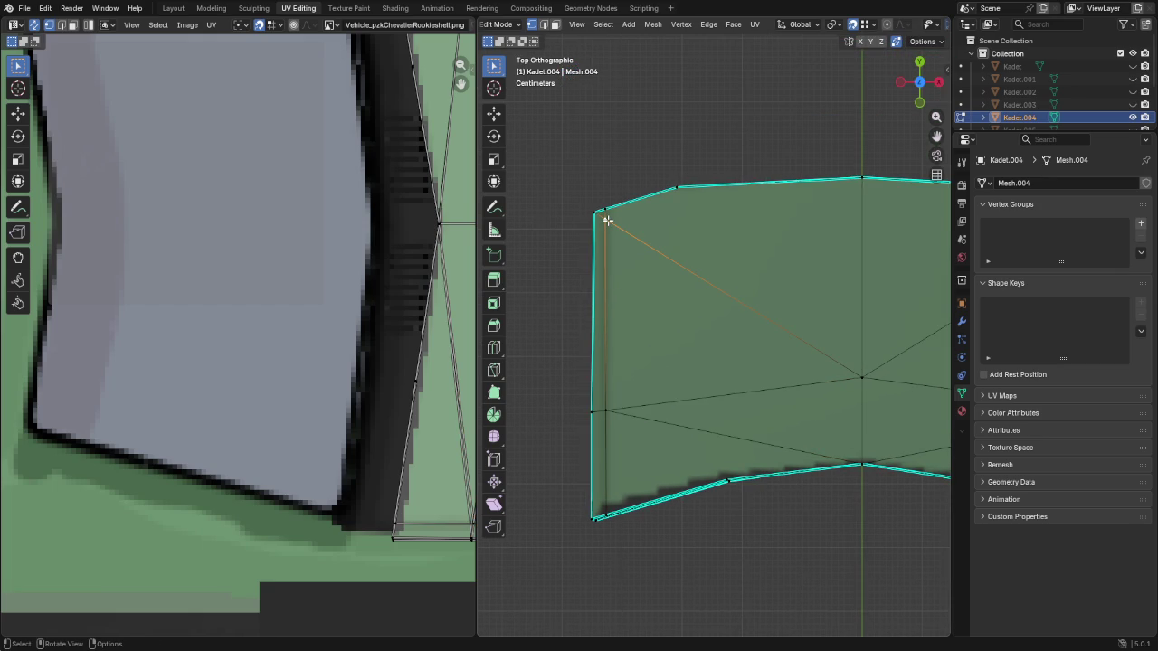
pyautogui.hotkey('shift', 'v')
pyautogui.click(607, 206)
# Slide the top-right and right-middle vertices slightly upward along their edges
pyautogui.keyDown('shift'); pyautogui.moveTo(496, 268); pyautogui.dragTo(828, 190, button='middle'); pyautogui.keyUp('shift')
pyautogui.click(819, 211)
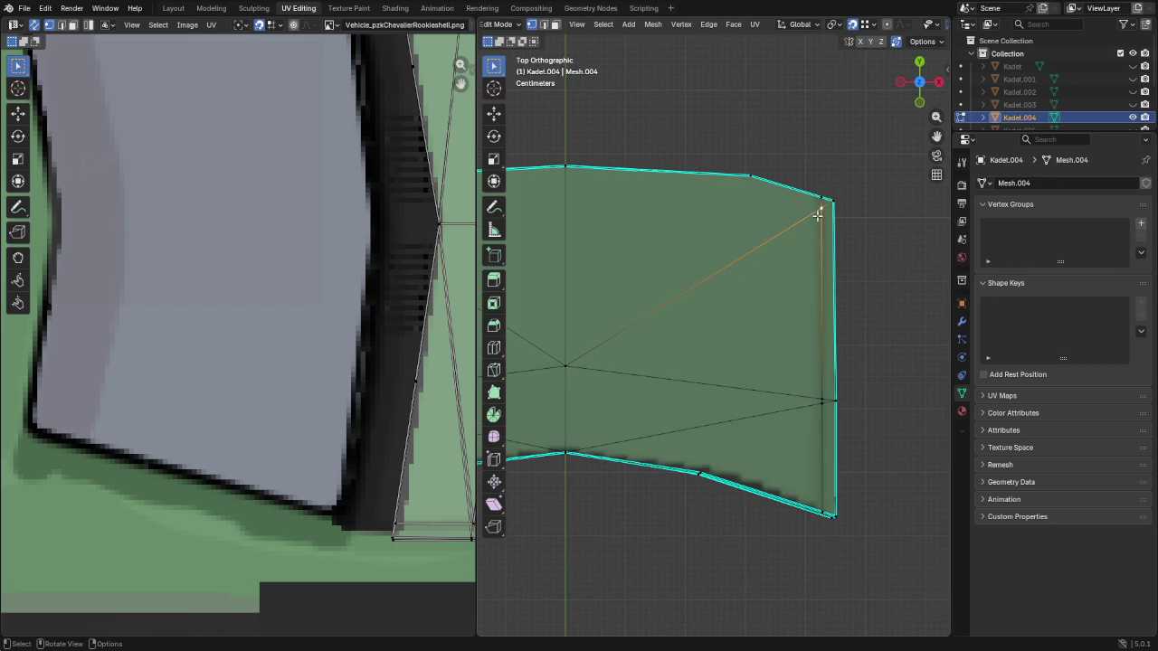
pyautogui.hotkey('shift', 'v')
pyautogui.click(820, 193)
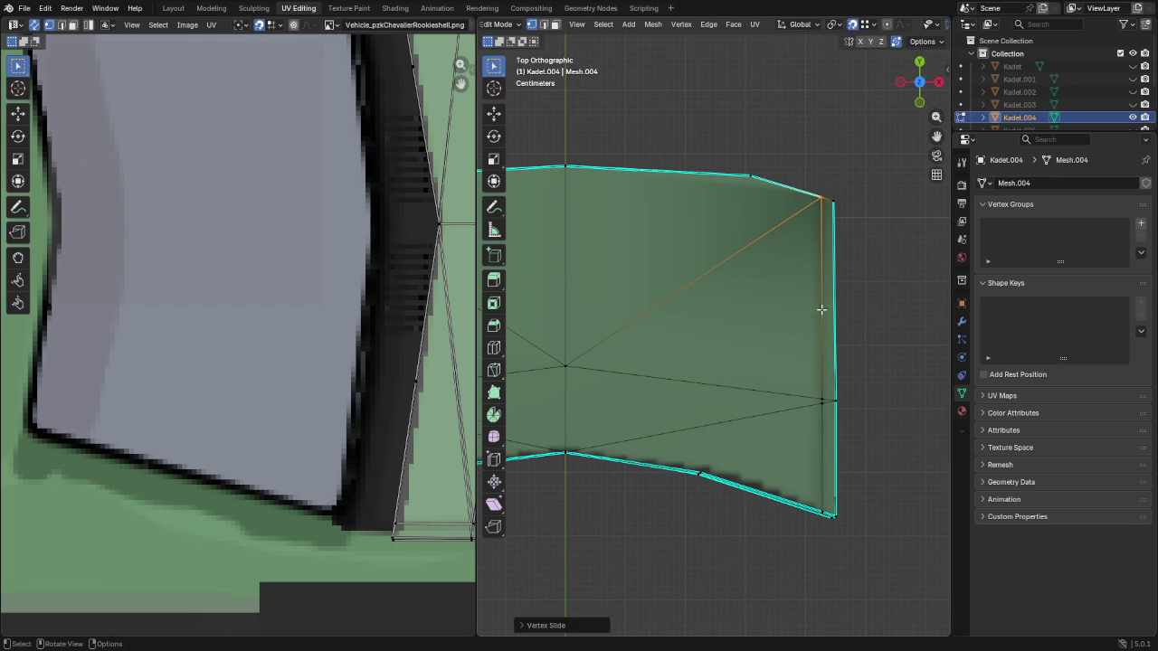
pyautogui.click(818, 403)
pyautogui.hotkey('shift', 'v')
pyautogui.click(817, 384)
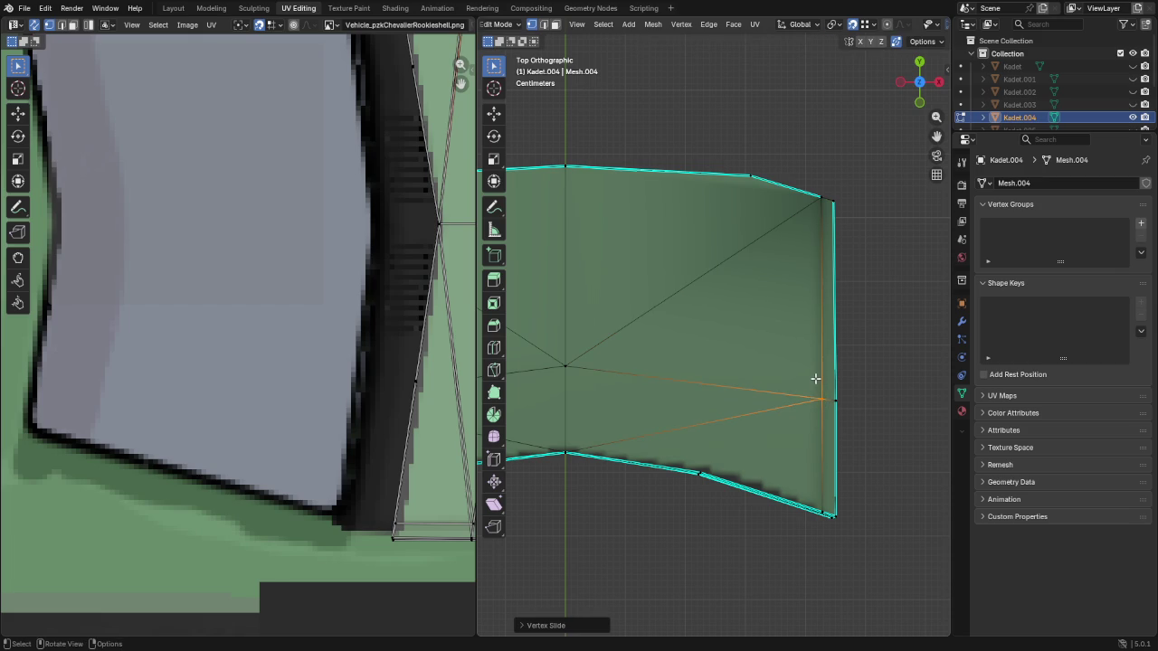
pyautogui.scroll(-1, 789, 424)
pyautogui.moveTo(751, 437)
pyautogui.mouseDown(button='middle')
pyautogui.moveTo(667, 226)
pyautogui.moveTo(672, 452)
pyautogui.mouseUp(button='middle')
# Delete eight small faces on the panel and fill the opening with a single face
pyautogui.press('3')
pyautogui.click(614, 475)
pyautogui.keyDown('shift'); pyautogui.click(629, 465); pyautogui.keyUp('shift')
pyautogui.keyDown('shift'); pyautogui.click(665, 389); pyautogui.keyUp('shift')
pyautogui.keyDown('shift'); pyautogui.click(663, 353); pyautogui.keyUp('shift')
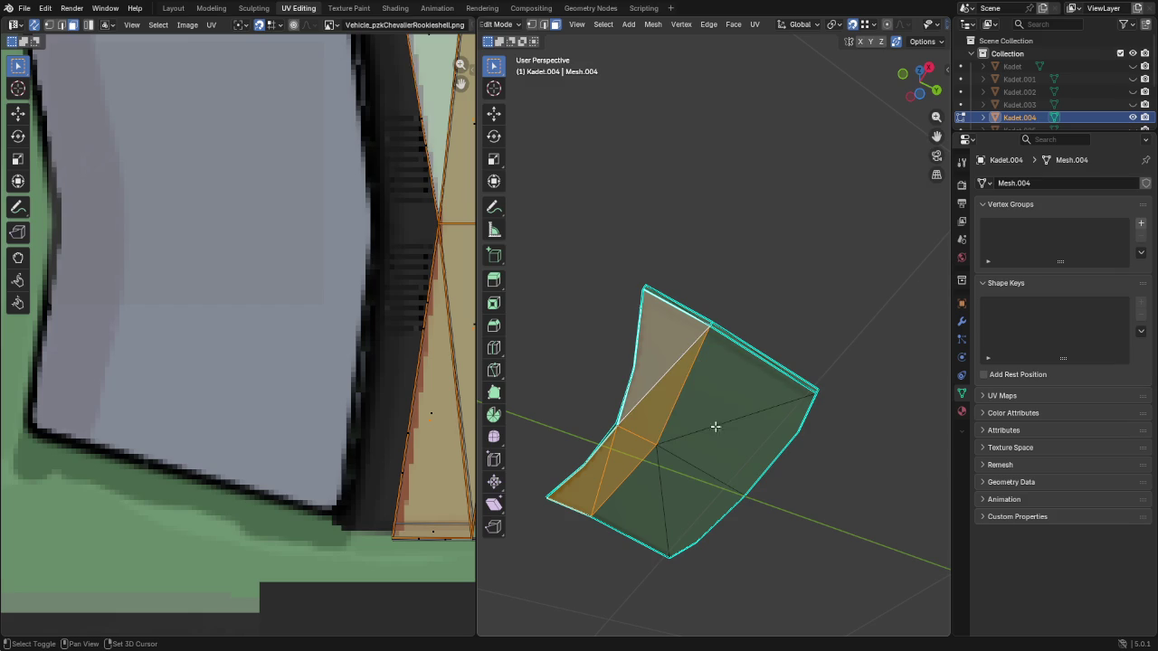
pyautogui.keyDown('shift'); pyautogui.click(717, 419); pyautogui.keyUp('shift')
pyautogui.keyDown('shift'); pyautogui.click(723, 448); pyautogui.keyUp('shift')
pyautogui.keyDown('shift'); pyautogui.click(689, 477); pyautogui.keyUp('shift')
pyautogui.keyDown('shift'); pyautogui.click(642, 494); pyautogui.keyUp('shift')
pyautogui.press('x')
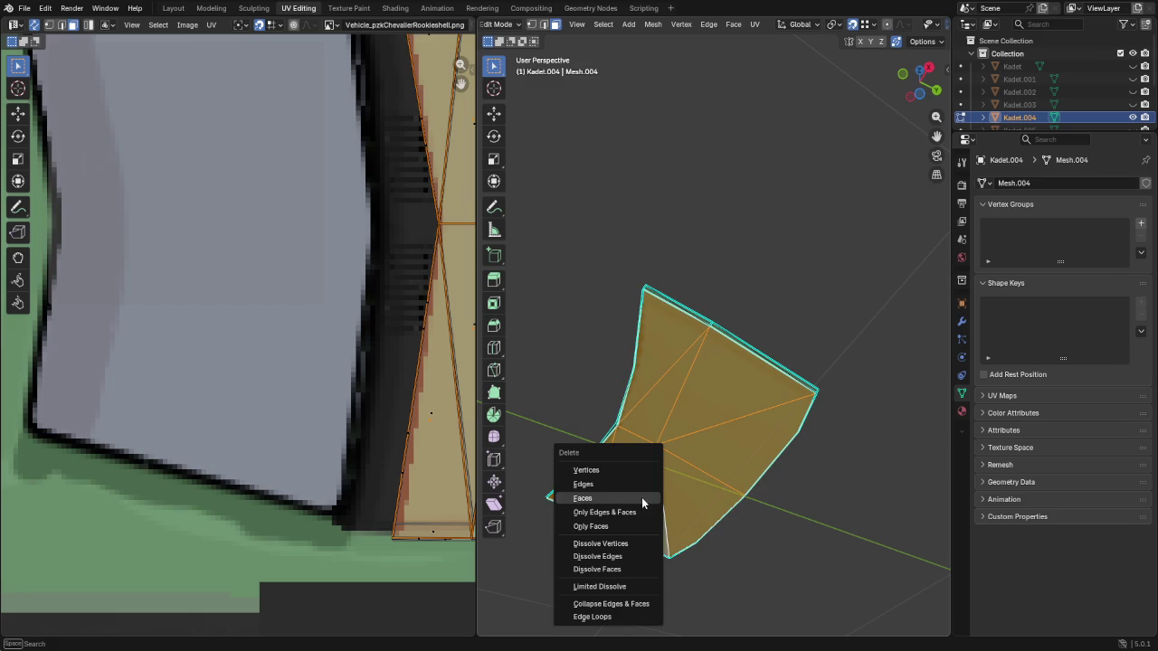
pyautogui.click(590, 526)
pyautogui.moveTo(846, 334); pyautogui.dragTo(673, 458, button='middle')
pyautogui.press('f')
pyautogui.scroll(1, 673, 457)
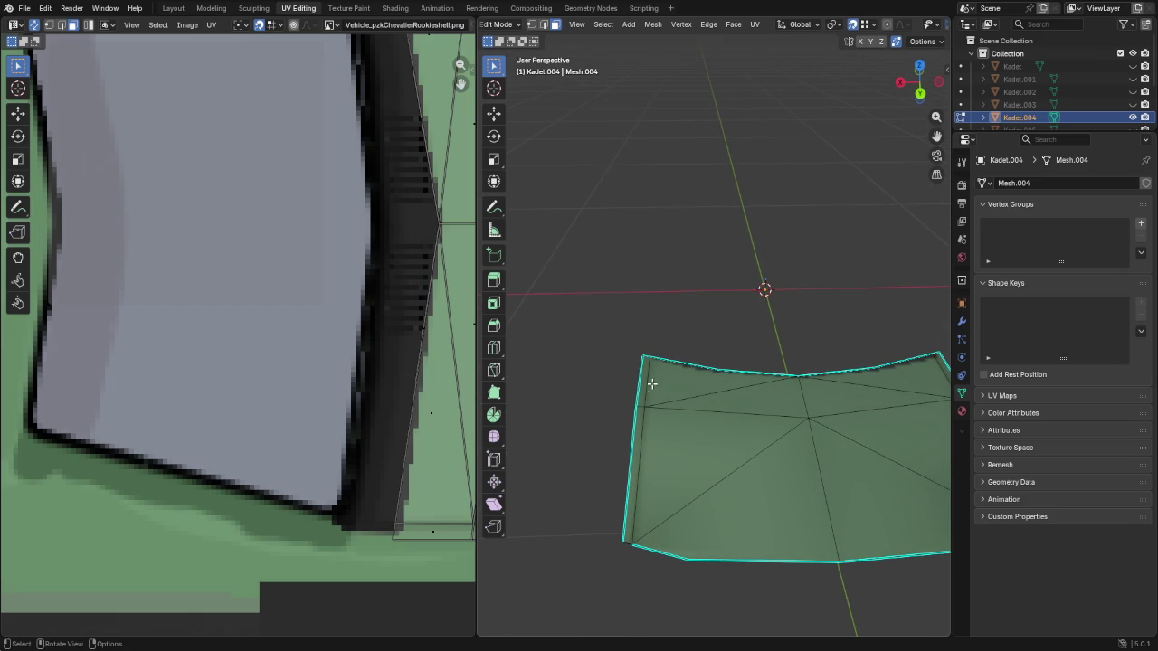
# Separate the panel's thin side strips into their own object, Kadet.010
pyautogui.keyDown('shift'); pyautogui.click(640, 384); pyautogui.keyUp('shift')
pyautogui.keyDown('shift'); pyautogui.click(635, 463); pyautogui.keyUp('shift')
pyautogui.moveTo(757, 473)
pyautogui.mouseDown(button='middle')
pyautogui.moveTo(540, 483)
pyautogui.moveTo(807, 396)
pyautogui.mouseUp(button='middle')
pyautogui.keyDown('shift'); pyautogui.click(800, 392); pyautogui.keyUp('shift')
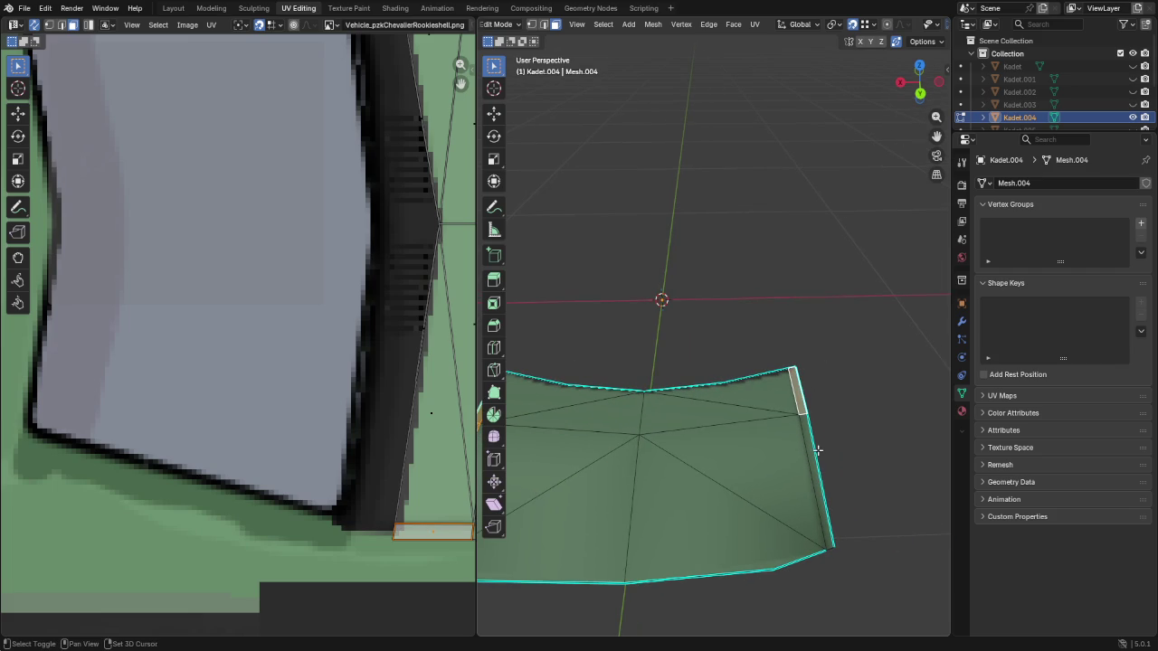
pyautogui.press('q')
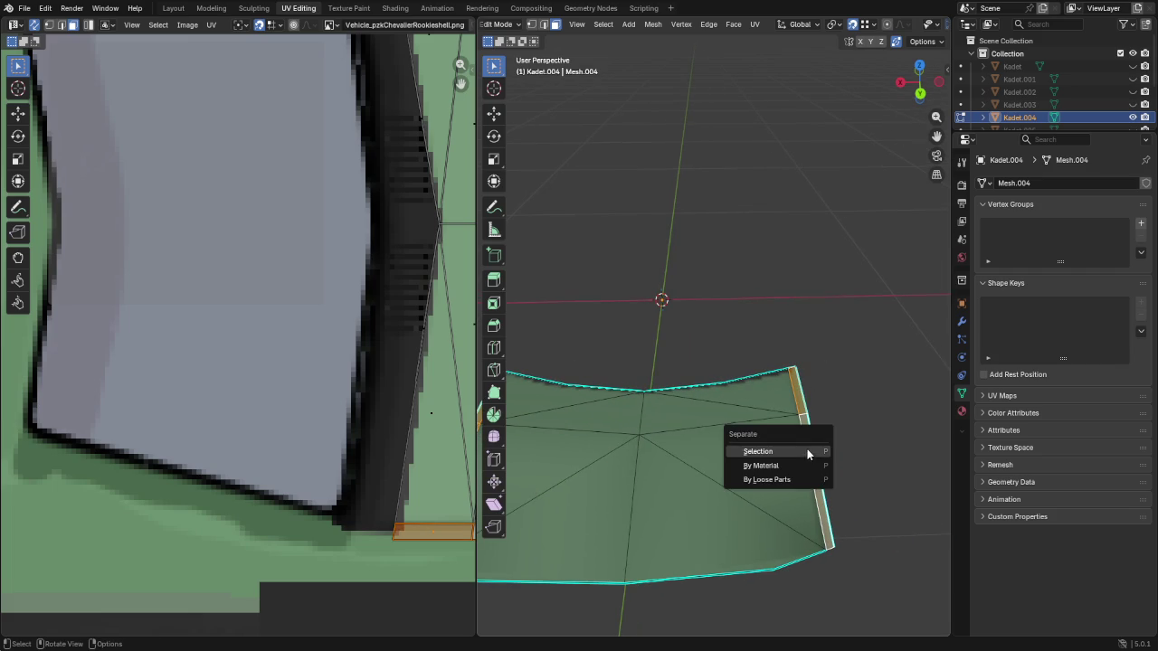
pyautogui.click(807, 449)
# Back in Object Mode, hide Kadet.004 and make the main Kadet body visible again
pyautogui.press('Tab')
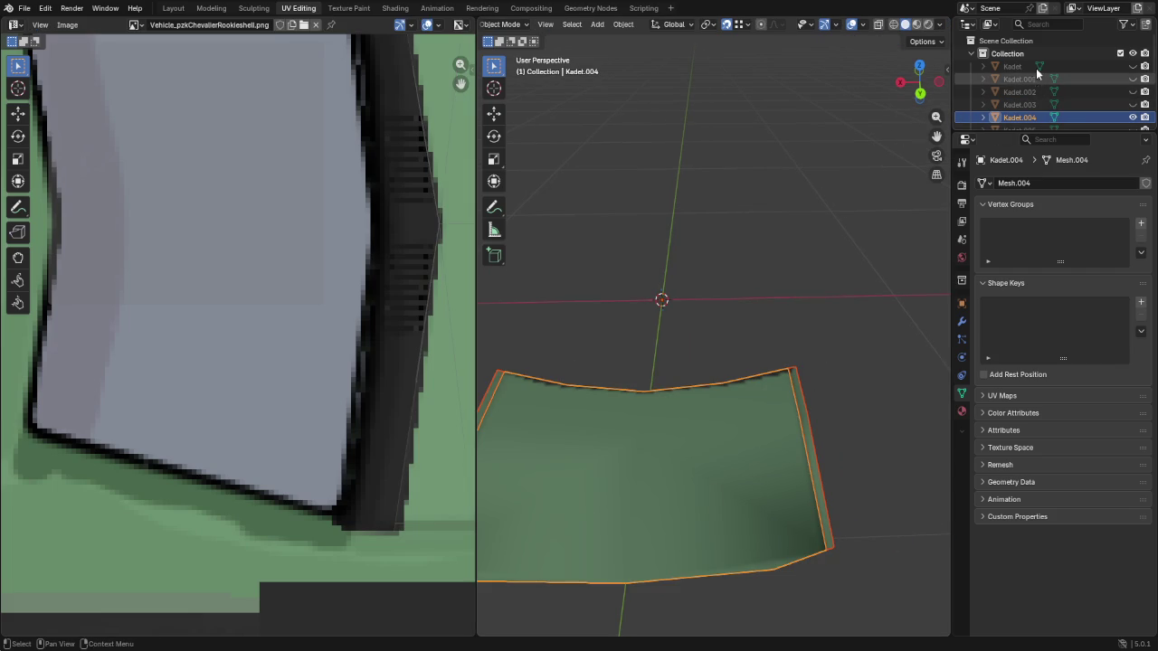
pyautogui.scroll(-2, 1134, 81)
pyautogui.scroll(-1, 1134, 104)
pyautogui.scroll(-2, 1135, 104)
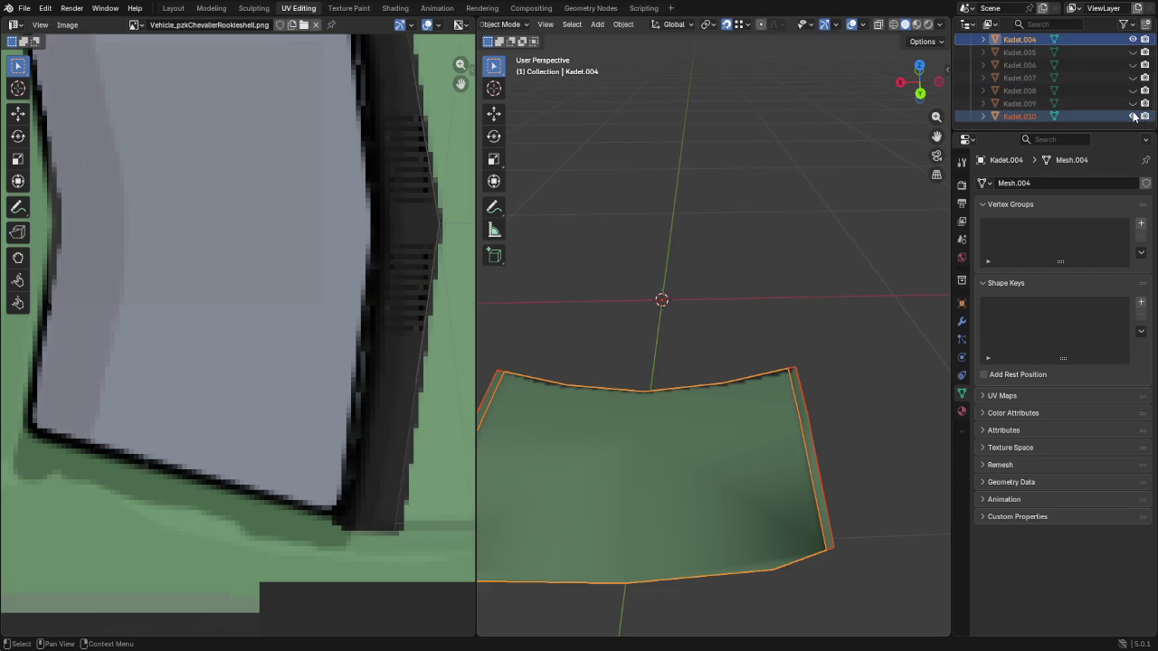
pyautogui.click(1133, 38)
pyautogui.click(1020, 116)
pyautogui.scroll(3, 1087, 111)
pyautogui.click(1033, 66)
pyautogui.click(1133, 66)
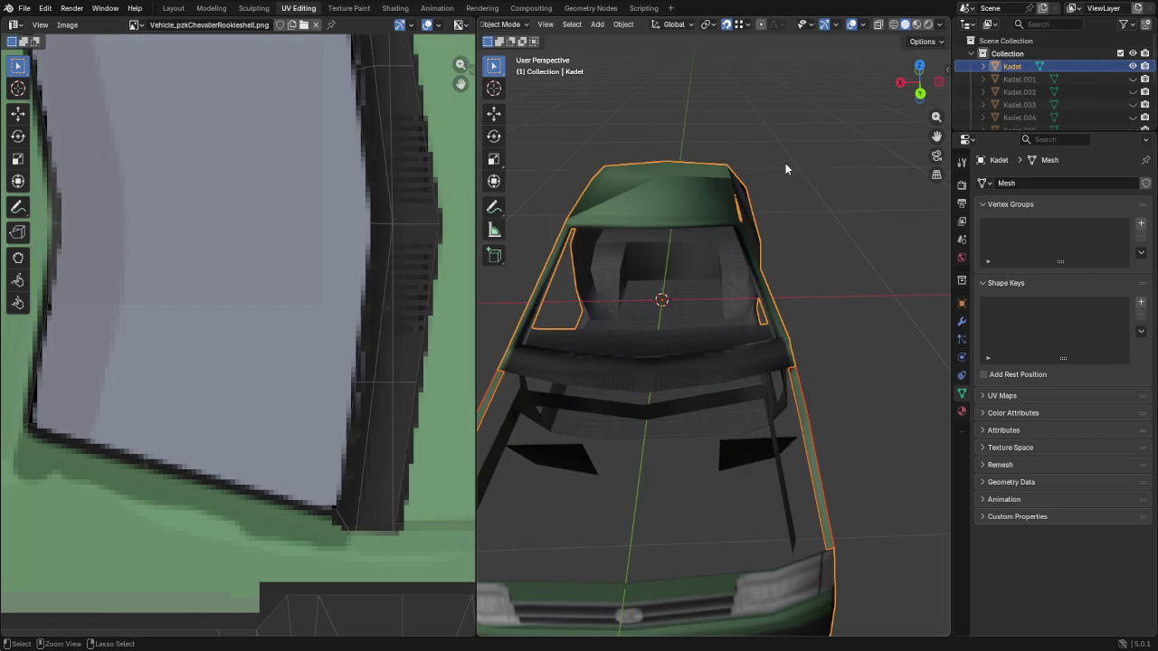
# Enter Edit Mode on the Kadet body and knife a short cut near the roof frame
pyautogui.press('Tab')
pyautogui.scroll(1, 544, 455)
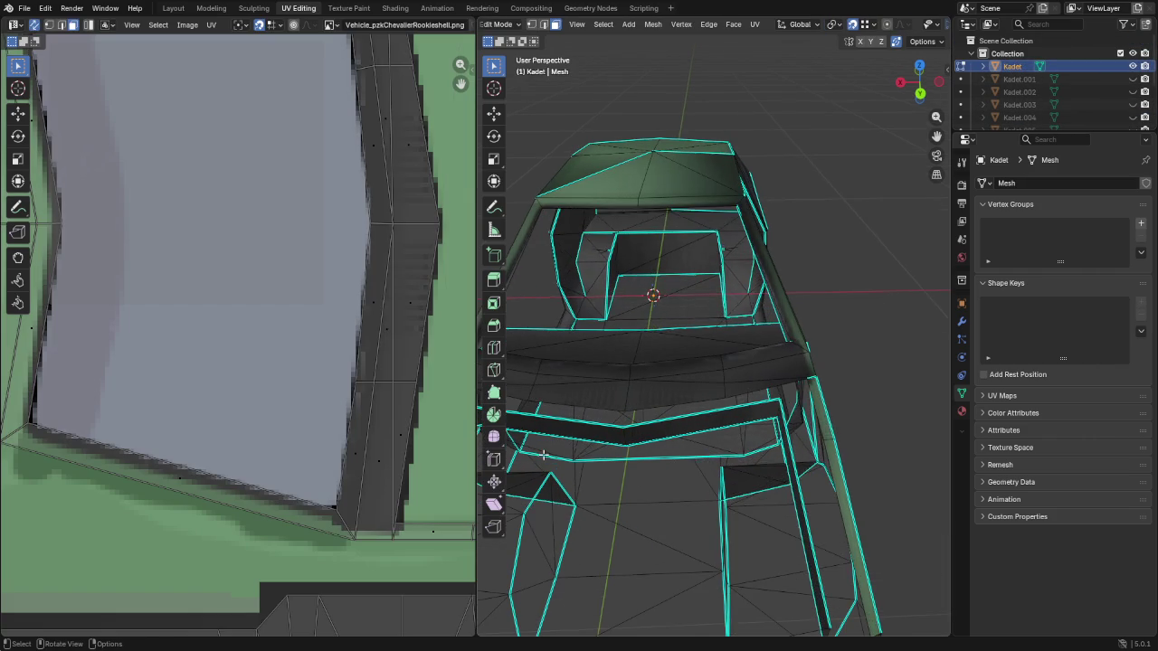
pyautogui.moveTo(544, 455); pyautogui.dragTo(666, 252, button='middle')
pyautogui.scroll(2, 598, 322)
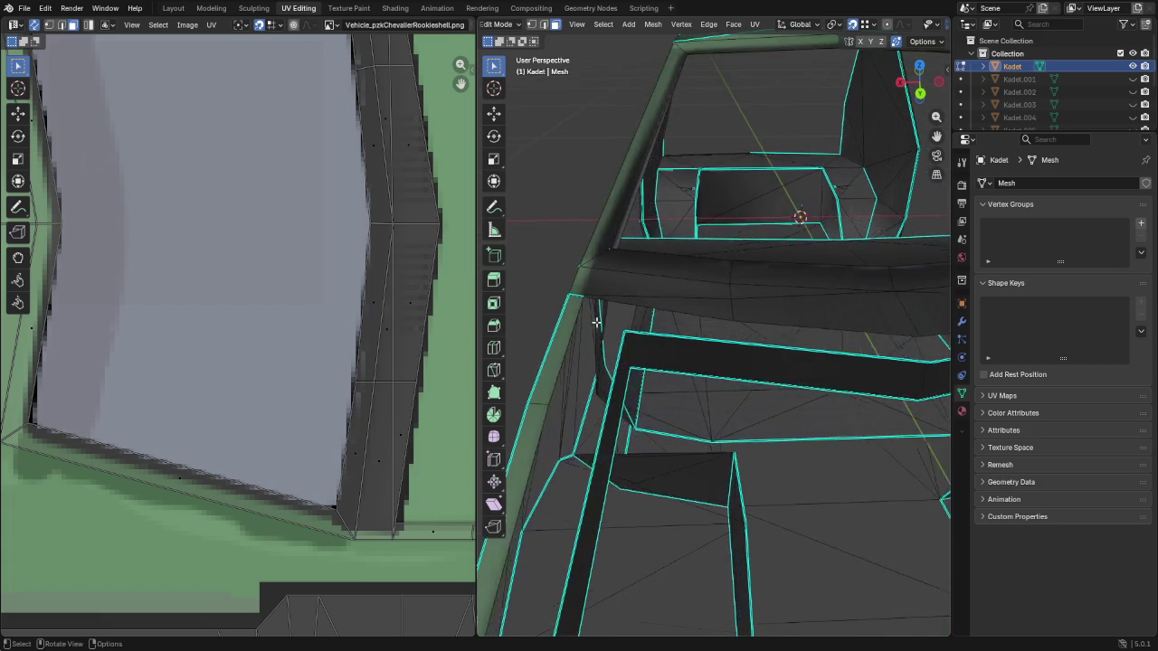
pyautogui.scroll(1, 598, 322)
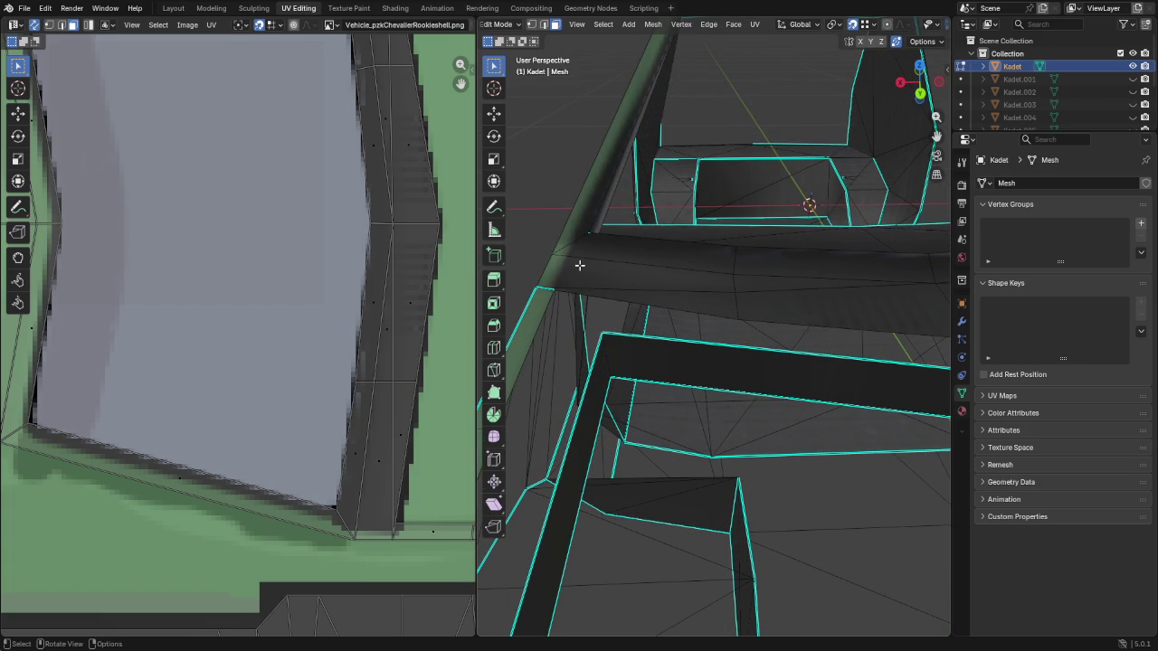
pyautogui.press('k')
pyautogui.click(553, 254)
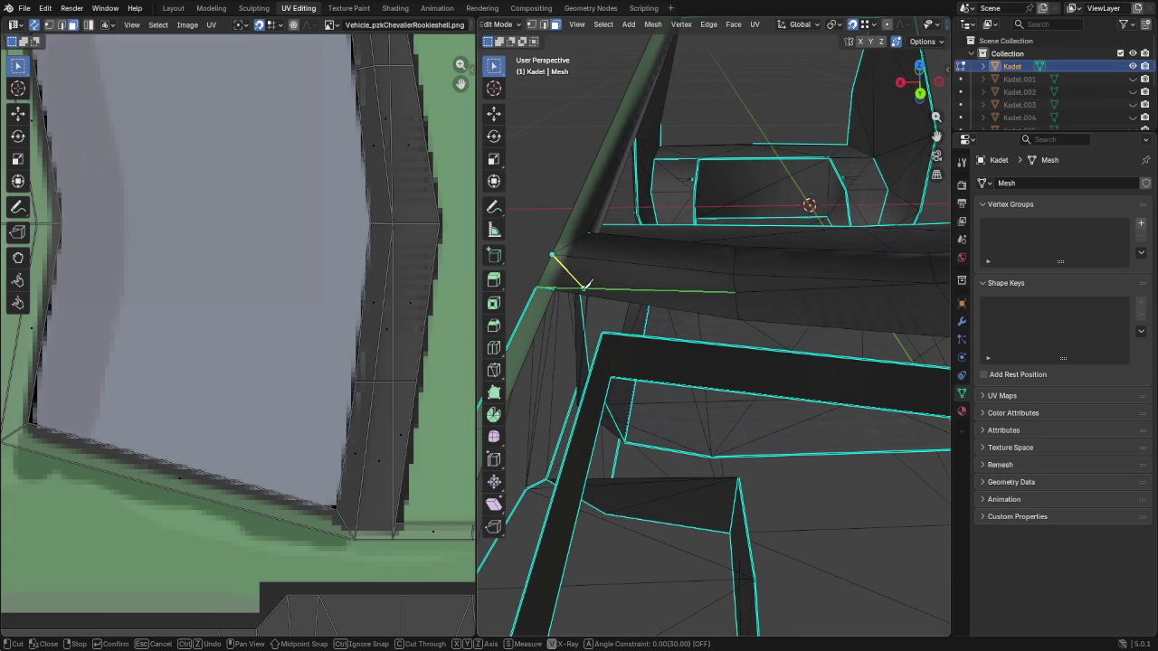
pyautogui.click(576, 293)
pyautogui.press('Return')
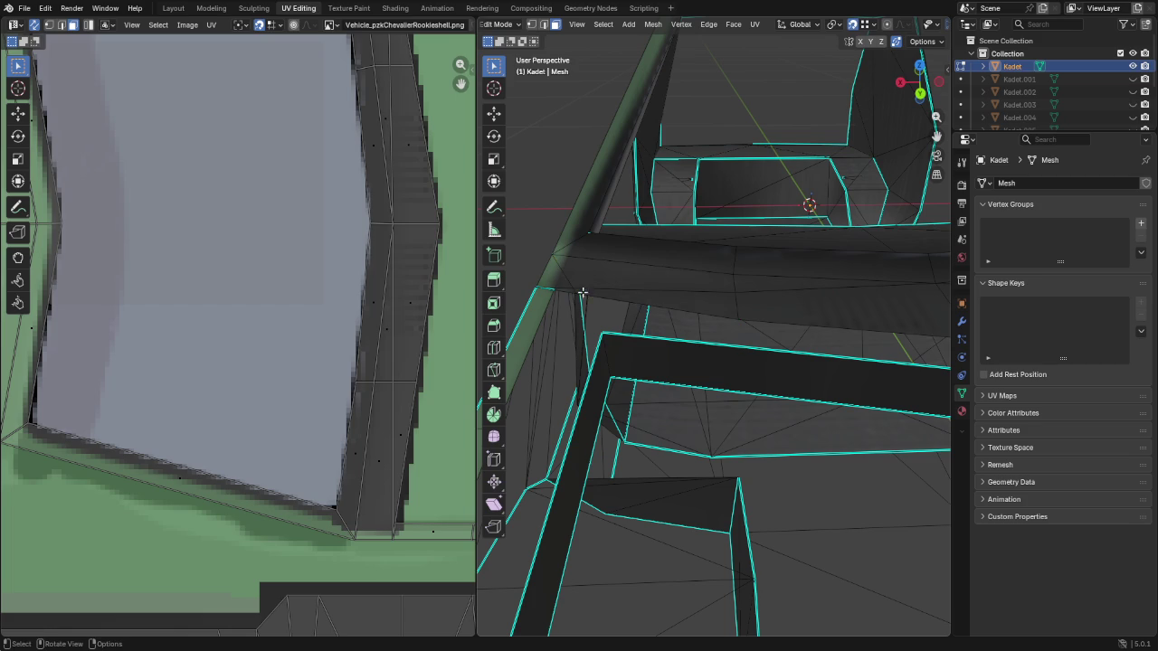
# Slide the vertex at the cut's end along its edge, then orbit toward the windshield frame
pyautogui.moveTo(553, 279); pyautogui.dragTo(539, 289, button='middle')
pyautogui.press('1')
pyautogui.click(570, 288)
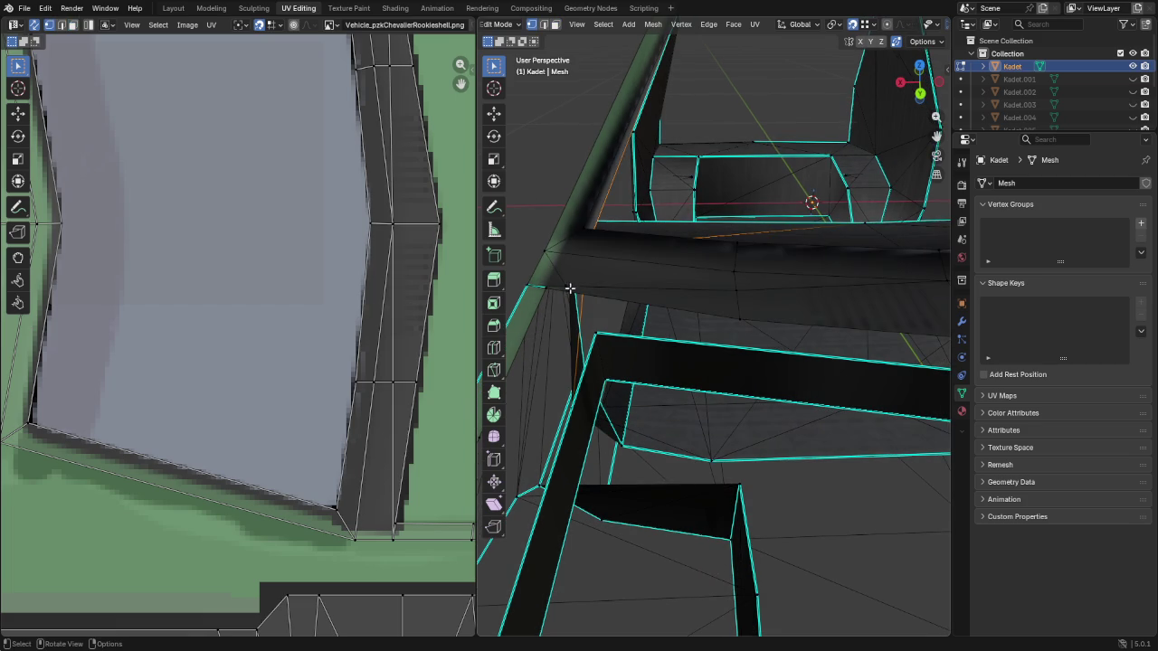
pyautogui.press('g')
pyautogui.press('g')
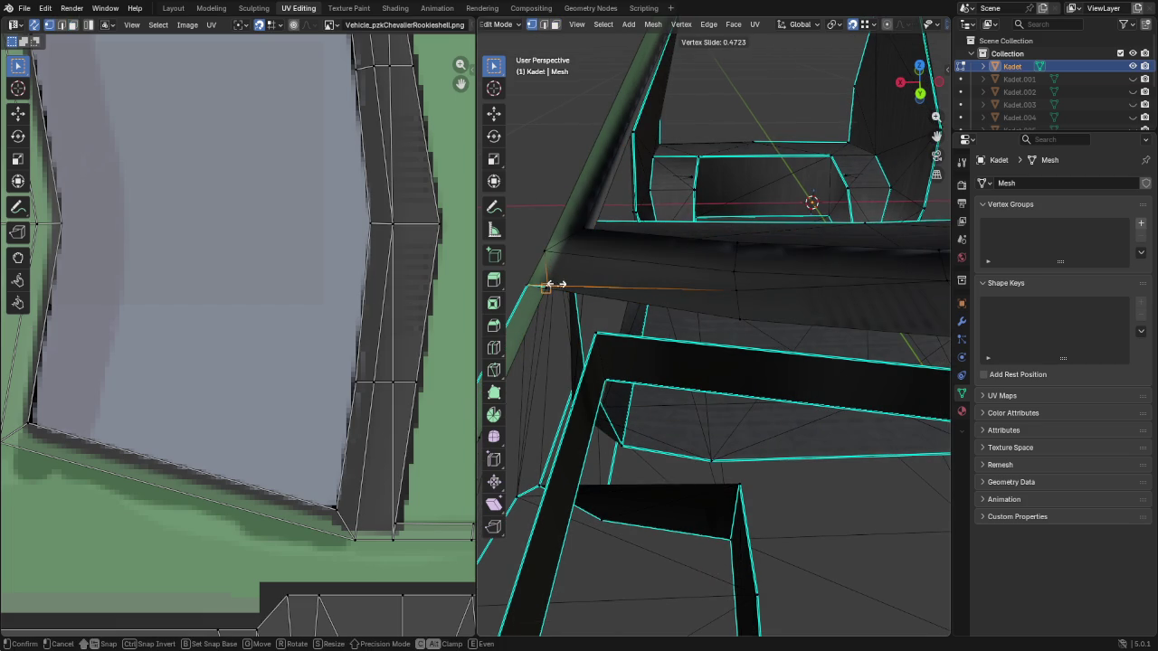
pyautogui.click(547, 287)
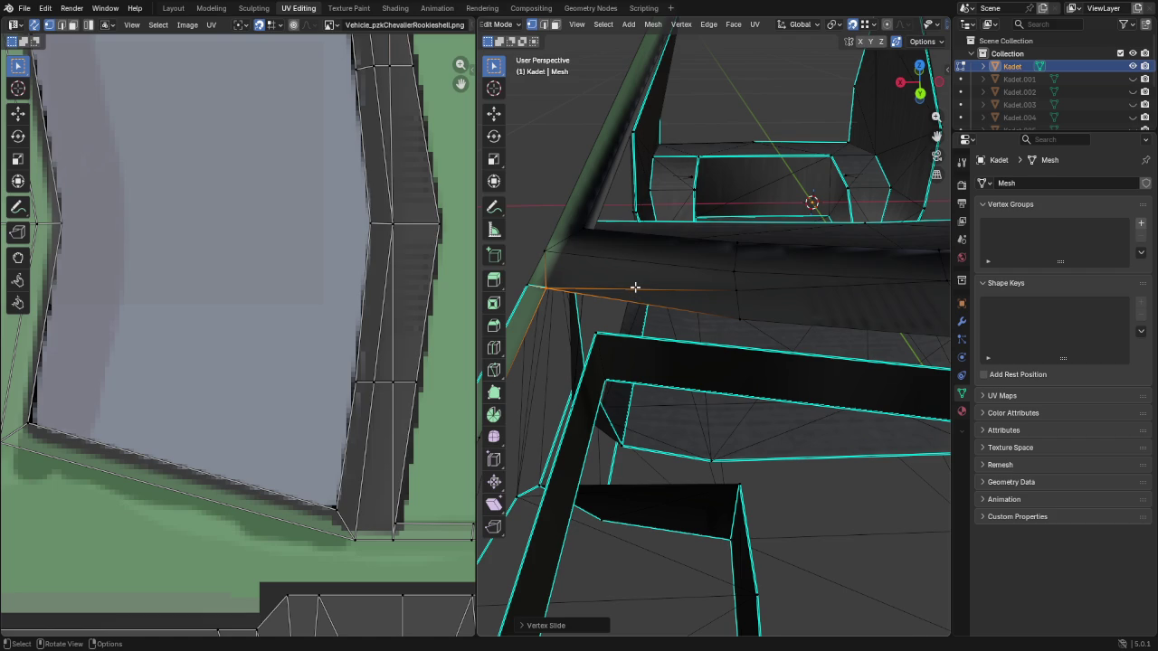
pyautogui.scroll(-2, 635, 286)
pyautogui.scroll(-2, 826, 355)
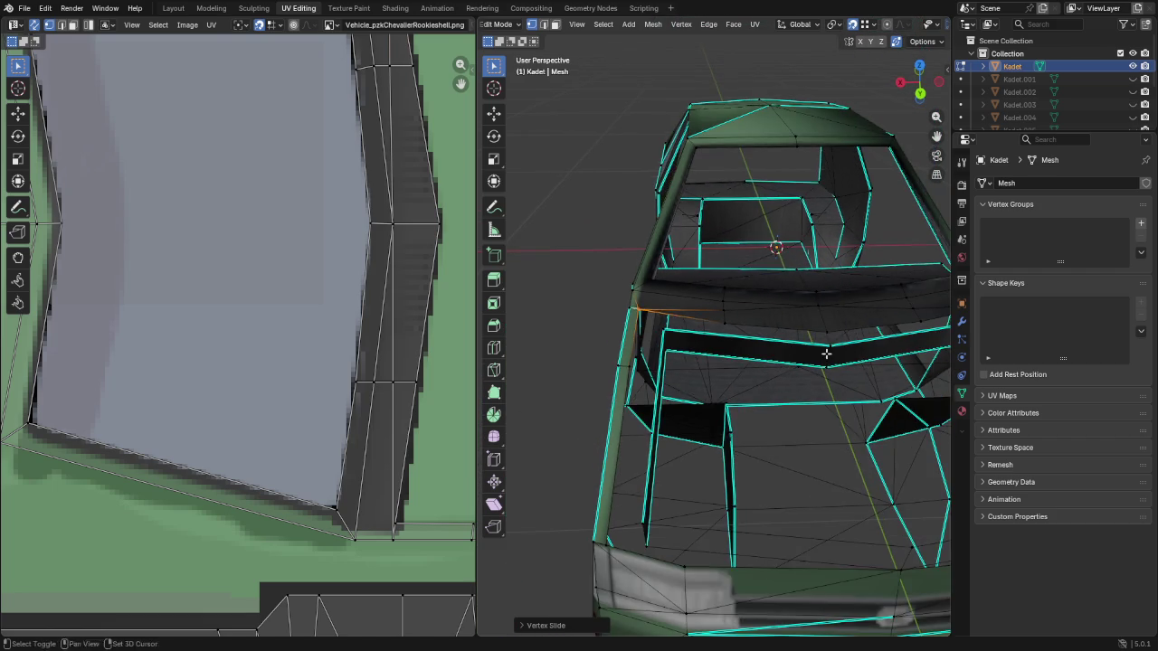
pyautogui.moveTo(826, 354); pyautogui.dragTo(601, 372, button='middle')
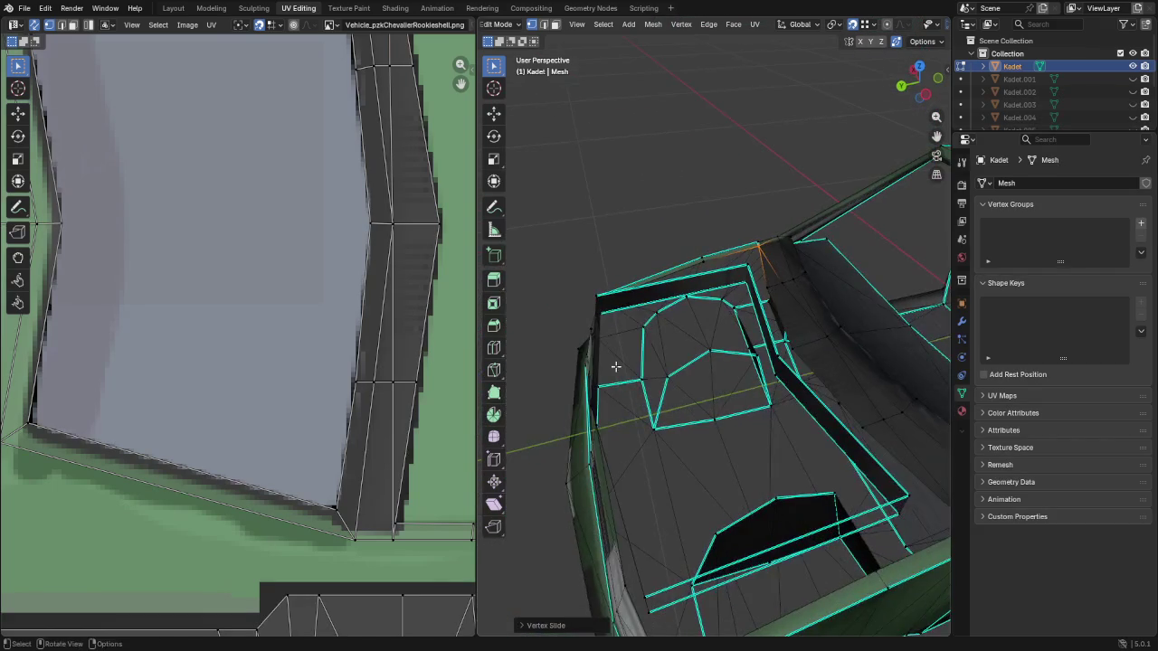
pyautogui.moveTo(815, 413)
pyautogui.mouseDown(button='middle')
pyautogui.moveTo(662, 352)
pyautogui.moveTo(775, 325)
pyautogui.moveTo(705, 310)
pyautogui.moveTo(708, 297)
pyautogui.moveTo(714, 320)
pyautogui.moveTo(823, 362)
pyautogui.moveTo(731, 375)
pyautogui.moveTo(758, 331)
pyautogui.moveTo(794, 349)
pyautogui.mouseUp(button='middle')
# Knife another cut below the windshield and slide its new vertex along the edge
pyautogui.press('k')
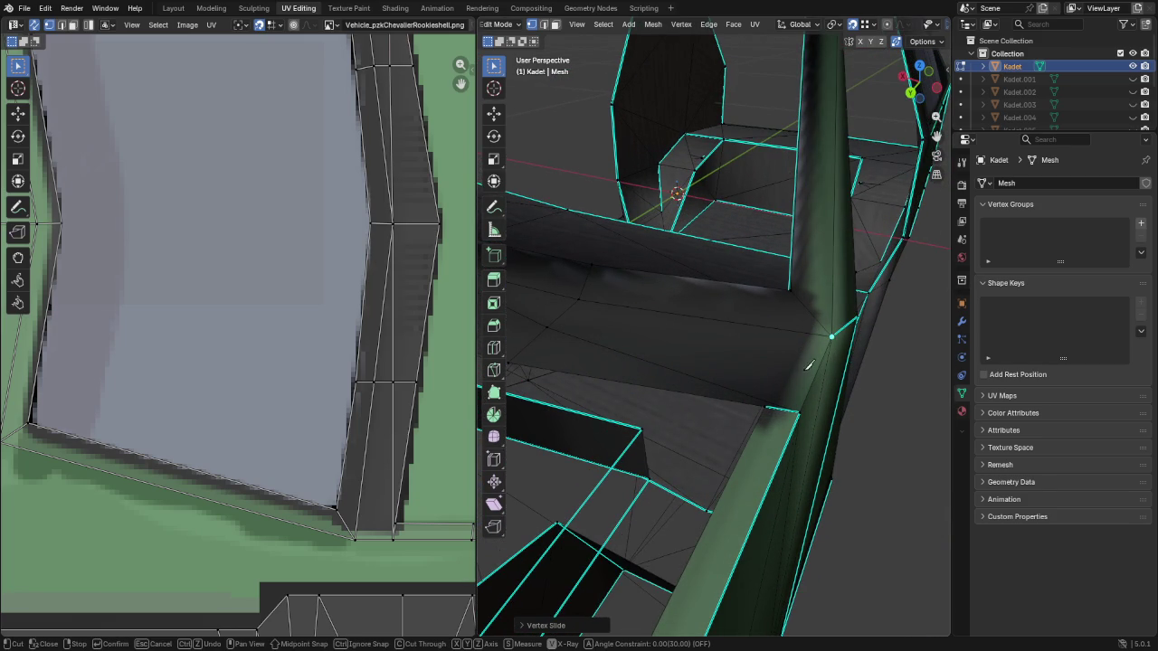
pyautogui.click(745, 402)
pyautogui.press('Return')
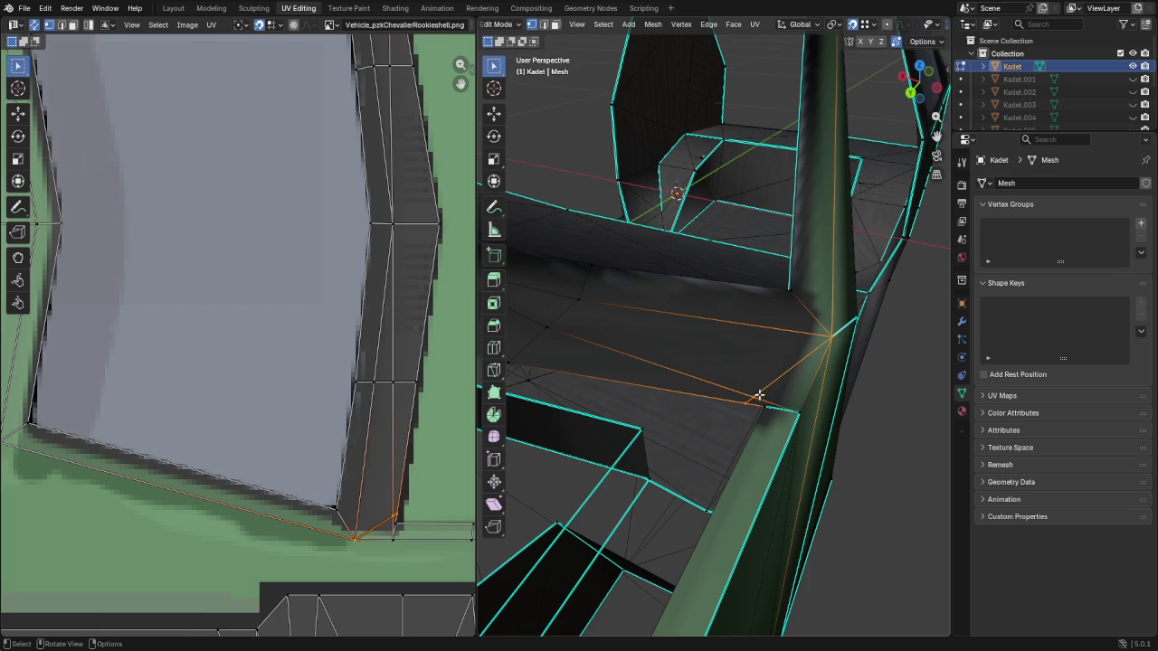
pyautogui.click(756, 398)
pyautogui.hotkey('shift', 'v')
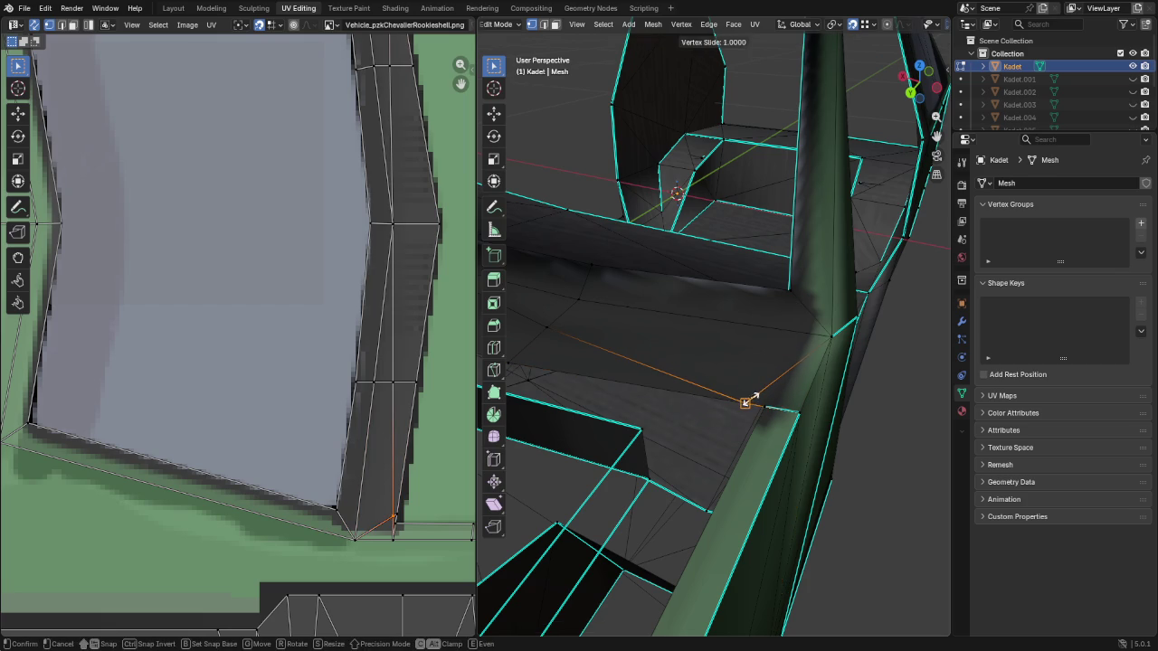
pyautogui.click(749, 401)
pyautogui.hotkey('shift', 'v')
pyautogui.click(757, 405)
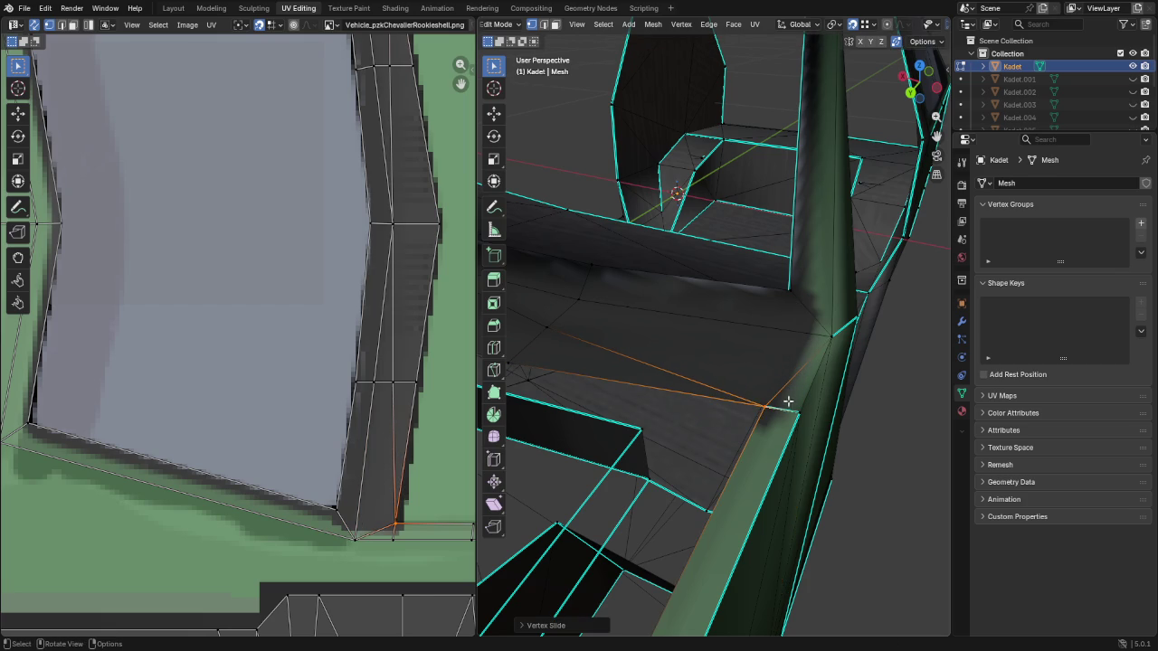
# Orbit to a low view of the car front with the Knife tool active
pyautogui.scroll(-5, 789, 401)
pyautogui.moveTo(724, 400)
pyautogui.mouseDown(button='middle')
pyautogui.moveTo(676, 450)
pyautogui.moveTo(814, 317)
pyautogui.moveTo(757, 368)
pyautogui.moveTo(692, 387)
pyautogui.mouseUp(button='middle')
pyautogui.scroll(5, 715, 416)
pyautogui.scroll(-5, 692, 387)
pyautogui.scroll(5, 692, 387)
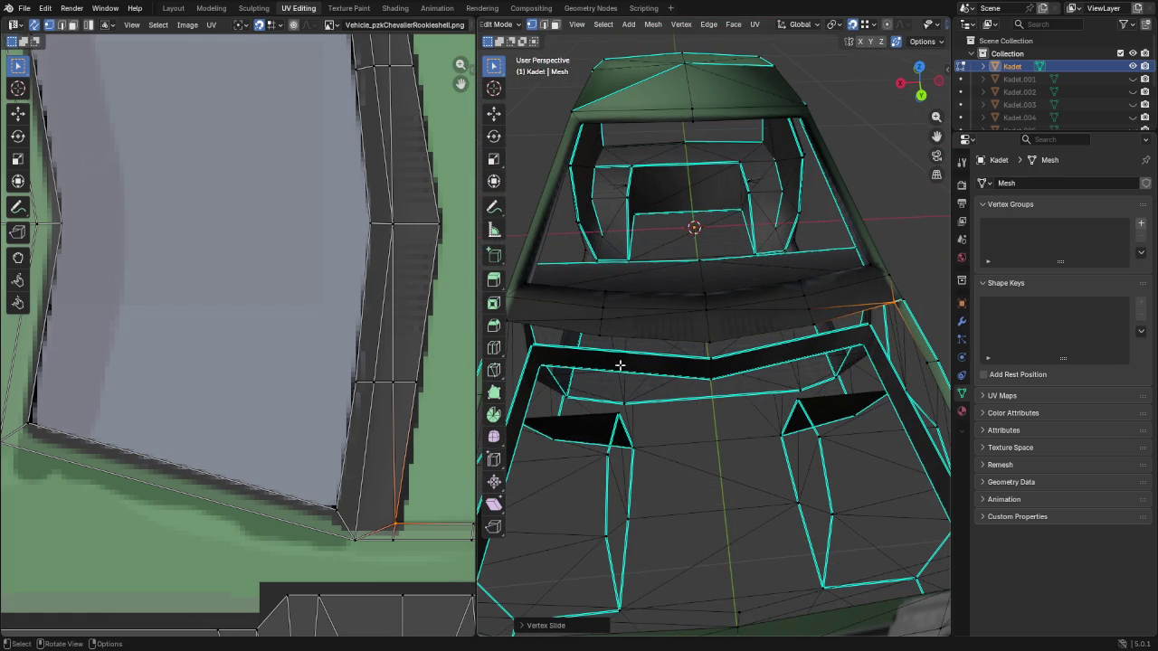
pyautogui.press('k')
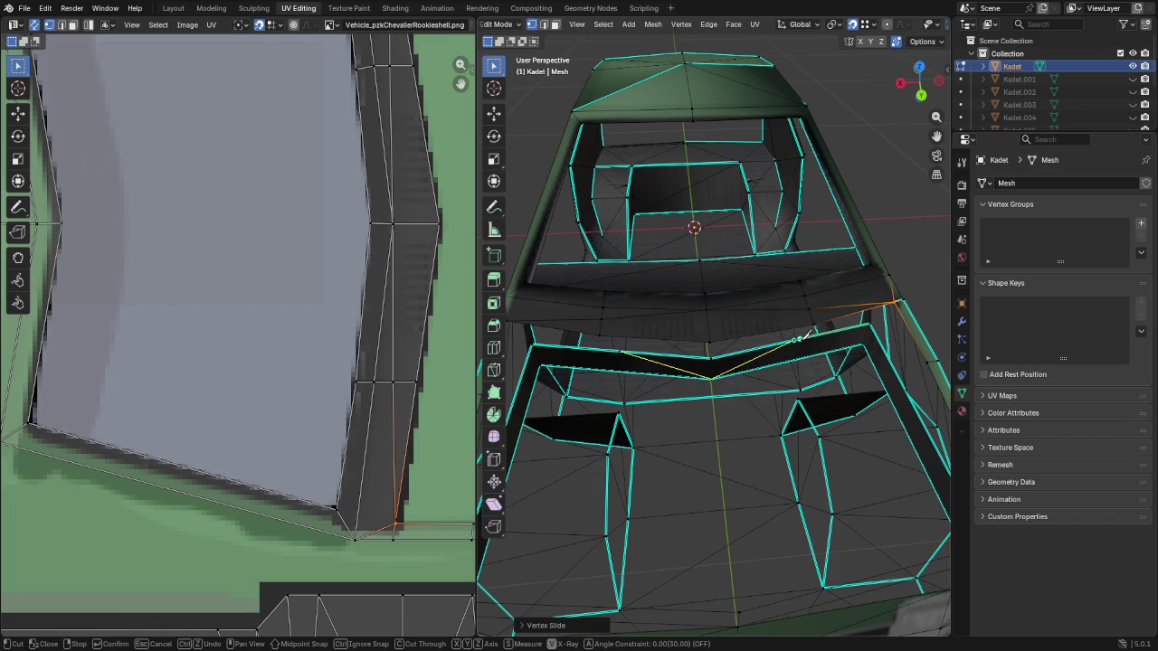
pyautogui.moveTo(800, 337)
pyautogui.mouseDown(button='middle')
pyautogui.moveTo(622, 369)
pyautogui.moveTo(817, 331)
pyautogui.moveTo(637, 345)
pyautogui.moveTo(723, 334)
pyautogui.mouseUp(button='middle')
# Knife-cut from the front panel vertex to its top edge and slide the new vertex
pyautogui.scroll(-5, 637, 346)
pyautogui.scroll(8, 755, 331)
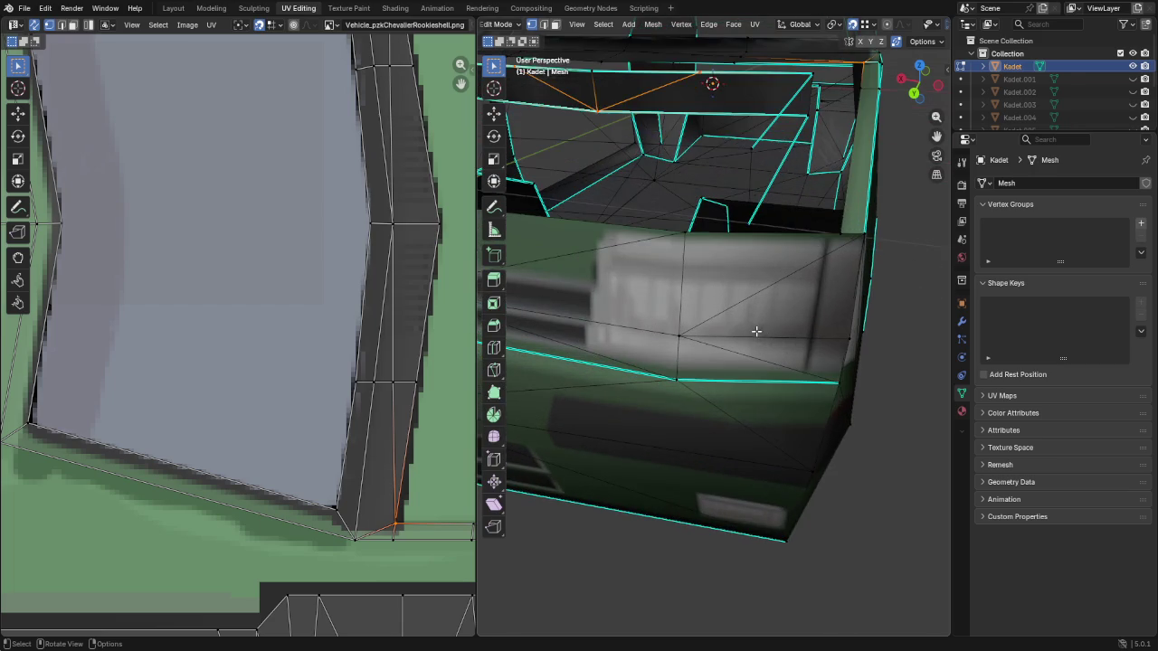
pyautogui.click(702, 319)
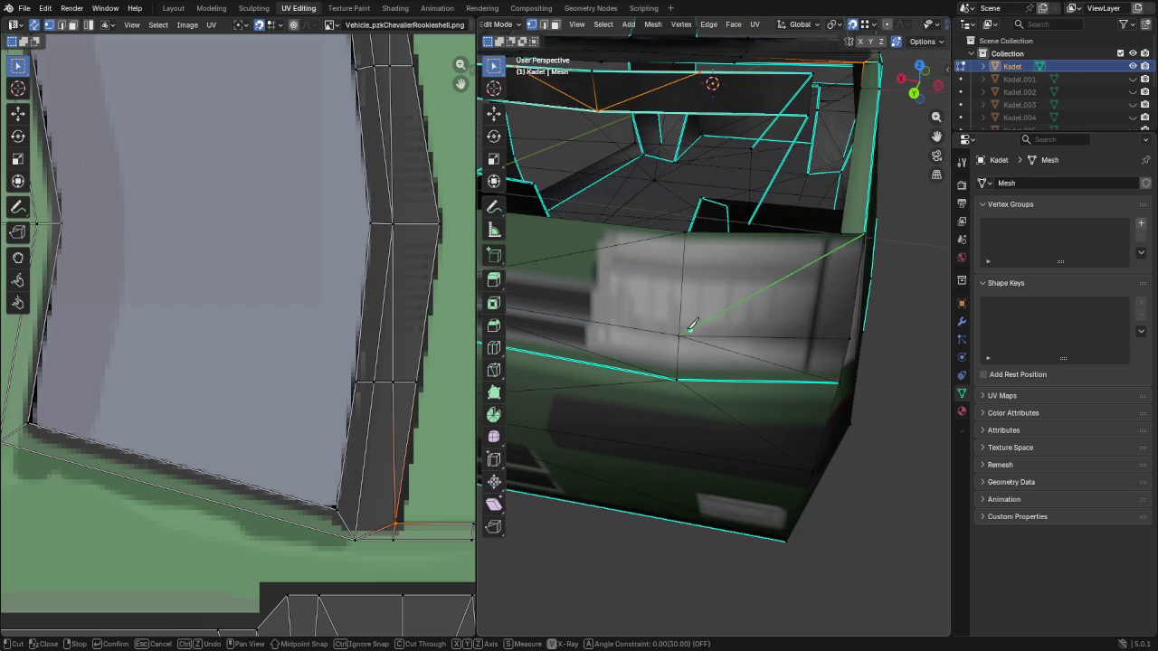
pyautogui.click(825, 235)
pyautogui.press('Return')
pyautogui.click(826, 236)
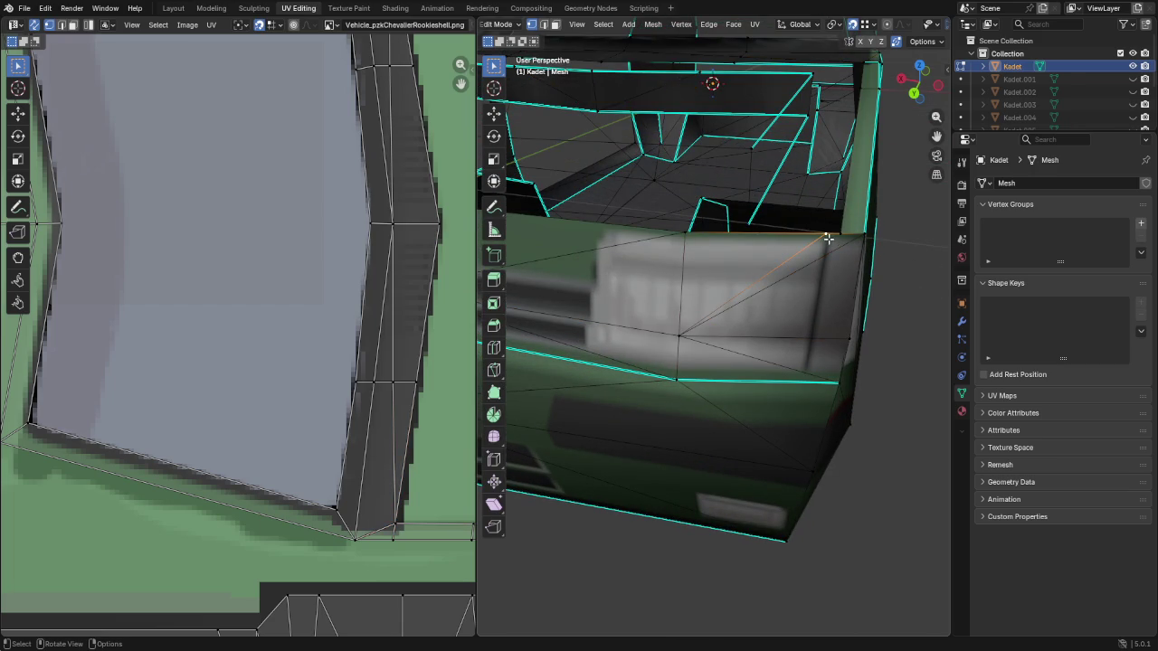
pyautogui.hotkey('shift', 'v')
pyautogui.click(832, 236)
# Cut a new edge up to the front corner panel's top corner and slide that vertex
pyautogui.moveTo(832, 236); pyautogui.dragTo(494, 237, button='middle')
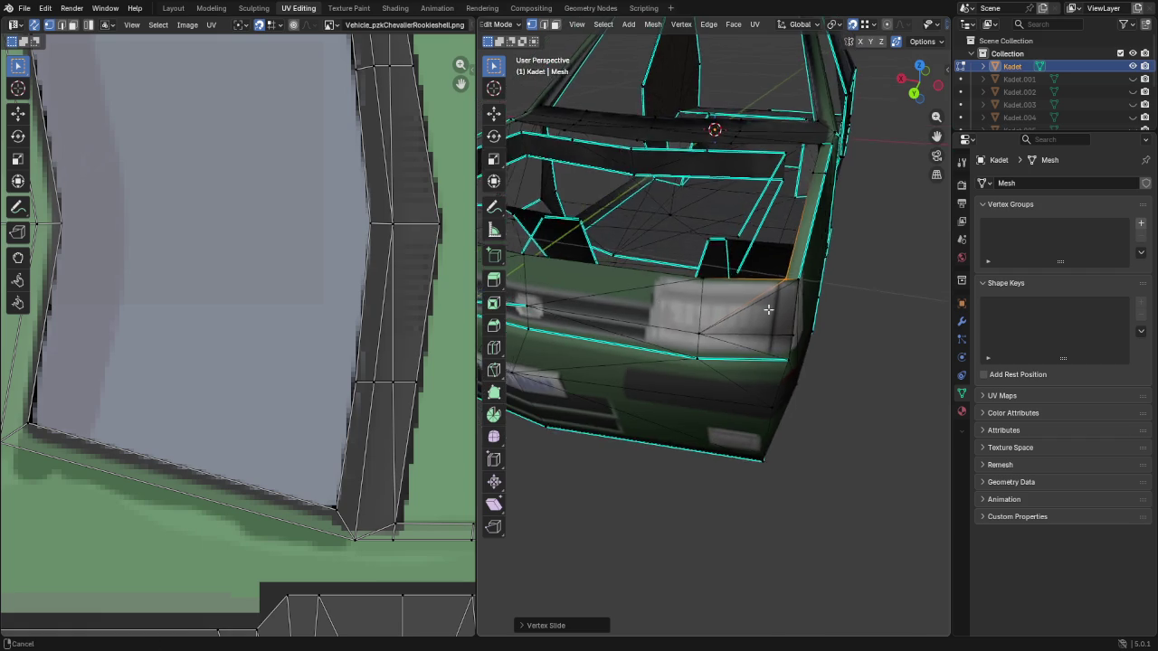
pyautogui.scroll(3, 733, 282)
pyautogui.moveTo(706, 272); pyautogui.dragTo(732, 283, button='middle')
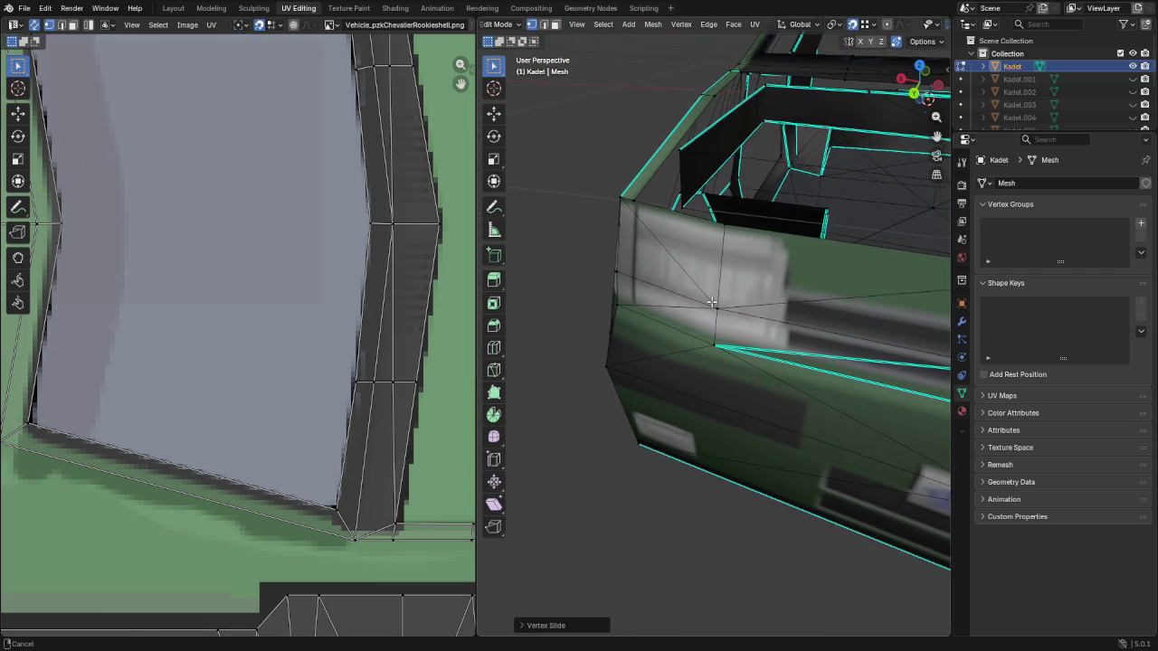
pyautogui.press('k')
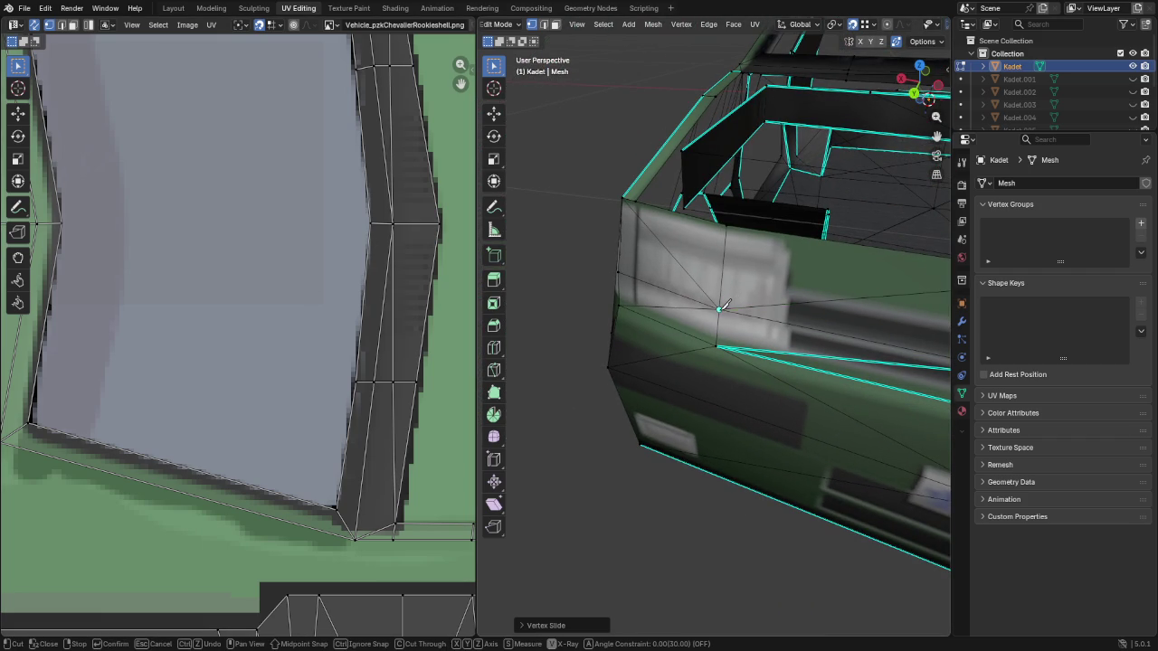
pyautogui.click(648, 204)
pyautogui.press('Return')
pyautogui.hotkey('shift', 'v')
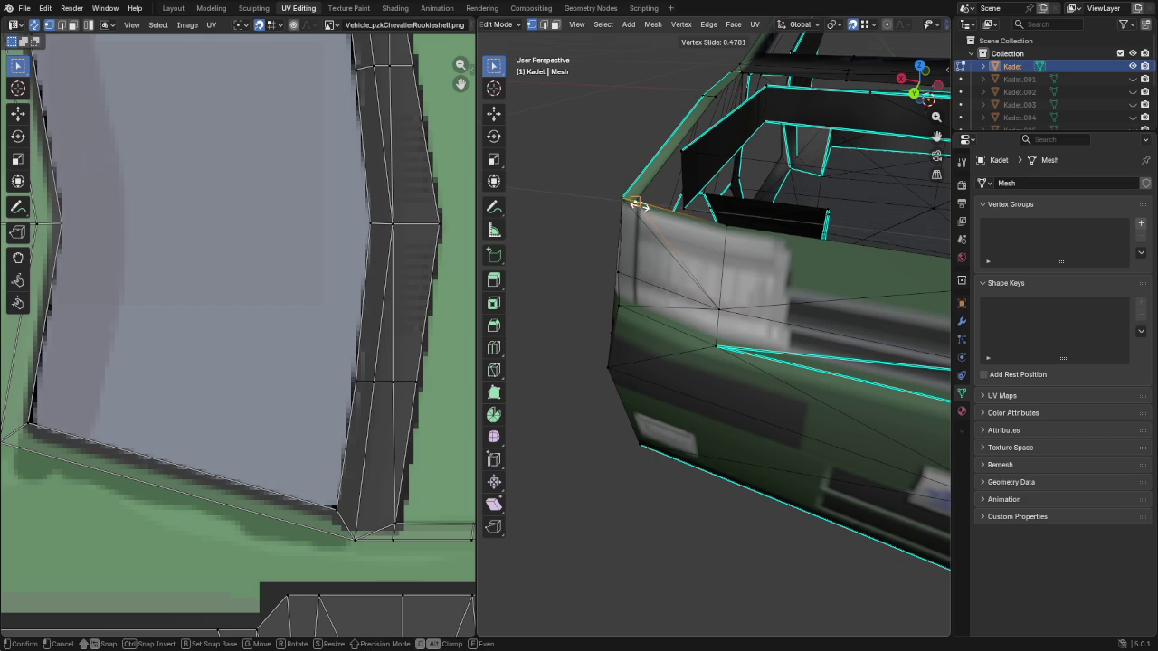
pyautogui.click(635, 206)
# Add a knife cut in the cabin area
pyautogui.moveTo(635, 206)
pyautogui.mouseDown(button='middle')
pyautogui.moveTo(776, 347)
pyautogui.moveTo(722, 315)
pyautogui.moveTo(872, 309)
pyautogui.moveTo(676, 313)
pyautogui.moveTo(928, 305)
pyautogui.moveTo(757, 339)
pyautogui.moveTo(787, 344)
pyautogui.moveTo(687, 312)
pyautogui.moveTo(834, 305)
pyautogui.moveTo(832, 287)
pyautogui.mouseUp(button='middle')
pyautogui.scroll(5, 664, 308)
pyautogui.press('k')
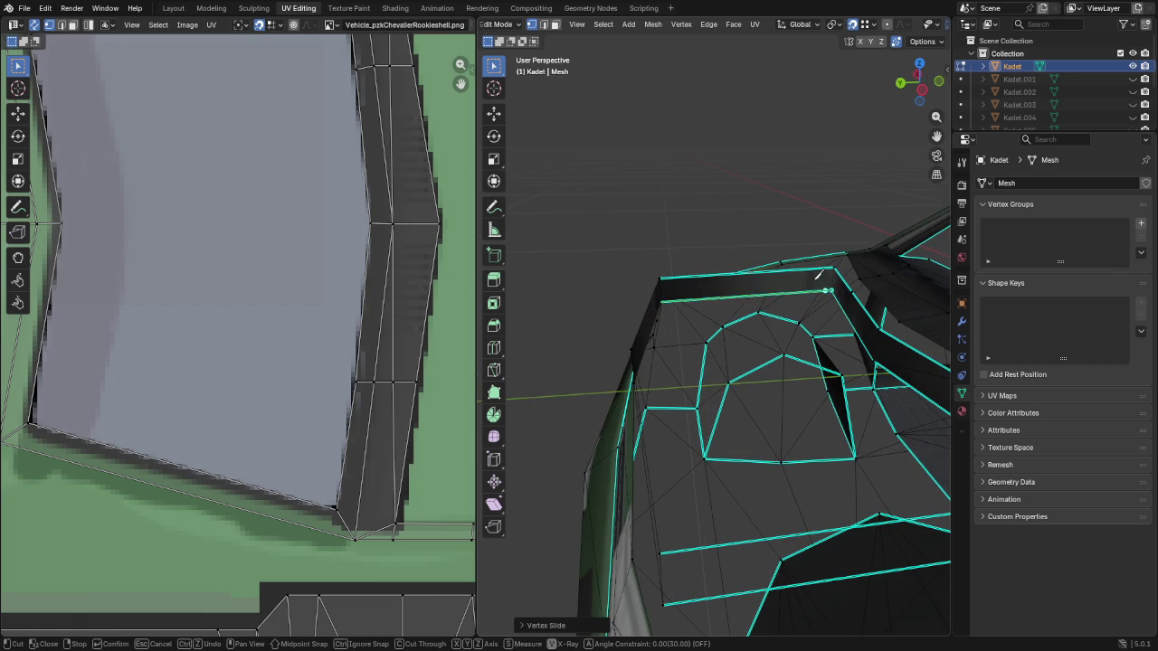
pyautogui.press('Return')
pyautogui.moveTo(790, 267)
pyautogui.mouseDown(button='middle')
pyautogui.moveTo(699, 259)
pyautogui.moveTo(661, 243)
pyautogui.mouseUp(button='middle')
# Knife-cut a new edge along the cabin's top edge
pyautogui.press('k')
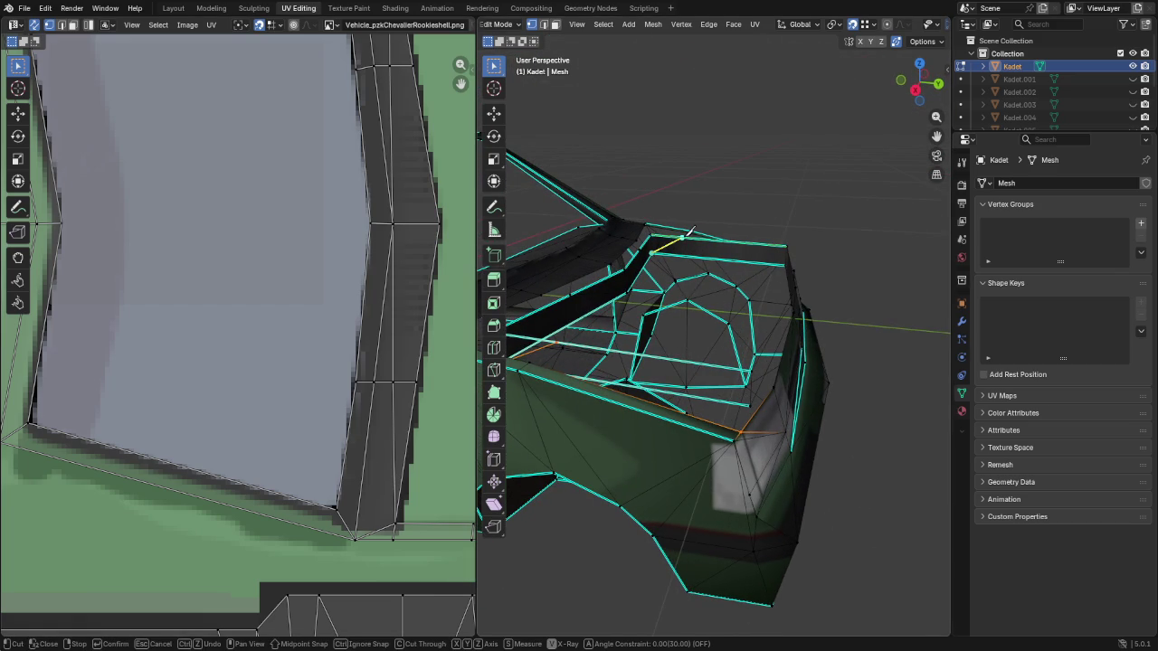
pyautogui.moveTo(692, 235)
pyautogui.mouseDown(button='middle')
pyautogui.moveTo(613, 305)
pyautogui.moveTo(524, 299)
pyautogui.moveTo(917, 290)
pyautogui.moveTo(804, 305)
pyautogui.moveTo(748, 295)
pyautogui.mouseUp(button='middle')
pyautogui.press('k')
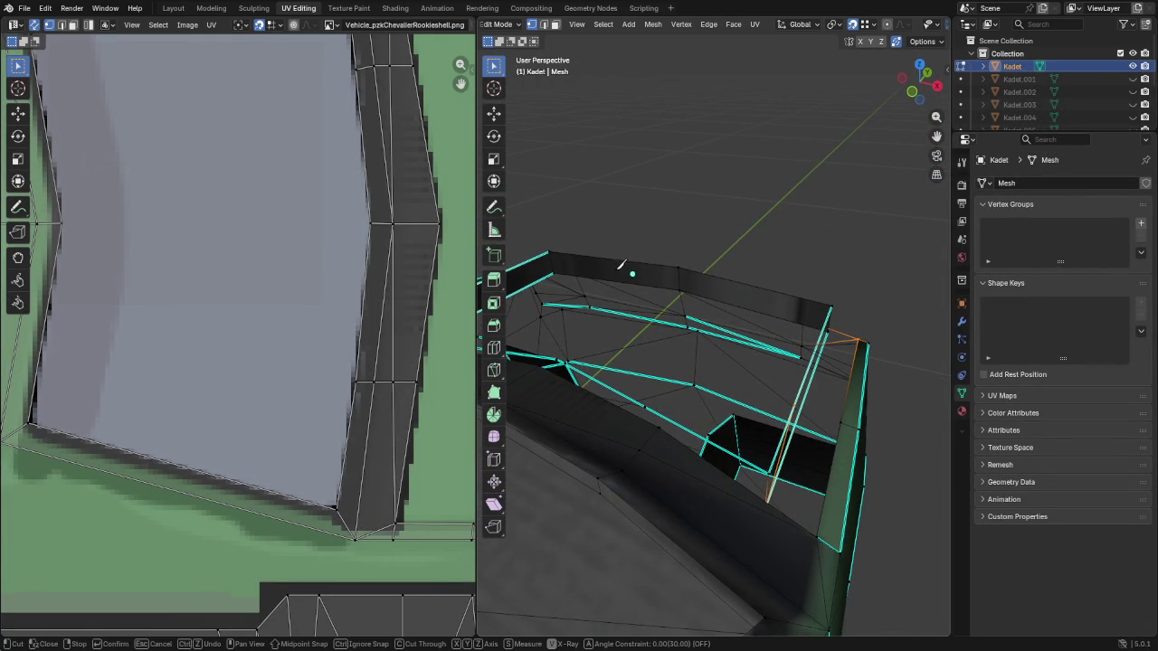
pyautogui.click(612, 259)
pyautogui.click(683, 284)
pyautogui.press('Return')
# Lower a front panel vertex and snap two rim vertices onto the corner vertices
pyautogui.moveTo(793, 247)
pyautogui.mouseDown(button='middle')
pyautogui.moveTo(607, 238)
pyautogui.moveTo(627, 236)
pyautogui.moveTo(615, 280)
pyautogui.mouseUp(button='middle')
pyautogui.click(769, 346)
pyautogui.press('g')
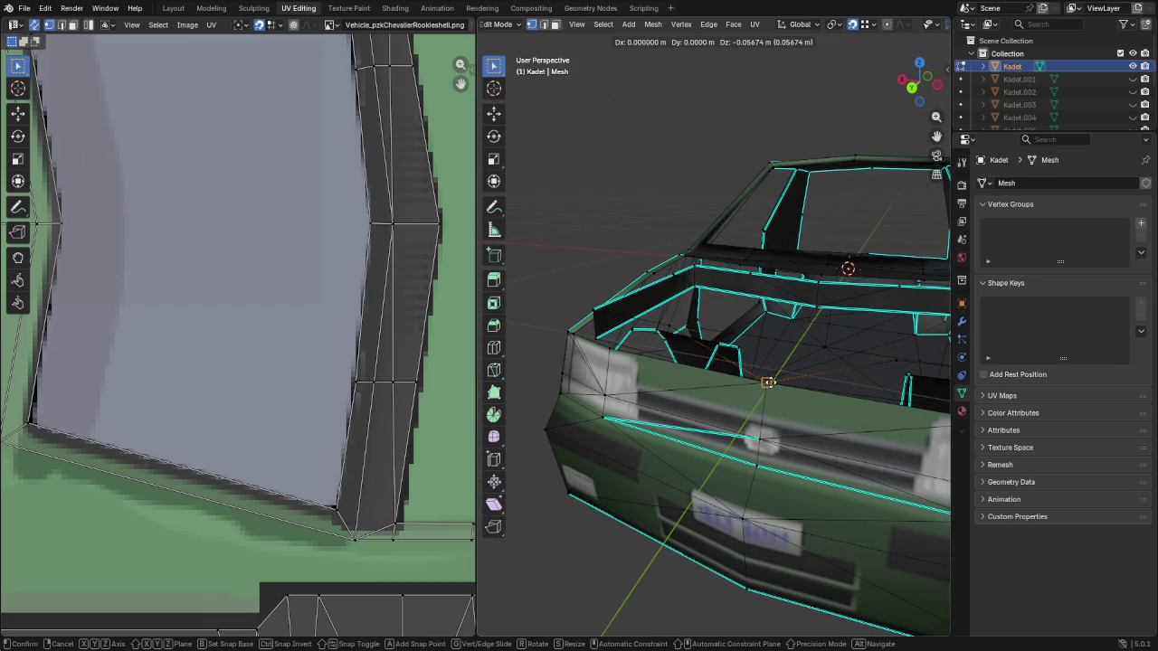
pyautogui.click(770, 383)
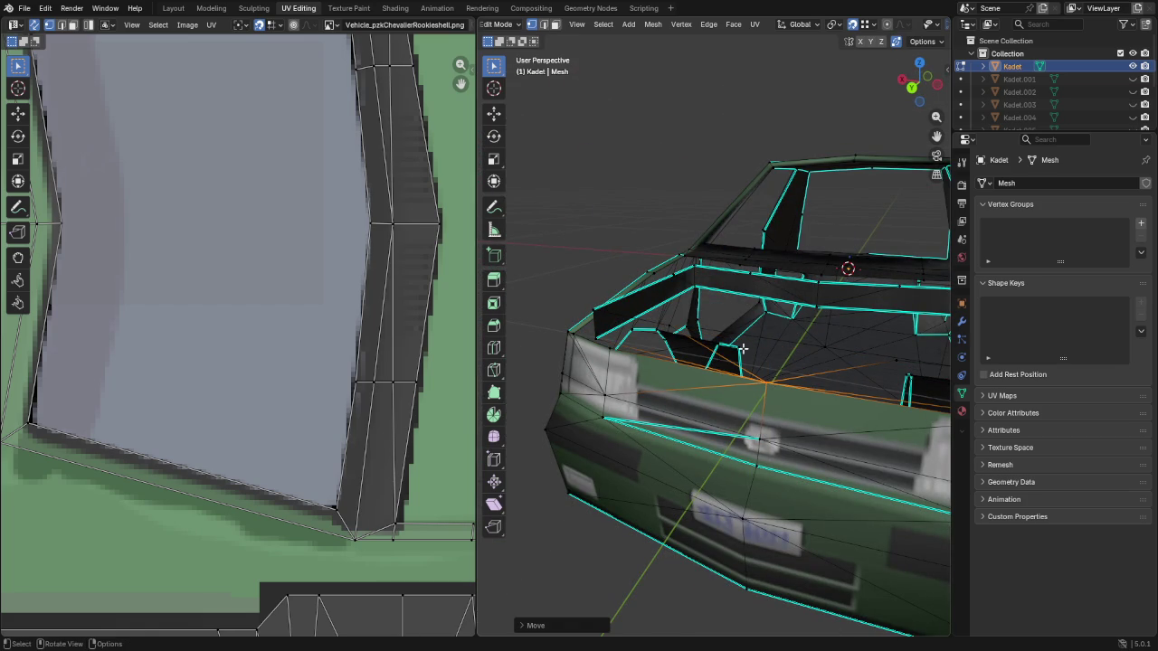
pyautogui.click(598, 308)
pyautogui.press('g')
pyautogui.click(573, 333)
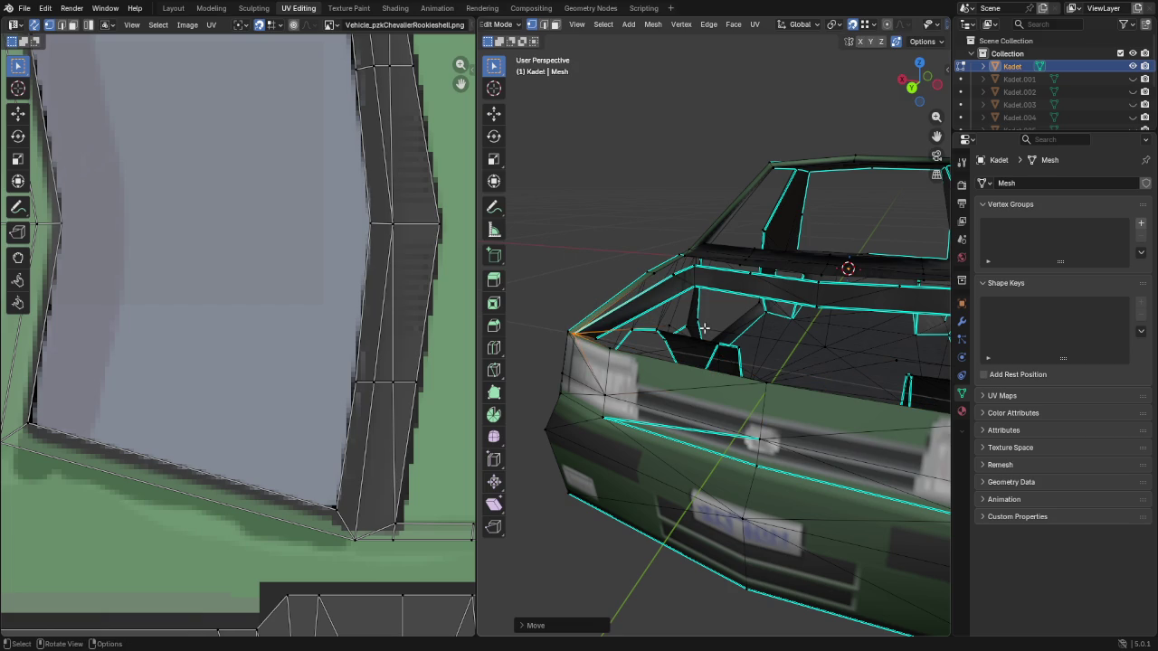
pyautogui.hotkey('alt', 'a')
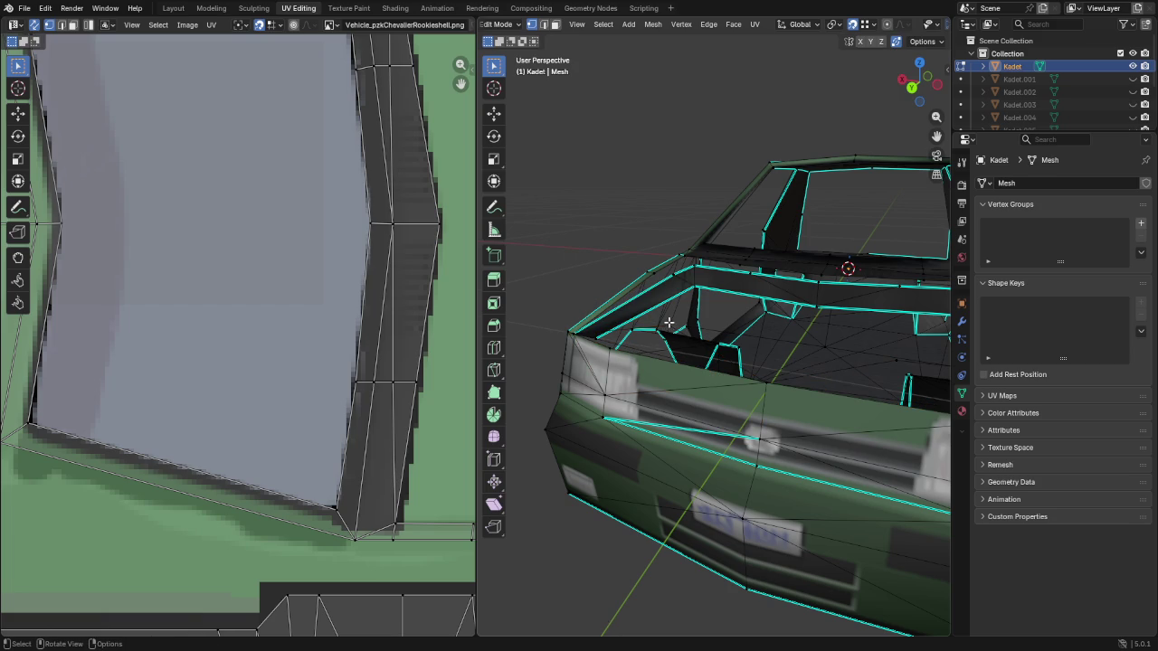
pyautogui.press('g')
pyautogui.click(613, 349)
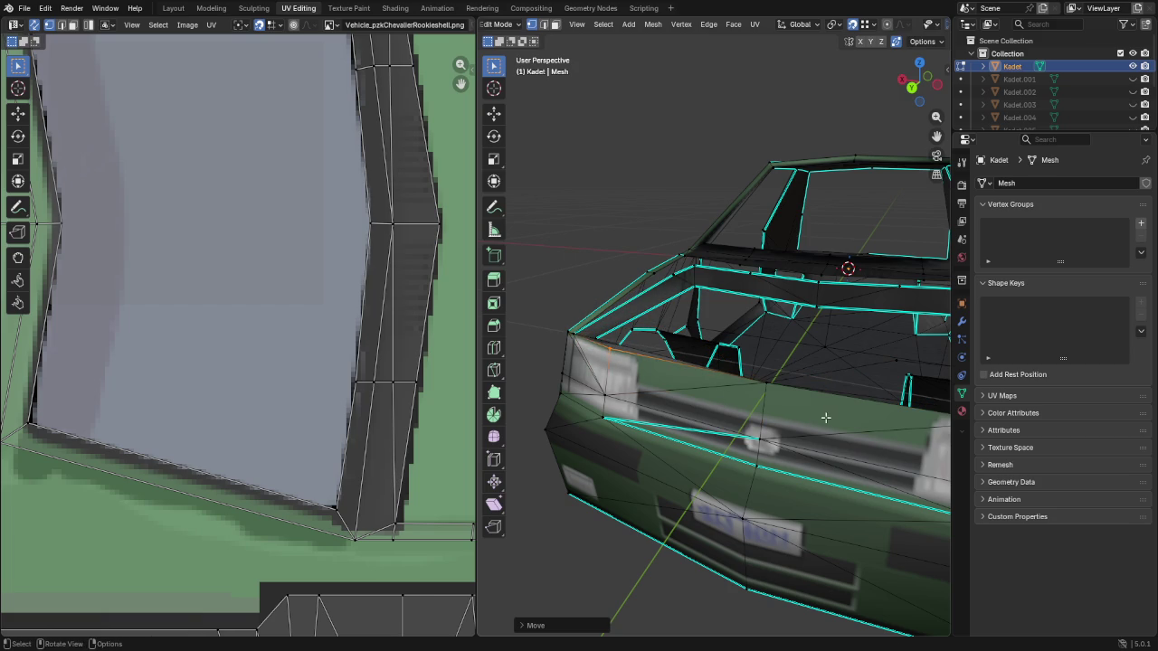
# Snap another front-rim vertex onto the panel corner
pyautogui.moveTo(826, 417); pyautogui.dragTo(794, 358, button='middle')
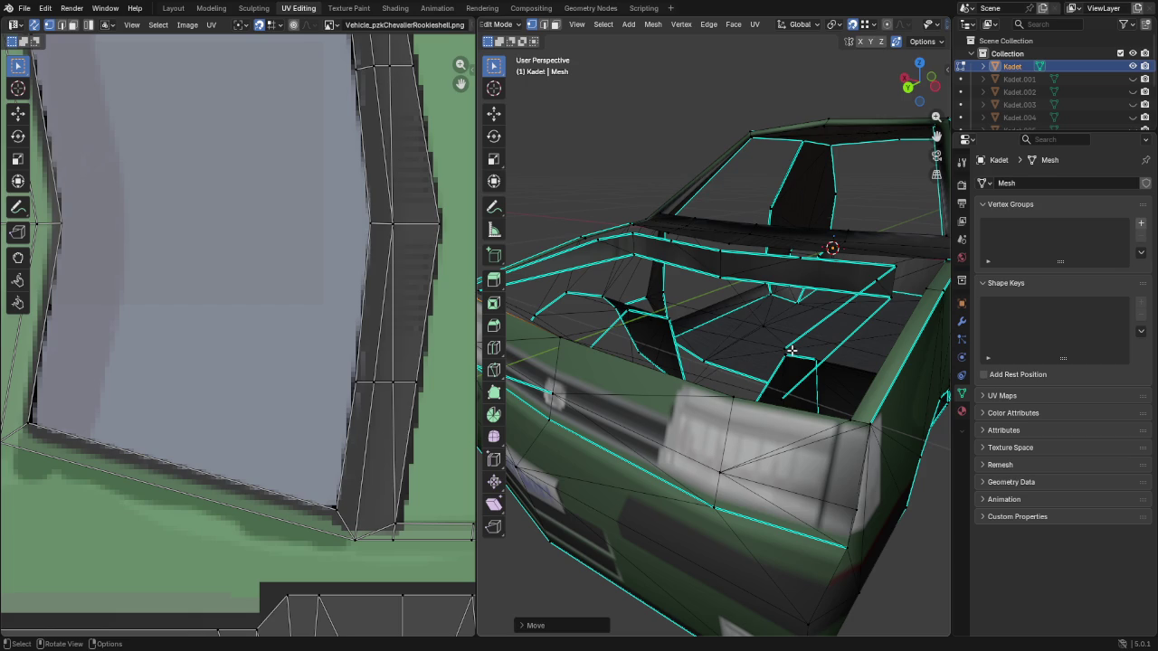
pyautogui.click(791, 350)
pyautogui.press('g')
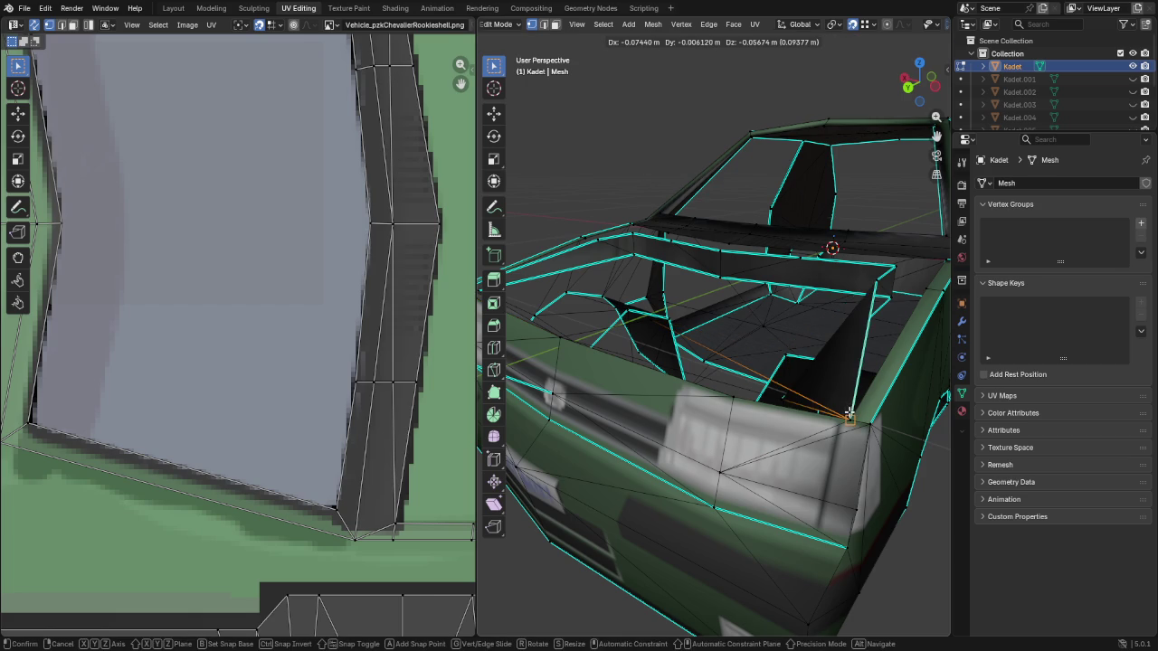
pyautogui.click(843, 414)
pyautogui.moveTo(634, 318); pyautogui.dragTo(697, 369, button='middle')
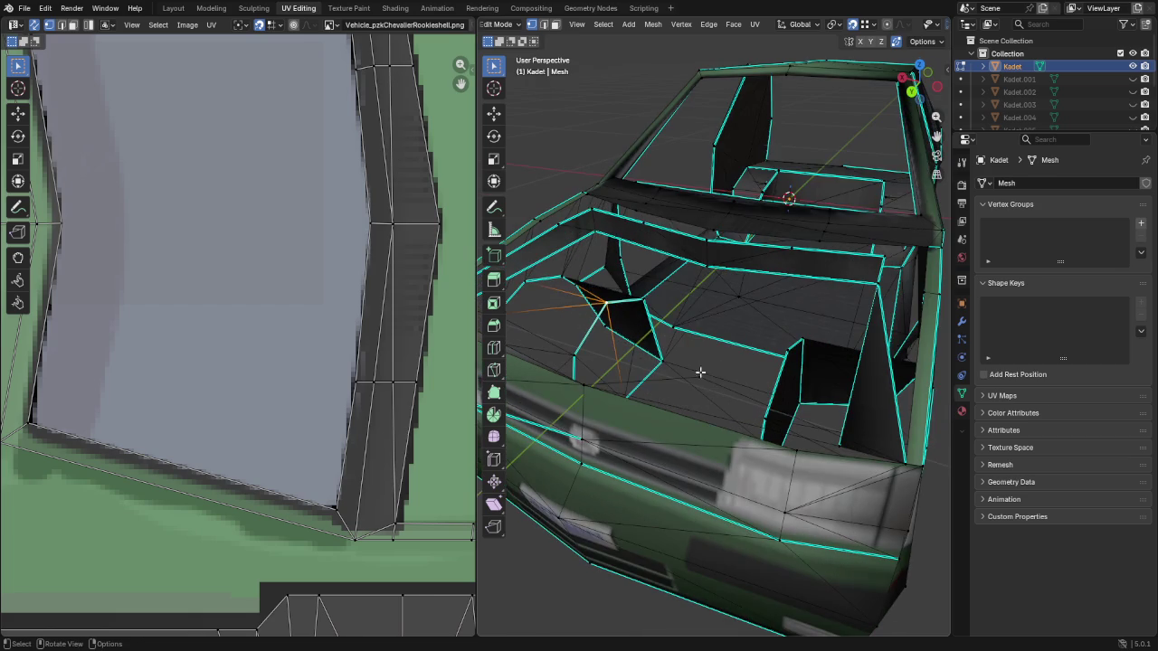
pyautogui.press('g')
pyautogui.click(798, 448)
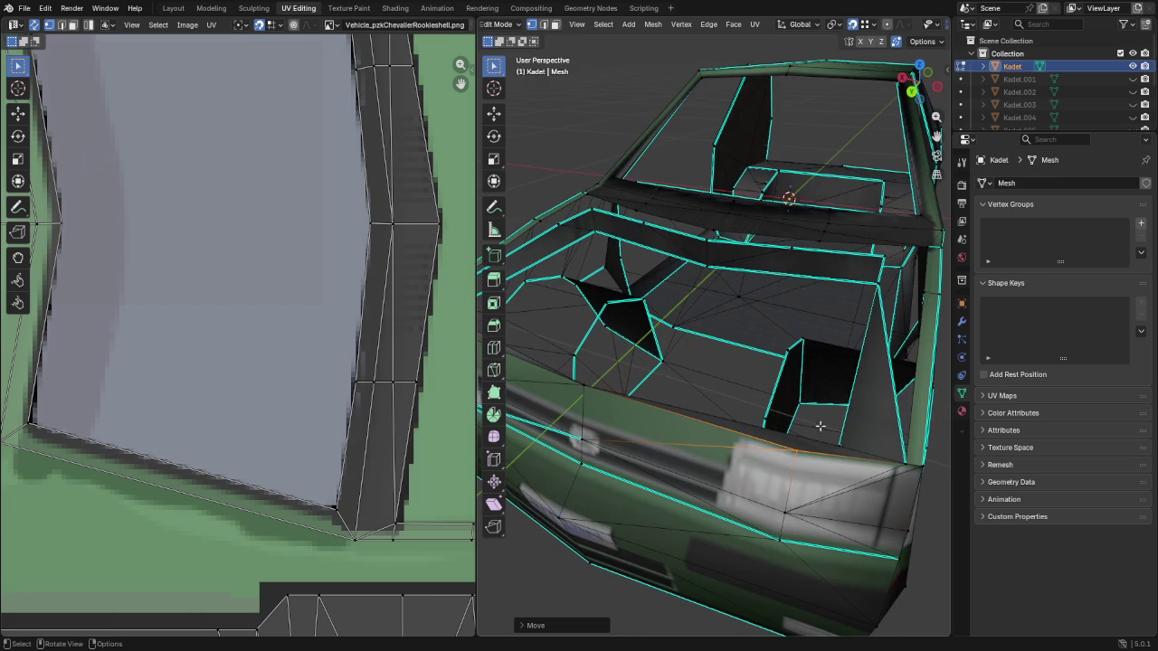
pyautogui.click(880, 283)
# Move a cabin-rim vertex higher and left toward the rim's middle
pyautogui.moveTo(885, 285); pyautogui.dragTo(880, 268, button='middle')
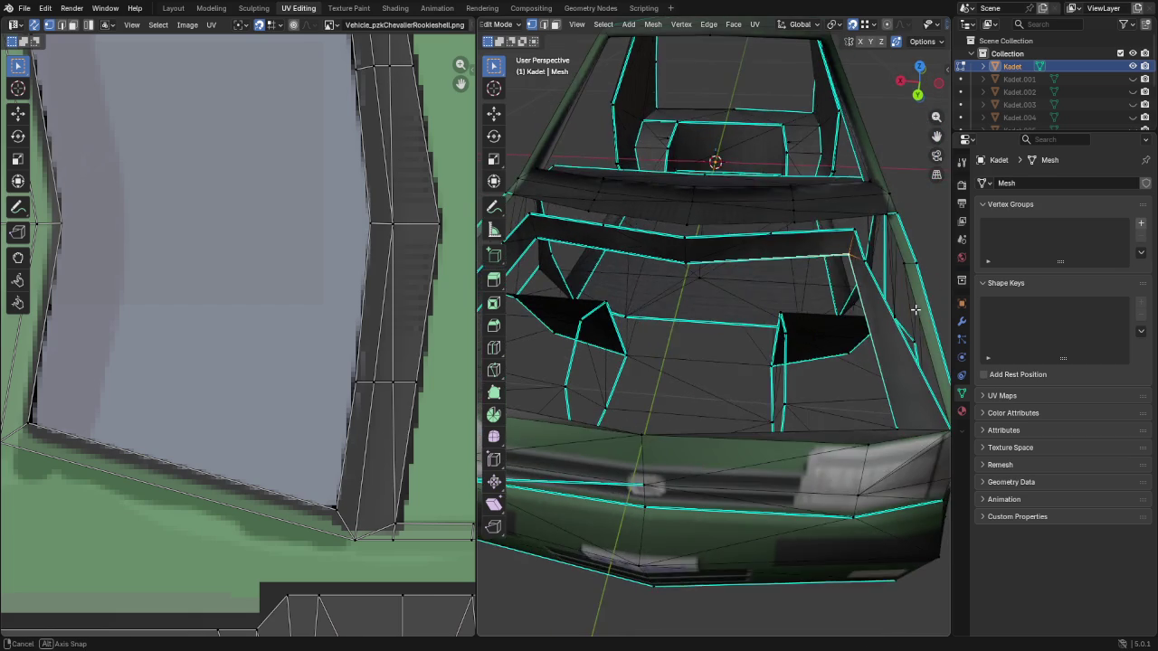
pyautogui.press('g')
pyautogui.click(904, 260)
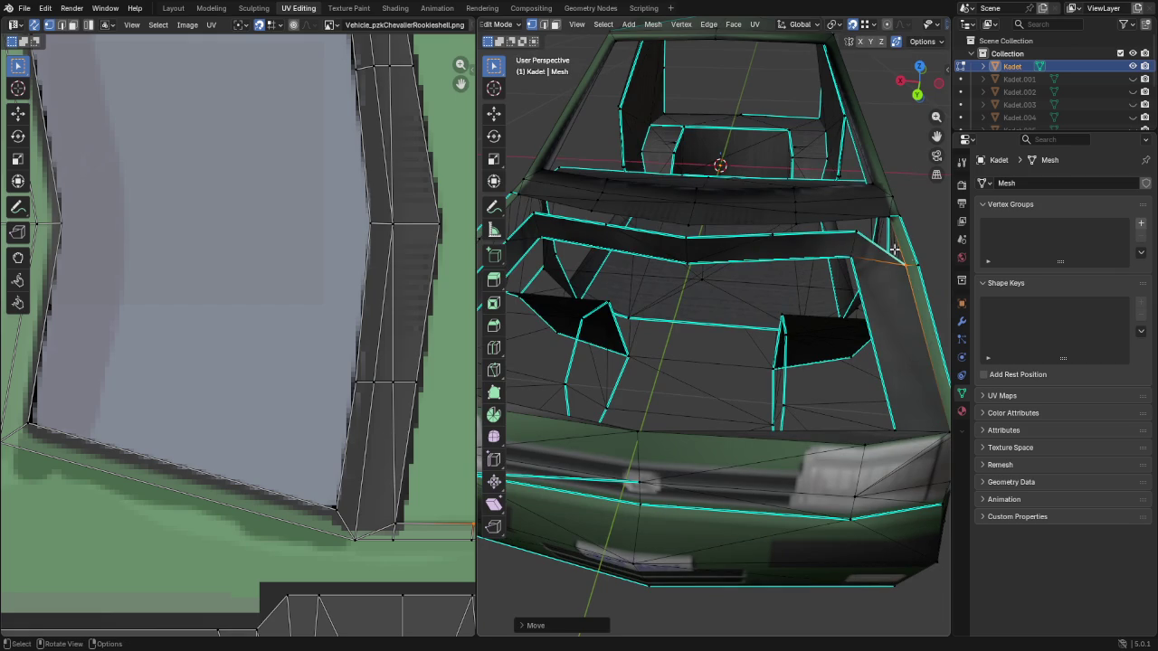
pyautogui.press('g')
pyautogui.click(883, 223)
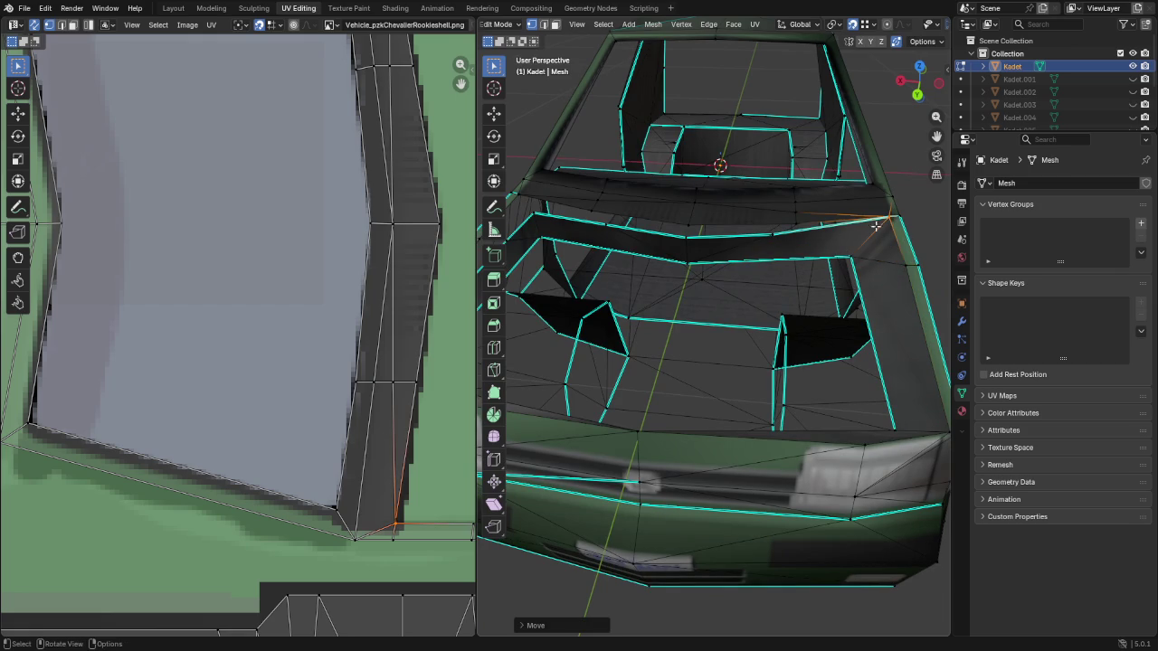
pyautogui.press('g')
pyautogui.click(733, 240)
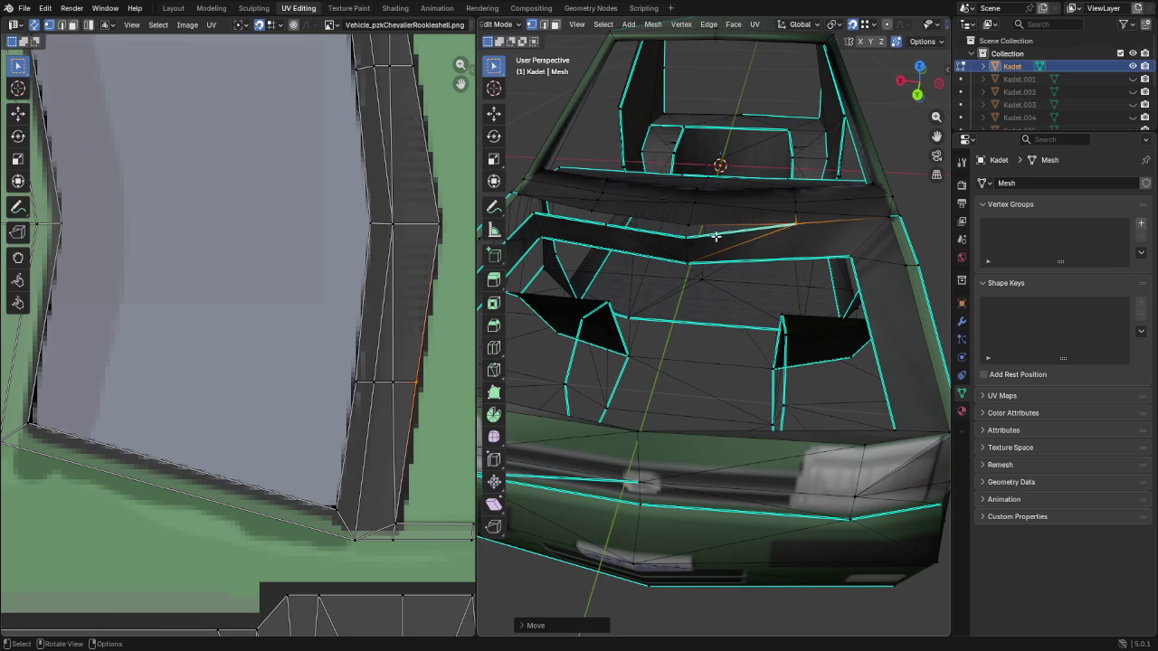
pyautogui.press('g')
pyautogui.click(688, 223)
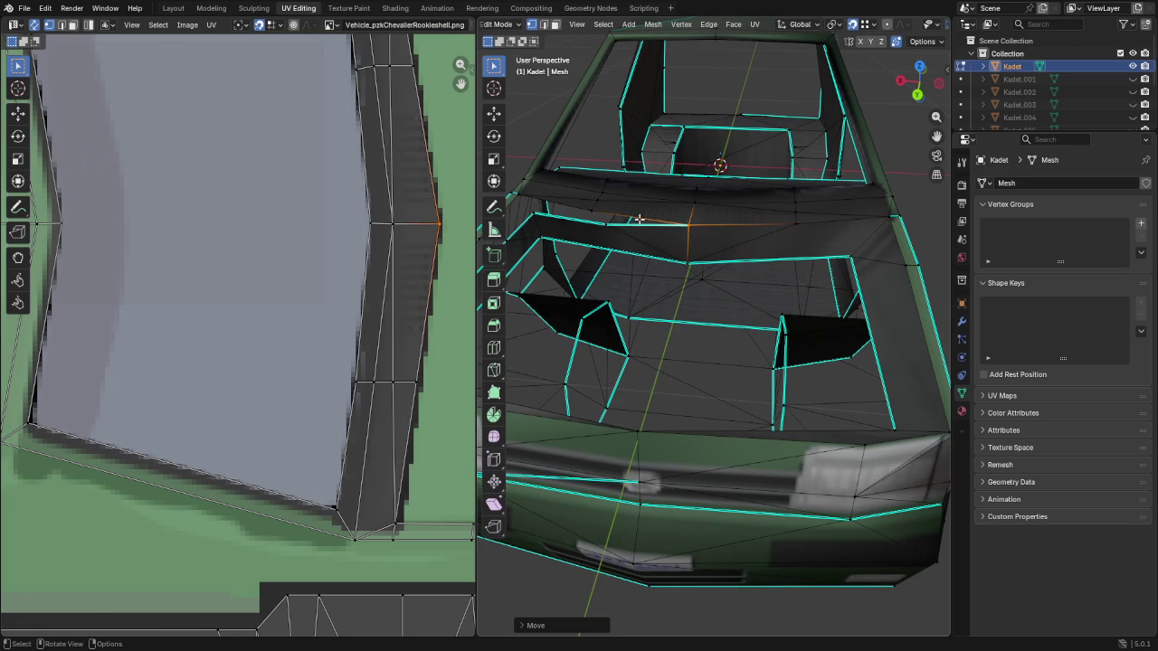
pyautogui.click(608, 222)
pyautogui.click(591, 211)
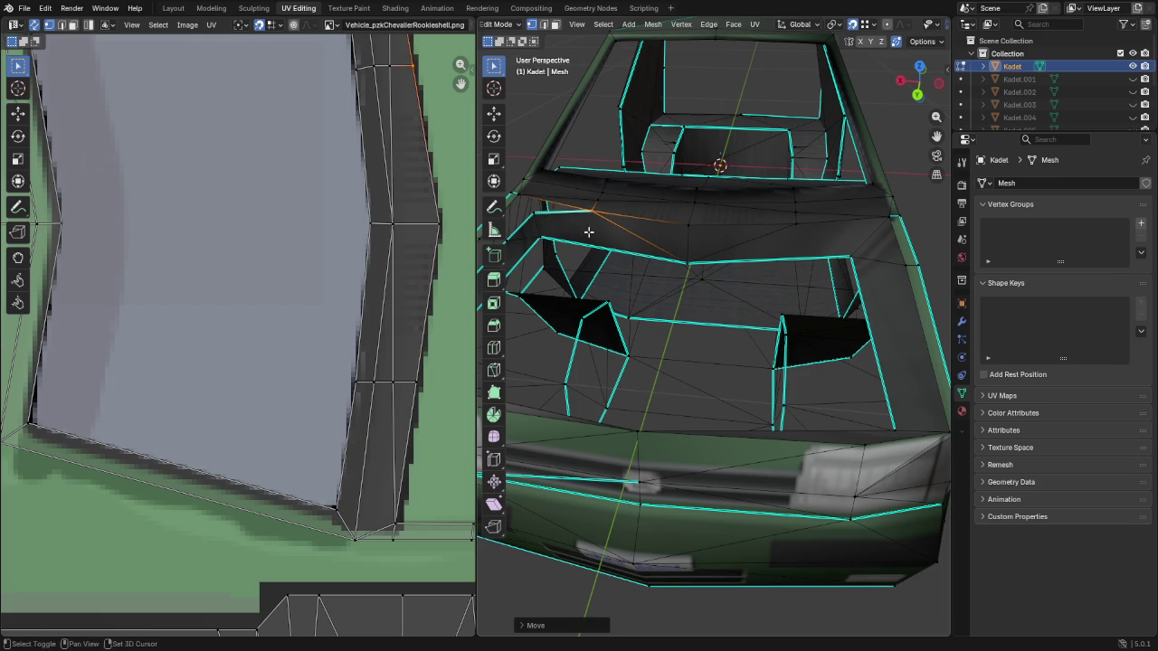
# Snap a vertex onto the cabin edge, adjust the corner vertex, and select a front-corner edge
pyautogui.moveTo(589, 227); pyautogui.dragTo(679, 236, button='middle')
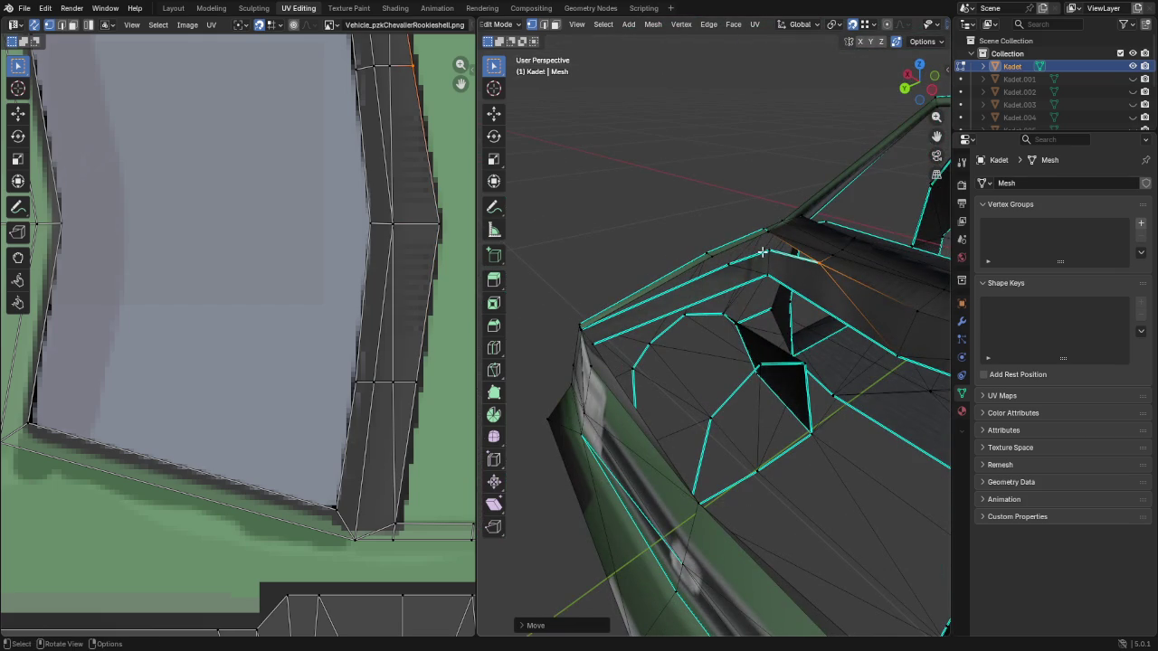
pyautogui.press('g')
pyautogui.click(755, 266)
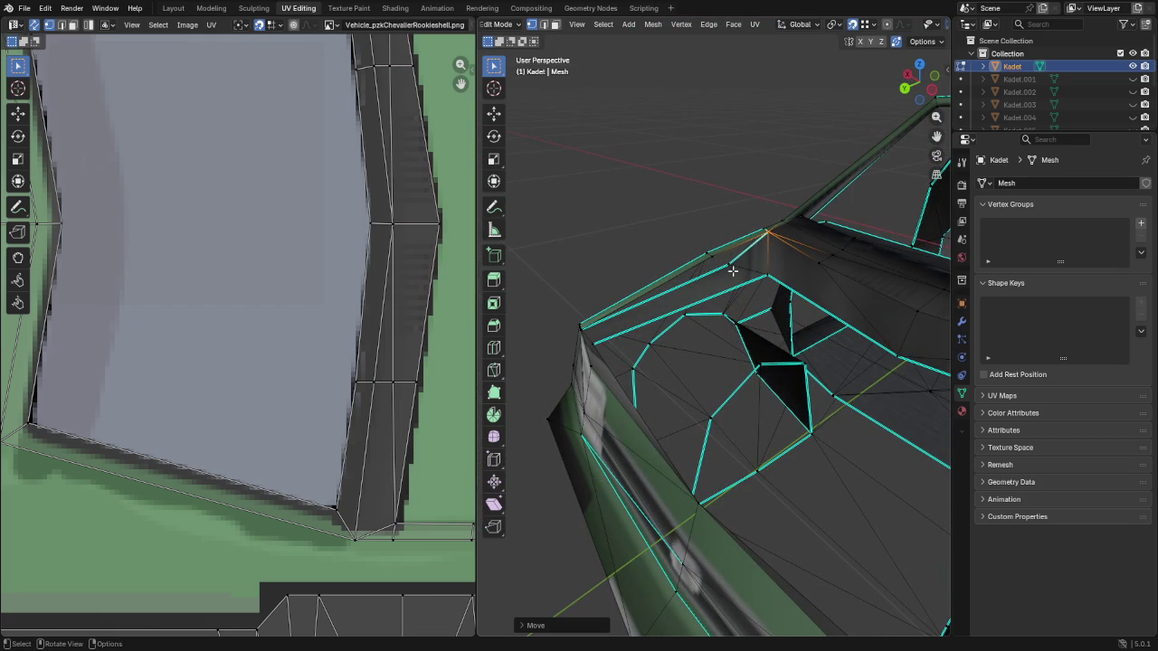
pyautogui.click(709, 255)
pyautogui.press('g')
pyautogui.click(711, 259)
pyautogui.moveTo(660, 311)
pyautogui.mouseDown(button='middle')
pyautogui.moveTo(809, 339)
pyautogui.moveTo(775, 323)
pyautogui.moveTo(567, 307)
pyautogui.moveTo(752, 315)
pyautogui.moveTo(726, 298)
pyautogui.moveTo(726, 275)
pyautogui.moveTo(778, 297)
pyautogui.moveTo(734, 280)
pyautogui.moveTo(670, 277)
pyautogui.moveTo(683, 306)
pyautogui.moveTo(786, 326)
pyautogui.moveTo(818, 401)
pyautogui.moveTo(827, 356)
pyautogui.mouseUp(button='middle')
pyautogui.click(807, 395)
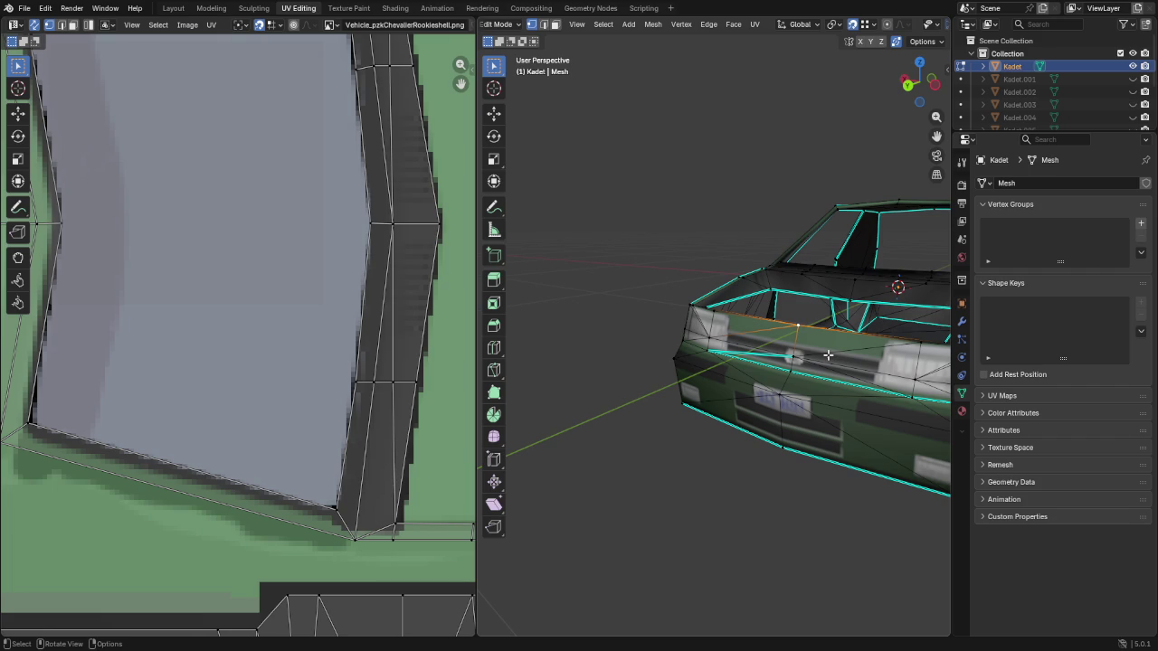
pyautogui.moveTo(802, 283)
pyautogui.mouseDown(button='middle')
pyautogui.moveTo(639, 354)
pyautogui.moveTo(843, 373)
pyautogui.mouseUp(button='middle')
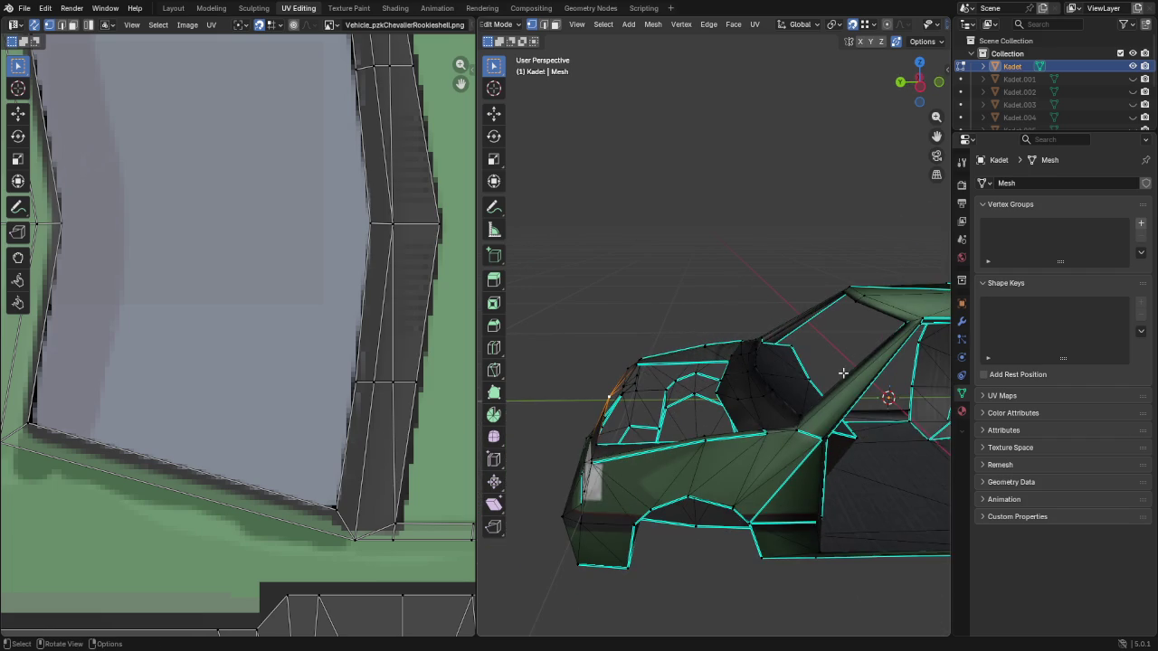
# Merge the whole mesh by distance, welding 11 duplicate vertices
pyautogui.press('a')
pyautogui.click(653, 24)
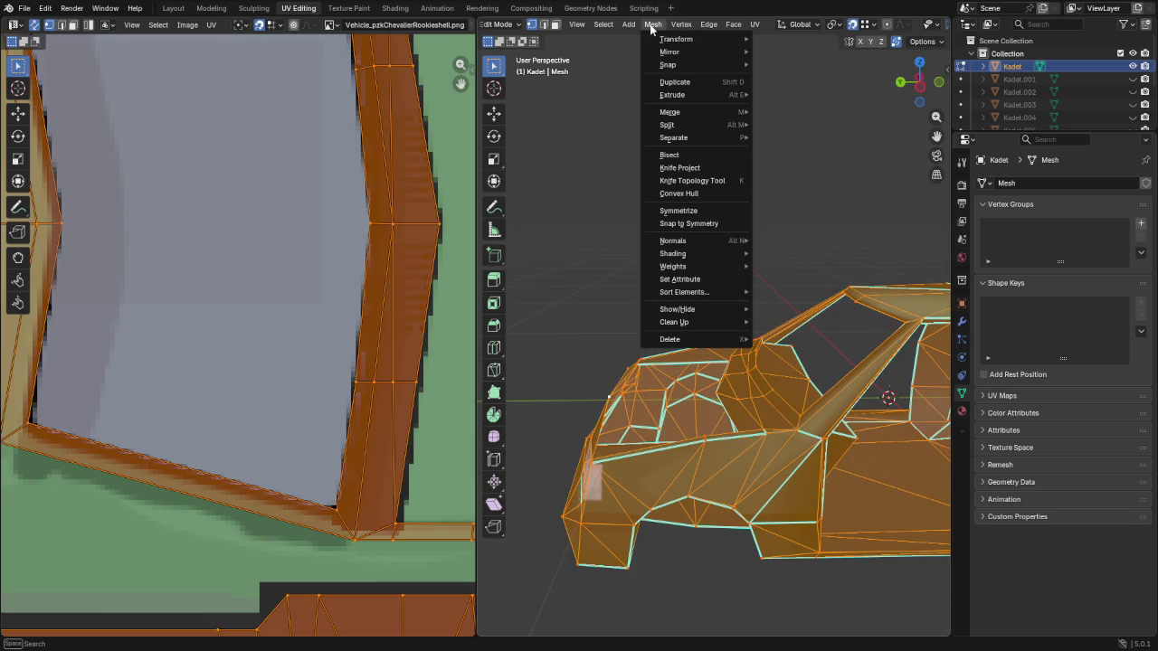
pyautogui.click(823, 424)
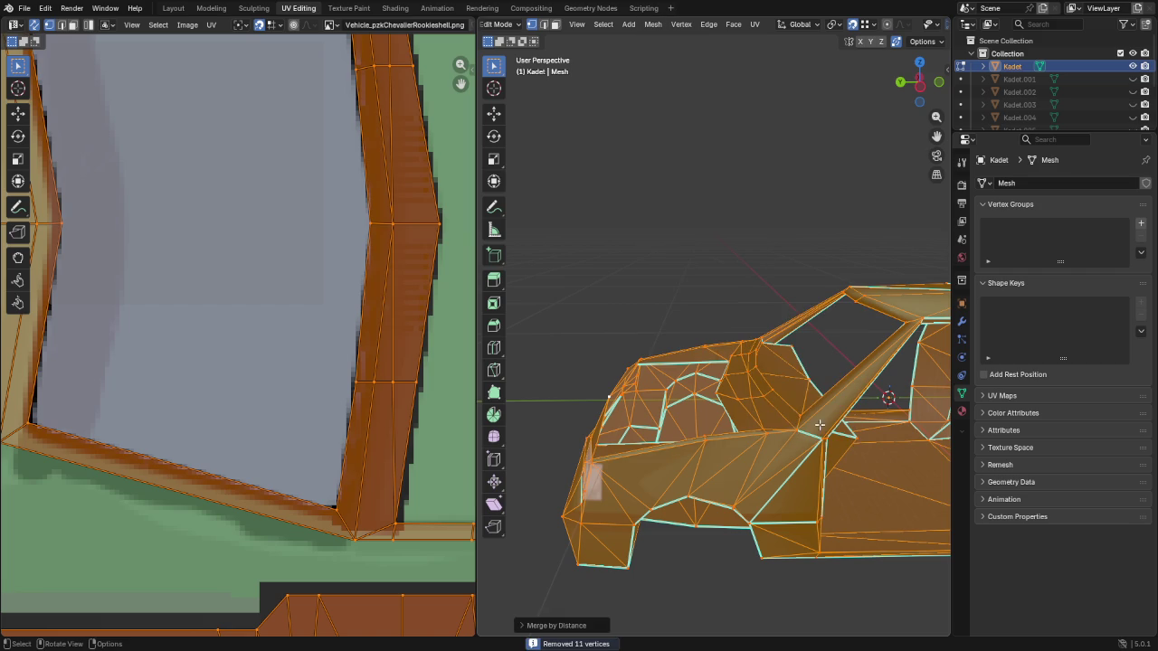
pyautogui.press('KP_Decimal')
pyautogui.moveTo(596, 308)
pyautogui.mouseDown(button='middle')
pyautogui.moveTo(815, 336)
pyautogui.moveTo(766, 333)
pyautogui.mouseUp(button='middle')
# Select the rear side window faces and inset them by 0.016 m
pyautogui.hotkey('alt', 'a')
pyautogui.press('3')
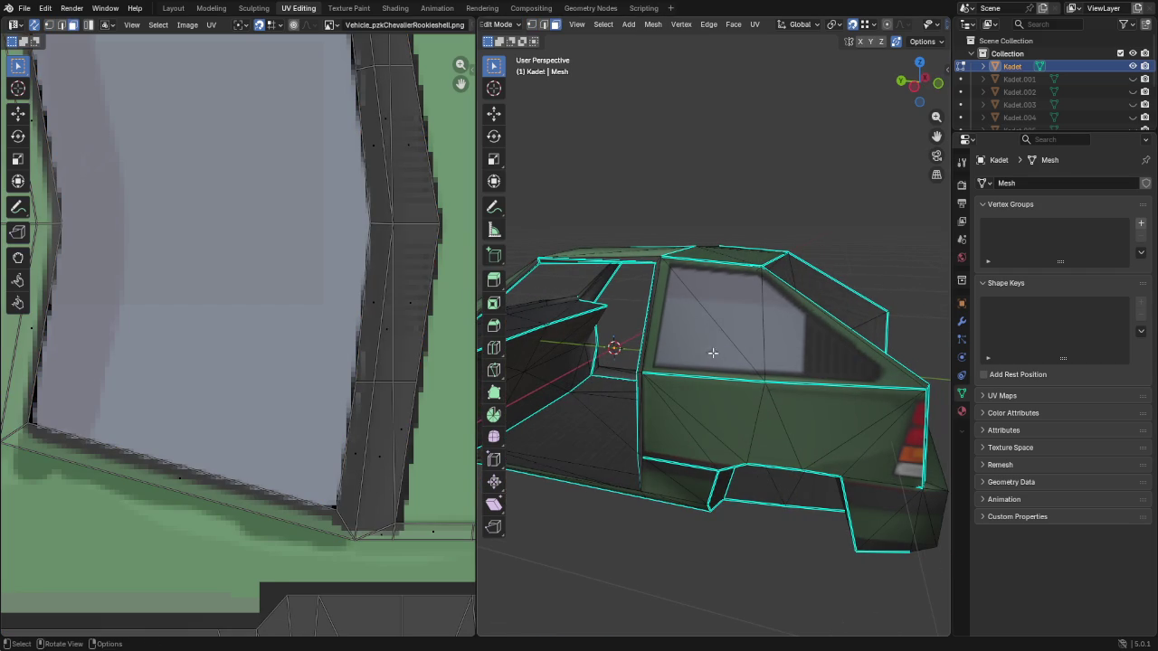
pyautogui.click(708, 357)
pyautogui.keyDown('shift'); pyautogui.click(817, 354); pyautogui.keyUp('shift')
pyautogui.scroll(5, 690, 355)
pyautogui.moveTo(689, 355); pyautogui.dragTo(648, 380, button='middle')
pyautogui.click(703, 365)
pyautogui.keyDown('shift'); pyautogui.click(838, 367); pyautogui.keyUp('shift')
pyautogui.keyDown('shift'); pyautogui.click(838, 368); pyautogui.keyUp('shift')
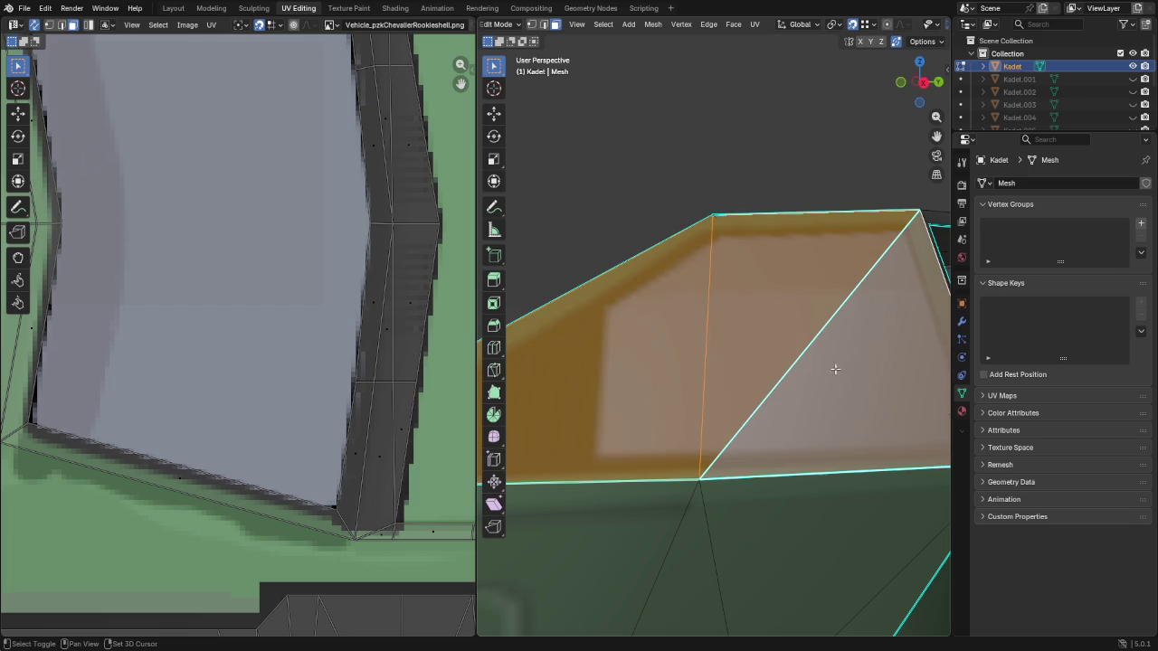
pyautogui.press('KP_Decimal')
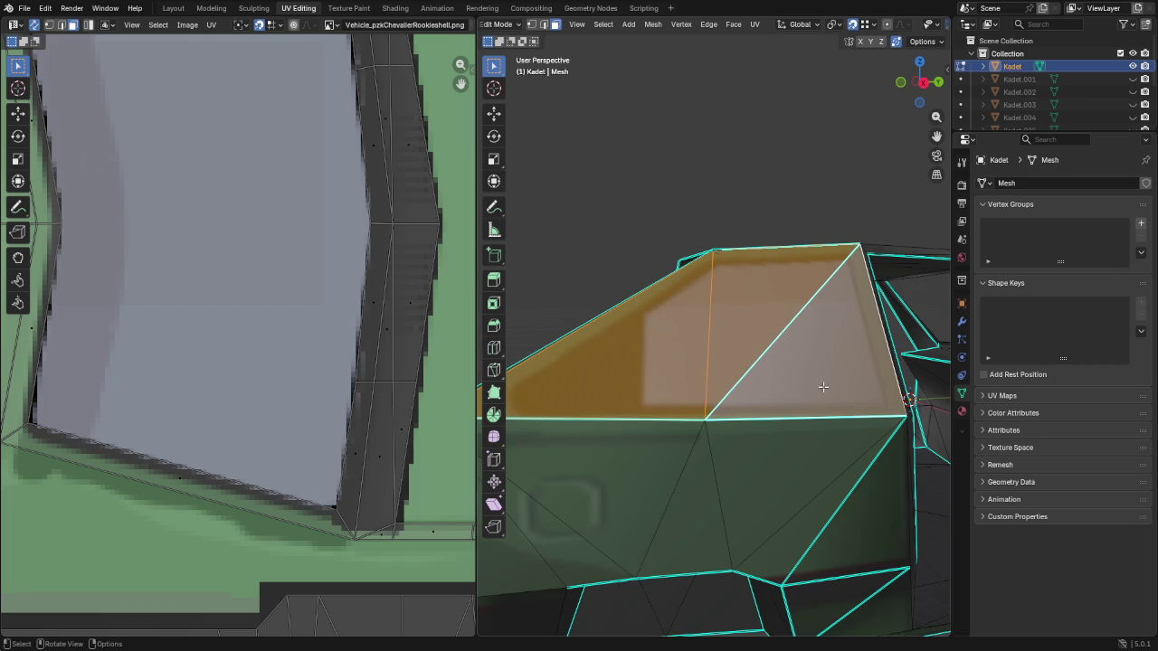
pyautogui.press('i')
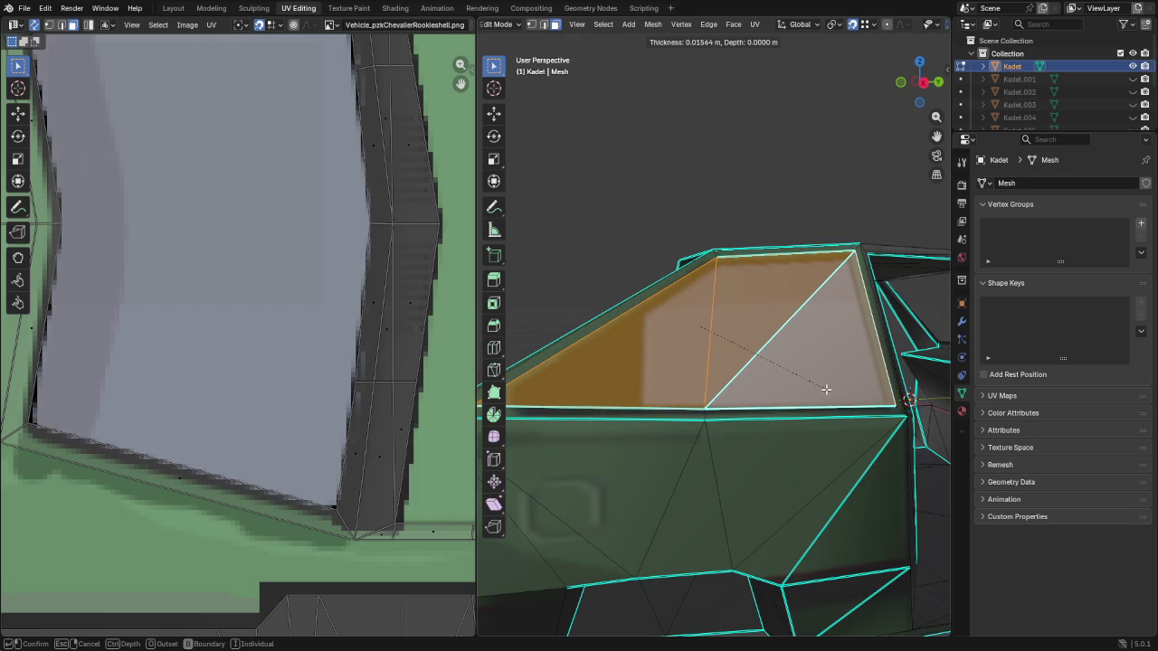
pyautogui.click(826, 389)
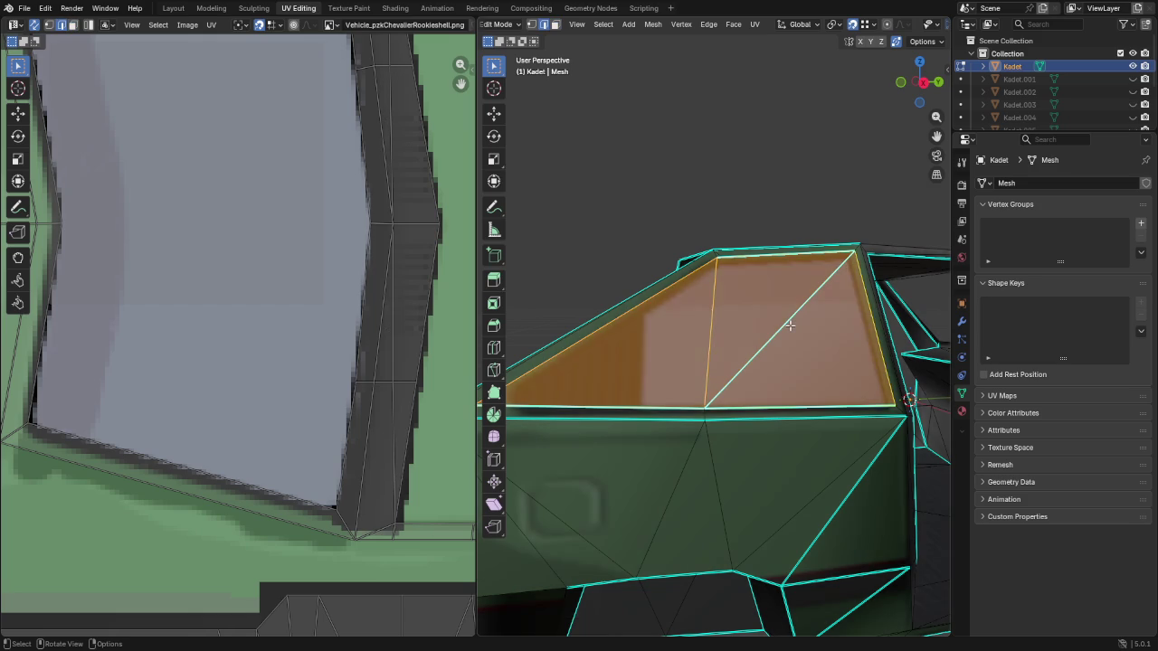
# Dissolve the diagonal edge across the window, then view the car from the side
pyautogui.hotkey('alt', 'a')
pyautogui.scroll(-8, 790, 326)
pyautogui.moveTo(790, 325)
pyautogui.mouseDown(button='middle')
pyautogui.moveTo(760, 344)
pyautogui.moveTo(714, 312)
pyautogui.mouseUp(button='middle')
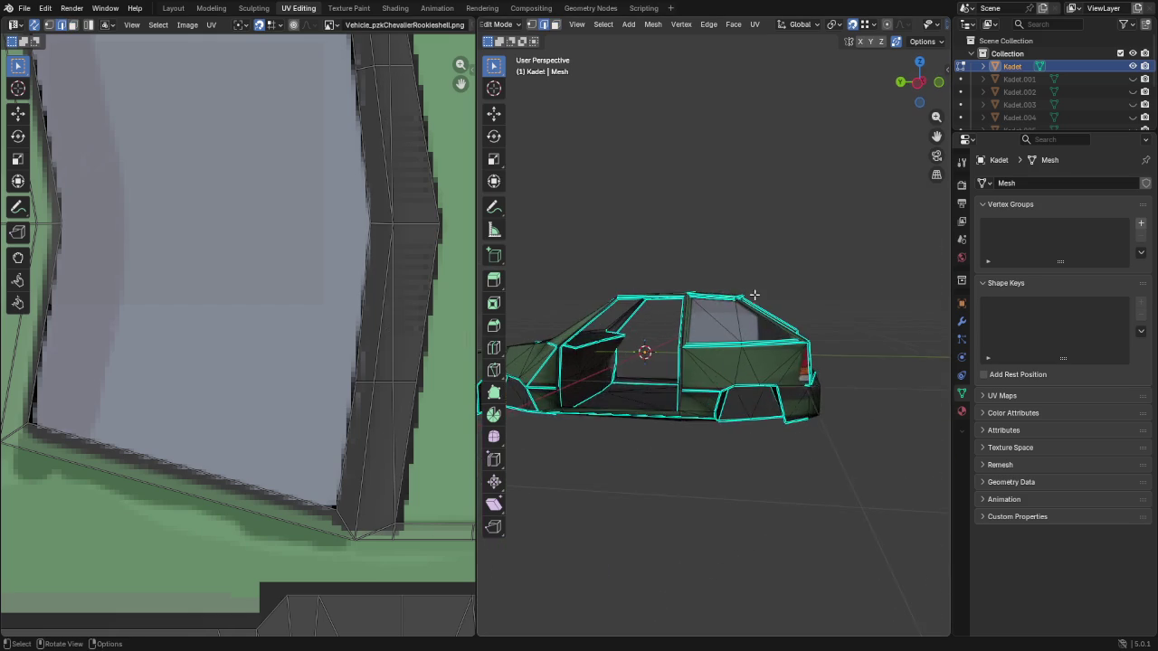
pyautogui.scroll(5, 715, 311)
pyautogui.click(715, 311)
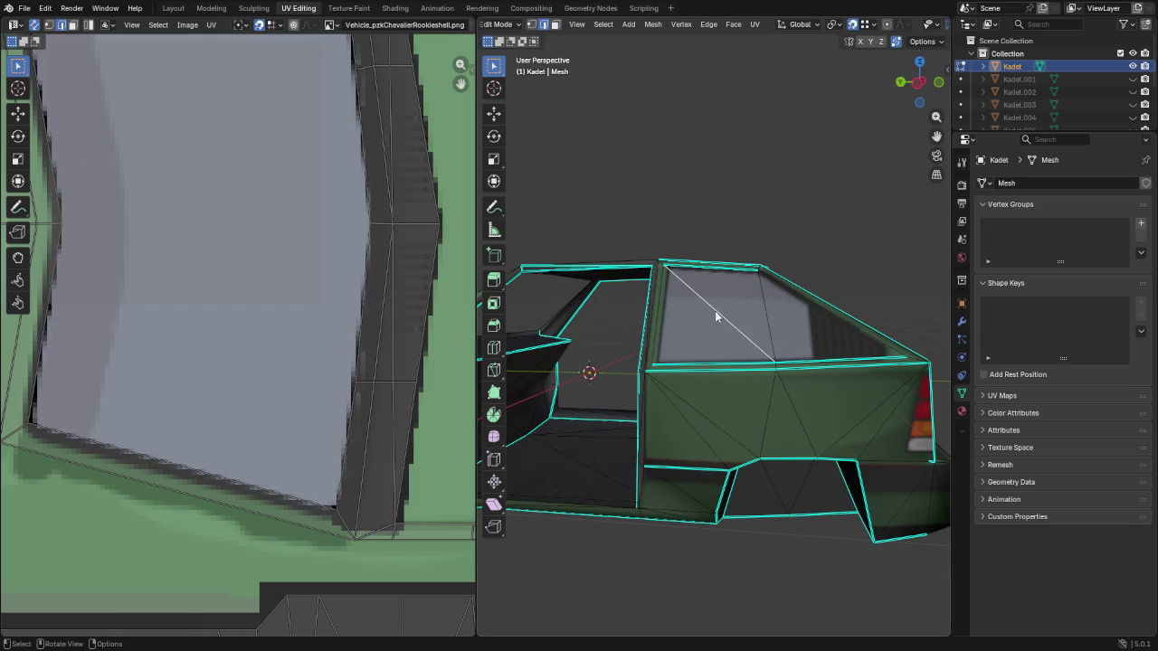
pyautogui.press('x')
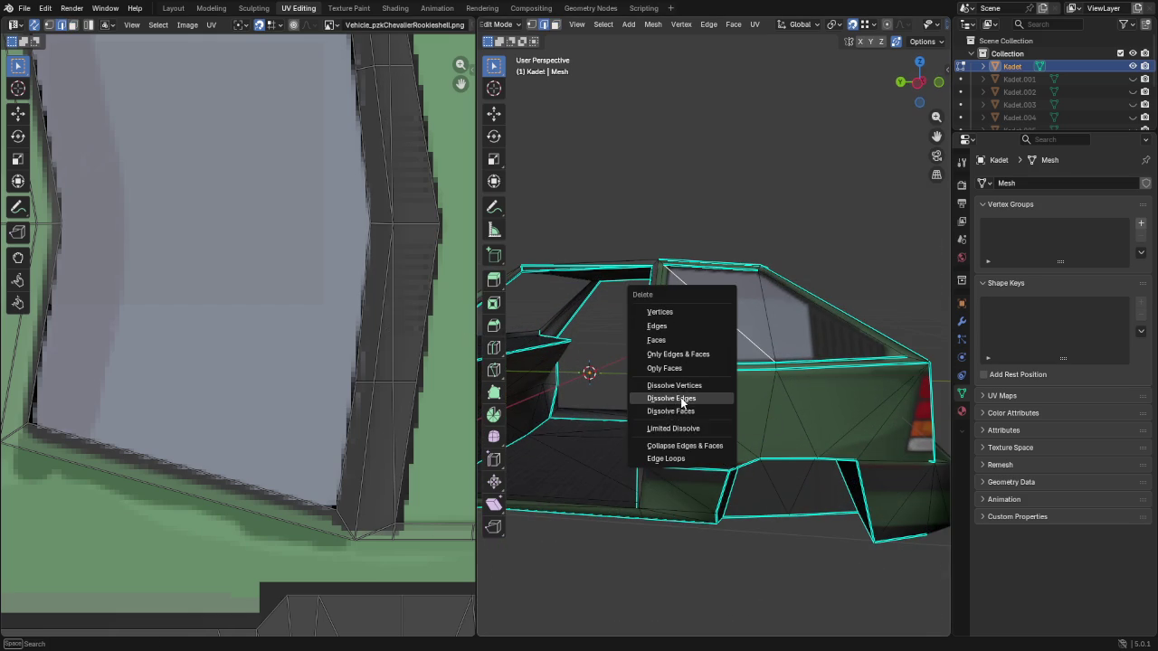
pyautogui.click(682, 401)
pyautogui.scroll(2, 641, 290)
pyautogui.click(643, 292)
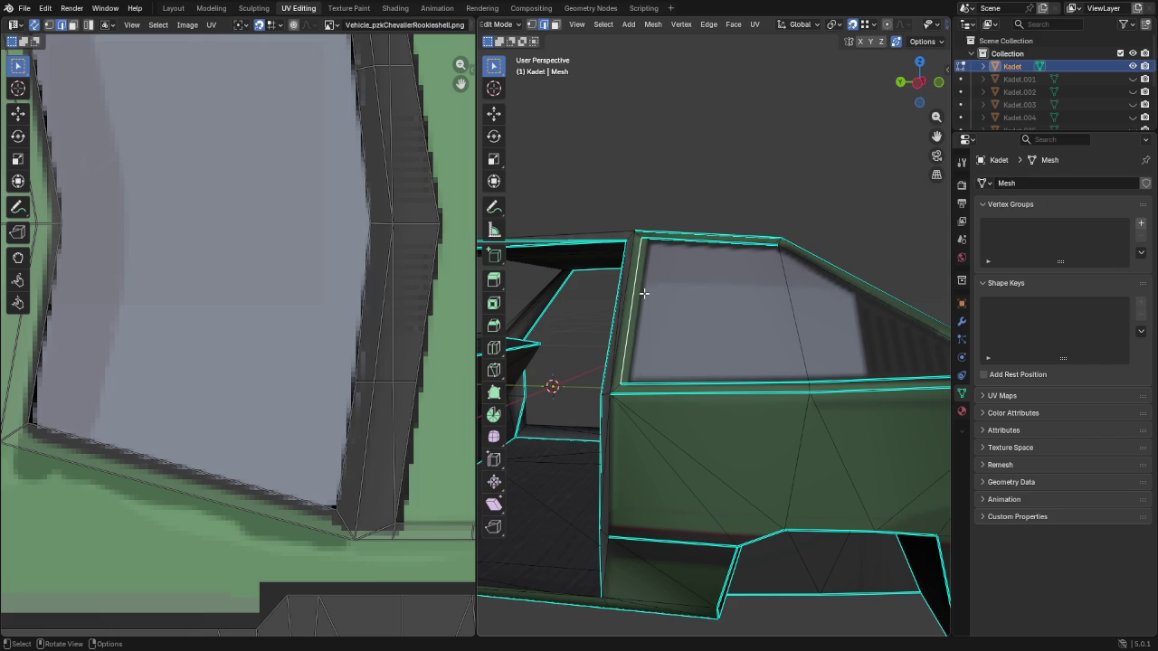
pyautogui.press('KP_3')
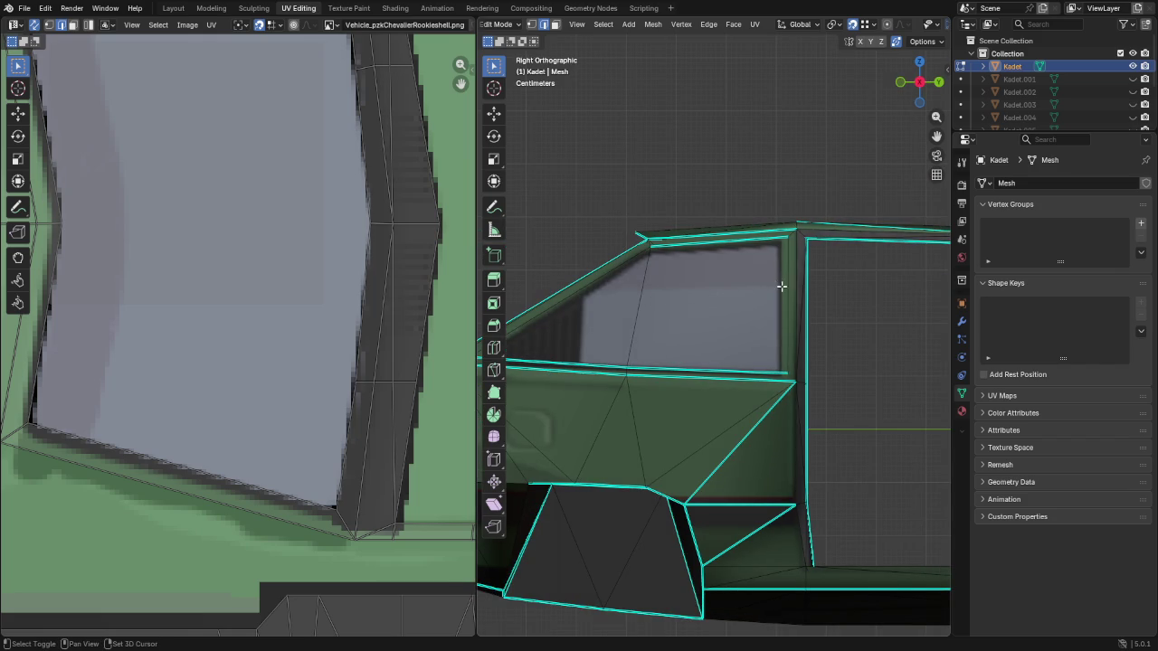
# Slide the window edges, including the top window edge toward the roof
pyautogui.press('g')
pyautogui.press('g')
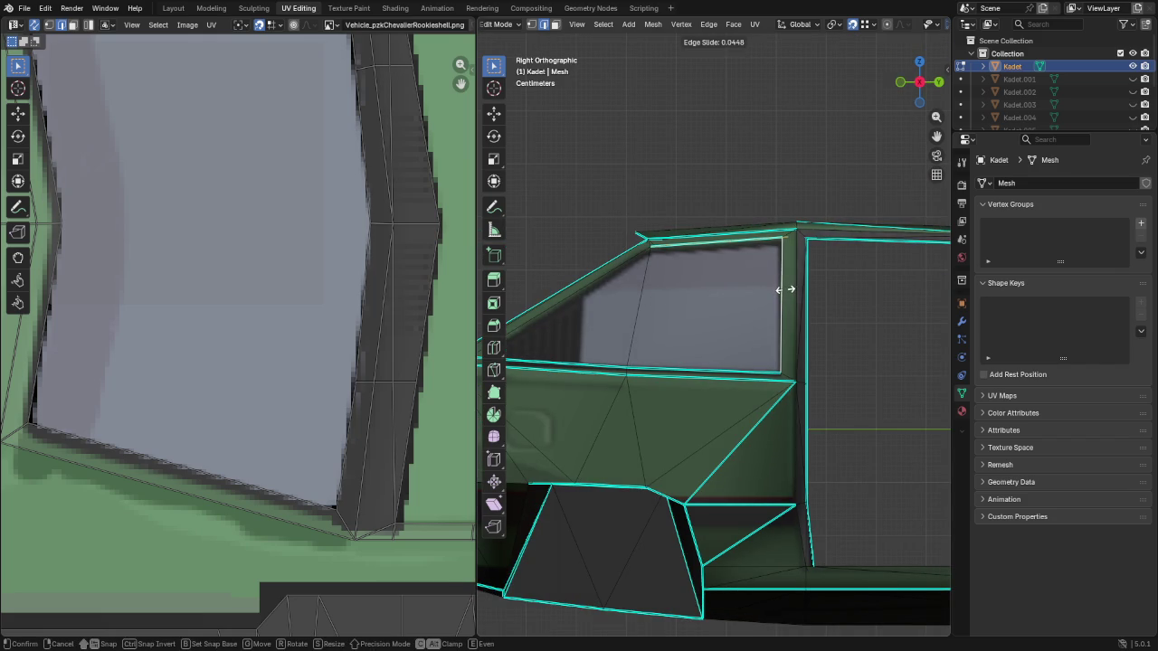
pyautogui.click(784, 289)
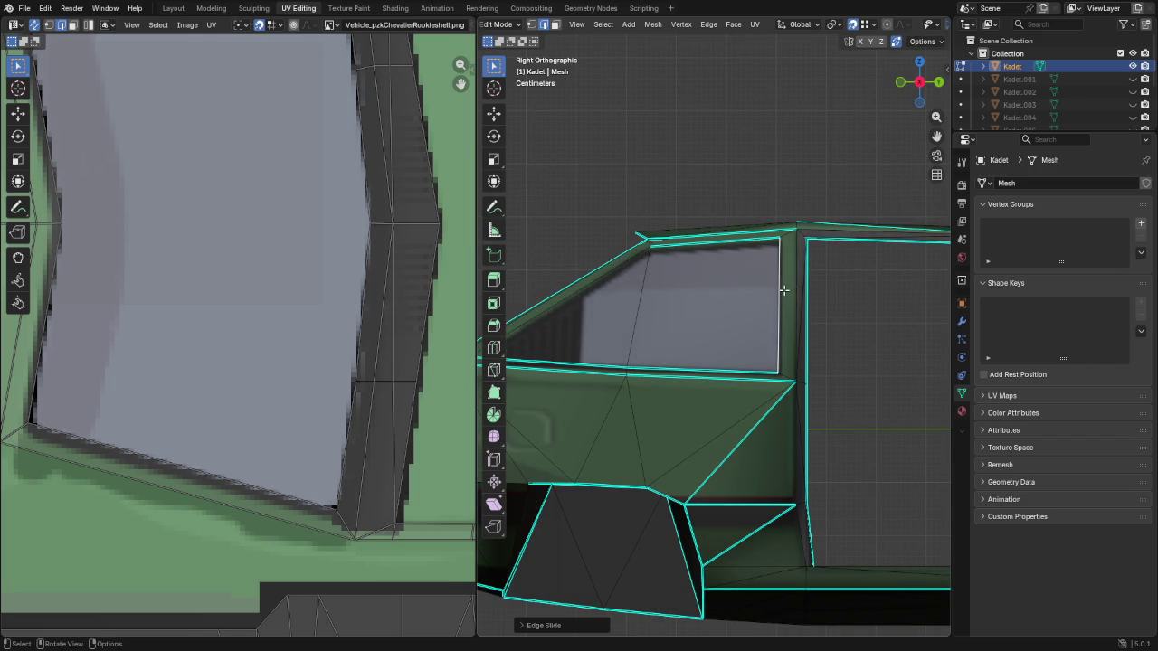
pyautogui.click(724, 245)
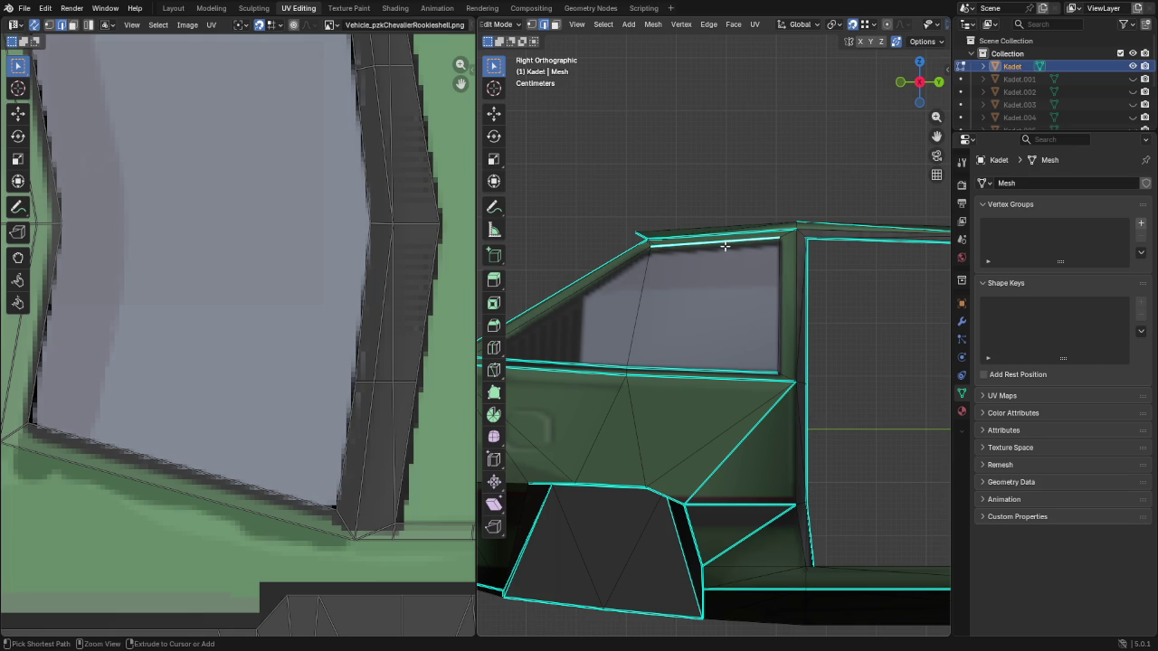
pyautogui.press('ctrl+KP_3')
pyautogui.press('g')
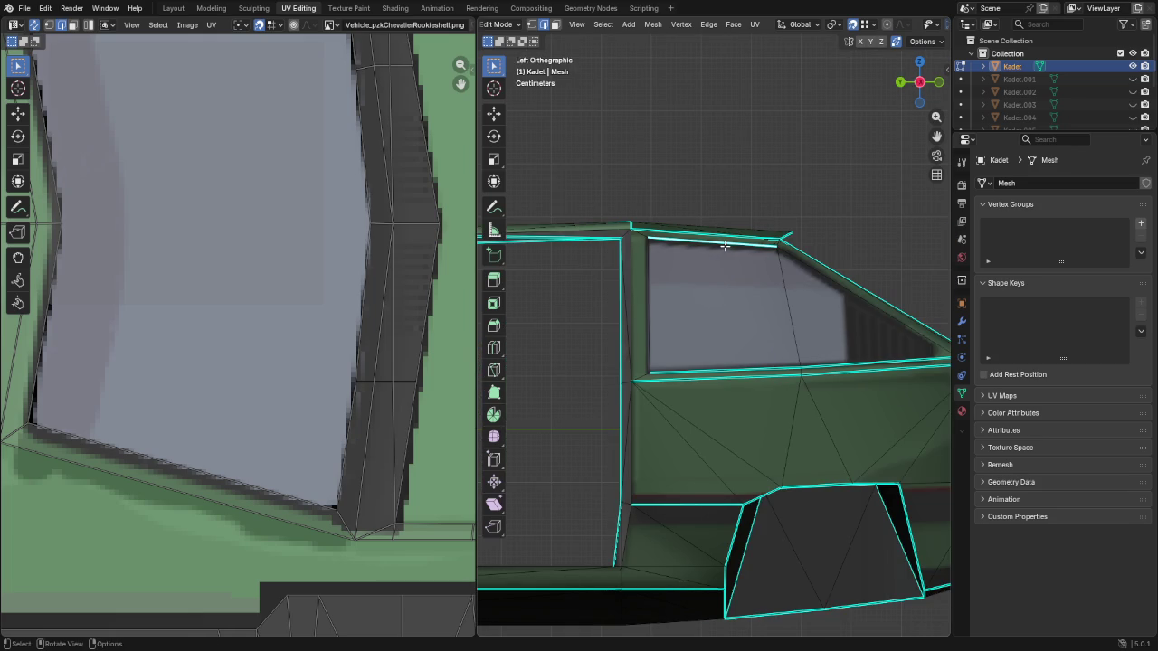
pyautogui.press('g')
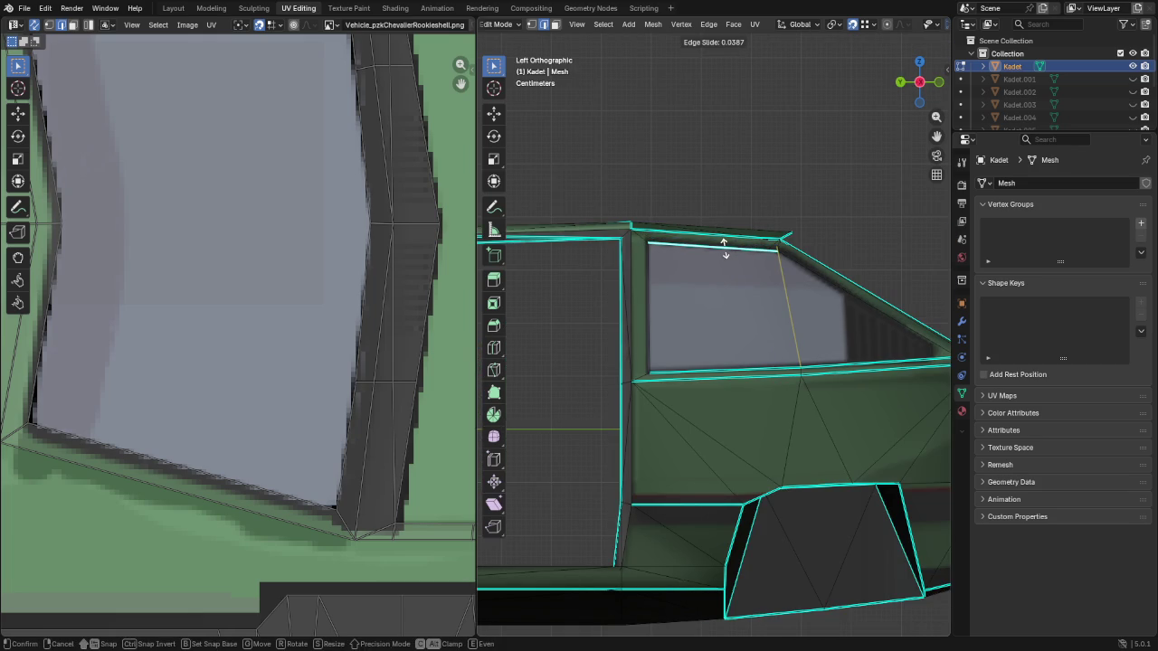
pyautogui.click(724, 249)
pyautogui.moveTo(835, 311)
pyautogui.keyDown('shift'); pyautogui.mouseDown(button='middle')
pyautogui.moveTo(791, 340)
pyautogui.moveTo(686, 338)
pyautogui.moveTo(694, 329)
pyautogui.mouseUp(button='middle'); pyautogui.keyUp('shift')
pyautogui.scroll(2, 793, 340)
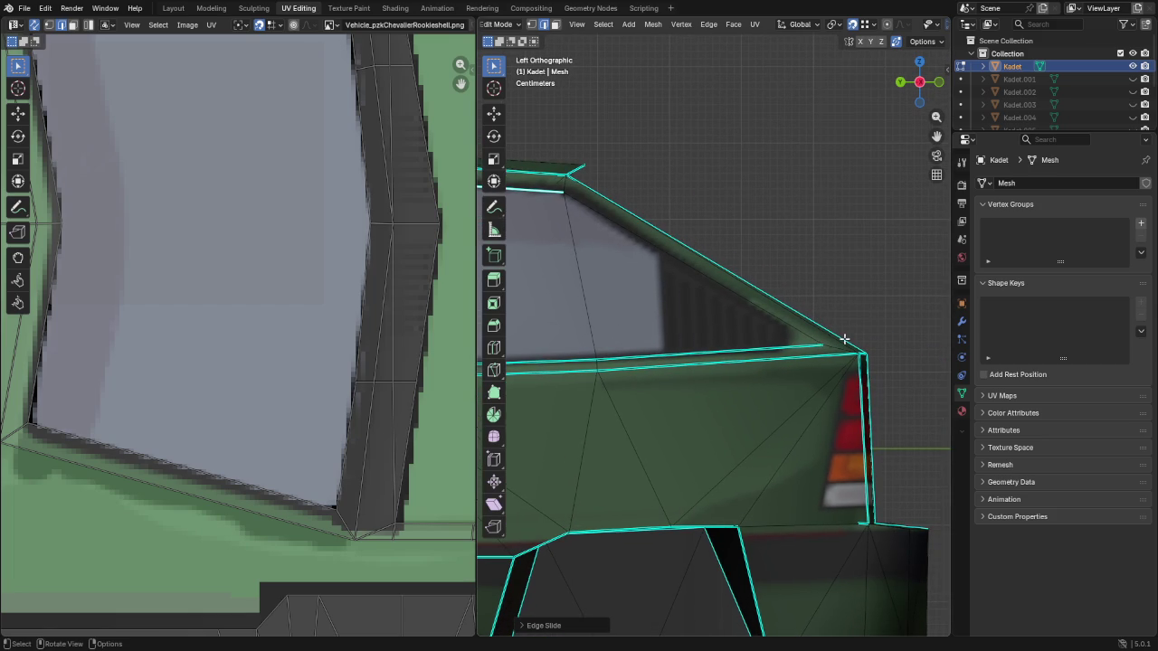
# Knife-cut new edges from the rear window corner and the rear roof corner to the roof edge
pyautogui.press('k')
pyautogui.click(860, 350)
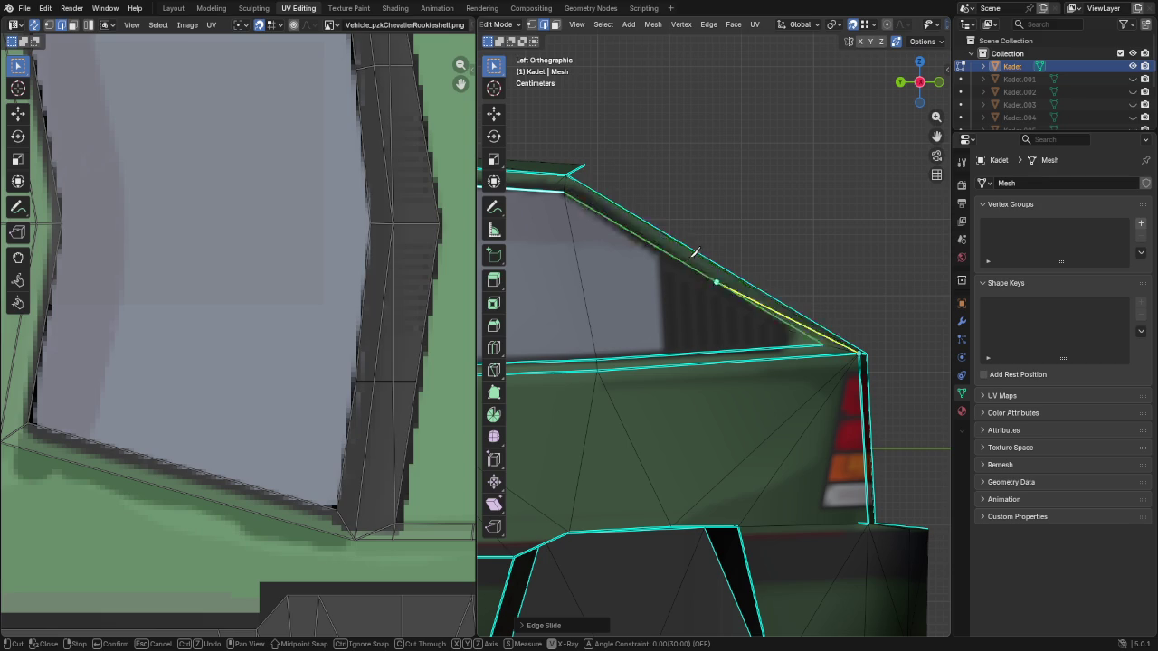
pyautogui.click(692, 268)
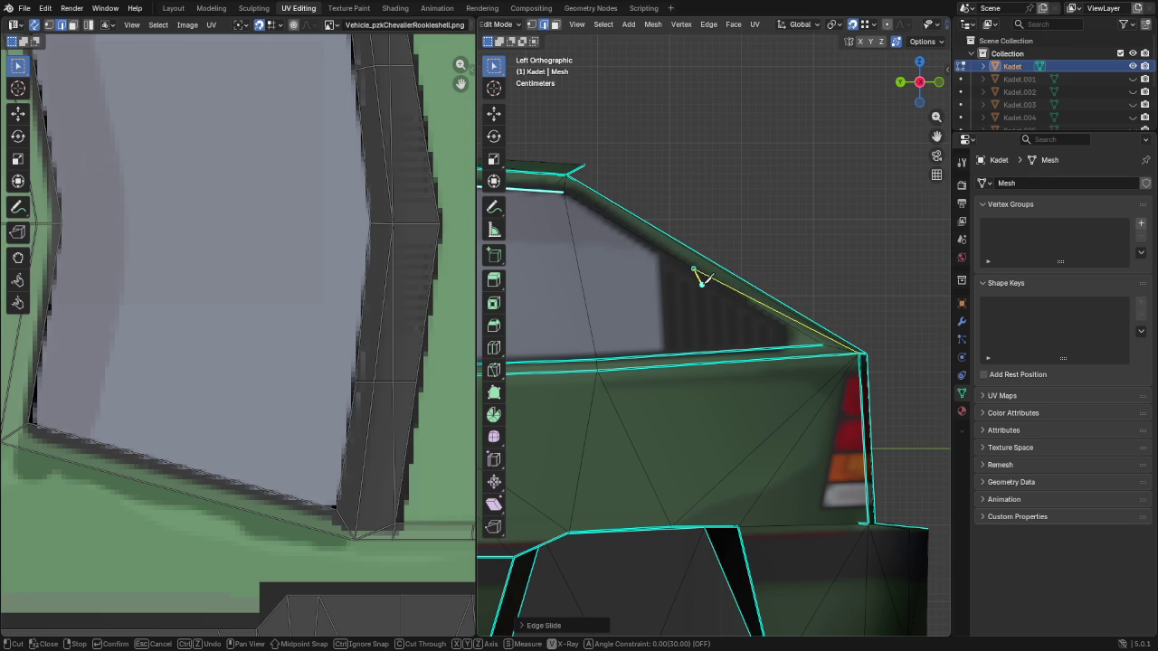
pyautogui.press('Return')
pyautogui.moveTo(706, 276)
pyautogui.mouseDown(button='middle')
pyautogui.moveTo(754, 313)
pyautogui.moveTo(607, 321)
pyautogui.moveTo(658, 313)
pyautogui.moveTo(688, 371)
pyautogui.mouseUp(button='middle')
pyautogui.scroll(-4, 659, 313)
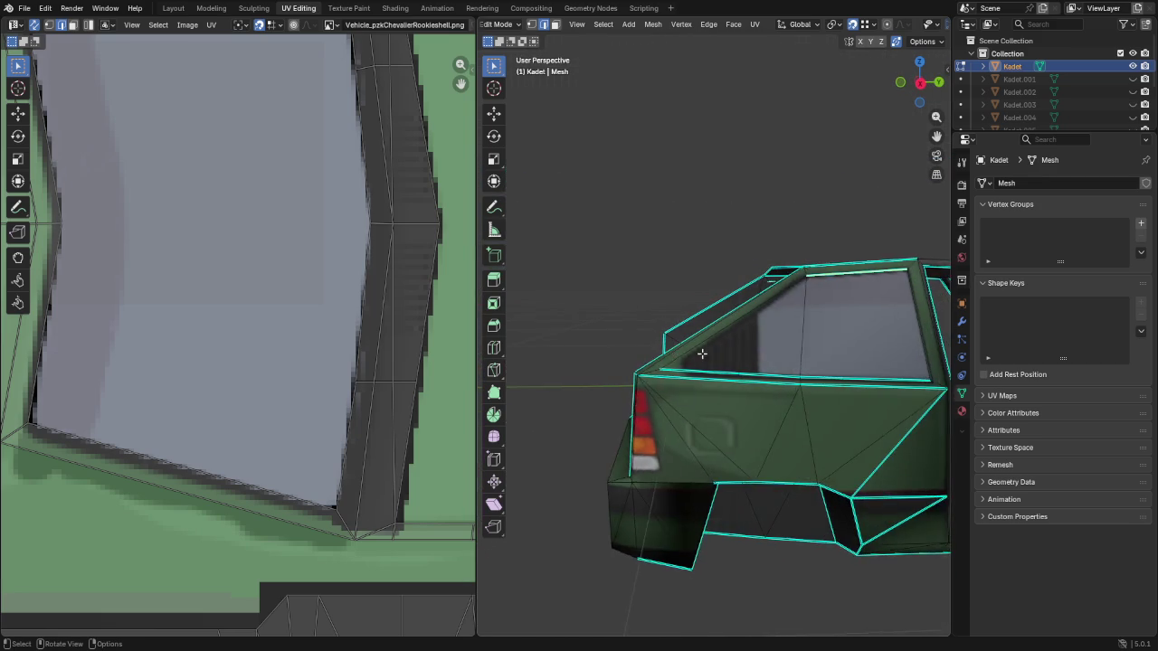
pyautogui.scroll(4, 686, 381)
pyautogui.press('k')
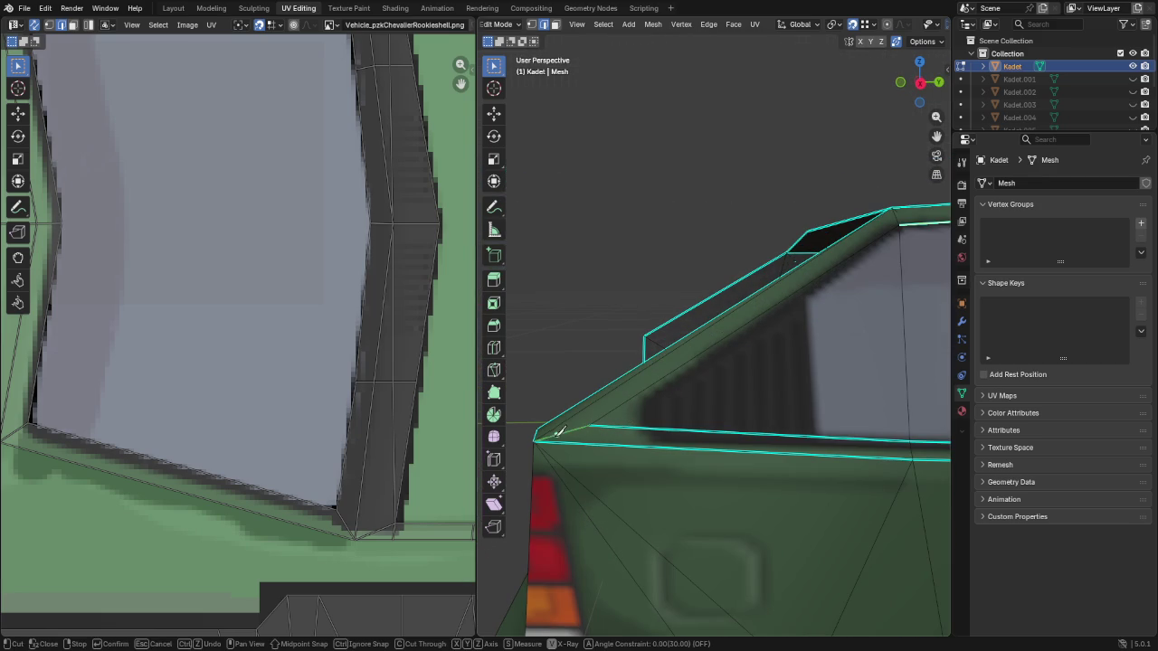
pyautogui.click(535, 440)
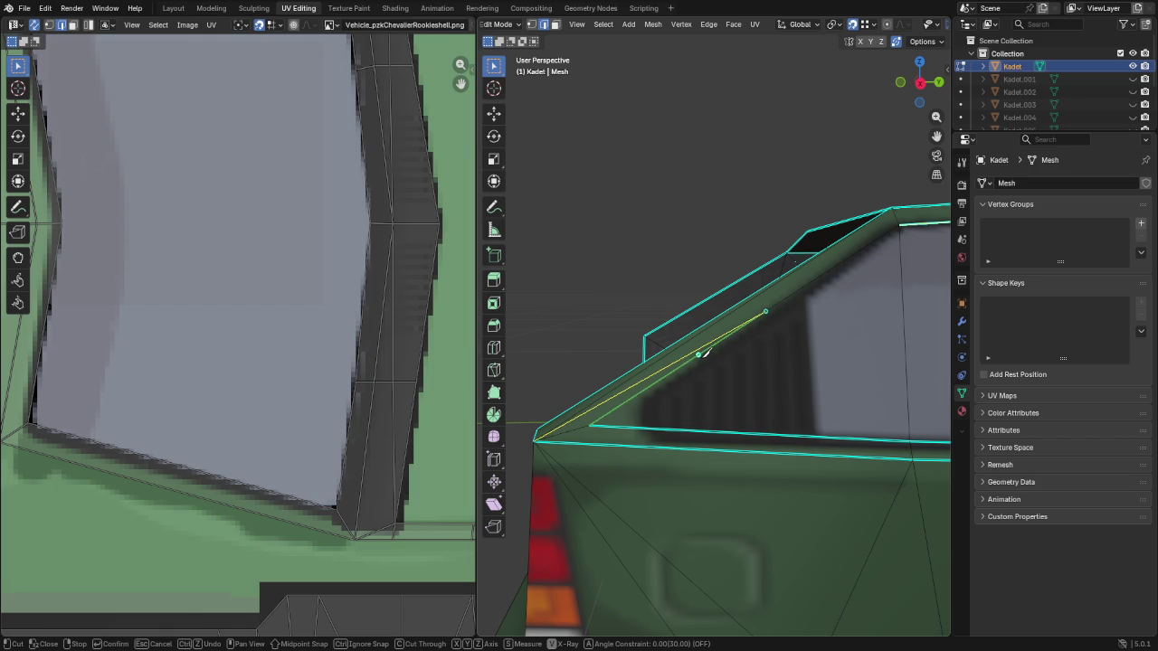
pyautogui.press('Return')
# Slide the new roof-edge vertex along its edge in the left side view
pyautogui.scroll(-2, 766, 313)
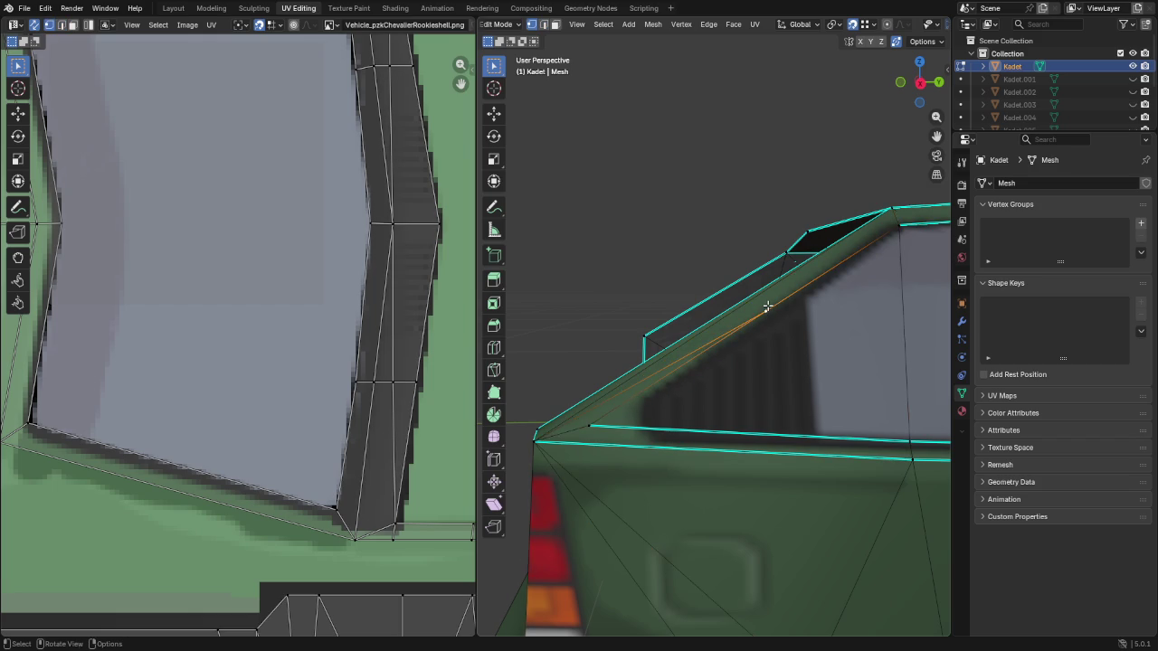
pyautogui.press('ctrl+KP_3')
pyautogui.scroll(2, 767, 305)
pyautogui.scroll(2, 718, 305)
pyautogui.click(693, 268)
pyautogui.hotkey('shift', 'v')
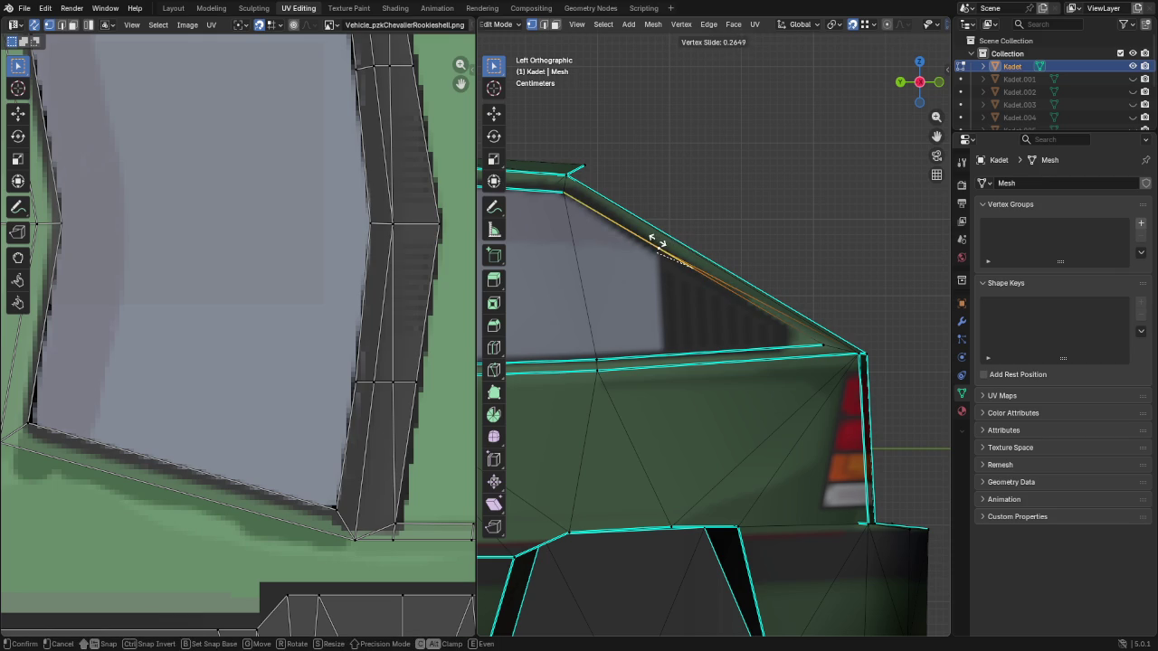
pyautogui.click(667, 247)
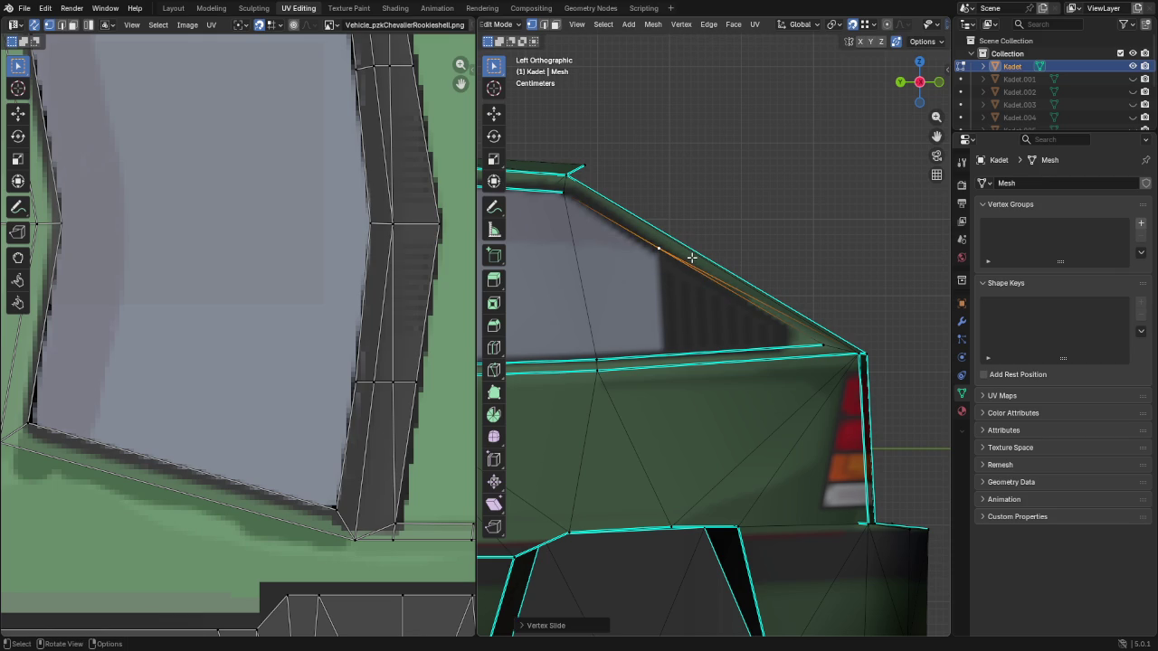
pyautogui.press('KP_3')
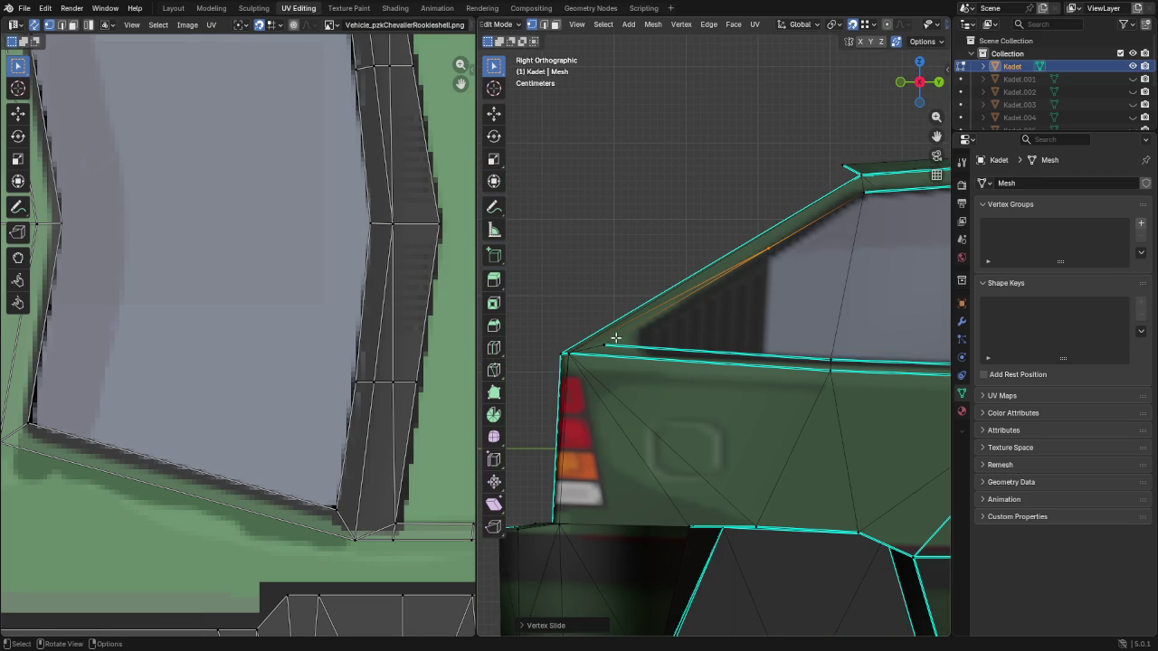
pyautogui.click(601, 341)
pyautogui.press('ctrl+KP_3')
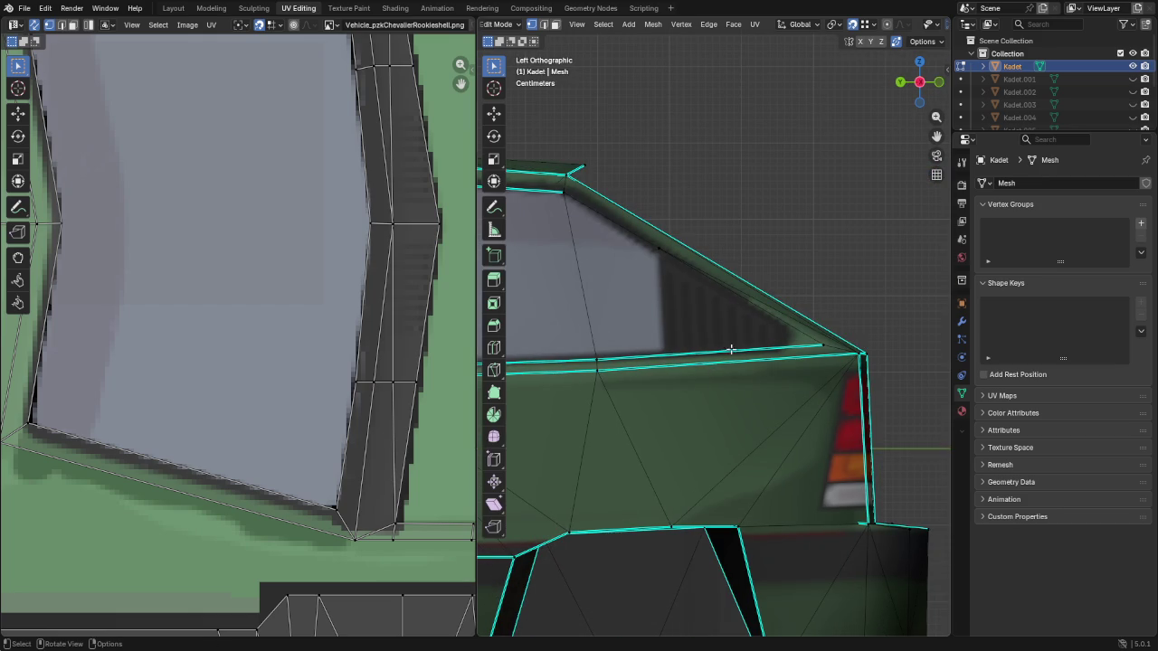
# Slide the rear corner vertex along the roof line on the right side
pyautogui.keyDown('ctrl'); pyautogui.click(824, 343); pyautogui.keyUp('ctrl')
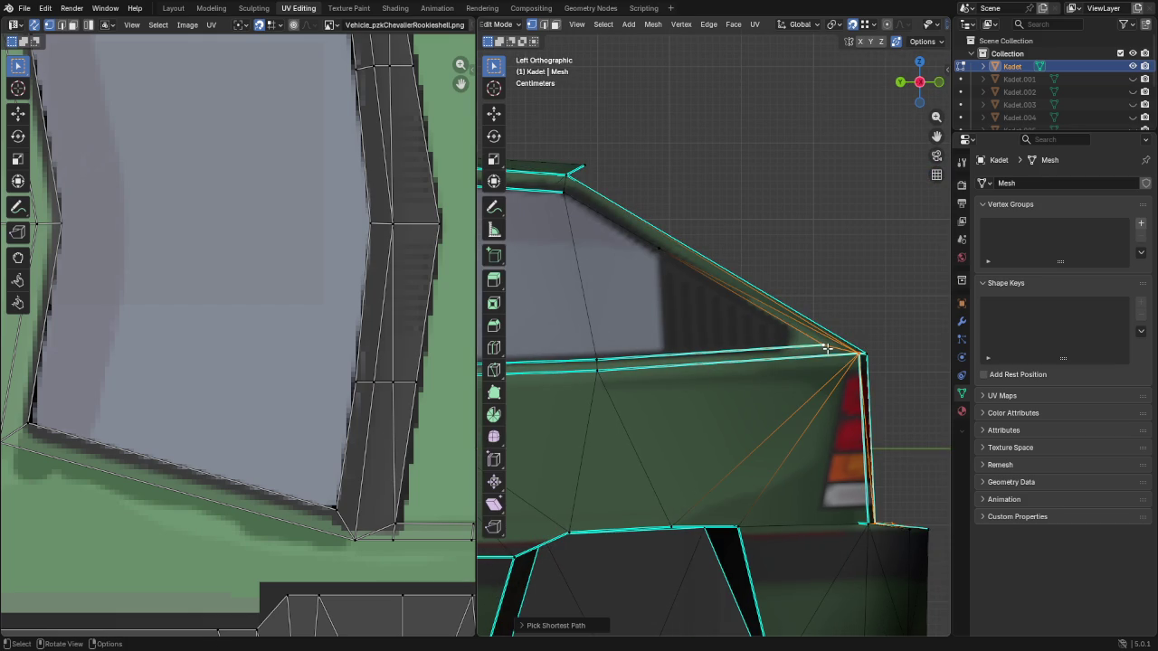
pyautogui.keyDown('ctrl'); pyautogui.click(826, 347); pyautogui.keyUp('ctrl')
pyautogui.press('ctrl+KP_3')
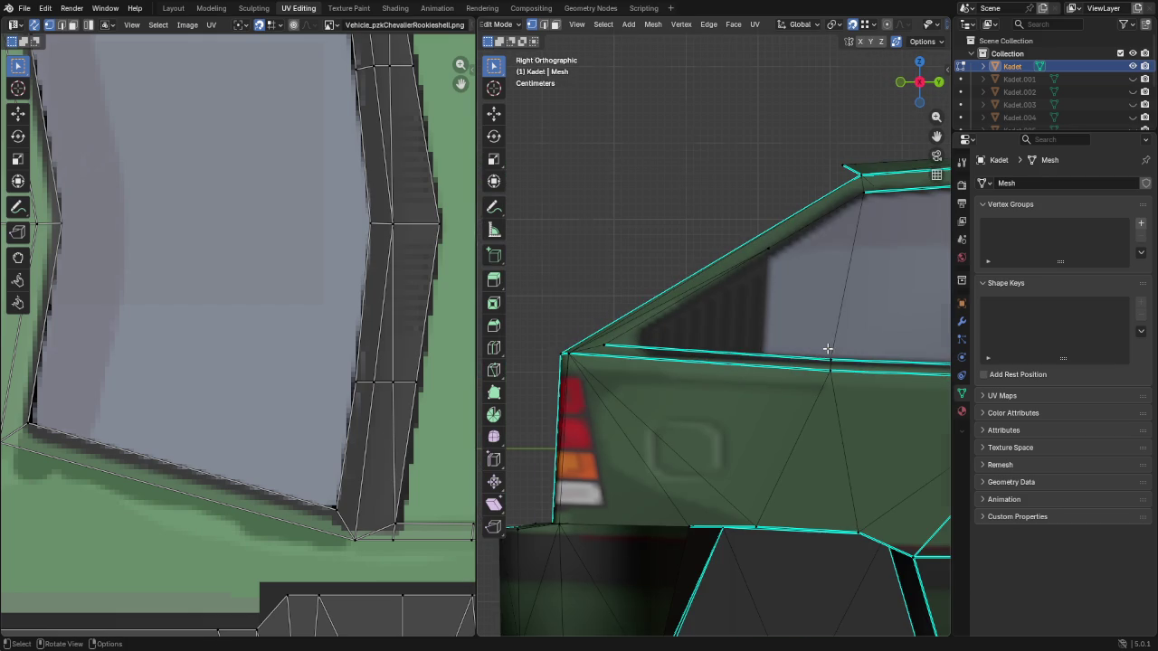
pyautogui.keyDown('shift'); pyautogui.click(603, 341); pyautogui.keyUp('shift')
pyautogui.hotkey('shift', 'v')
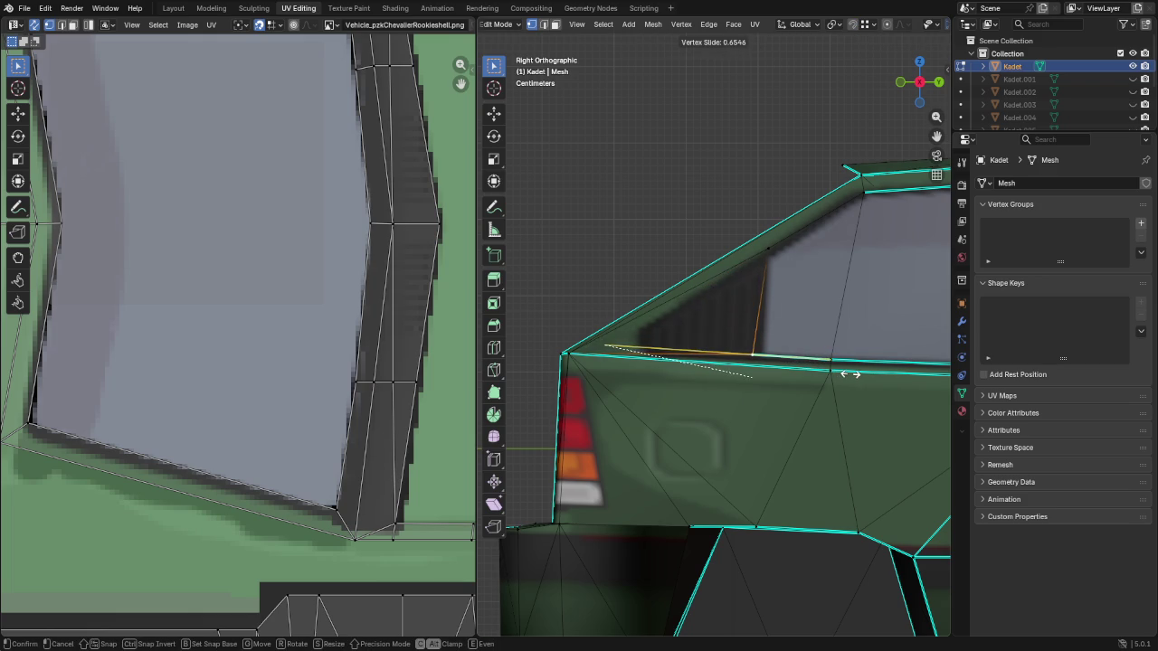
pyautogui.click(862, 377)
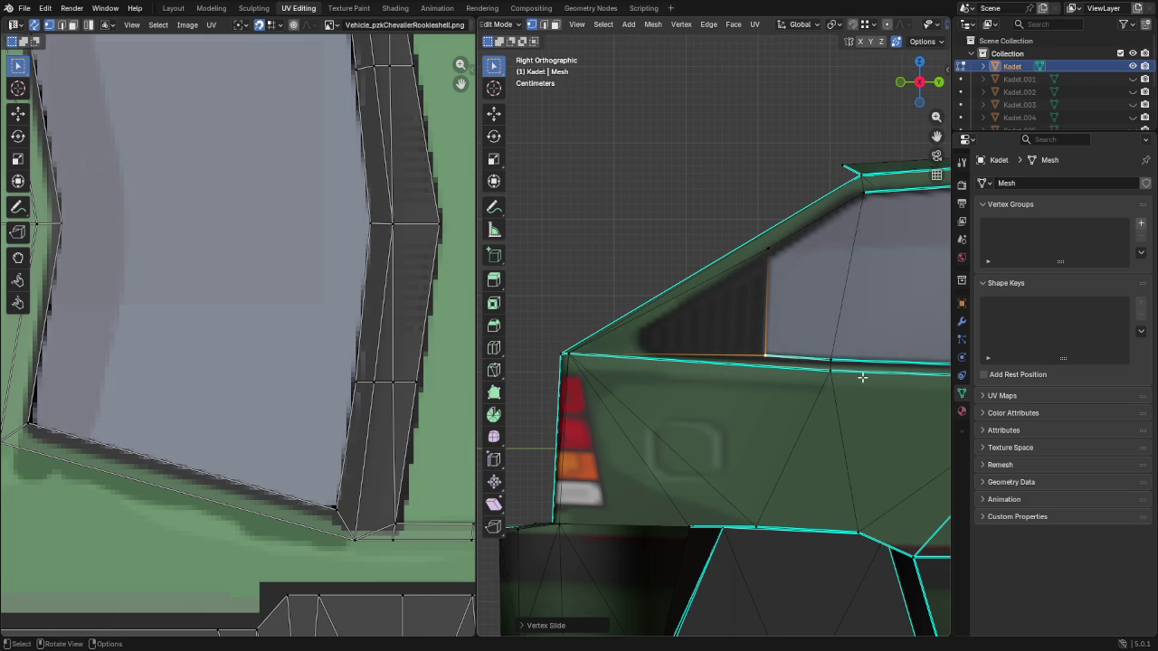
# Slide the window corner vertex to where the glass begins, then select the whole mesh to show its UVs
pyautogui.press('ctrl+KP_3')
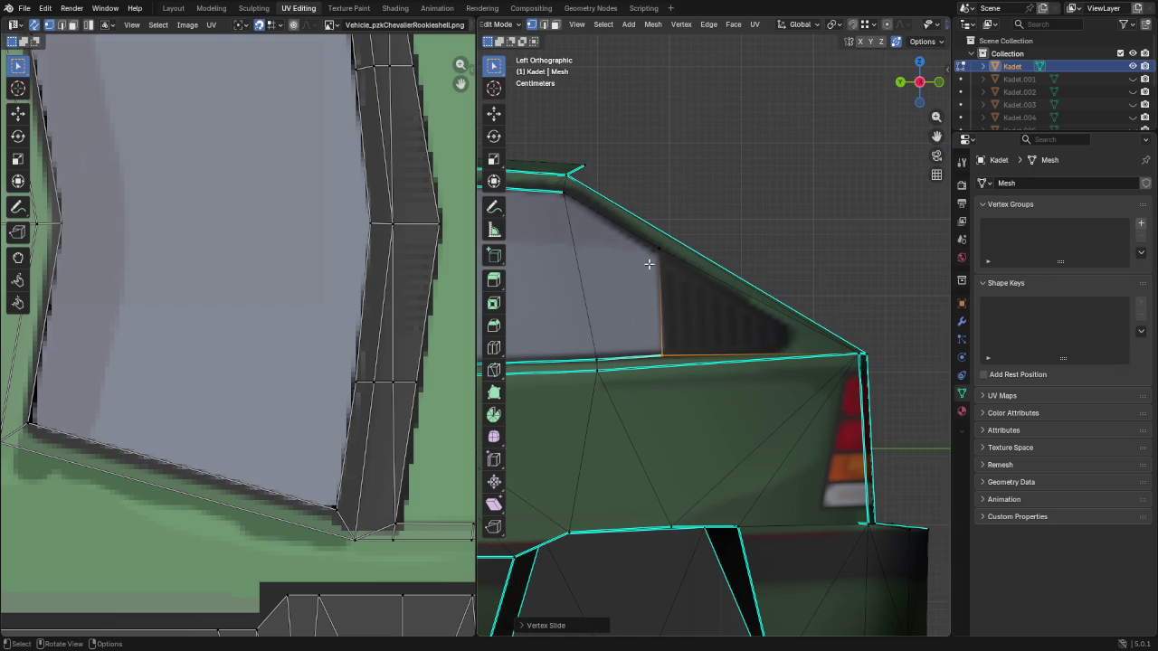
pyautogui.hotkey('alt', 'a')
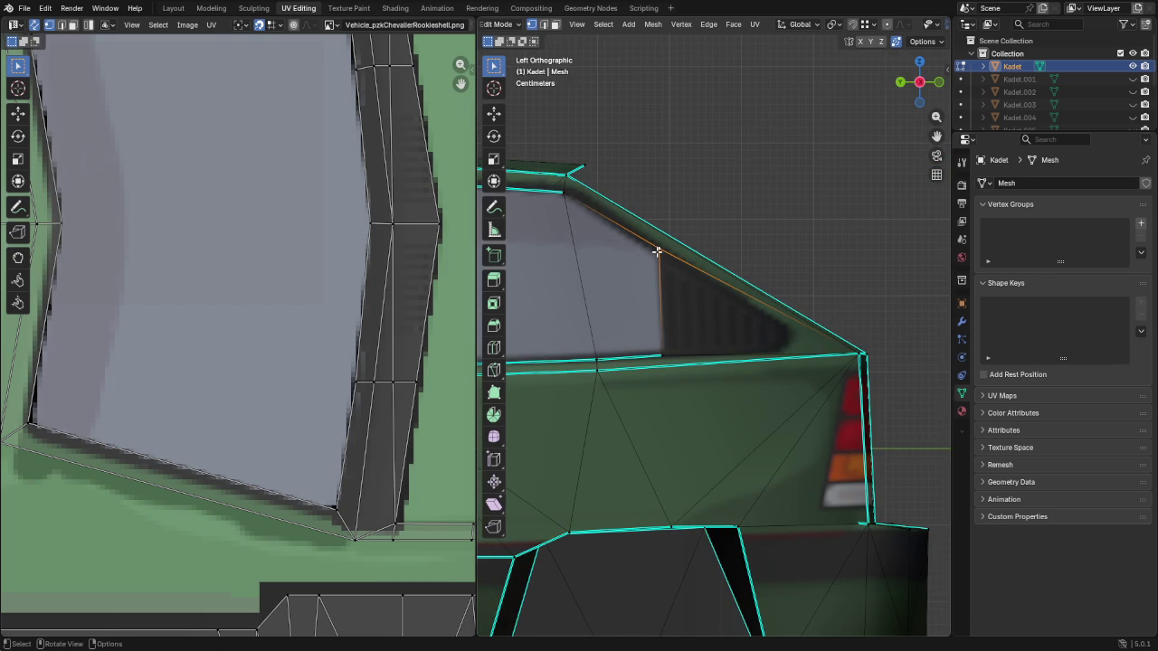
pyautogui.press('KP_3')
pyautogui.click(769, 250)
pyautogui.hotkey('shift', 'v')
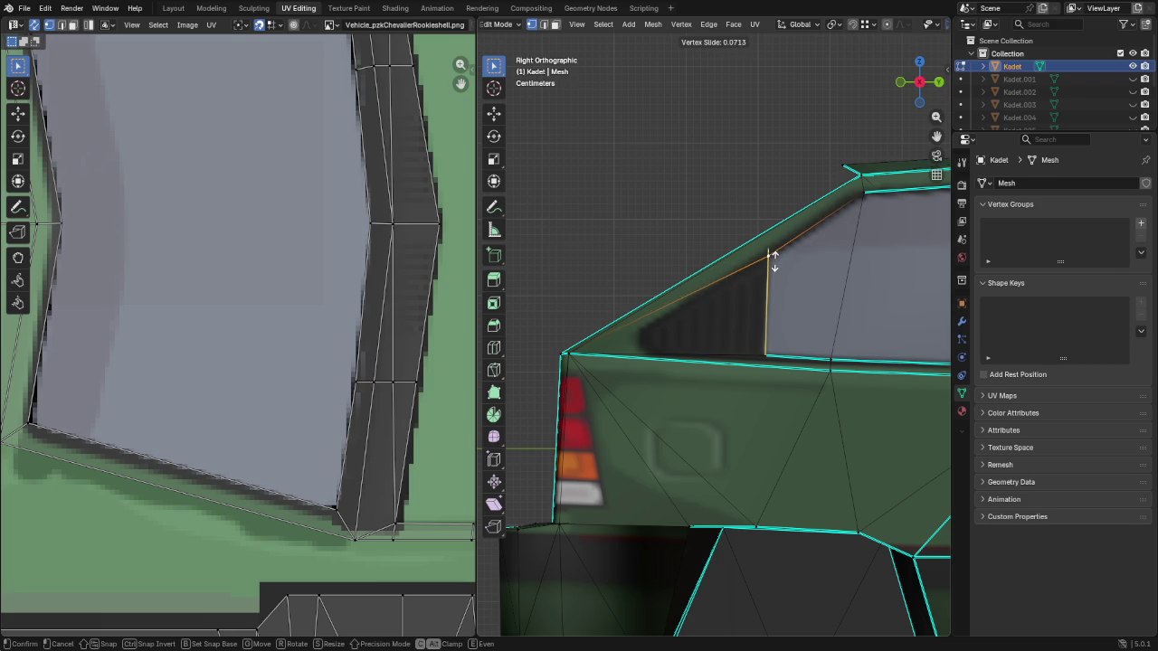
pyautogui.click(774, 257)
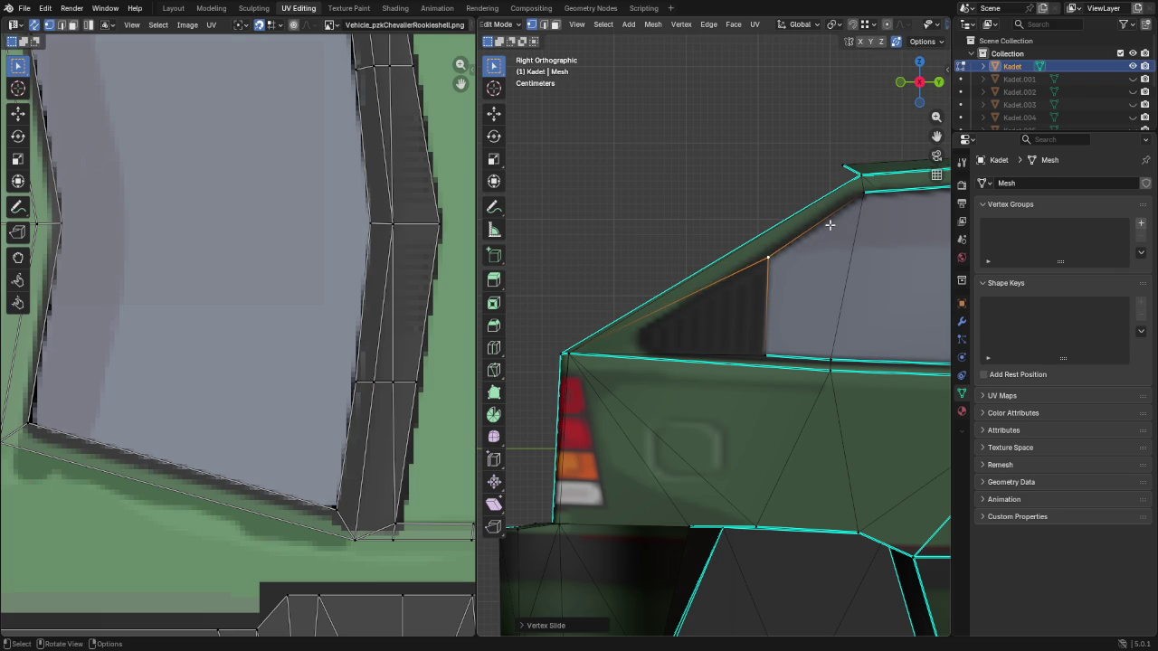
pyautogui.press('a')
pyautogui.scroll(-5, 218, 307)
pyautogui.scroll(-3, 231, 335)
# Zoom in on the rear window and move its upper corner UV vertex onto the painted outline
pyautogui.scroll(2, 236, 349)
pyautogui.scroll(5, 44, 383)
pyautogui.scroll(3, 468, 414)
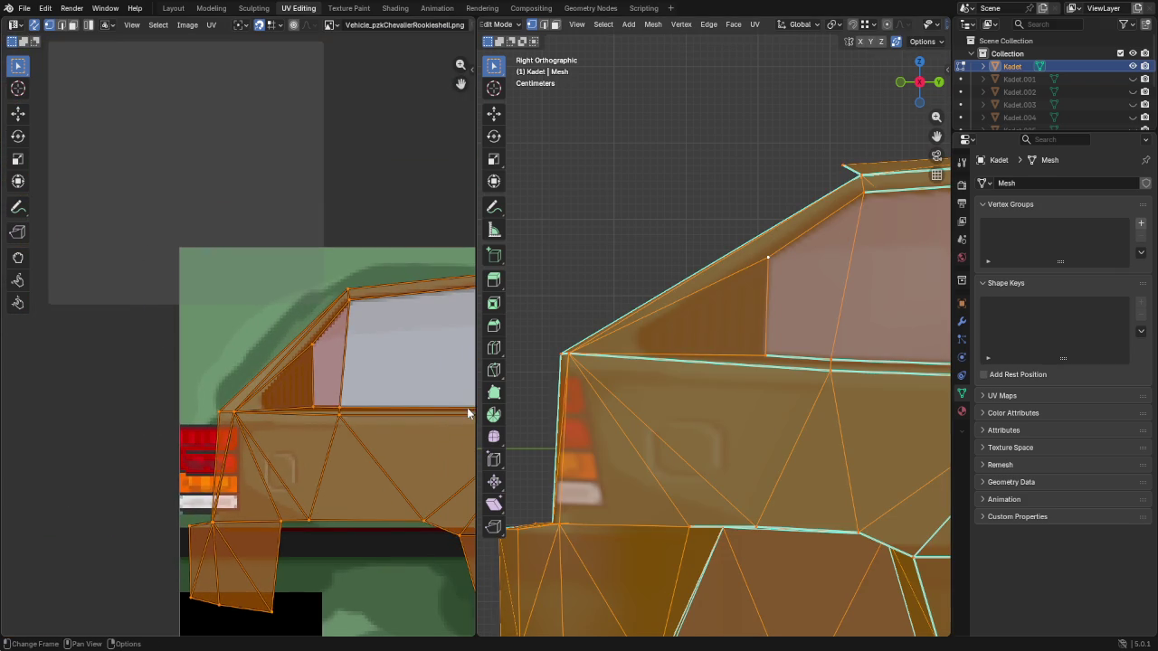
pyautogui.scroll(3, 388, 316)
pyautogui.moveTo(388, 317); pyautogui.dragTo(129, 311, button='middle')
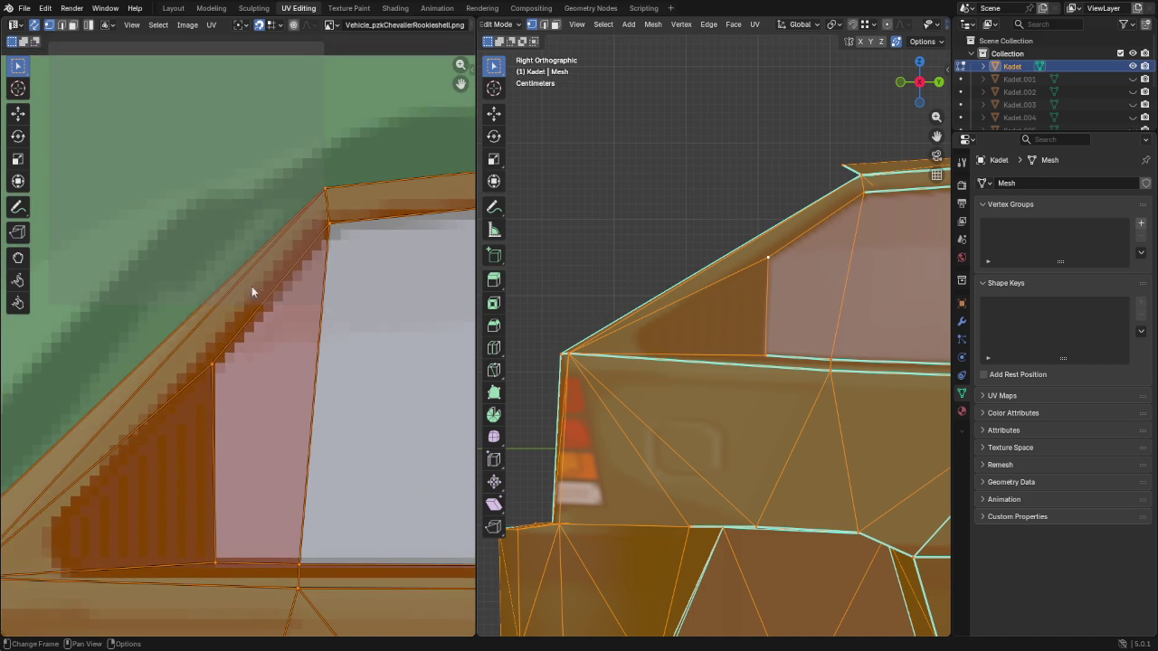
pyautogui.scroll(3, 235, 281)
pyautogui.click(194, 389)
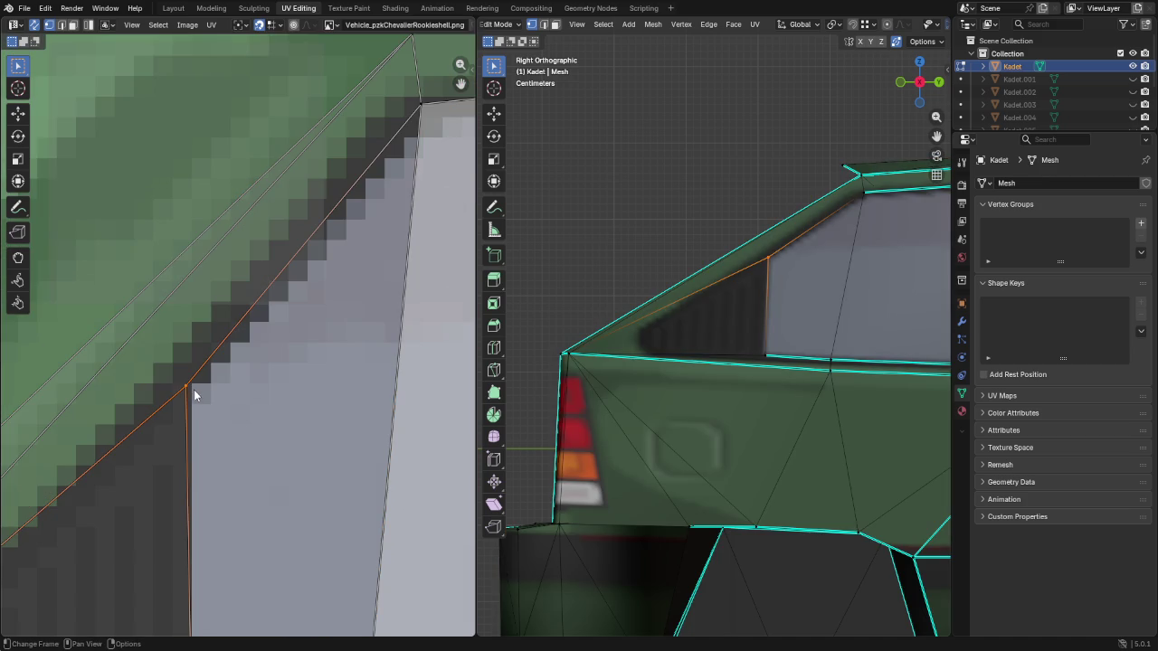
pyautogui.press('g')
pyautogui.click(207, 400)
# Zoom out and select the window's bottom-left and bottom-right UV vertices
pyautogui.keyDown('shift'); pyautogui.scroll(-5, 238, 254); pyautogui.keyUp('shift')
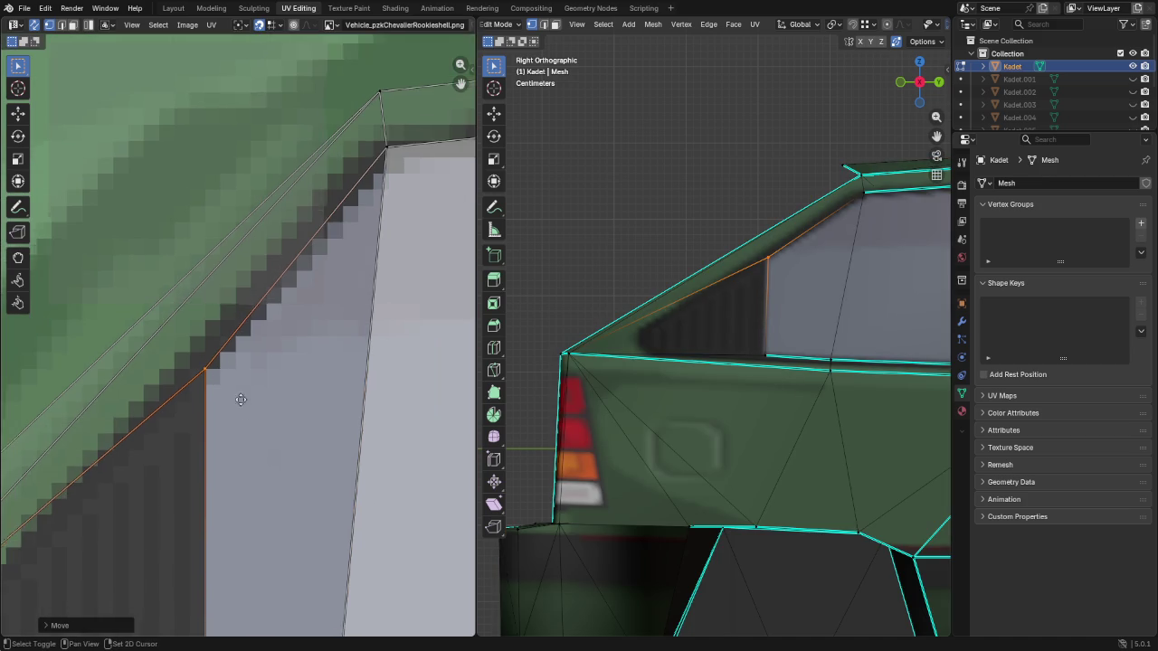
pyautogui.keyDown('shift'); pyautogui.scroll(-1, 237, 253); pyautogui.keyUp('shift')
pyautogui.click(213, 413)
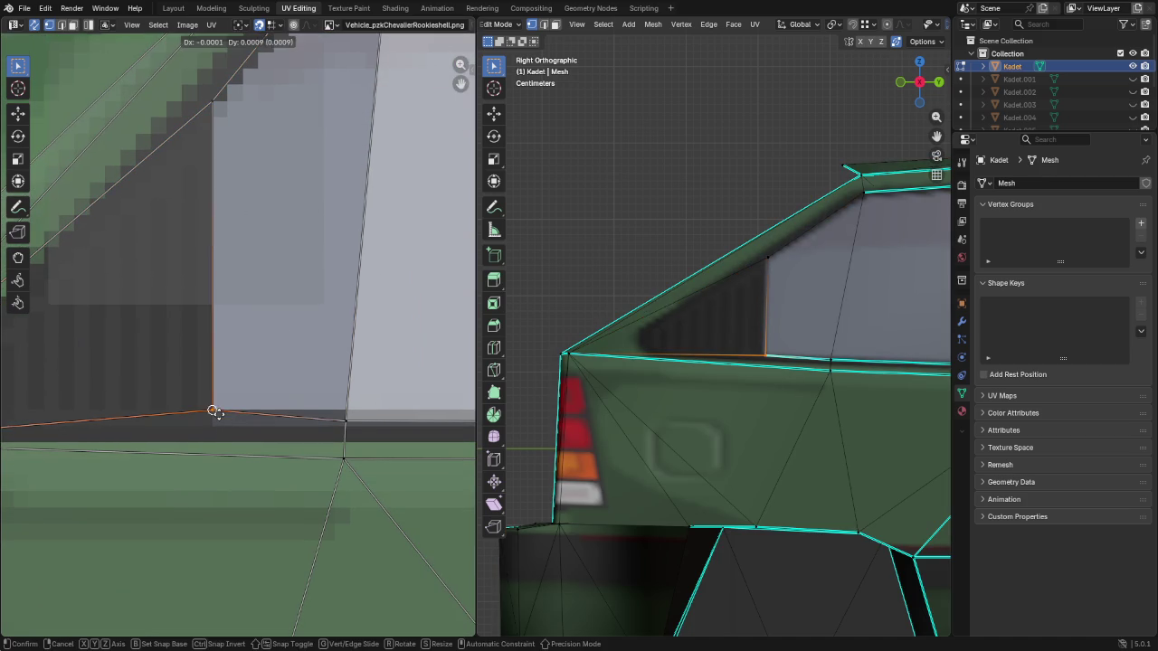
pyautogui.click(349, 421)
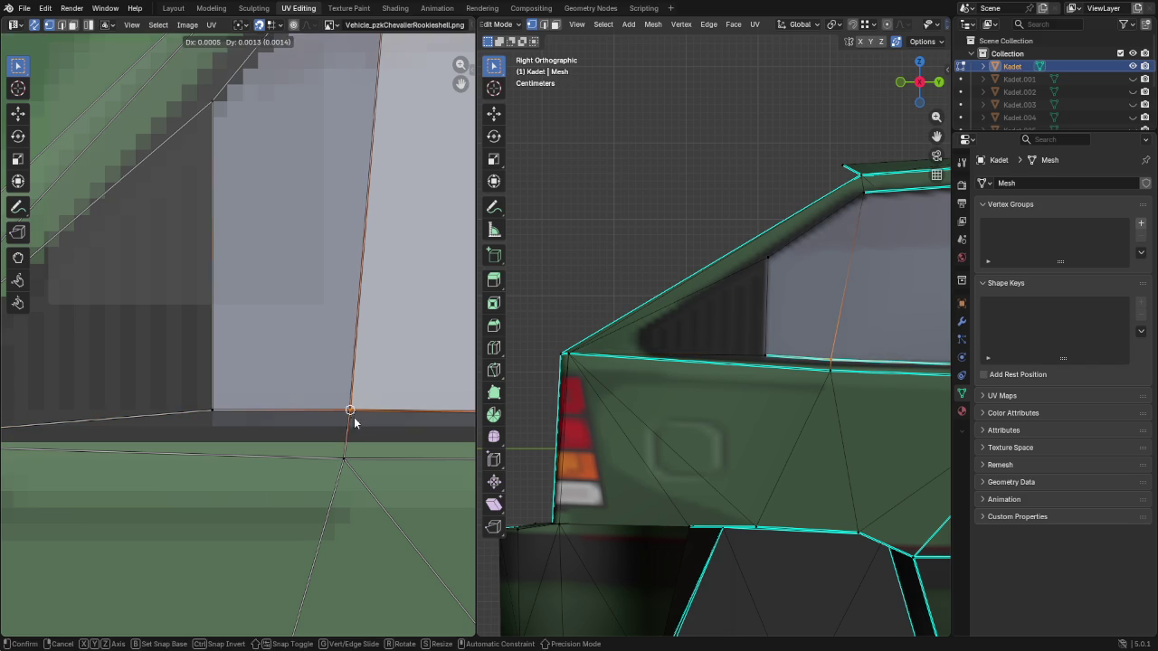
pyautogui.keyDown('shift'); pyautogui.scroll(-2, 409, 424); pyautogui.keyUp('shift')
pyautogui.keyDown('shift'); pyautogui.scroll(-3, 409, 424); pyautogui.keyUp('shift')
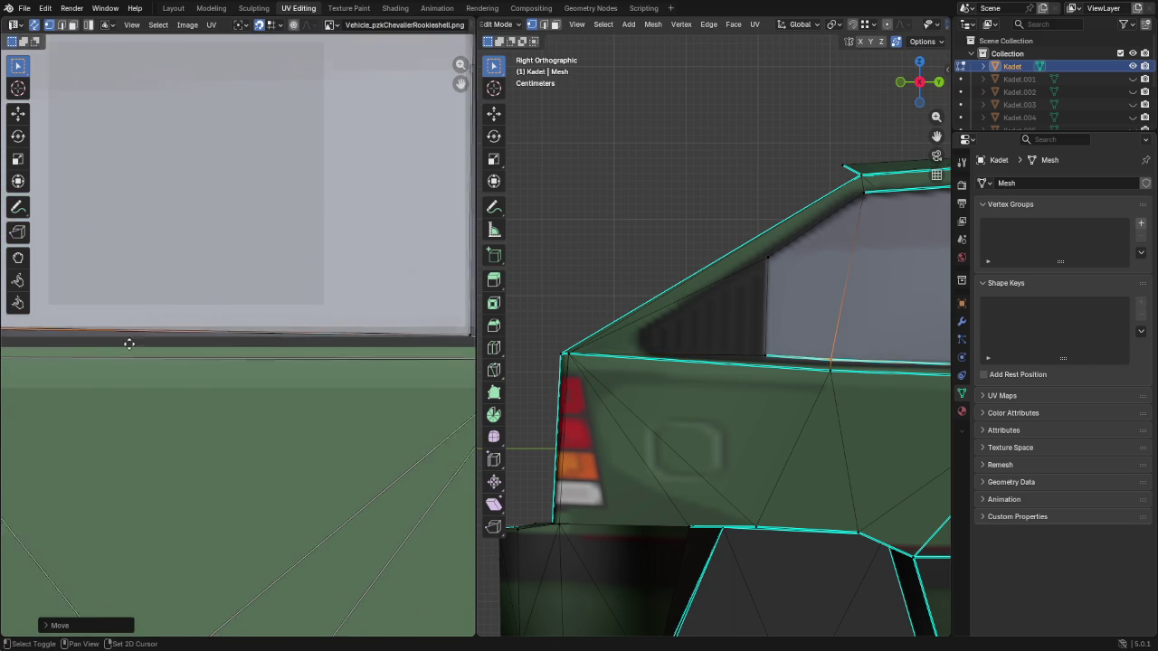
pyautogui.keyDown('ctrl'); pyautogui.scroll(-3, 67, 353); pyautogui.keyUp('ctrl')
pyautogui.scroll(2, 162, 342)
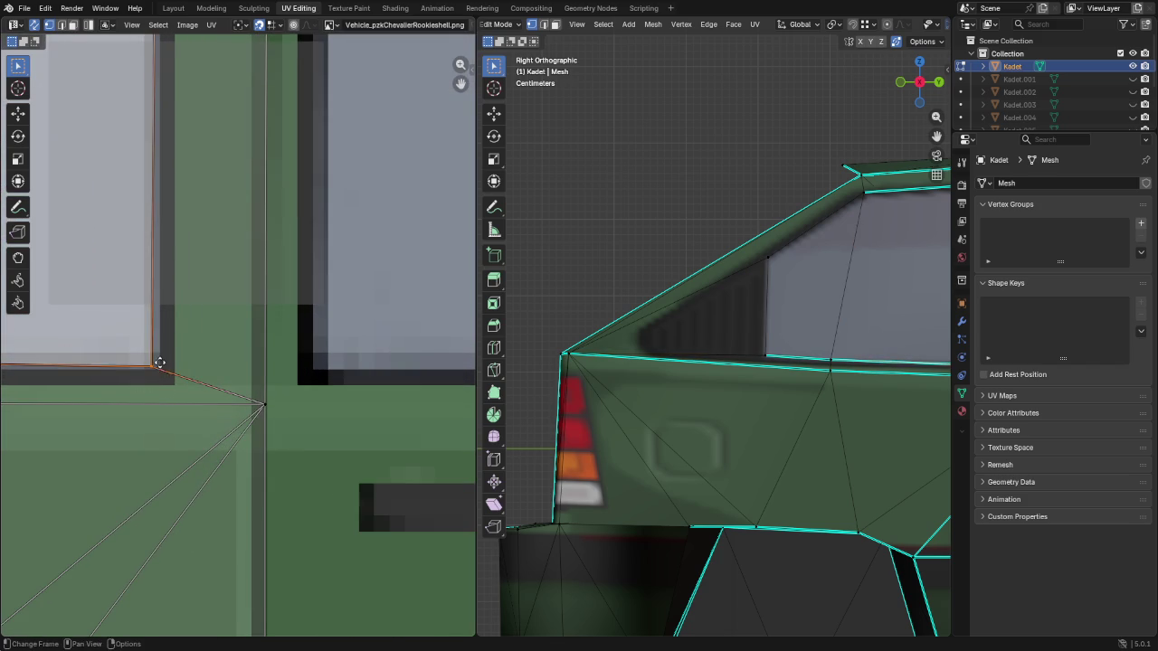
# Move a window corner UV vertex onto the texture's window edge, then fine-tune its position
pyautogui.click(157, 367)
pyautogui.press('g')
pyautogui.click(160, 362)
pyautogui.scroll(-3, 161, 360)
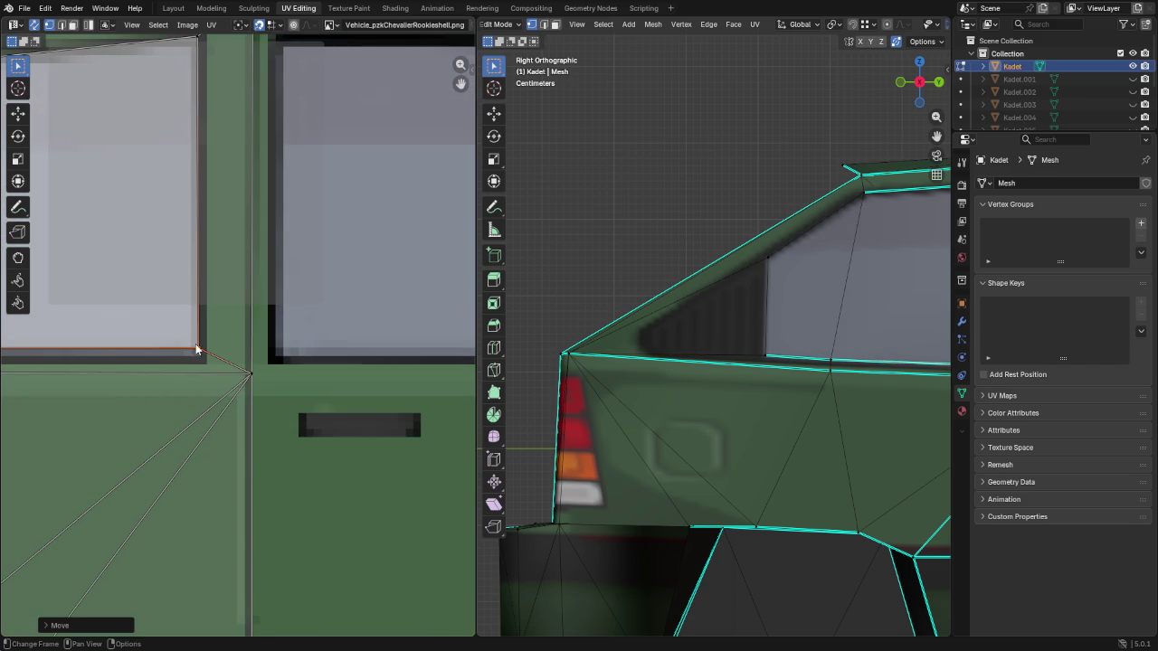
pyautogui.press('g')
pyautogui.click(192, 347)
# Nudge the window's upper corner UV vertex onto the painted window corner
pyautogui.keyDown('shift'); pyautogui.scroll(5, 235, 271); pyautogui.keyUp('shift')
pyautogui.scroll(3, 257, 168)
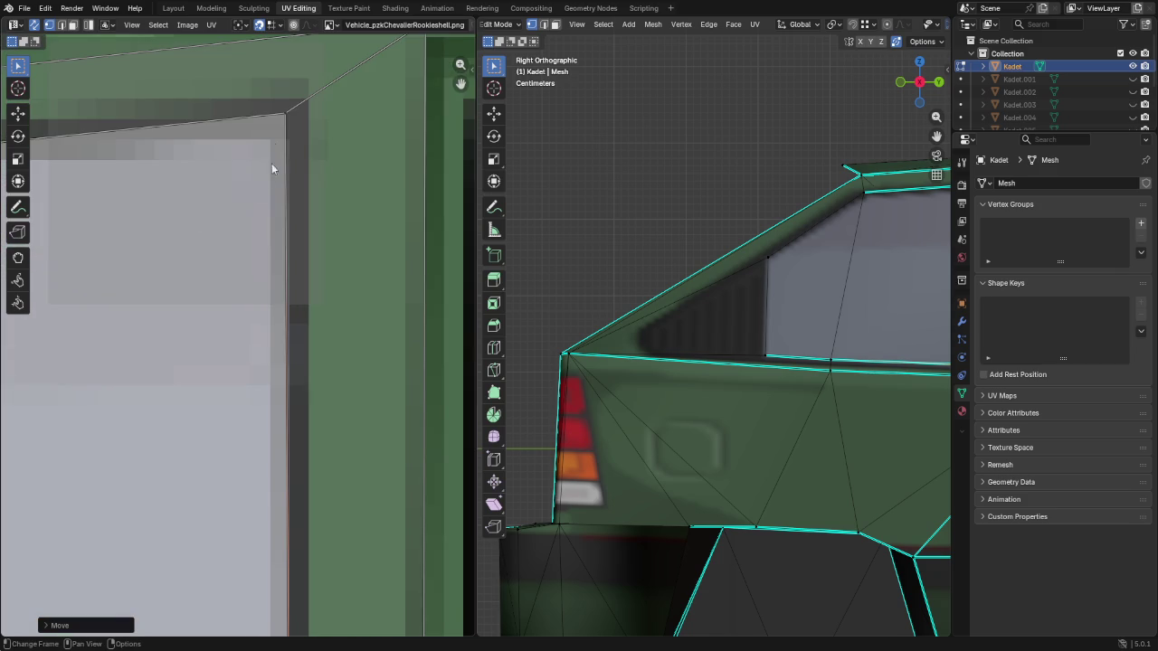
pyautogui.click(287, 119)
pyautogui.press('g')
pyautogui.click(289, 120)
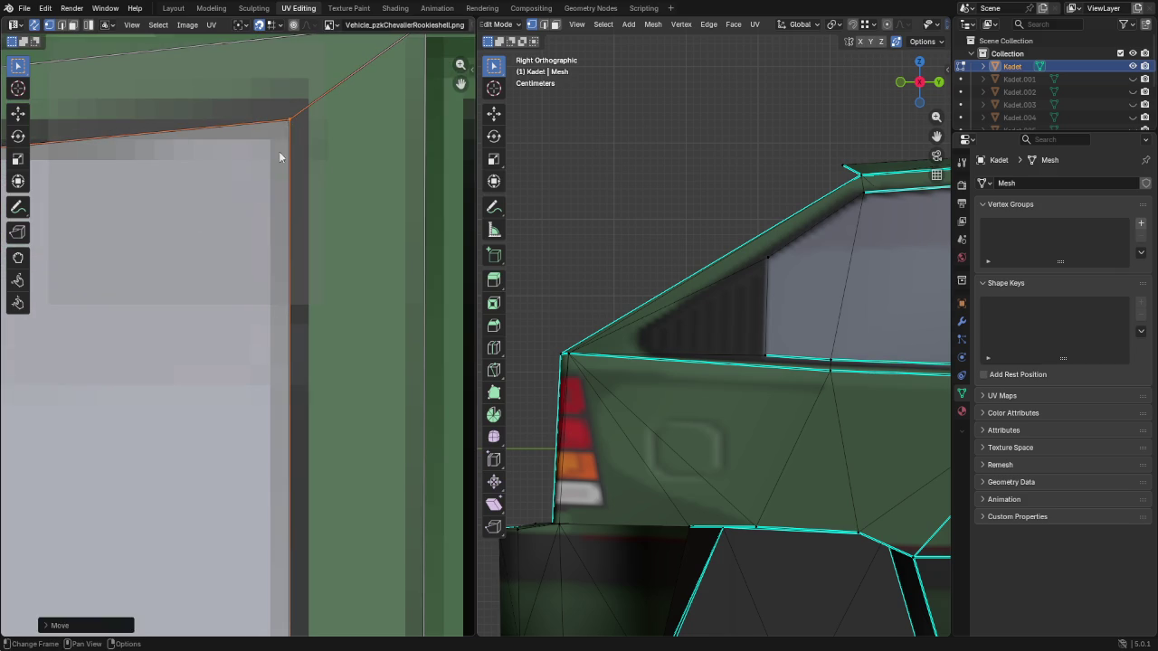
# Reposition the window's top corner UV vertex onto the texture's window corner
pyautogui.scroll(-3, 317, 226)
pyautogui.scroll(3, 362, 271)
pyautogui.scroll(2, 104, 184)
pyautogui.scroll(1, 104, 185)
pyautogui.scroll(-2, 416, 266)
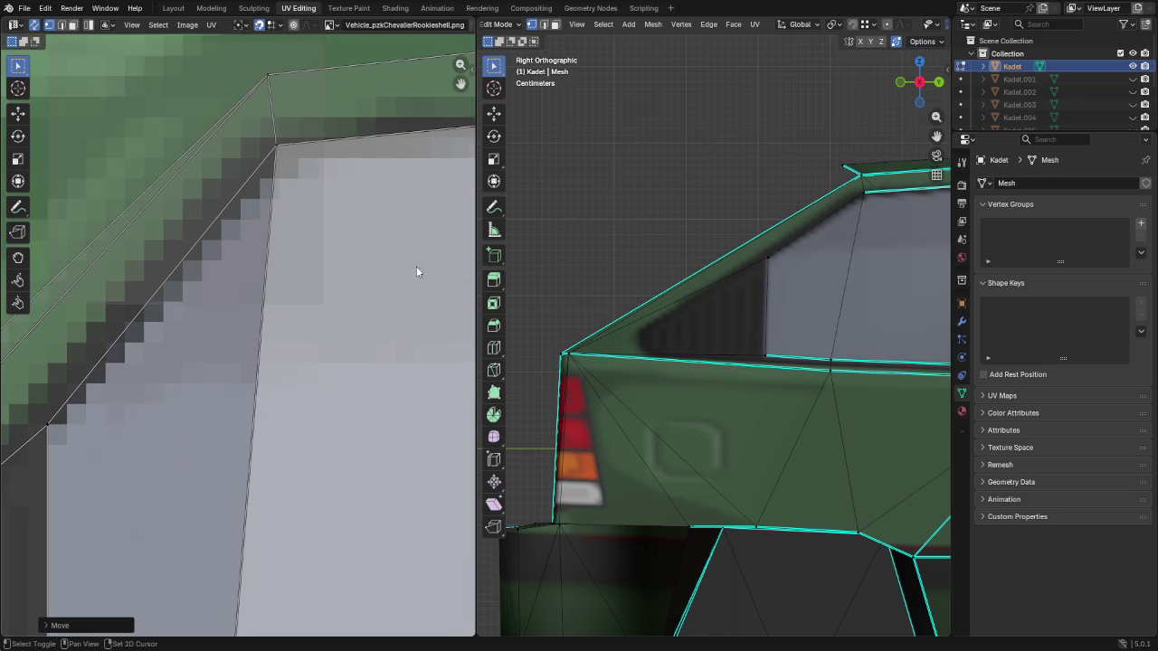
pyautogui.click(283, 154)
pyautogui.press('g')
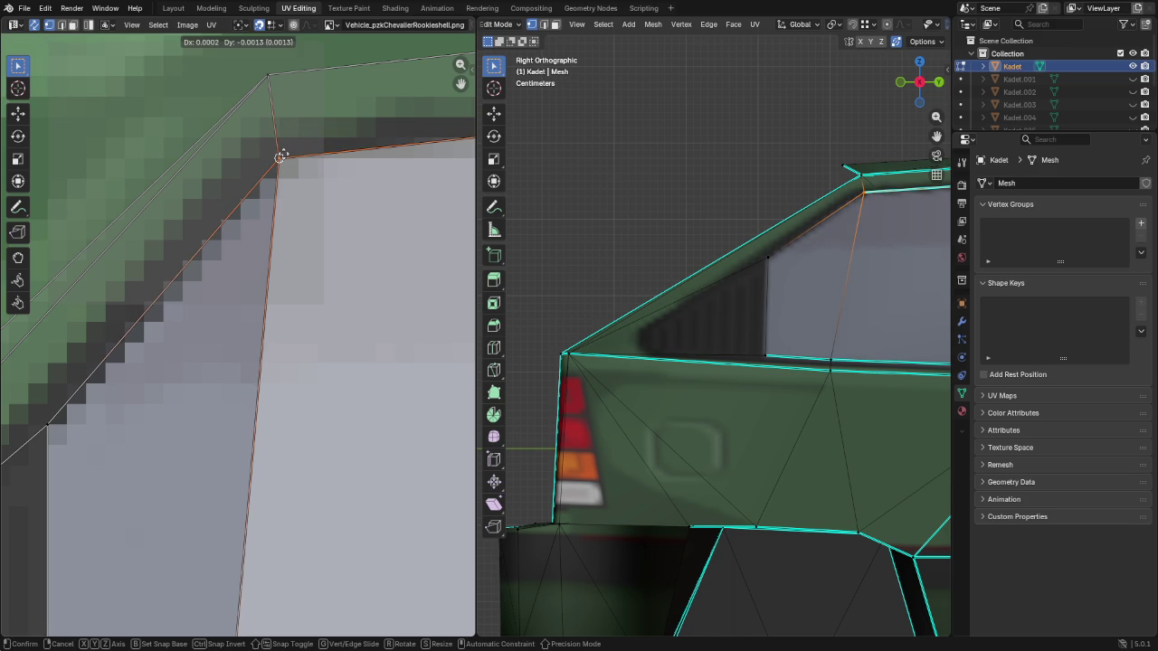
pyautogui.click(281, 156)
# View the whole car-side UV island, then adjust the rear window's top corner UV vertex
pyautogui.scroll(-4, 319, 196)
pyautogui.moveTo(317, 443); pyautogui.dragTo(349, 60, button='middle')
pyautogui.scroll(-1, 286, 355)
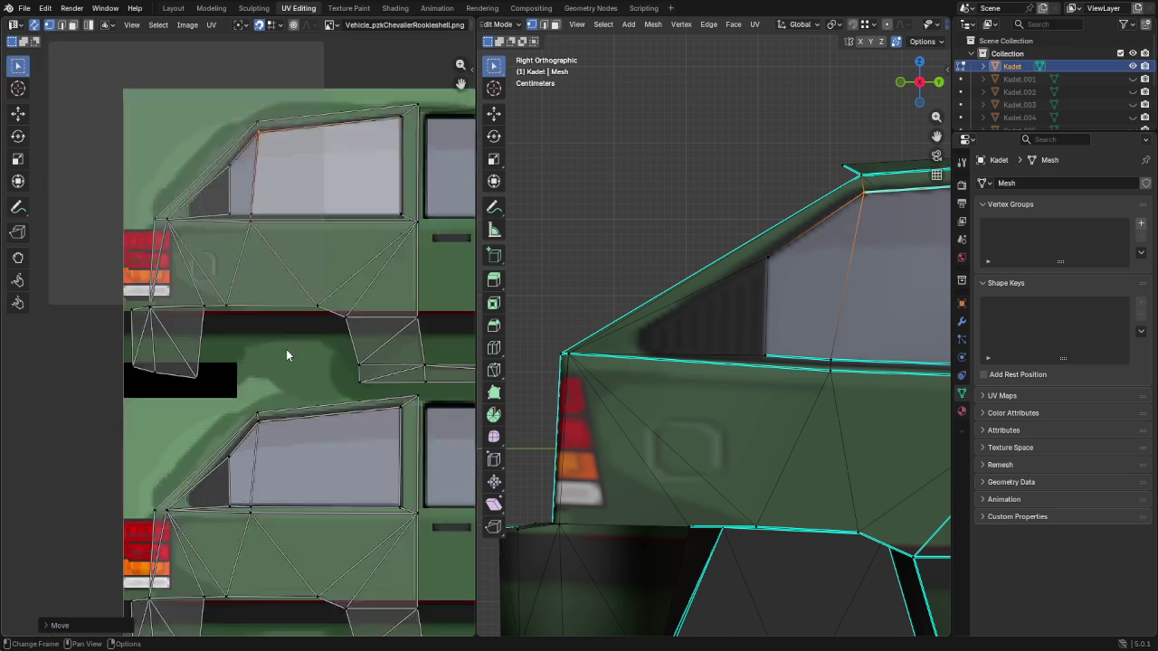
pyautogui.scroll(-1, 286, 354)
pyautogui.scroll(3, 250, 261)
pyautogui.scroll(2, 263, 208)
pyautogui.scroll(2, 249, 166)
pyautogui.scroll(1, 250, 167)
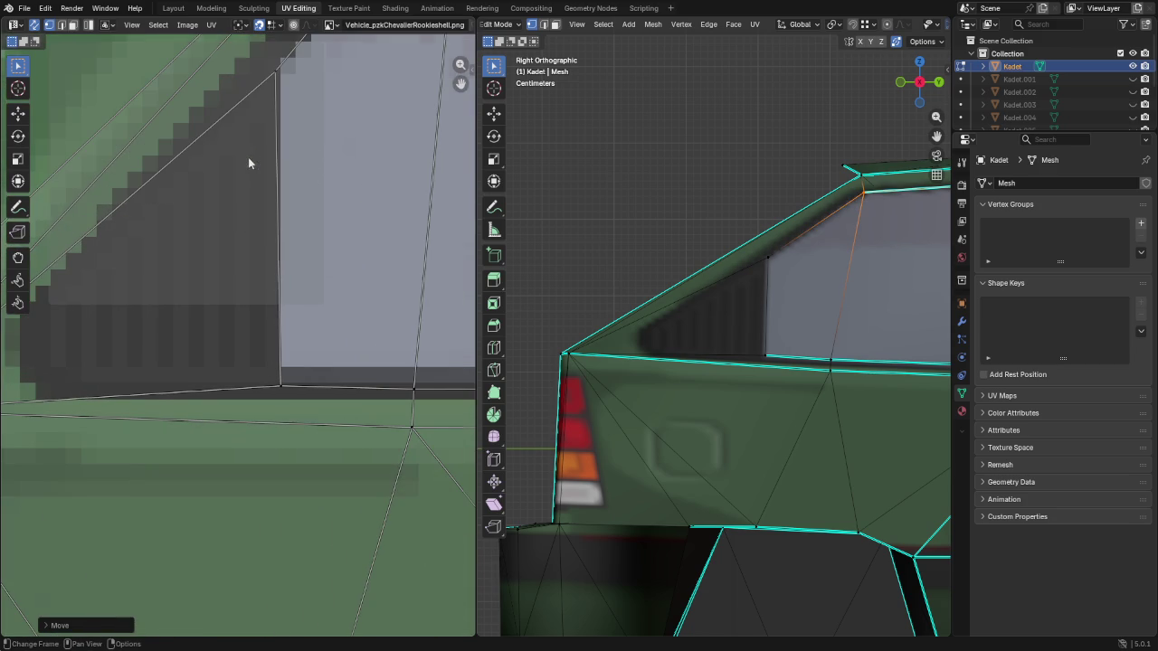
pyautogui.click(279, 63)
pyautogui.press('g')
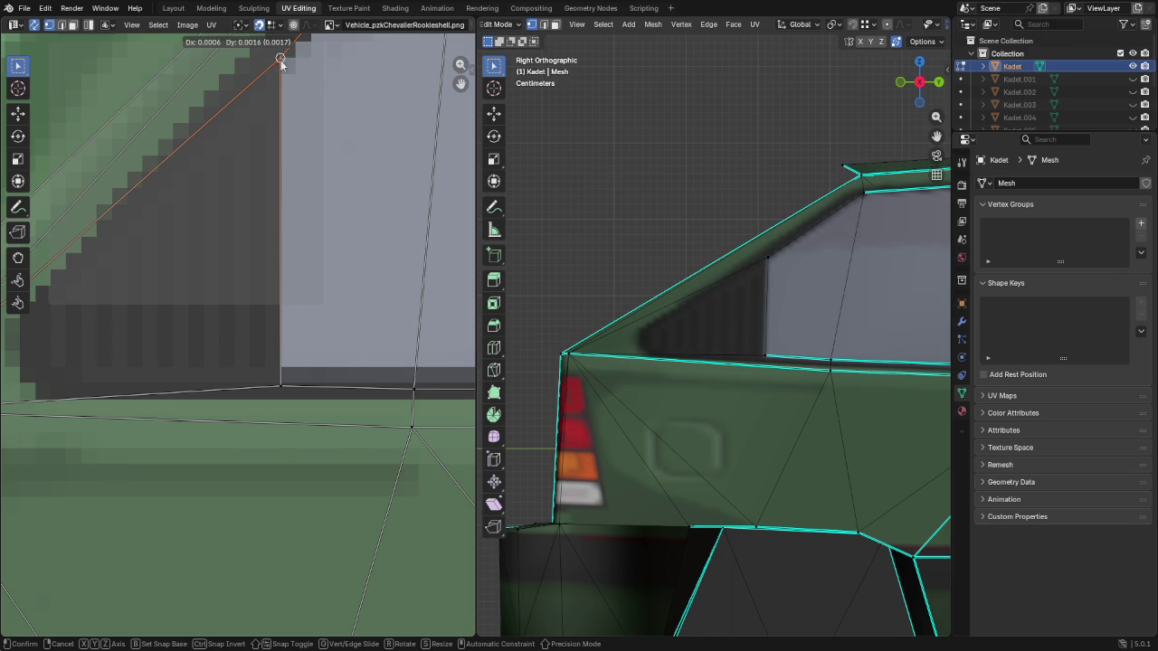
pyautogui.click(280, 60)
# Raise the rear window's bottom corner and the next bottom-edge UV vertex onto the painted glass
pyautogui.click(280, 385)
pyautogui.press('g')
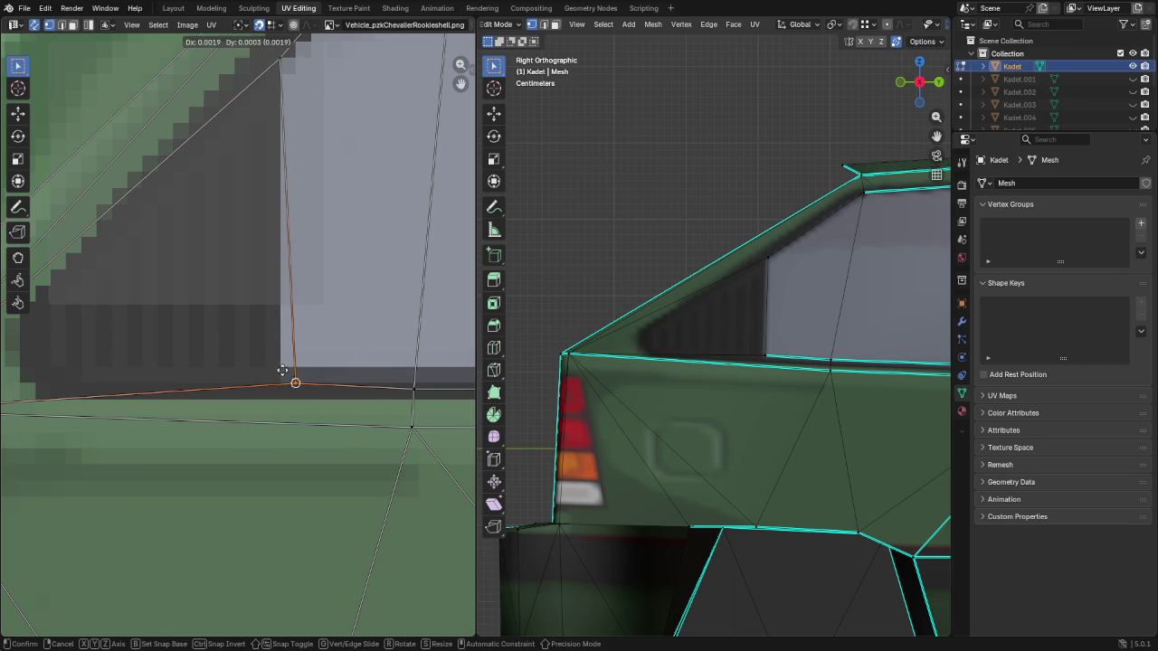
pyautogui.click(280, 369)
pyautogui.click(422, 380)
pyautogui.press('g')
pyautogui.click(423, 373)
# Move the window's lower corner UV vertex upward onto the window outline
pyautogui.scroll(-3, 424, 373)
pyautogui.scroll(3, 78, 331)
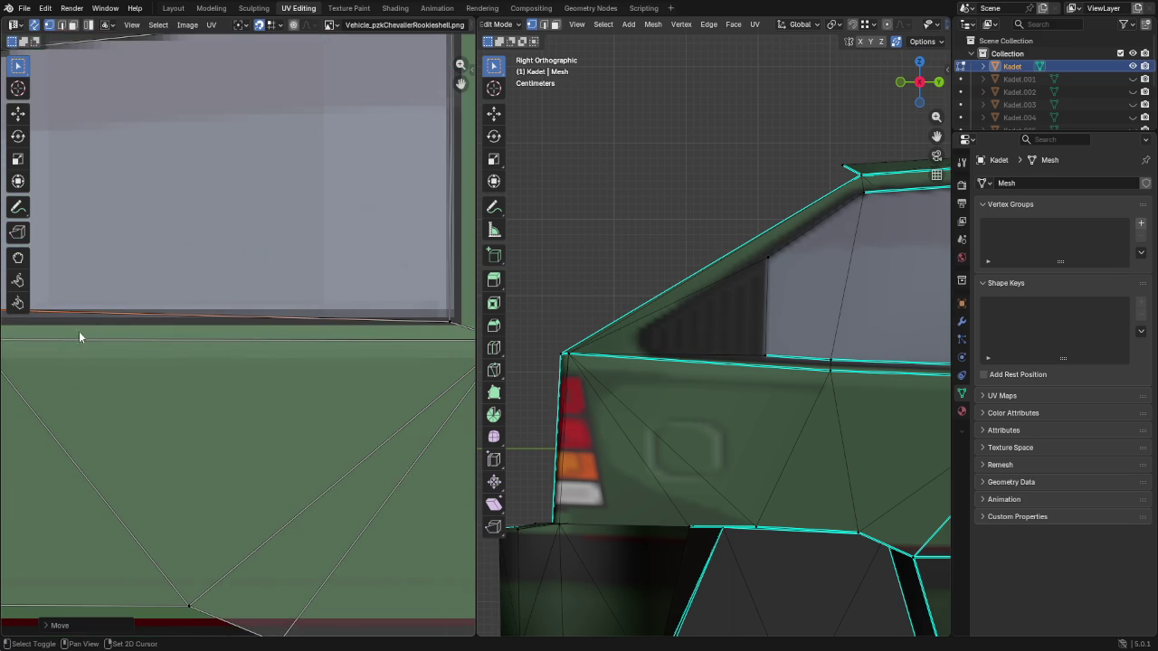
pyautogui.moveTo(256, 317); pyautogui.dragTo(342, 327, button='middle')
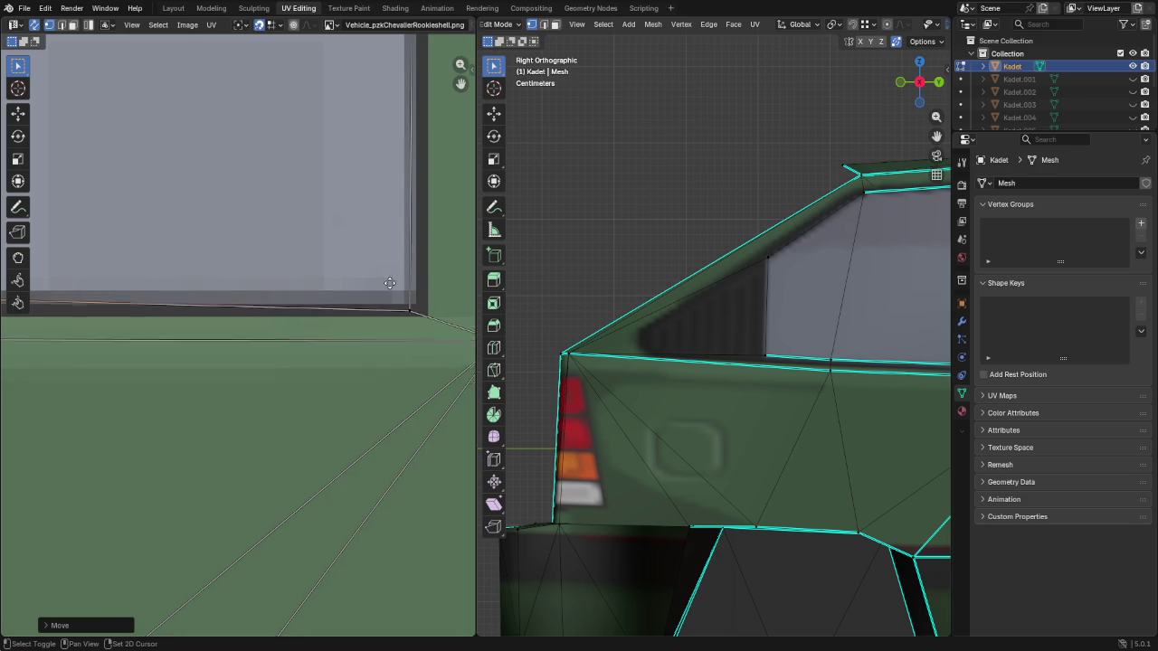
pyautogui.click(365, 330)
pyautogui.press('g')
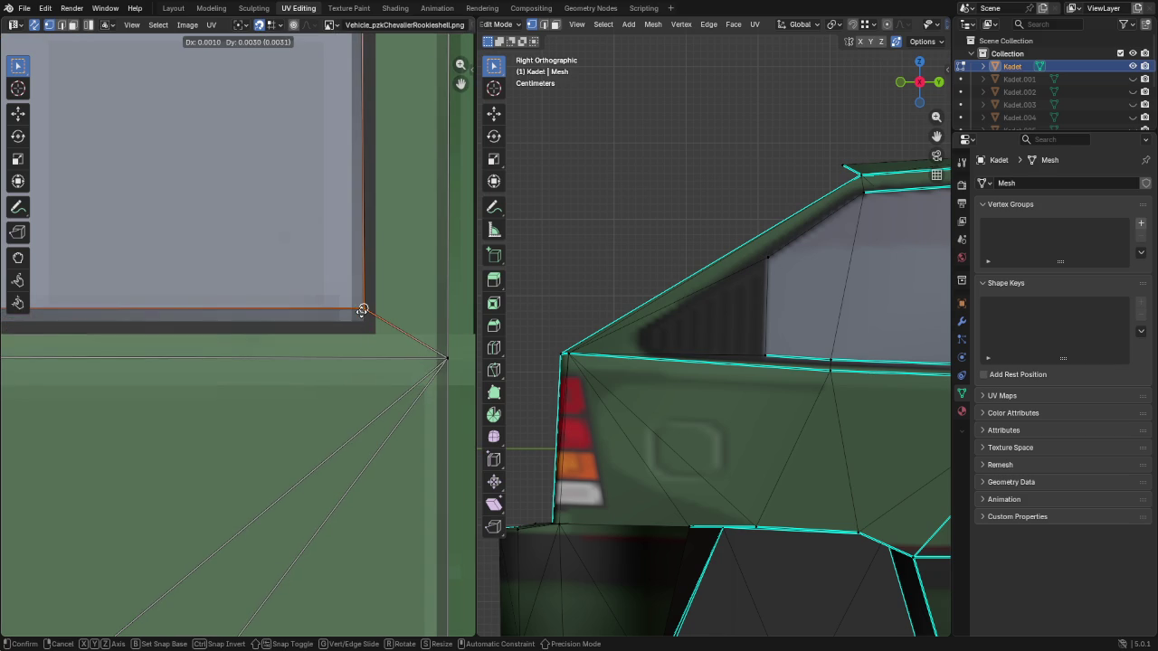
pyautogui.click(362, 311)
# Drag a window corner UV vertex slightly up and to the right
pyautogui.moveTo(362, 302); pyautogui.dragTo(367, 398, button='middle')
pyautogui.scroll(2, 389, 283)
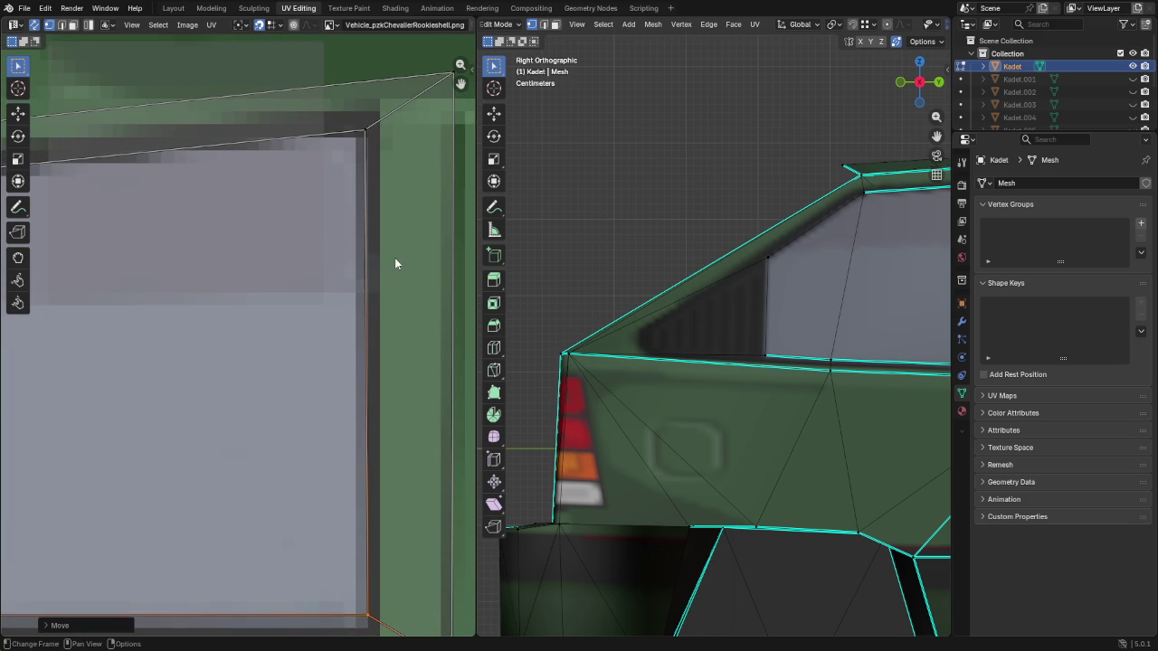
pyautogui.moveTo(362, 133); pyautogui.dragTo(360, 136)
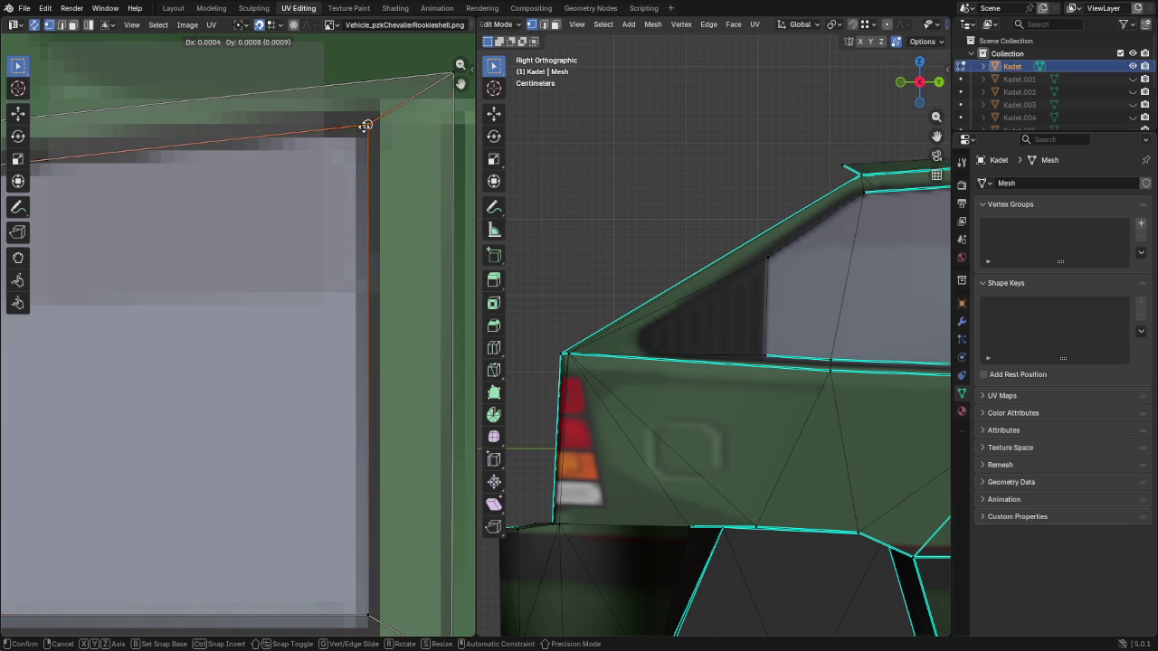
pyautogui.scroll(-3, 360, 136)
# Place the rear window's upper corner UV vertex onto the painted window corner
pyautogui.moveTo(109, 326); pyautogui.dragTo(380, 271, button='middle')
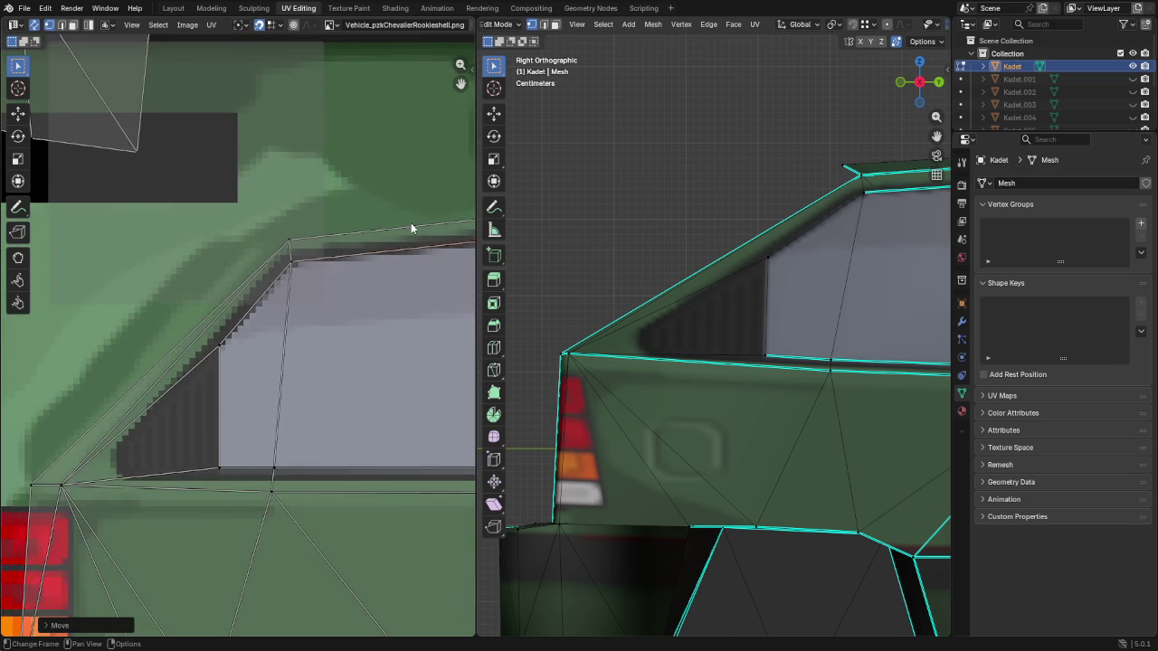
pyautogui.scroll(2, 411, 222)
pyautogui.moveTo(380, 208); pyautogui.dragTo(333, 260, button='middle')
pyautogui.click(327, 192)
pyautogui.press('g')
pyautogui.click(328, 194)
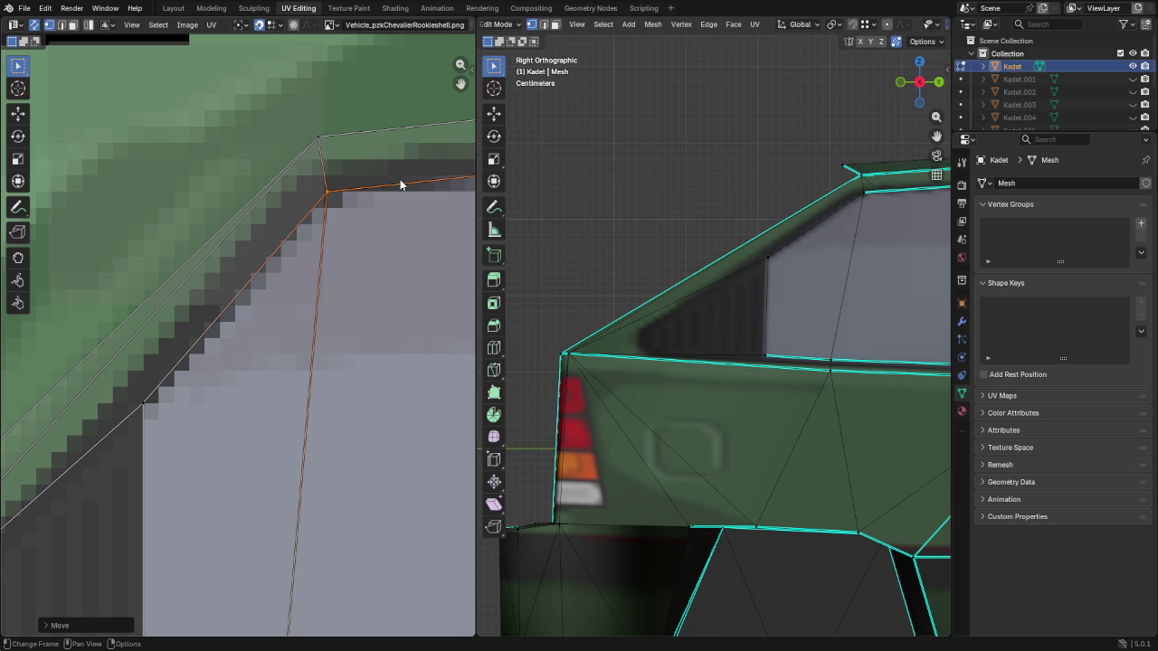
# Select the rear and front side-window faces of the Kadet body in face mode
pyautogui.scroll(-5, 364, 223)
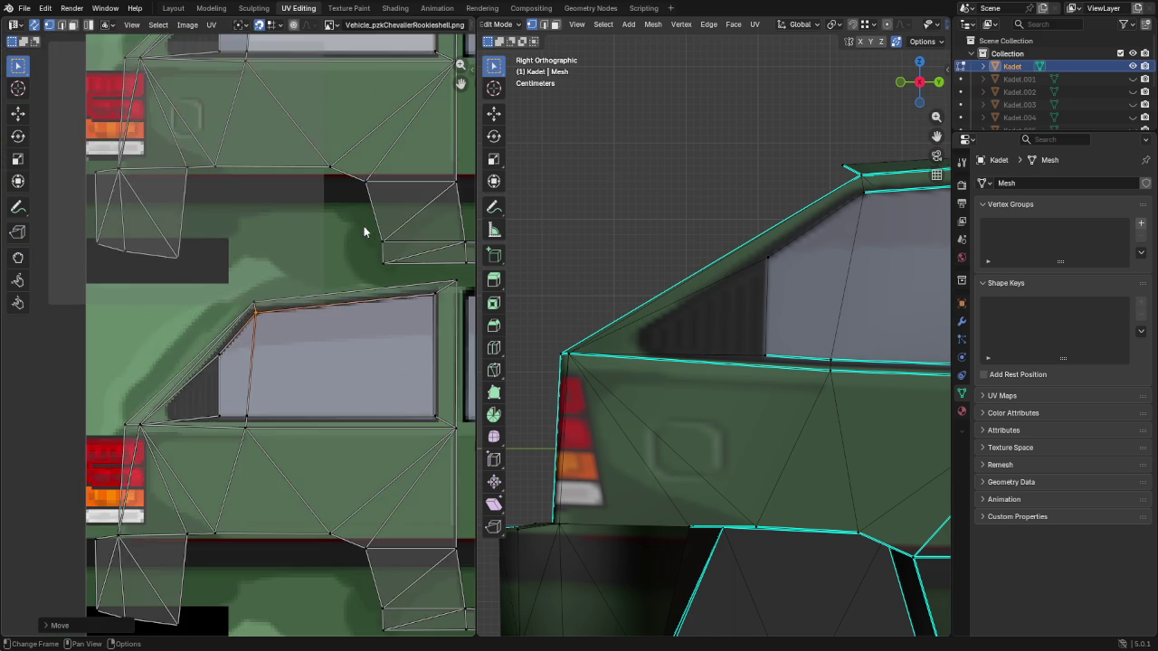
pyautogui.scroll(-3, 362, 226)
pyautogui.scroll(-2, 362, 225)
pyautogui.scroll(-5, 773, 258)
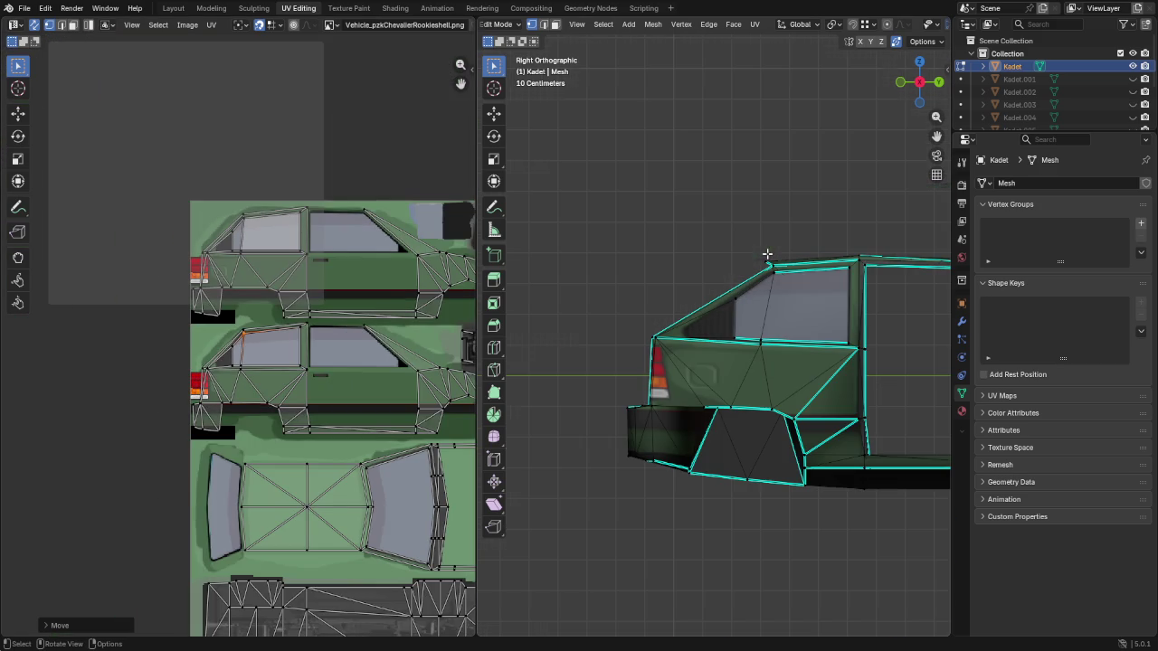
pyautogui.press('3')
pyautogui.click(824, 301)
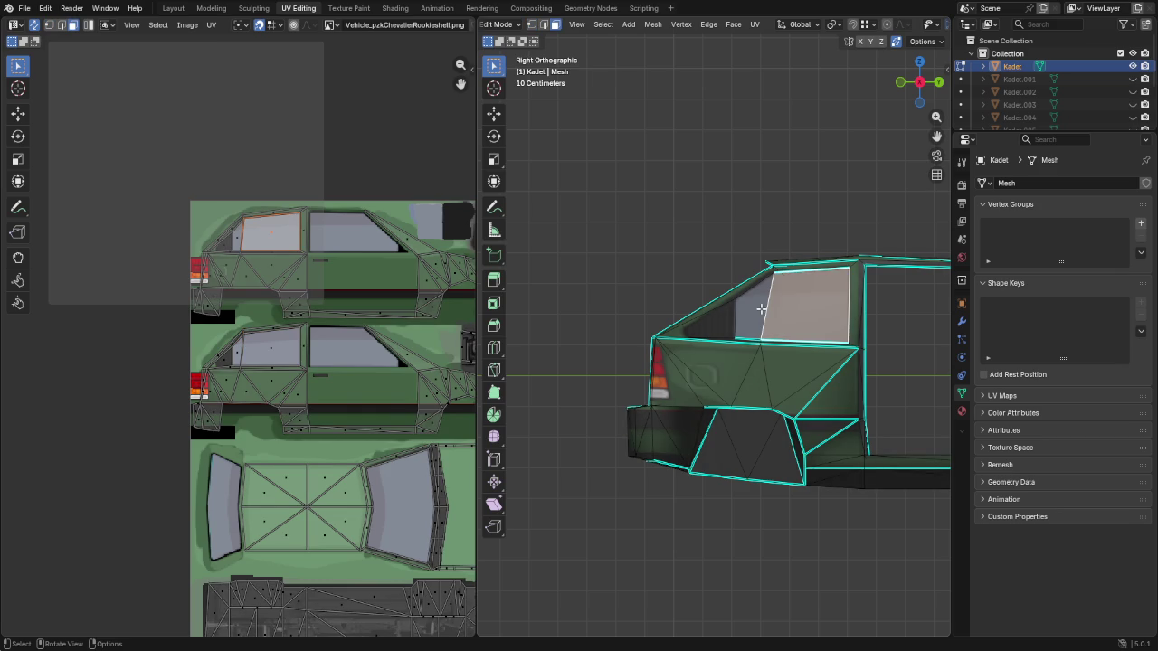
pyautogui.moveTo(758, 308); pyautogui.dragTo(575, 337, button='middle')
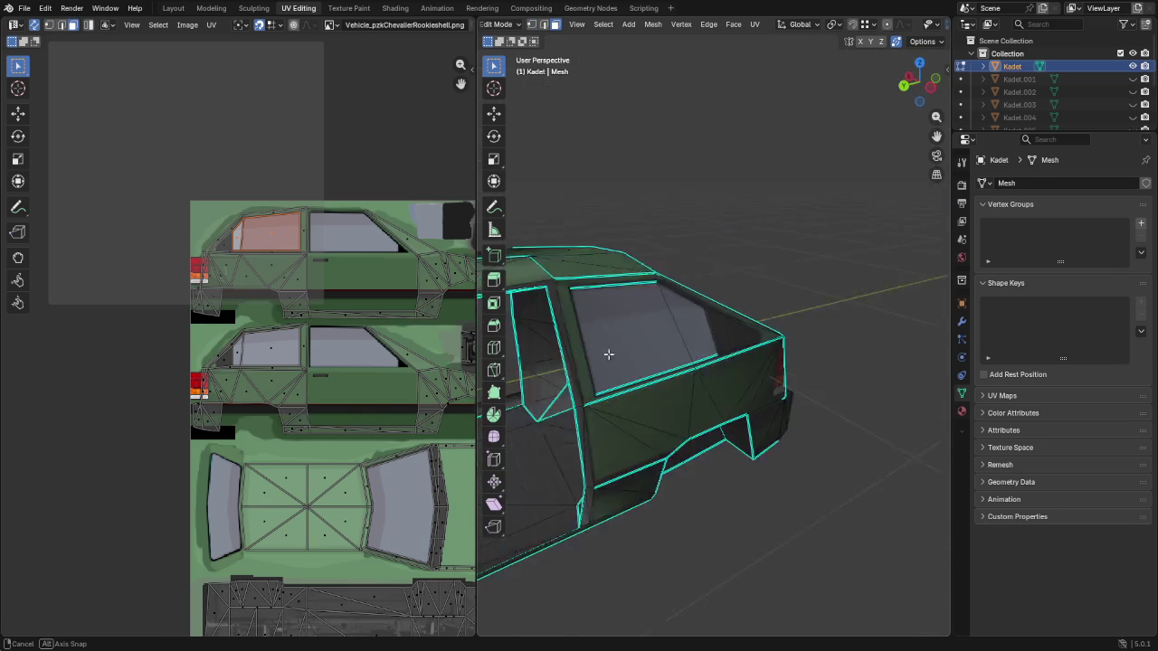
pyautogui.keyDown('shift'); pyautogui.click(650, 307); pyautogui.keyUp('shift')
pyautogui.keyDown('shift'); pyautogui.click(668, 309); pyautogui.keyUp('shift')
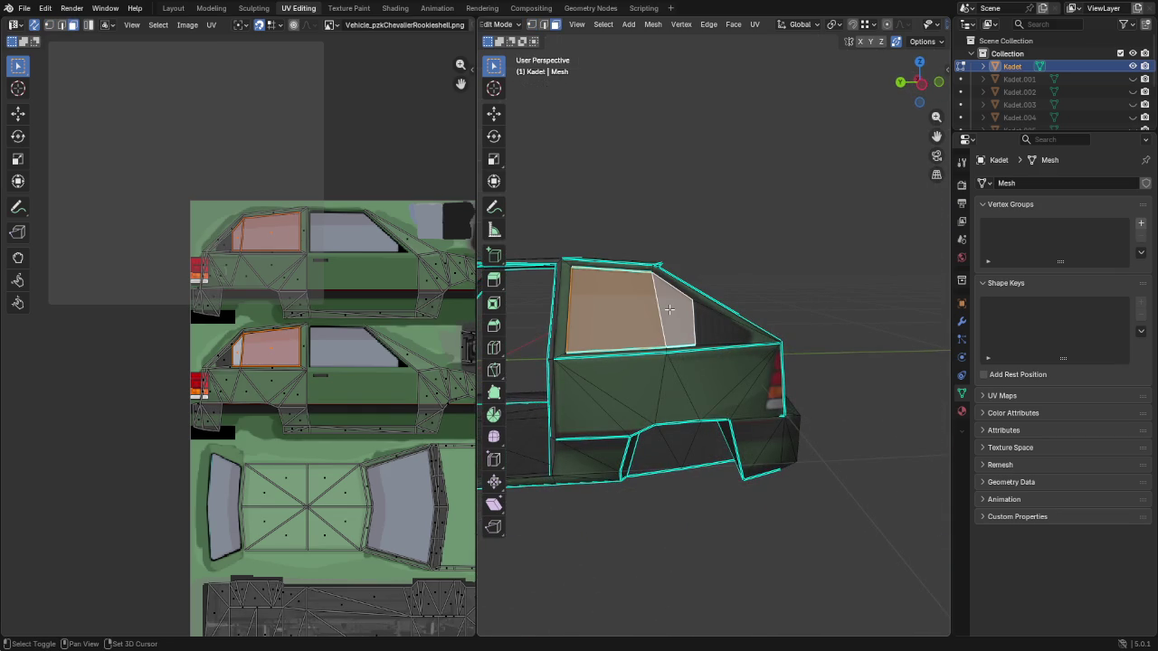
# Separate the selected window faces into a new object, Kadet.010, and hide it in the Outliner
pyautogui.press('p')
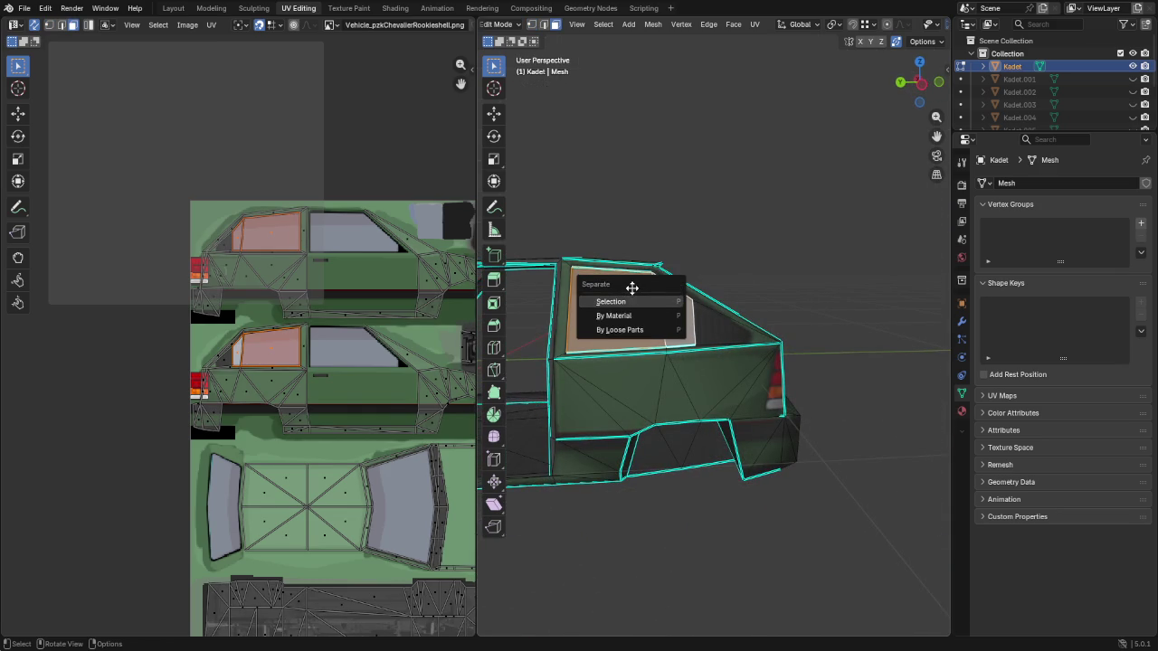
pyautogui.click(608, 296)
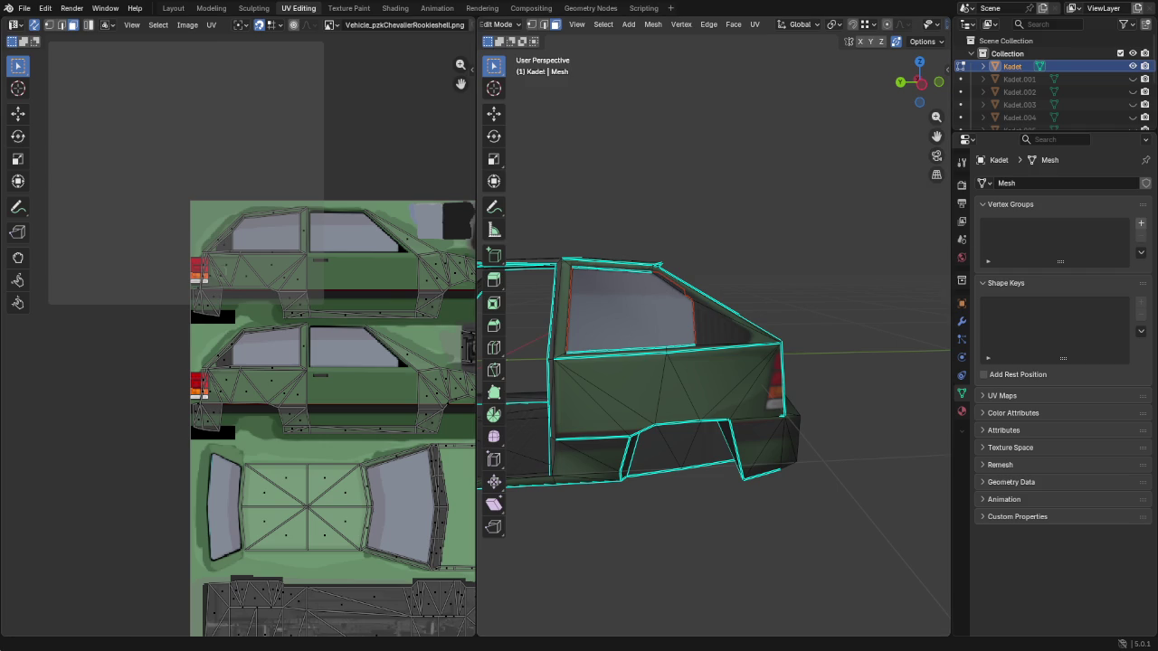
pyautogui.scroll(-5, 1047, 99)
pyautogui.click(1133, 116)
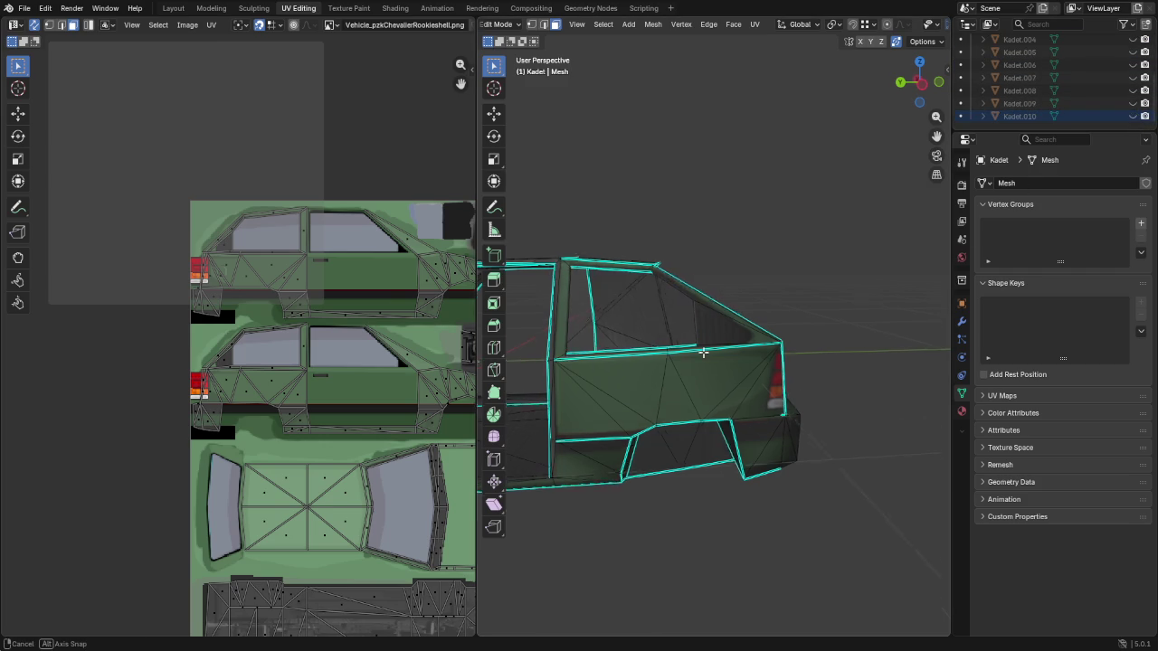
# Knife-cut an edge across the inner side panel and slide its new vertex into place
pyautogui.moveTo(692, 353); pyautogui.dragTo(884, 342, button='middle')
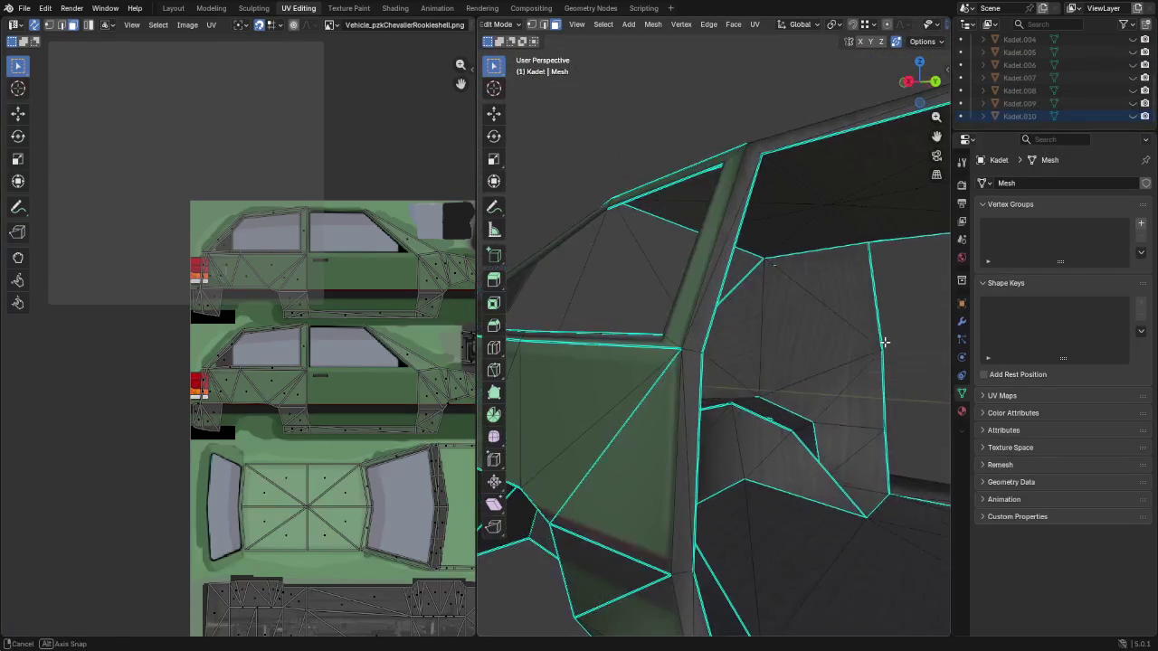
pyautogui.scroll(2, 834, 351)
pyautogui.scroll(2, 763, 356)
pyautogui.scroll(1, 737, 349)
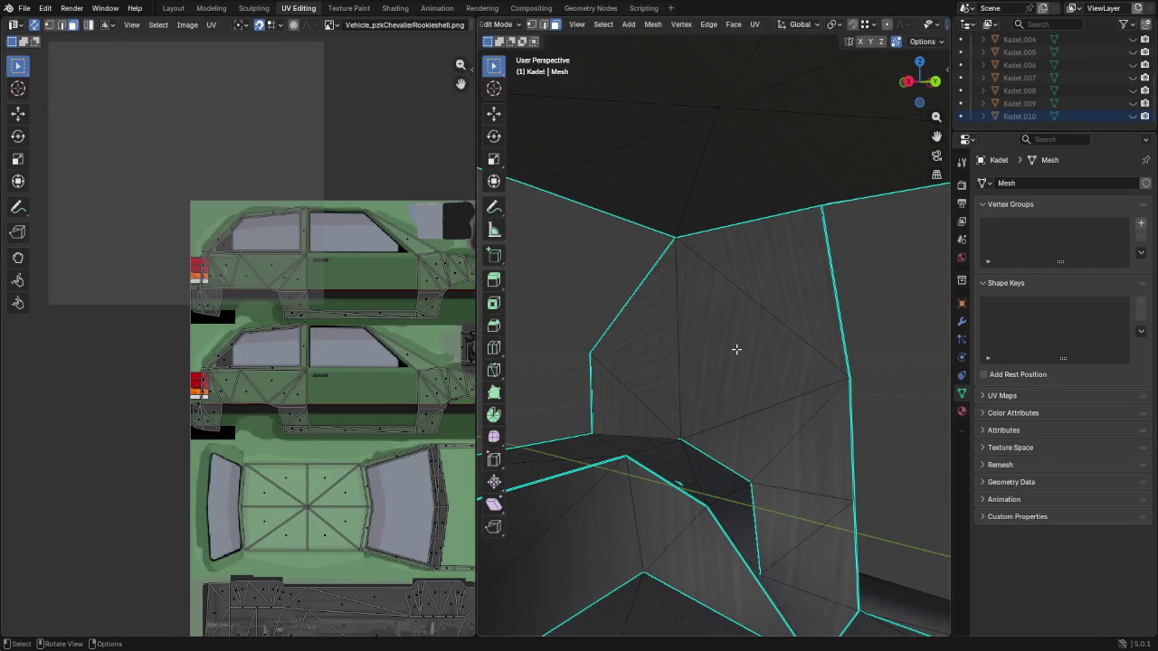
pyautogui.press('k')
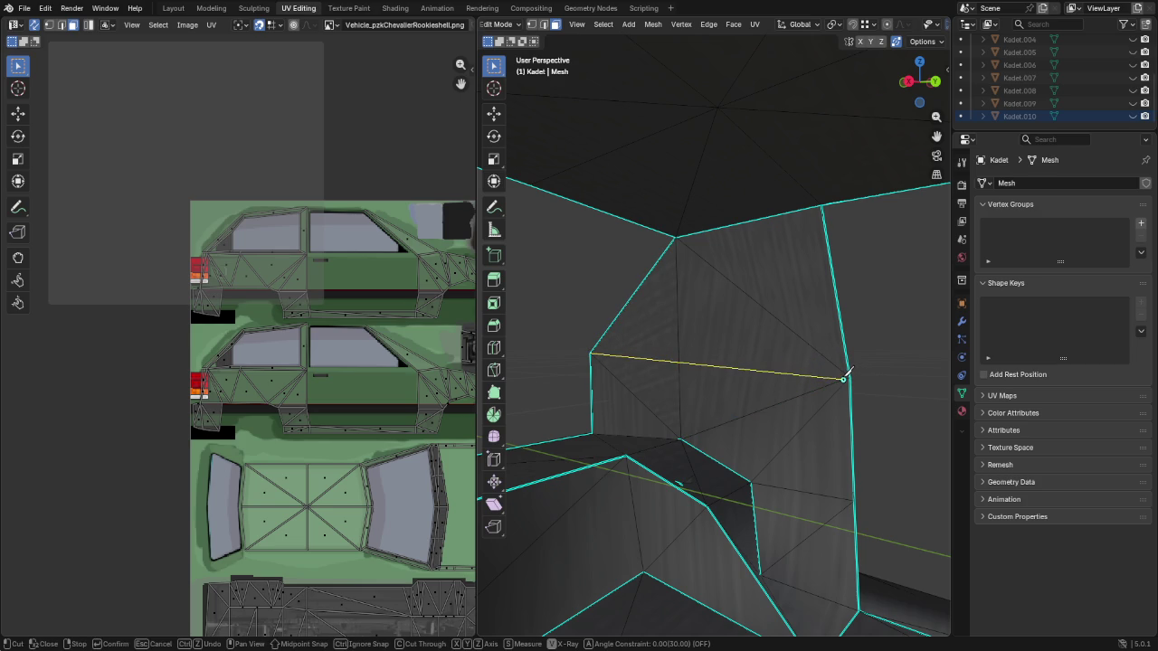
pyautogui.click(845, 376)
pyautogui.press('Return')
pyautogui.press('1')
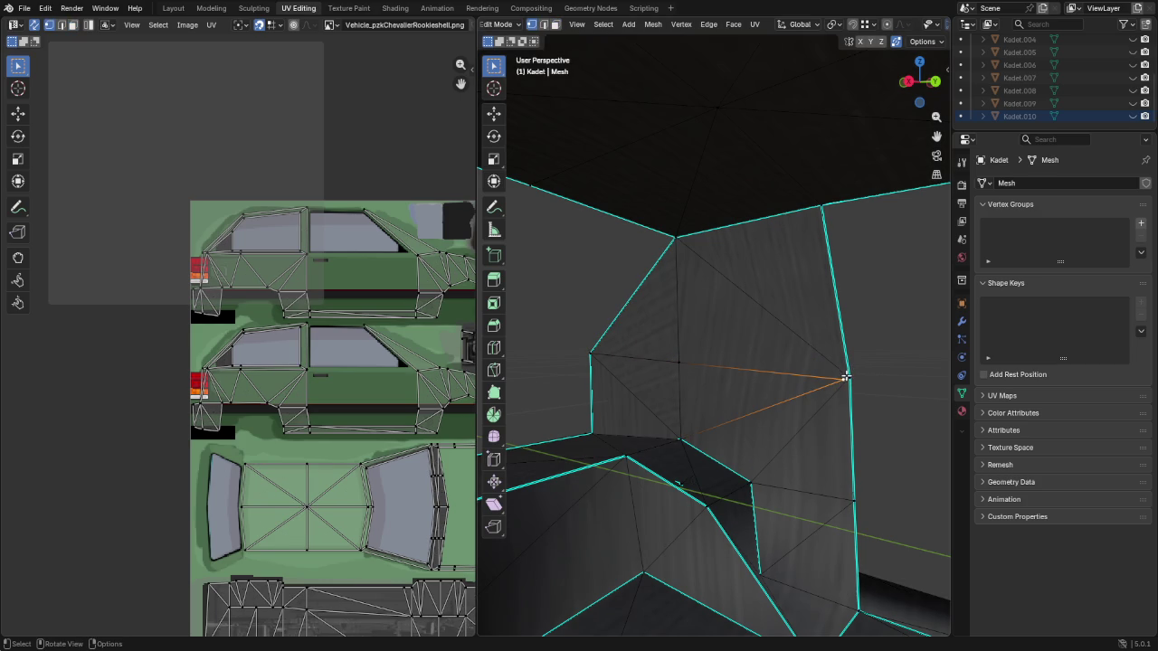
pyautogui.press('g')
pyautogui.press('g')
pyautogui.click(856, 376)
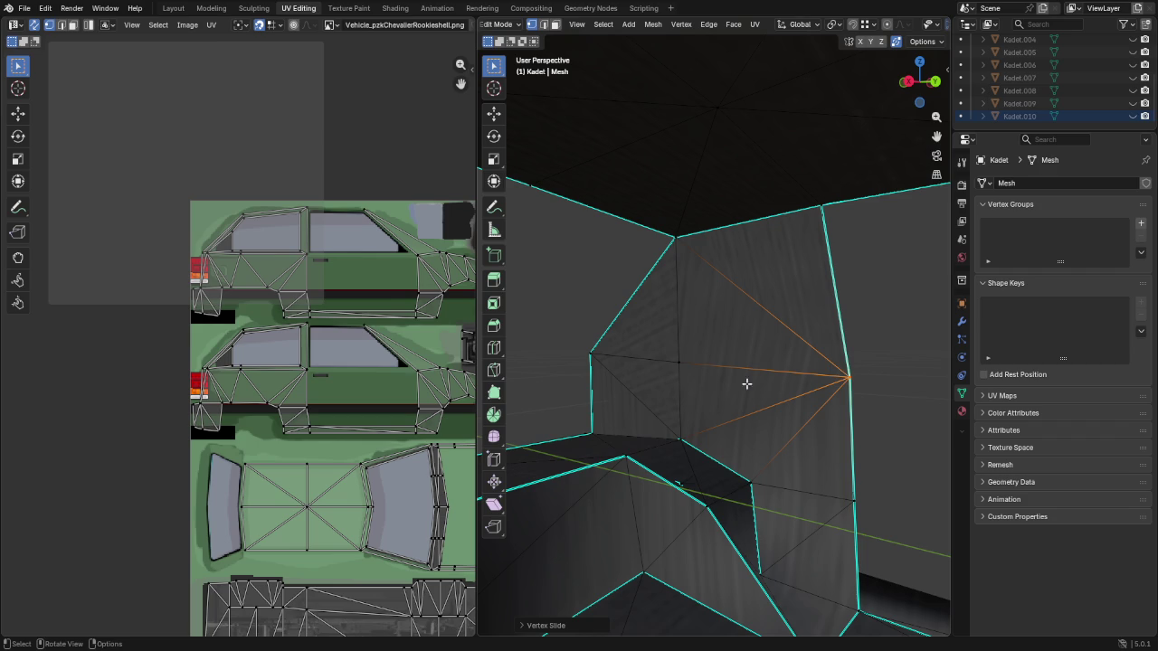
# Make a second knife cut across the inner panel at sill height and select the upper face
pyautogui.scroll(-3, 685, 361)
pyautogui.moveTo(691, 362)
pyautogui.mouseDown(button='middle')
pyautogui.moveTo(573, 393)
pyautogui.moveTo(551, 365)
pyautogui.moveTo(576, 363)
pyautogui.mouseUp(button='middle')
pyautogui.scroll(5, 576, 363)
pyautogui.moveTo(763, 329)
pyautogui.mouseDown(button='middle')
pyautogui.moveTo(916, 345)
pyautogui.moveTo(873, 339)
pyautogui.mouseUp(button='middle')
pyautogui.scroll(3, 732, 328)
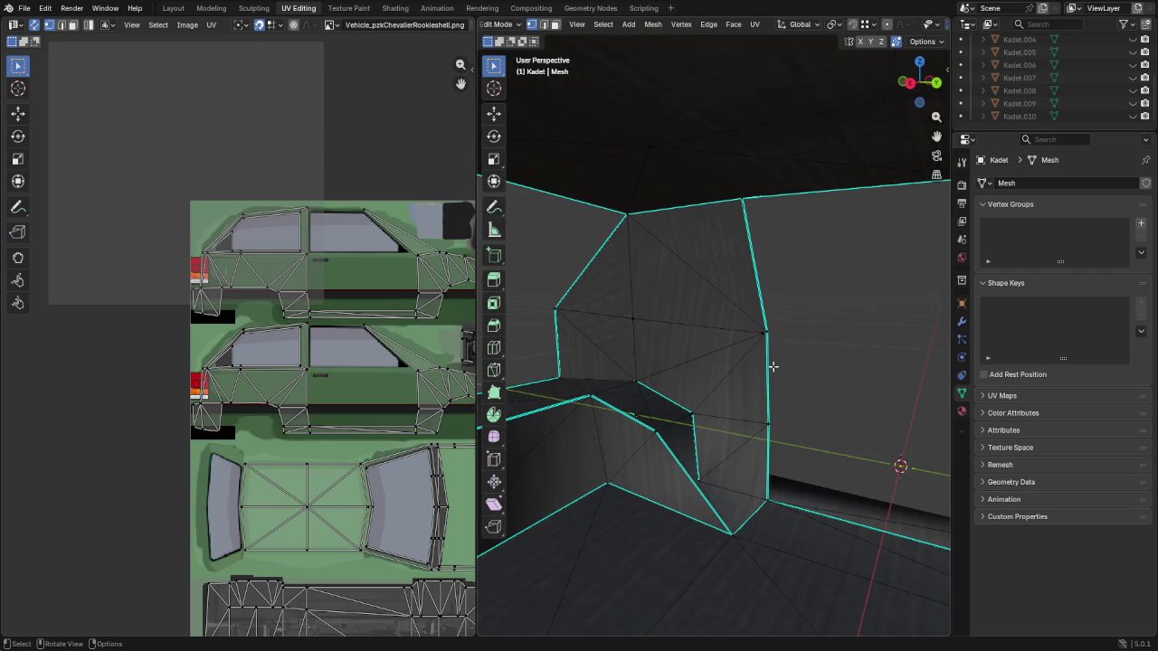
pyautogui.press('3')
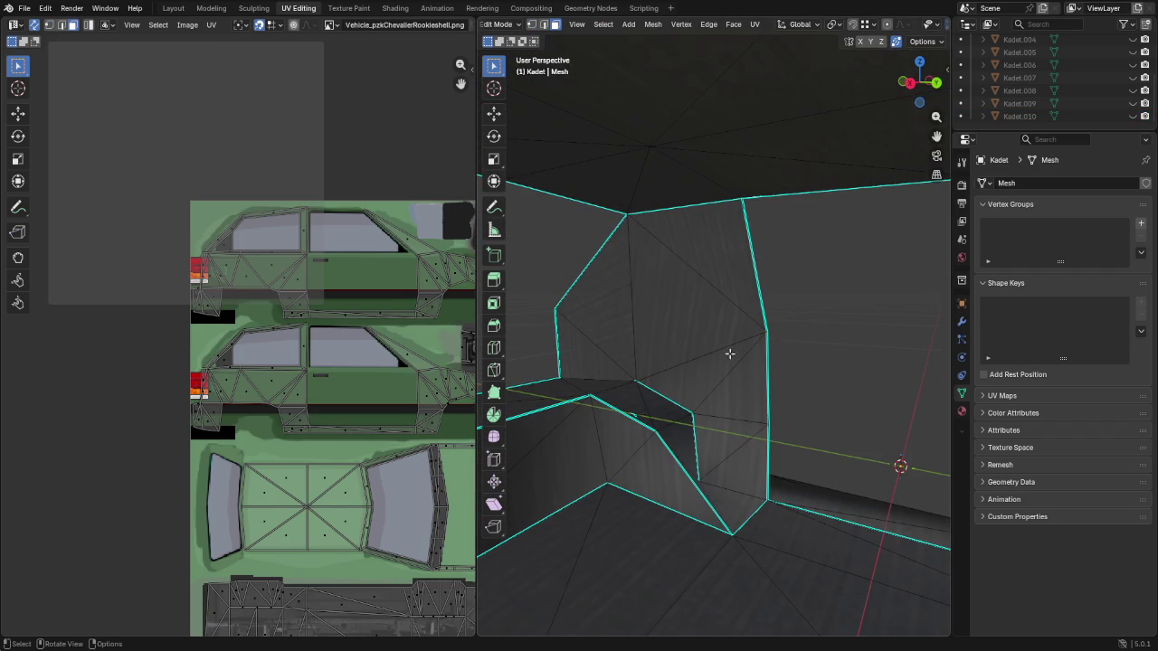
pyautogui.press('k')
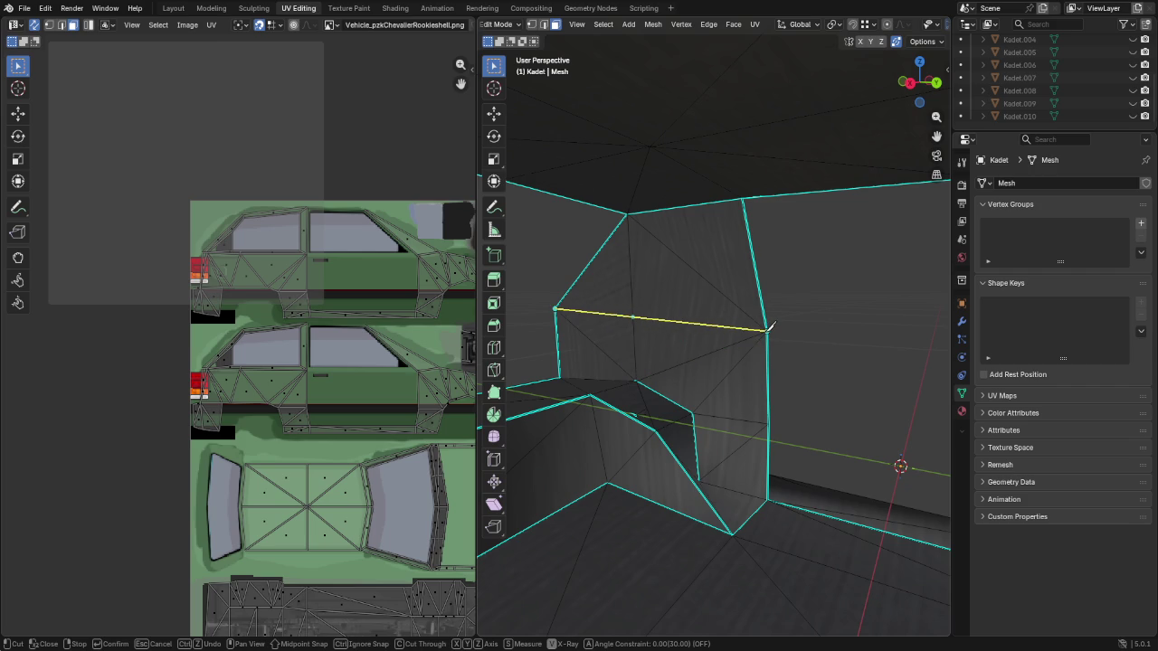
pyautogui.moveTo(764, 332); pyautogui.dragTo(601, 331, button='middle')
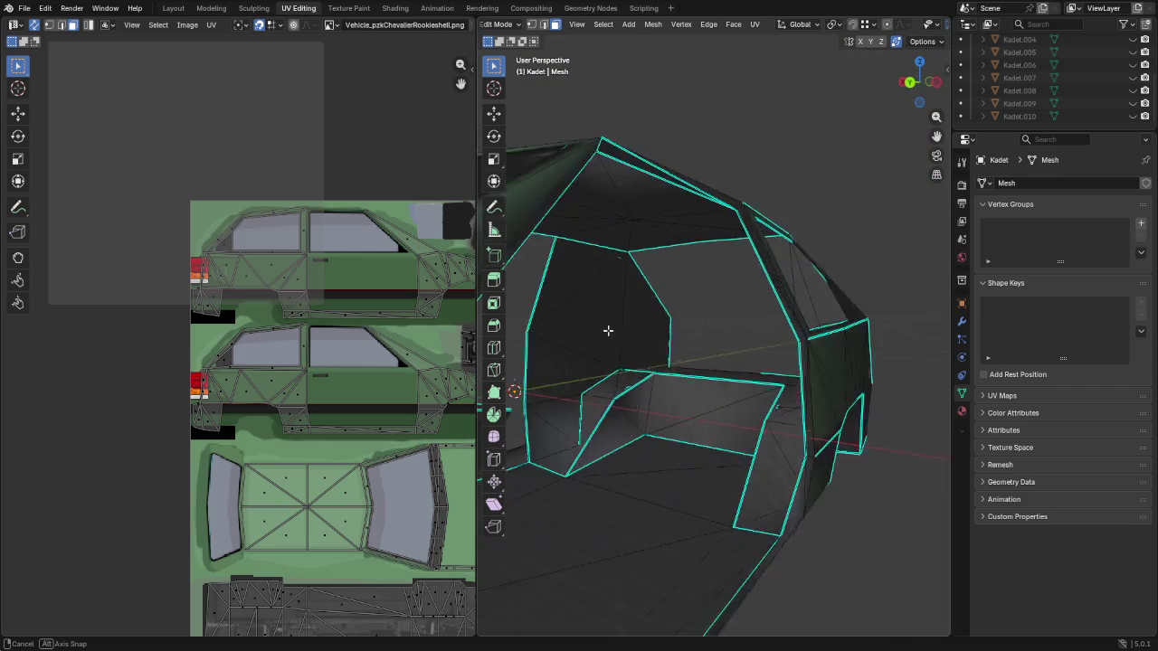
pyautogui.press('k')
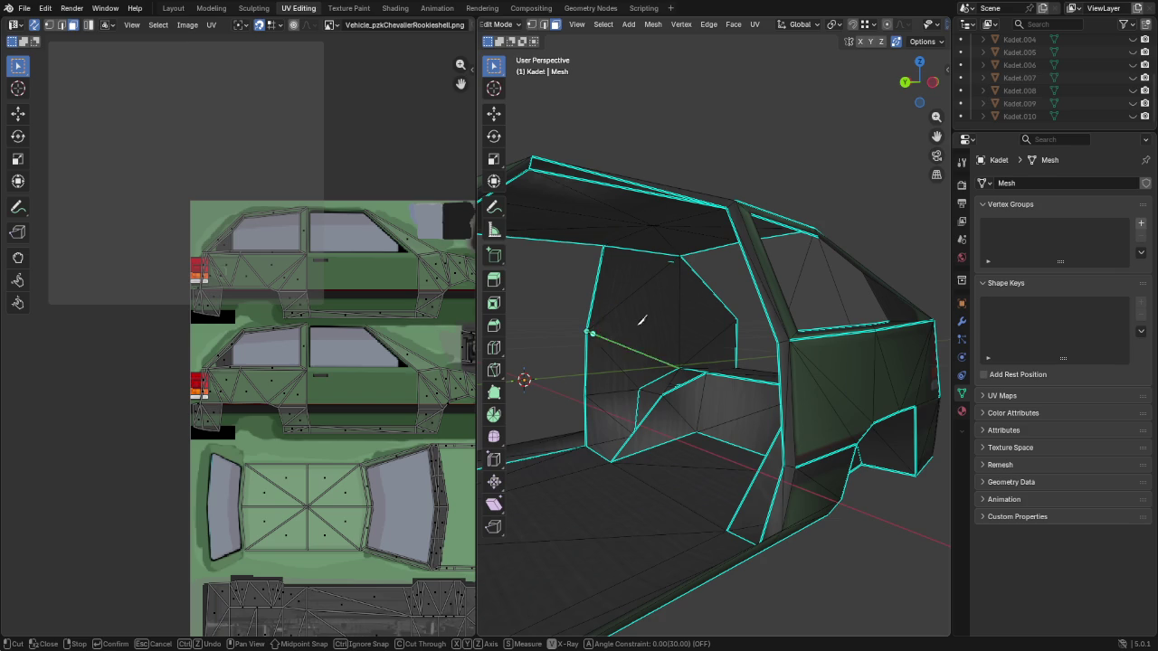
pyautogui.press('Return')
pyautogui.moveTo(721, 326); pyautogui.dragTo(705, 323, button='middle')
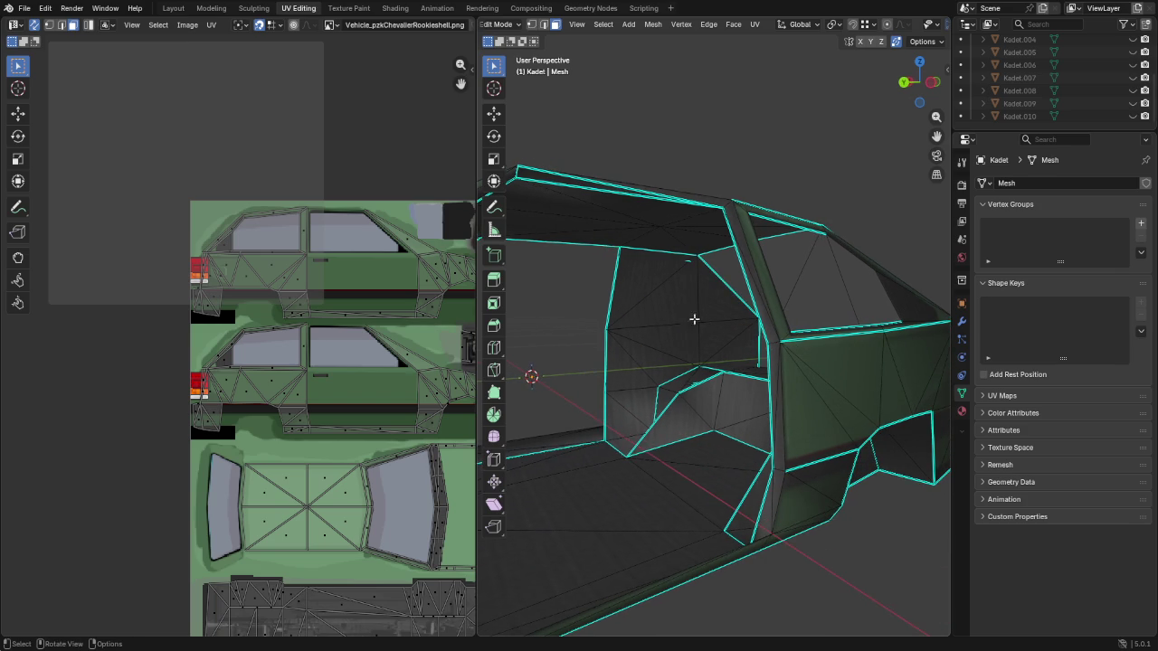
pyautogui.click(653, 280)
# Inset the upper inner panel faces and delete only the inner faces to open a window hole
pyautogui.keyDown('shift'); pyautogui.click(717, 306); pyautogui.keyUp('shift')
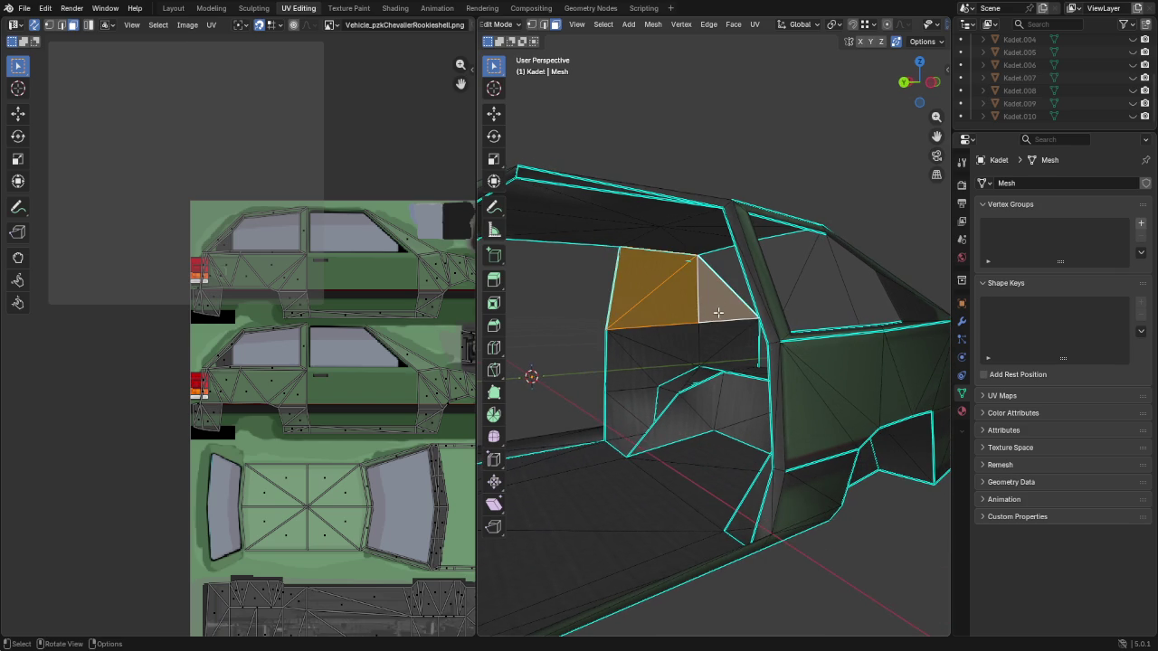
pyautogui.press('i')
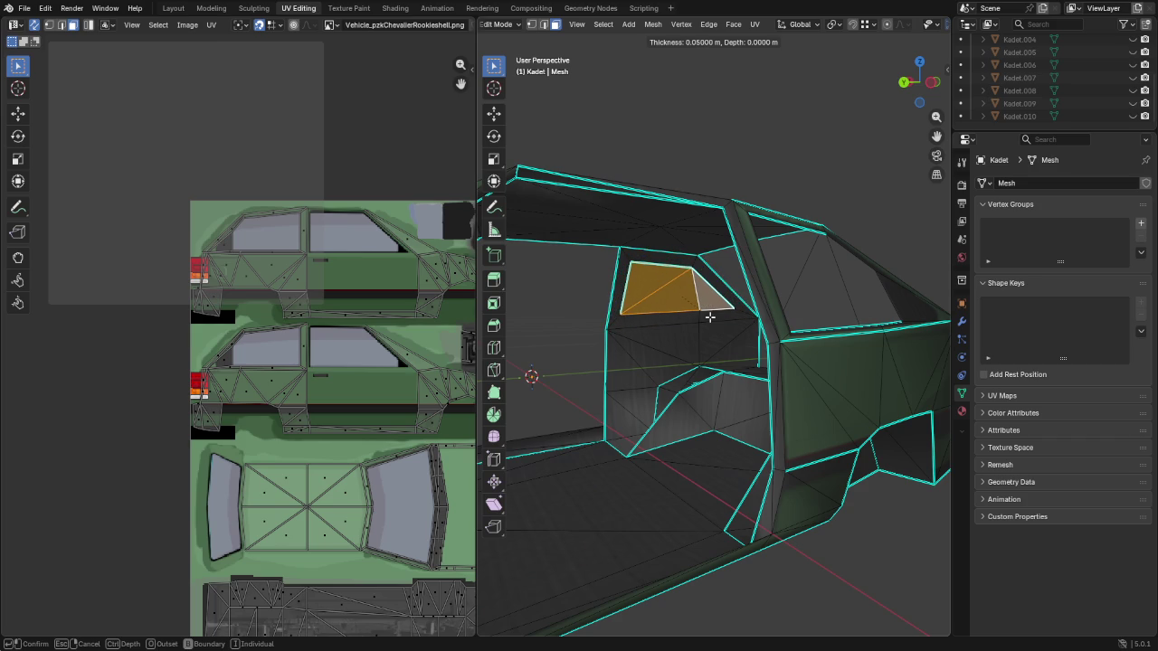
pyautogui.click(707, 316)
pyautogui.moveTo(706, 315)
pyautogui.mouseDown(button='middle')
pyautogui.moveTo(561, 305)
pyautogui.moveTo(618, 305)
pyautogui.mouseUp(button='middle')
pyautogui.click(619, 304)
pyautogui.keyDown('shift'); pyautogui.click(644, 311); pyautogui.keyUp('shift')
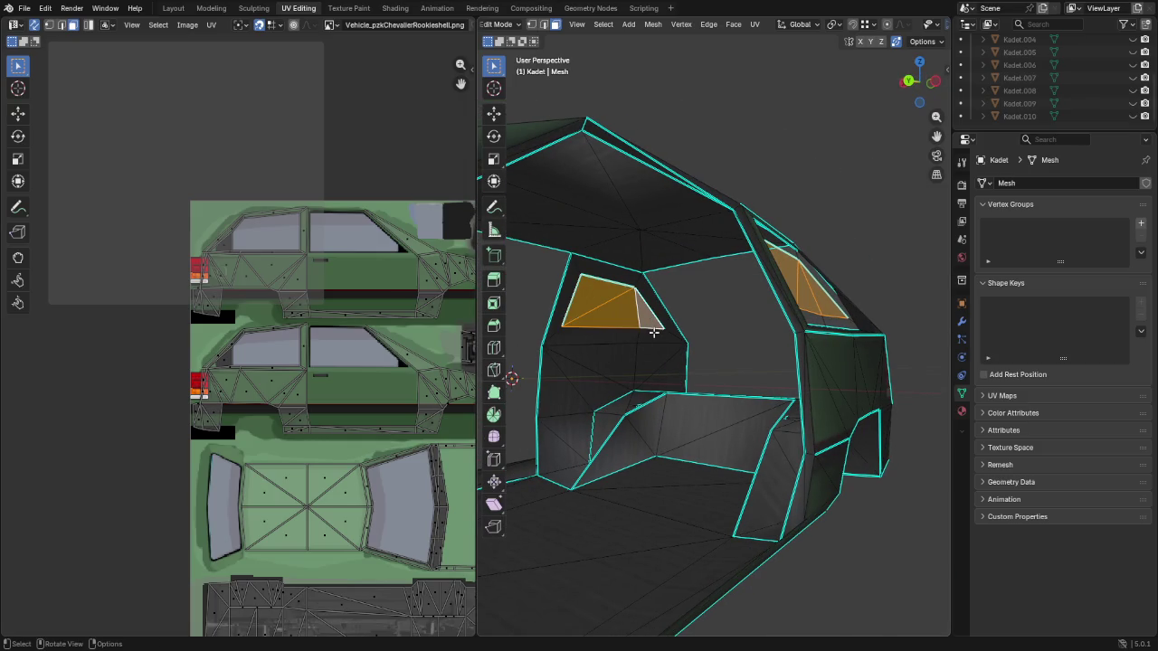
pyautogui.press('x')
pyautogui.click(659, 303)
pyautogui.moveTo(659, 303)
pyautogui.mouseDown(button='middle')
pyautogui.moveTo(697, 328)
pyautogui.moveTo(628, 339)
pyautogui.moveTo(651, 362)
pyautogui.moveTo(842, 338)
pyautogui.moveTo(634, 343)
pyautogui.moveTo(849, 343)
pyautogui.mouseUp(button='middle')
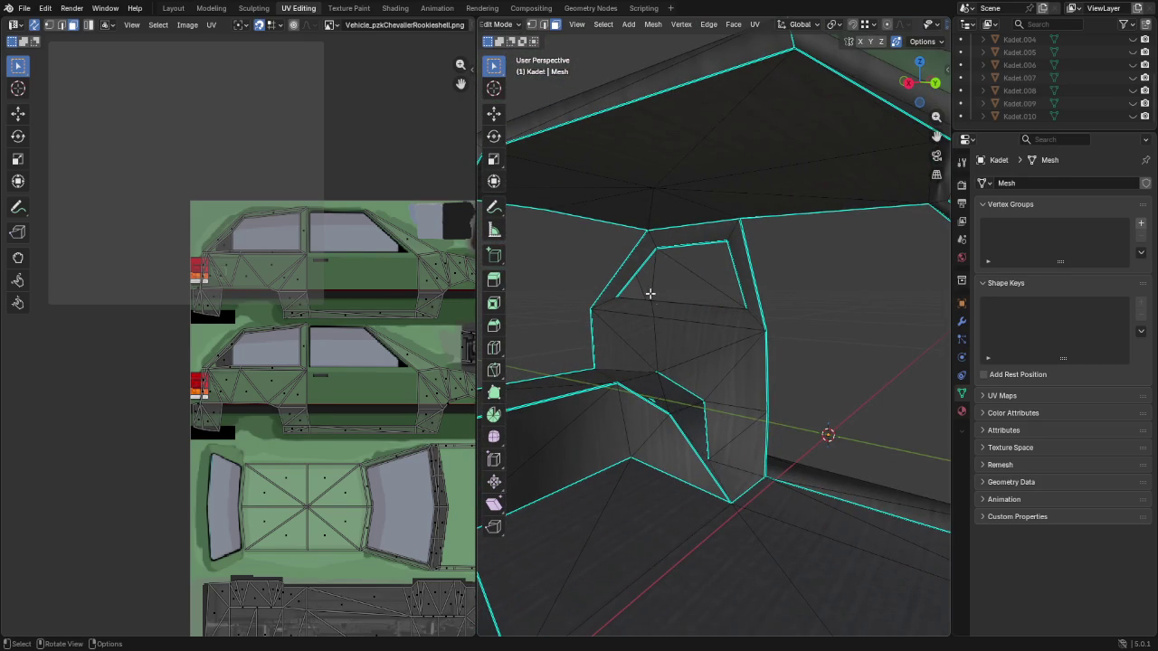
# Try extra knife cuts near the opening, cancel them, and inspect the window frame from outside
pyautogui.press('k')
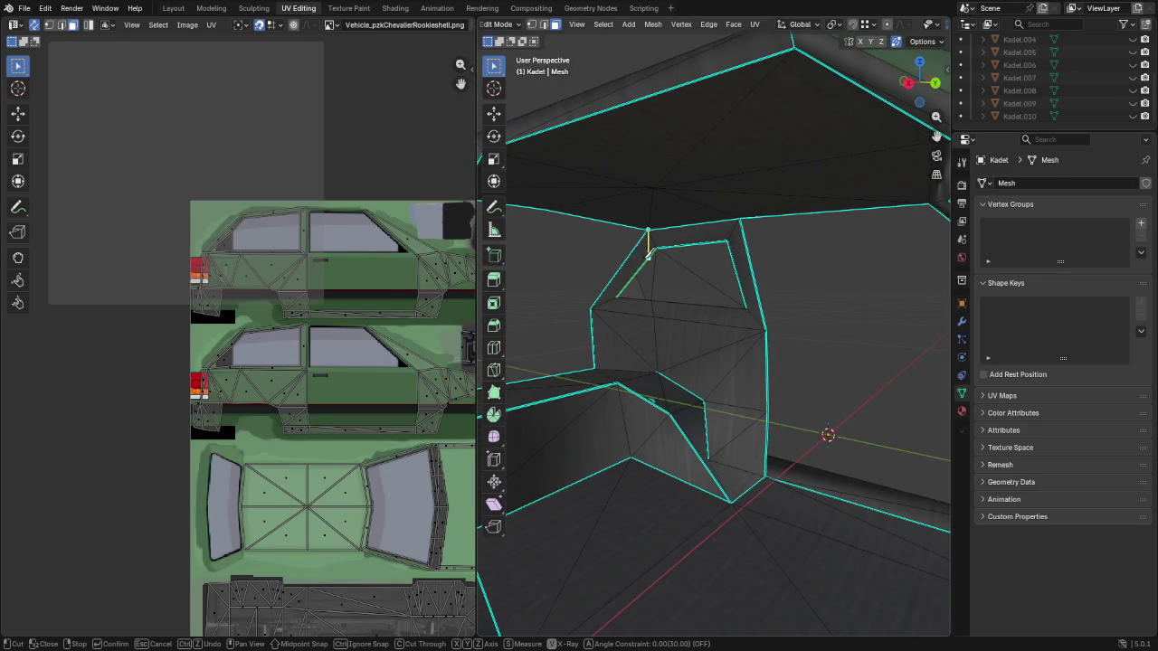
pyautogui.press('Escape')
pyautogui.moveTo(644, 256)
pyautogui.mouseDown(button='middle')
pyautogui.moveTo(639, 323)
pyautogui.moveTo(638, 305)
pyautogui.mouseUp(button='middle')
pyautogui.press('k')
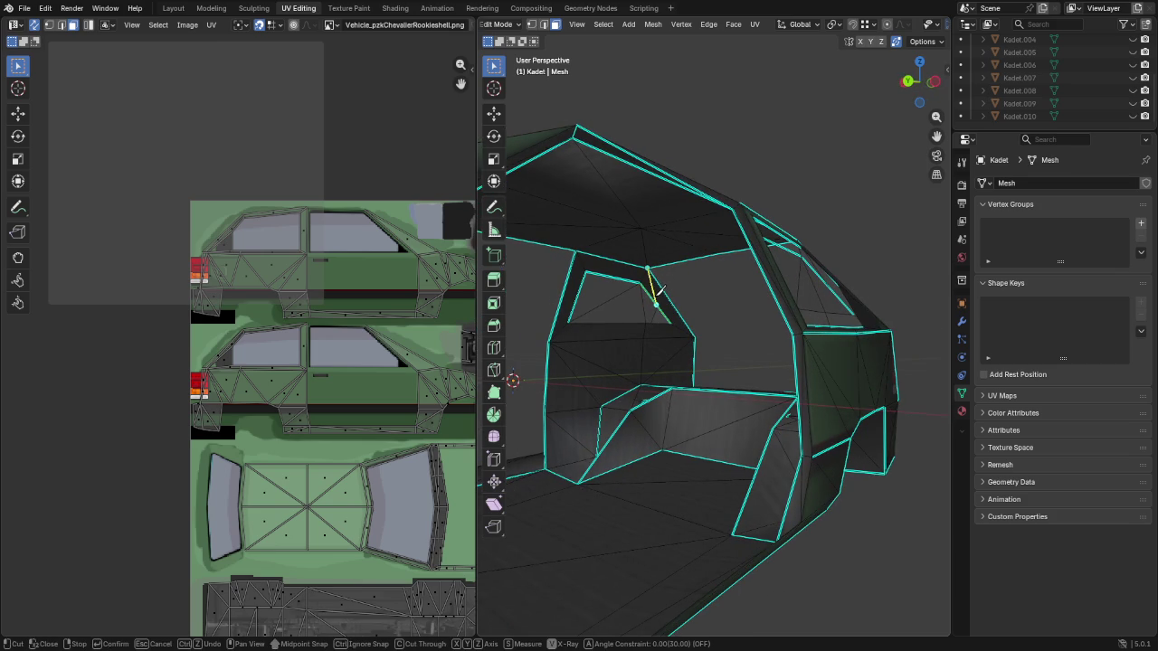
pyautogui.press('Escape')
pyautogui.moveTo(721, 330)
pyautogui.mouseDown(button='middle')
pyautogui.moveTo(733, 329)
pyautogui.moveTo(672, 383)
pyautogui.moveTo(711, 422)
pyautogui.moveTo(666, 436)
pyautogui.moveTo(585, 434)
pyautogui.moveTo(865, 408)
pyautogui.moveTo(548, 432)
pyautogui.mouseUp(button='middle')
pyautogui.scroll(3, 731, 422)
pyautogui.scroll(3, 811, 476)
pyautogui.moveTo(812, 475); pyautogui.dragTo(737, 461, button='middle')
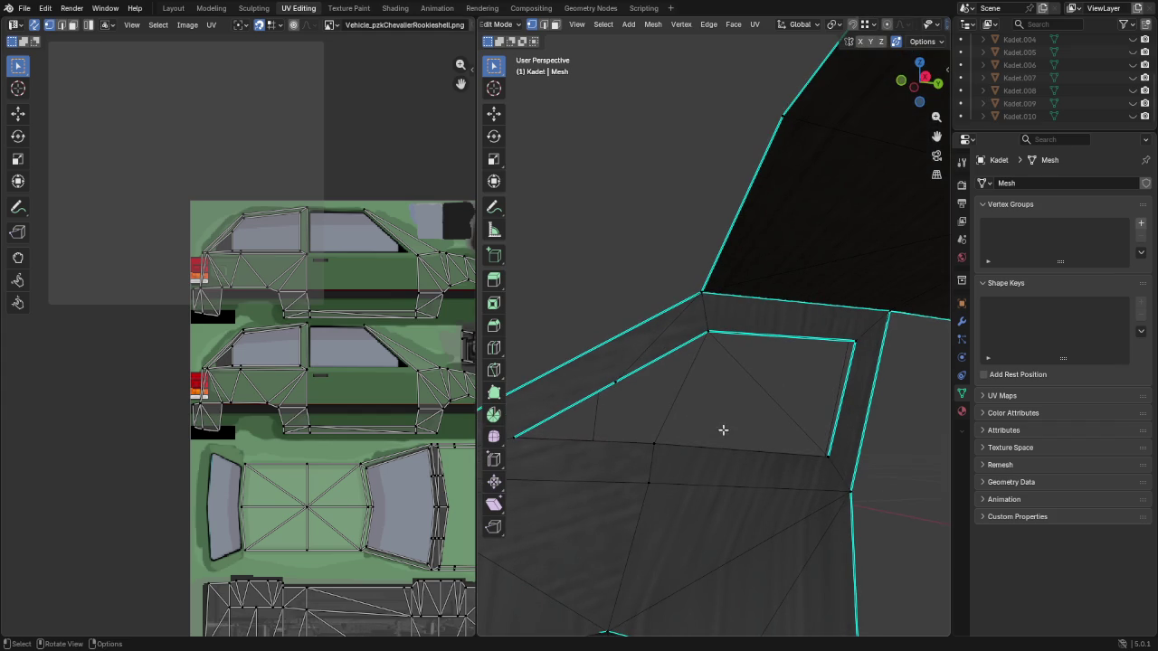
pyautogui.moveTo(664, 451)
pyautogui.mouseDown(button='middle')
pyautogui.moveTo(651, 440)
pyautogui.moveTo(675, 439)
pyautogui.mouseUp(button='middle')
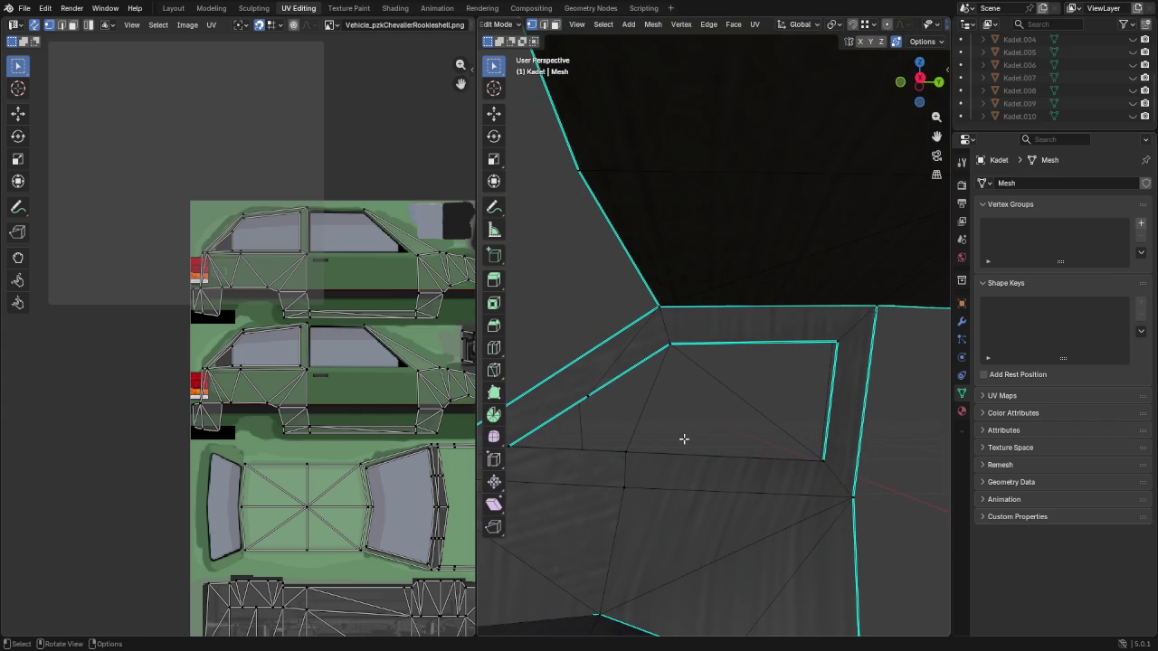
# Select the linked body geometry and delete loose edges from the mesh
pyautogui.press('l')
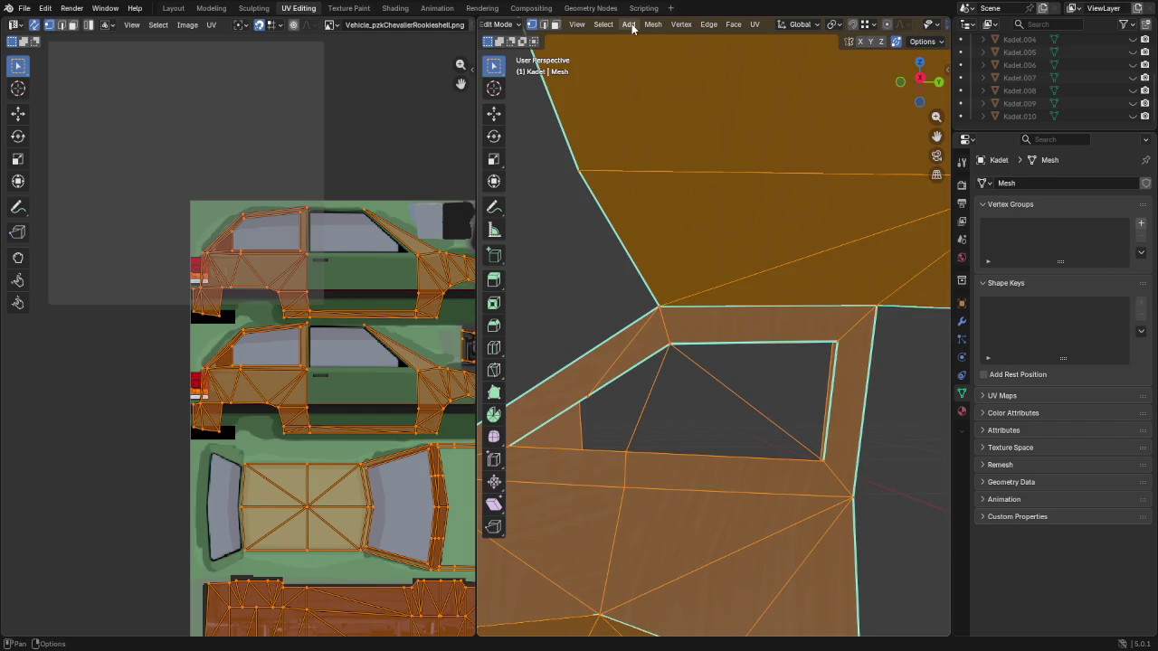
pyautogui.click(631, 27)
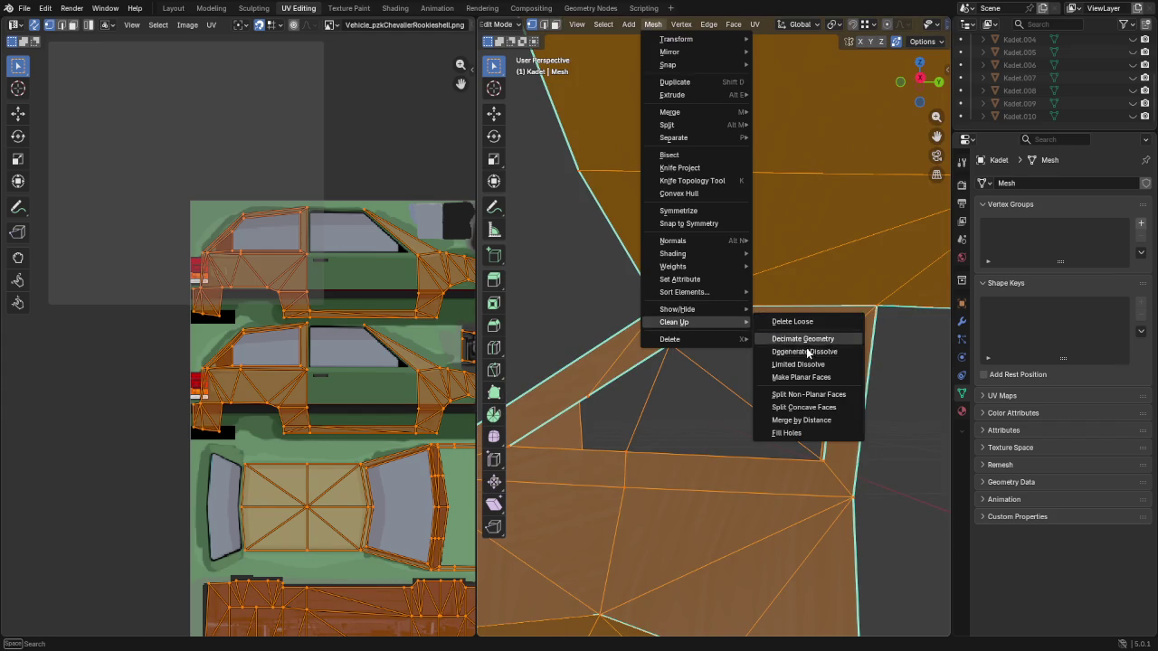
pyautogui.click(809, 323)
pyautogui.moveTo(740, 406)
pyautogui.mouseDown(button='middle')
pyautogui.moveTo(564, 414)
pyautogui.moveTo(689, 445)
pyautogui.mouseUp(button='middle')
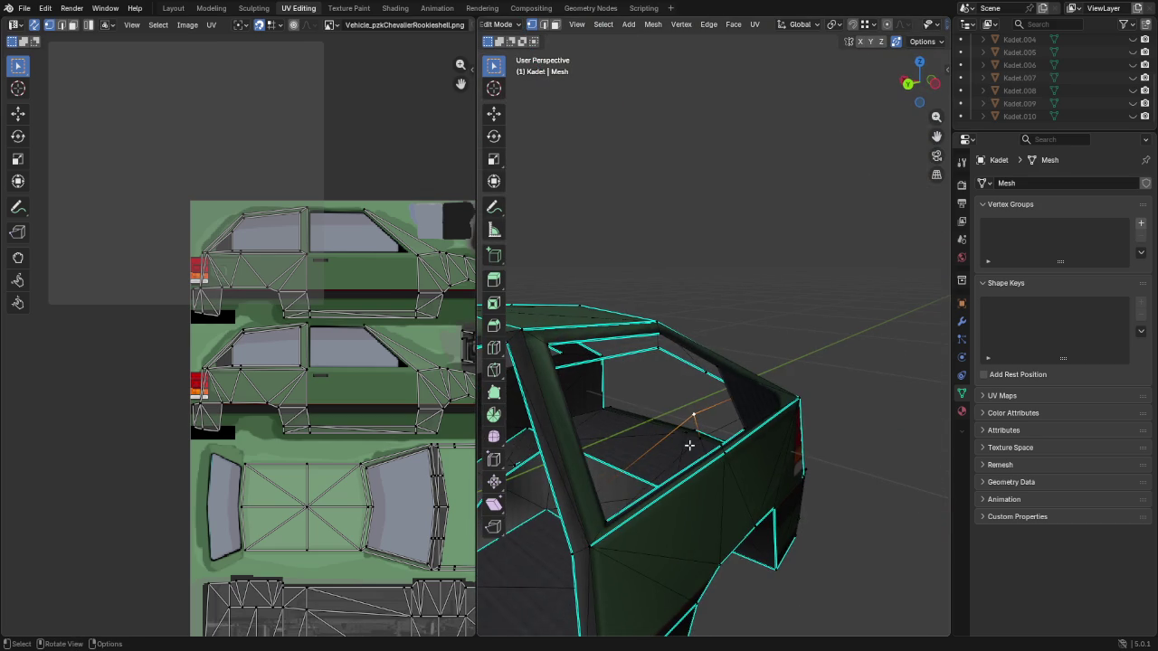
pyautogui.scroll(2, 622, 444)
pyautogui.scroll(2, 622, 444)
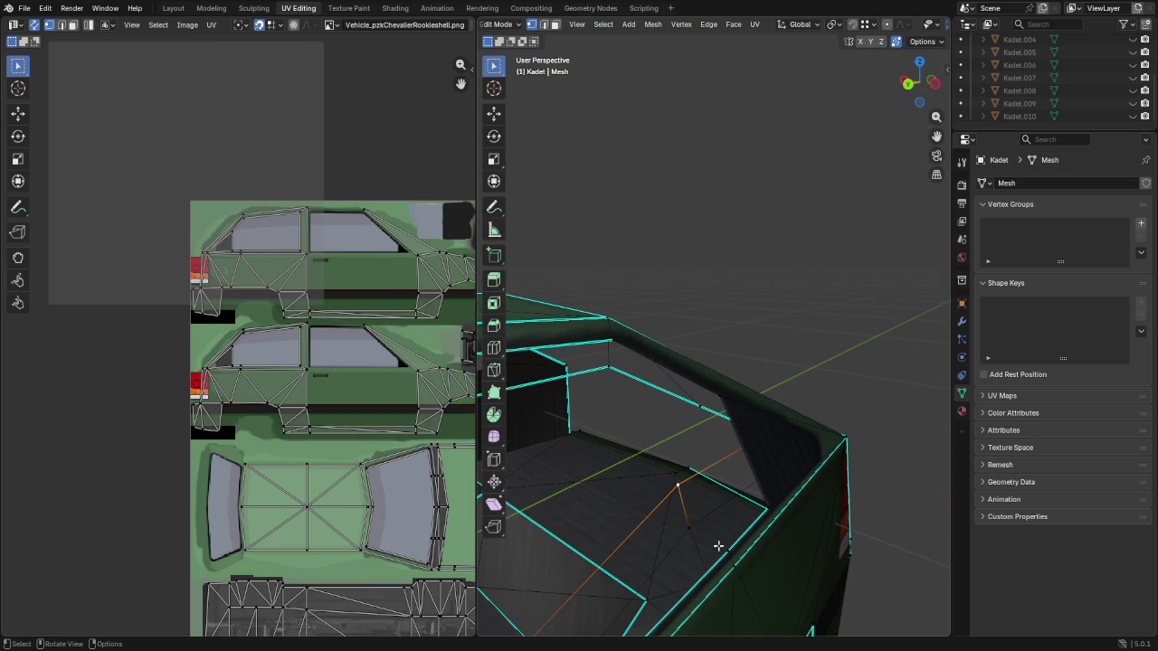
# Snap a stray vertex onto its neighbouring corner and move a pillar vertex up-left
pyautogui.press('g')
pyautogui.press('ctrl')
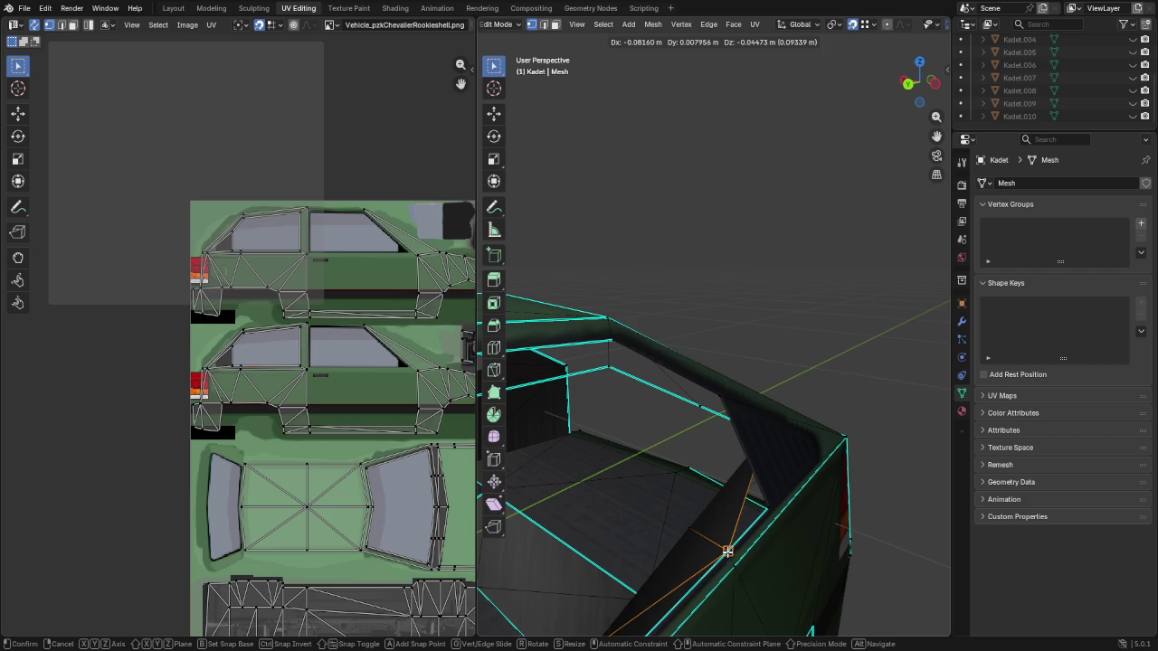
pyautogui.click(727, 551)
pyautogui.moveTo(728, 551)
pyautogui.mouseDown(button='middle')
pyautogui.moveTo(637, 553)
pyautogui.moveTo(707, 506)
pyautogui.moveTo(726, 473)
pyautogui.mouseUp(button='middle')
pyautogui.scroll(5, 637, 553)
pyautogui.press('g')
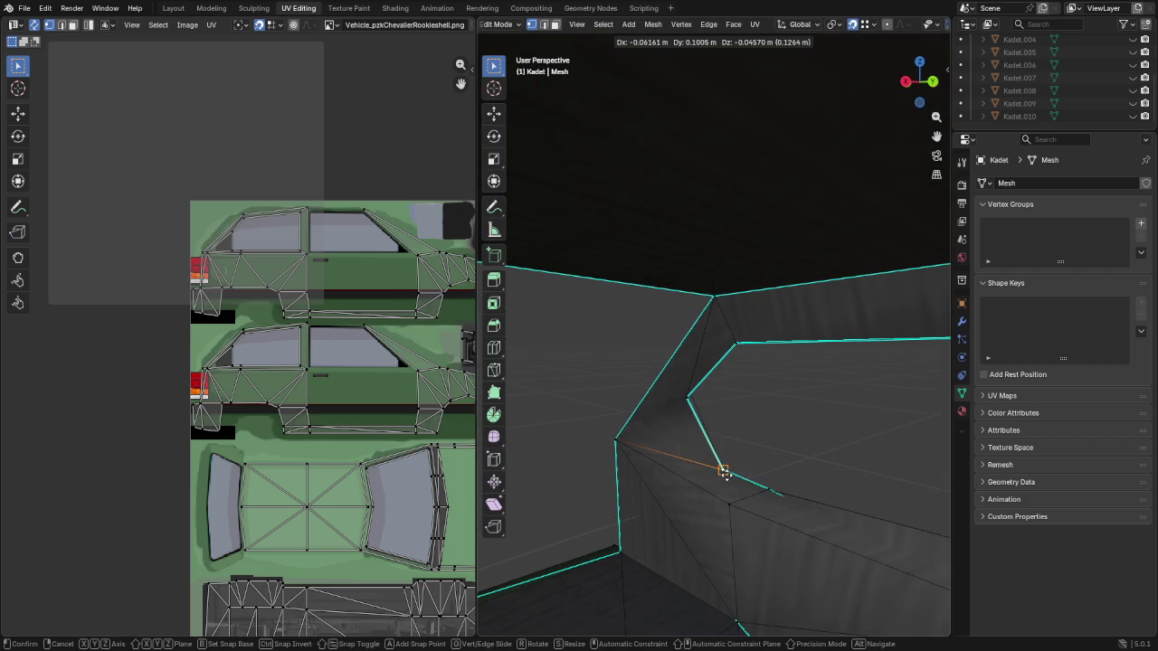
pyautogui.click(714, 449)
# Reposition another rear-pillar vertex and check the frame edges around the roof
pyautogui.moveTo(678, 395); pyautogui.dragTo(690, 393, button='middle')
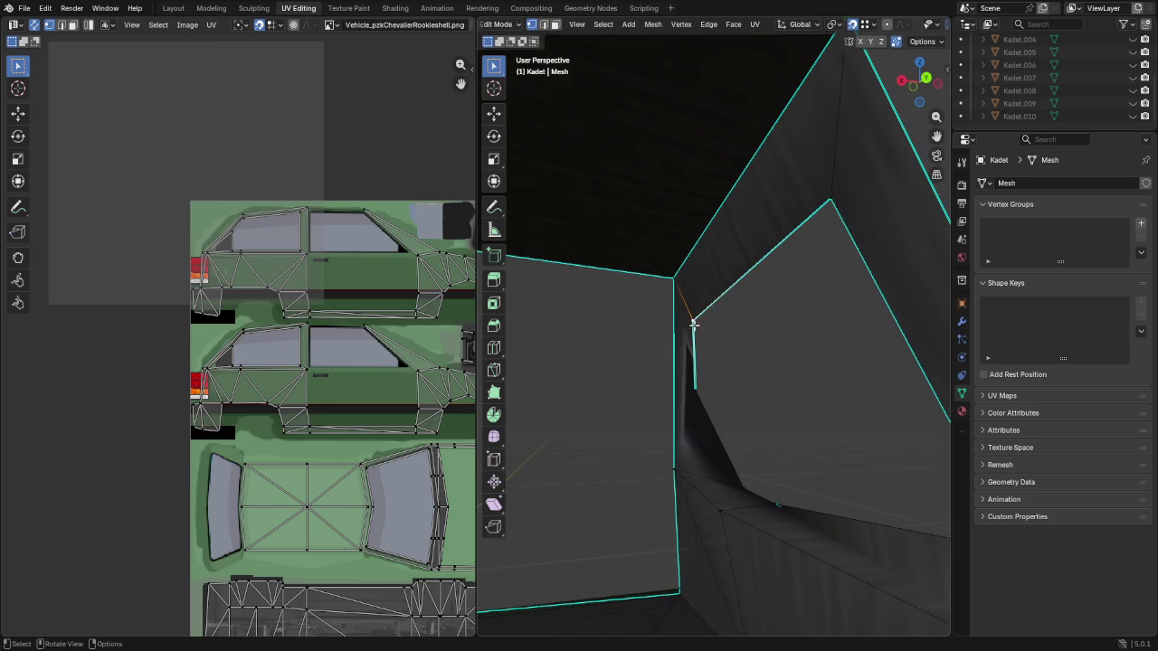
pyautogui.press('g')
pyautogui.click(688, 303)
pyautogui.moveTo(697, 313)
pyautogui.mouseDown(button='middle')
pyautogui.moveTo(938, 308)
pyautogui.moveTo(843, 304)
pyautogui.moveTo(788, 348)
pyautogui.mouseUp(button='middle')
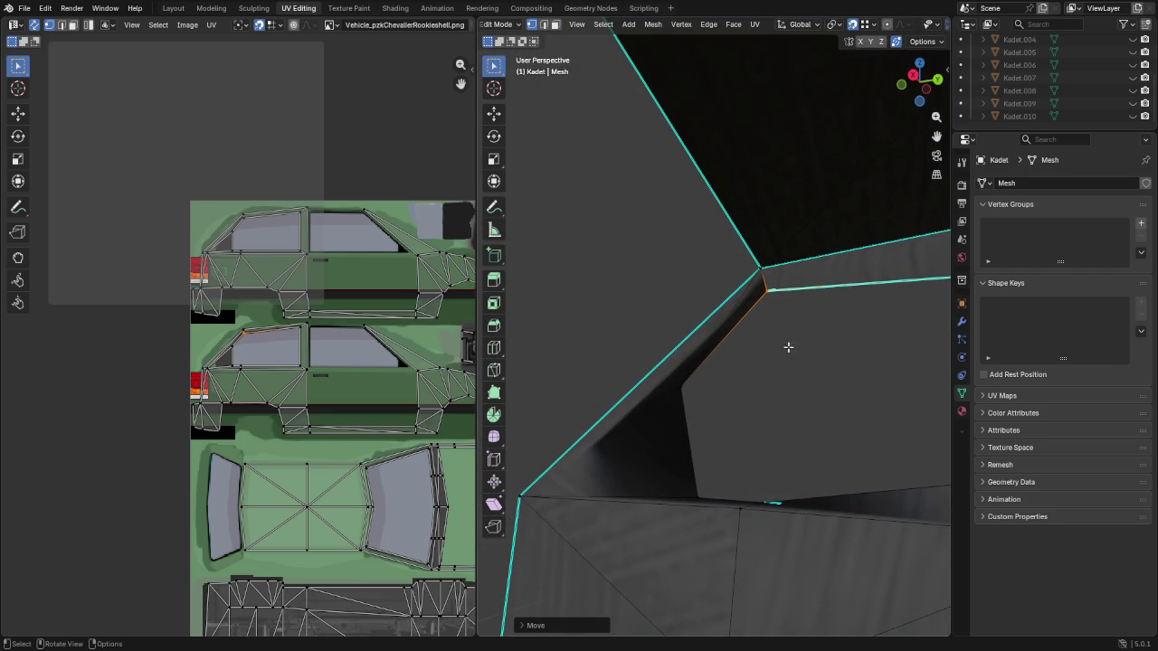
pyautogui.press('ctrl')
pyautogui.moveTo(822, 373)
pyautogui.mouseDown(button='middle')
pyautogui.moveTo(849, 362)
pyautogui.moveTo(698, 370)
pyautogui.mouseUp(button='middle')
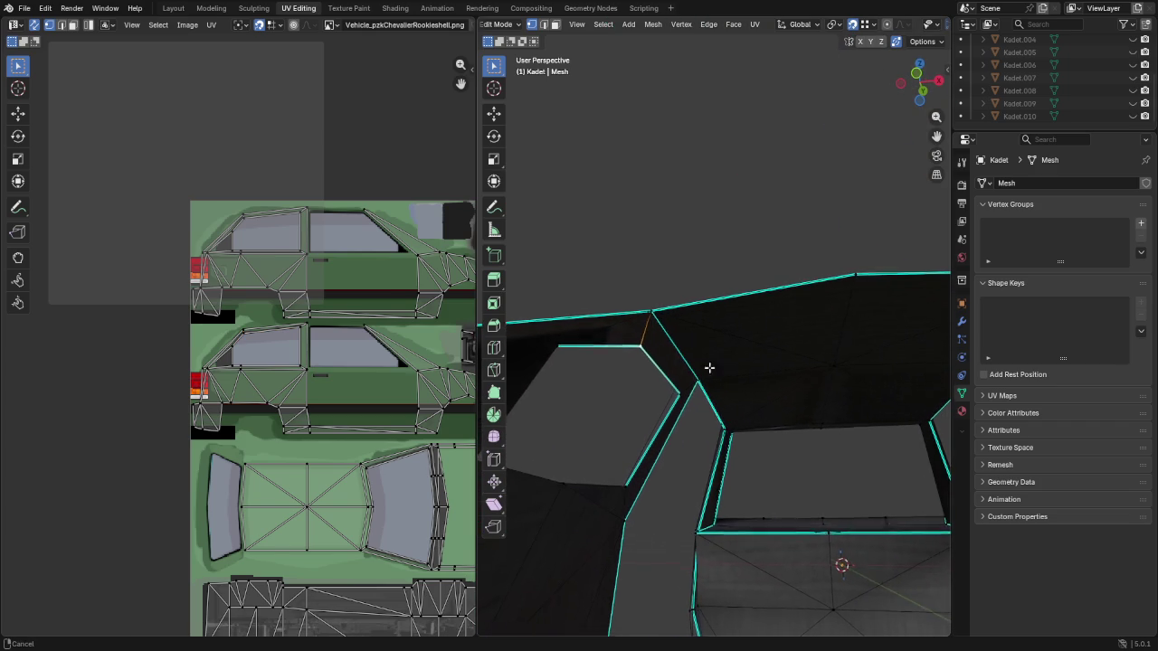
# Select the triangular roof-rim faces above the rear window in face mode
pyautogui.moveTo(697, 369); pyautogui.dragTo(753, 317, button='middle')
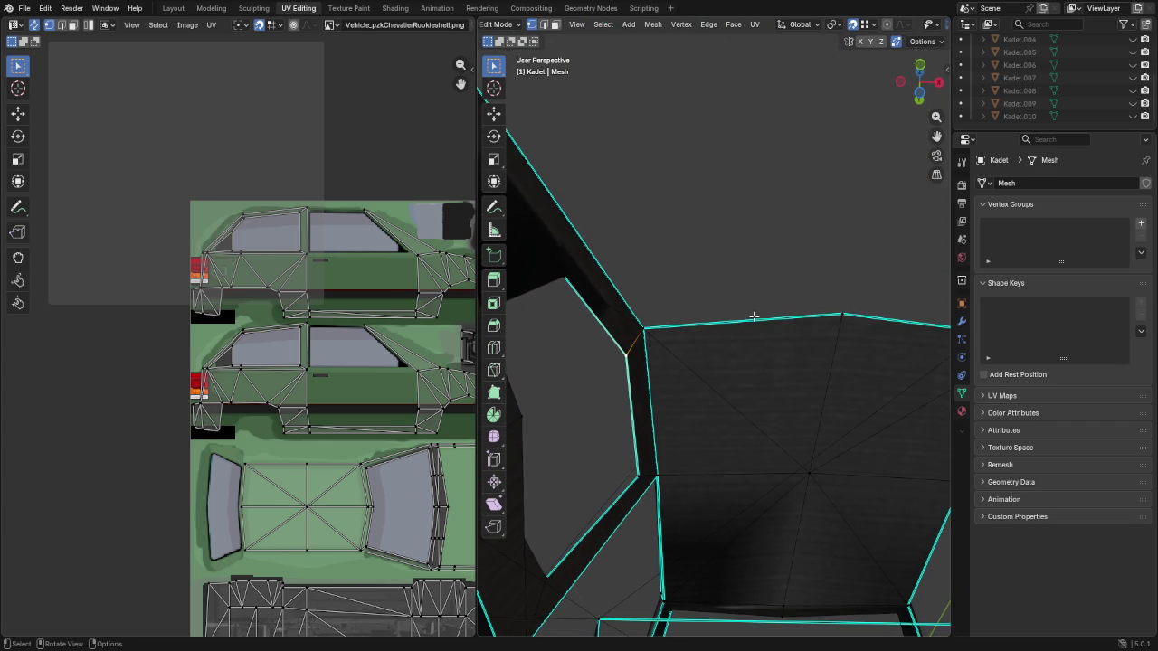
pyautogui.scroll(-2, 715, 360)
pyautogui.press('3')
pyautogui.click(715, 419)
pyautogui.moveTo(716, 419)
pyautogui.mouseDown(button='middle')
pyautogui.moveTo(768, 434)
pyautogui.moveTo(787, 464)
pyautogui.mouseUp(button='middle')
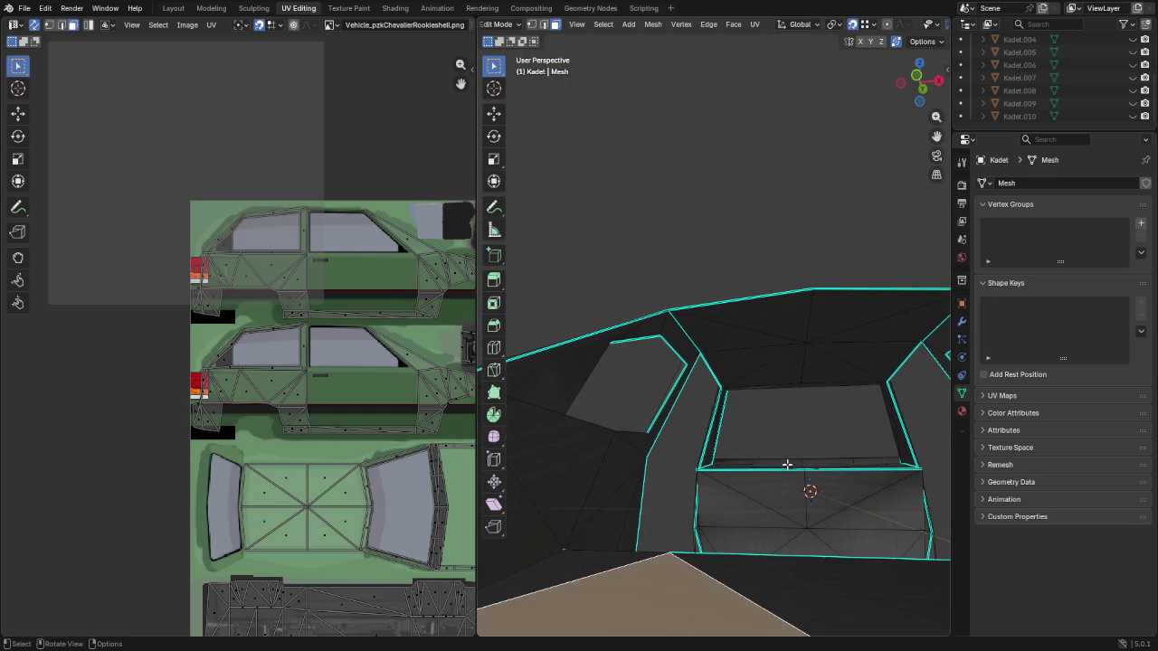
pyautogui.click(785, 310)
pyautogui.keyDown('shift'); pyautogui.click(849, 305); pyautogui.keyUp('shift')
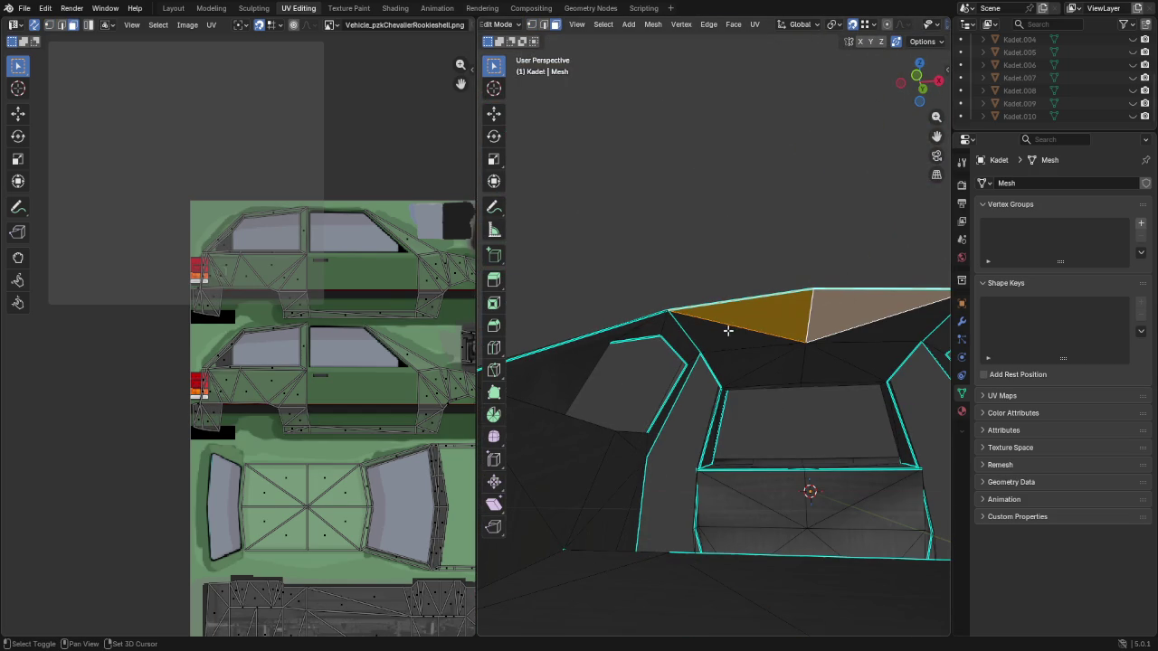
pyautogui.keyDown('shift'); pyautogui.click(727, 331); pyautogui.keyUp('shift')
# Add the narrow strip and pillar faces beside the rear window to the selection
pyautogui.moveTo(727, 331)
pyautogui.mouseDown(button='middle')
pyautogui.moveTo(649, 317)
pyautogui.moveTo(625, 329)
pyautogui.moveTo(710, 332)
pyautogui.moveTo(583, 357)
pyautogui.moveTo(615, 355)
pyautogui.mouseUp(button='middle')
pyautogui.keyDown('shift'); pyautogui.click(711, 332); pyautogui.keyUp('shift')
pyautogui.keyDown('shift'); pyautogui.click(670, 338); pyautogui.keyUp('shift')
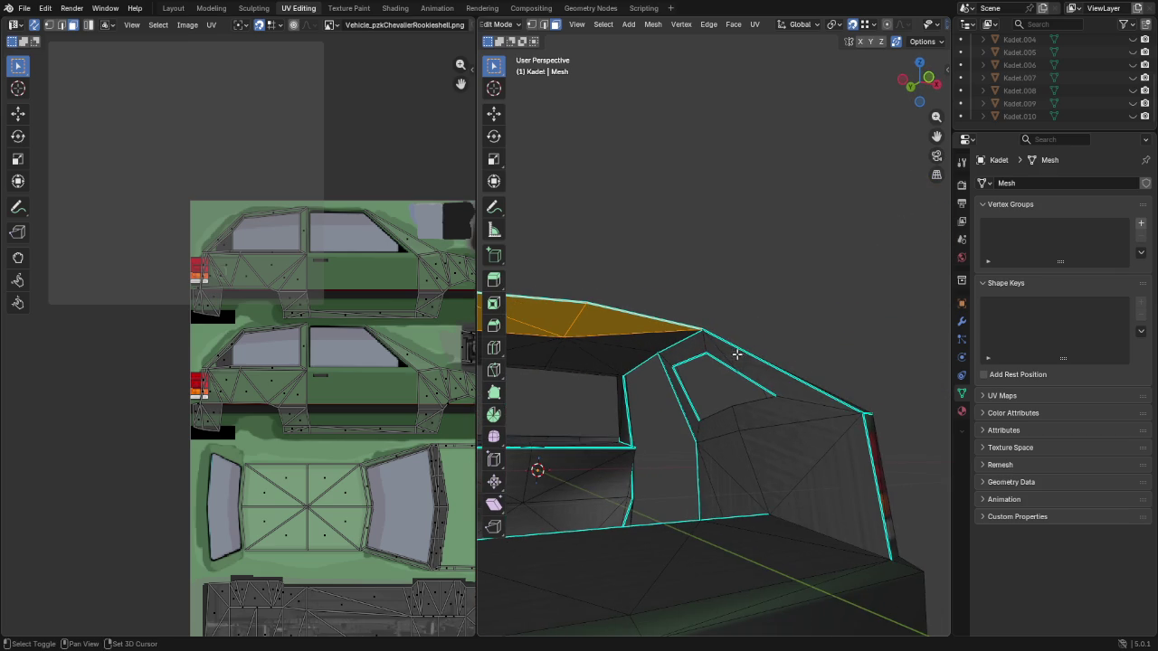
pyautogui.keyDown('shift'); pyautogui.click(707, 345); pyautogui.keyUp('shift')
pyautogui.keyDown('shift'); pyautogui.click(697, 351); pyautogui.keyUp('shift')
pyautogui.keyDown('shift'); pyautogui.click(633, 348); pyautogui.keyUp('shift')
pyautogui.moveTo(633, 349); pyautogui.dragTo(759, 373, button='middle')
# Split the selected rim faces off the body and lift them 1 unit along Z
pyautogui.hotkey('alt', 'm')
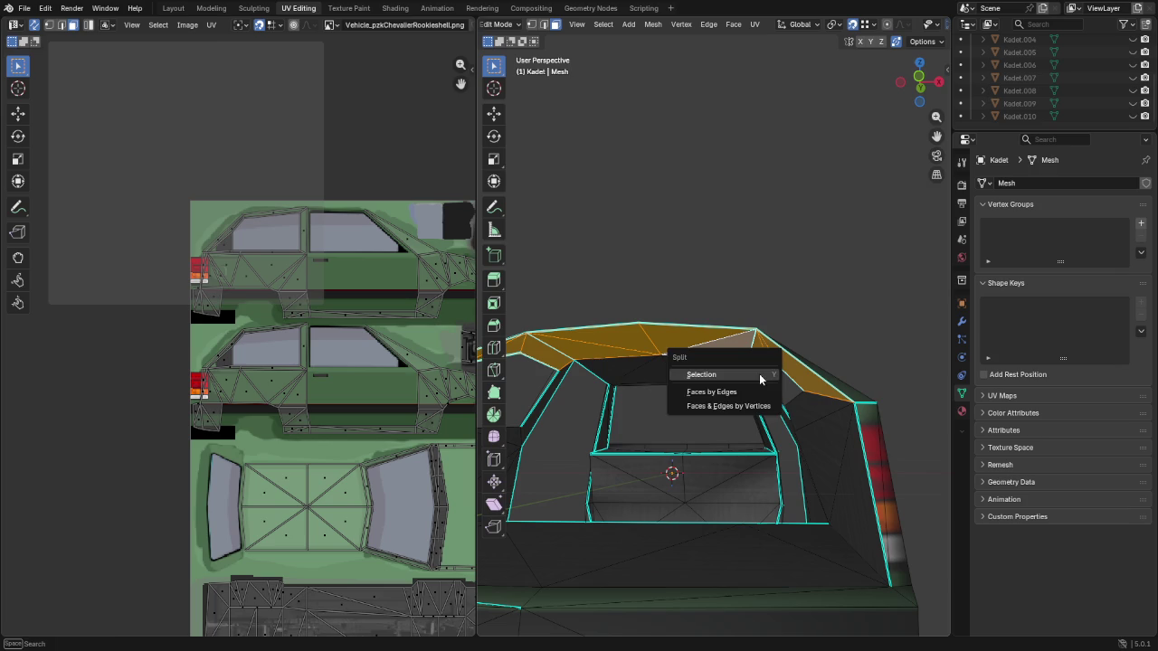
pyautogui.click(744, 377)
pyautogui.write('gz')
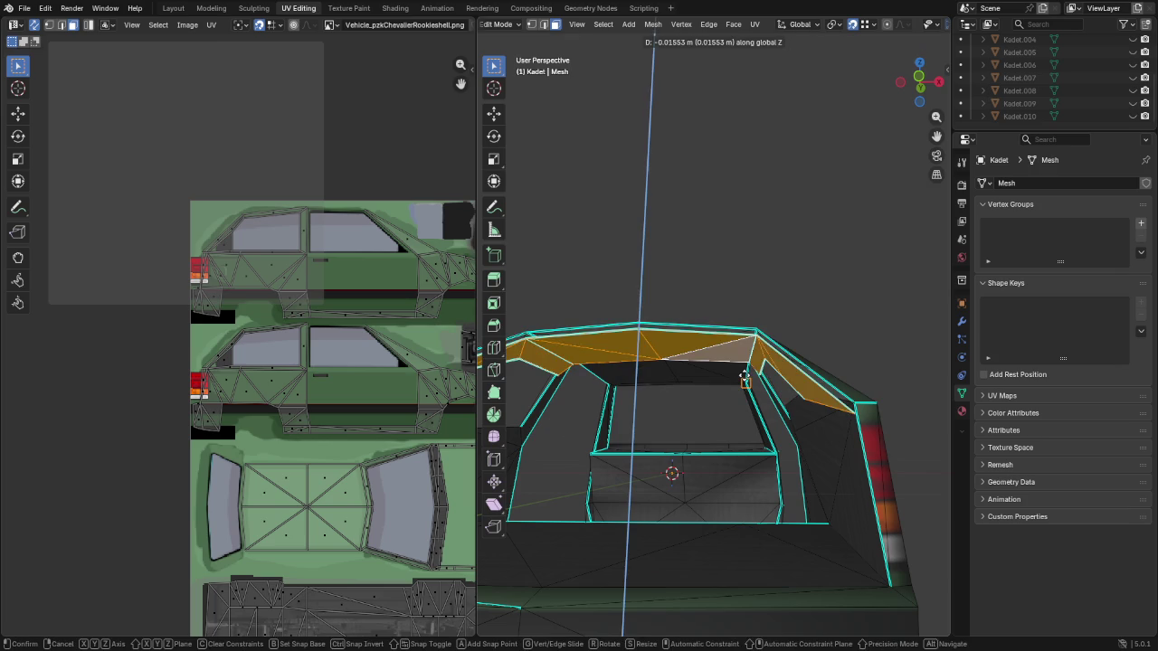
pyautogui.write('1')
pyautogui.press('Return')
# Shrink the frame edges slightly inward and nudge them into position using Right Ortho view
pyautogui.moveTo(762, 218)
pyautogui.mouseDown(button='middle')
pyautogui.moveTo(703, 462)
pyautogui.moveTo(770, 220)
pyautogui.moveTo(798, 188)
pyautogui.mouseUp(button='middle')
pyautogui.hotkey('alt', 'a')
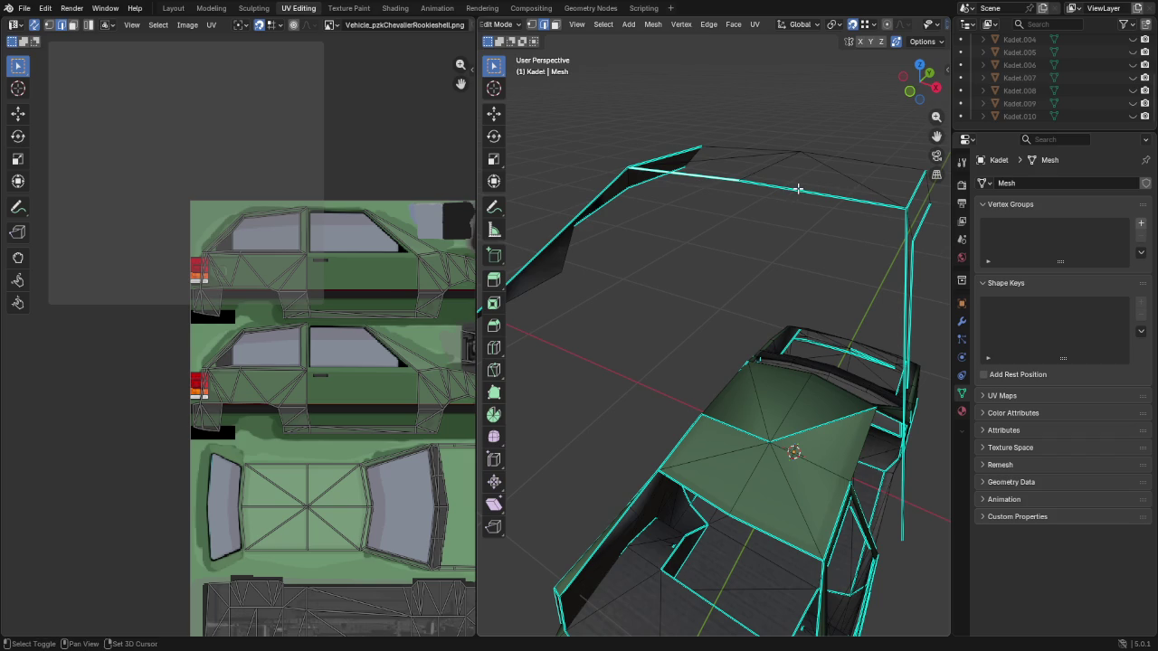
pyautogui.press('s')
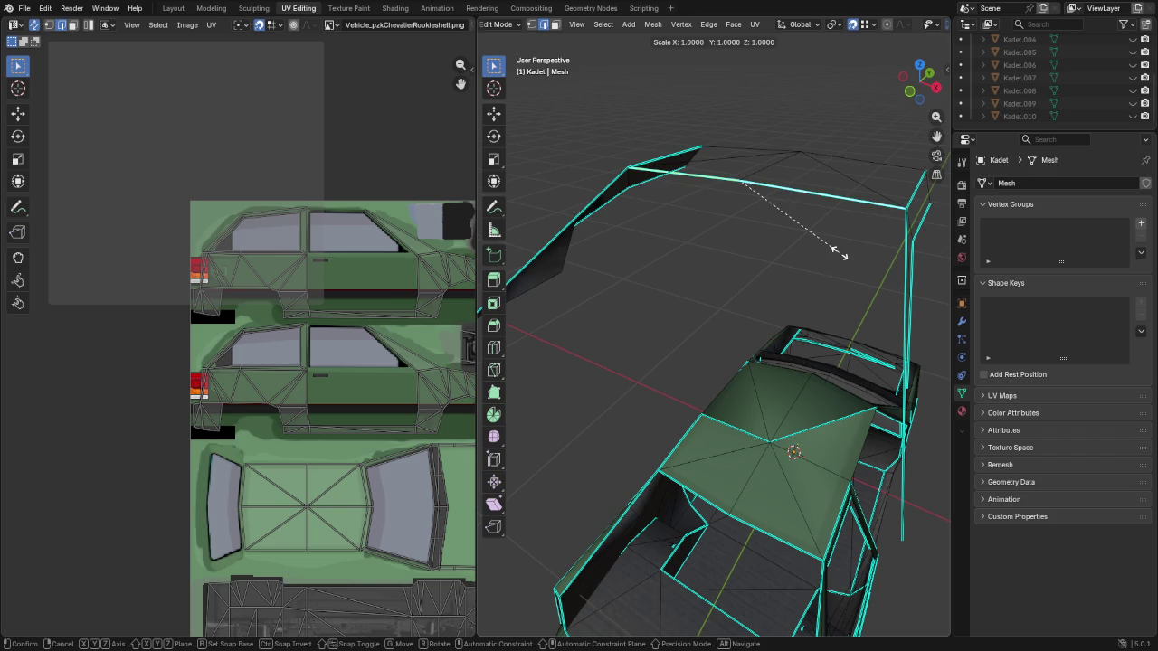
pyautogui.click(835, 252)
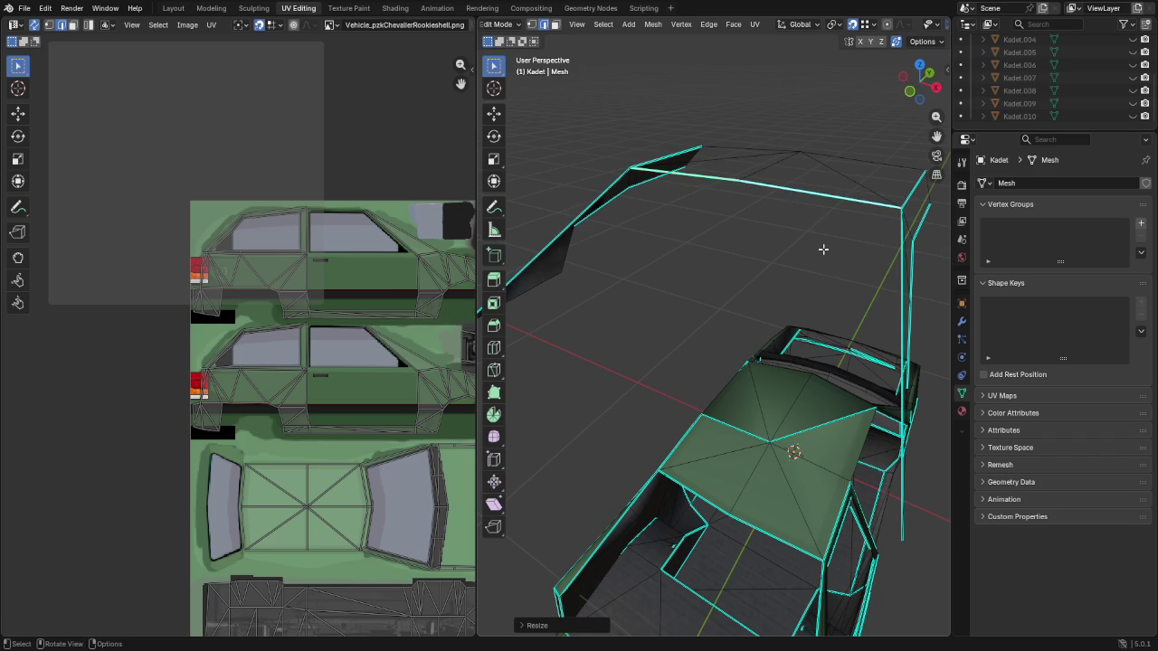
pyautogui.press('KP_3')
pyautogui.press('g')
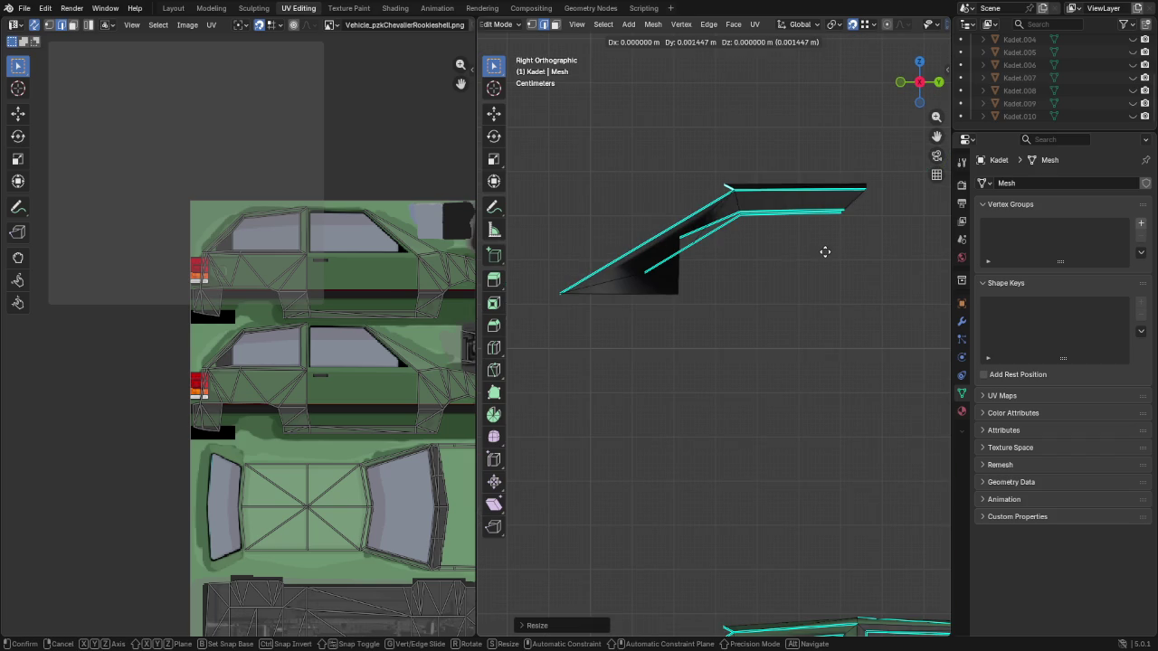
pyautogui.click(828, 254)
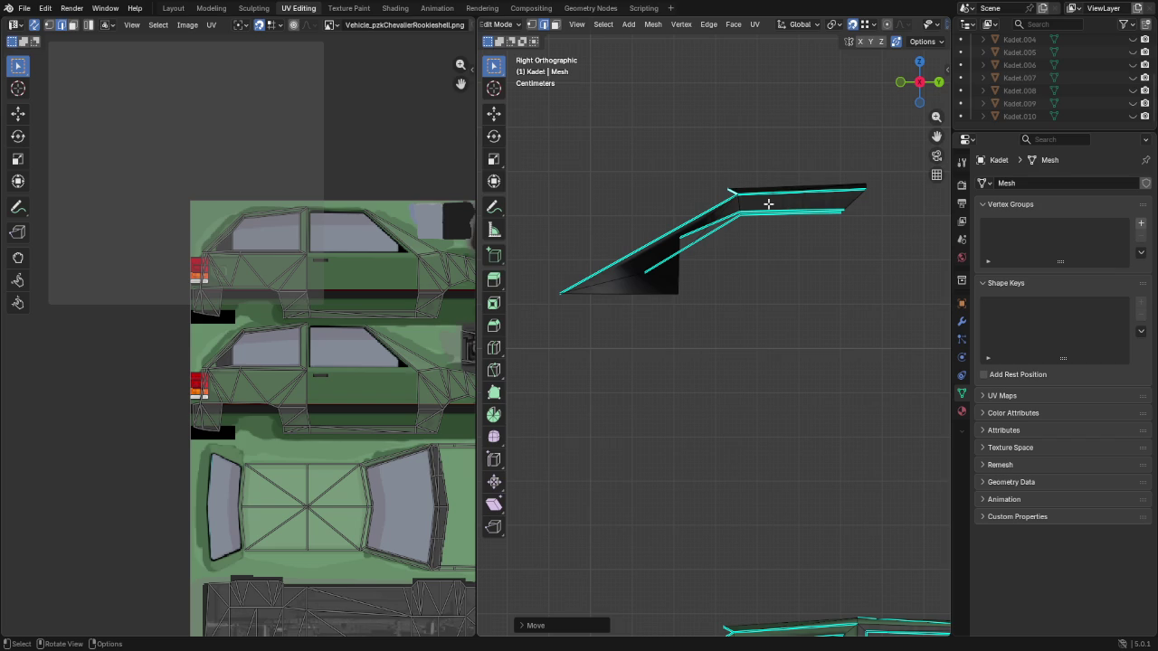
pyautogui.moveTo(768, 204)
pyautogui.mouseDown(button='middle')
pyautogui.moveTo(745, 202)
pyautogui.moveTo(790, 225)
pyautogui.moveTo(796, 257)
pyautogui.mouseUp(button='middle')
pyautogui.press('g')
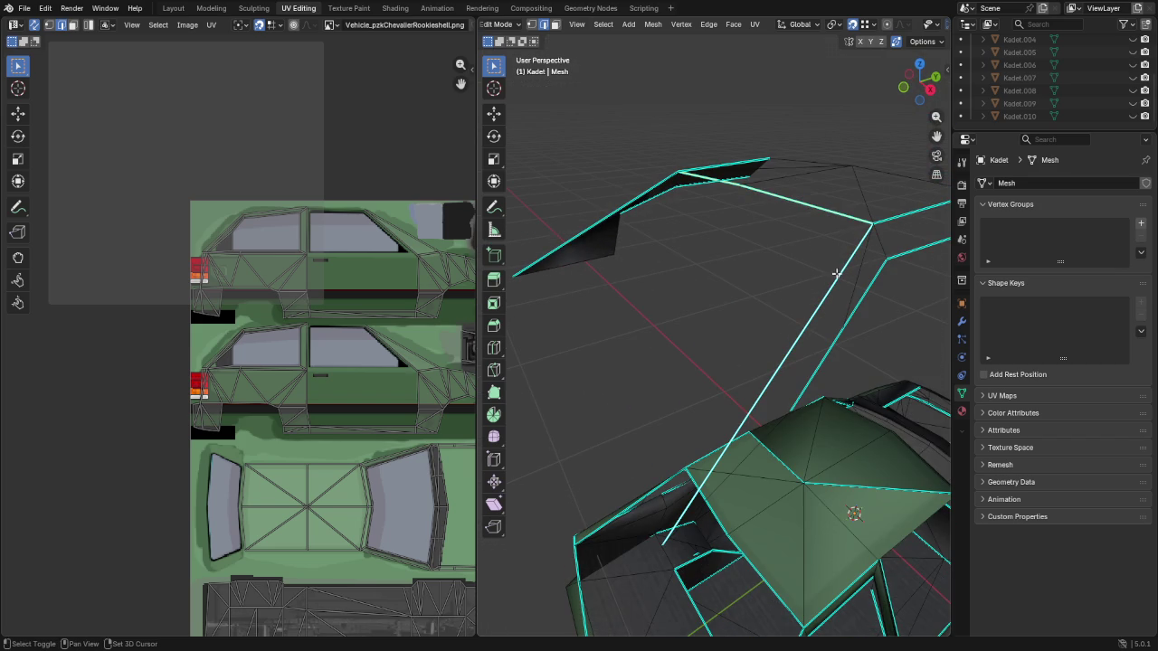
pyautogui.moveTo(670, 245); pyautogui.dragTo(644, 187, button='middle')
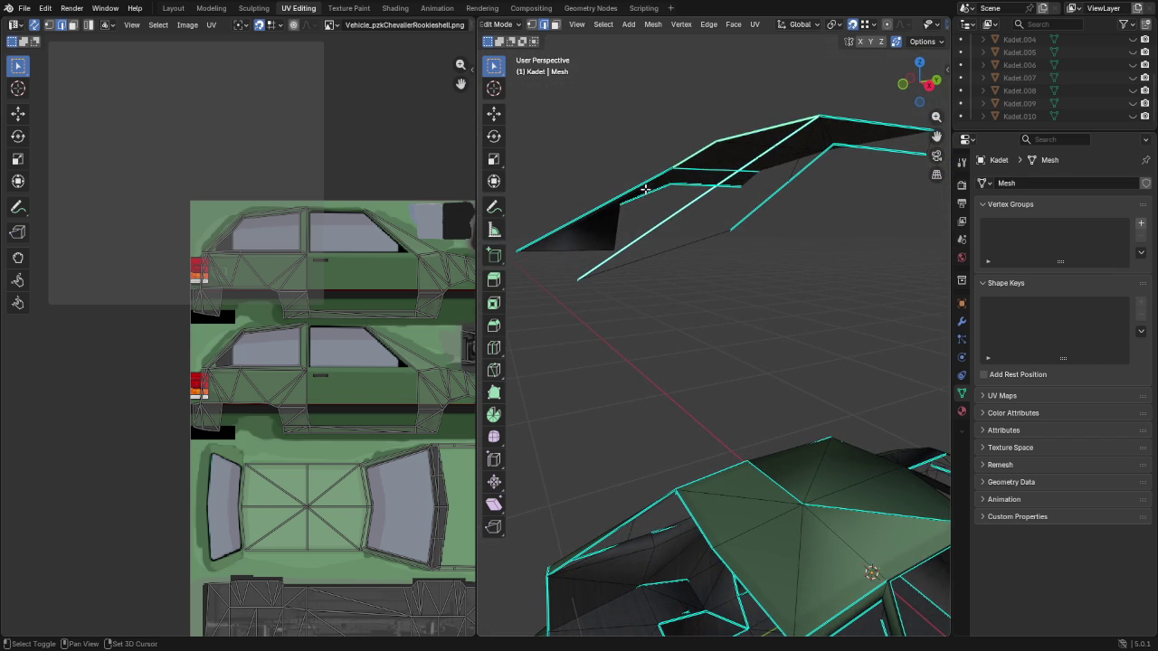
# Duplicate and scale part of the frame, then lower the whole piece 1 unit along Z
pyautogui.hotkey('shift', 'd')
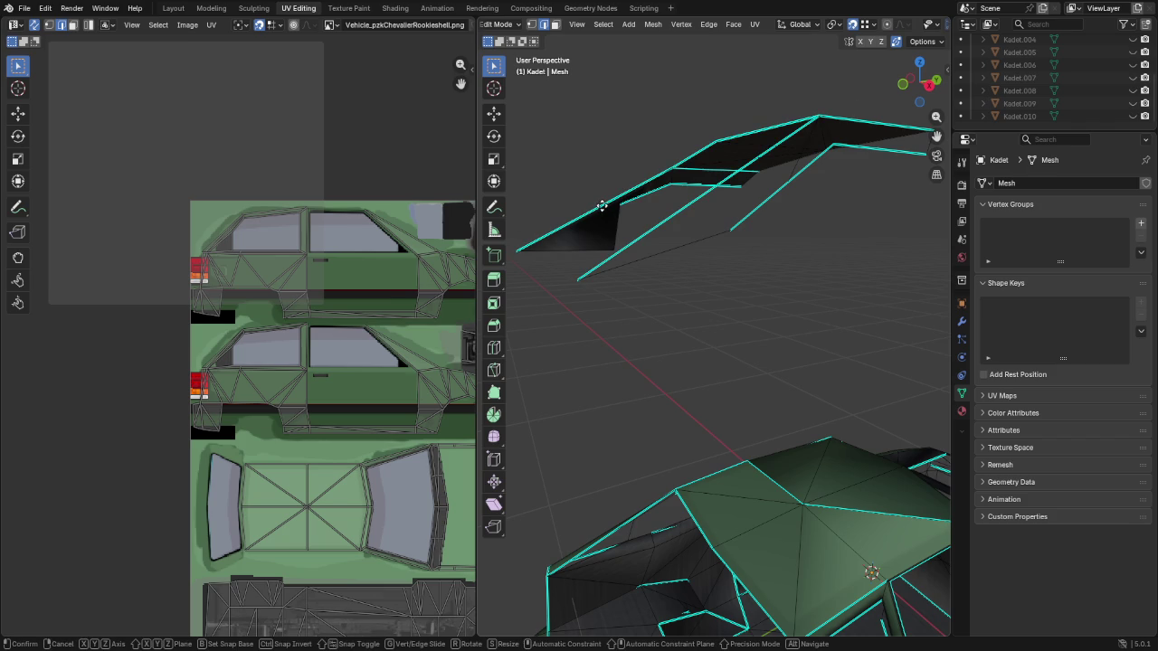
pyautogui.hotkey('shift', 'x')
pyautogui.click(580, 169)
pyautogui.press('s')
pyautogui.click(618, 201)
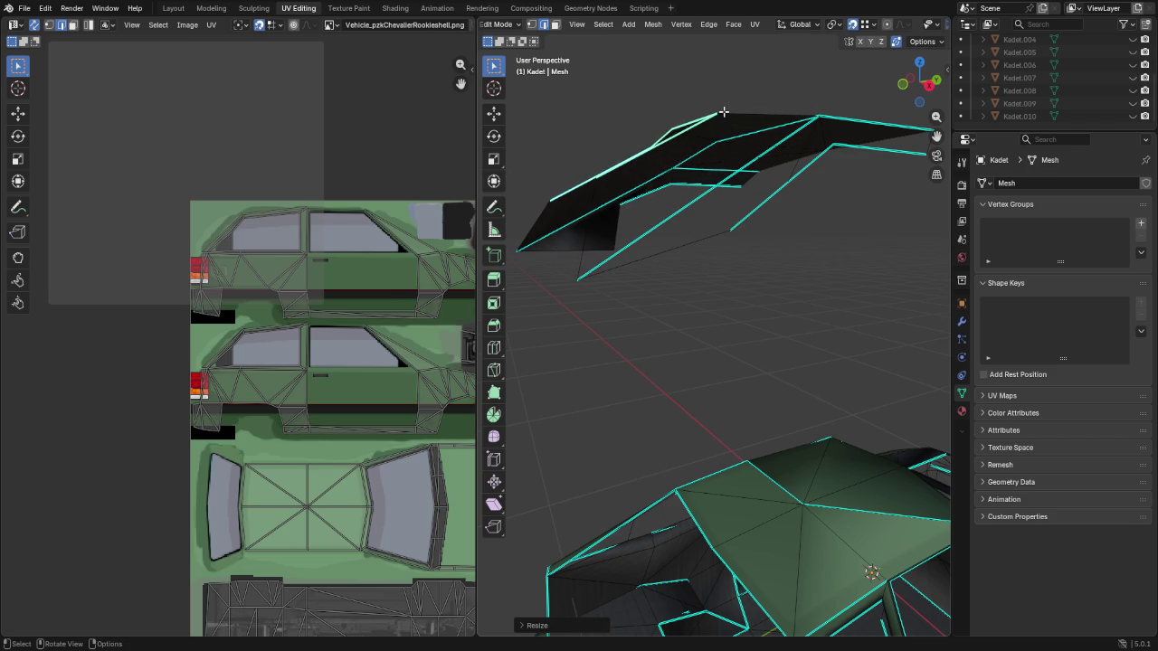
pyautogui.hotkey('ctrl', 'l')
pyautogui.write('gz')
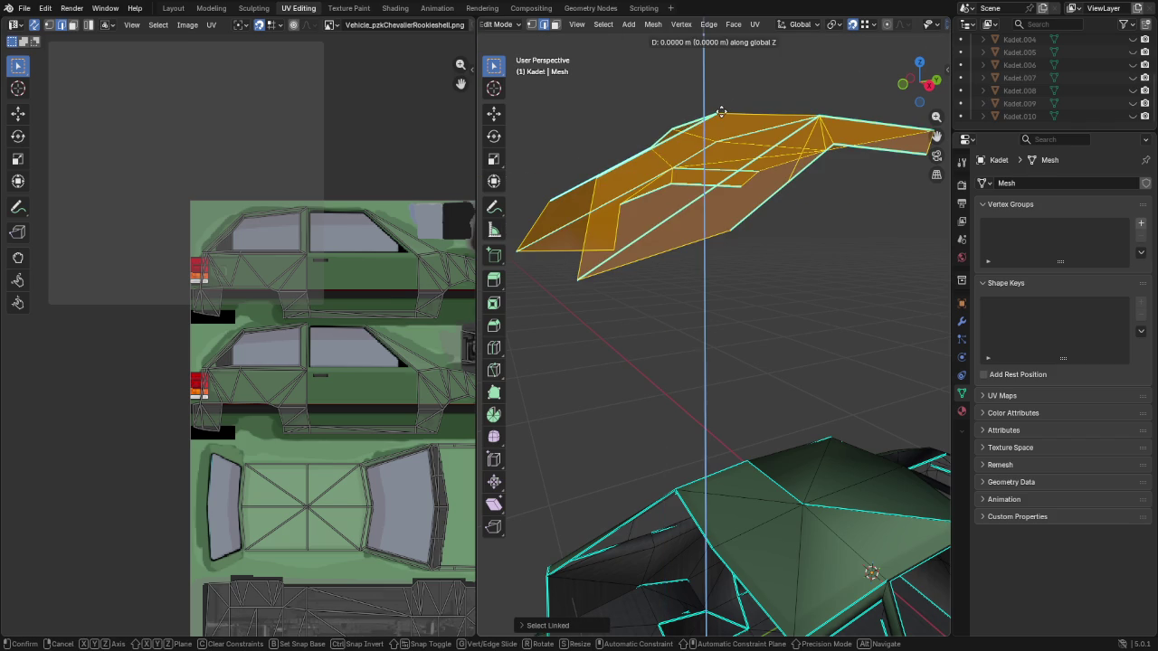
pyautogui.write('-1')
pyautogui.press('Return')
pyautogui.moveTo(715, 116)
pyautogui.mouseDown(button='middle')
pyautogui.moveTo(758, 447)
pyautogui.moveTo(676, 378)
pyautogui.moveTo(657, 494)
pyautogui.mouseUp(button='middle')
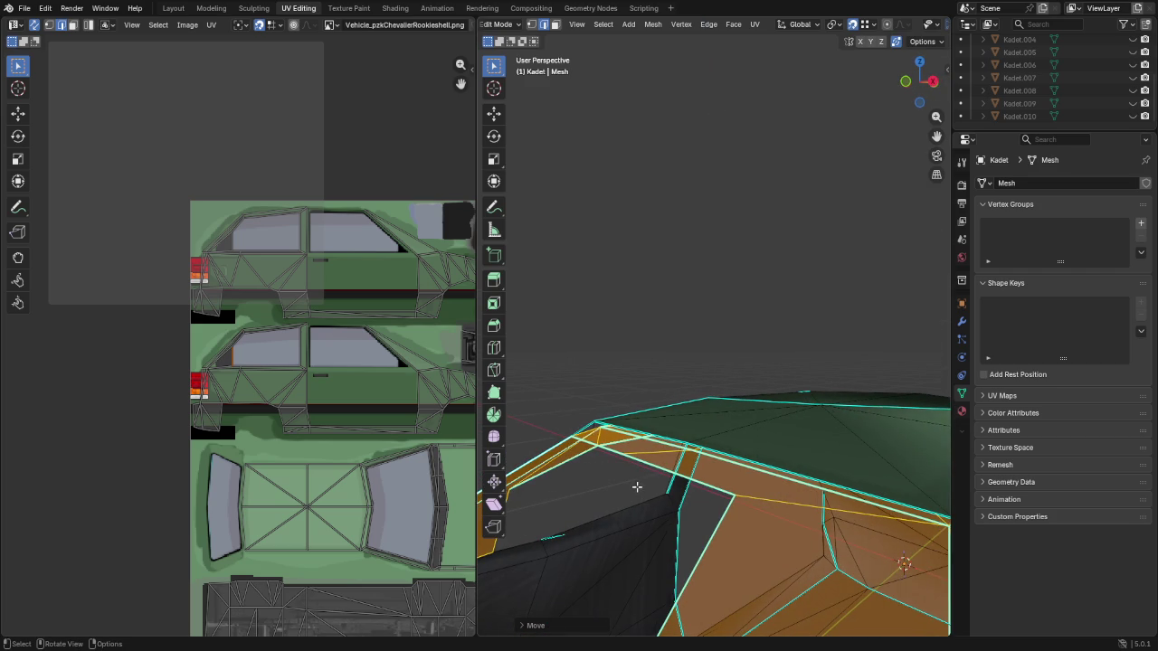
# Clear the selection, then pick a roof-corner vertex and move it into place
pyautogui.press('a')
pyautogui.hotkey('alt', 'a')
pyautogui.moveTo(687, 436); pyautogui.dragTo(688, 436, button='middle')
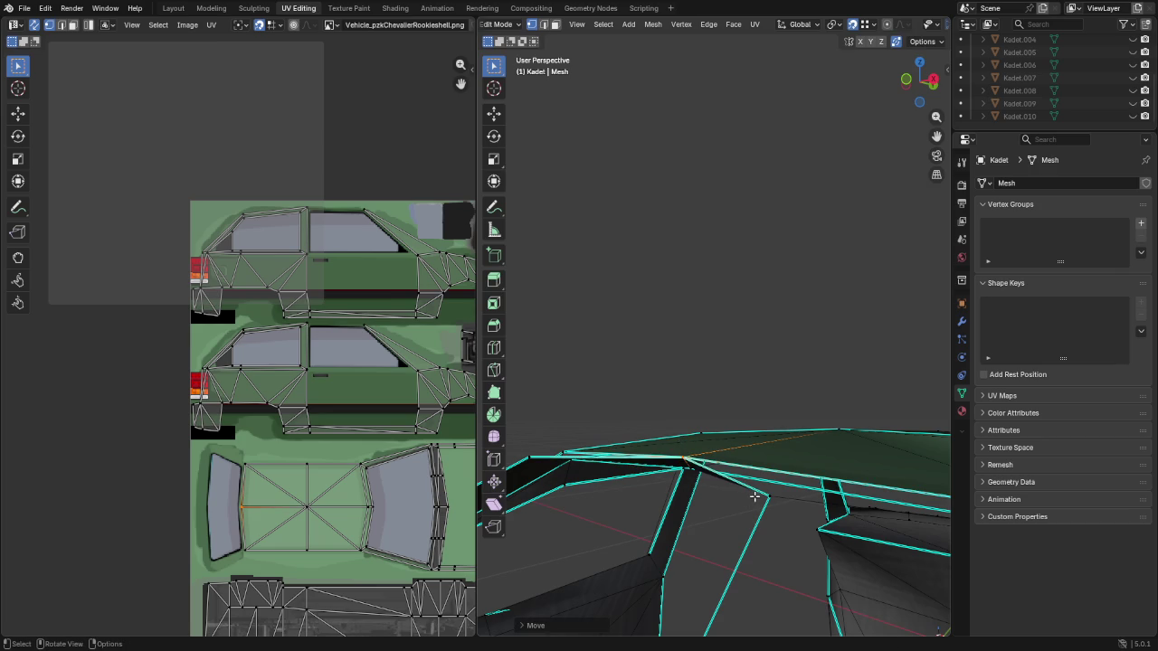
pyautogui.moveTo(748, 507)
pyautogui.mouseDown(button='middle')
pyautogui.moveTo(813, 520)
pyautogui.moveTo(811, 469)
pyautogui.moveTo(758, 396)
pyautogui.mouseUp(button='middle')
pyautogui.click(811, 468)
pyautogui.moveTo(643, 369)
pyautogui.mouseDown(button='middle')
pyautogui.moveTo(543, 427)
pyautogui.moveTo(563, 404)
pyautogui.moveTo(554, 378)
pyautogui.mouseUp(button='middle')
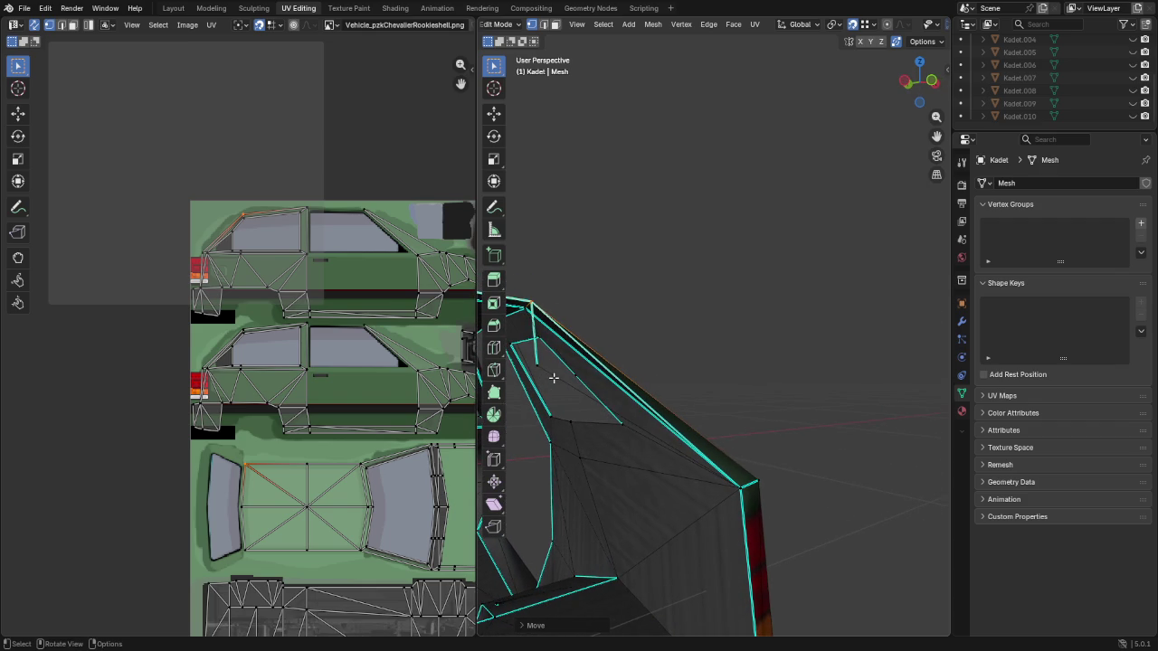
pyautogui.press('g')
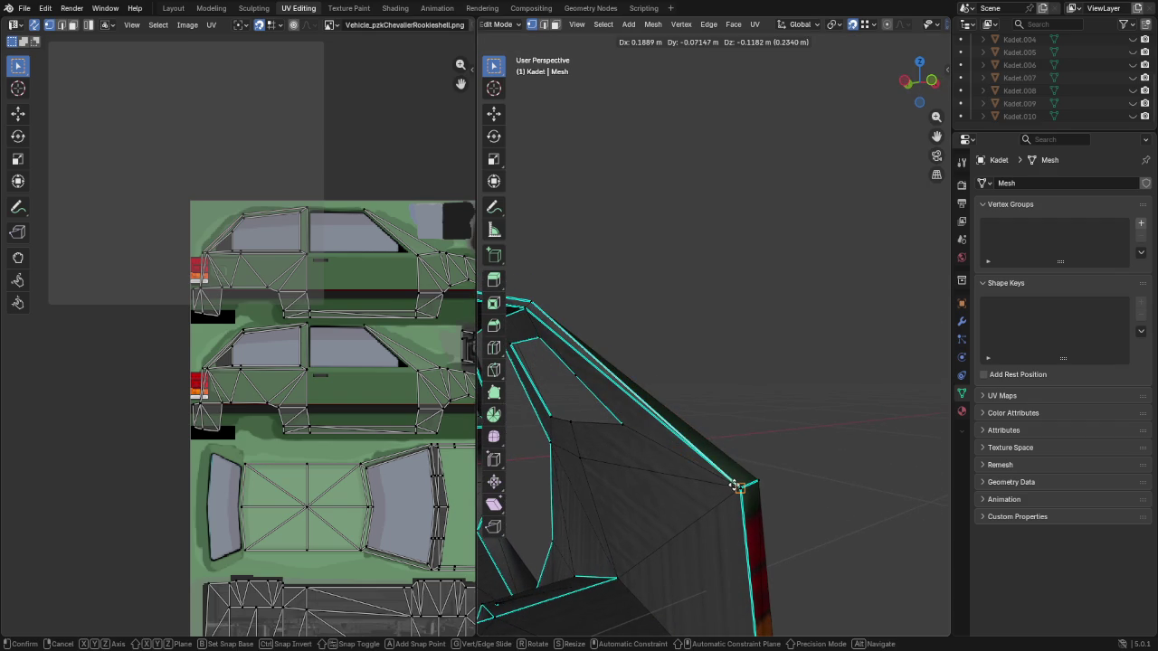
pyautogui.click(739, 486)
# Snap two roof-line vertices onto the roof corner vertex
pyautogui.moveTo(739, 486)
pyautogui.mouseDown(button='middle')
pyautogui.moveTo(911, 503)
pyautogui.moveTo(682, 477)
pyautogui.moveTo(693, 418)
pyautogui.mouseUp(button='middle')
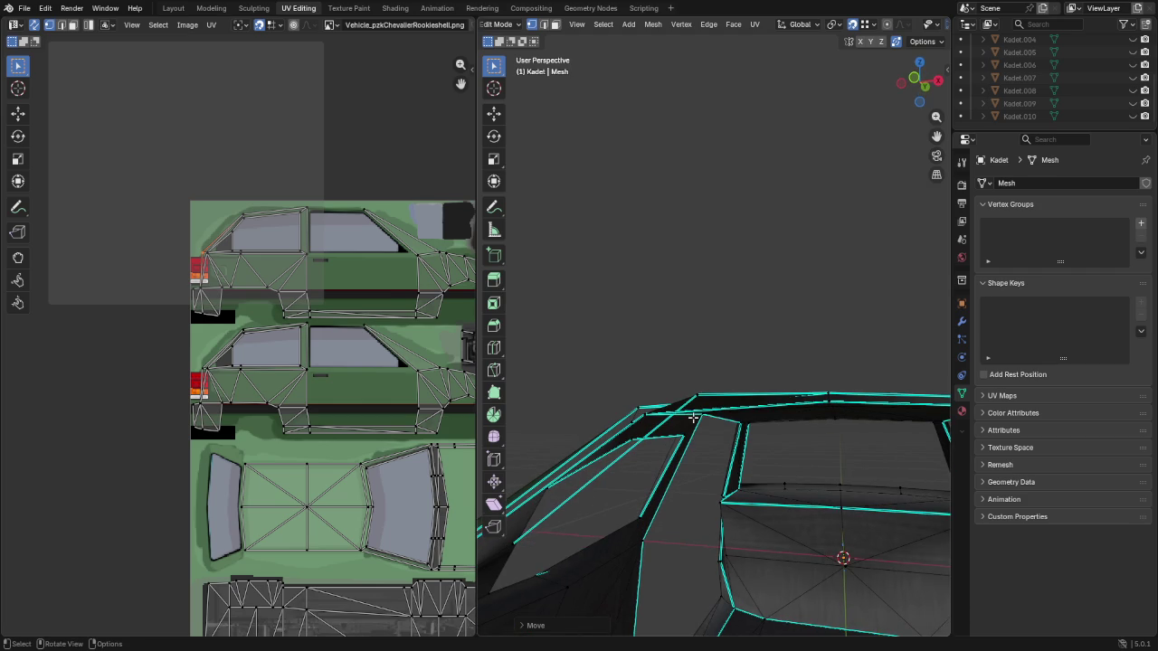
pyautogui.press('g')
pyautogui.click(646, 404)
pyautogui.moveTo(602, 480)
pyautogui.mouseDown(button='middle')
pyautogui.moveTo(603, 523)
pyautogui.moveTo(734, 495)
pyautogui.mouseUp(button='middle')
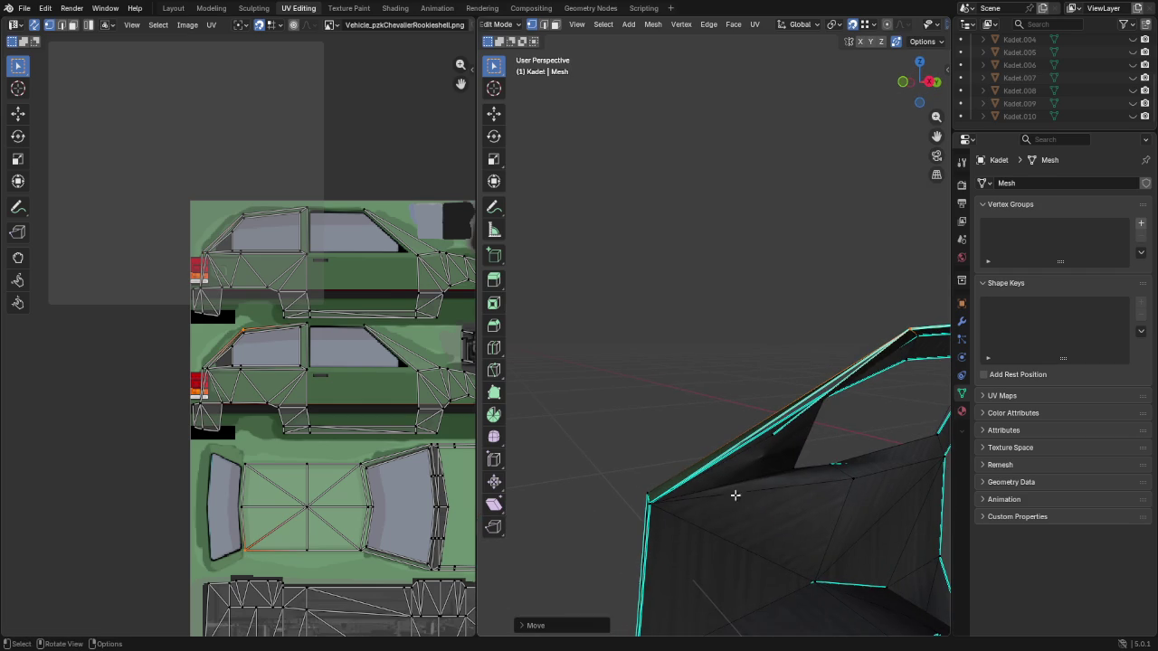
pyautogui.click(774, 434)
pyautogui.press('g')
pyautogui.click(649, 502)
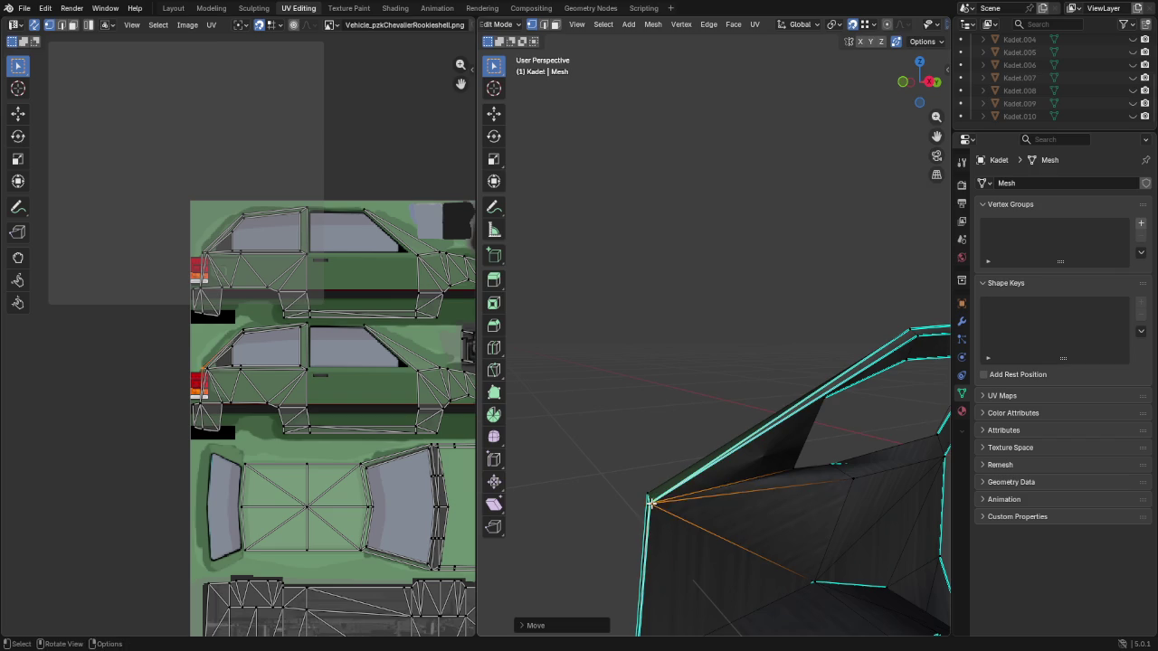
# Move a side window-frame vertex so it lines up with the frame edge
pyautogui.moveTo(738, 485)
pyautogui.mouseDown(button='middle')
pyautogui.moveTo(843, 452)
pyautogui.moveTo(769, 445)
pyautogui.moveTo(775, 468)
pyautogui.moveTo(708, 449)
pyautogui.moveTo(721, 470)
pyautogui.moveTo(783, 468)
pyautogui.mouseUp(button='middle')
pyautogui.scroll(-2, 752, 476)
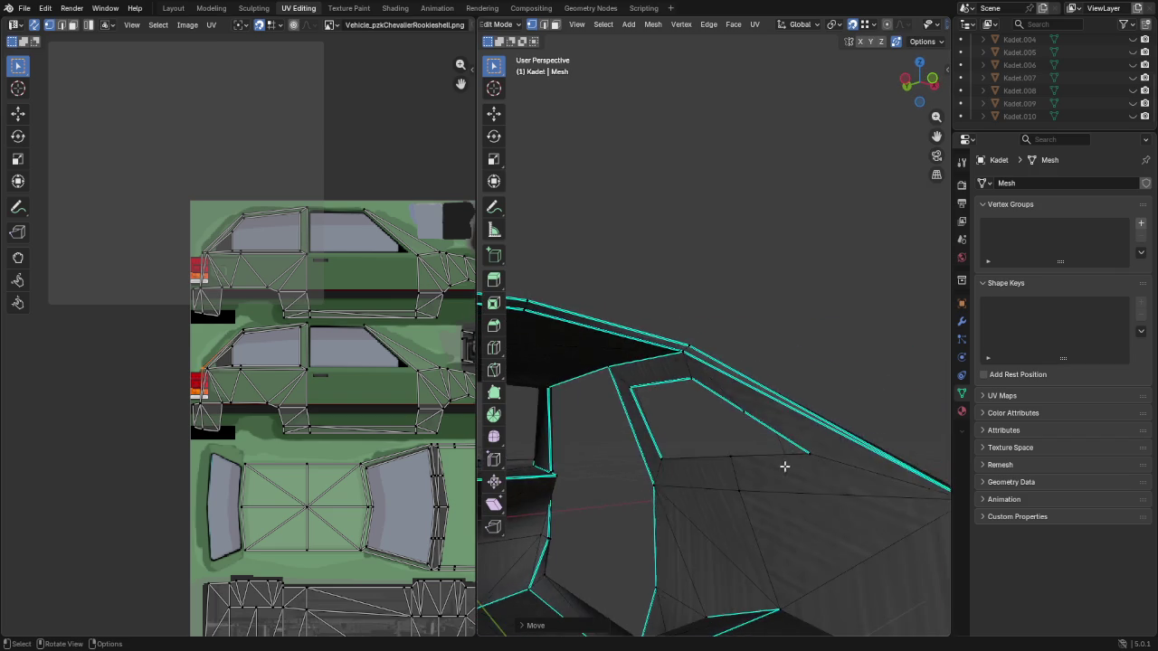
pyautogui.scroll(-4, 613, 391)
pyautogui.moveTo(614, 392); pyautogui.dragTo(766, 401, button='middle')
pyautogui.scroll(3, 765, 400)
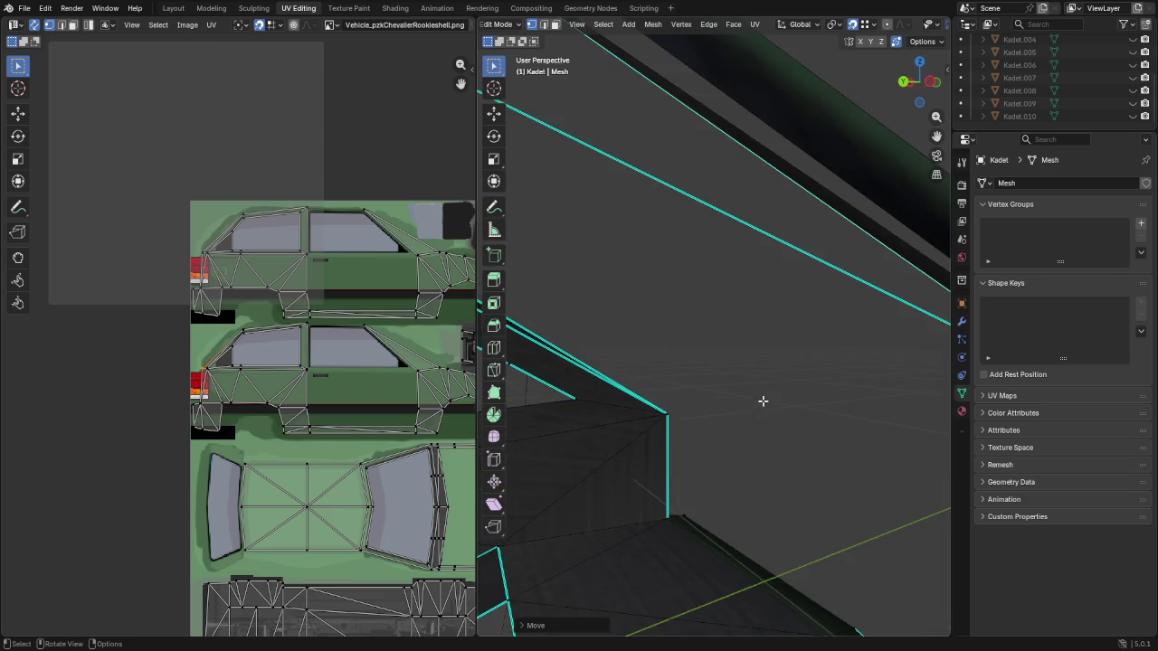
pyautogui.scroll(3, 765, 413)
pyautogui.scroll(2, 699, 410)
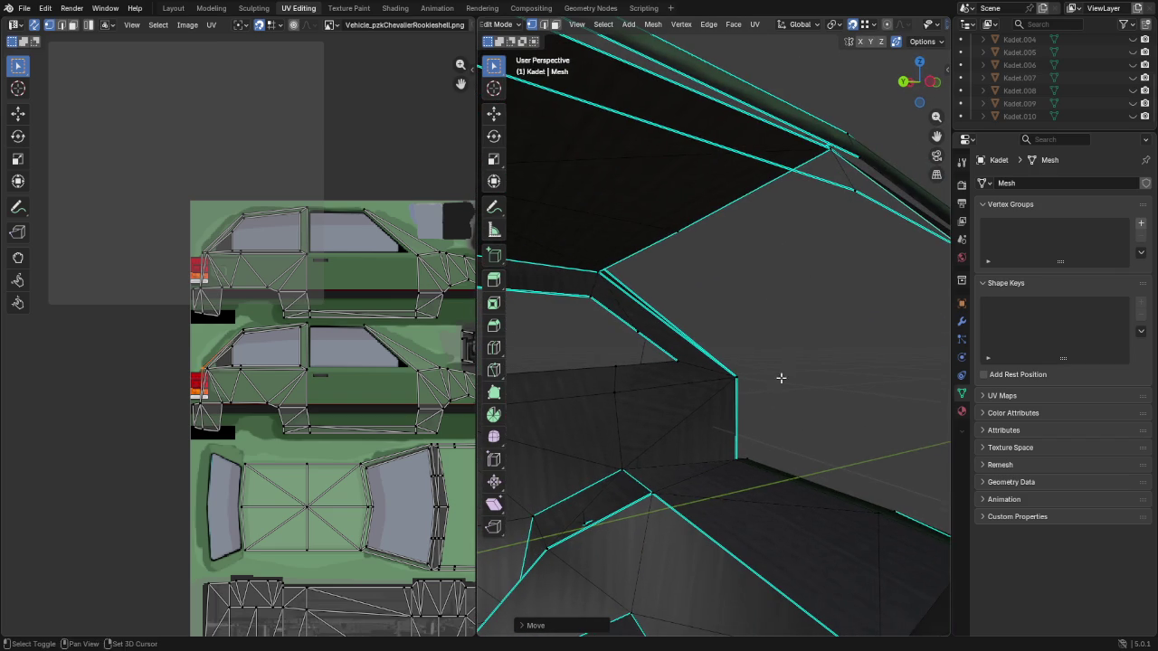
pyautogui.click(855, 199)
pyautogui.moveTo(856, 199); pyautogui.dragTo(854, 228, button='middle')
pyautogui.press('g')
pyautogui.click(854, 228)
pyautogui.scroll(-5, 841, 271)
pyautogui.moveTo(810, 340)
pyautogui.mouseDown(button='middle')
pyautogui.moveTo(620, 297)
pyautogui.moveTo(613, 309)
pyautogui.mouseUp(button='middle')
pyautogui.scroll(2, 731, 328)
pyautogui.scroll(3, 724, 331)
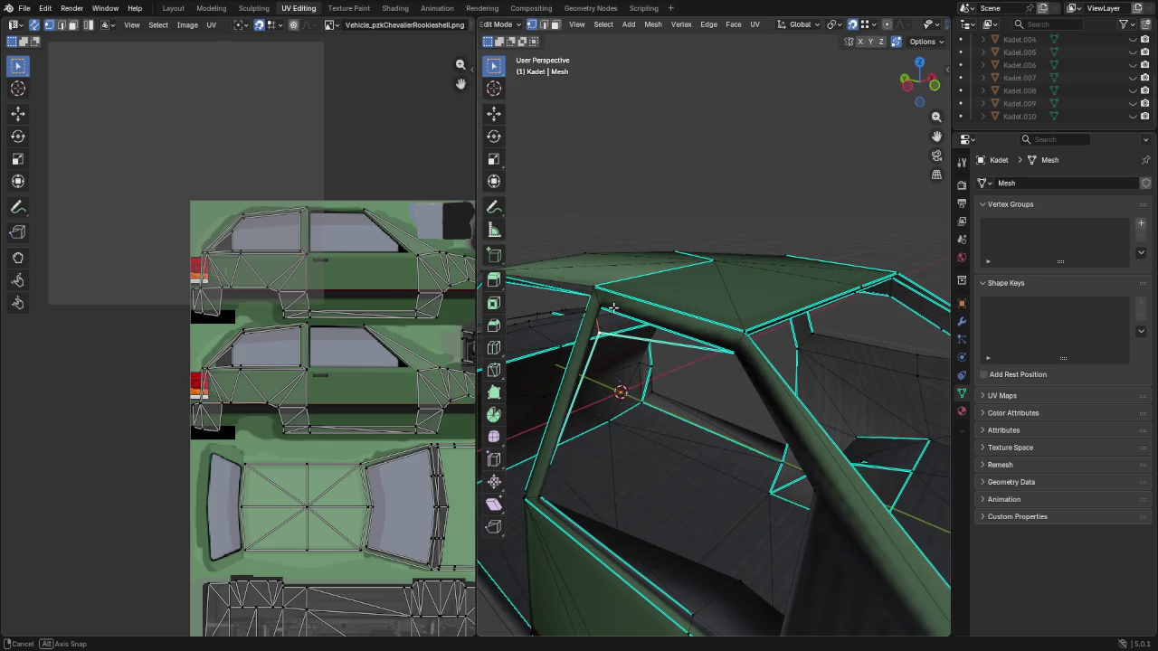
# Move a vertex up to the roof corner and nudge a door-frame vertex into place
pyautogui.press('g')
pyautogui.click(603, 308)
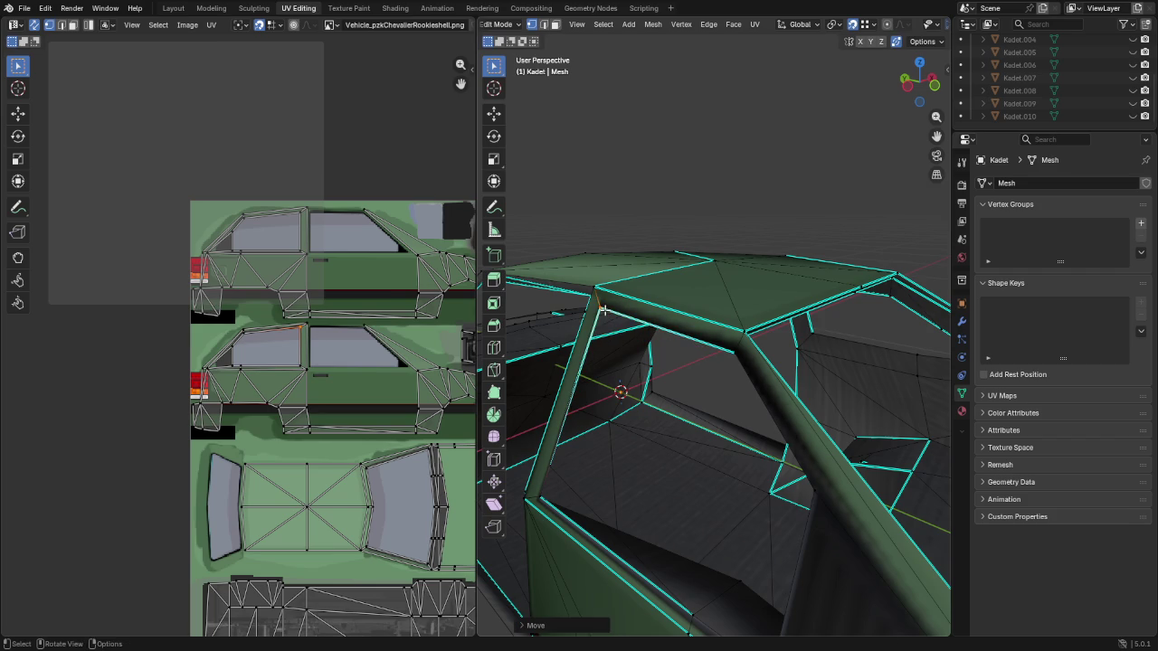
pyautogui.moveTo(675, 342)
pyautogui.mouseDown(button='middle')
pyautogui.moveTo(621, 328)
pyautogui.moveTo(615, 316)
pyautogui.moveTo(643, 310)
pyautogui.moveTo(651, 316)
pyautogui.moveTo(580, 317)
pyautogui.moveTo(809, 359)
pyautogui.moveTo(752, 360)
pyautogui.moveTo(804, 385)
pyautogui.mouseUp(button='middle')
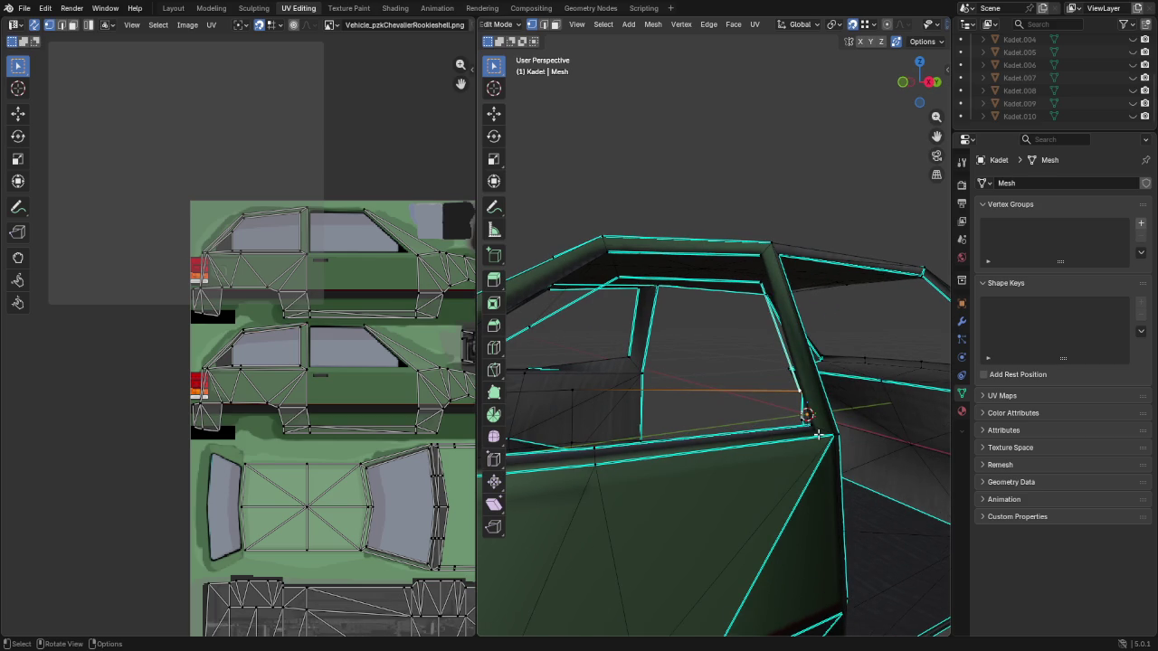
pyautogui.press('g')
pyautogui.click(629, 391)
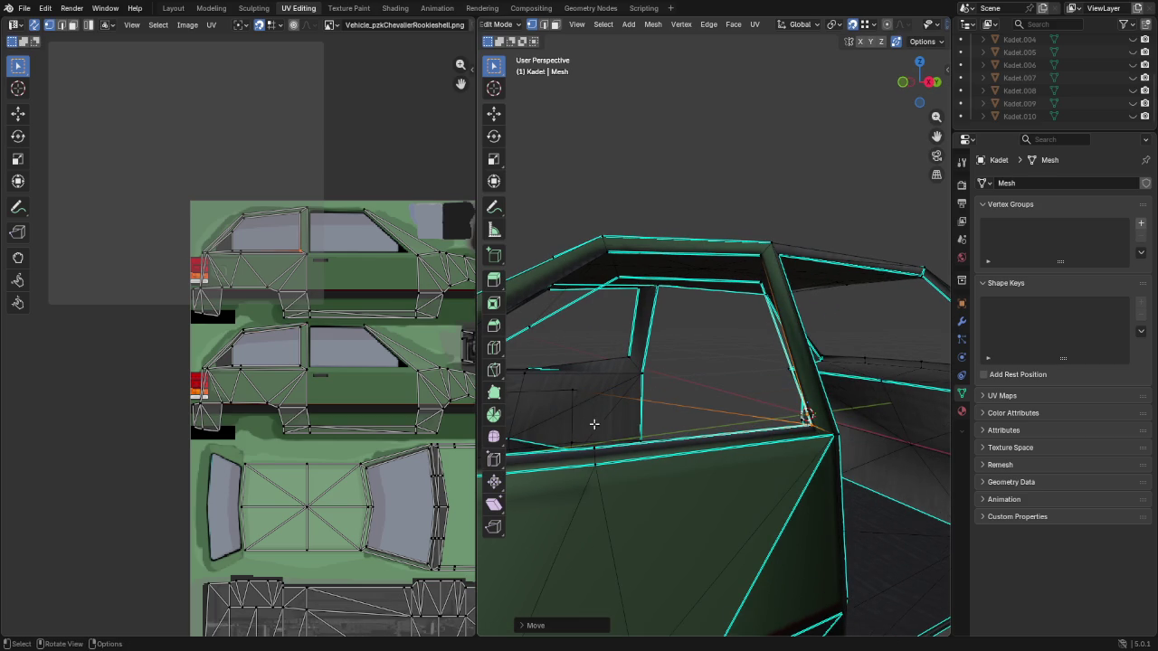
pyautogui.moveTo(623, 425)
pyautogui.mouseDown(button='middle')
pyautogui.moveTo(584, 405)
pyautogui.moveTo(757, 400)
pyautogui.moveTo(619, 366)
pyautogui.moveTo(569, 401)
pyautogui.mouseUp(button='middle')
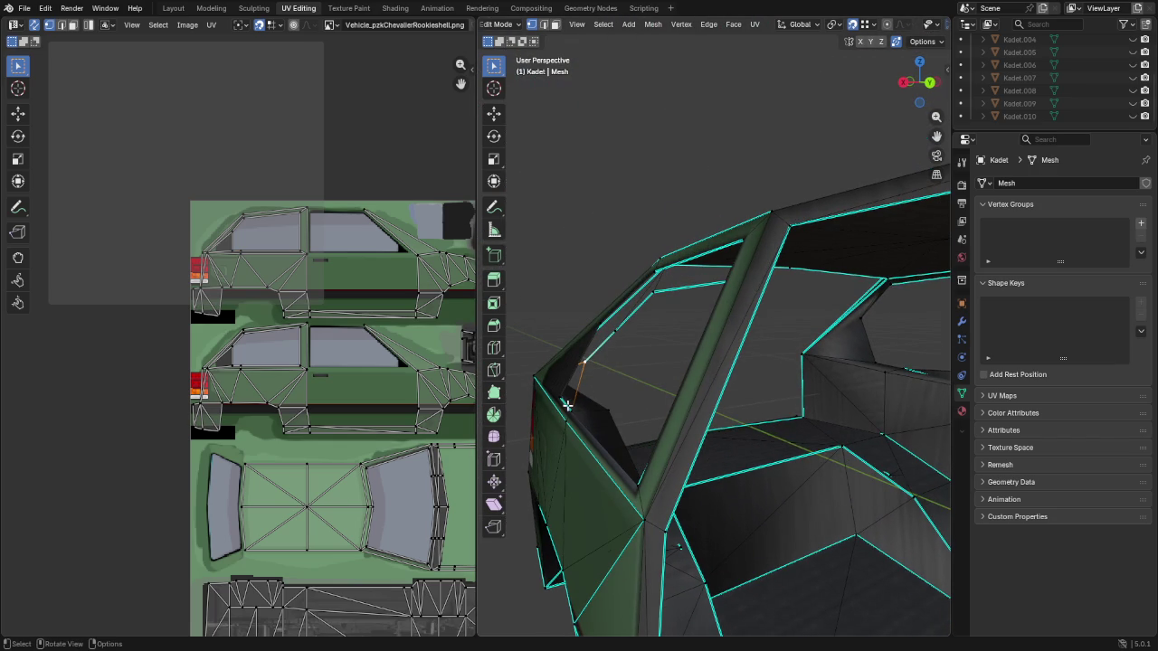
# Snap two more loose vertices down onto the door and window frame
pyautogui.press('g')
pyautogui.click(564, 398)
pyautogui.moveTo(633, 323)
pyautogui.mouseDown(button='middle')
pyautogui.moveTo(729, 343)
pyautogui.moveTo(775, 337)
pyautogui.moveTo(693, 344)
pyautogui.moveTo(799, 310)
pyautogui.moveTo(793, 287)
pyautogui.mouseUp(button='middle')
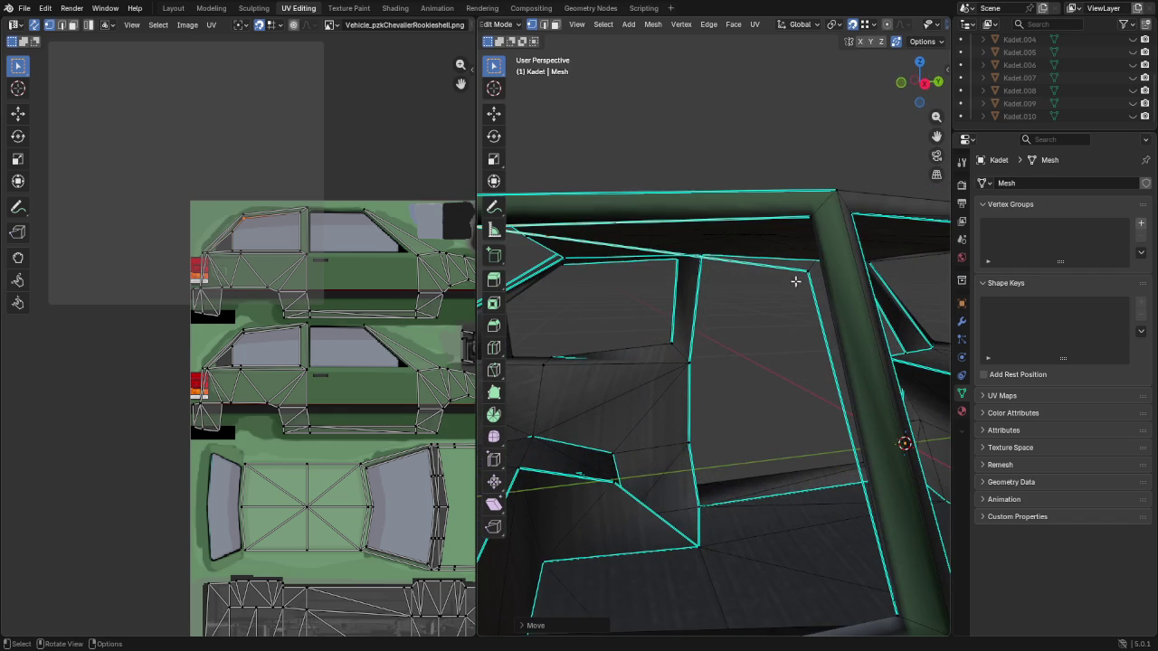
pyautogui.press('g')
pyautogui.click(811, 226)
pyautogui.moveTo(810, 226)
pyautogui.mouseDown(button='middle')
pyautogui.moveTo(766, 388)
pyautogui.moveTo(833, 375)
pyautogui.moveTo(881, 442)
pyautogui.moveTo(838, 480)
pyautogui.moveTo(796, 434)
pyautogui.moveTo(693, 388)
pyautogui.mouseUp(button='middle')
pyautogui.scroll(2, 670, 364)
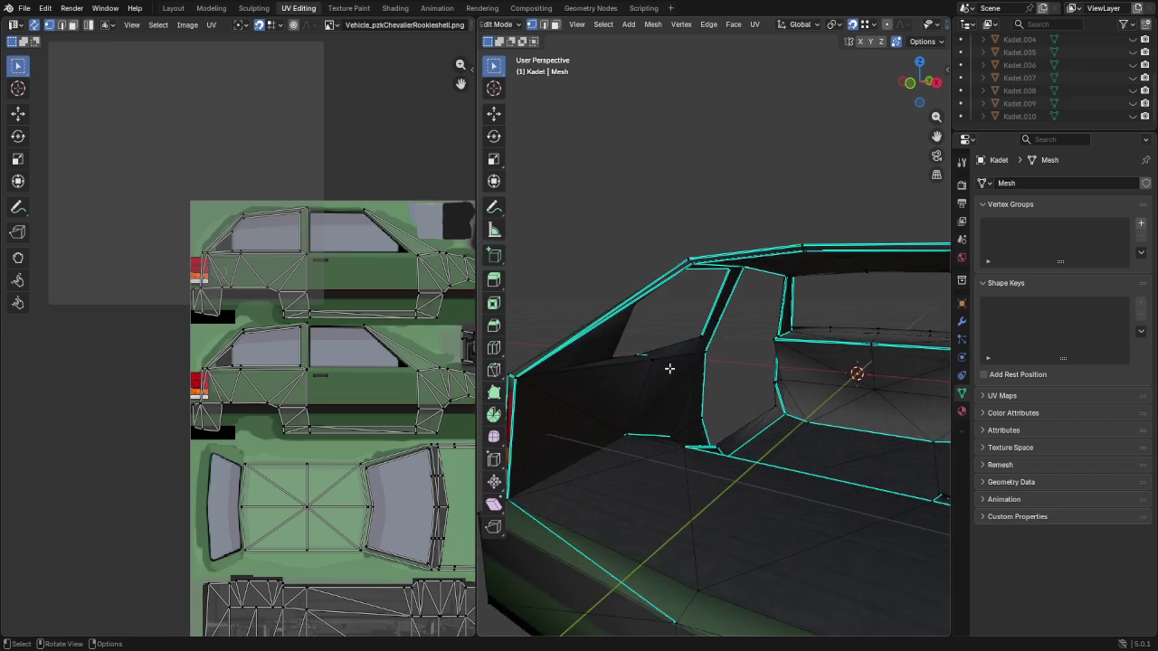
pyautogui.scroll(2, 613, 392)
pyautogui.scroll(-3, 574, 400)
pyautogui.moveTo(575, 401)
pyautogui.mouseDown(button='middle')
pyautogui.moveTo(582, 419)
pyautogui.moveTo(641, 439)
pyautogui.moveTo(652, 425)
pyautogui.moveTo(743, 432)
pyautogui.mouseUp(button='middle')
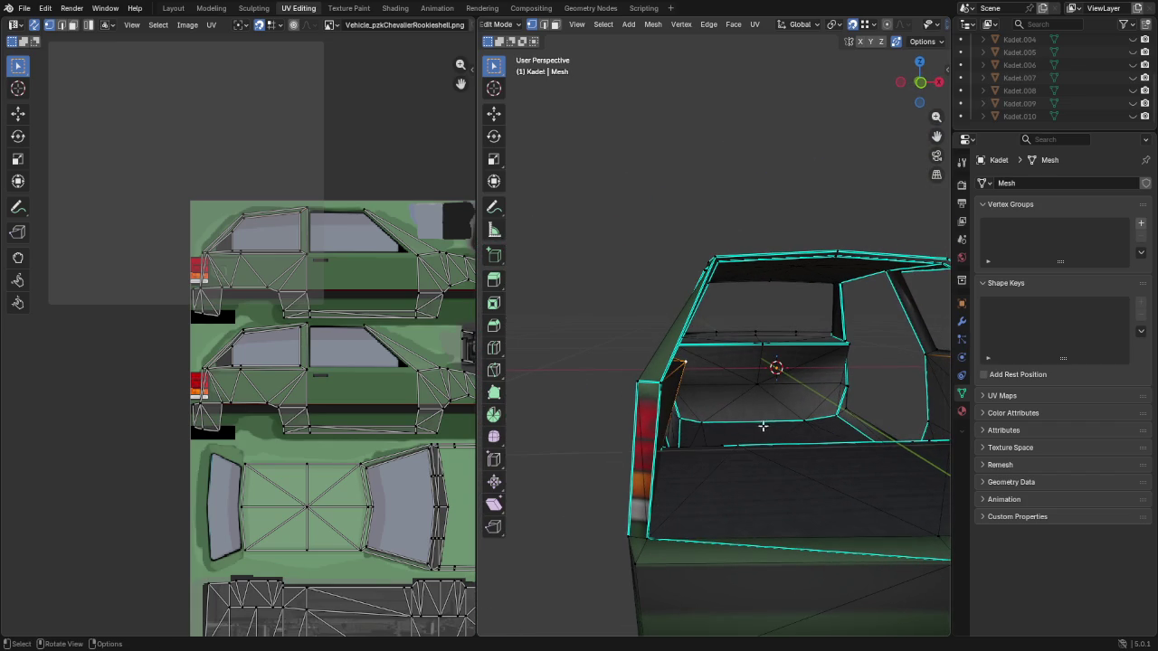
# Widen the cargo-area geometry along X, then view it from the right in X-ray
pyautogui.press('s')
pyautogui.press('x')
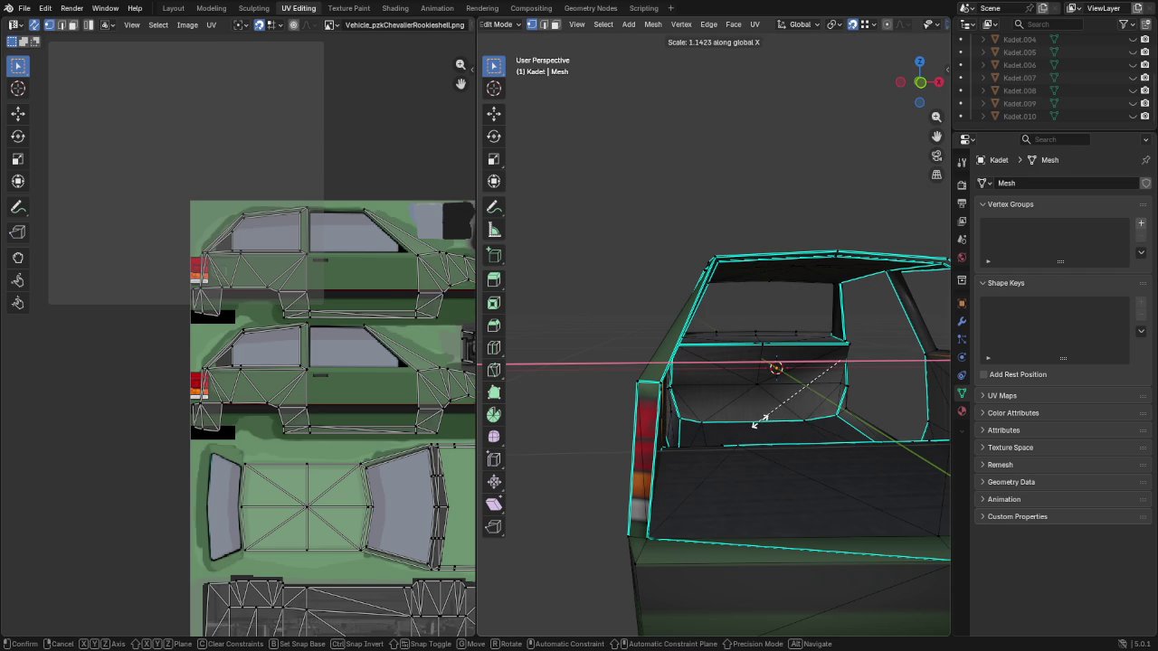
pyautogui.click(757, 424)
pyautogui.moveTo(756, 425); pyautogui.dragTo(708, 400, button='middle')
pyautogui.press('KP_3')
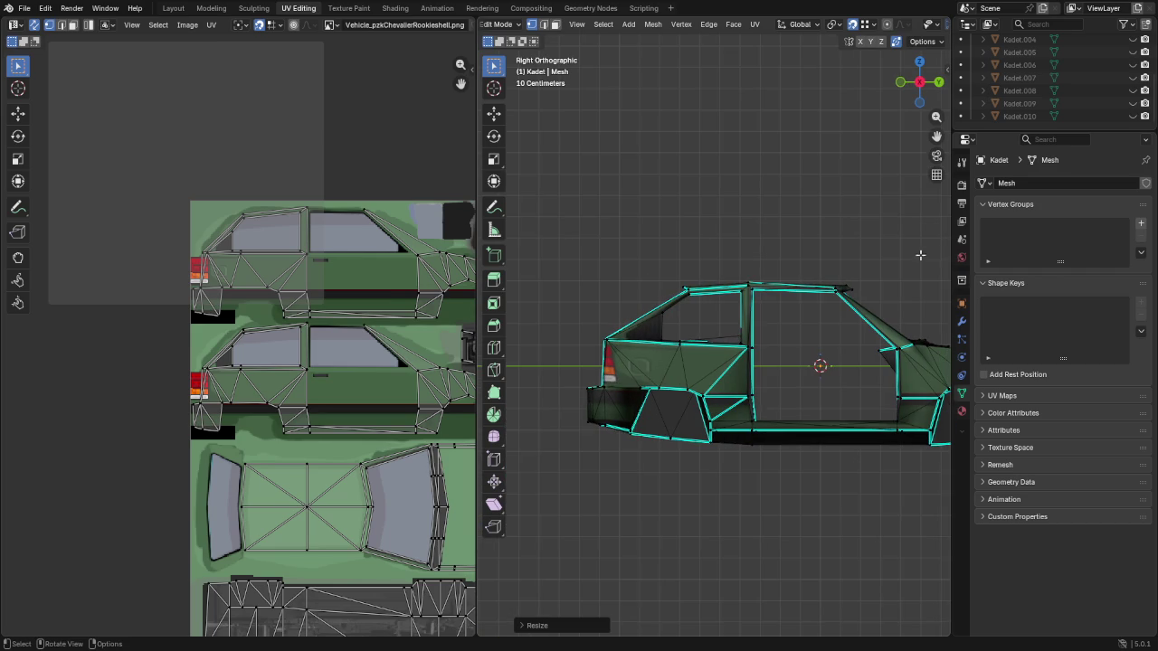
pyautogui.scroll(-2, 892, 32)
pyautogui.scroll(-2, 894, 30)
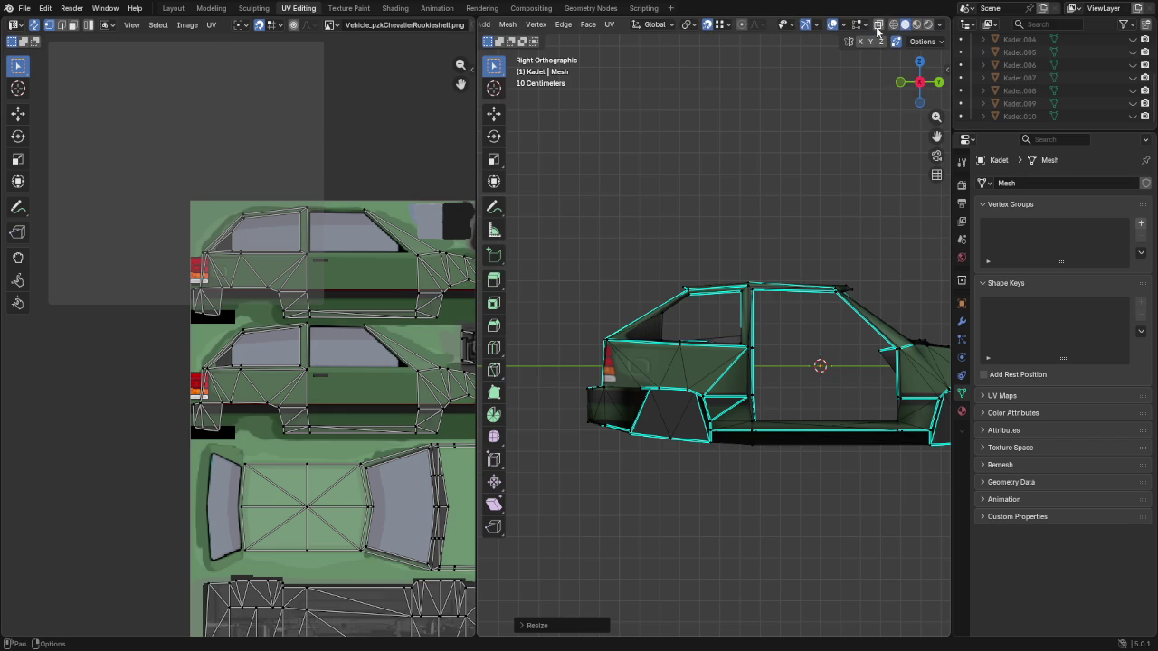
pyautogui.click(877, 25)
# Slide a cargo-area vertex along its edge, then return to solid display
pyautogui.hotkey('shift', 'v')
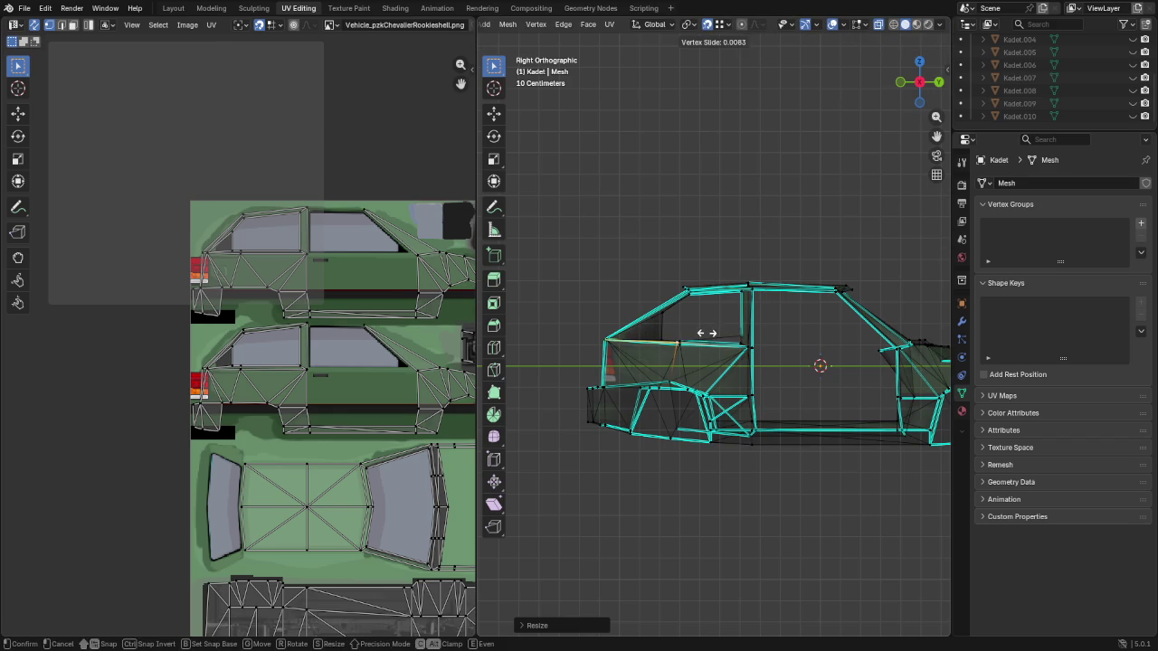
pyautogui.click(708, 336)
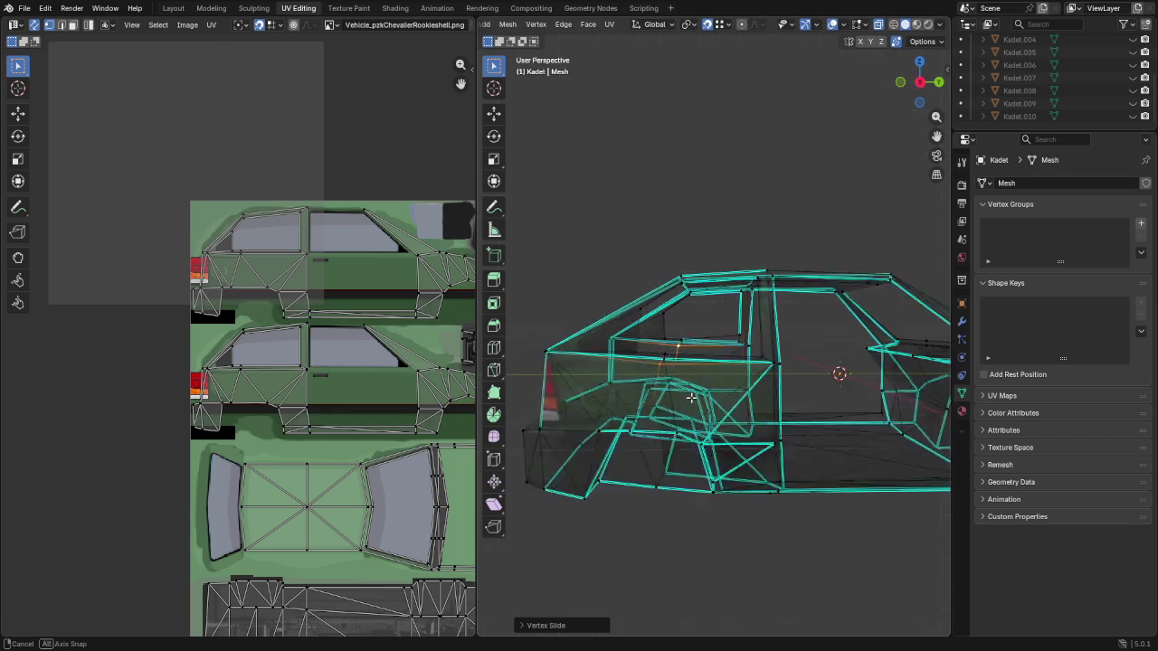
pyautogui.moveTo(708, 337); pyautogui.dragTo(624, 326, button='middle')
pyautogui.click(858, 25)
pyautogui.click(877, 26)
pyautogui.scroll(5, 757, 460)
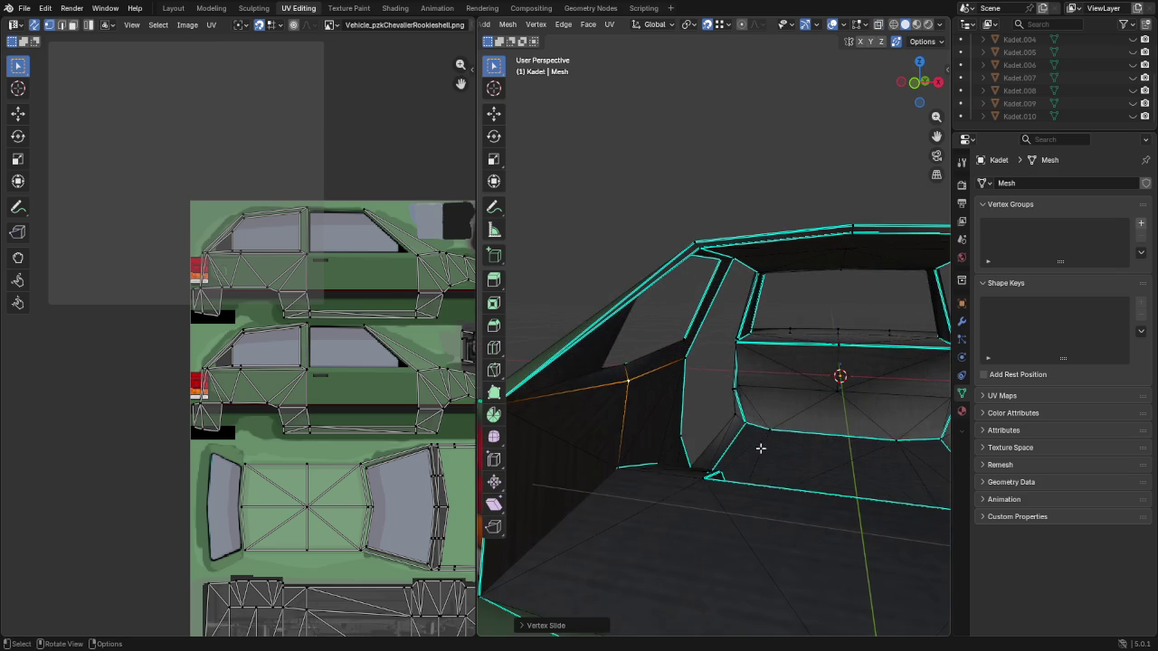
# Slide two rear interior corner vertices along their edges into place
pyautogui.moveTo(831, 422)
pyautogui.mouseDown(button='middle')
pyautogui.moveTo(685, 406)
pyautogui.moveTo(514, 413)
pyautogui.moveTo(676, 422)
pyautogui.moveTo(700, 475)
pyautogui.mouseUp(button='middle')
pyautogui.moveTo(651, 543)
pyautogui.mouseDown(button='middle')
pyautogui.moveTo(739, 492)
pyautogui.moveTo(669, 500)
pyautogui.moveTo(677, 509)
pyautogui.moveTo(677, 498)
pyautogui.moveTo(750, 483)
pyautogui.moveTo(738, 477)
pyautogui.mouseUp(button='middle')
pyautogui.scroll(5, 738, 477)
pyautogui.moveTo(641, 548)
pyautogui.mouseDown(button='middle')
pyautogui.moveTo(698, 396)
pyautogui.moveTo(790, 414)
pyautogui.moveTo(745, 389)
pyautogui.moveTo(706, 392)
pyautogui.moveTo(645, 441)
pyautogui.moveTo(732, 413)
pyautogui.moveTo(742, 396)
pyautogui.moveTo(724, 385)
pyautogui.moveTo(693, 445)
pyautogui.mouseUp(button='middle')
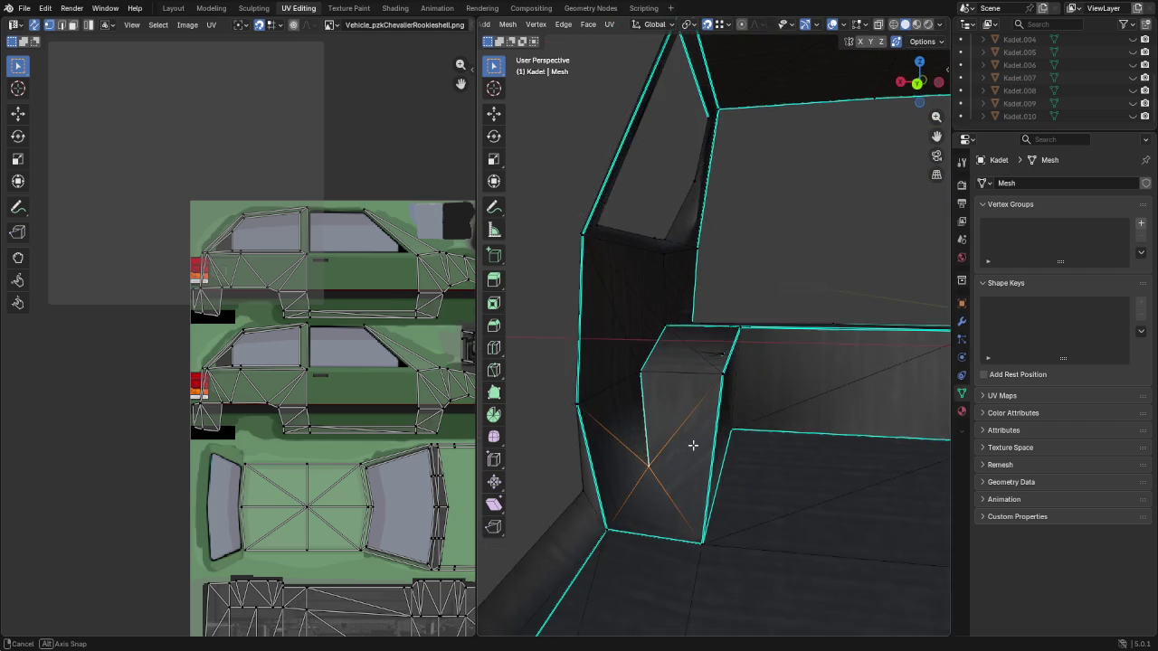
pyautogui.hotkey('shift', 'v')
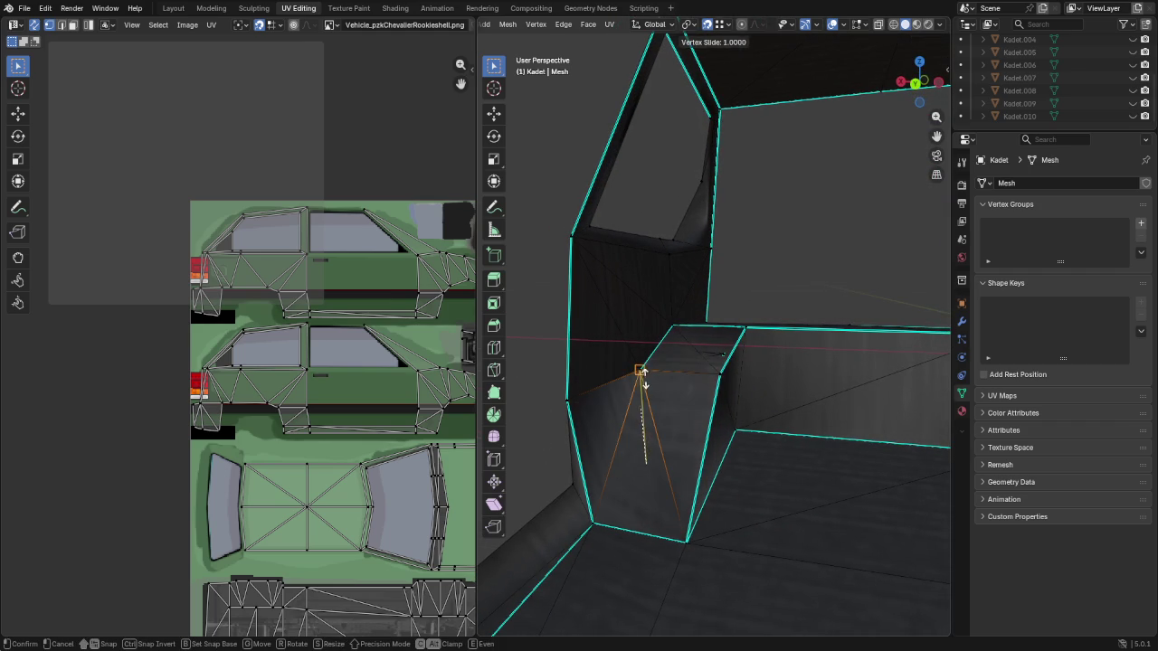
pyautogui.click(641, 369)
pyautogui.moveTo(732, 405)
pyautogui.mouseDown(button='middle')
pyautogui.moveTo(690, 406)
pyautogui.moveTo(831, 421)
pyautogui.moveTo(607, 403)
pyautogui.moveTo(758, 426)
pyautogui.moveTo(879, 476)
pyautogui.mouseUp(button='middle')
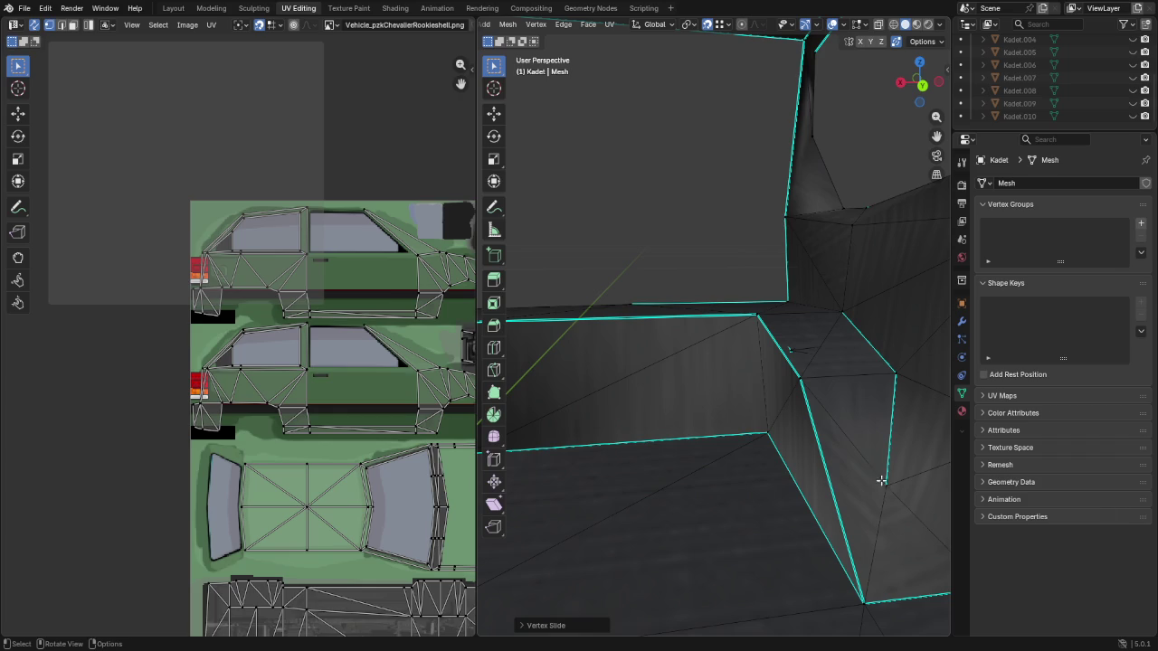
pyautogui.hotkey('shift', 'v')
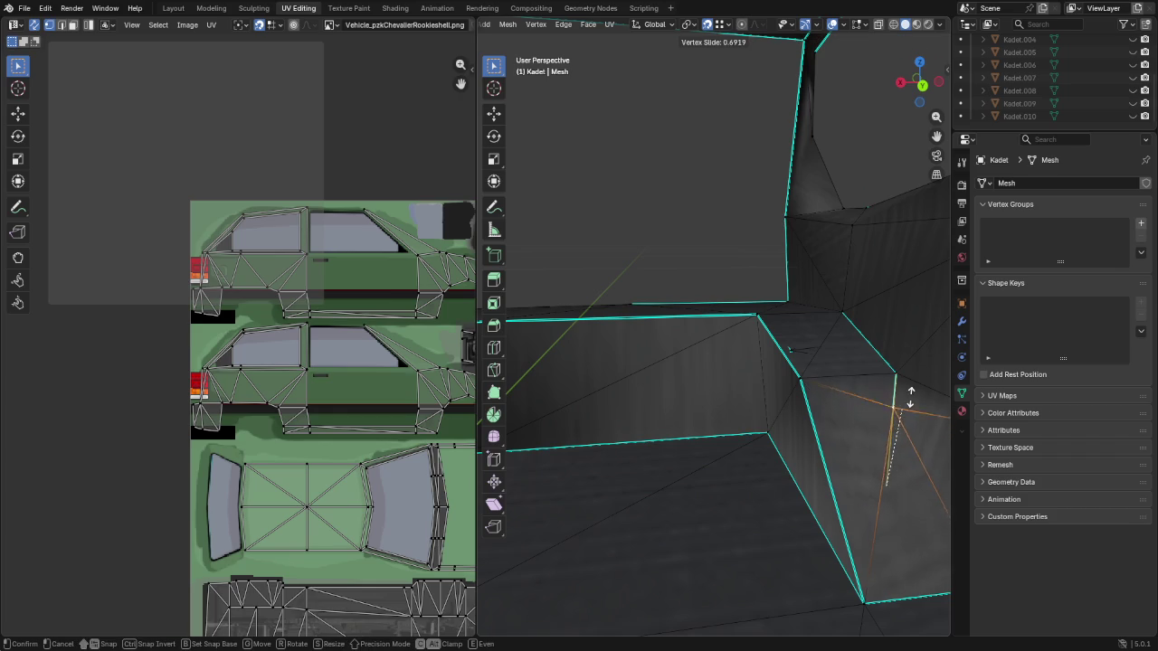
pyautogui.click(913, 358)
# Move the selected interior vertices vertically along the Z axis
pyautogui.moveTo(860, 391)
pyautogui.mouseDown(button='middle')
pyautogui.moveTo(790, 383)
pyautogui.moveTo(904, 329)
pyautogui.moveTo(780, 350)
pyautogui.mouseUp(button='middle')
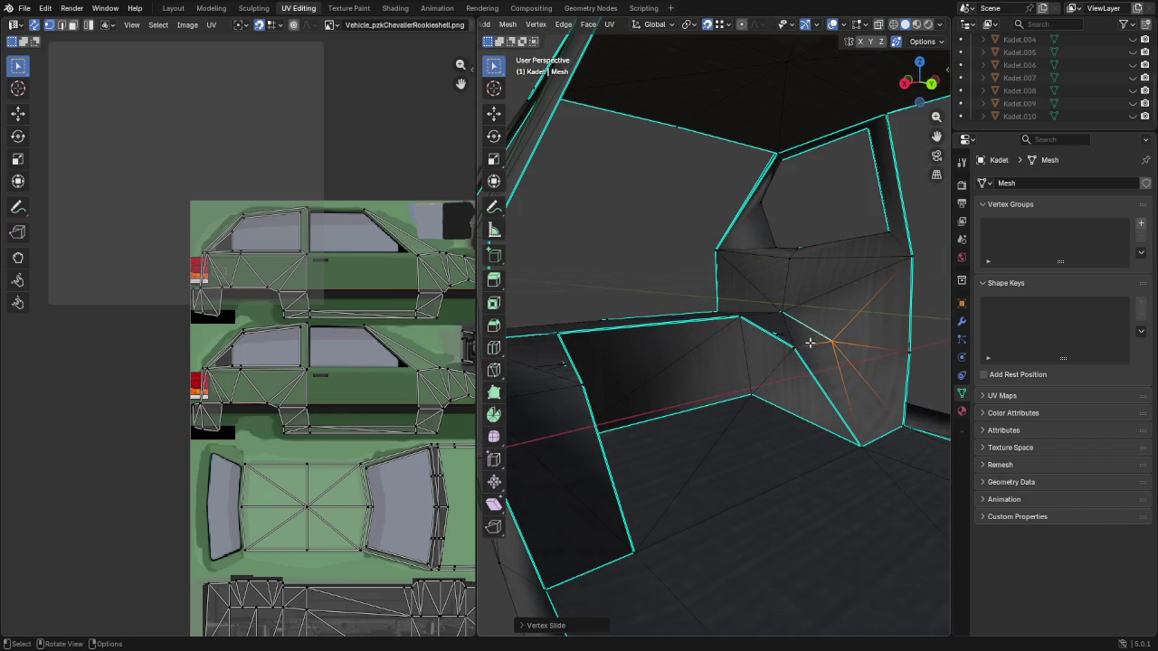
pyautogui.moveTo(589, 403)
pyautogui.mouseDown(button='middle')
pyautogui.moveTo(719, 406)
pyautogui.moveTo(669, 408)
pyautogui.moveTo(626, 387)
pyautogui.mouseUp(button='middle')
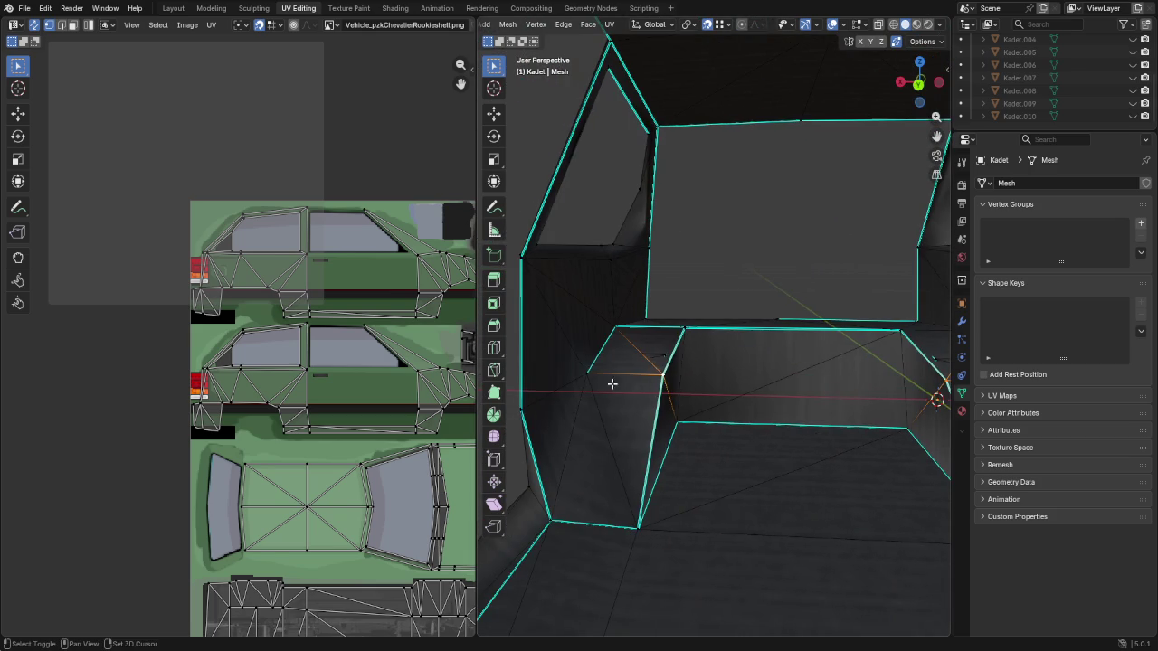
pyautogui.moveTo(734, 411); pyautogui.dragTo(718, 408, button='middle')
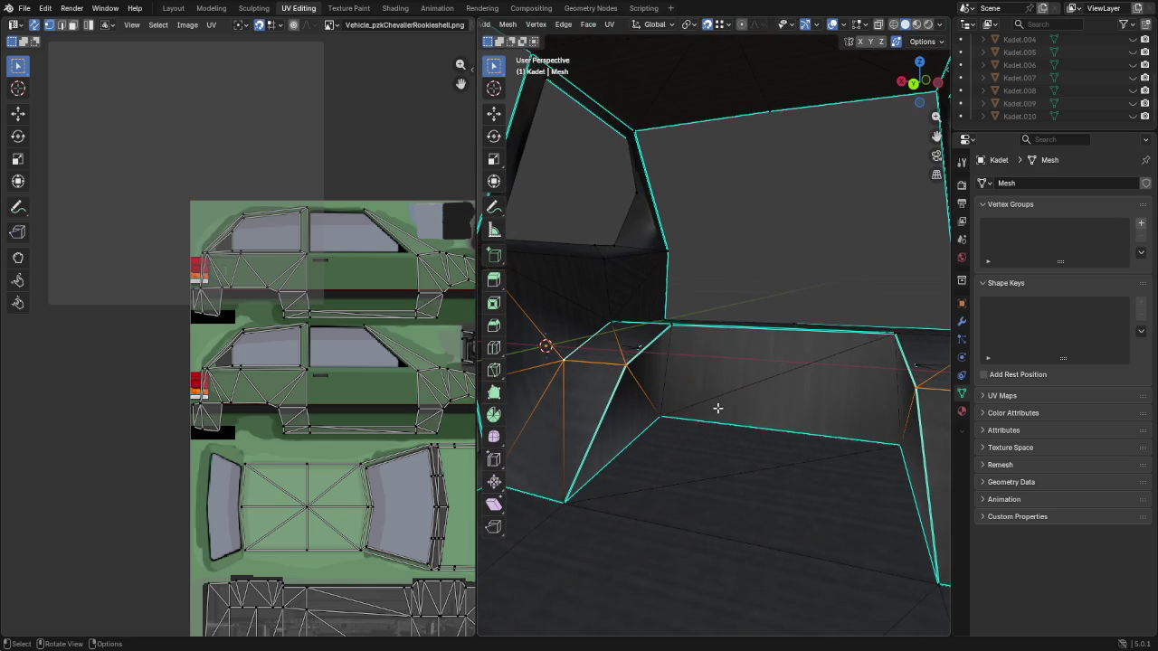
pyautogui.press('g')
pyautogui.press('z')
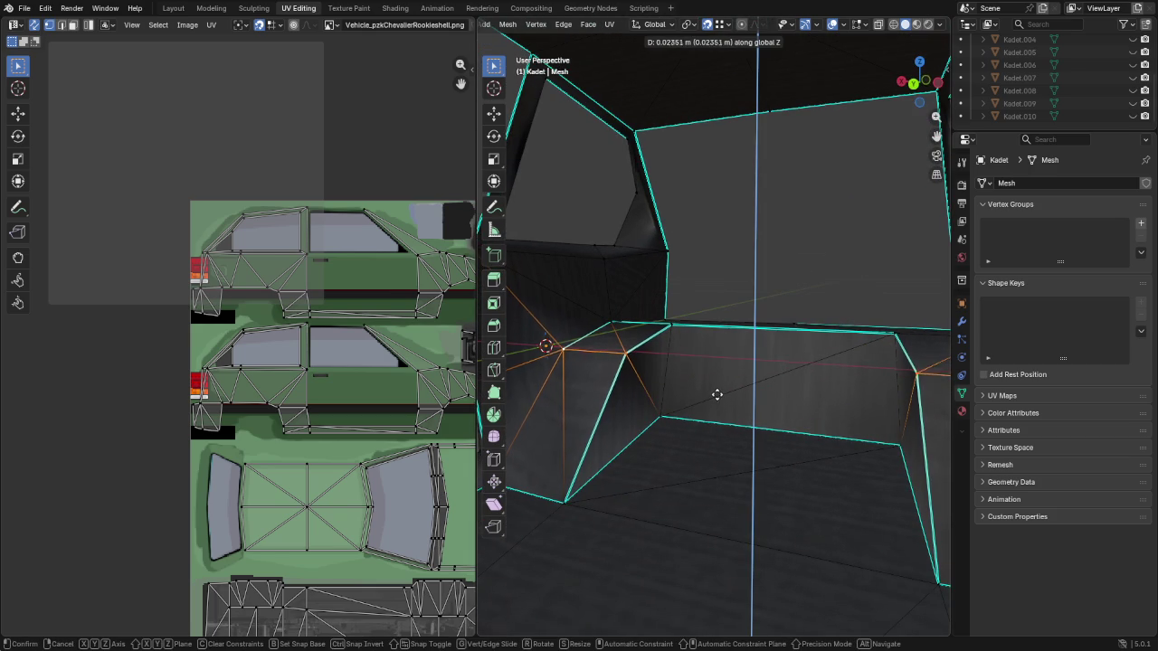
pyautogui.click(716, 394)
pyautogui.moveTo(717, 394)
pyautogui.mouseDown(button='middle')
pyautogui.moveTo(889, 376)
pyautogui.moveTo(631, 401)
pyautogui.moveTo(586, 389)
pyautogui.moveTo(516, 342)
pyautogui.mouseUp(button='middle')
pyautogui.scroll(5, 691, 399)
pyautogui.scroll(-5, 630, 400)
# Unhide the textured Kadet.001 and inspect its rear hatch from several angles
pyautogui.moveTo(667, 436); pyautogui.dragTo(806, 302, button='middle')
pyautogui.scroll(2, 1091, 77)
pyautogui.scroll(2, 1095, 76)
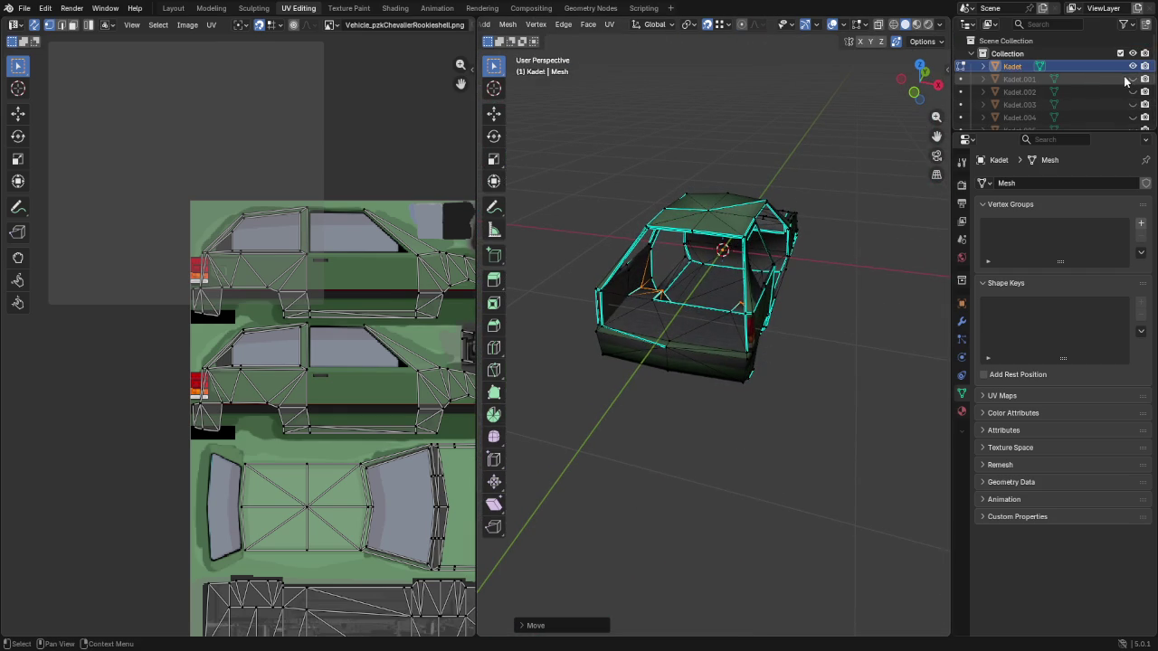
pyautogui.click(1132, 79)
pyautogui.scroll(5, 760, 357)
pyautogui.moveTo(760, 358)
pyautogui.mouseDown(button='middle')
pyautogui.moveTo(788, 341)
pyautogui.moveTo(752, 317)
pyautogui.moveTo(765, 300)
pyautogui.mouseUp(button='middle')
pyautogui.moveTo(642, 253); pyautogui.dragTo(700, 247, button='middle')
pyautogui.moveTo(592, 273)
pyautogui.mouseDown(button='middle')
pyautogui.moveTo(645, 277)
pyautogui.moveTo(705, 309)
pyautogui.moveTo(651, 292)
pyautogui.mouseUp(button='middle')
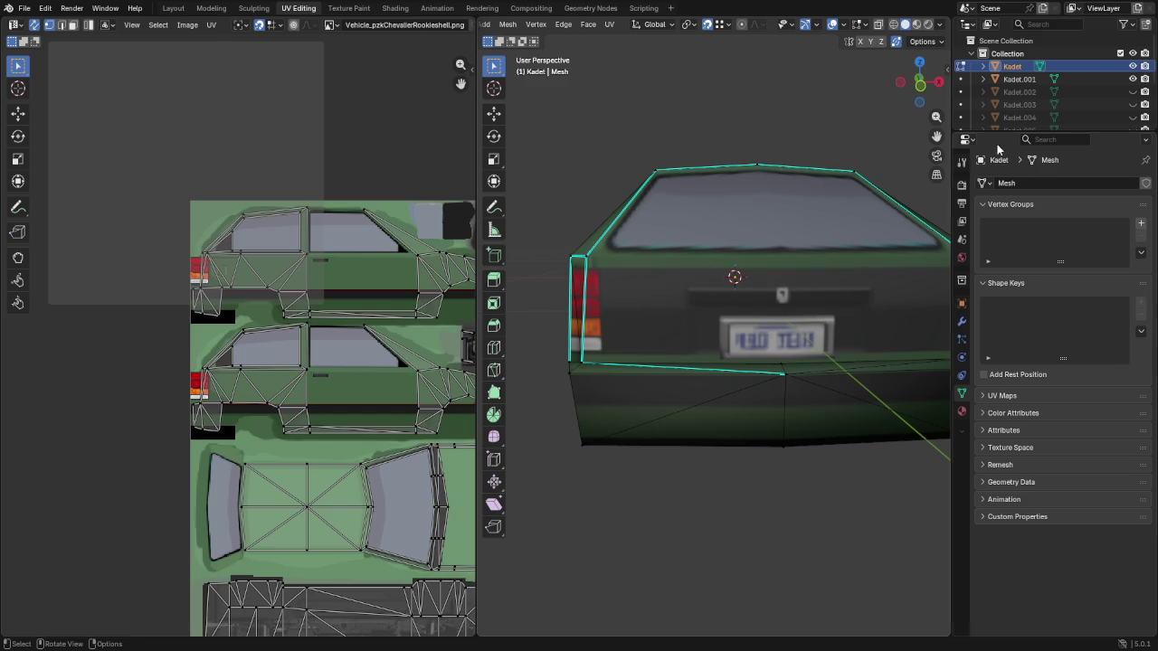
# Switch editing to the Kadet.001 mesh and start a knife cut on the rear hatch
pyautogui.click(961, 79)
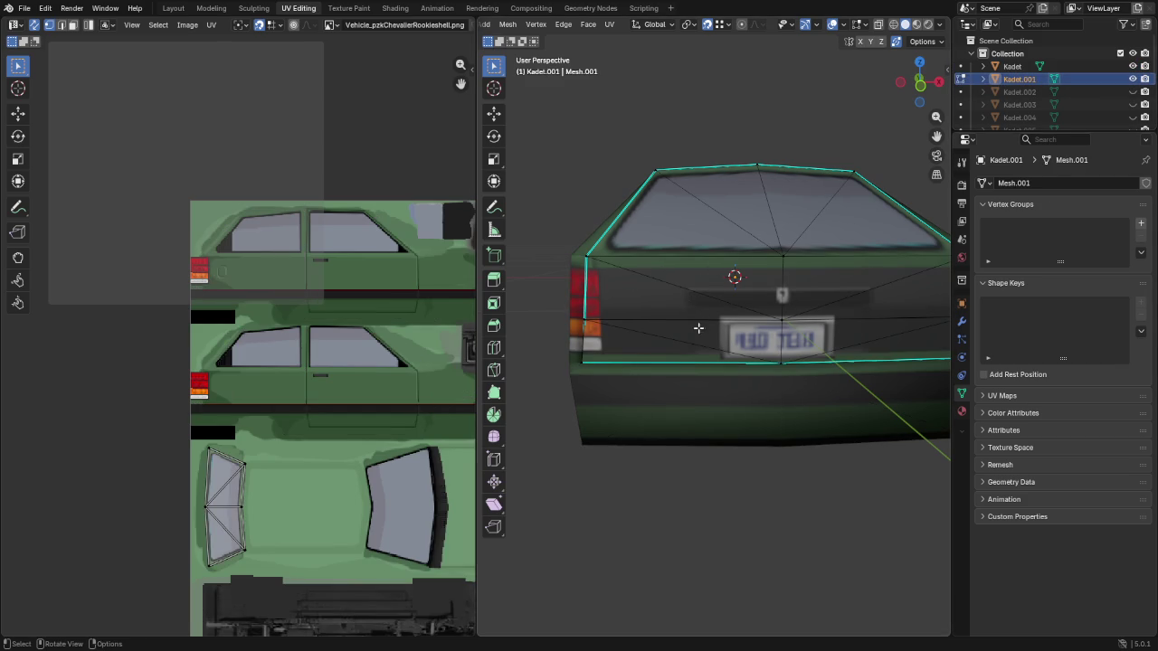
pyautogui.scroll(3, 654, 299)
pyautogui.moveTo(610, 256)
pyautogui.mouseDown(button='middle')
pyautogui.moveTo(734, 329)
pyautogui.moveTo(728, 293)
pyautogui.mouseUp(button='middle')
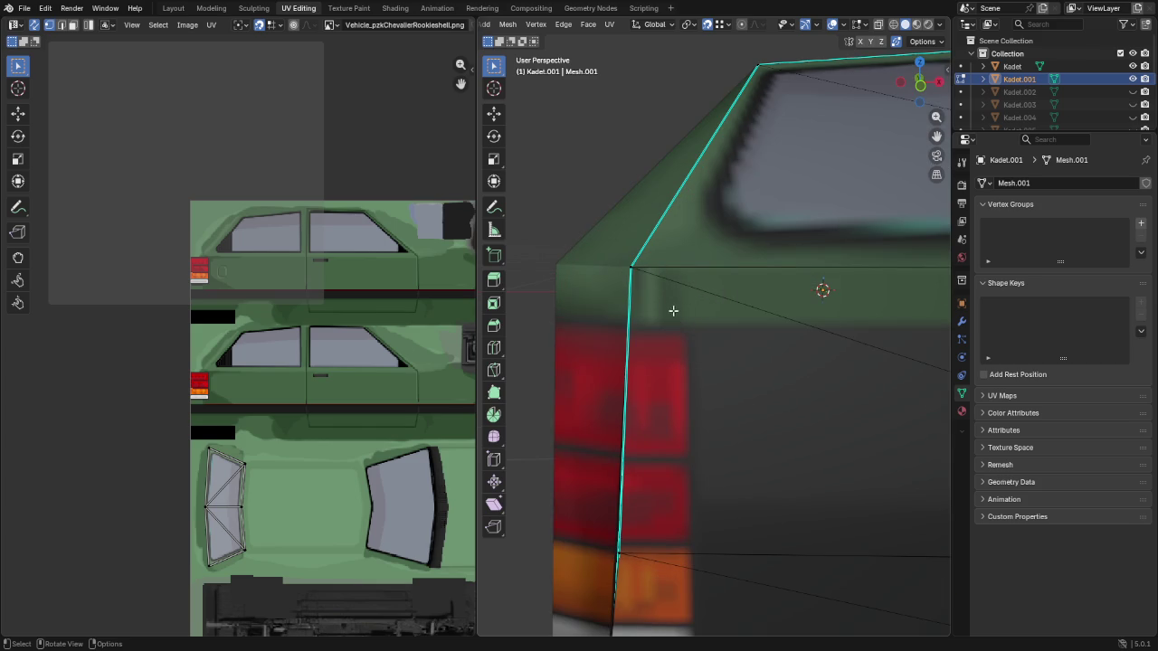
pyautogui.press('k')
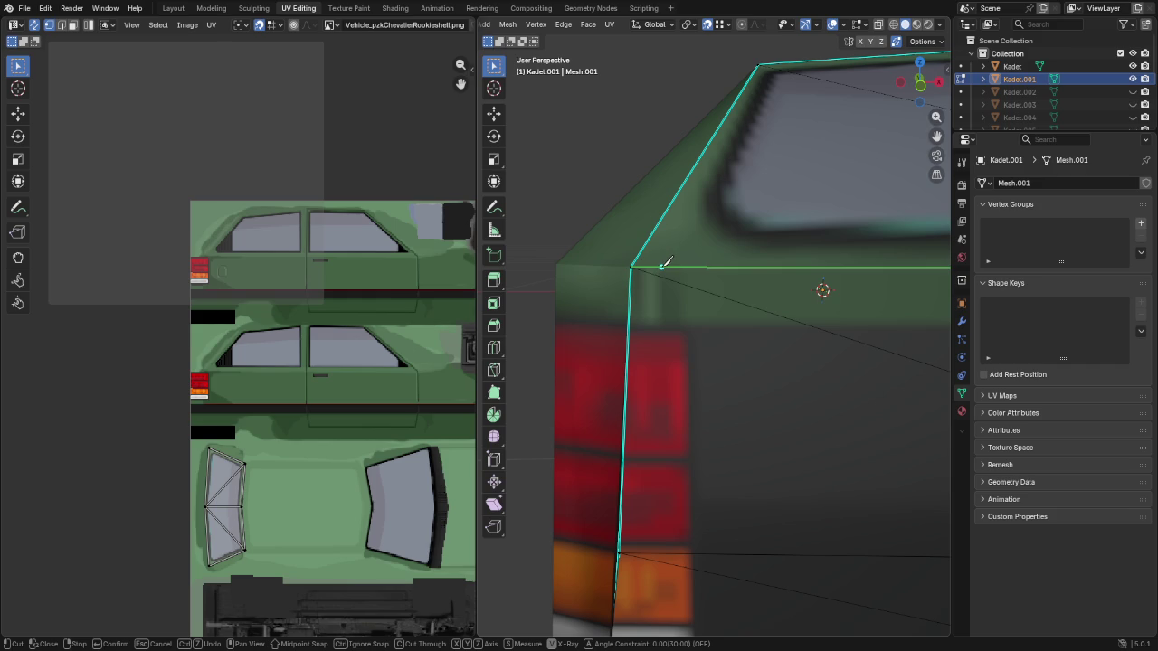
pyautogui.scroll(-3, 663, 264)
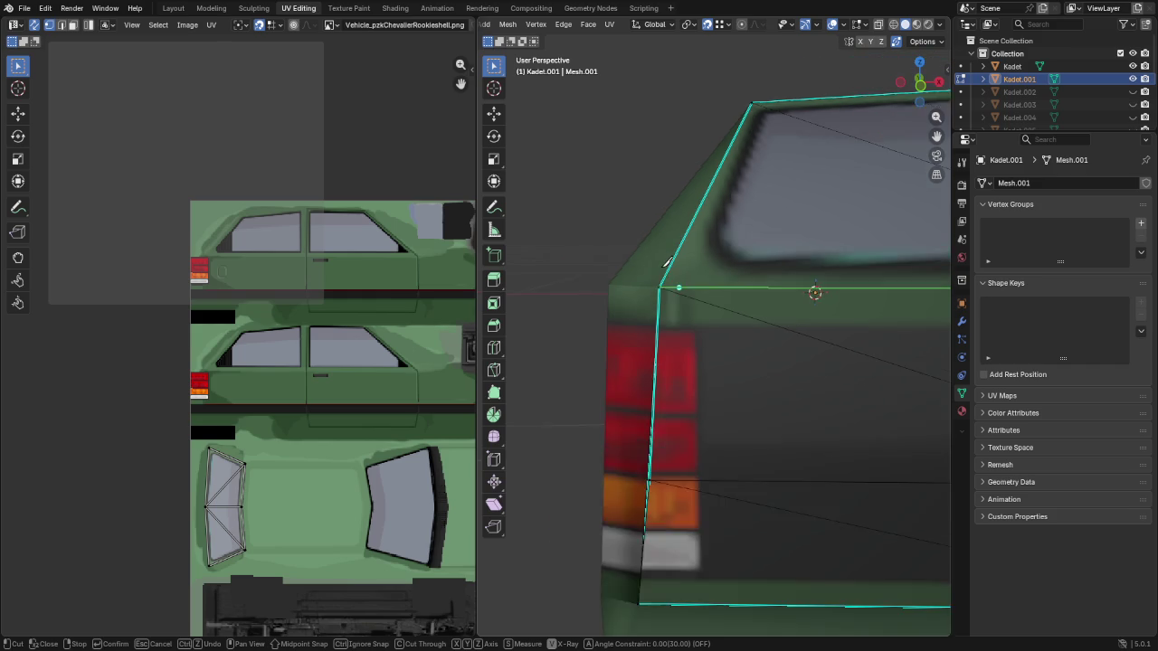
pyautogui.moveTo(663, 265); pyautogui.dragTo(748, 303, button='middle')
pyautogui.moveTo(842, 339)
pyautogui.mouseDown(button='middle')
pyautogui.moveTo(943, 351)
pyautogui.moveTo(768, 331)
pyautogui.moveTo(734, 341)
pyautogui.mouseUp(button='middle')
pyautogui.scroll(2, 734, 333)
pyautogui.scroll(2, 732, 332)
pyautogui.scroll(2, 733, 333)
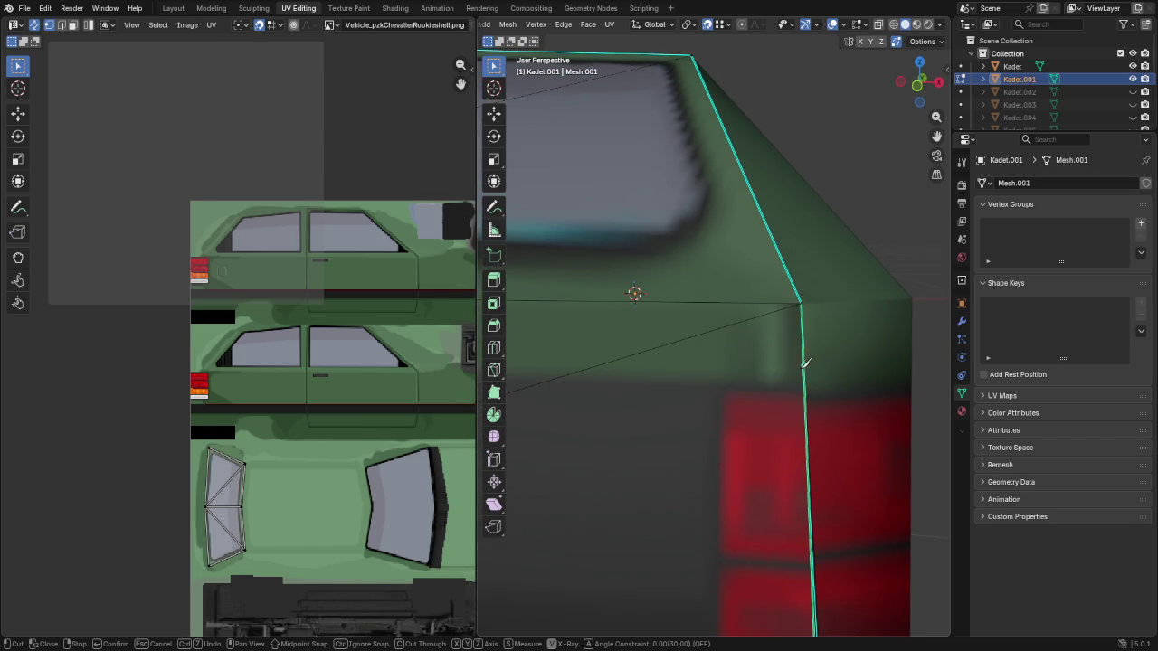
pyautogui.scroll(-3, 803, 366)
pyautogui.scroll(-2, 760, 418)
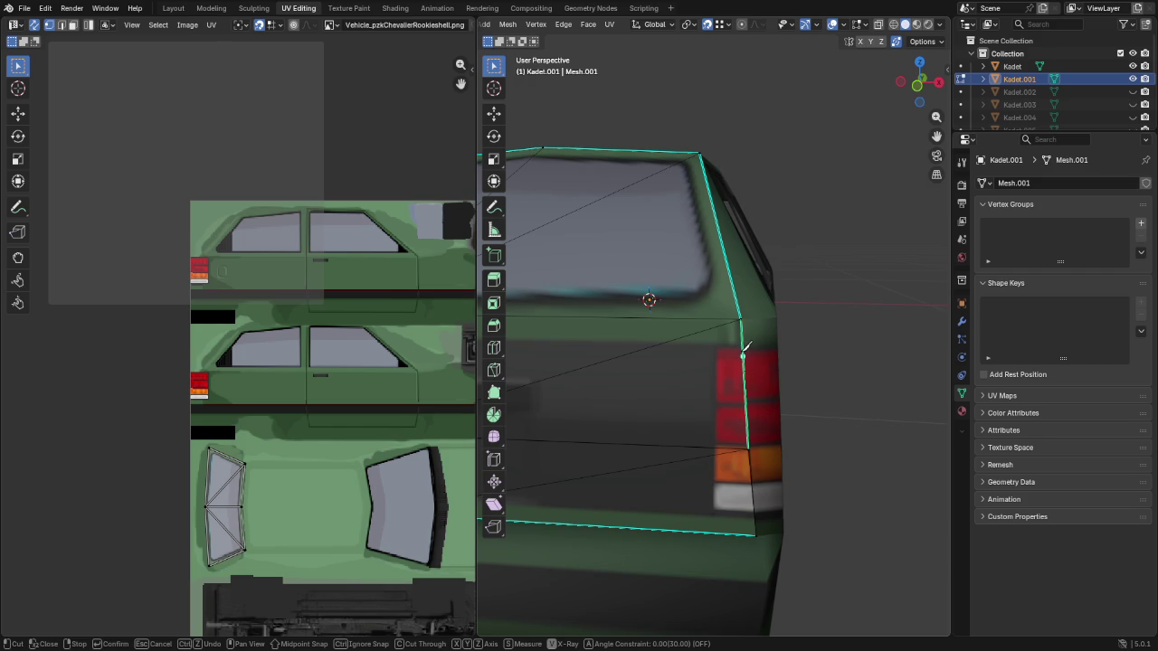
pyautogui.moveTo(635, 376)
pyautogui.mouseDown(button='middle')
pyautogui.moveTo(717, 335)
pyautogui.moveTo(621, 331)
pyautogui.mouseUp(button='middle')
# Cut along the taillight border and lower panel edge near the licence plate, then confirm
pyautogui.click(768, 266)
pyautogui.scroll(2, 760, 259)
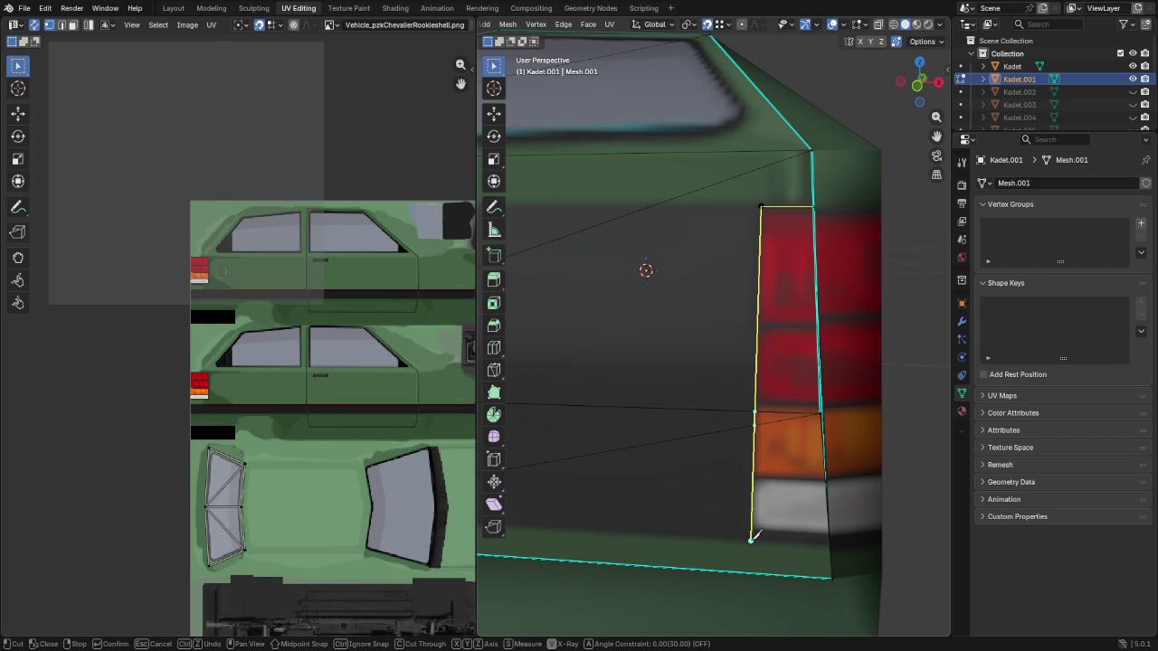
pyautogui.scroll(-3, 752, 540)
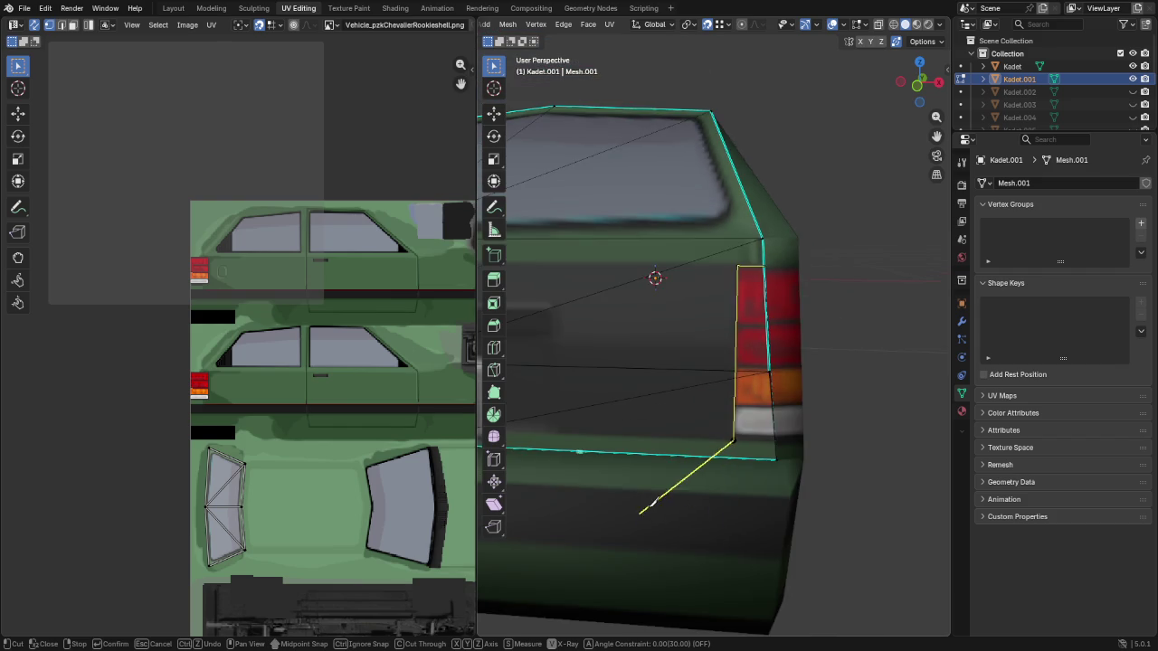
pyautogui.moveTo(719, 447); pyautogui.dragTo(908, 473, button='middle')
pyautogui.scroll(2, 899, 473)
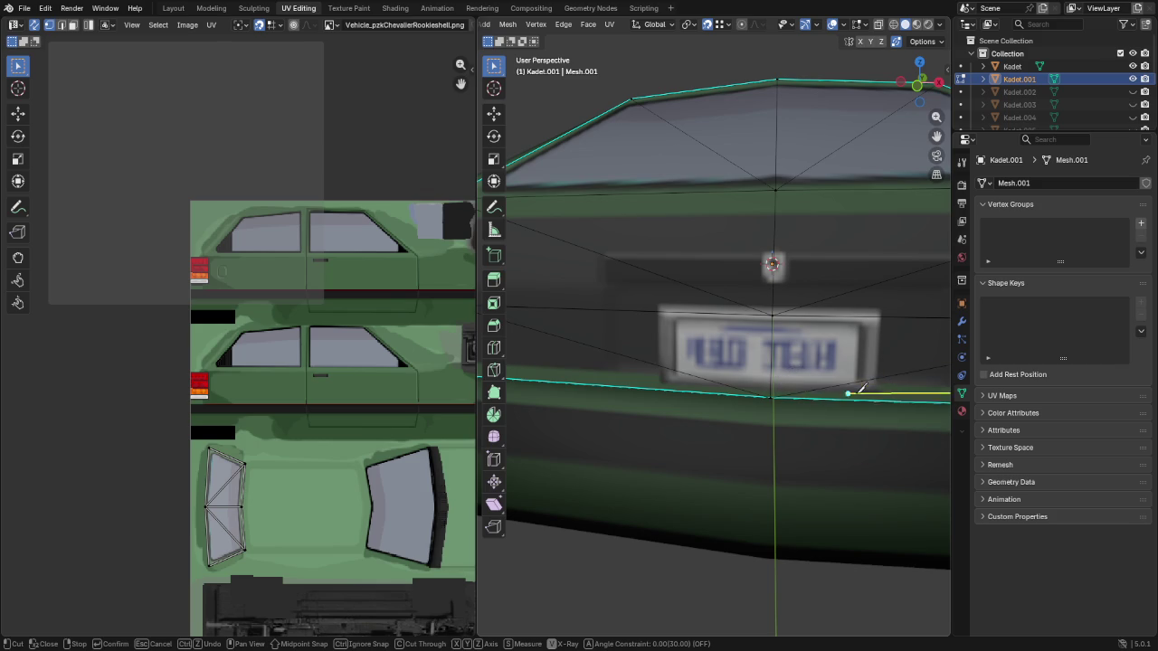
pyautogui.moveTo(878, 388)
pyautogui.mouseDown(button='middle')
pyautogui.moveTo(865, 408)
pyautogui.moveTo(750, 406)
pyautogui.moveTo(714, 388)
pyautogui.mouseUp(button='middle')
pyautogui.scroll(2, 701, 385)
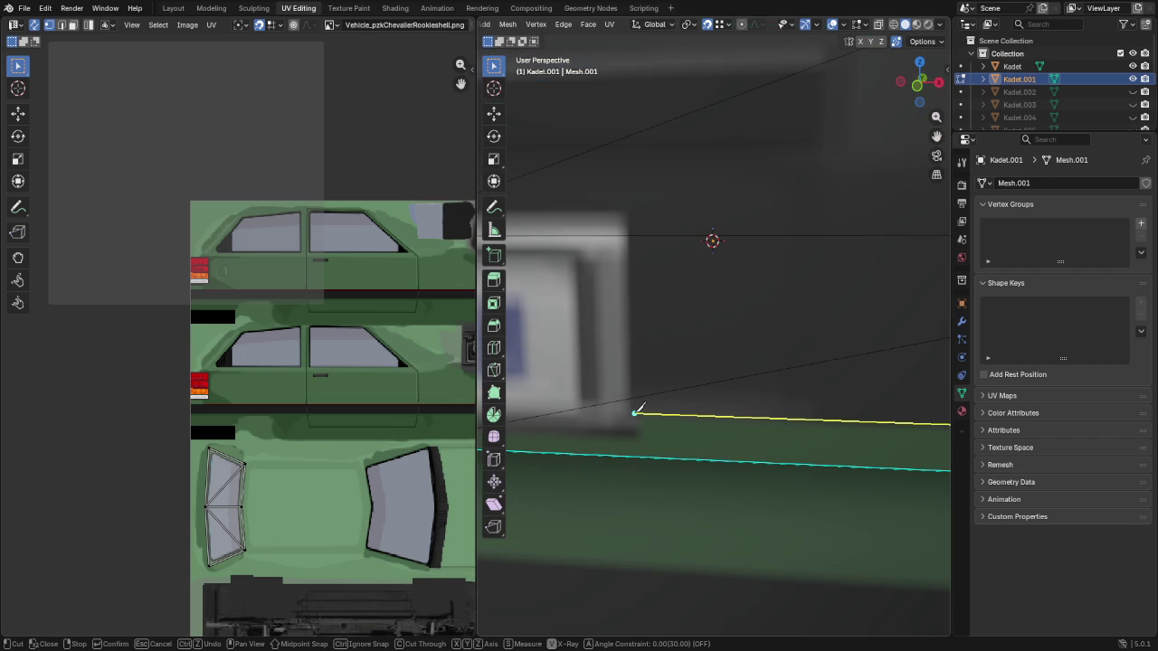
pyautogui.scroll(-2, 636, 409)
pyautogui.moveTo(693, 404)
pyautogui.mouseDown(button='middle')
pyautogui.moveTo(621, 388)
pyautogui.moveTo(714, 380)
pyautogui.moveTo(662, 393)
pyautogui.moveTo(742, 390)
pyautogui.mouseUp(button='middle')
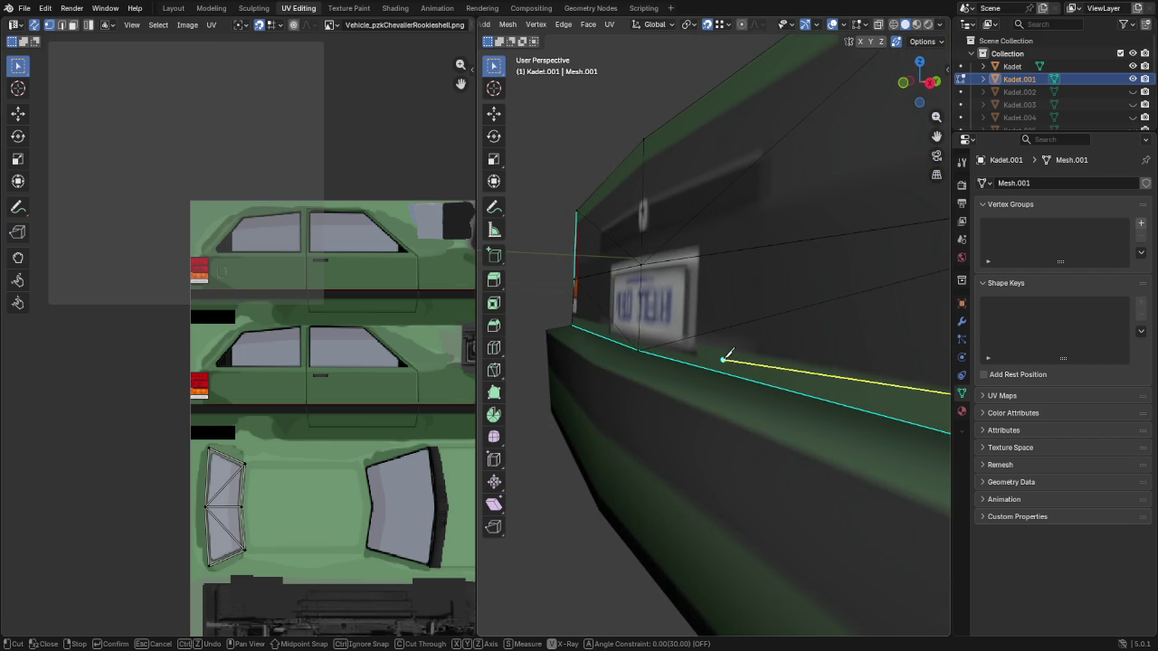
pyautogui.press('Return')
pyautogui.scroll(-5, 776, 353)
pyautogui.moveTo(775, 353); pyautogui.dragTo(959, 367, button='middle')
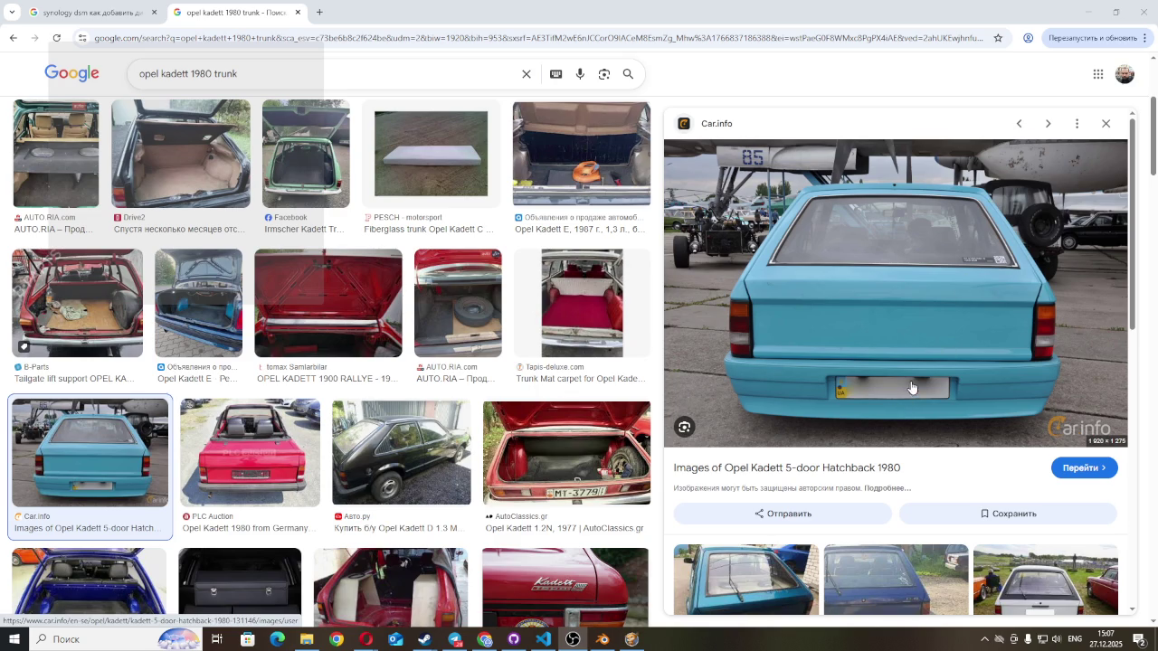
# Scroll the related images and open the white Opel Kadett GTE D rear photo
pyautogui.scroll(-2, 912, 387)
pyautogui.scroll(-2, 1004, 434)
pyautogui.scroll(-2, 1004, 380)
pyautogui.click(1010, 308)
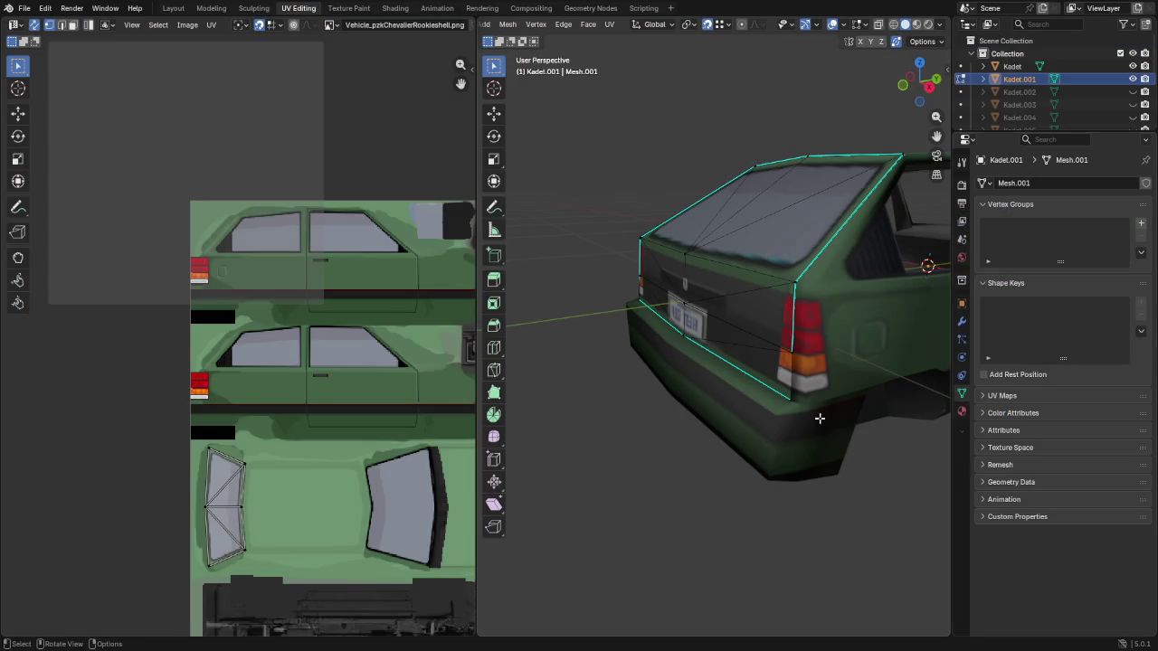
# Knife-cut a vertical line beside the first taillight on the rear panel
pyautogui.moveTo(914, 281); pyautogui.dragTo(660, 311, button='middle')
pyautogui.scroll(5, 868, 281)
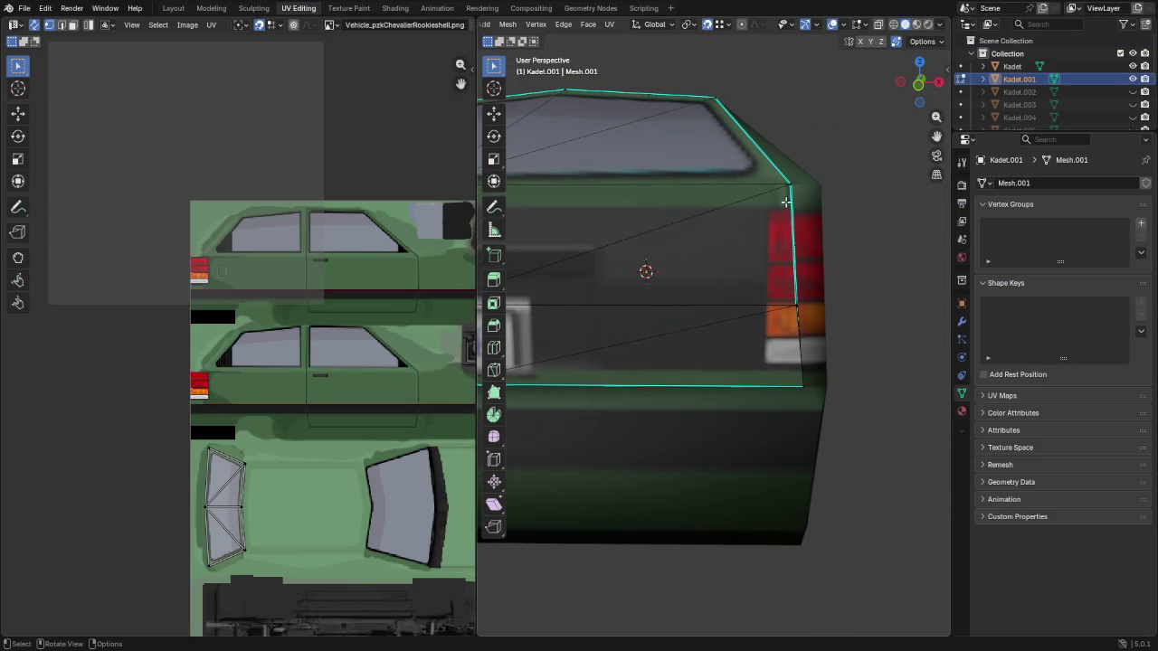
pyautogui.press('k')
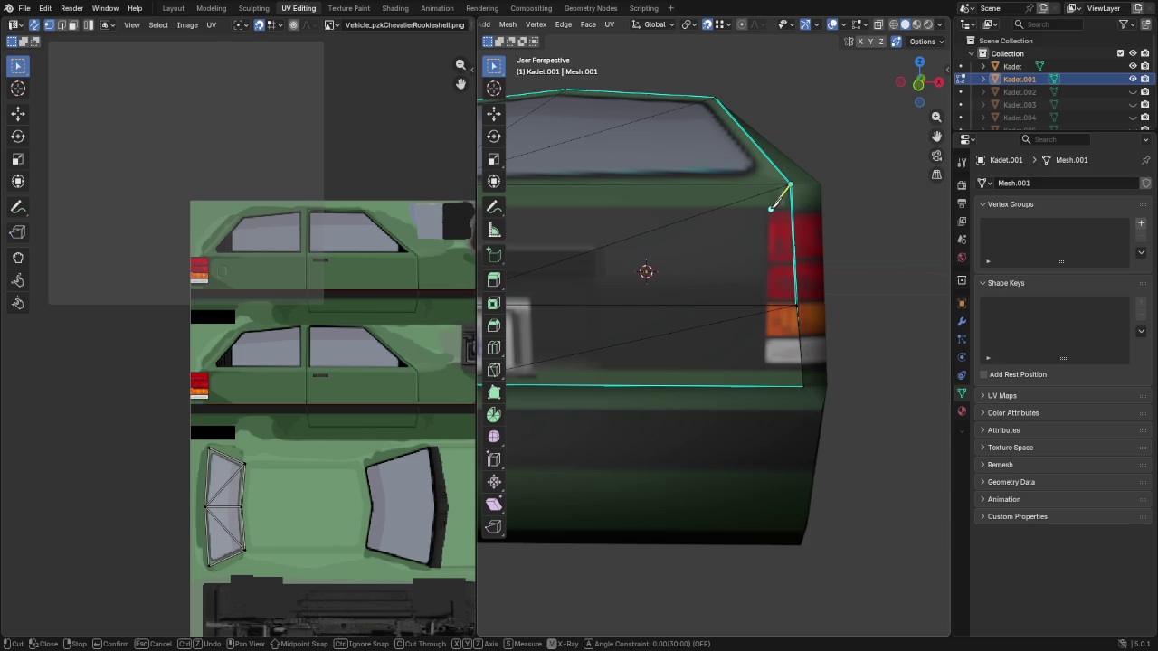
pyautogui.click(767, 210)
pyautogui.click(767, 386)
pyautogui.press('Return')
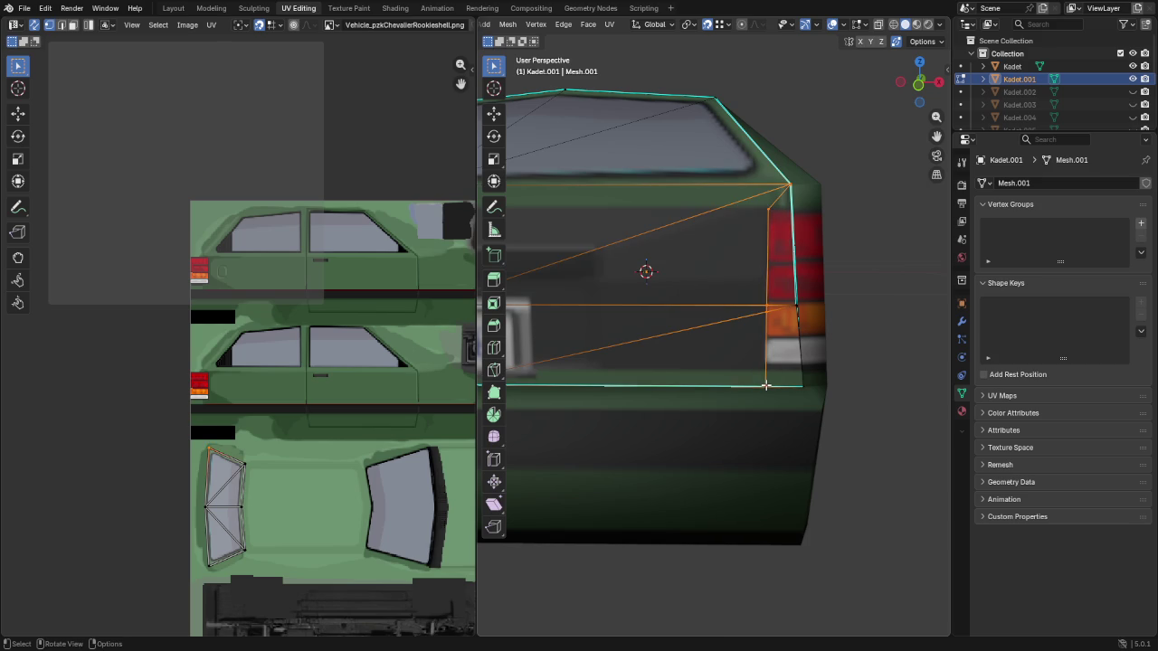
# Knife-cut beside the other taillight and vertex-slide the mid-edge crossing point upward
pyautogui.moveTo(672, 245)
pyautogui.mouseDown(button='middle')
pyautogui.moveTo(595, 160)
pyautogui.moveTo(723, 206)
pyautogui.mouseUp(button='middle')
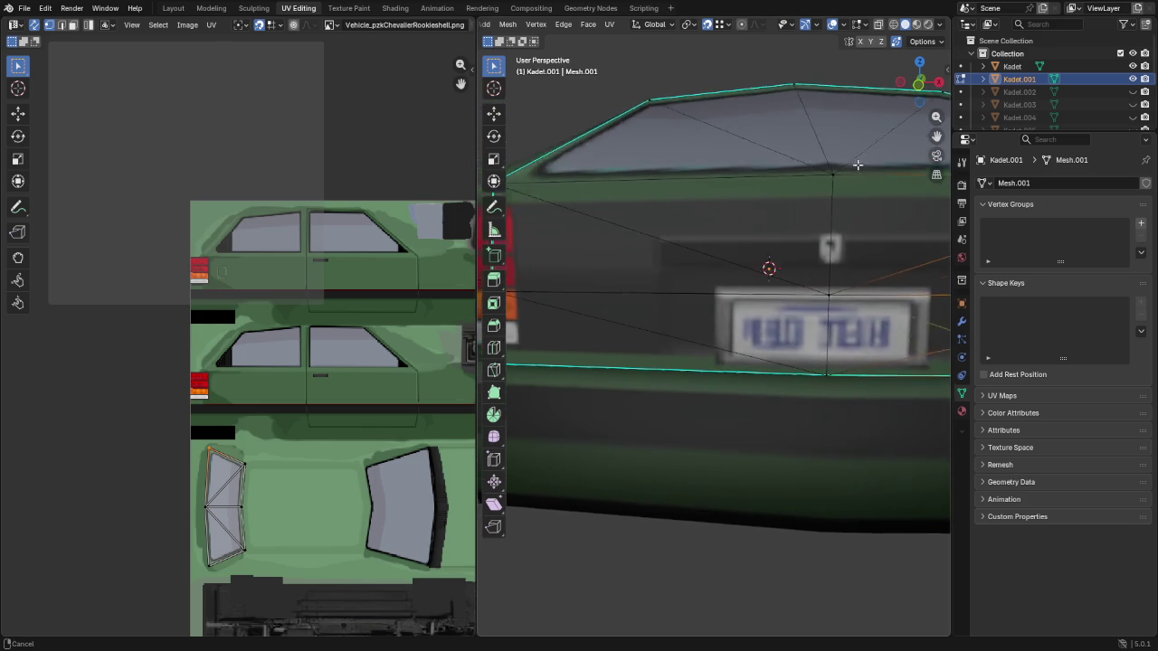
pyautogui.press('k')
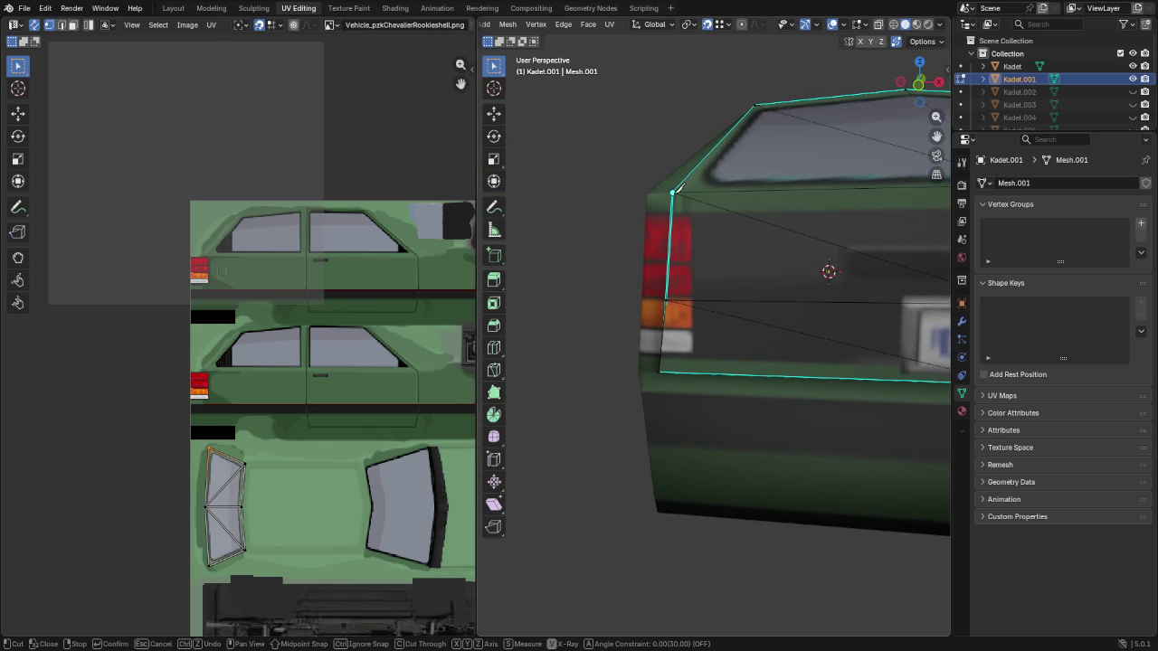
pyautogui.click(690, 214)
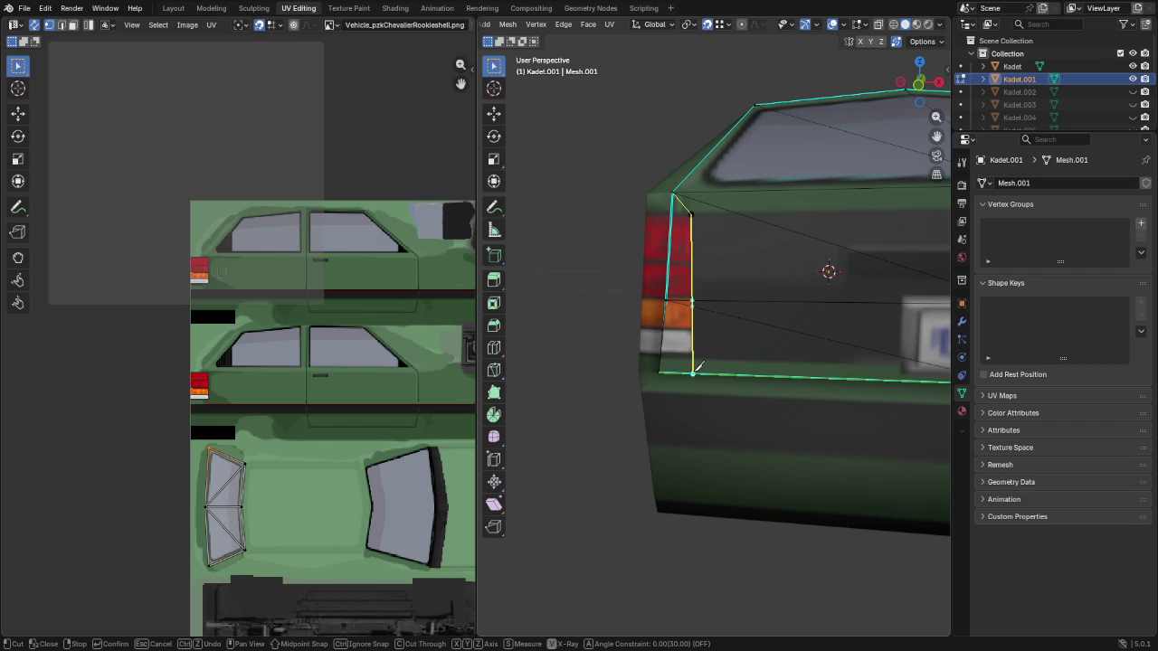
pyautogui.click(693, 372)
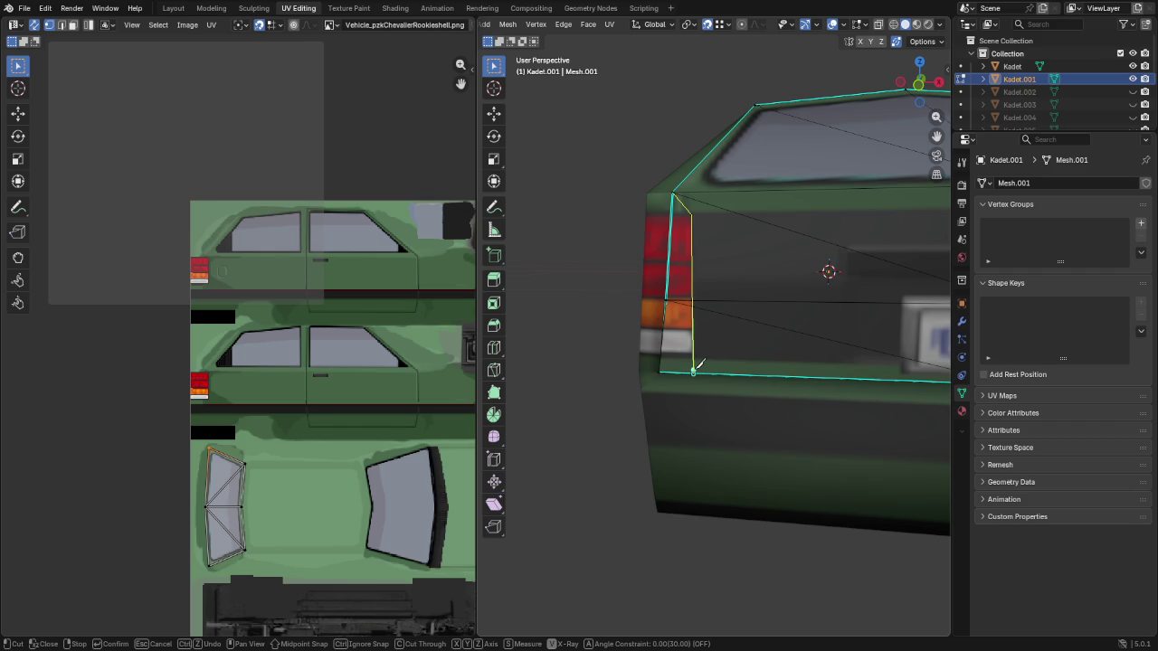
pyautogui.press('Return')
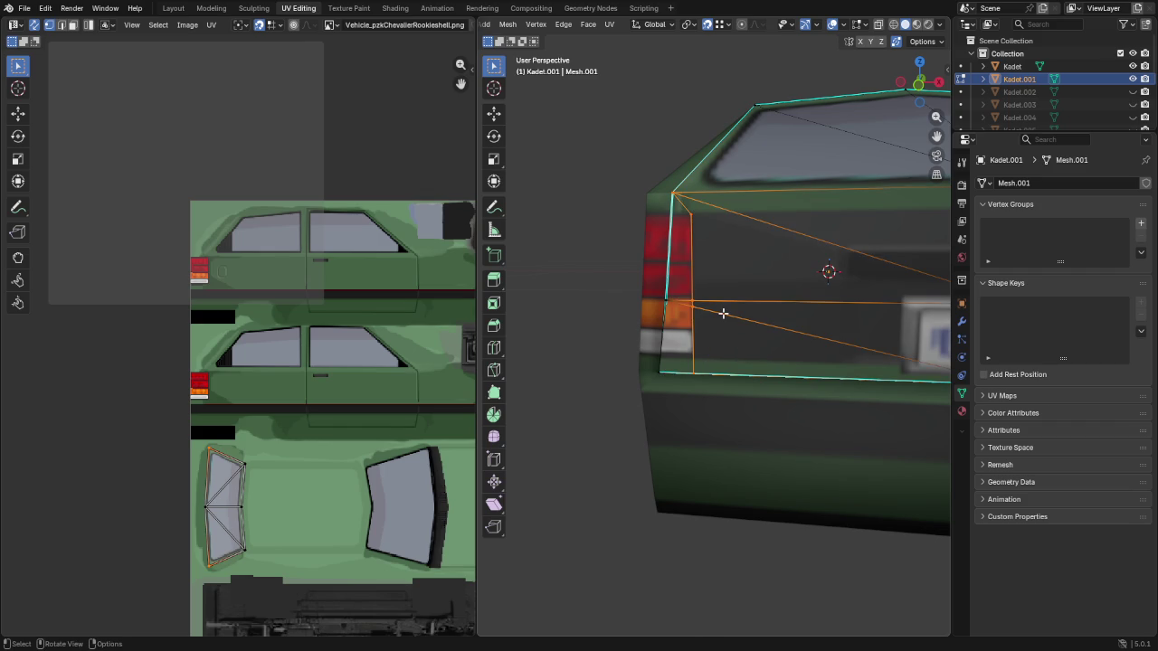
pyautogui.click(697, 311)
pyautogui.hotkey('shift', 'v')
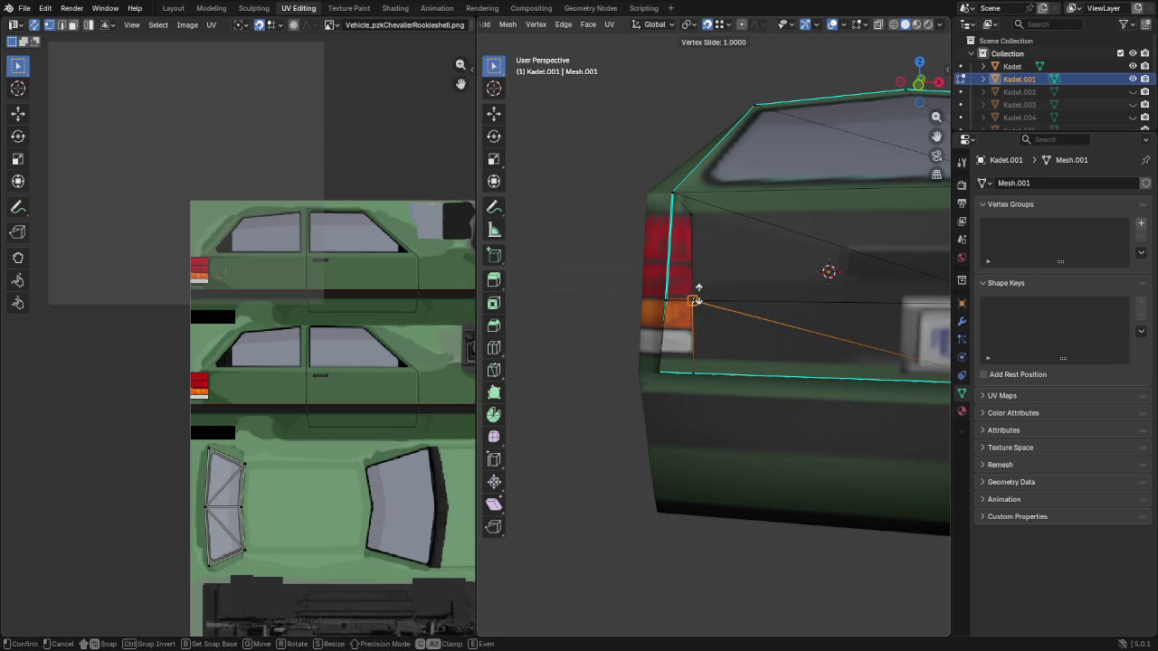
pyautogui.click(699, 281)
# Knife-cut across the upper panel toward the other taillight and slide its right-end vertex
pyautogui.keyDown('shift'); pyautogui.moveTo(751, 249); pyautogui.dragTo(639, 238, button='middle'); pyautogui.keyUp('shift')
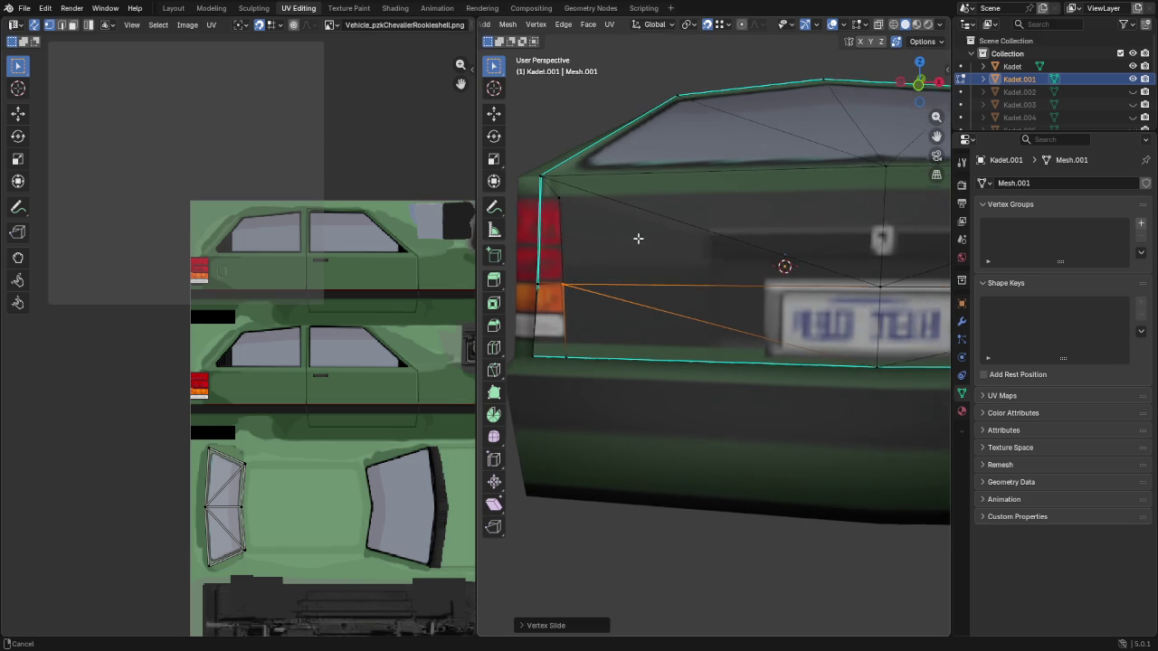
pyautogui.press('k')
pyautogui.click(550, 199)
pyautogui.click(878, 181)
pyautogui.keyDown('shift'); pyautogui.moveTo(835, 233); pyautogui.dragTo(670, 238, button='middle'); pyautogui.keyUp('shift')
pyautogui.keyDown('shift'); pyautogui.moveTo(853, 199); pyautogui.dragTo(799, 213, button='middle'); pyautogui.keyUp('shift')
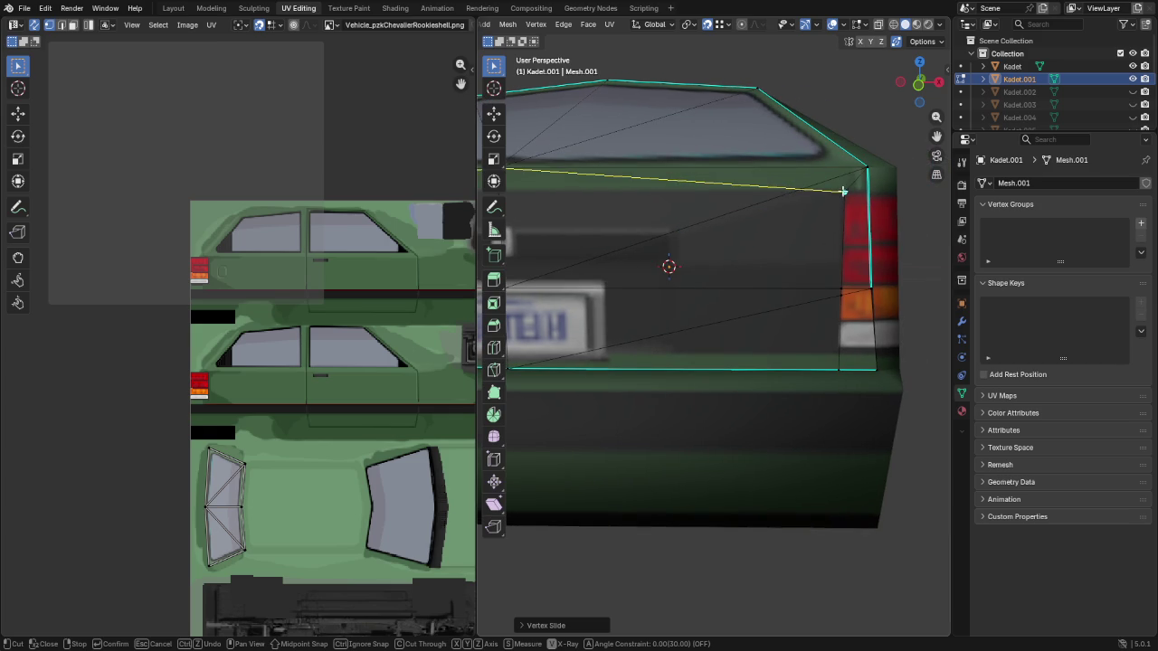
pyautogui.click(843, 192)
pyautogui.press('Return')
pyautogui.click(799, 191)
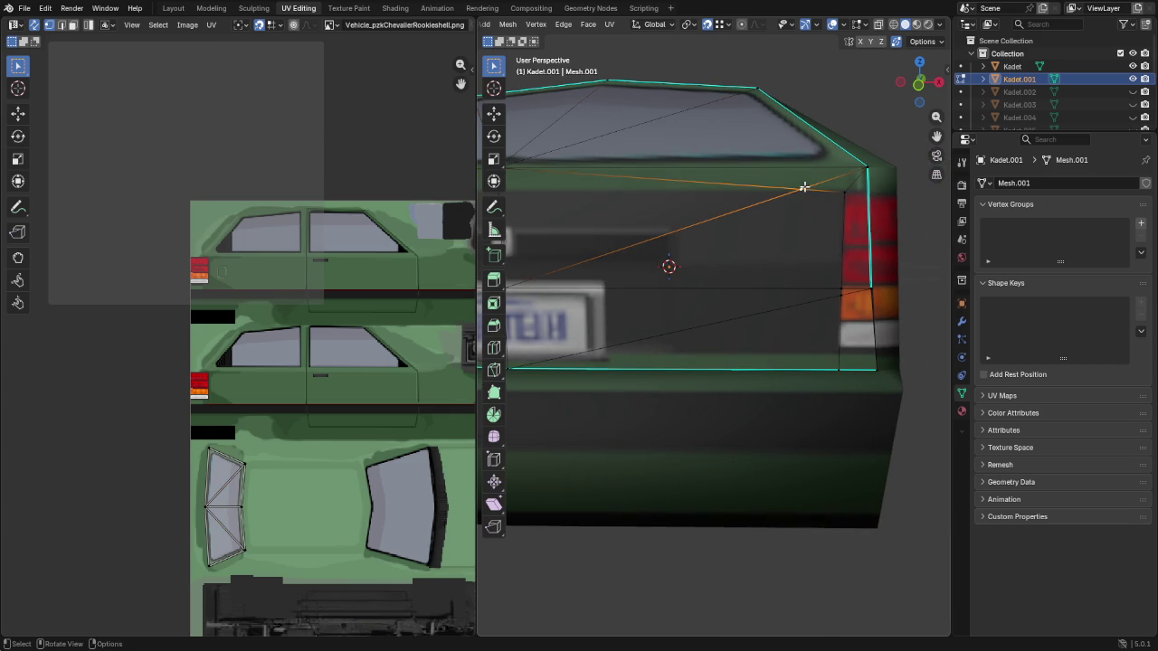
pyautogui.hotkey('shift', 'v')
pyautogui.click(852, 192)
# Vertex-slide the lower-right corner vertex and select the inner rear-corner vertex
pyautogui.scroll(3, 847, 279)
pyautogui.moveTo(763, 259); pyautogui.dragTo(917, 302, button='middle')
pyautogui.click(933, 304)
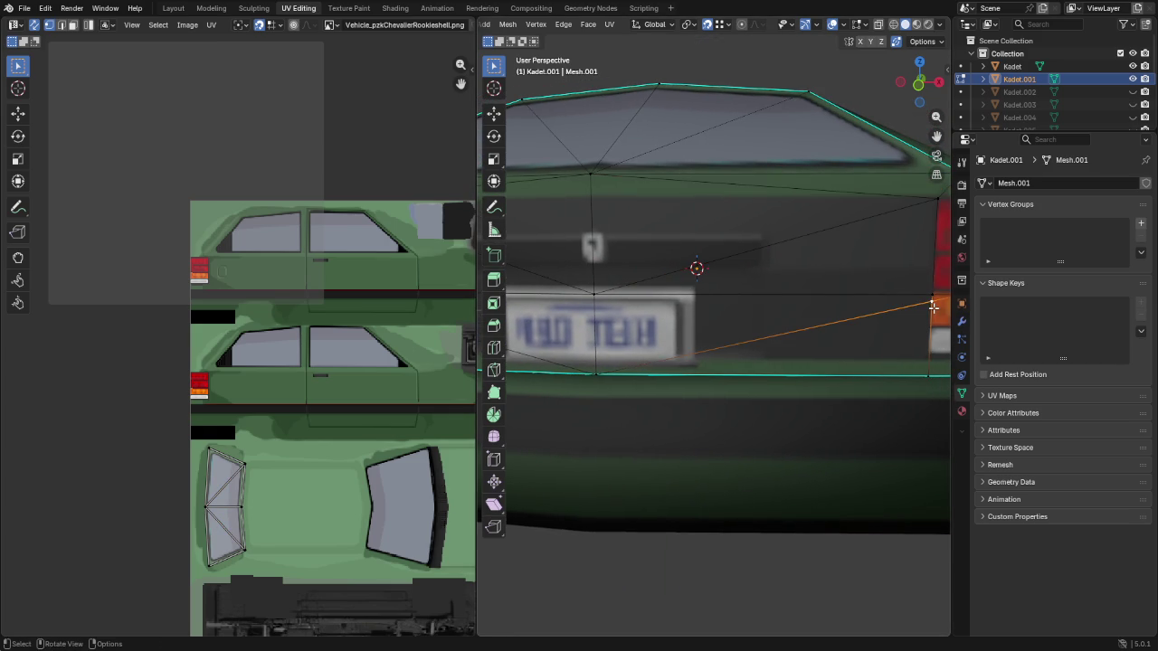
pyautogui.hotkey('shift', 'v')
pyautogui.click(932, 304)
pyautogui.moveTo(932, 304)
pyautogui.mouseDown(button='middle')
pyautogui.moveTo(907, 269)
pyautogui.moveTo(673, 228)
pyautogui.mouseUp(button='middle')
pyautogui.click(607, 214)
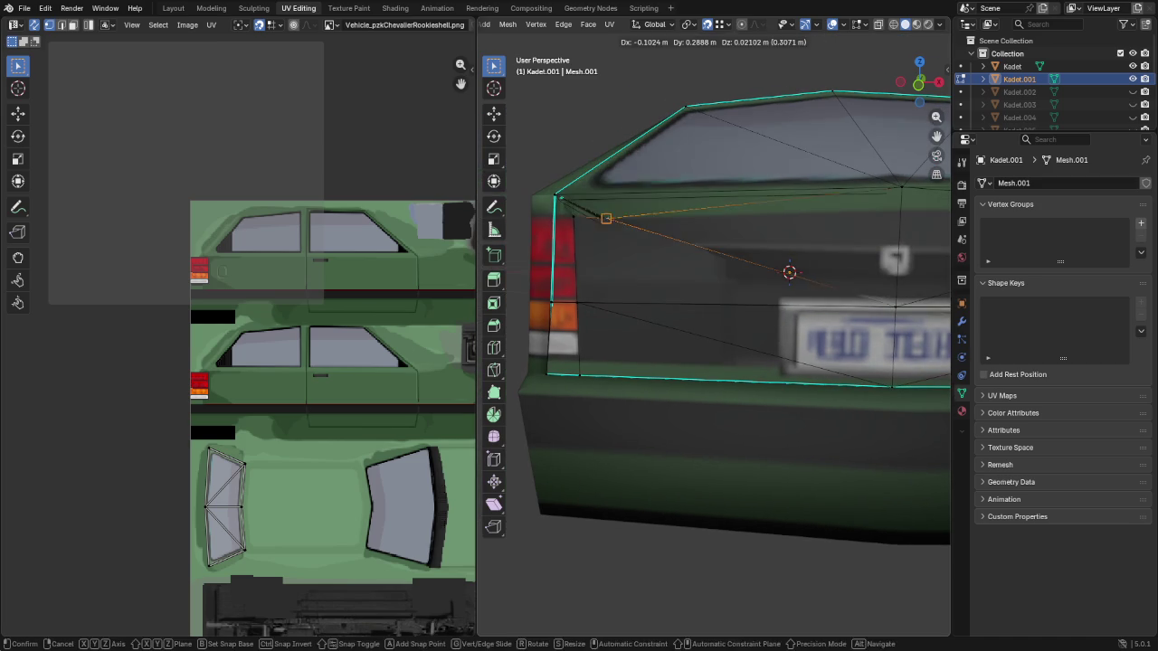
pyautogui.moveTo(793, 318)
pyautogui.mouseDown(button='middle')
pyautogui.moveTo(675, 262)
pyautogui.moveTo(684, 255)
pyautogui.moveTo(607, 297)
pyautogui.mouseUp(button='middle')
pyautogui.scroll(-3, 675, 258)
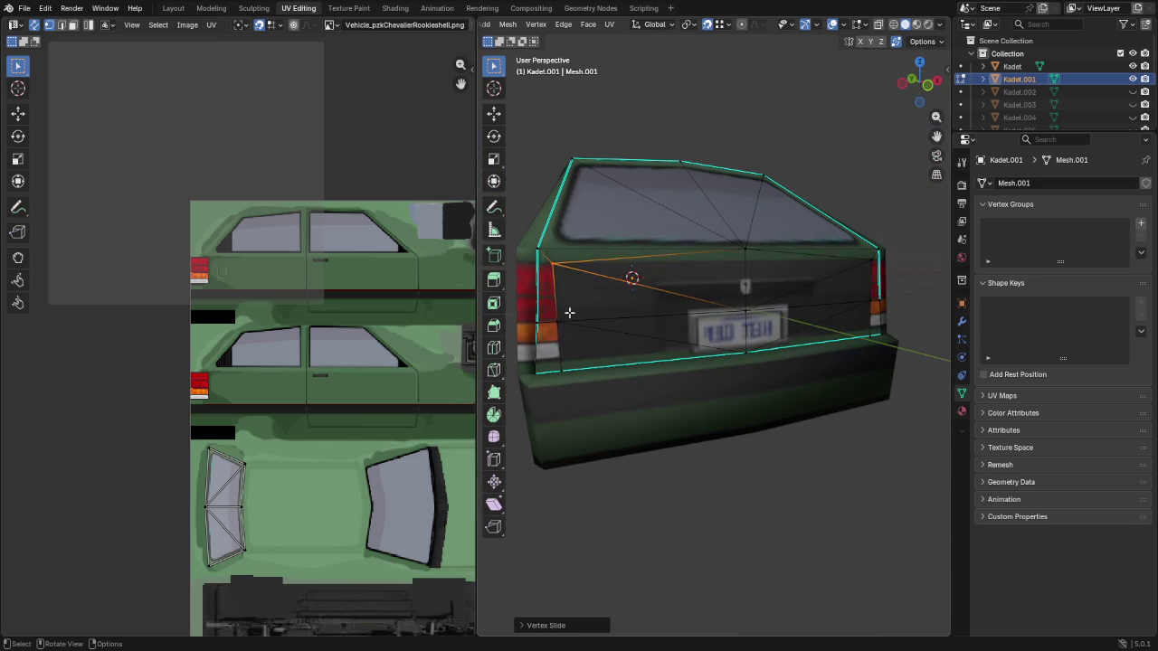
# Select both rear-corner strip faces and separate them by selection into Kadet.011
pyautogui.press('3')
pyautogui.click(547, 289)
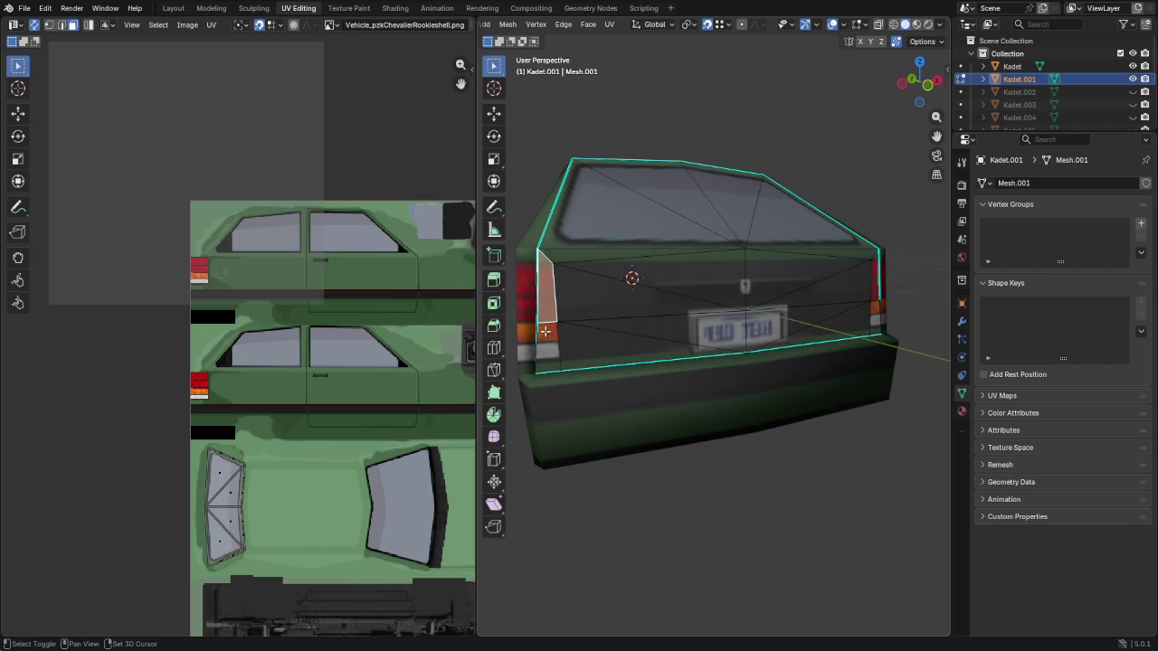
pyautogui.moveTo(689, 263); pyautogui.dragTo(695, 300, button='middle')
pyautogui.keyDown('shift'); pyautogui.click(707, 310); pyautogui.keyUp('shift')
pyautogui.press('p')
pyautogui.click(705, 359)
pyautogui.scroll(-3, 1005, 98)
pyautogui.scroll(-3, 1005, 97)
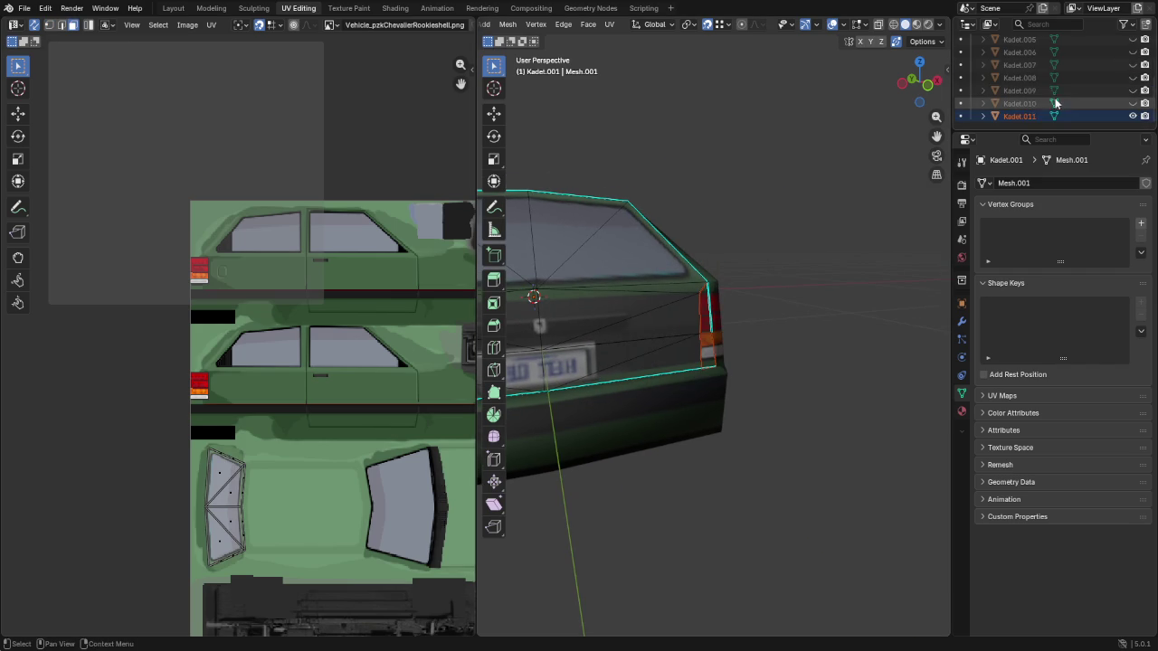
# Select the main Kadet object and hide the Kadet.001 rear panel
pyautogui.click(1020, 116)
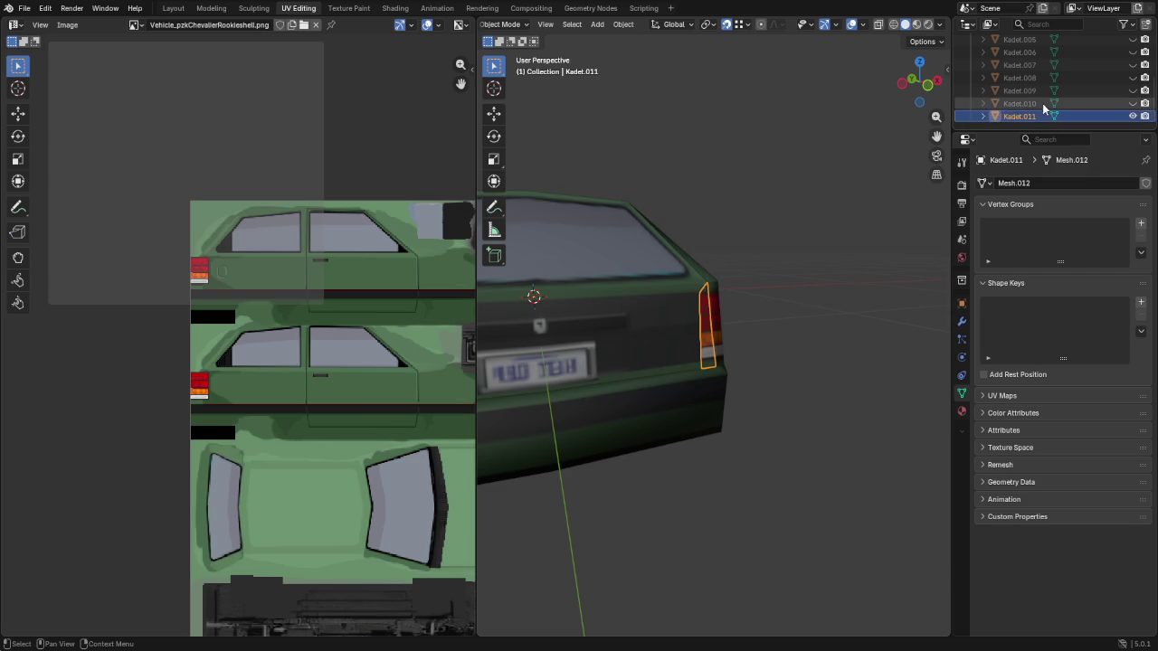
pyautogui.scroll(5, 1023, 95)
pyautogui.click(1016, 67)
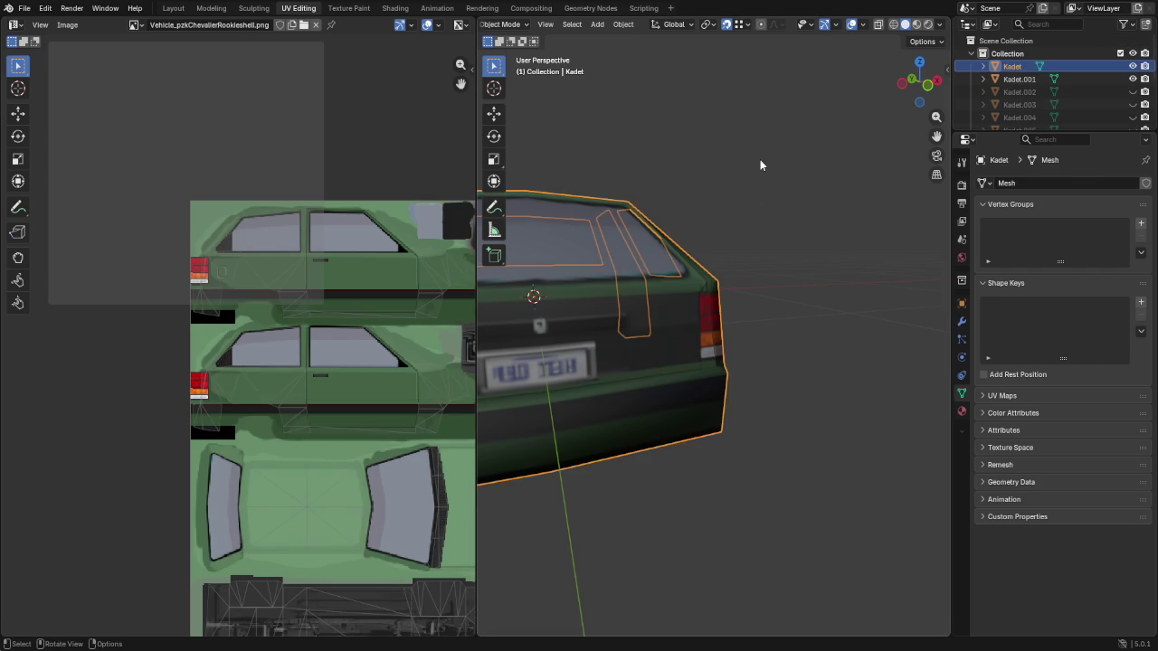
pyautogui.click(1132, 79)
pyautogui.moveTo(701, 362); pyautogui.dragTo(657, 392, button='middle')
# Enter Edit Mode on Kadet and select the upper and lower trunk-area faces
pyautogui.press('Tab')
pyautogui.moveTo(579, 393)
pyautogui.mouseDown(button='middle')
pyautogui.moveTo(716, 362)
pyautogui.moveTo(630, 418)
pyautogui.moveTo(621, 406)
pyautogui.moveTo(590, 465)
pyautogui.moveTo(714, 360)
pyautogui.moveTo(657, 365)
pyautogui.moveTo(770, 393)
pyautogui.moveTo(581, 378)
pyautogui.moveTo(586, 411)
pyautogui.moveTo(573, 382)
pyautogui.moveTo(605, 285)
pyautogui.mouseUp(button='middle')
pyautogui.keyDown('shift'); pyautogui.click(671, 373); pyautogui.keyUp('shift')
pyautogui.keyDown('shift'); pyautogui.click(574, 257); pyautogui.keyUp('shift')
# Add the trunk wall, floor, taillight and vertical taillight-edge faces to the selection
pyautogui.moveTo(543, 266)
pyautogui.mouseDown(button='middle')
pyautogui.moveTo(530, 256)
pyautogui.moveTo(607, 251)
pyautogui.moveTo(593, 248)
pyautogui.mouseUp(button='middle')
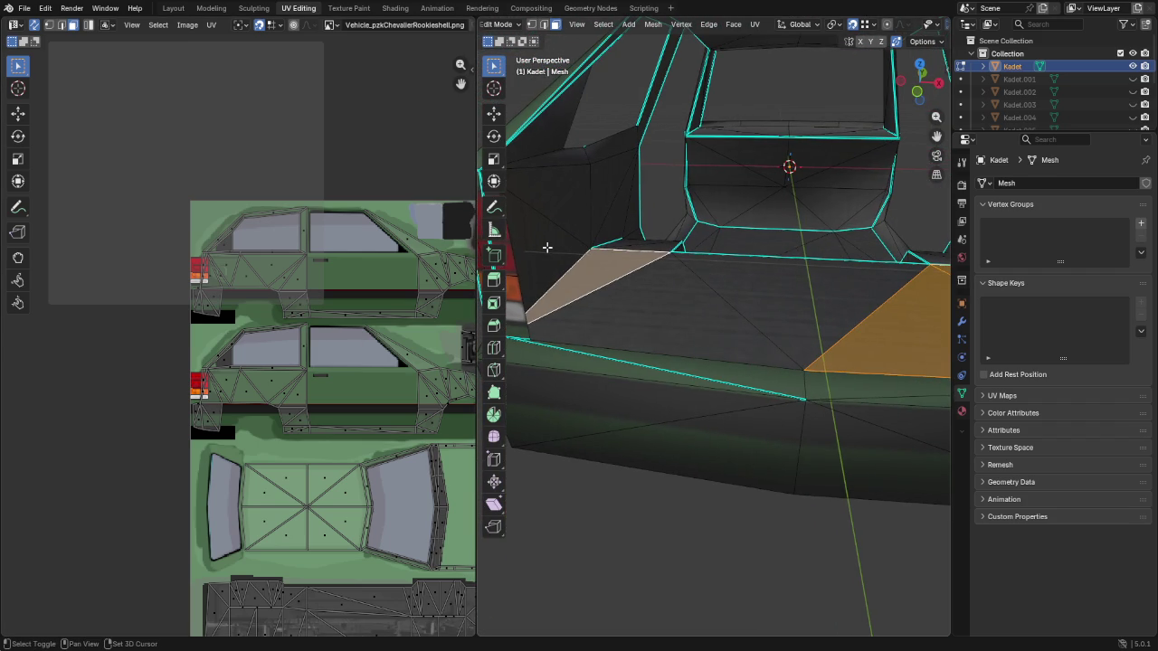
pyautogui.keyDown('shift'); pyautogui.click(551, 248); pyautogui.keyUp('shift')
pyautogui.keyDown('shift'); pyautogui.click(638, 314); pyautogui.keyUp('shift')
pyautogui.moveTo(638, 314)
pyautogui.mouseDown(button='middle')
pyautogui.moveTo(566, 282)
pyautogui.moveTo(947, 294)
pyautogui.mouseUp(button='middle')
pyautogui.moveTo(754, 332)
pyautogui.mouseDown(button='middle')
pyautogui.moveTo(747, 353)
pyautogui.moveTo(814, 337)
pyautogui.moveTo(751, 271)
pyautogui.moveTo(879, 279)
pyautogui.moveTo(703, 354)
pyautogui.mouseUp(button='middle')
pyautogui.keyDown('shift'); pyautogui.click(639, 333); pyautogui.keyUp('shift')
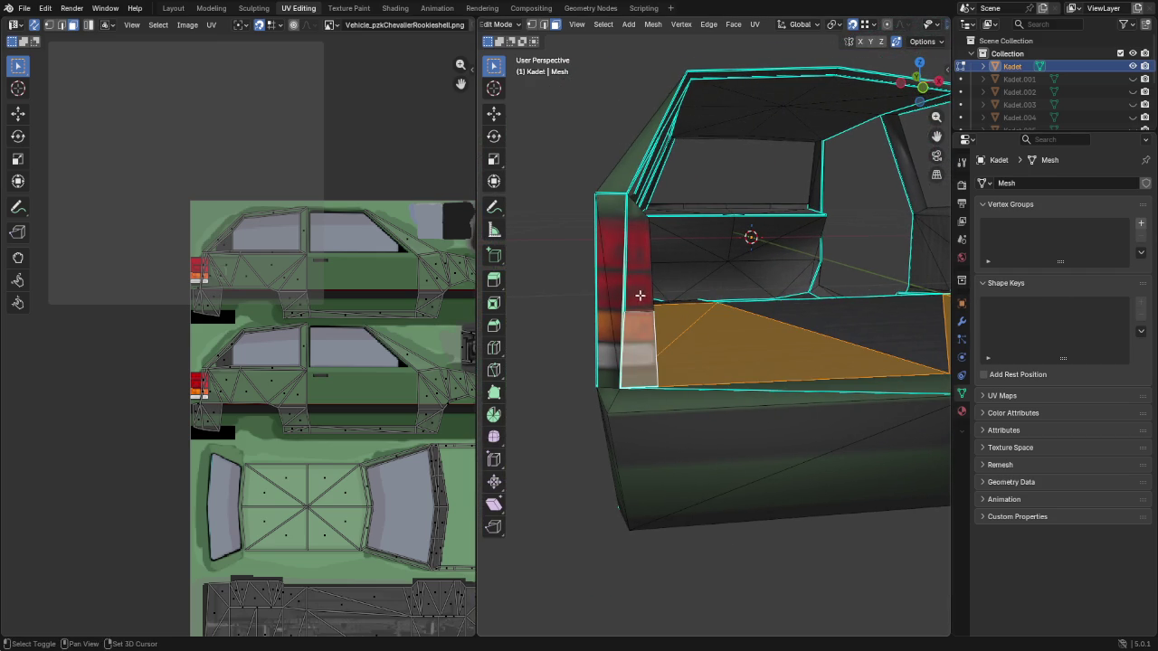
pyautogui.keyDown('shift'); pyautogui.click(639, 298); pyautogui.keyUp('shift')
pyautogui.moveTo(723, 328)
pyautogui.mouseDown(button='middle')
pyautogui.moveTo(809, 311)
pyautogui.moveTo(570, 302)
pyautogui.moveTo(751, 276)
pyautogui.moveTo(720, 202)
pyautogui.mouseUp(button='middle')
pyautogui.keyDown('shift'); pyautogui.click(720, 203); pyautogui.keyUp('shift')
pyautogui.keyDown('shift'); pyautogui.click(732, 259); pyautogui.keyUp('shift')
pyautogui.moveTo(732, 259)
pyautogui.mouseDown(button='middle')
pyautogui.moveTo(680, 250)
pyautogui.moveTo(822, 245)
pyautogui.moveTo(630, 251)
pyautogui.mouseUp(button='middle')
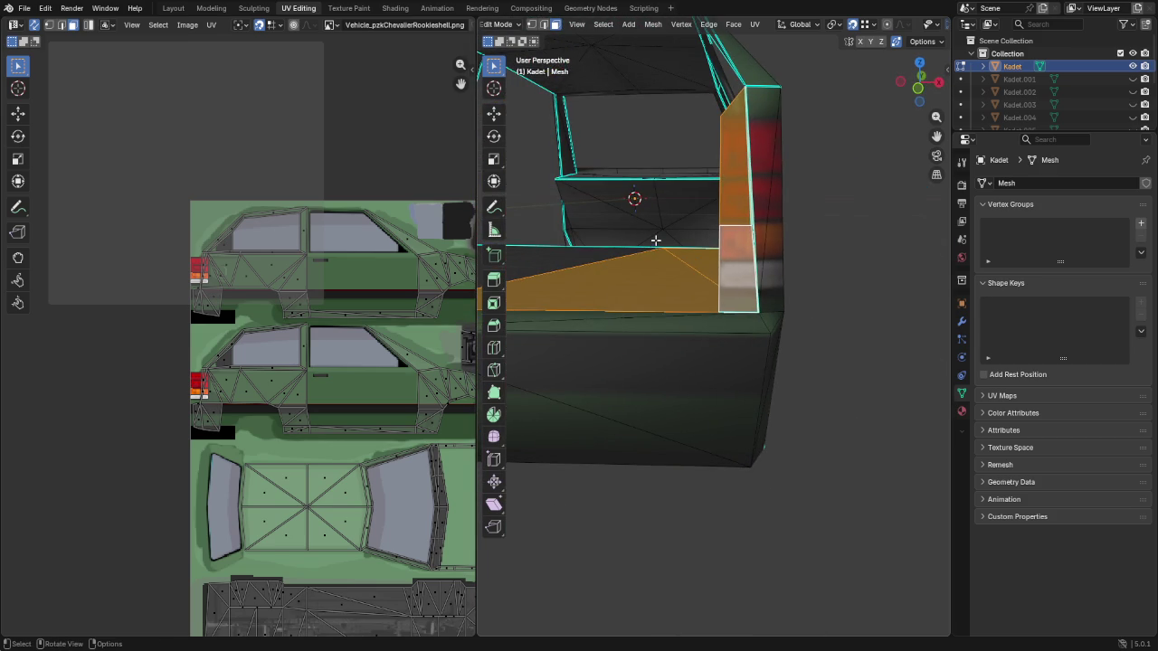
# Cancel the Separate menu and move the selected trunk faces with G
pyautogui.press('p')
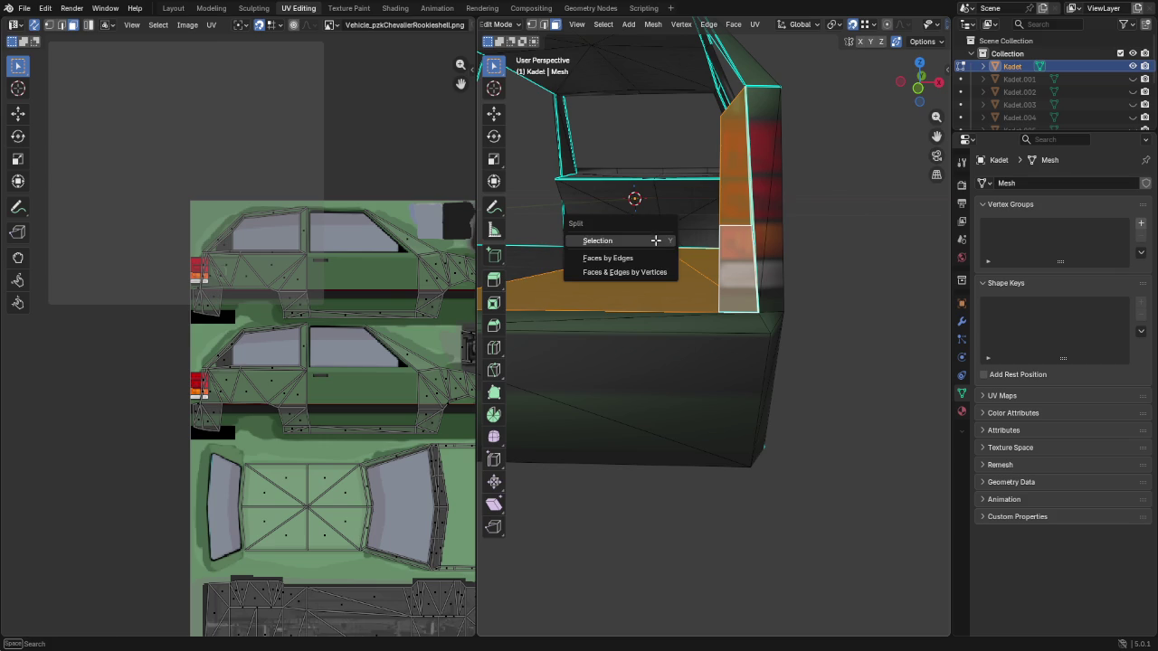
pyautogui.press('Escape')
pyautogui.press('g')
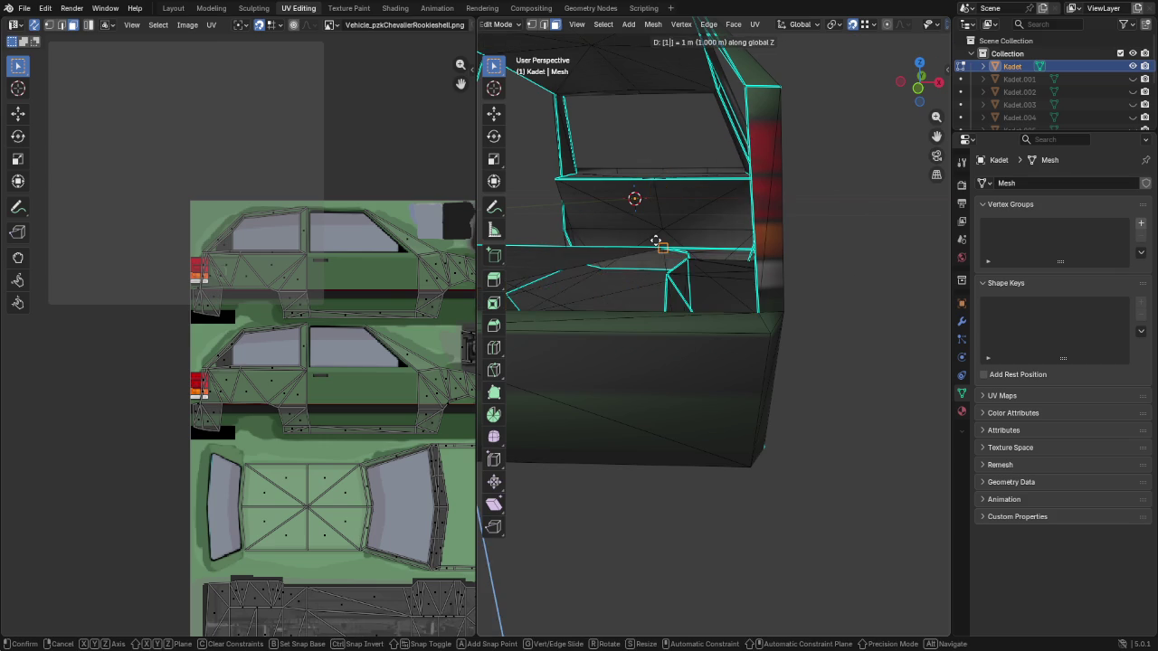
pyautogui.click(668, 241)
pyautogui.moveTo(669, 241); pyautogui.dragTo(727, 126, button='middle')
pyautogui.scroll(-5, 726, 132)
pyautogui.scroll(2, 729, 154)
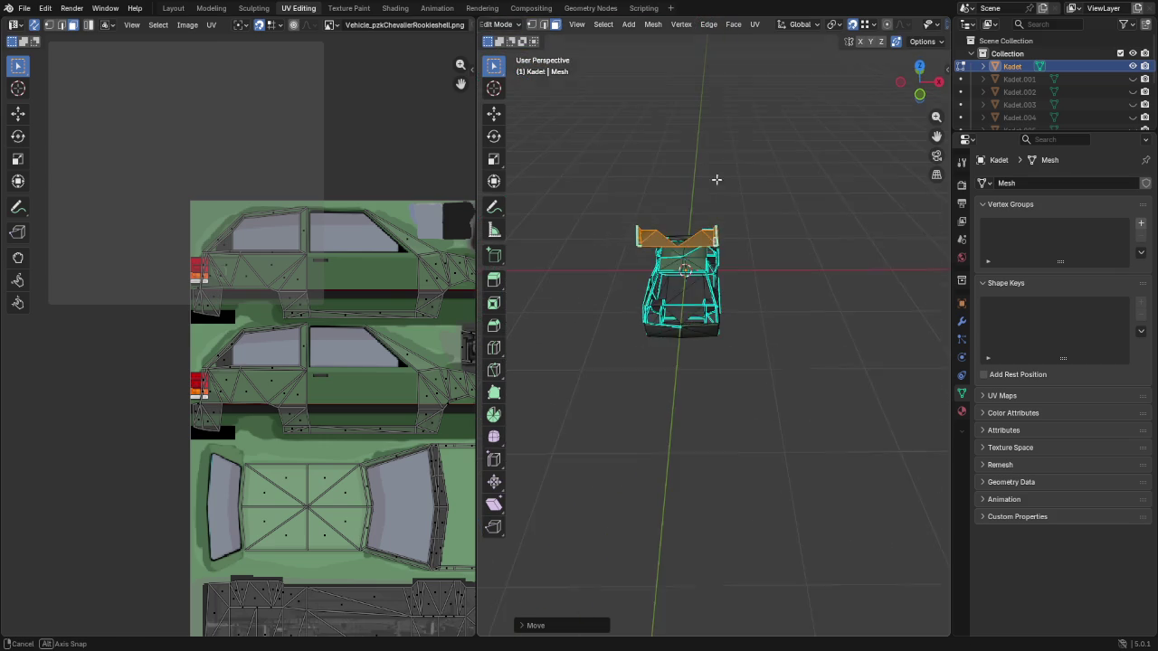
pyautogui.scroll(4, 671, 231)
pyautogui.moveTo(671, 232)
pyautogui.mouseDown(button='middle')
pyautogui.moveTo(787, 349)
pyautogui.moveTo(718, 349)
pyautogui.moveTo(610, 316)
pyautogui.moveTo(747, 357)
pyautogui.moveTo(693, 368)
pyautogui.moveTo(706, 362)
pyautogui.moveTo(653, 358)
pyautogui.moveTo(698, 325)
pyautogui.mouseUp(button='middle')
# In vertex mode, slide a rear-panel vertex lower down its edge
pyautogui.press('1')
pyautogui.click(632, 315)
pyautogui.moveTo(652, 330)
pyautogui.mouseDown(button='middle')
pyautogui.moveTo(642, 329)
pyautogui.moveTo(650, 320)
pyautogui.mouseUp(button='middle')
pyautogui.press('g')
pyautogui.press('g')
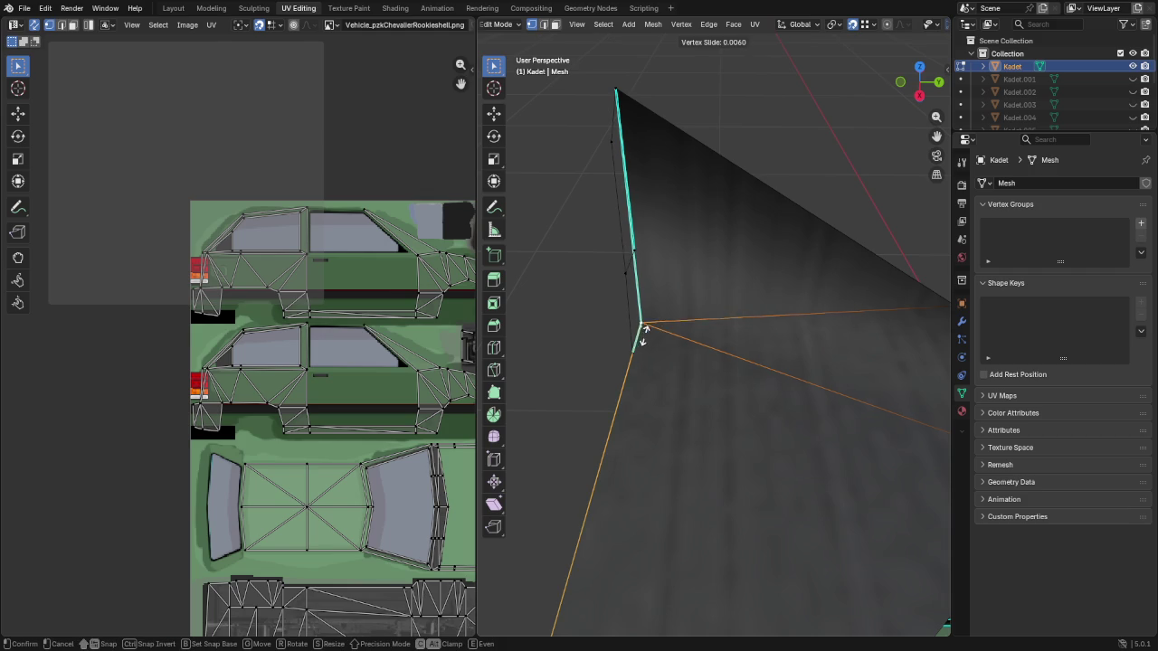
pyautogui.click(637, 362)
pyautogui.scroll(-5, 673, 354)
pyautogui.moveTo(672, 354)
pyautogui.mouseDown(button='middle')
pyautogui.moveTo(783, 341)
pyautogui.moveTo(738, 283)
pyautogui.mouseUp(button='middle')
# Back in face mode, split off the selected faces with Alt+M
pyautogui.press('3')
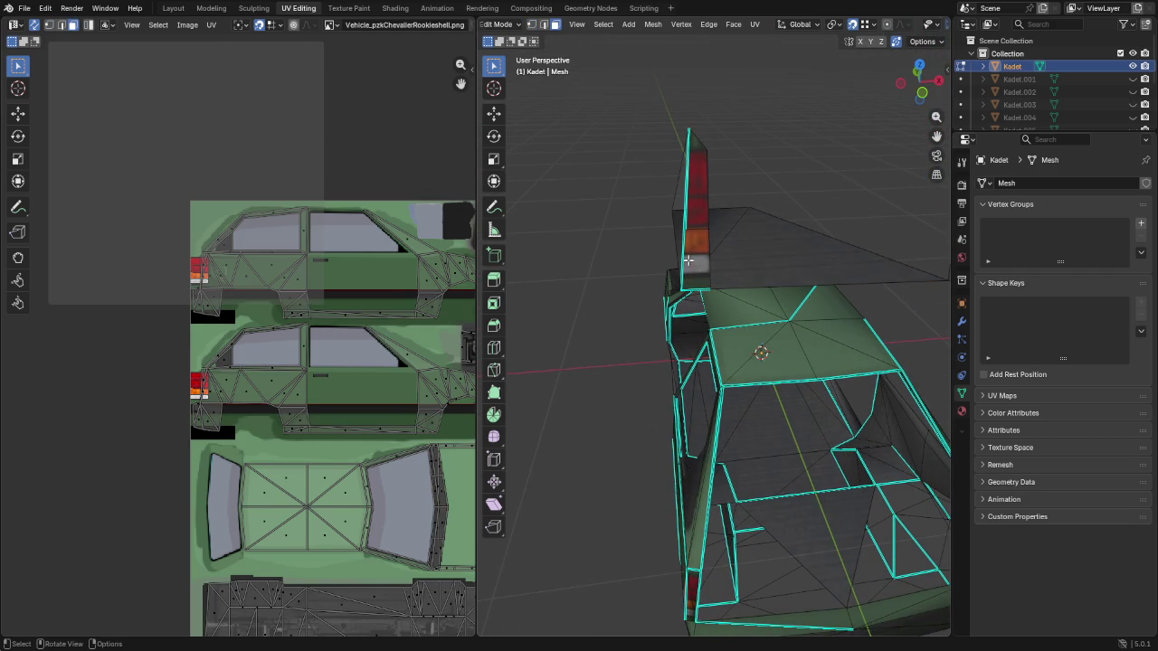
pyautogui.scroll(-3, 796, 298)
pyautogui.scroll(-2, 819, 299)
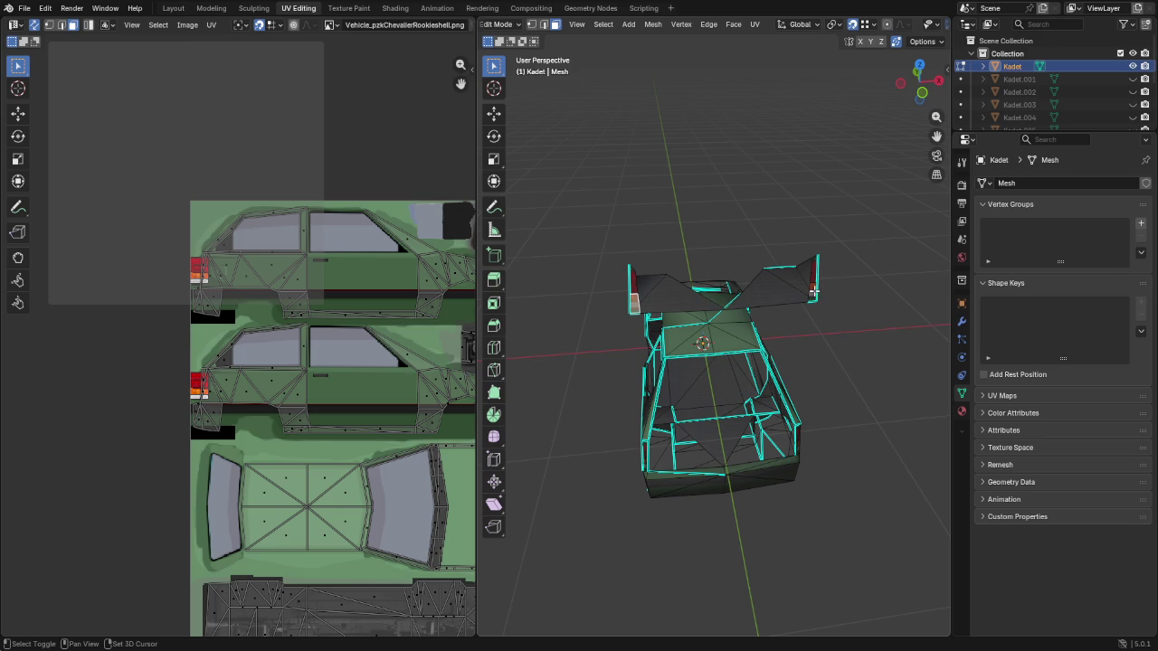
pyautogui.hotkey('alt', 'm')
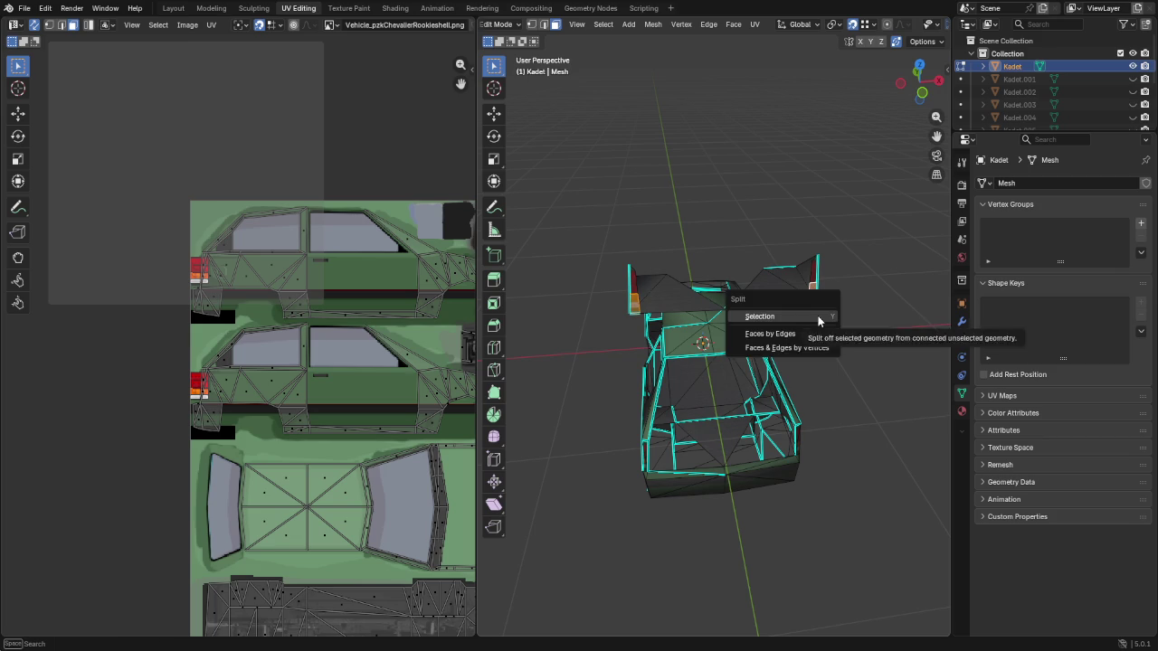
pyautogui.click(817, 315)
pyautogui.scroll(5, 683, 339)
pyautogui.moveTo(693, 353)
pyautogui.mouseDown(button='middle')
pyautogui.moveTo(714, 316)
pyautogui.moveTo(897, 338)
pyautogui.moveTo(794, 365)
pyautogui.moveTo(817, 308)
pyautogui.mouseUp(button='middle')
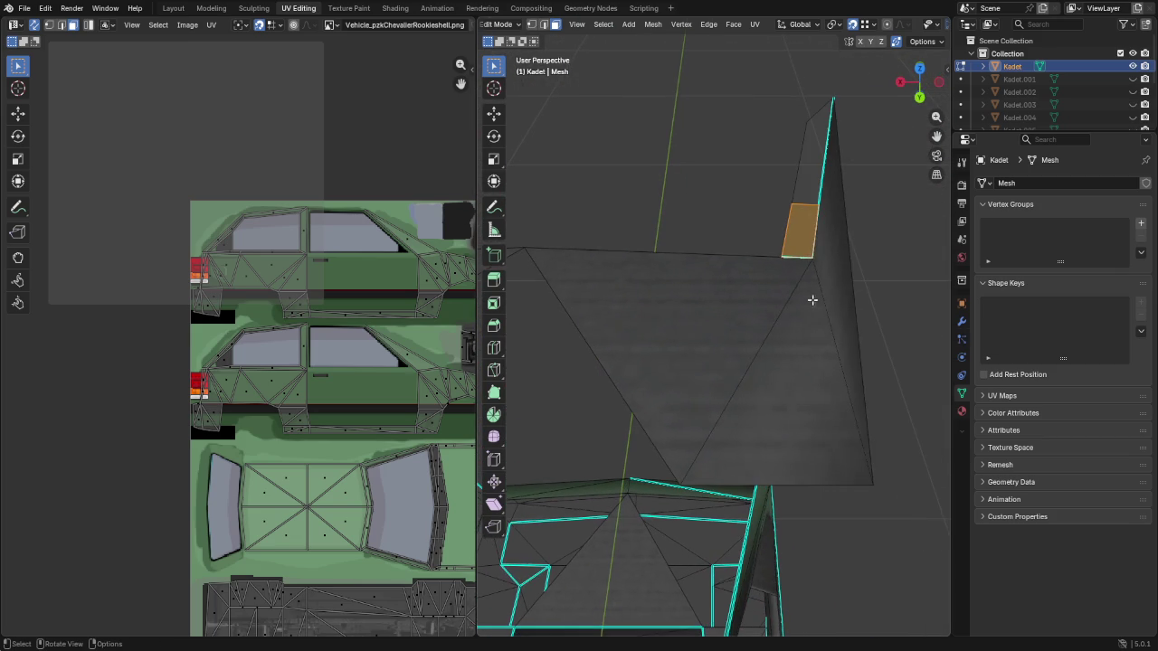
# With X-ray enabled, move the tall panel's base vertex further left
pyautogui.press('1')
pyautogui.click(816, 266)
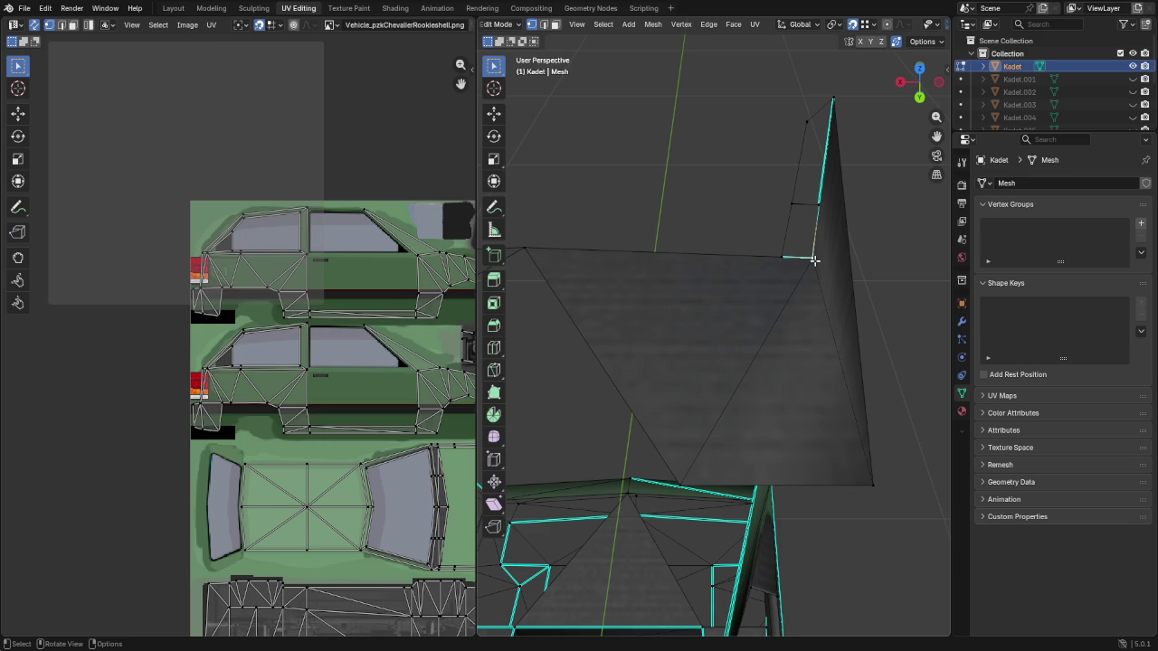
pyautogui.scroll(-3, 889, 27)
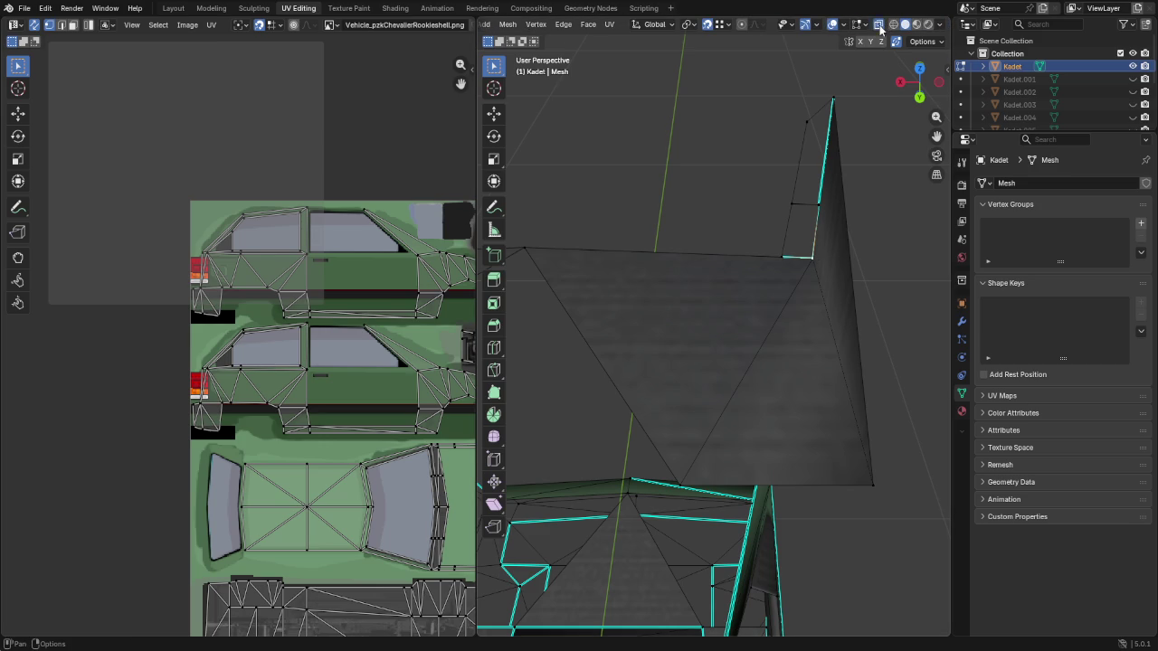
pyautogui.click(879, 25)
pyautogui.click(815, 260)
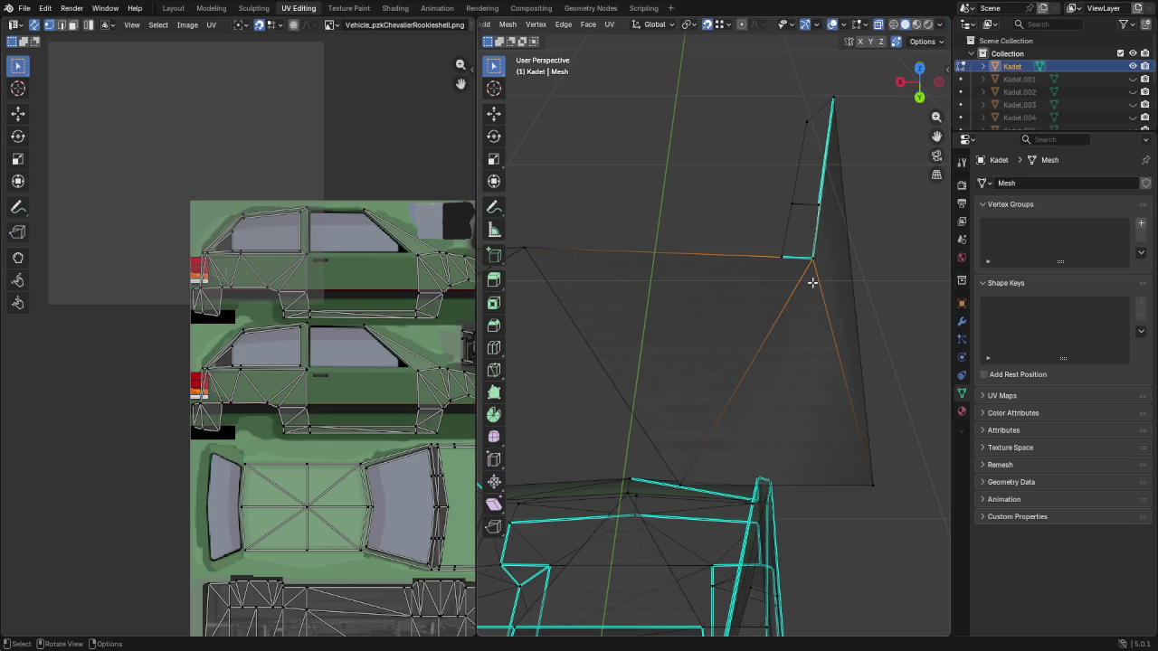
pyautogui.press('g')
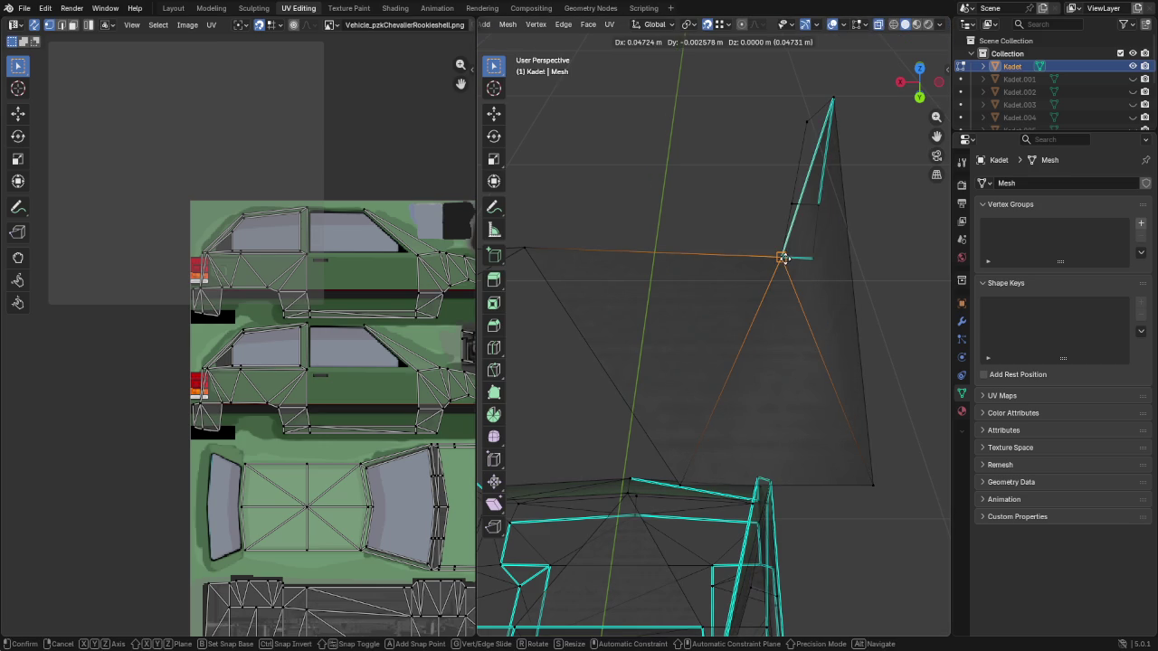
pyautogui.click(777, 266)
# Slide the opposite base-corner vertex right along its edge, then disable X-ray
pyautogui.moveTo(693, 279)
pyautogui.mouseDown(button='middle')
pyautogui.moveTo(904, 284)
pyautogui.moveTo(664, 290)
pyautogui.mouseUp(button='middle')
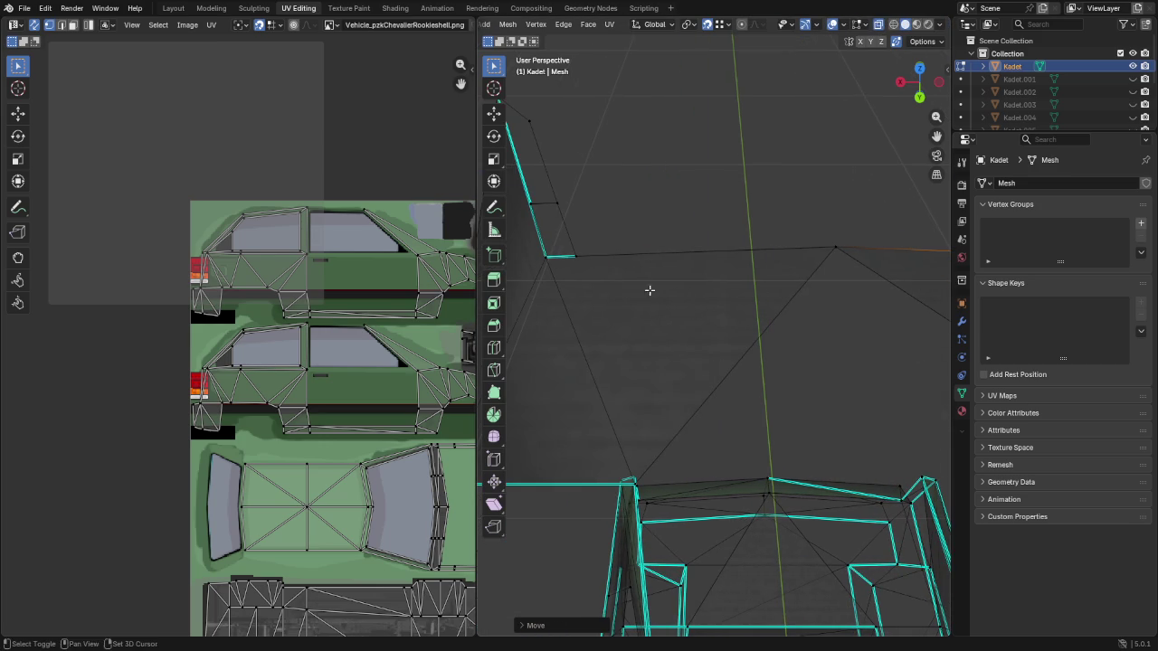
pyautogui.click(549, 261)
pyautogui.press('g')
pyautogui.press('g')
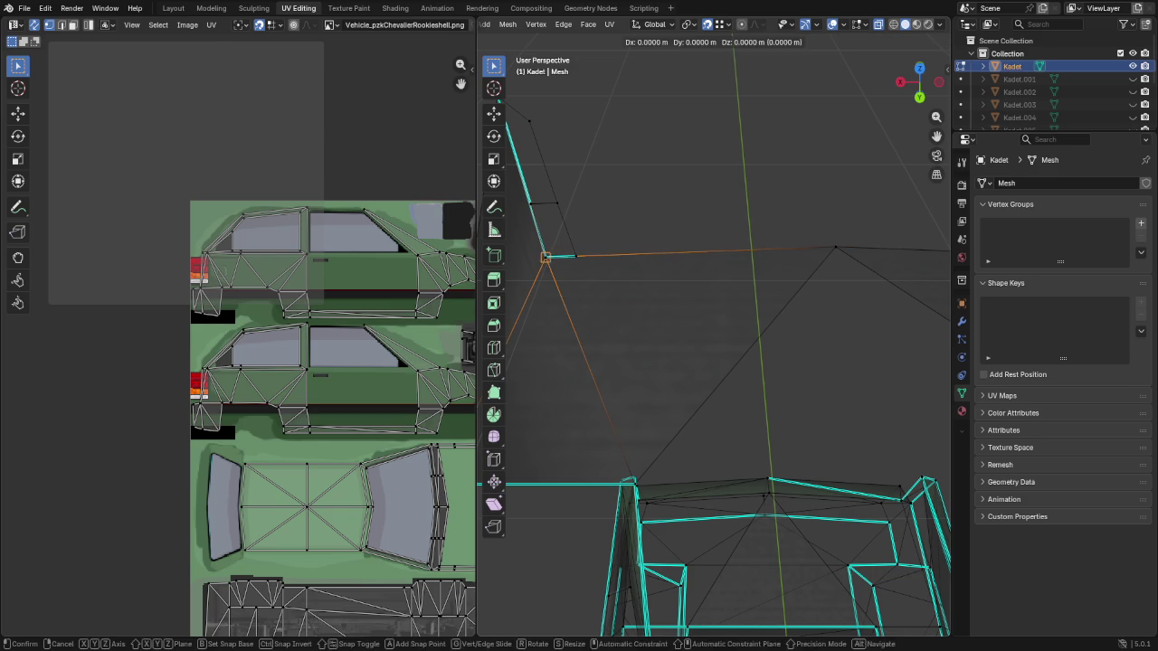
pyautogui.click(576, 261)
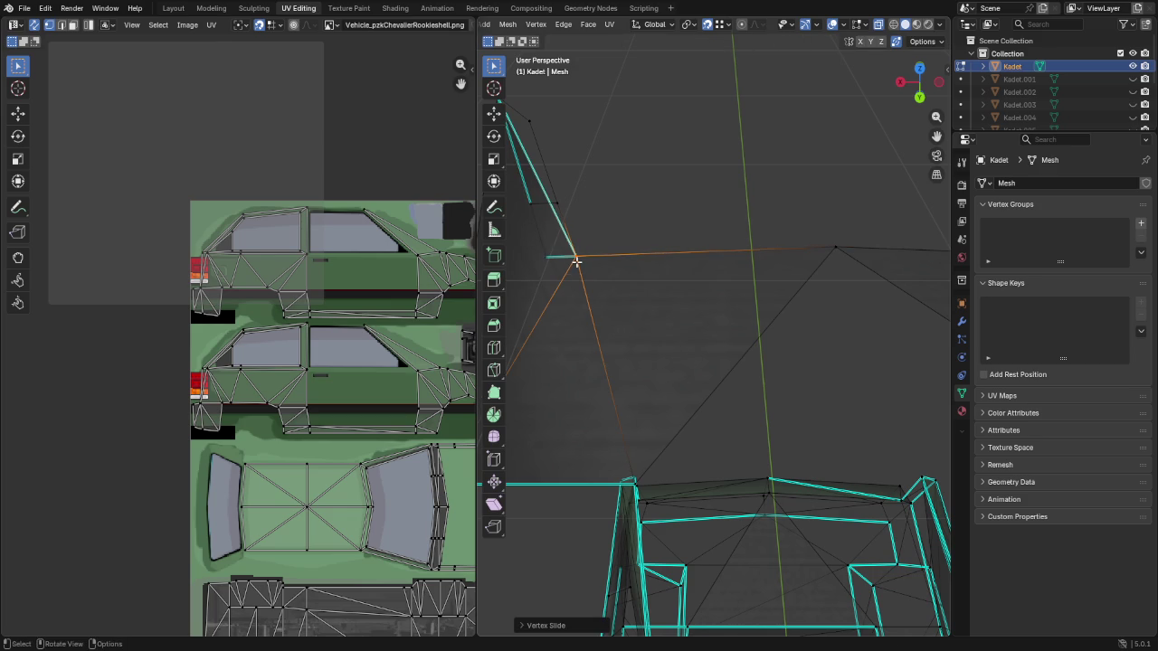
pyautogui.click(877, 27)
pyautogui.moveTo(869, 227)
pyautogui.mouseDown(button='middle')
pyautogui.moveTo(782, 212)
pyautogui.moveTo(832, 186)
pyautogui.moveTo(633, 236)
pyautogui.moveTo(600, 284)
pyautogui.moveTo(587, 283)
pyautogui.moveTo(747, 86)
pyautogui.moveTo(682, 147)
pyautogui.moveTo(707, 312)
pyautogui.moveTo(684, 270)
pyautogui.mouseUp(button='middle')
# Reposition the fin's side vertex with repeated G moves and edge slides
pyautogui.click(704, 275)
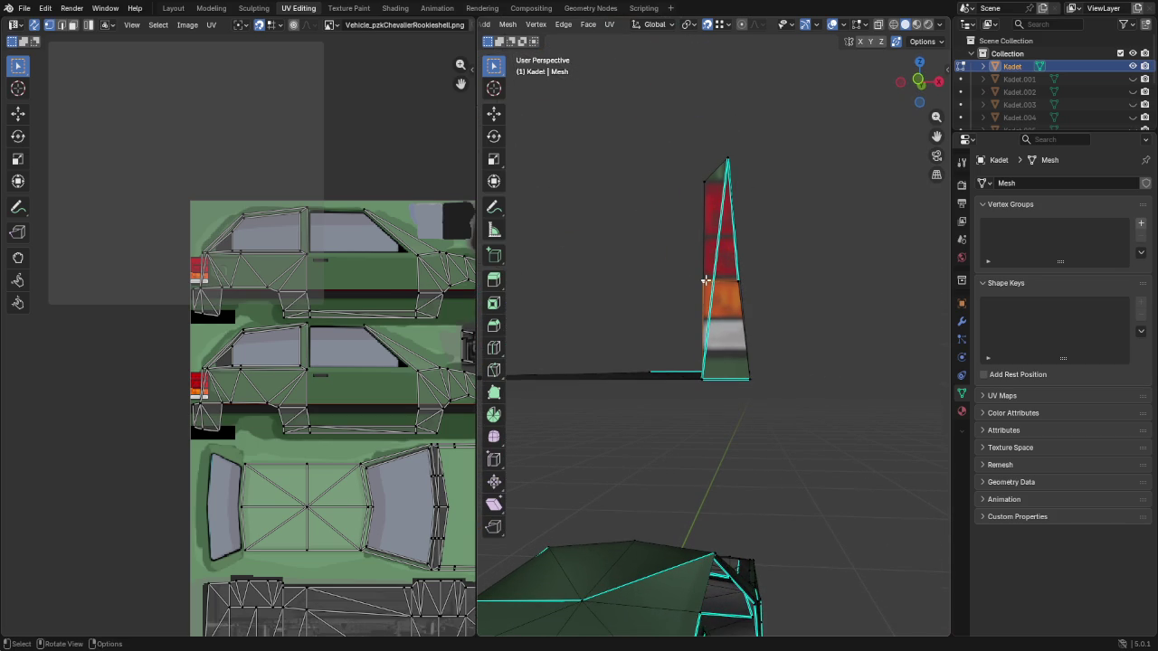
pyautogui.press('g')
pyautogui.click(704, 281)
pyautogui.press('g')
pyautogui.press('g')
pyautogui.click(703, 187)
pyautogui.moveTo(738, 277)
pyautogui.mouseDown(button='middle')
pyautogui.moveTo(705, 302)
pyautogui.moveTo(644, 310)
pyautogui.mouseUp(button='middle')
pyautogui.press('g')
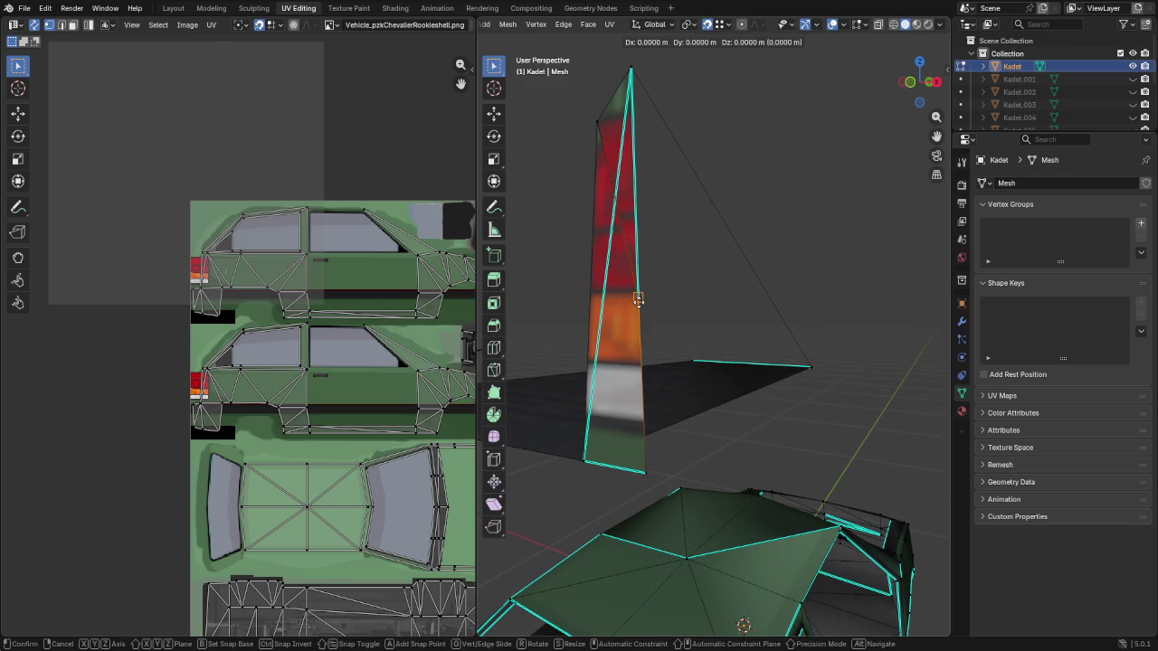
pyautogui.click(637, 300)
pyautogui.press('g')
pyautogui.press('g')
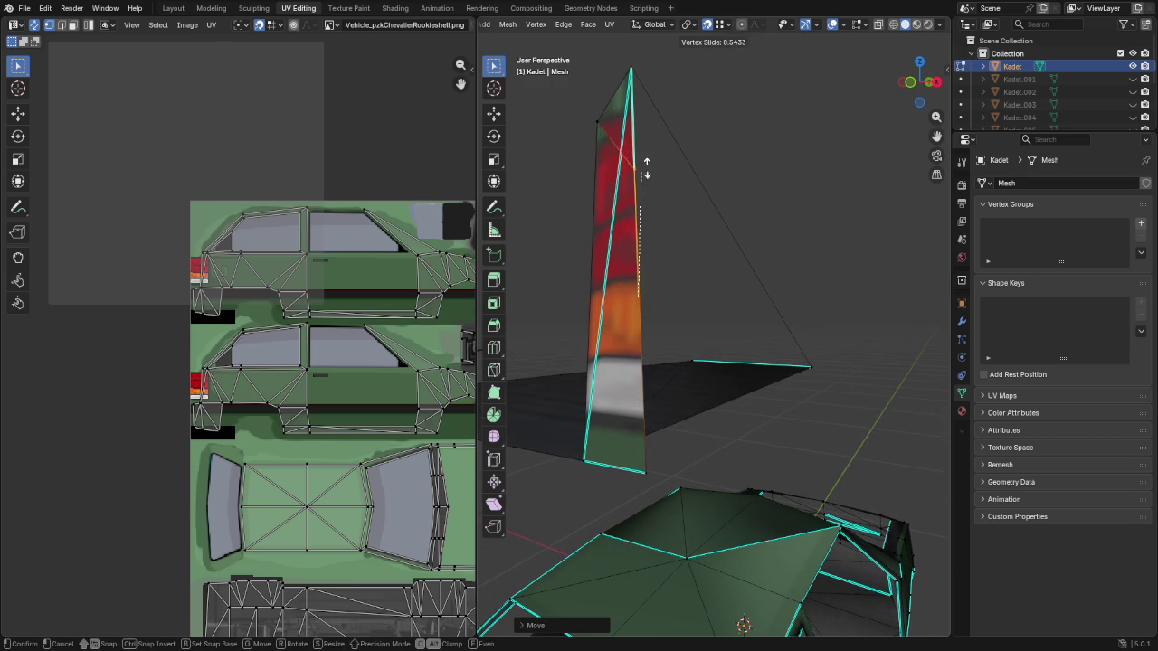
pyautogui.press('g')
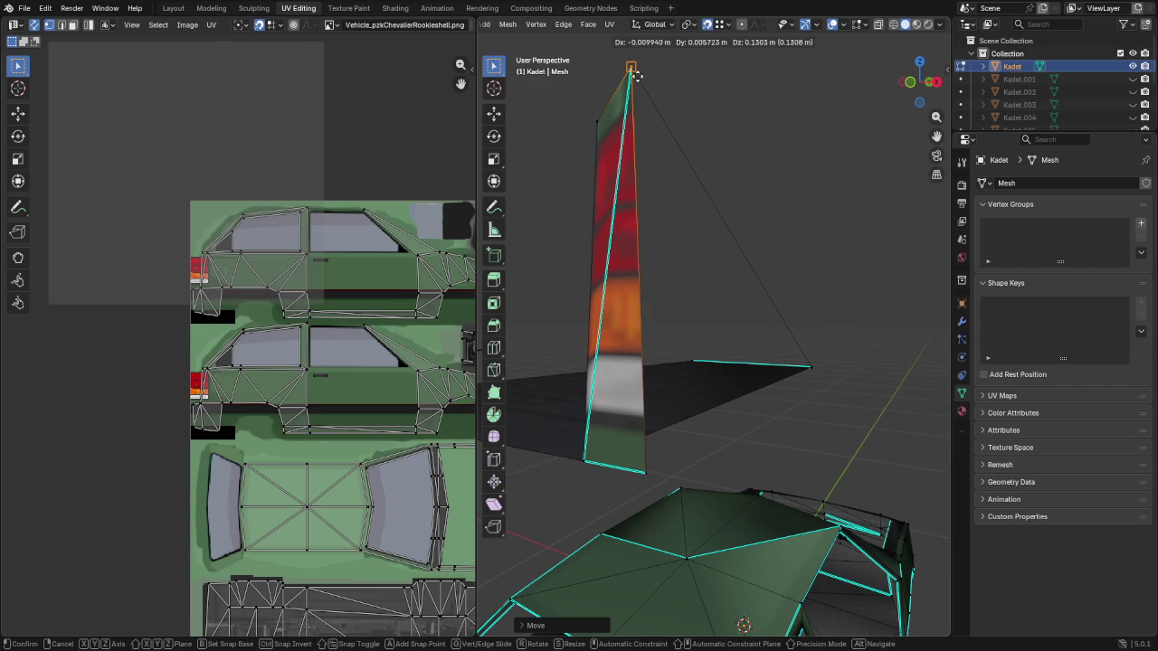
pyautogui.press('g')
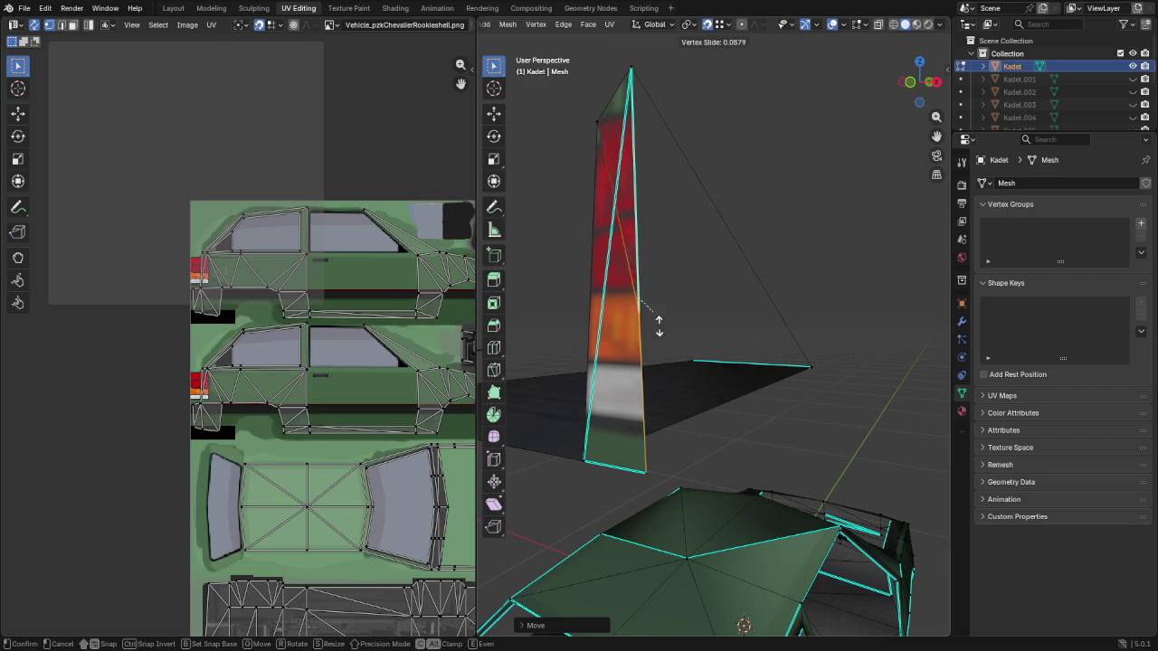
pyautogui.click(660, 402)
# Select the fin's lower-right edge and nudge it into place
pyautogui.scroll(-4, 659, 408)
pyautogui.moveTo(693, 377)
pyautogui.mouseDown(button='middle')
pyautogui.moveTo(688, 386)
pyautogui.moveTo(757, 333)
pyautogui.mouseUp(button='middle')
pyautogui.scroll(2, 757, 333)
pyautogui.scroll(2, 757, 333)
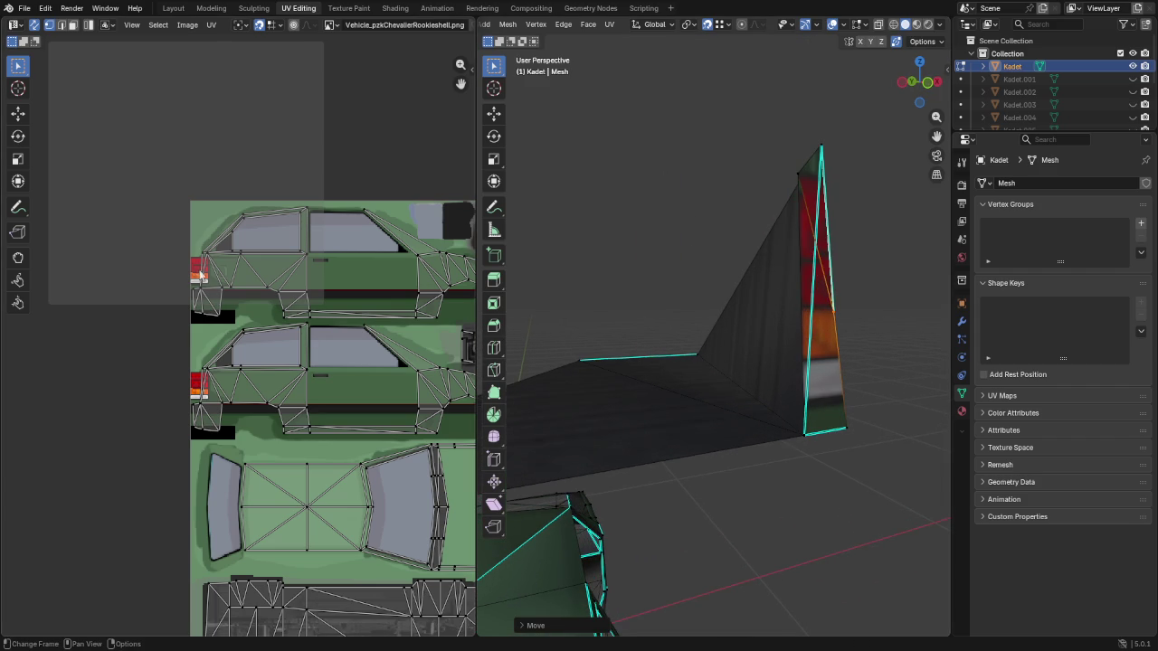
pyautogui.scroll(-3, 192, 274)
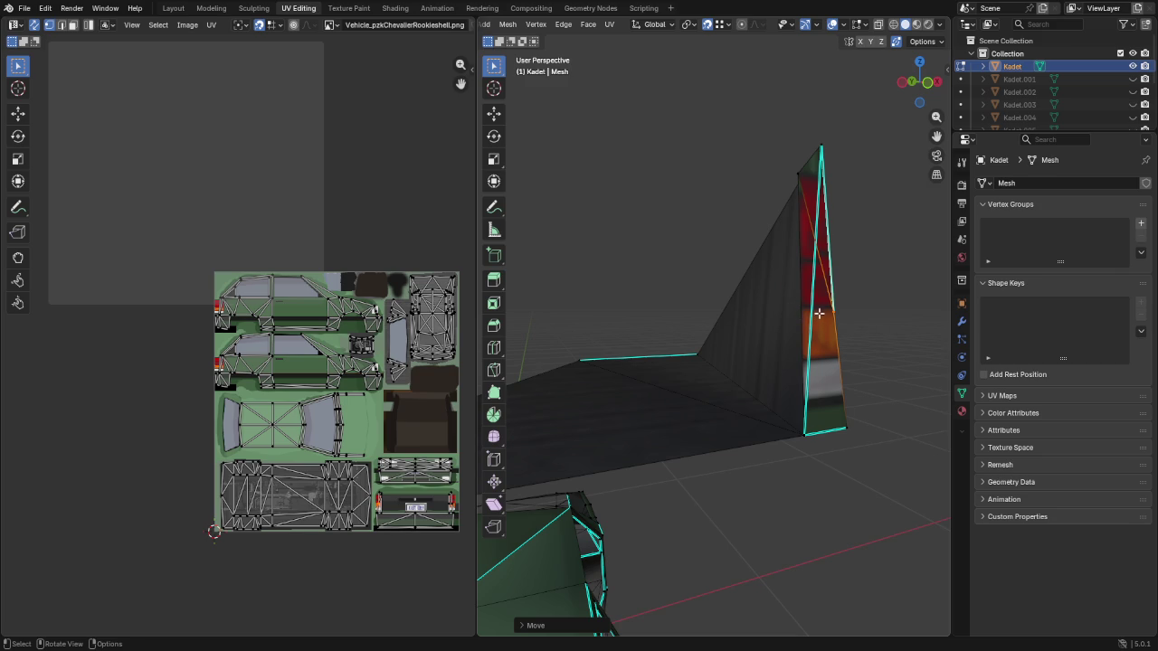
pyautogui.moveTo(810, 313); pyautogui.dragTo(746, 368, button='middle')
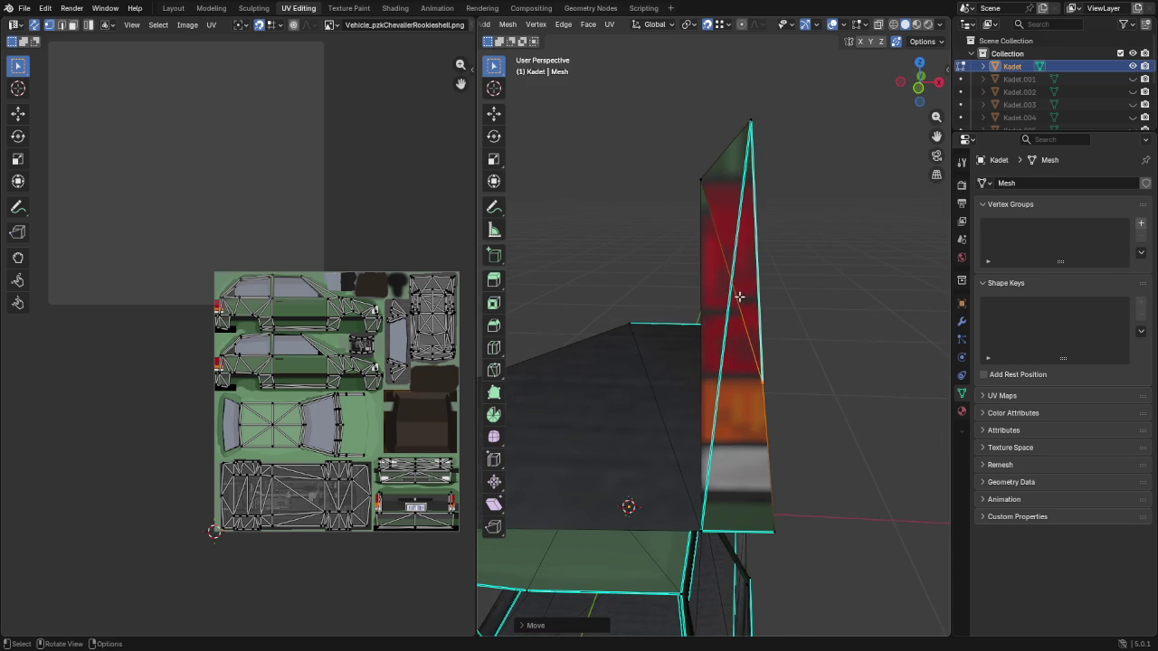
pyautogui.click(776, 351)
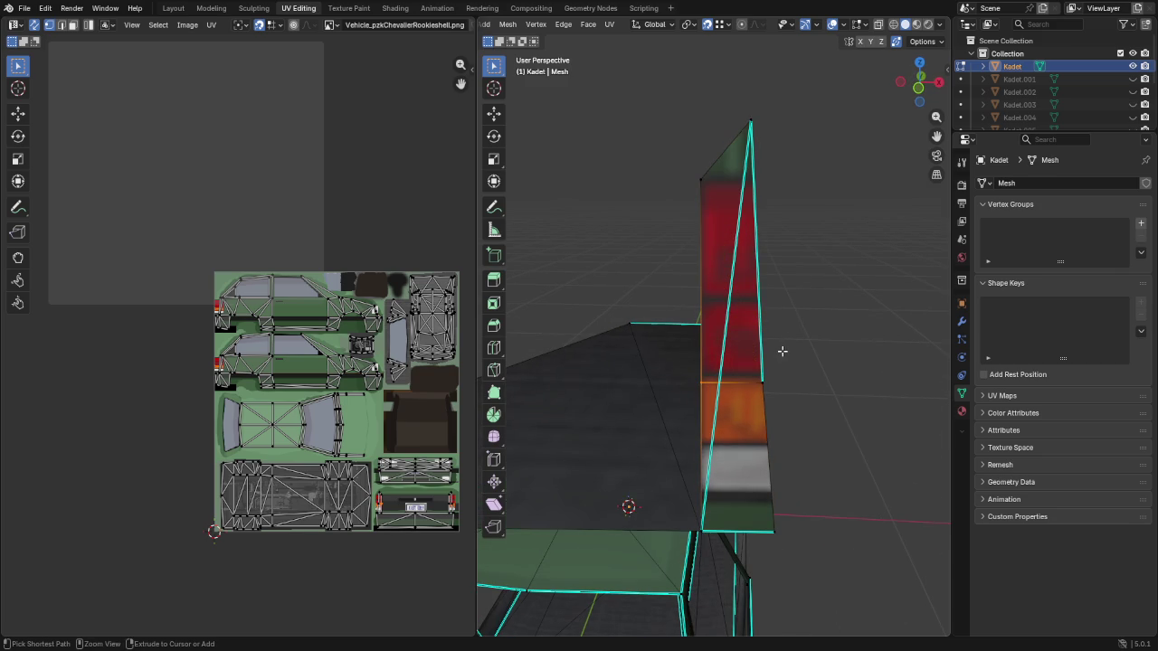
pyautogui.click(768, 388)
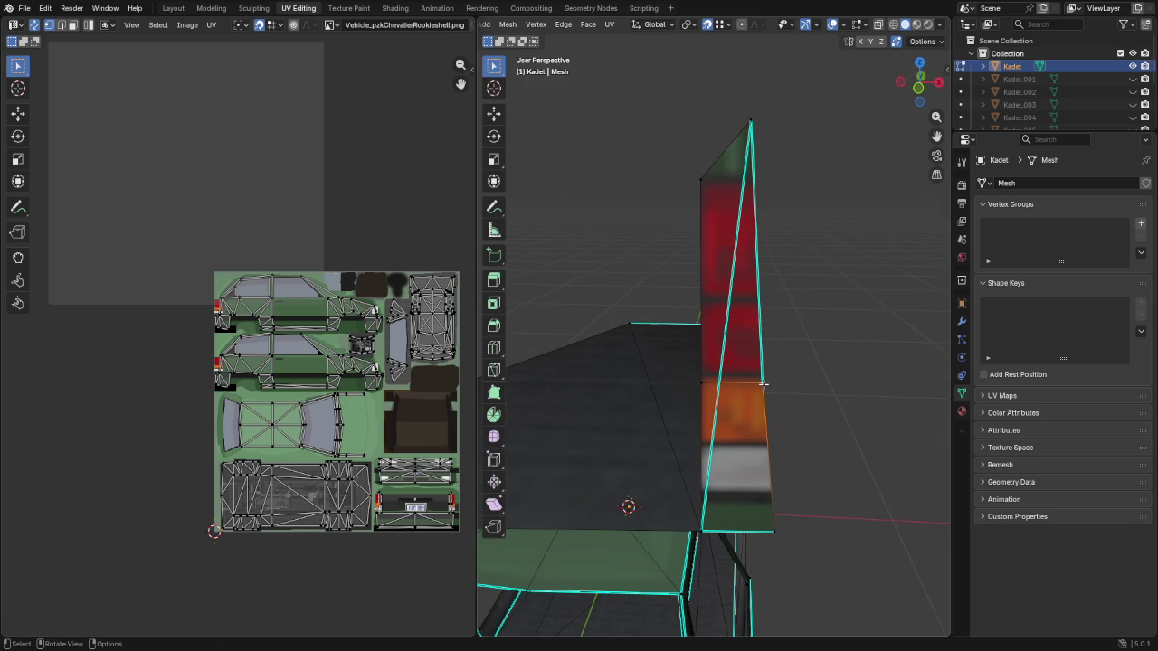
pyautogui.press('g')
pyautogui.click(763, 384)
# Slide the fin's upper-left and left-edge vertices onto the red-orange taillight border
pyautogui.moveTo(776, 391); pyautogui.dragTo(635, 382, button='middle')
pyautogui.click(643, 370)
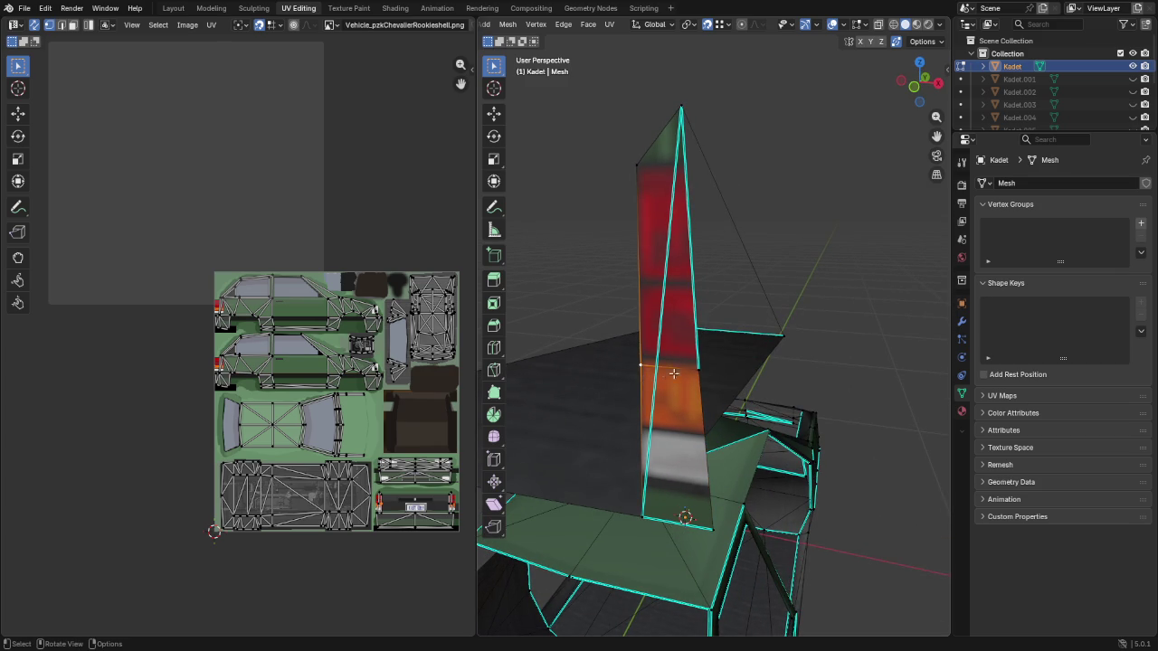
pyautogui.click(706, 381)
pyautogui.press('g')
pyautogui.press('g')
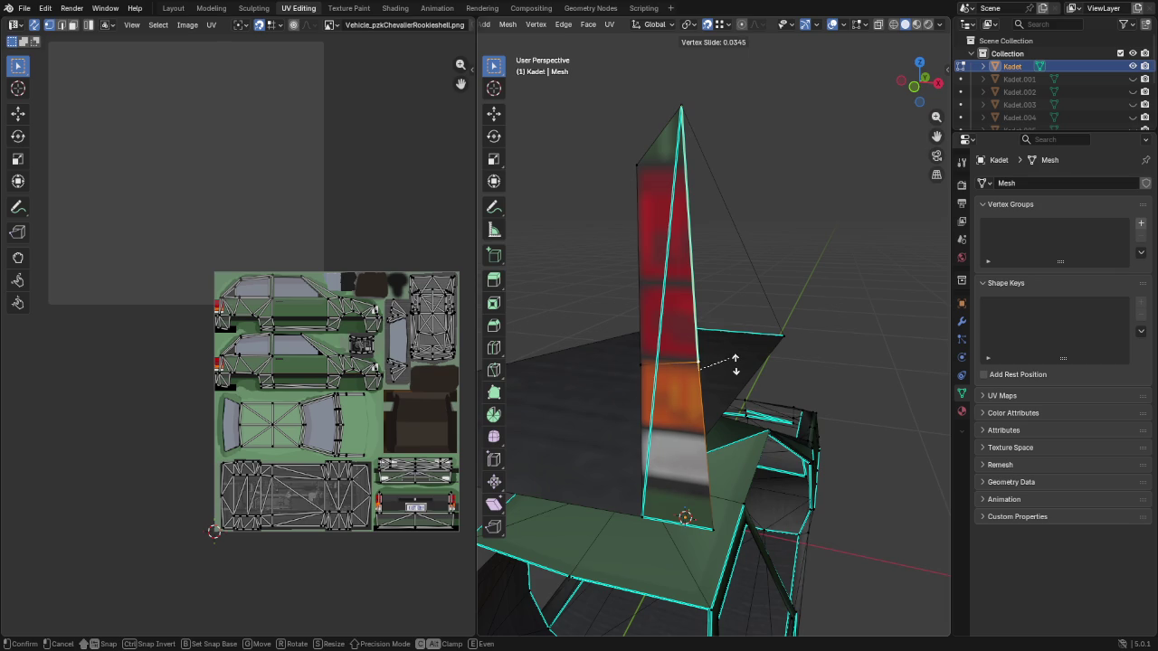
pyautogui.click(735, 360)
pyautogui.click(643, 368)
pyautogui.hotkey('shift', 'v')
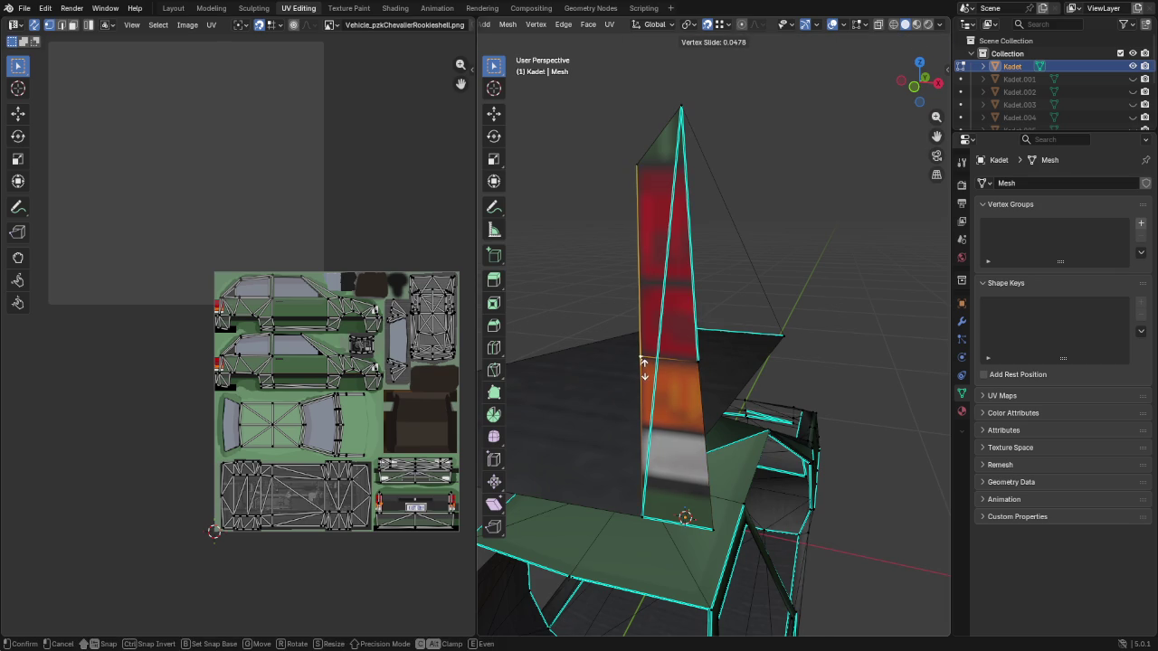
pyautogui.click(643, 365)
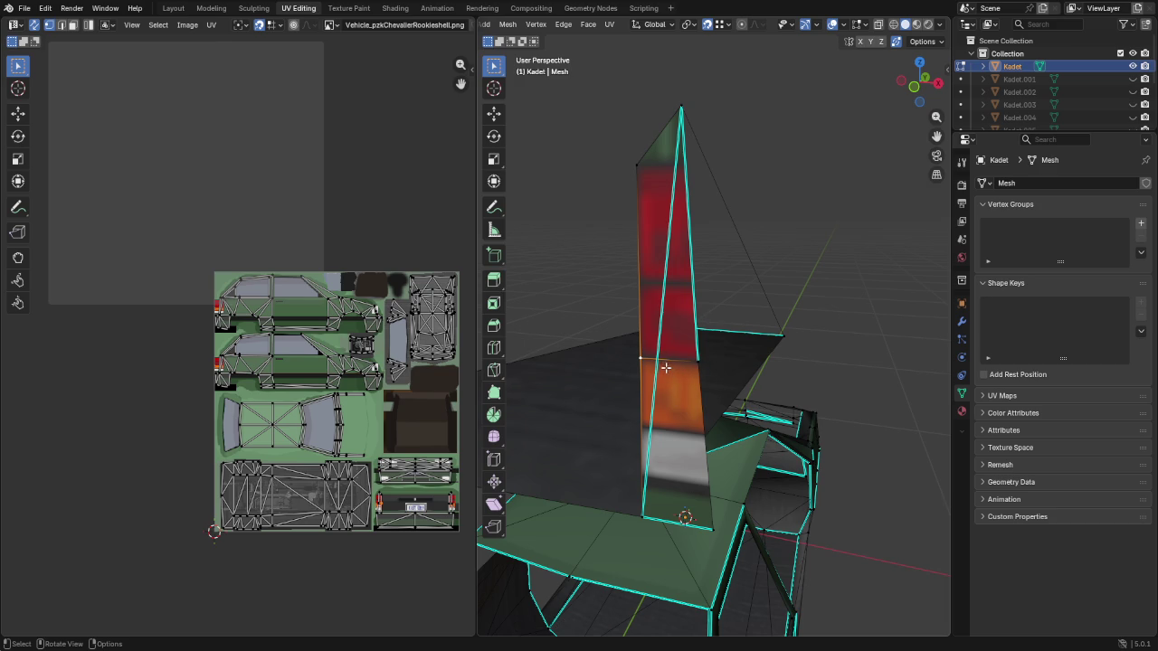
pyautogui.moveTo(674, 308); pyautogui.dragTo(775, 362, button='middle')
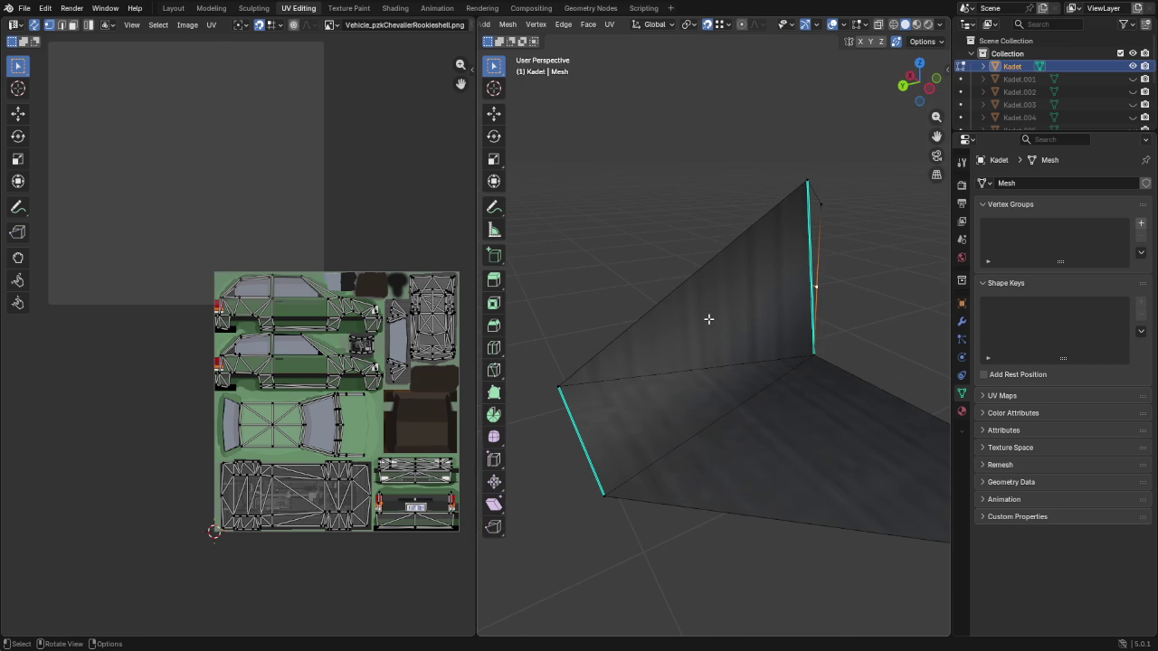
# Knife-cut across the rear-light pillar panel to its left corner and nudge the new edge vertex into place
pyautogui.press('k')
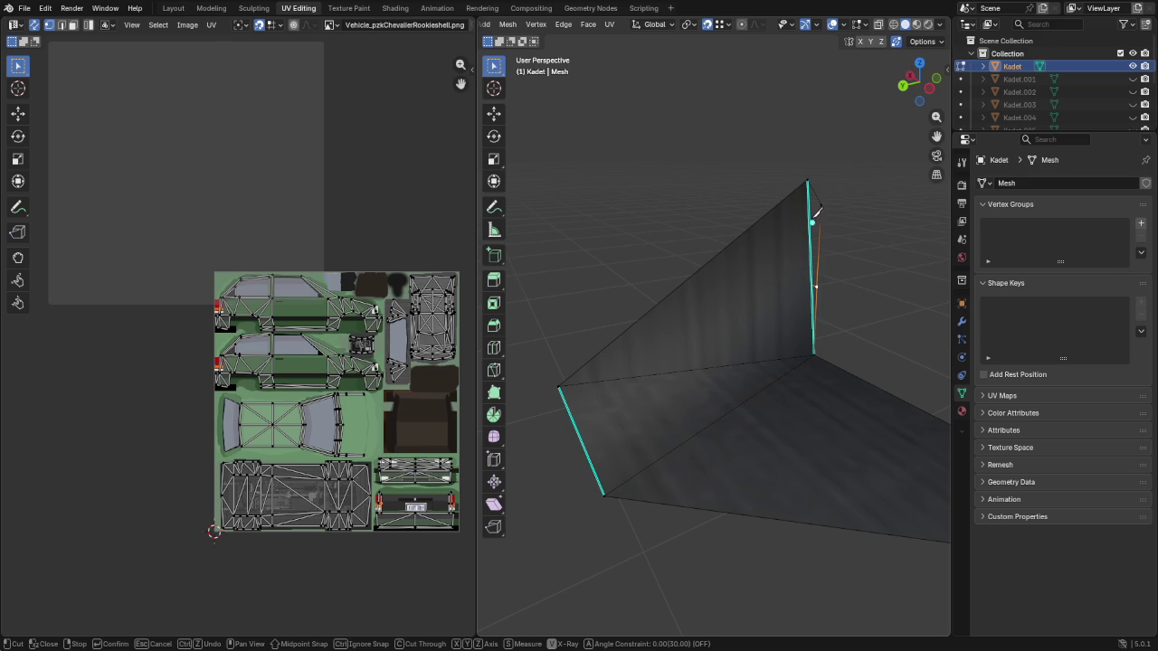
pyautogui.click(806, 224)
pyautogui.click(558, 386)
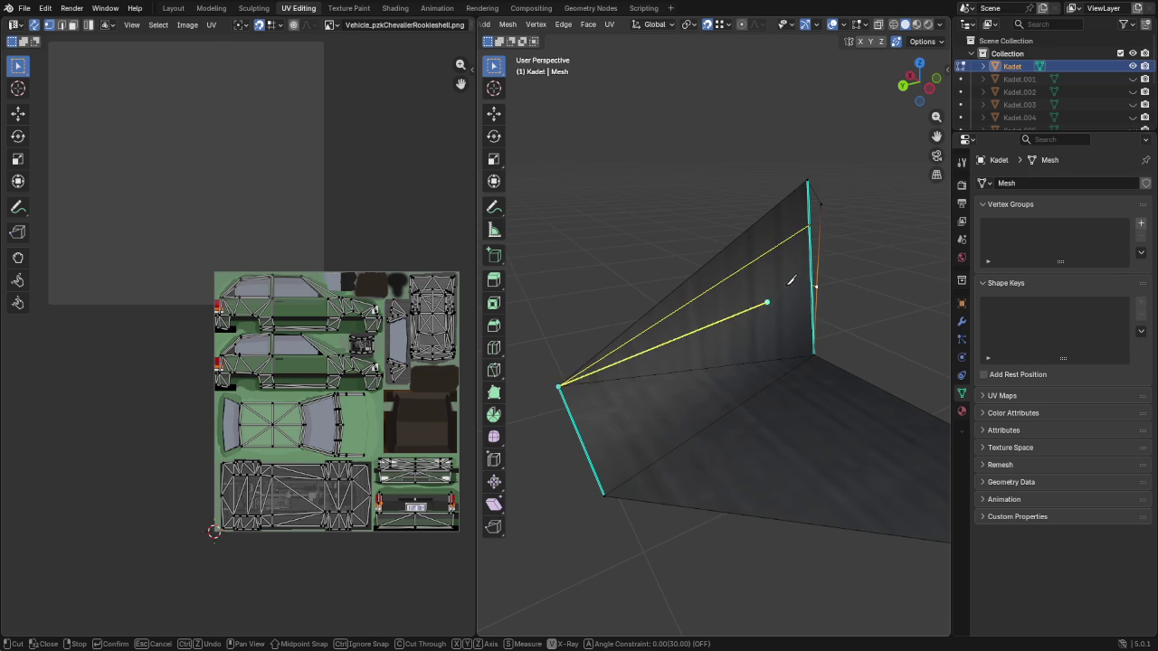
pyautogui.click(812, 281)
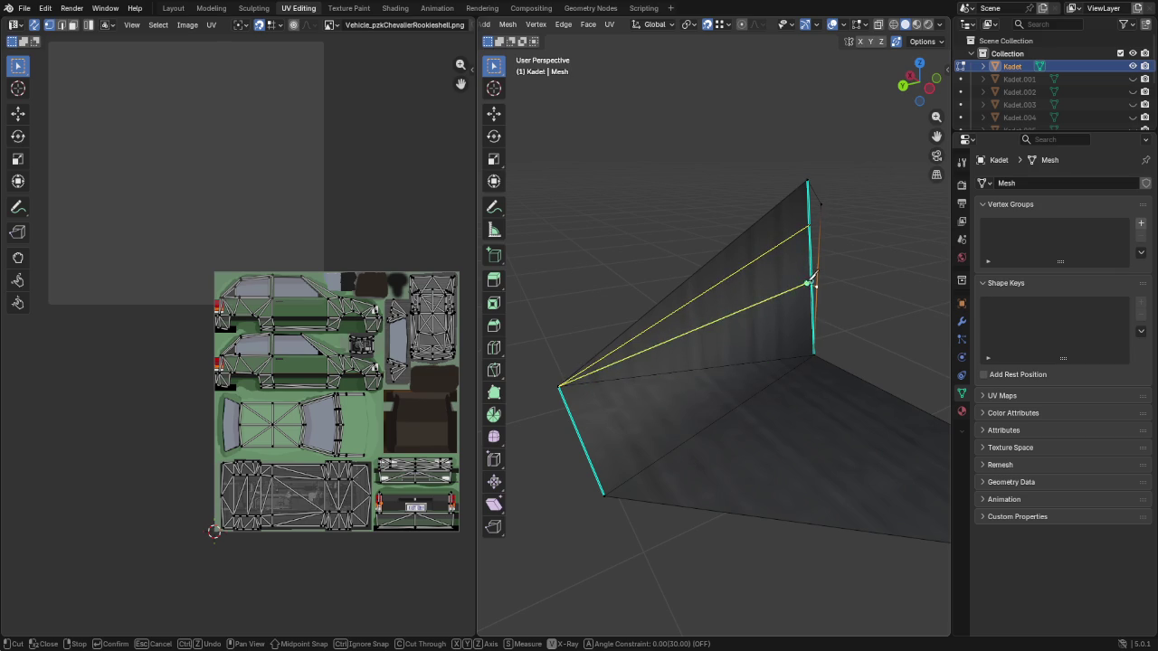
pyautogui.press('Return')
pyautogui.click(812, 280)
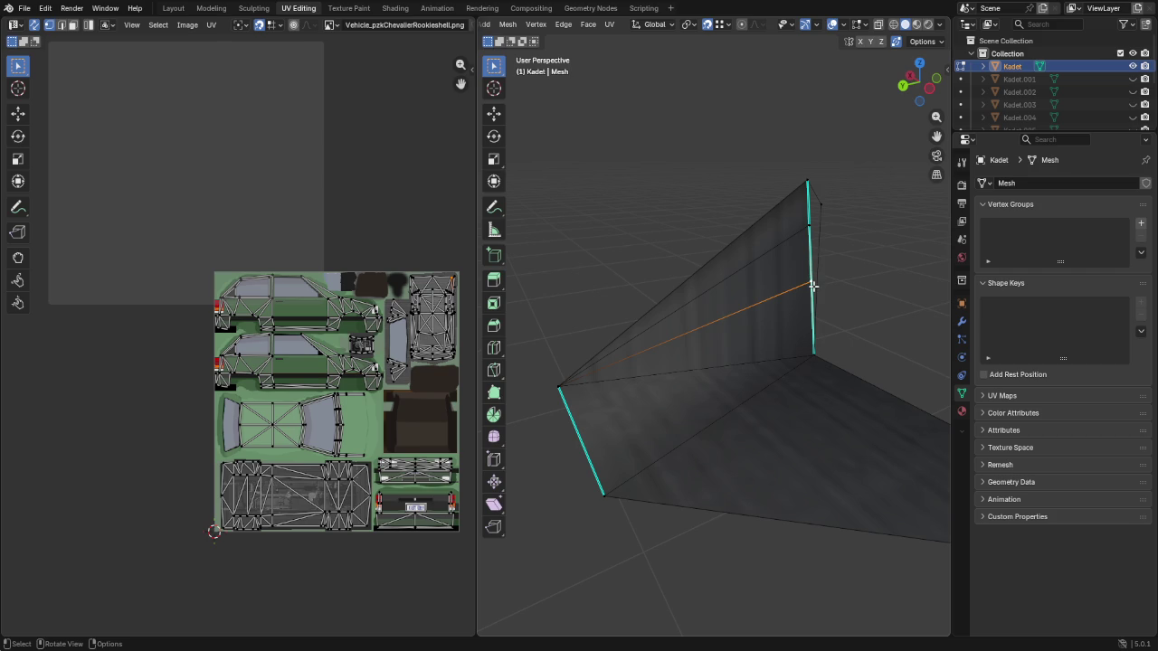
pyautogui.moveTo(813, 286); pyautogui.dragTo(817, 253)
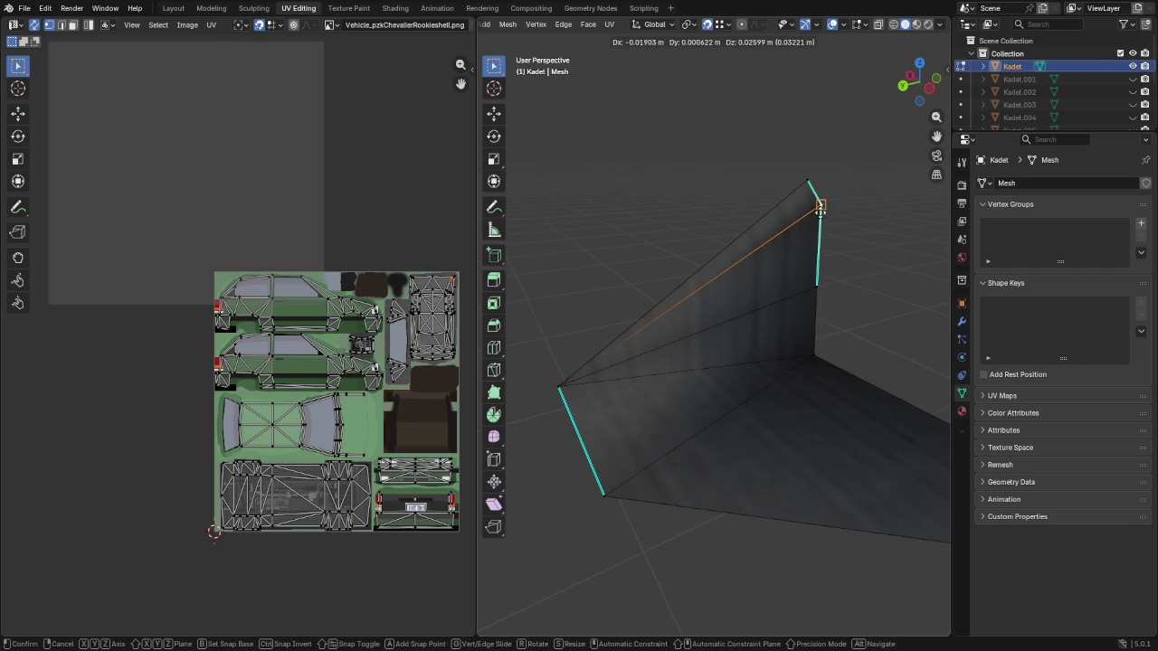
pyautogui.moveTo(670, 353)
pyautogui.mouseDown(button='middle')
pyautogui.moveTo(808, 339)
pyautogui.moveTo(677, 307)
pyautogui.moveTo(865, 302)
pyautogui.moveTo(698, 305)
pyautogui.moveTo(795, 343)
pyautogui.mouseUp(button='middle')
pyautogui.scroll(5, 702, 371)
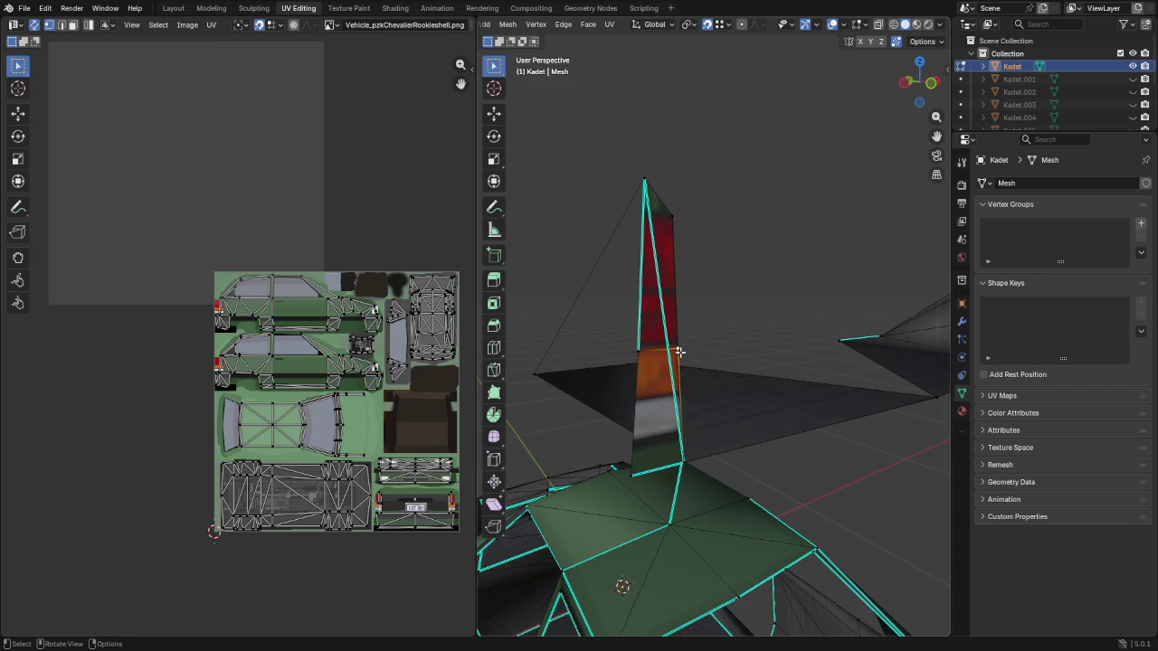
# Slide the new vertex along its edge on the pillar piece
pyautogui.hotkey('shift', 'v')
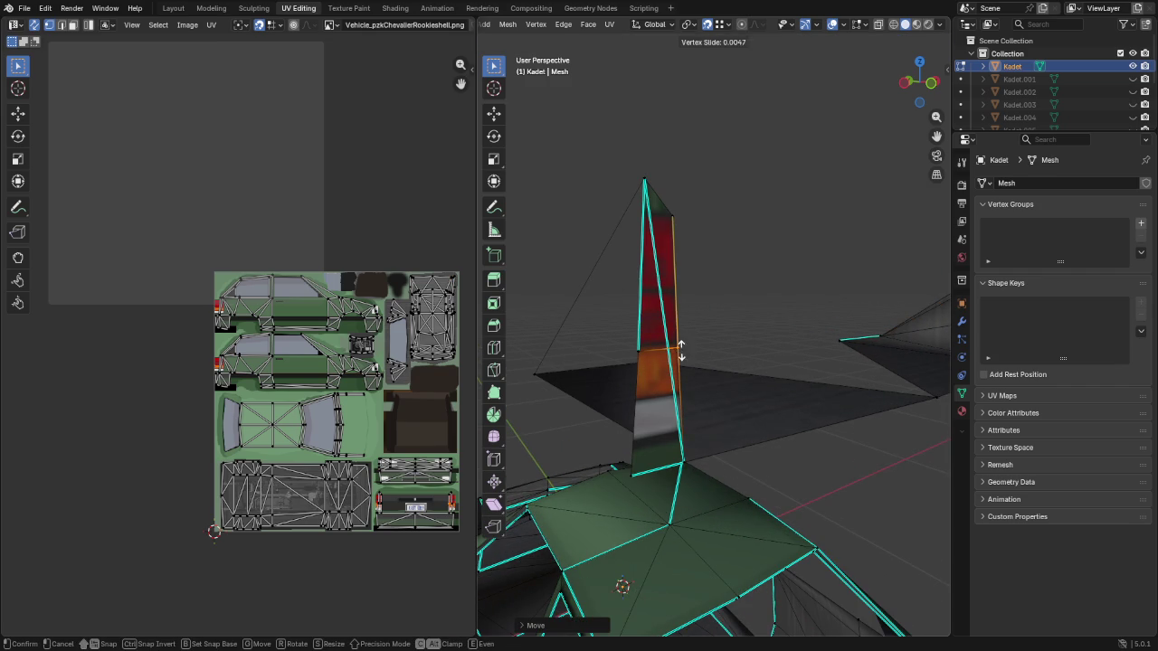
pyautogui.click(683, 345)
pyautogui.press('g')
pyautogui.press('g')
pyautogui.press('Escape')
pyautogui.press('g')
pyautogui.press('g')
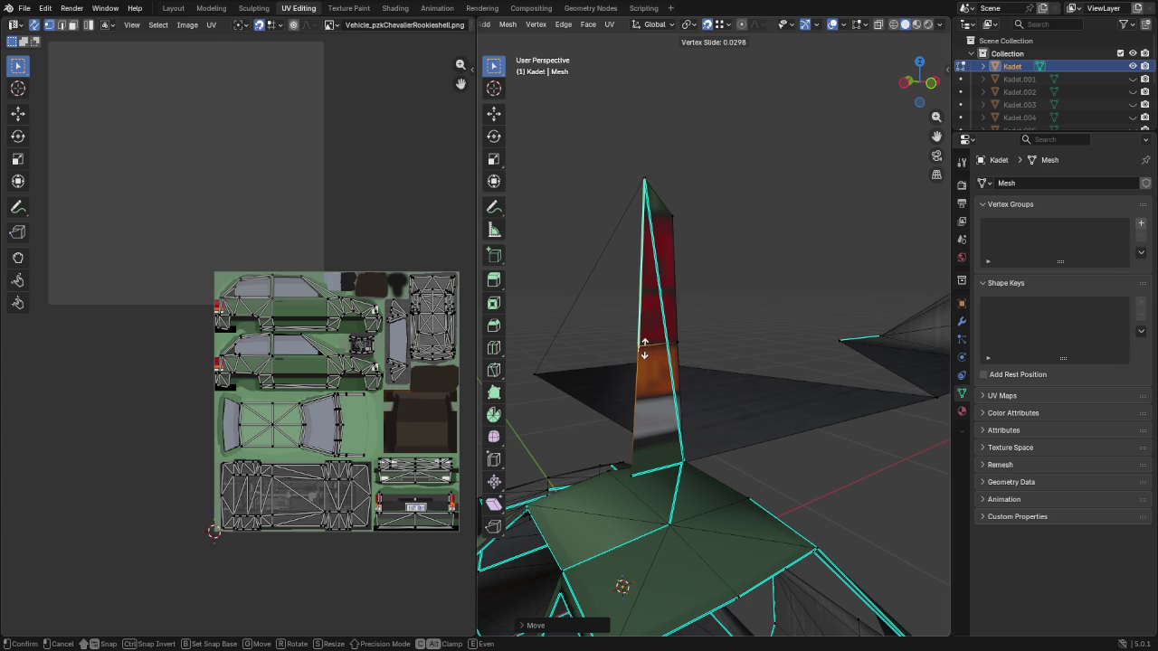
pyautogui.click(644, 345)
pyautogui.scroll(3, 587, 343)
pyautogui.scroll(3, 634, 348)
pyautogui.scroll(2, 713, 354)
pyautogui.scroll(-3, 724, 353)
pyautogui.scroll(-1, 746, 346)
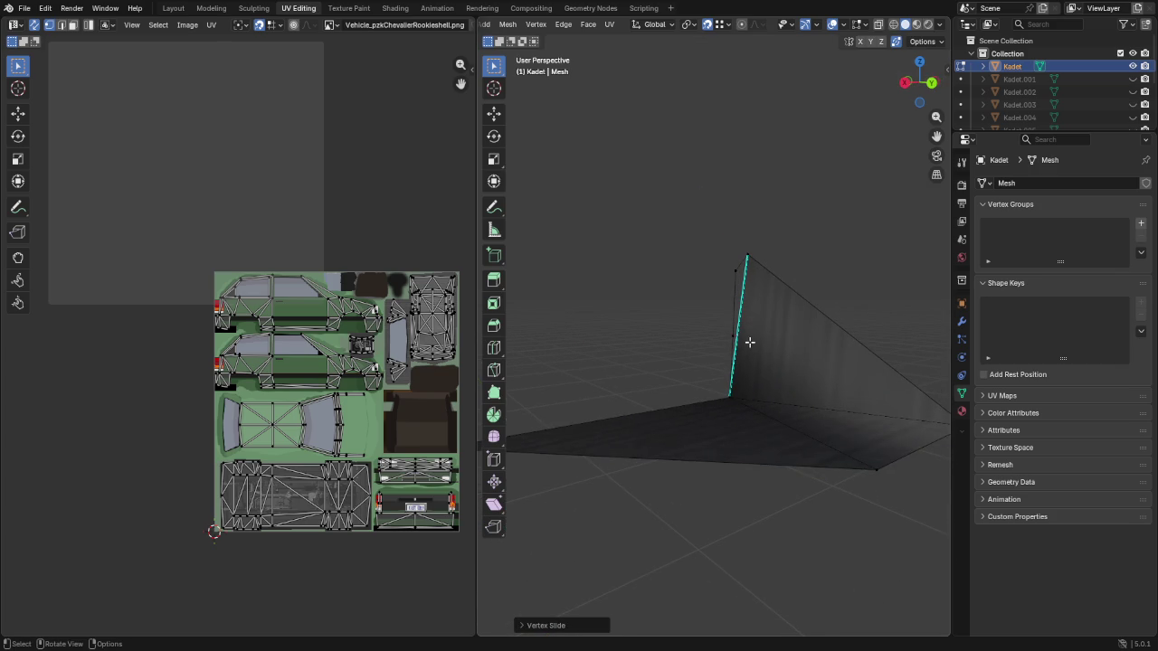
# Cut another edge across the face and move its vertex up near the top corner
pyautogui.press('k')
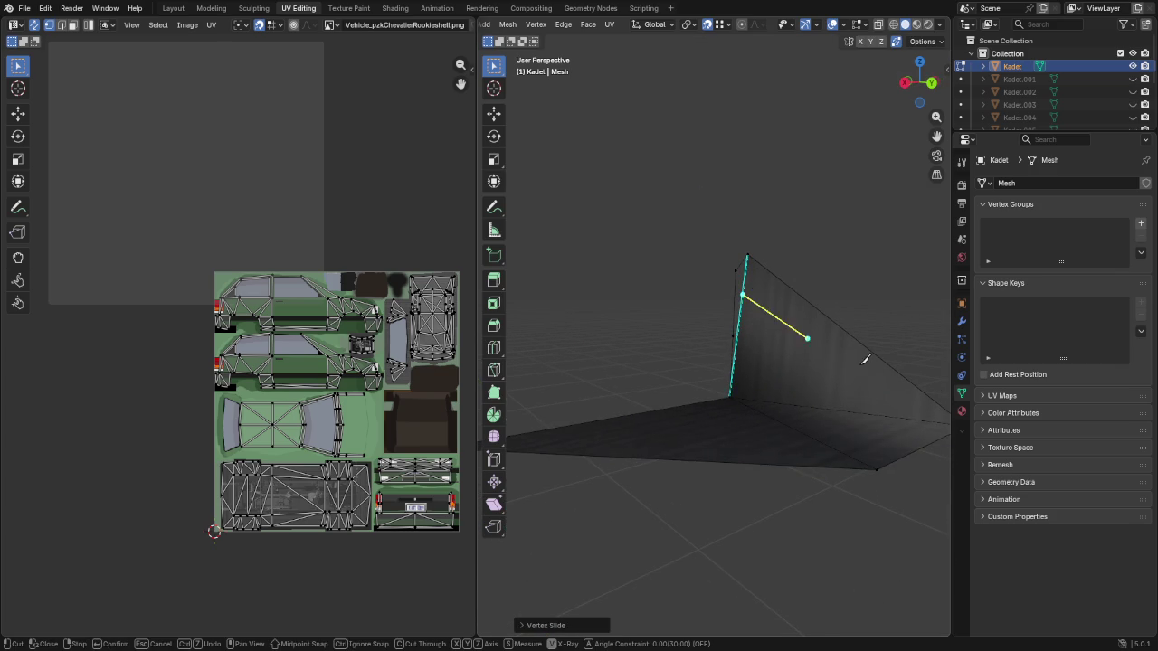
pyautogui.moveTo(858, 355); pyautogui.dragTo(874, 380, button='middle')
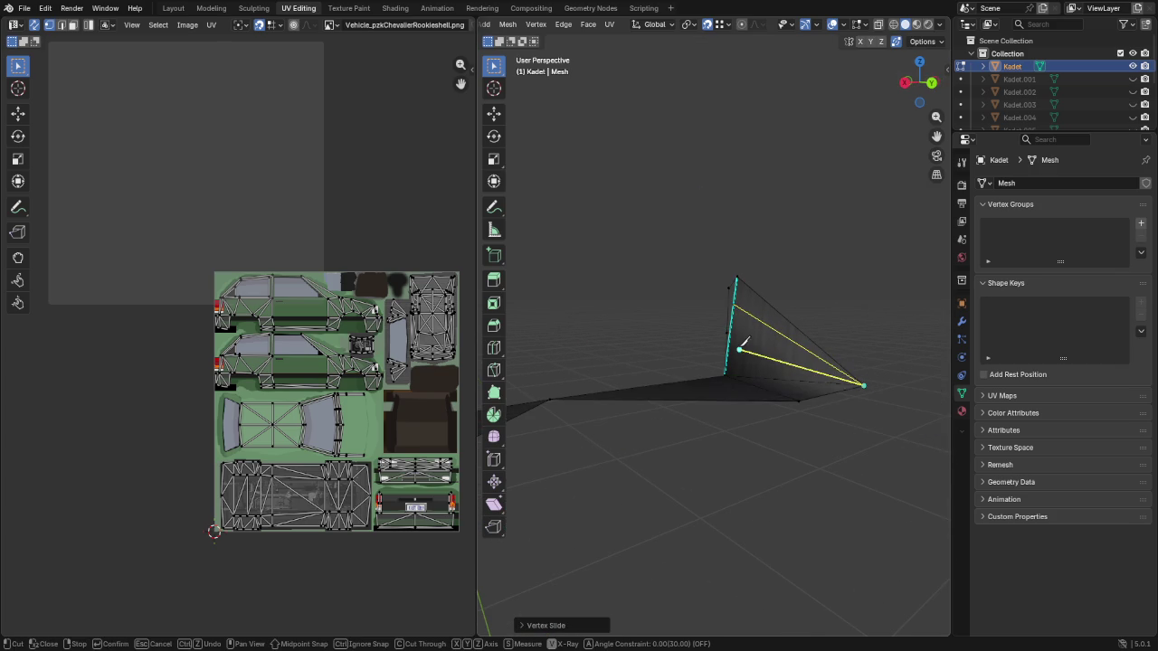
pyautogui.press('Return')
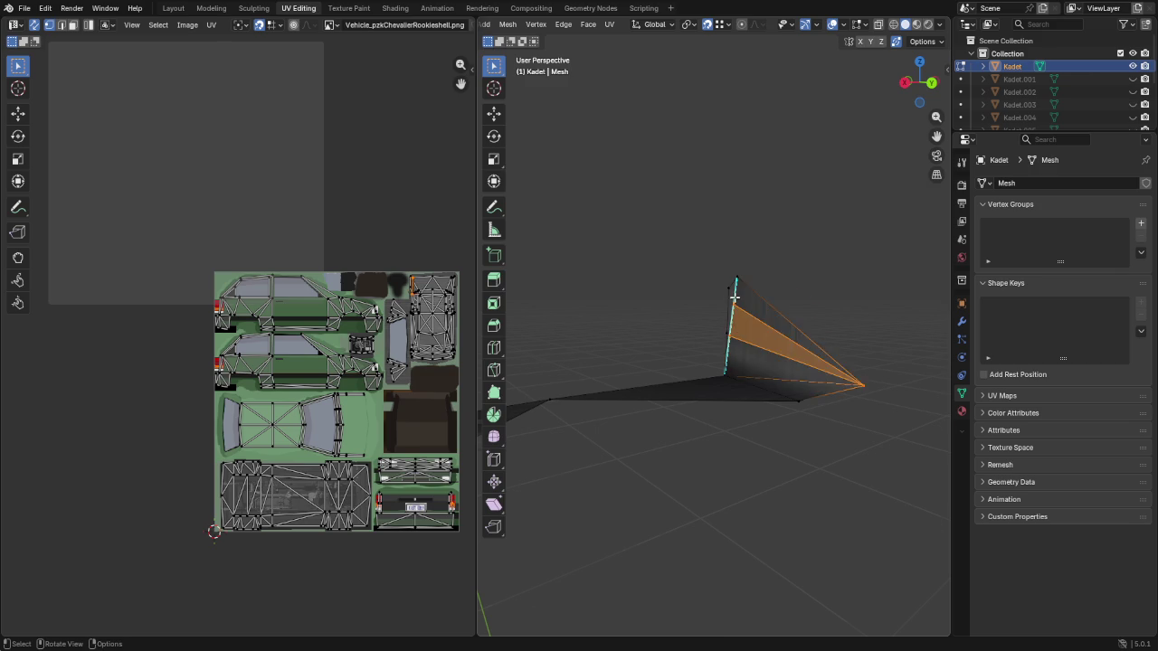
pyautogui.scroll(4, 722, 285)
pyautogui.click(759, 274)
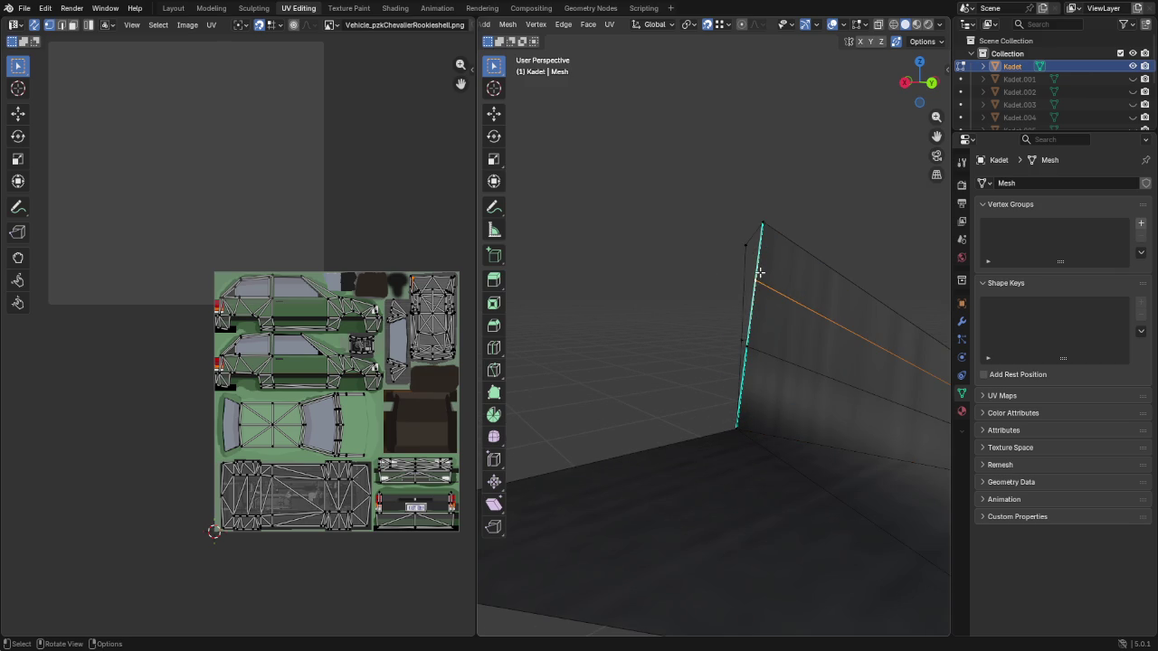
pyautogui.press('g')
pyautogui.click(749, 238)
pyautogui.press('g')
pyautogui.press('Escape')
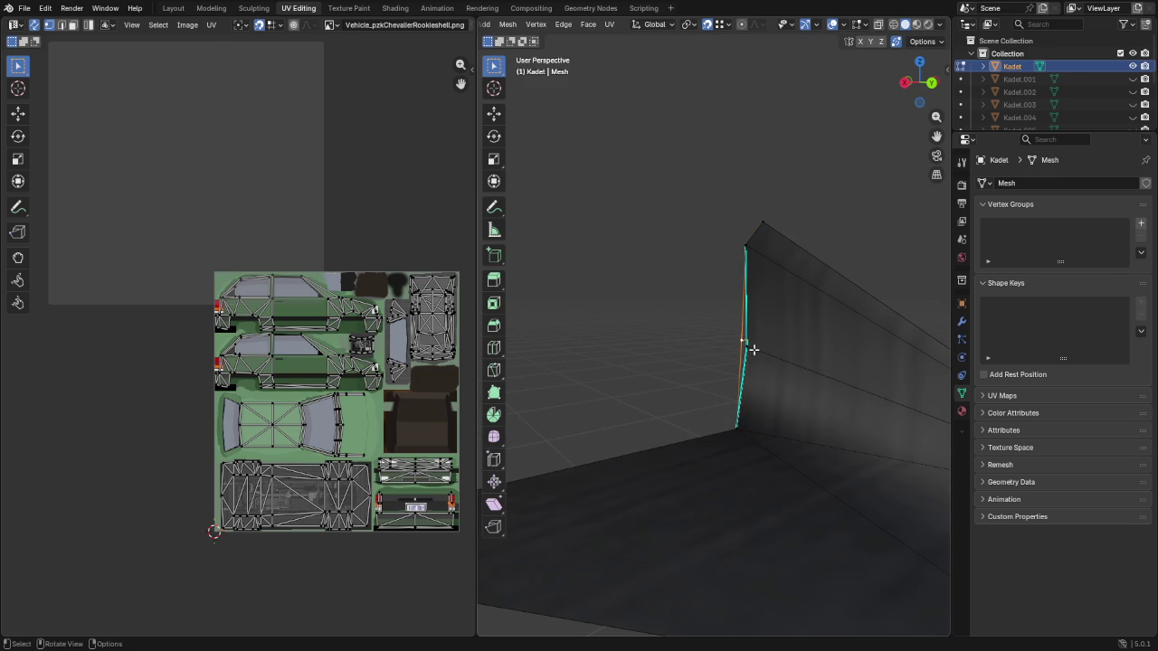
# Shift the selected vertex slightly to refine the pillar's shape
pyautogui.moveTo(770, 359)
pyautogui.mouseDown(button='middle')
pyautogui.moveTo(726, 359)
pyautogui.moveTo(781, 360)
pyautogui.moveTo(770, 352)
pyautogui.mouseUp(button='middle')
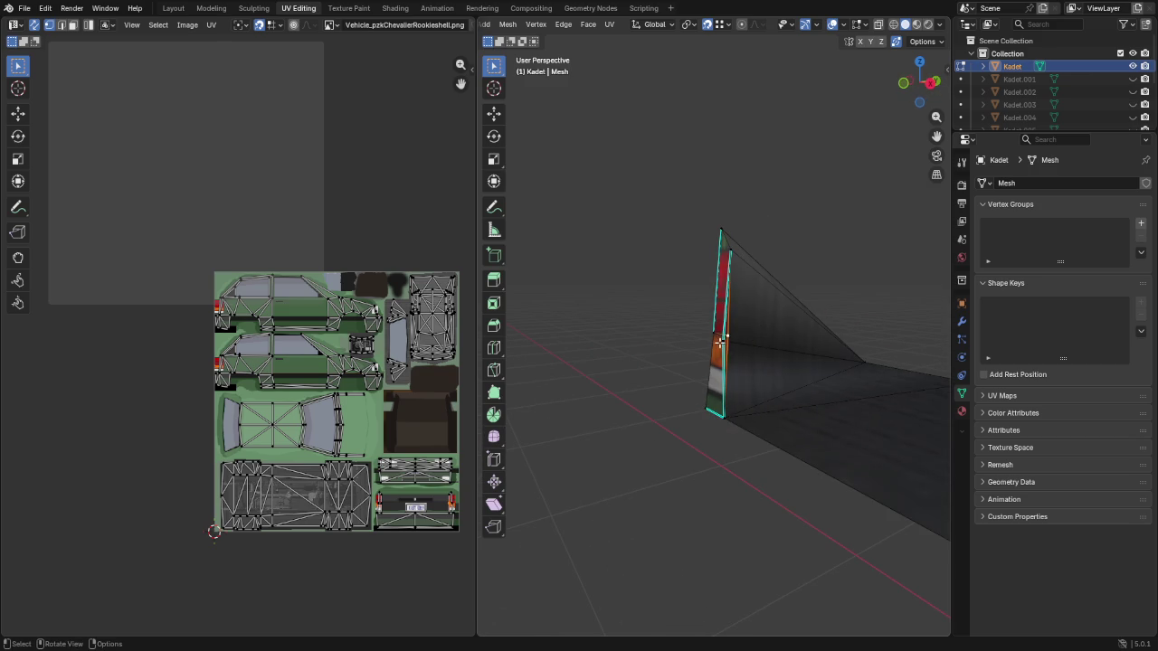
pyautogui.scroll(2, 734, 352)
pyautogui.press('g')
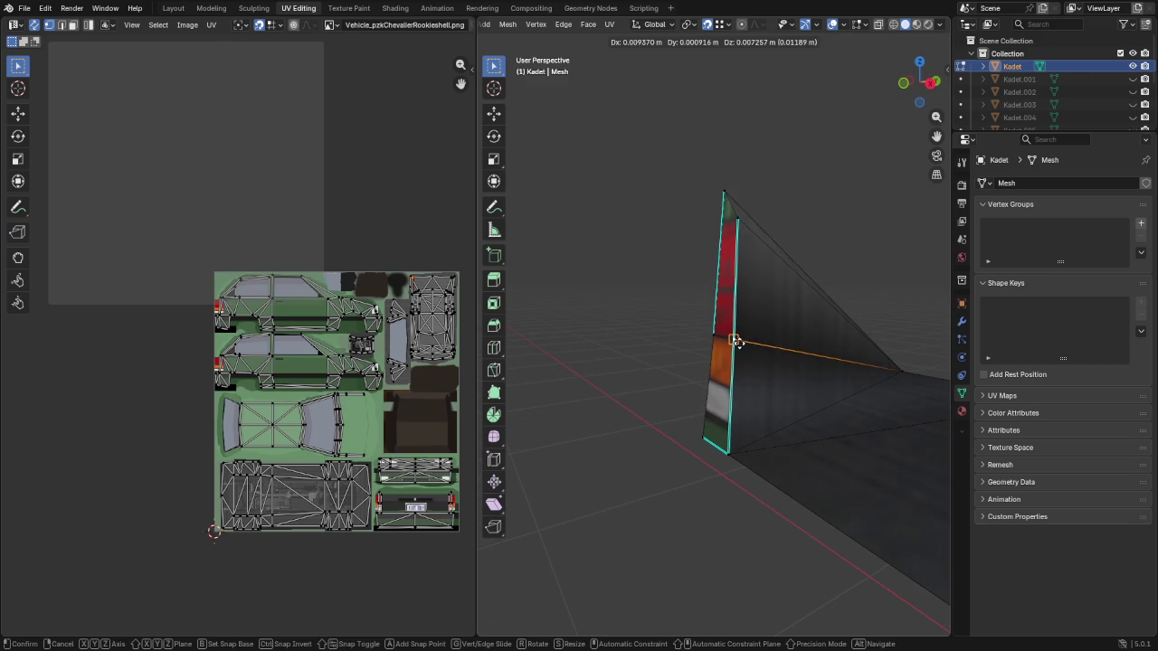
pyautogui.click(741, 344)
pyautogui.moveTo(748, 359); pyautogui.dragTo(775, 390, button='middle')
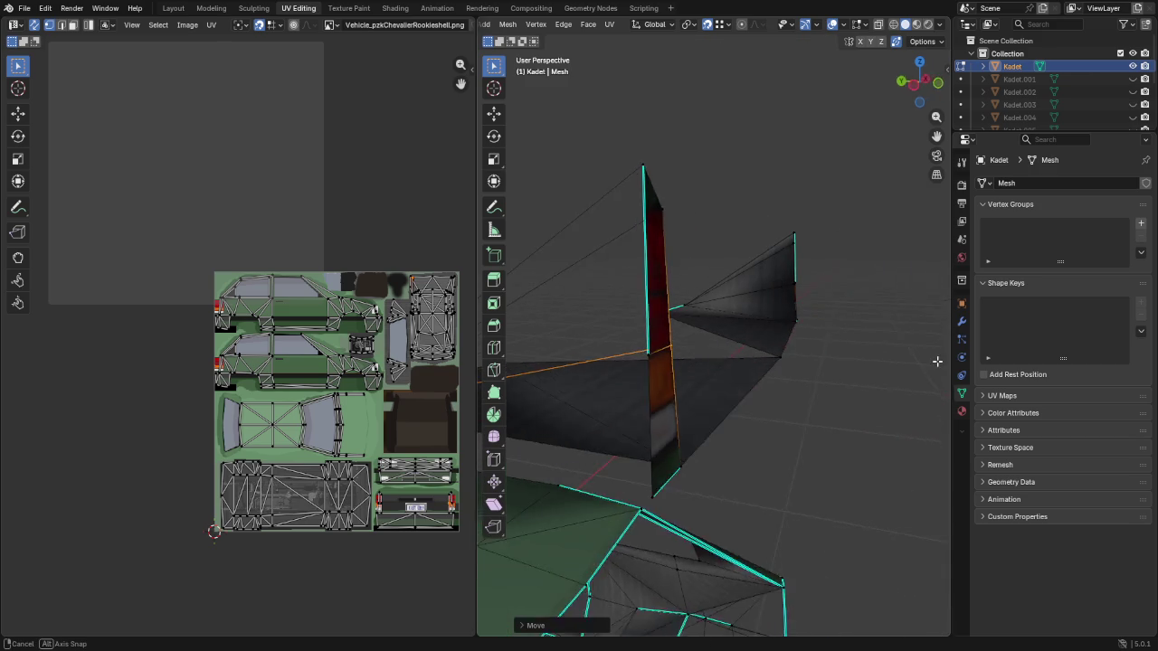
pyautogui.scroll(-3, 803, 388)
# Select the detached pillar piece as a linked whole and lower it along Z onto the car body
pyautogui.click(894, 371)
pyautogui.hotkey('ctrl', 'l')
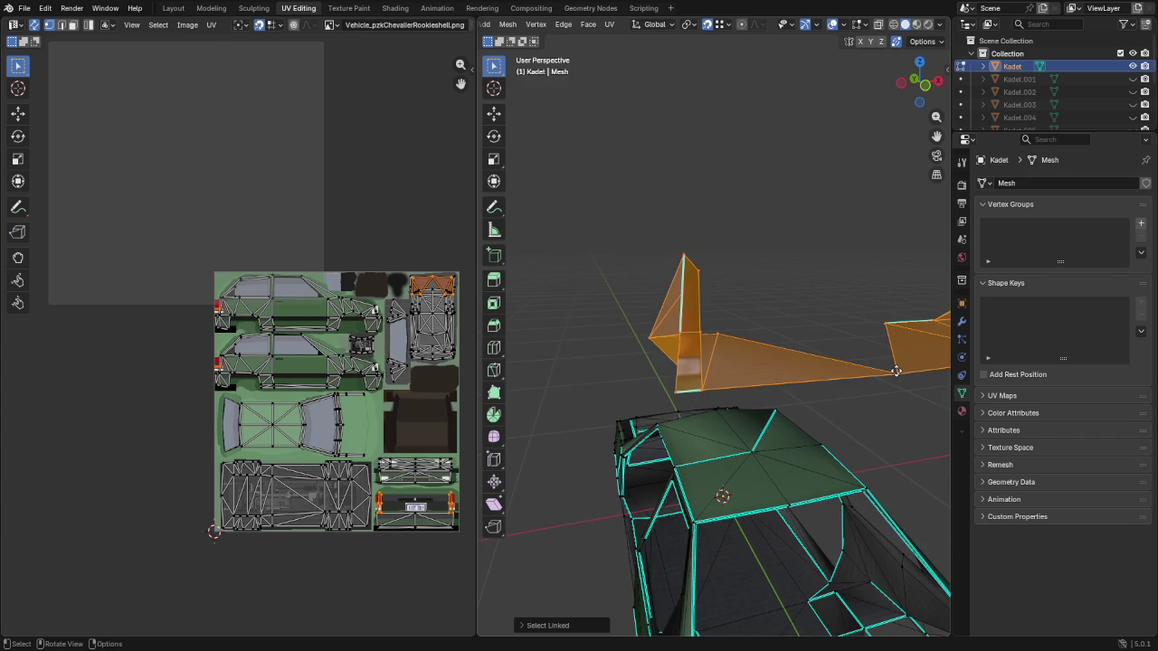
pyautogui.press('g')
pyautogui.press('z')
pyautogui.click(839, 370)
pyautogui.moveTo(839, 370)
pyautogui.mouseDown(button='middle')
pyautogui.moveTo(725, 532)
pyautogui.moveTo(754, 558)
pyautogui.mouseUp(button='middle')
pyautogui.scroll(3, 865, 299)
pyautogui.scroll(3, 733, 359)
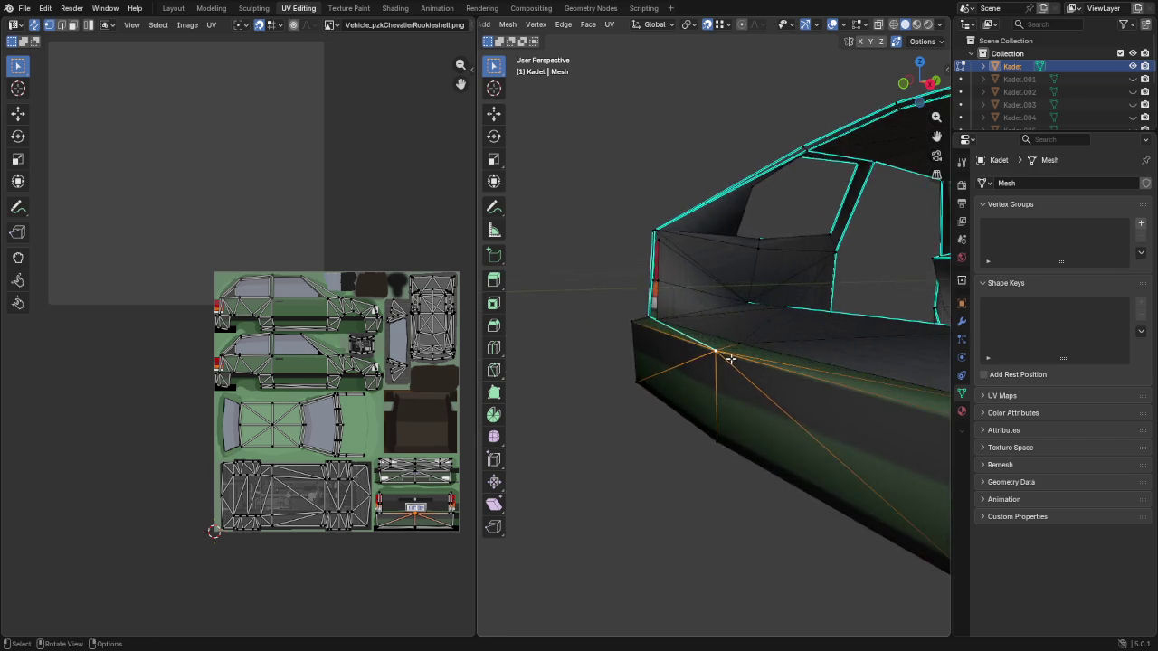
# Knife-cut the trunk side face beside the taillight and slide the new vertex along its edge
pyautogui.moveTo(733, 359); pyautogui.dragTo(590, 493, button='middle')
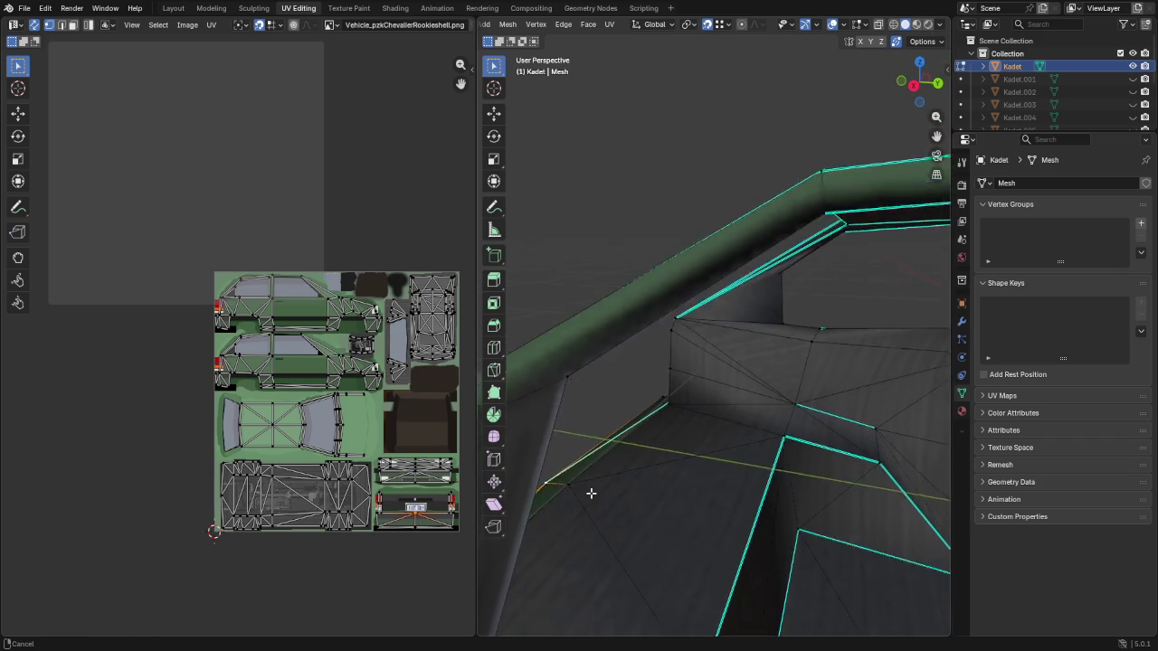
pyautogui.moveTo(591, 493); pyautogui.dragTo(728, 363, button='middle')
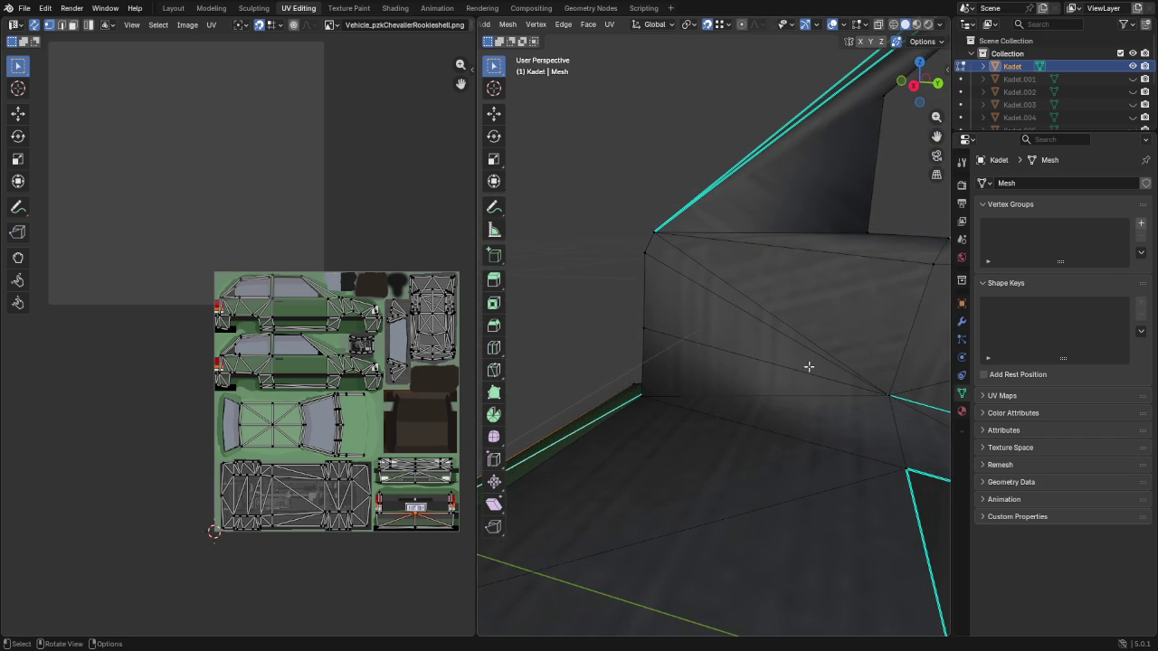
pyautogui.click(890, 396)
pyautogui.moveTo(890, 396)
pyautogui.mouseDown(button='middle')
pyautogui.moveTo(880, 370)
pyautogui.moveTo(844, 393)
pyautogui.moveTo(812, 381)
pyautogui.mouseUp(button='middle')
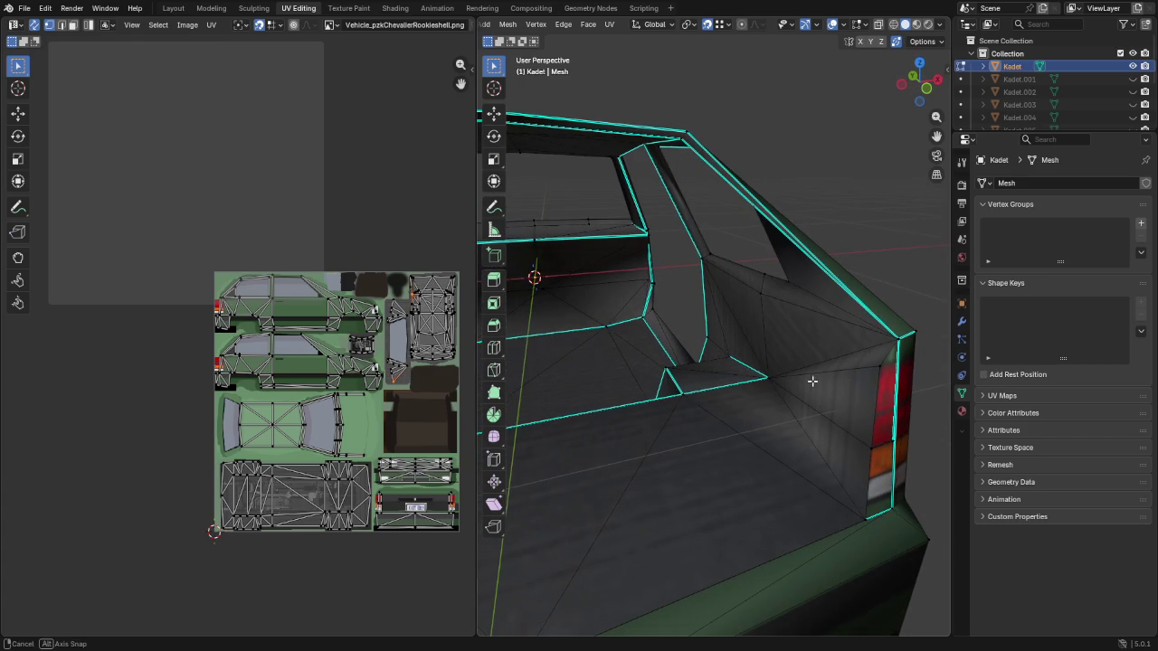
pyautogui.press('k')
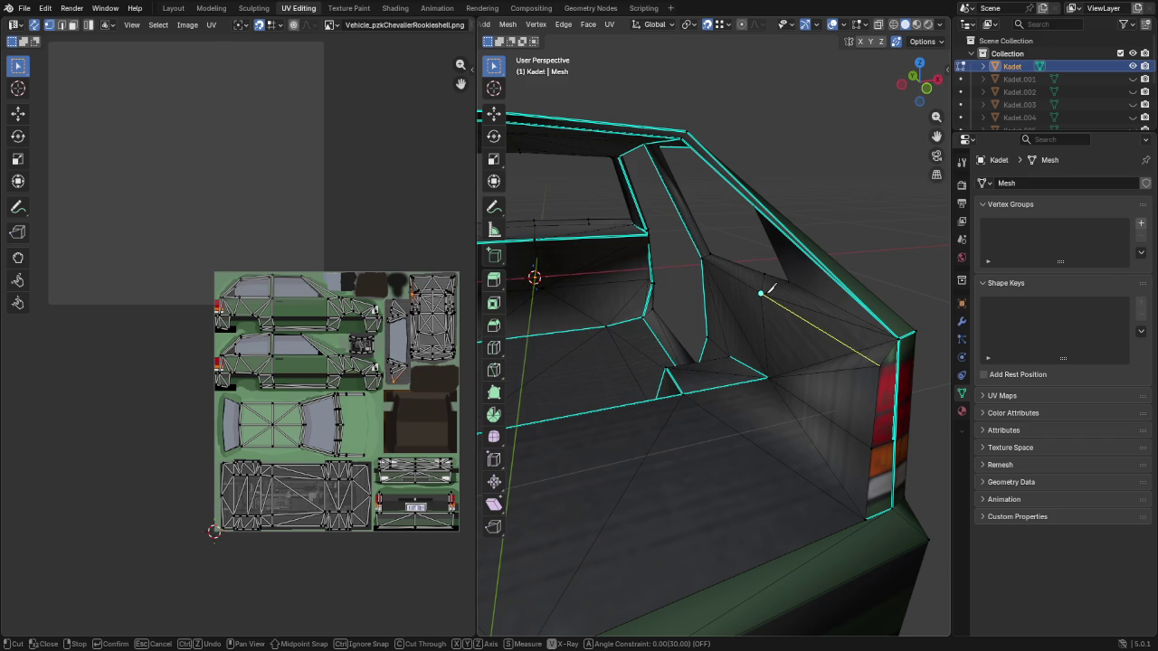
pyautogui.click(770, 288)
pyautogui.press('Return')
pyautogui.click(864, 355)
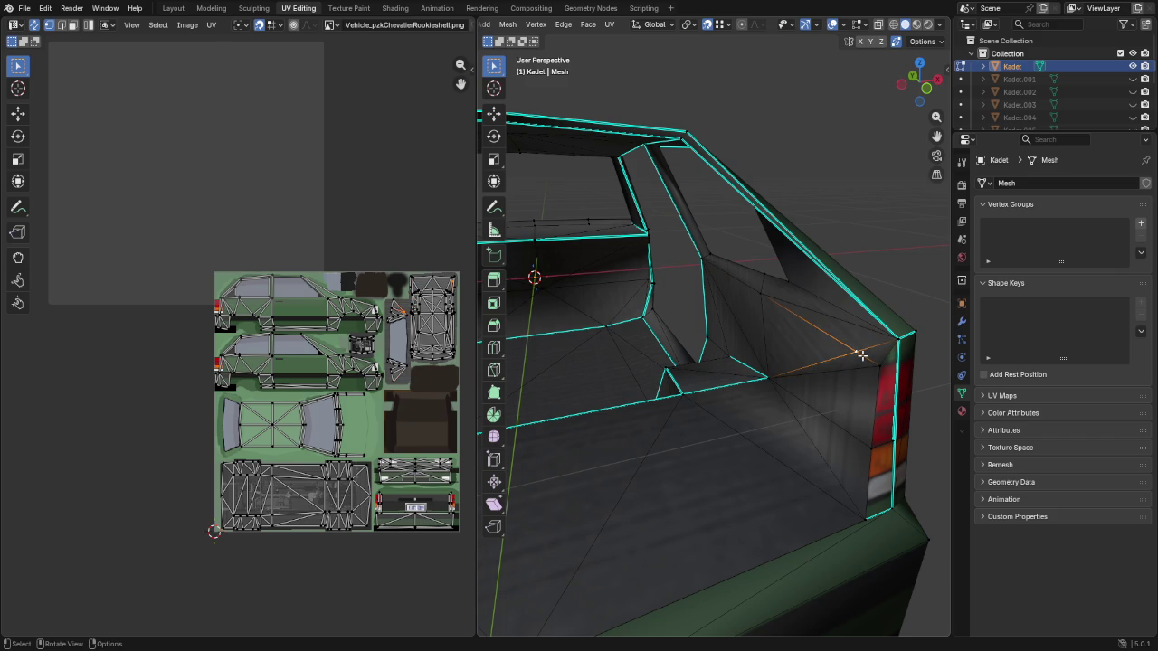
pyautogui.hotkey('shift', 'v')
pyautogui.click(882, 369)
# Make a second knife cut across the panel and slide its vertex to the red–orange lamp boundary
pyautogui.moveTo(843, 392)
pyautogui.mouseDown(button='middle')
pyautogui.moveTo(651, 321)
pyautogui.moveTo(737, 343)
pyautogui.moveTo(724, 318)
pyautogui.mouseUp(button='middle')
pyautogui.press('k')
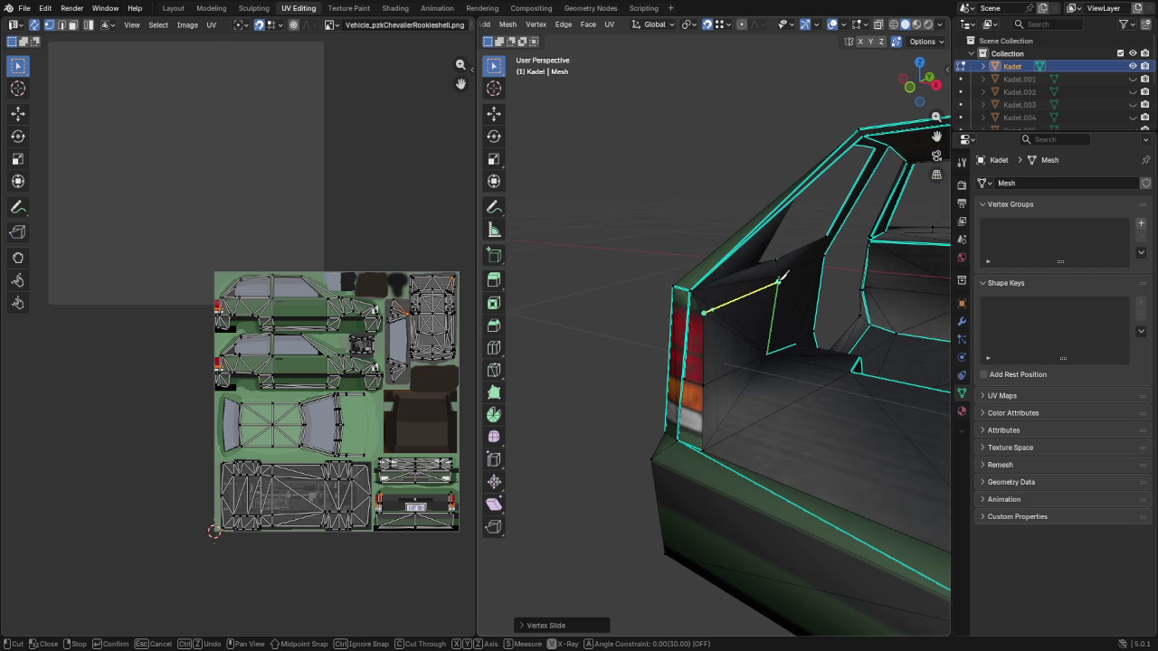
pyautogui.press('Return')
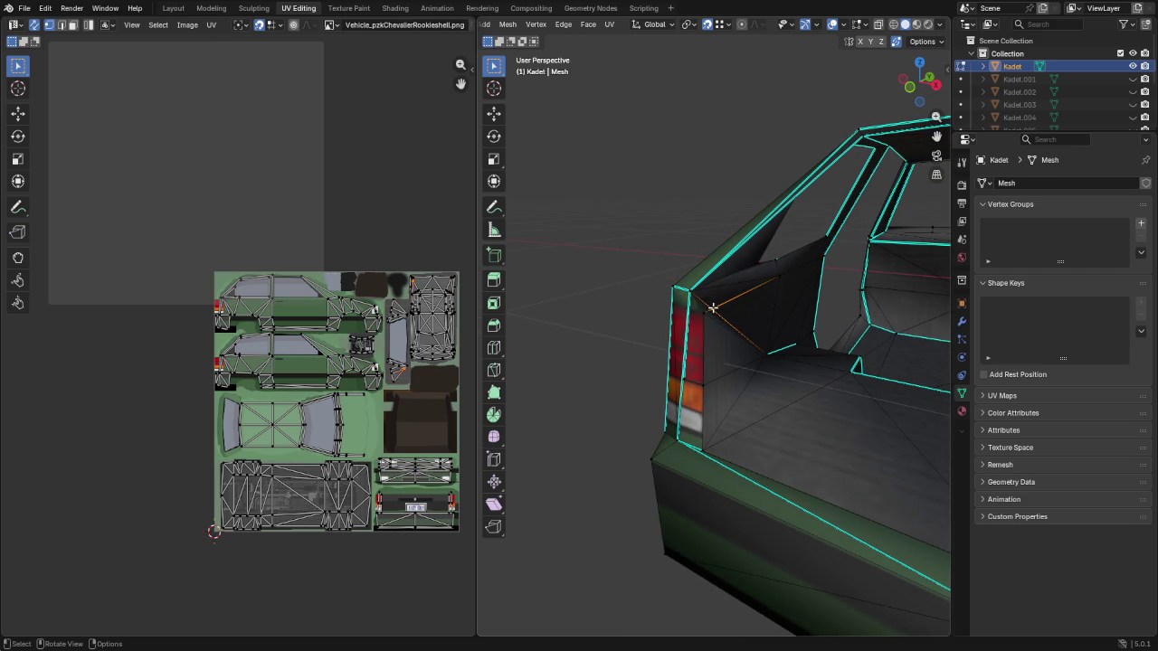
pyautogui.hotkey('shift', 'v')
pyautogui.click(702, 314)
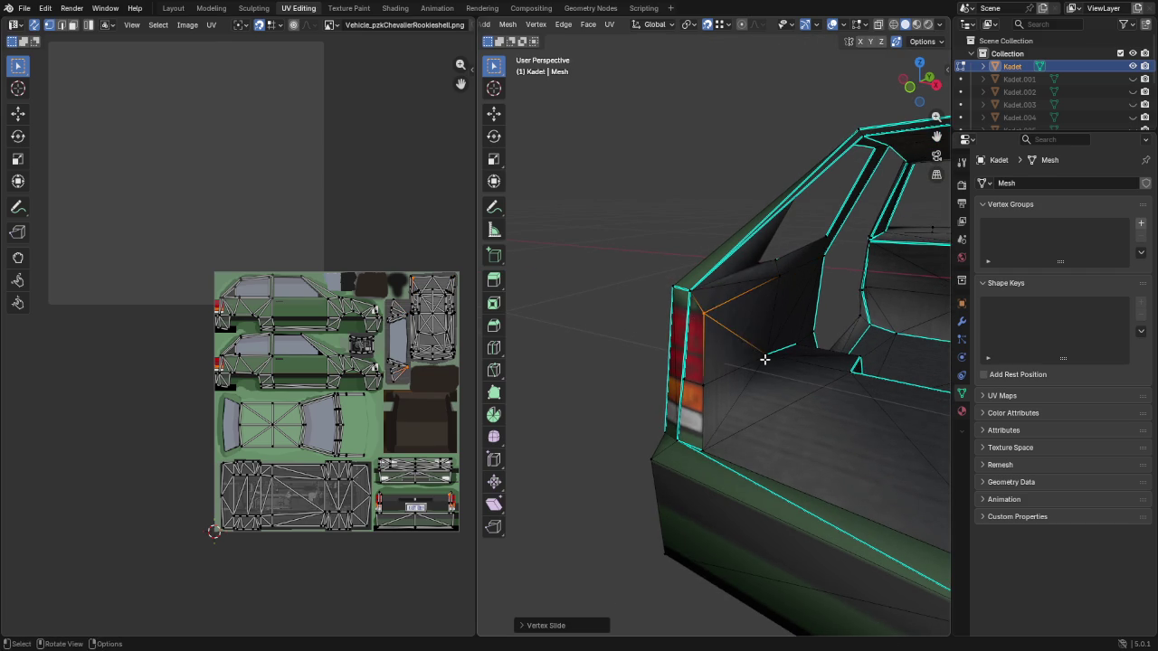
pyautogui.scroll(3, 705, 320)
pyautogui.moveTo(697, 326)
pyautogui.mouseDown(button='middle')
pyautogui.moveTo(633, 341)
pyautogui.moveTo(868, 358)
pyautogui.mouseUp(button='middle')
pyautogui.scroll(-5, 633, 342)
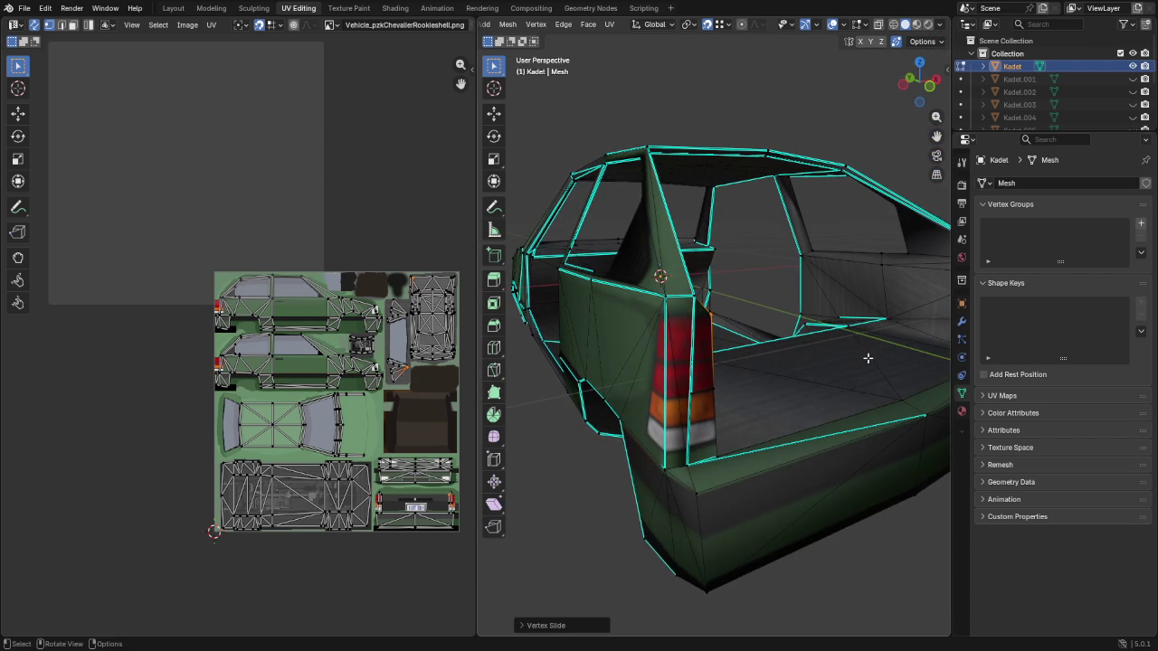
pyautogui.scroll(1, 737, 439)
pyautogui.scroll(1, 736, 440)
pyautogui.scroll(1, 773, 313)
# Knife-cut the taillight starting from its top vertex
pyautogui.scroll(1, 703, 302)
pyautogui.scroll(1, 703, 303)
pyautogui.scroll(2, 706, 298)
pyautogui.moveTo(715, 312)
pyautogui.mouseDown(button='middle')
pyautogui.moveTo(700, 312)
pyautogui.moveTo(689, 274)
pyautogui.mouseUp(button='middle')
pyautogui.scroll(-1, 688, 273)
pyautogui.scroll(-3, 688, 274)
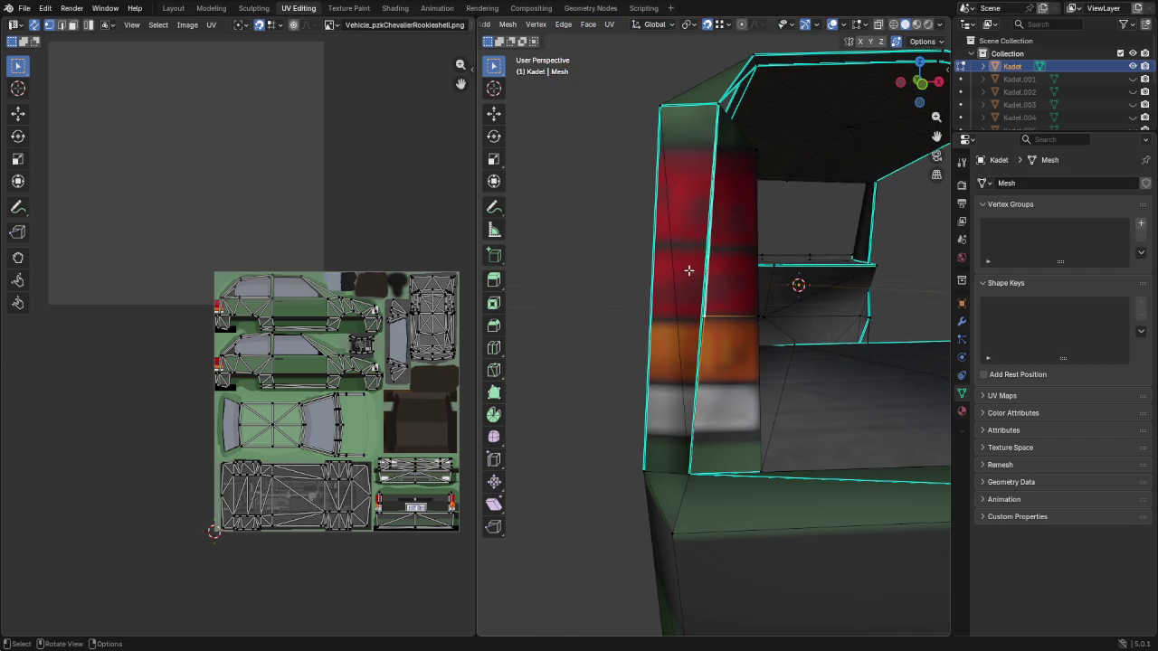
pyautogui.moveTo(683, 206)
pyautogui.mouseDown(button='middle')
pyautogui.moveTo(727, 212)
pyautogui.moveTo(682, 180)
pyautogui.moveTo(699, 146)
pyautogui.mouseUp(button='middle')
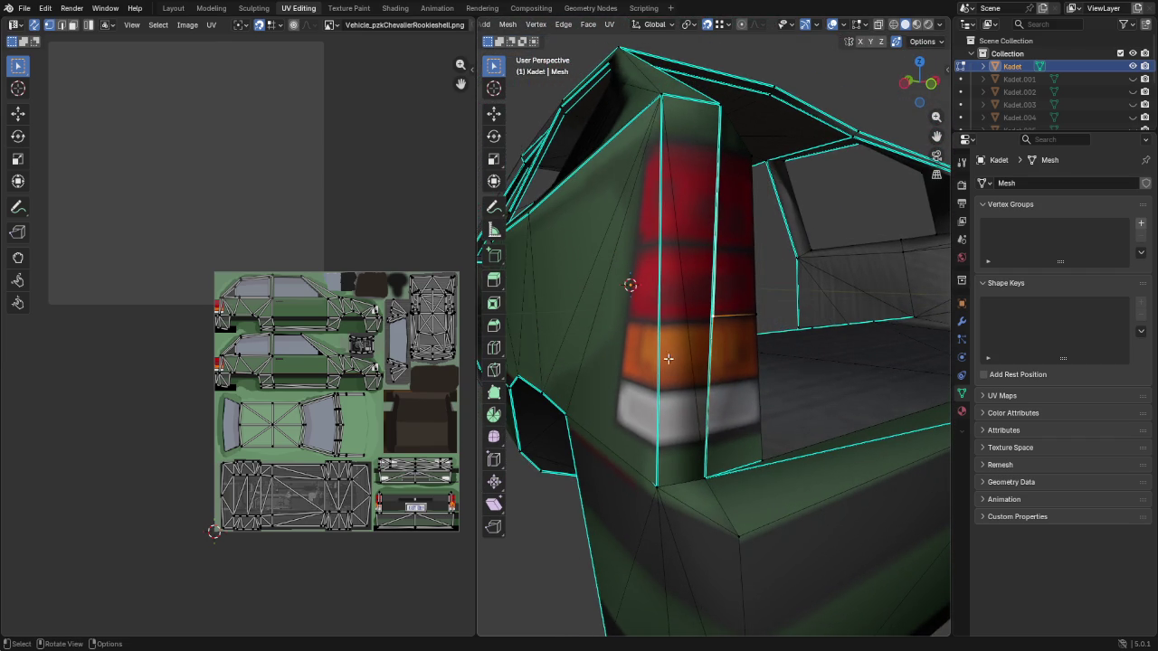
pyautogui.press('k')
pyautogui.click(661, 94)
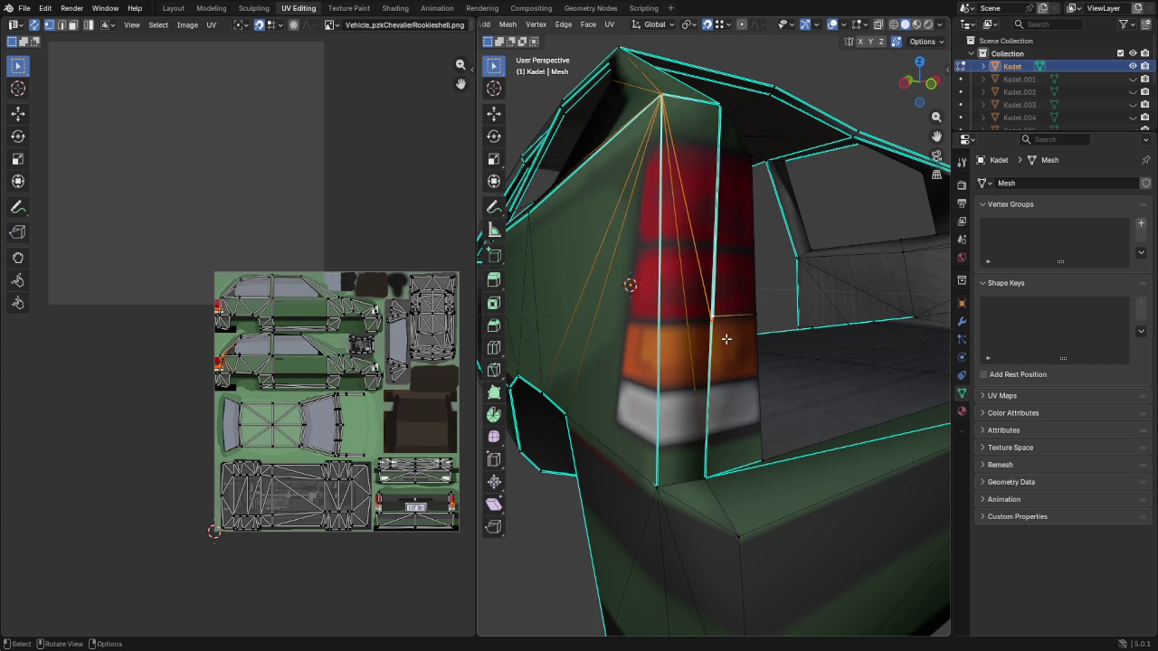
pyautogui.press('Return')
# Move the cut's vertex onto the red–orange boundary of the taillight
pyautogui.moveTo(726, 338)
pyautogui.mouseDown(button='middle')
pyautogui.moveTo(641, 333)
pyautogui.moveTo(690, 300)
pyautogui.mouseUp(button='middle')
pyautogui.scroll(3, 641, 333)
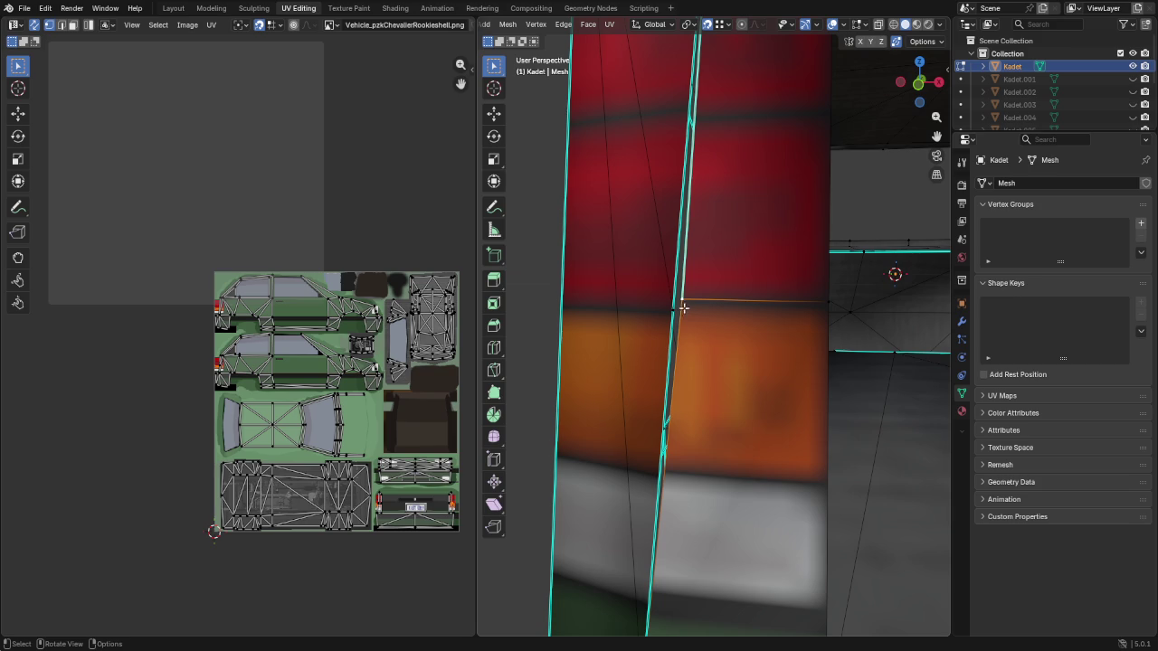
pyautogui.press('g')
pyautogui.click(678, 309)
pyautogui.scroll(-1, 683, 306)
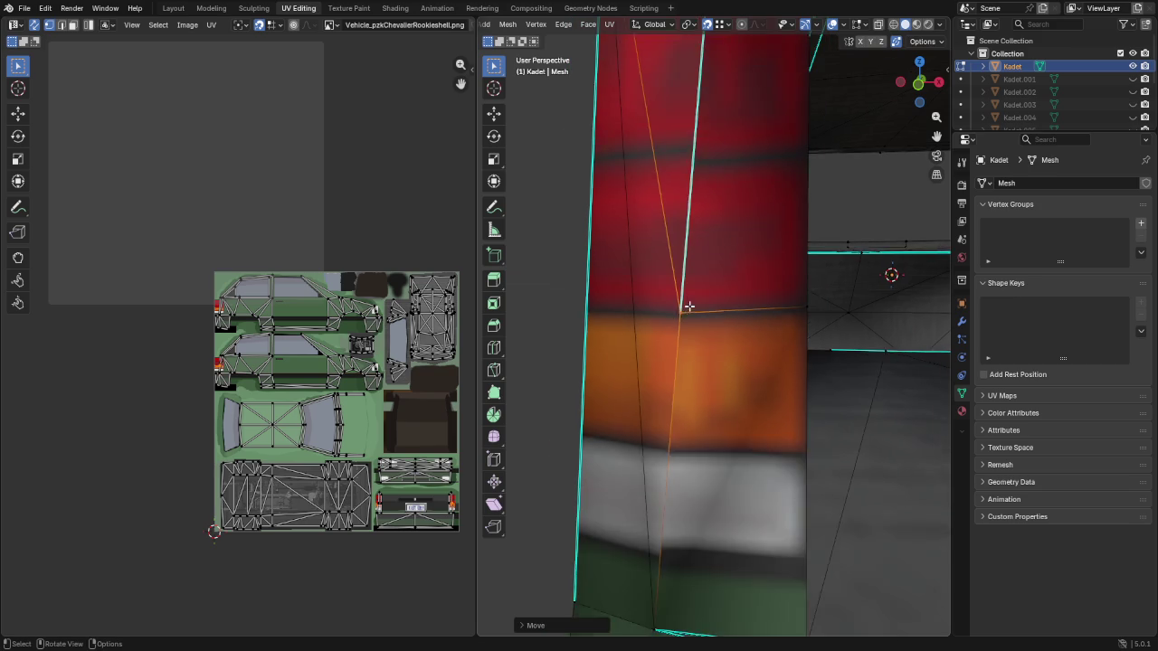
pyautogui.scroll(-2, 687, 302)
pyautogui.scroll(-2, 715, 303)
pyautogui.scroll(-1, 728, 298)
pyautogui.scroll(-2, 725, 296)
pyautogui.moveTo(725, 296)
pyautogui.mouseDown(button='middle')
pyautogui.moveTo(704, 336)
pyautogui.moveTo(817, 358)
pyautogui.moveTo(754, 307)
pyautogui.moveTo(682, 344)
pyautogui.mouseUp(button='middle')
pyautogui.scroll(-2, 817, 358)
pyautogui.scroll(1, 778, 325)
pyautogui.scroll(2, 764, 317)
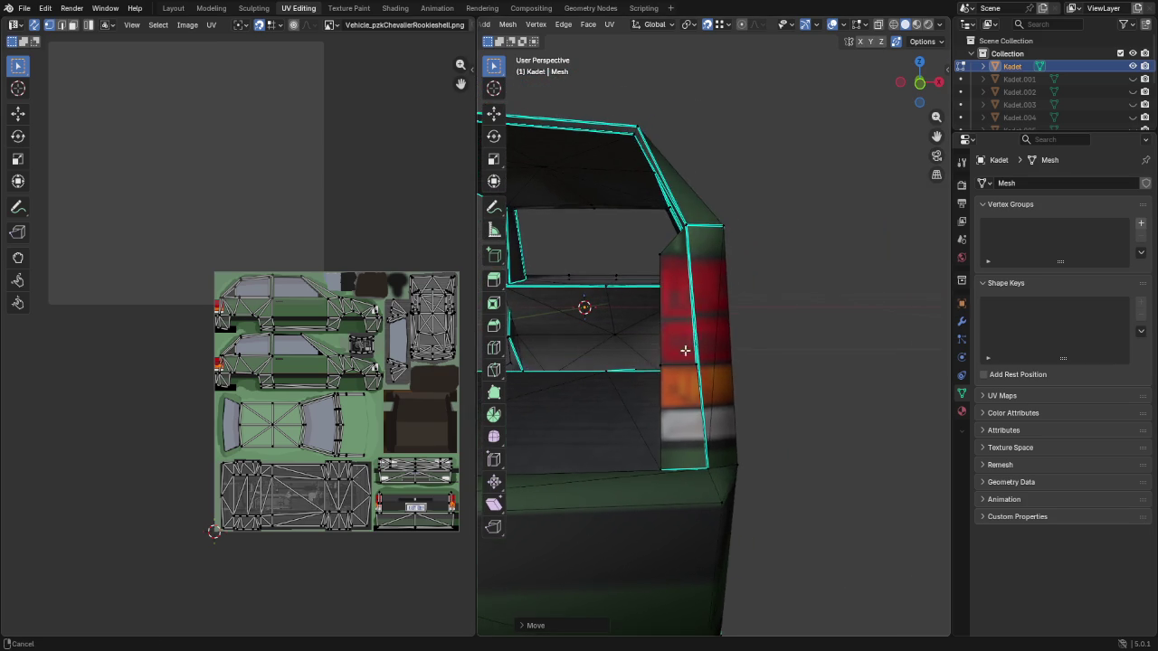
pyautogui.scroll(2, 729, 289)
pyautogui.scroll(1, 721, 302)
pyautogui.scroll(2, 704, 336)
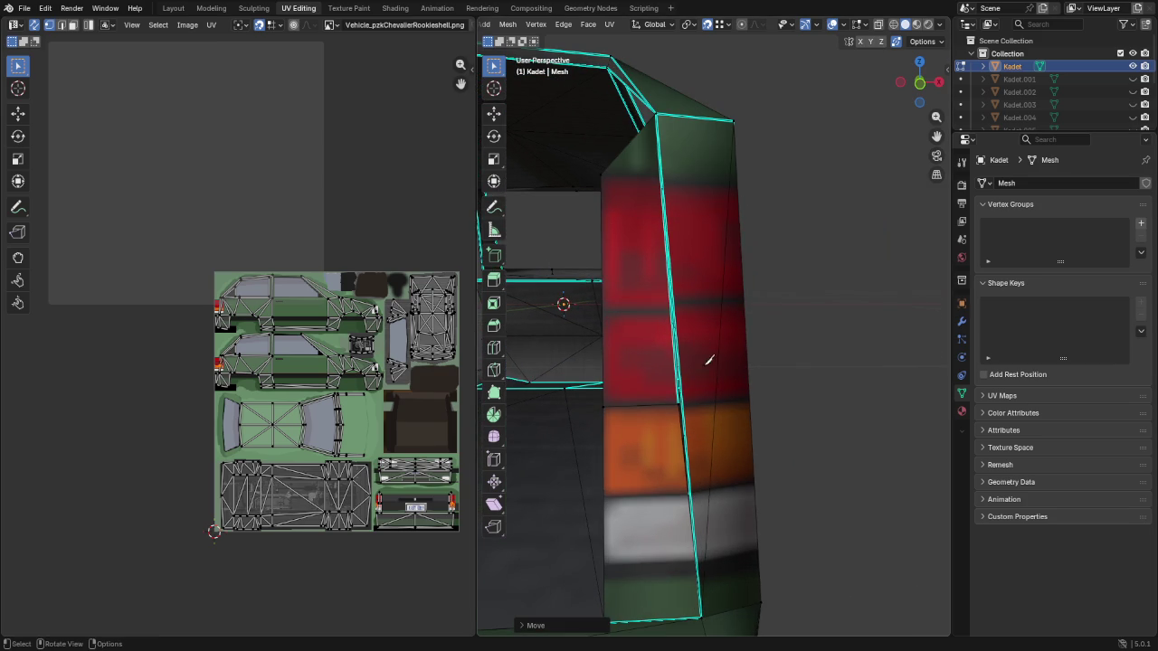
# Cut a diagonal from the side vertex to the taillight's top corner and slide its lower vertex to the red–orange line
pyautogui.press('k')
pyautogui.click(683, 403)
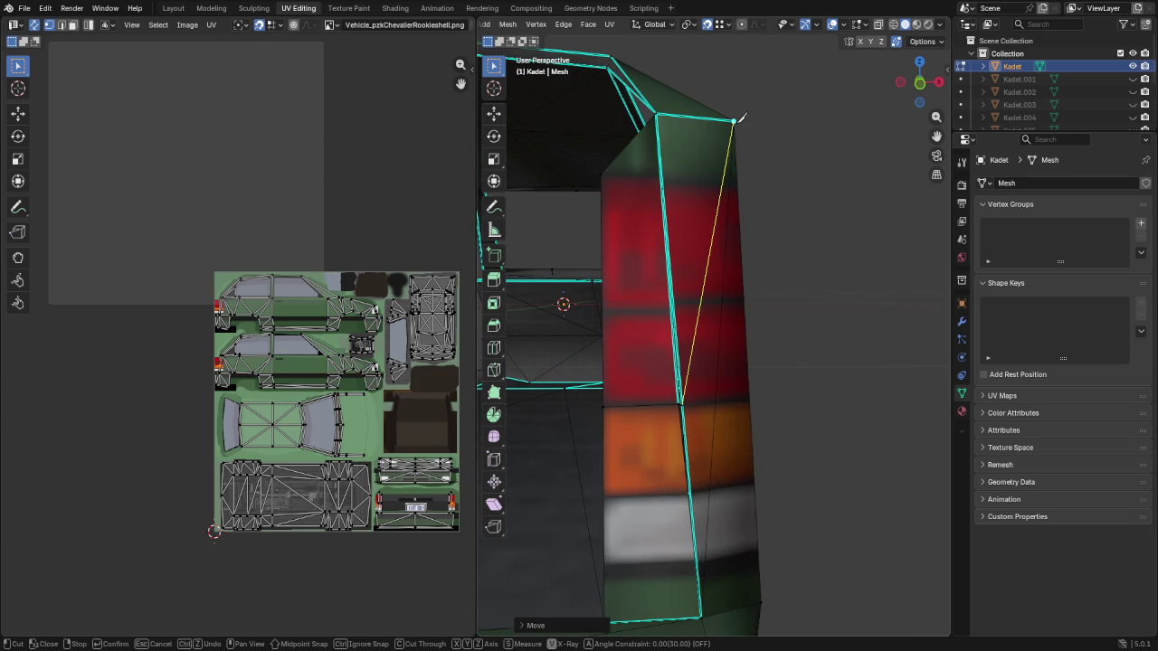
pyautogui.click(735, 119)
pyautogui.press('Return')
pyautogui.click(683, 407)
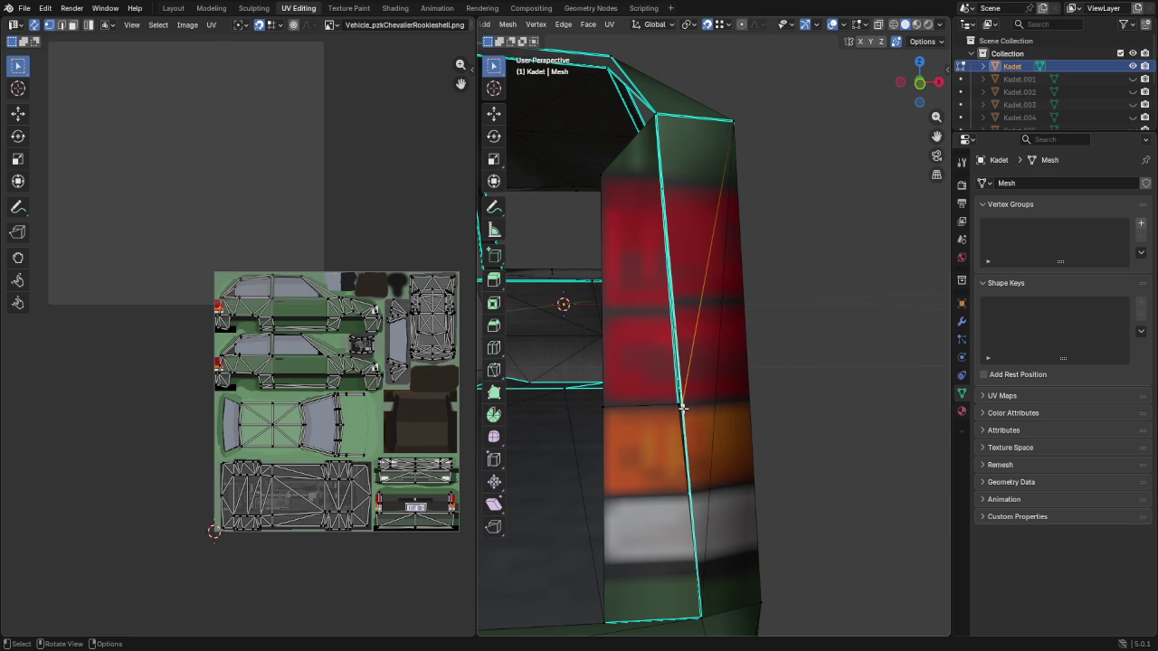
pyautogui.hotkey('shift', 'v')
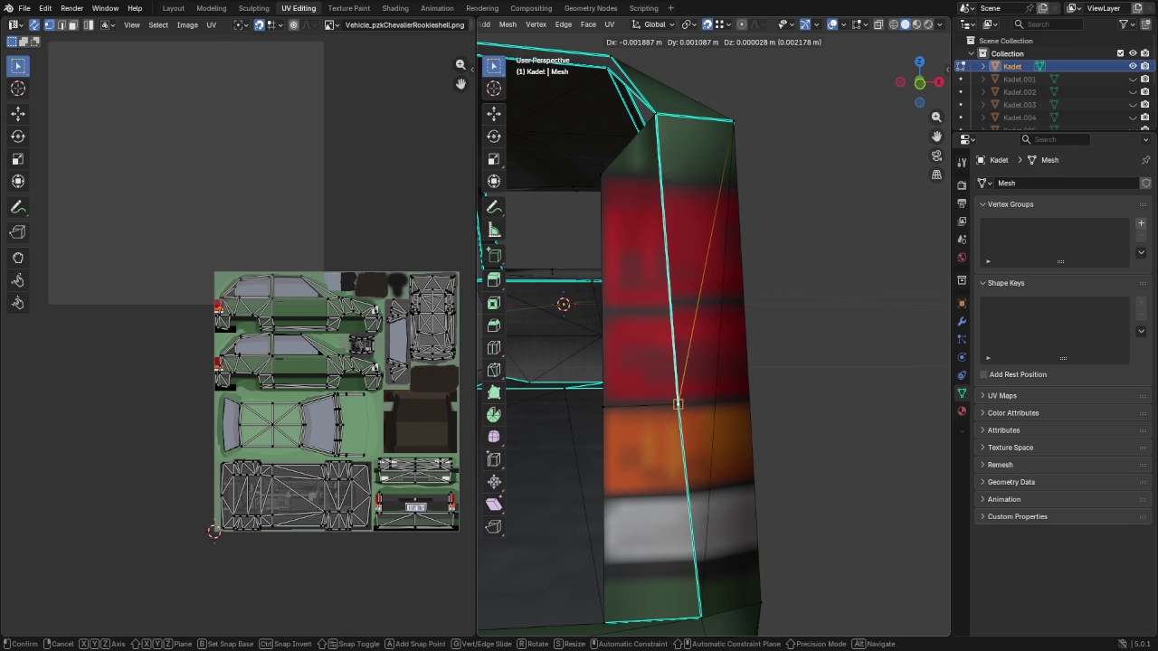
pyautogui.click(677, 401)
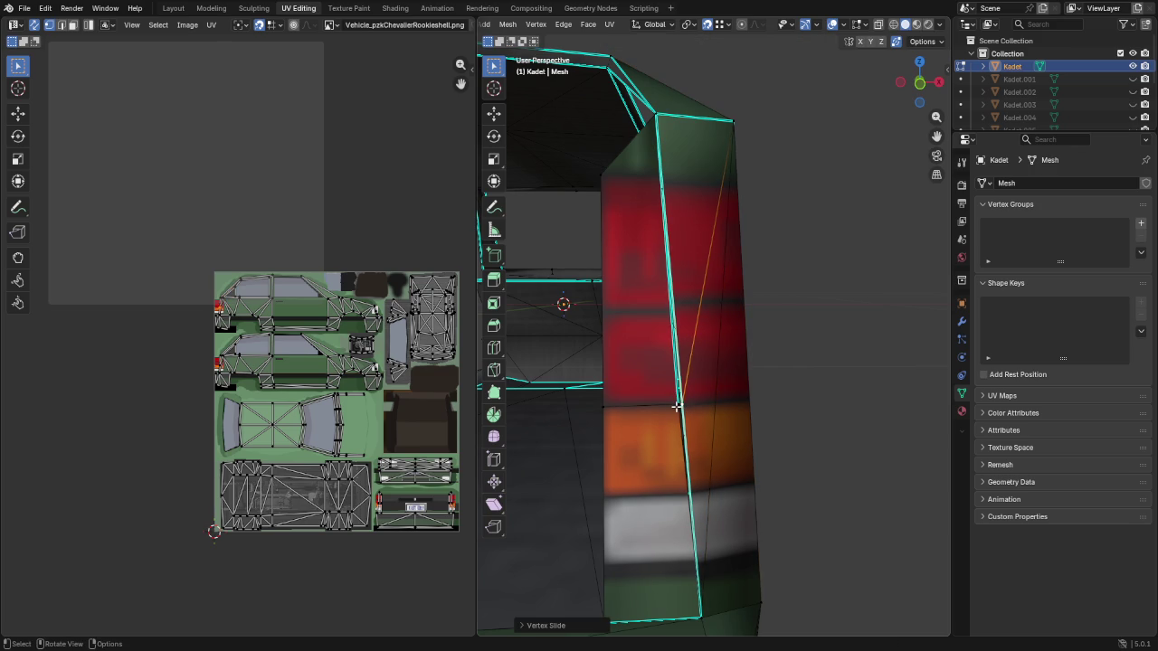
pyautogui.press('g')
pyautogui.click(680, 409)
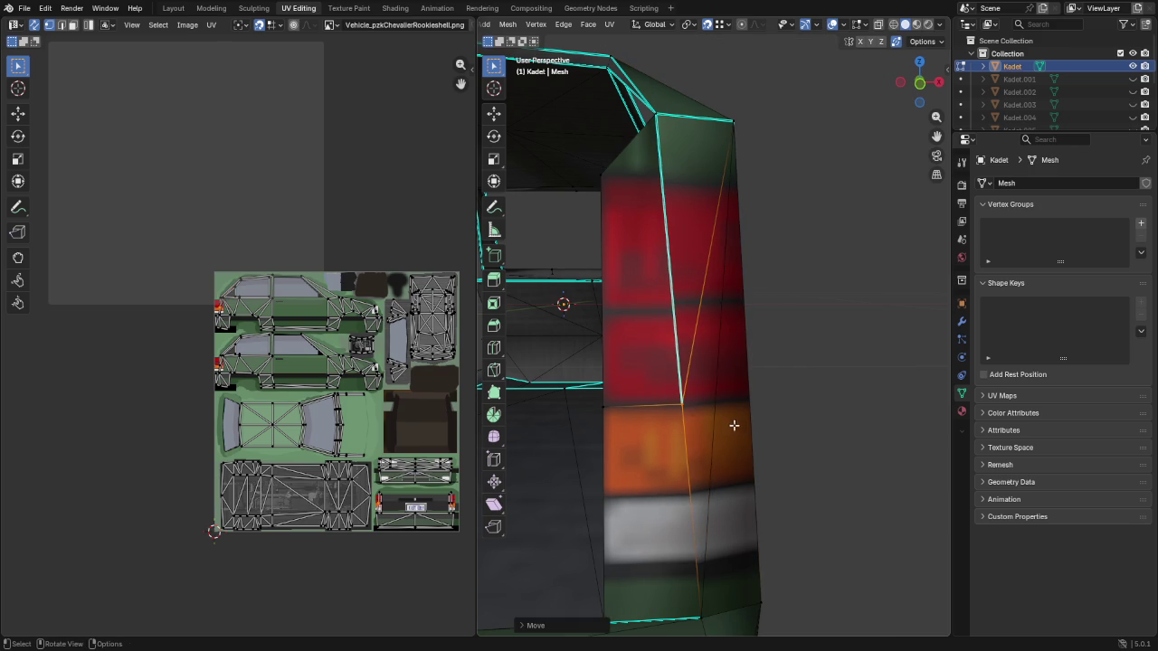
pyautogui.scroll(-2, 765, 380)
pyautogui.scroll(-3, 764, 379)
pyautogui.scroll(-3, 765, 380)
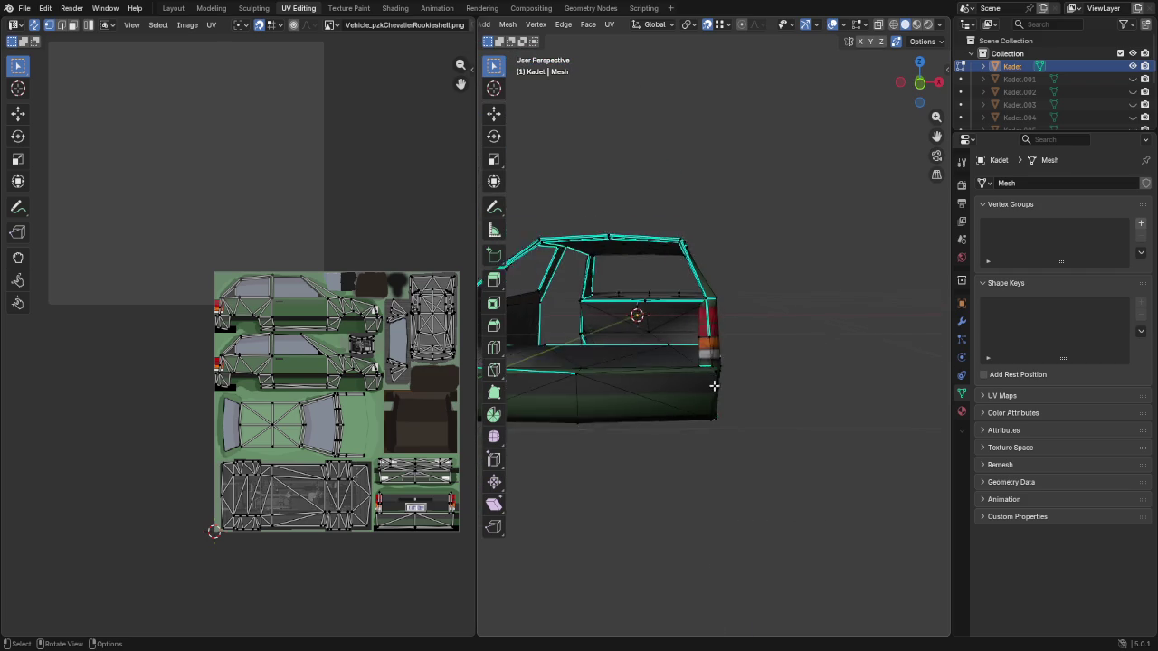
# Orbit around the car's rear, taillight and sides to inspect the finished cuts
pyautogui.moveTo(655, 377)
pyautogui.mouseDown(button='middle')
pyautogui.moveTo(688, 407)
pyautogui.moveTo(659, 439)
pyautogui.moveTo(504, 421)
pyautogui.mouseUp(button='middle')
pyautogui.scroll(3, 660, 440)
pyautogui.scroll(2, 619, 458)
pyautogui.scroll(-2, 619, 457)
pyautogui.scroll(4, 522, 365)
pyautogui.moveTo(633, 279)
pyautogui.mouseDown(button='middle')
pyautogui.moveTo(693, 317)
pyautogui.moveTo(729, 188)
pyautogui.moveTo(654, 235)
pyautogui.moveTo(642, 336)
pyautogui.mouseUp(button='middle')
pyautogui.scroll(-3, 693, 256)
pyautogui.scroll(-3, 688, 326)
pyautogui.scroll(-2, 778, 331)
pyautogui.moveTo(820, 341)
pyautogui.mouseDown(button='middle')
pyautogui.moveTo(822, 323)
pyautogui.moveTo(759, 320)
pyautogui.moveTo(787, 344)
pyautogui.mouseUp(button='middle')
pyautogui.scroll(3, 787, 343)
pyautogui.scroll(-4, 787, 344)
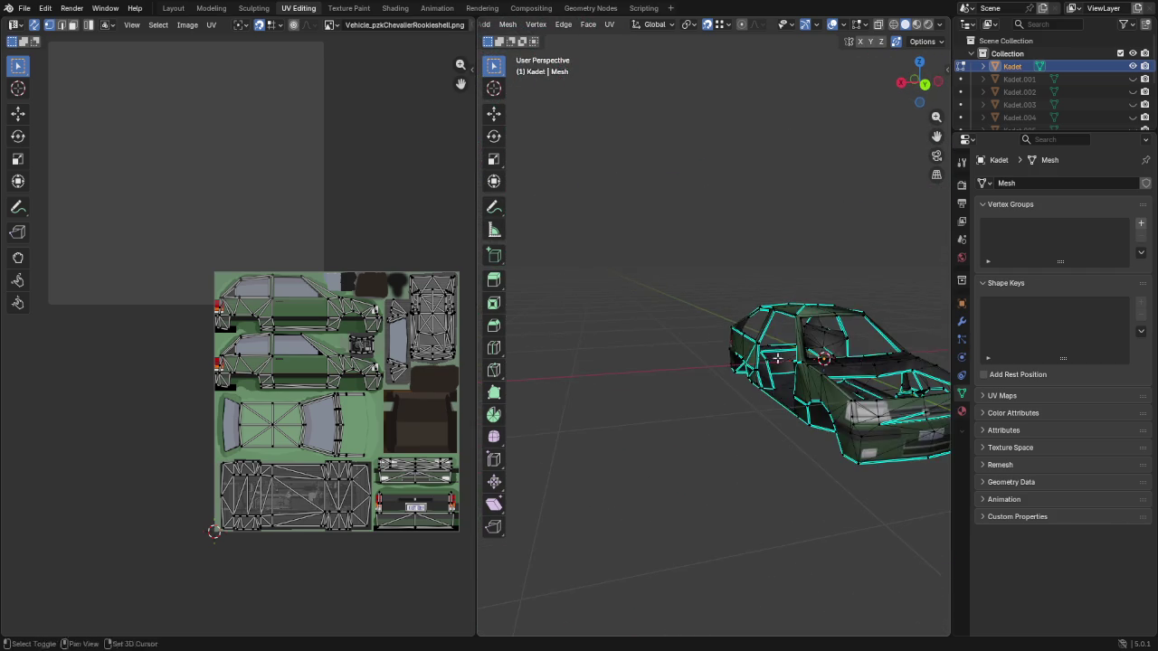
pyautogui.keyDown('shift'); pyautogui.moveTo(882, 380); pyautogui.dragTo(726, 385, button='middle'); pyautogui.keyUp('shift')
# Select the whole mesh, merge vertices by distance and set sharpness by angle
pyautogui.press('a')
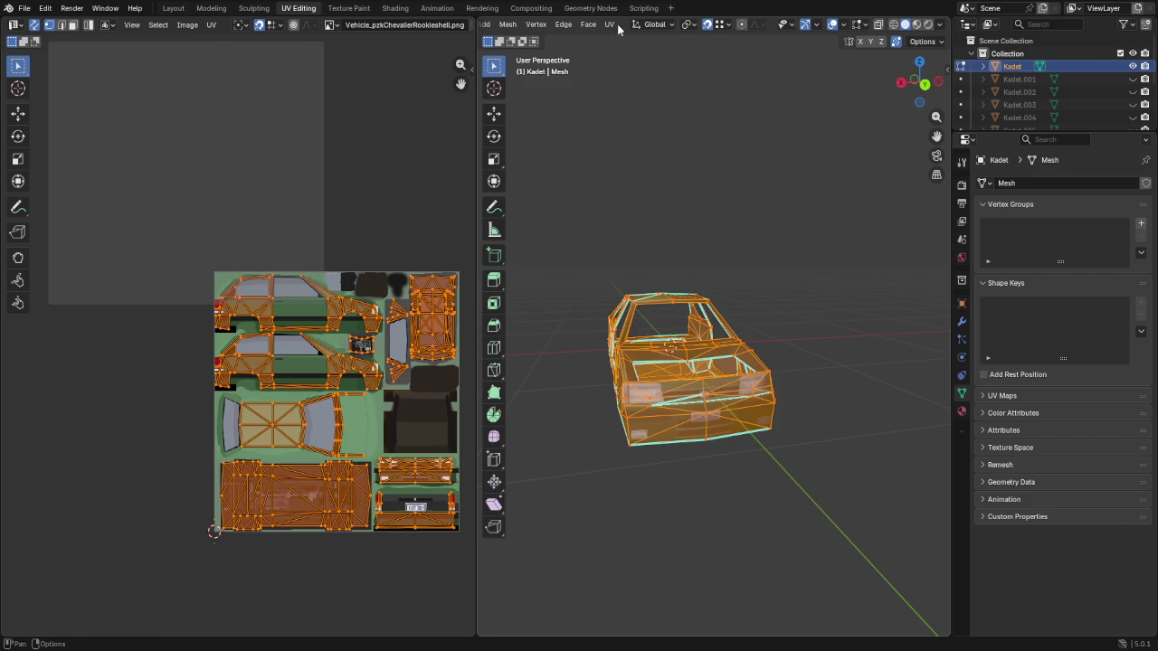
pyautogui.scroll(3, 544, 32)
pyautogui.click(652, 25)
pyautogui.moveTo(673, 322)
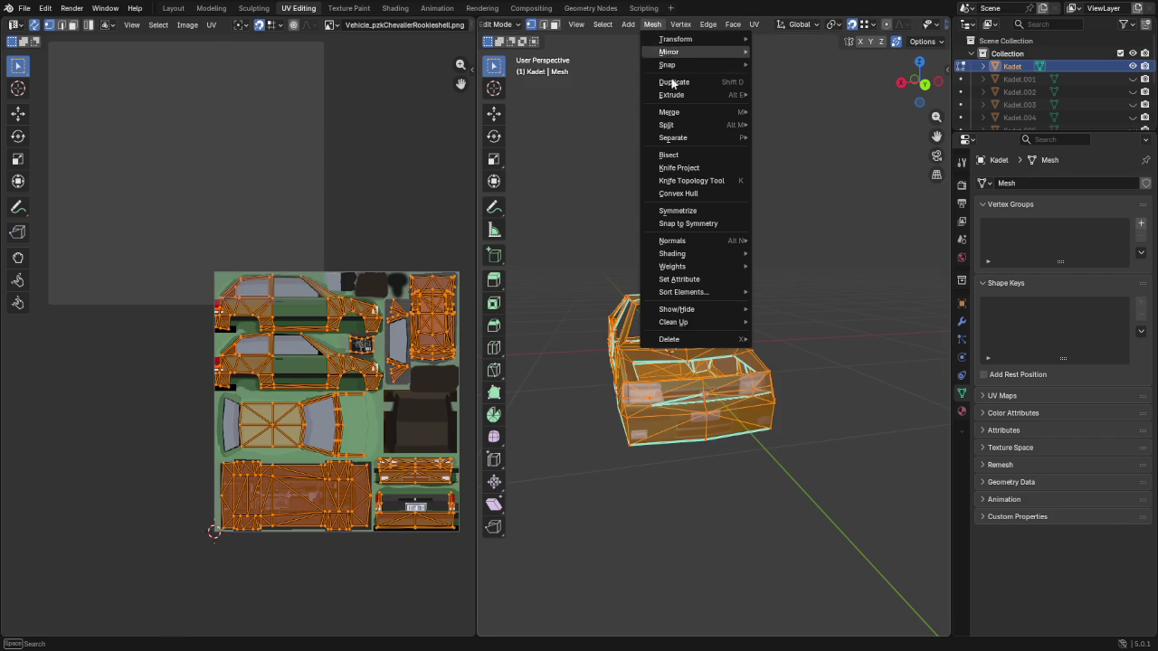
pyautogui.click(814, 422)
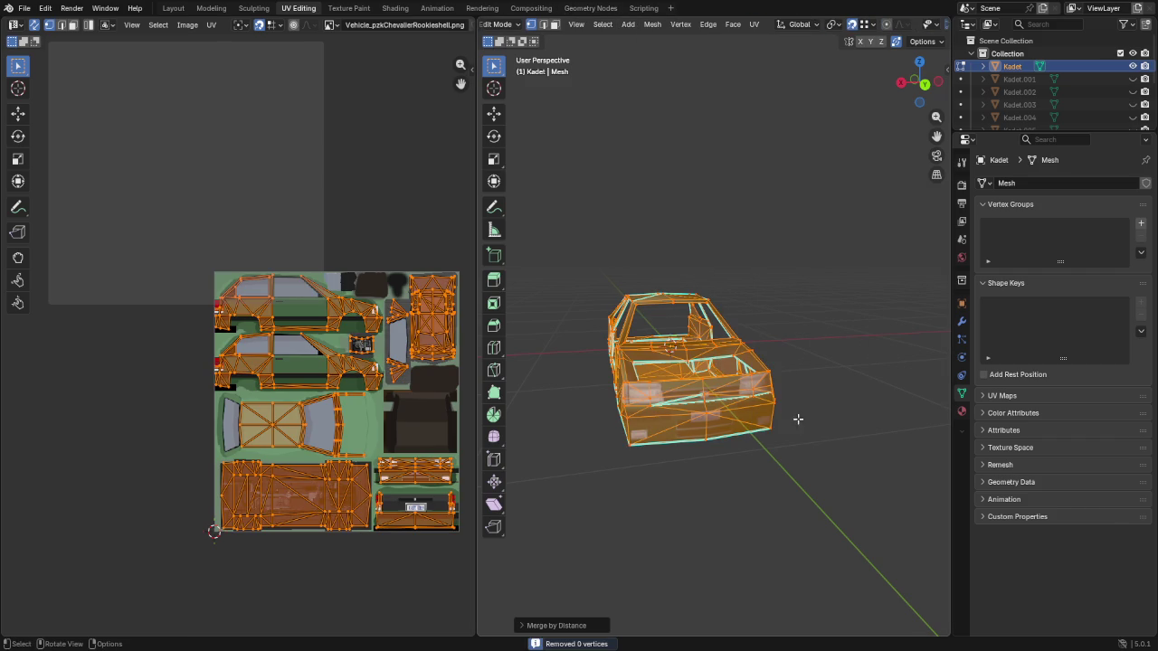
pyautogui.click(708, 25)
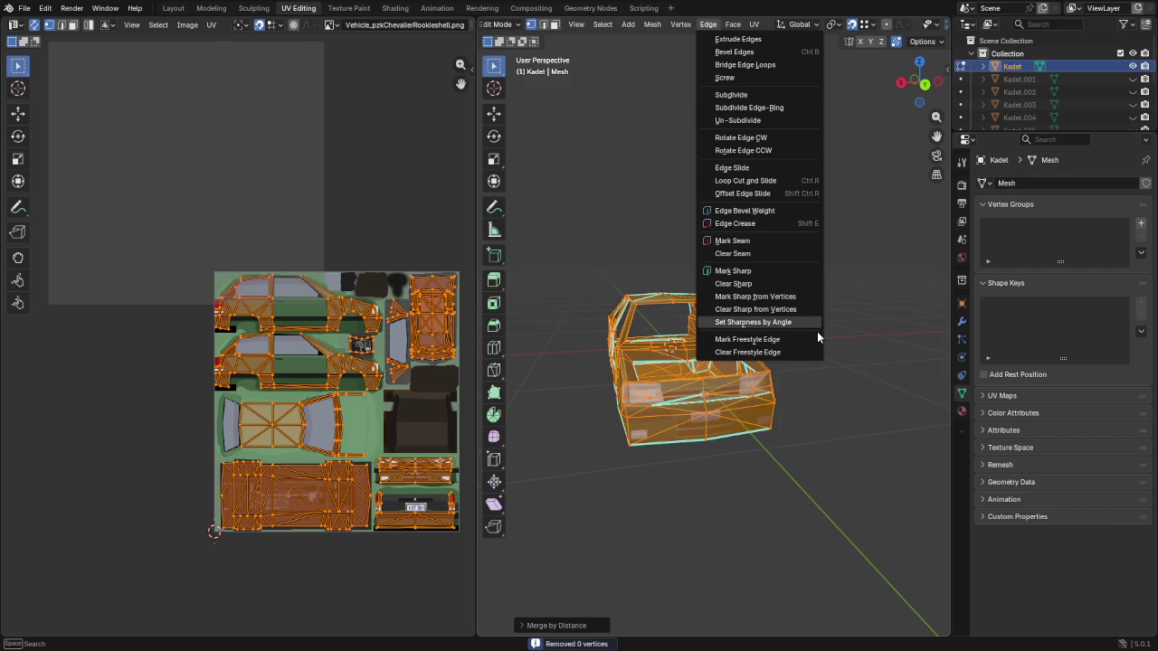
pyautogui.click(791, 326)
pyautogui.moveTo(792, 326)
pyautogui.mouseDown(button='middle')
pyautogui.moveTo(771, 312)
pyautogui.moveTo(830, 373)
pyautogui.mouseUp(button='middle')
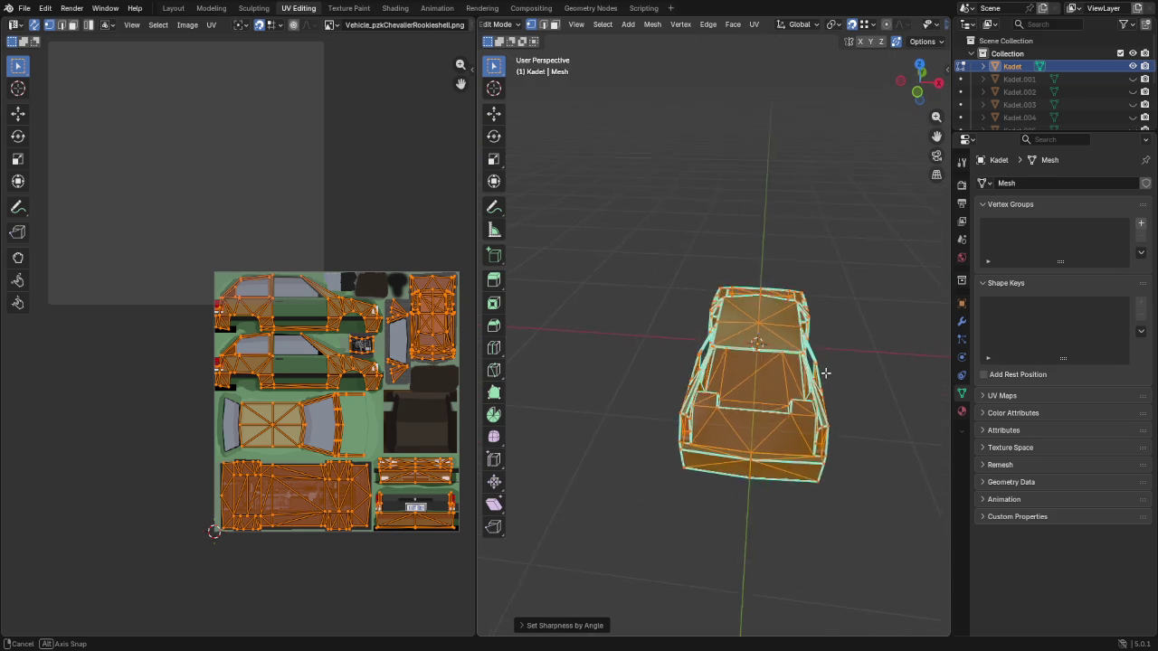
# Average the normals by face area and return to Object Mode
pyautogui.hotkey('alt', 'n')
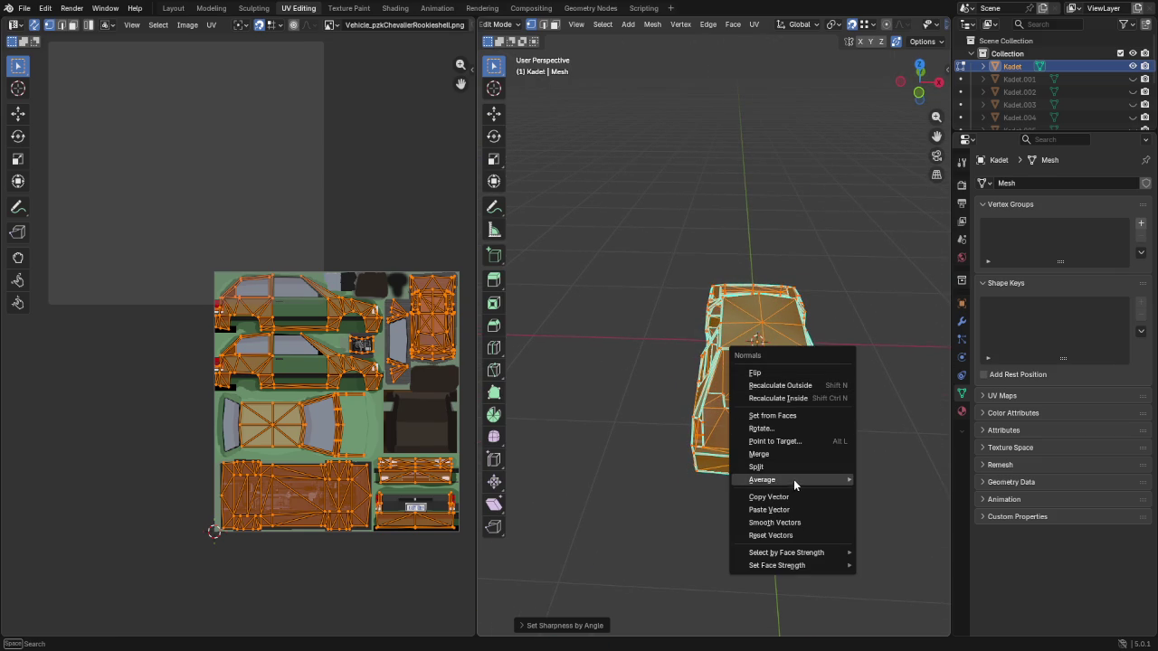
pyautogui.click(875, 495)
pyautogui.press('Tab')
pyautogui.moveTo(646, 456)
pyautogui.mouseDown(button='middle')
pyautogui.moveTo(777, 413)
pyautogui.moveTo(563, 390)
pyautogui.moveTo(604, 445)
pyautogui.moveTo(853, 434)
pyautogui.moveTo(878, 413)
pyautogui.moveTo(847, 409)
pyautogui.mouseUp(button='middle')
pyautogui.moveTo(691, 469)
pyautogui.keyDown('ctrl'); pyautogui.mouseDown(button='middle')
pyautogui.moveTo(633, 460)
pyautogui.moveTo(675, 473)
pyautogui.moveTo(711, 530)
pyautogui.moveTo(728, 432)
pyautogui.moveTo(803, 360)
pyautogui.mouseUp(button='middle'); pyautogui.keyUp('ctrl')
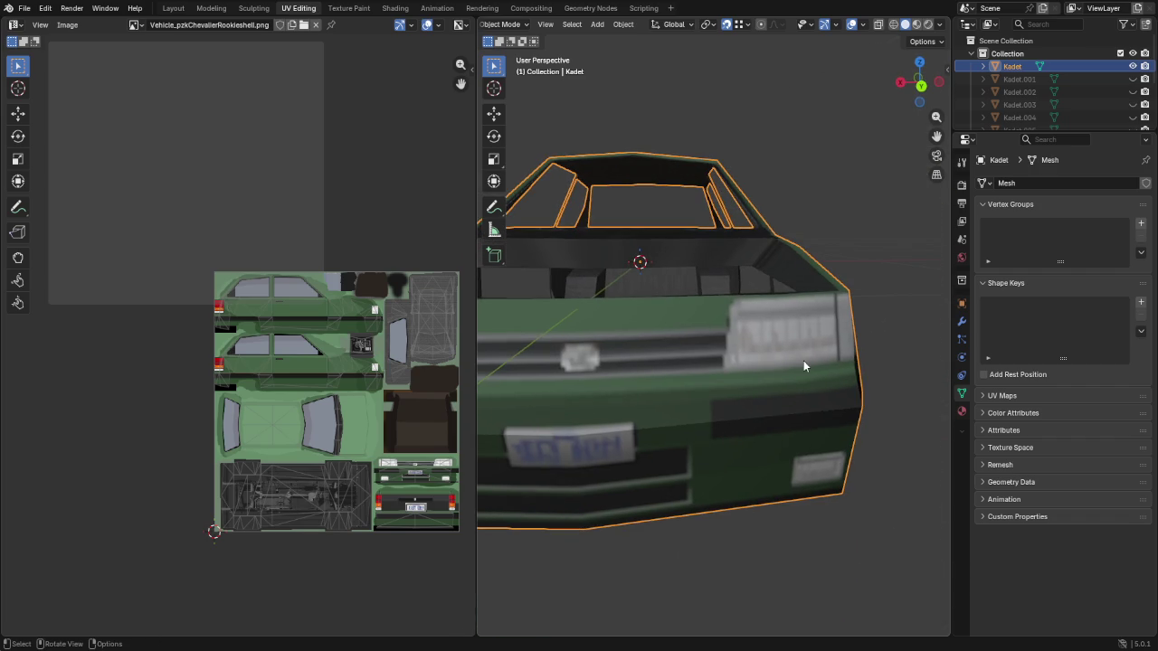
# Enter Edit Mode, abandon a knife cut on the front panel, and select the edge beside the headlight
pyautogui.press('Tab')
pyautogui.scroll(2, 742, 344)
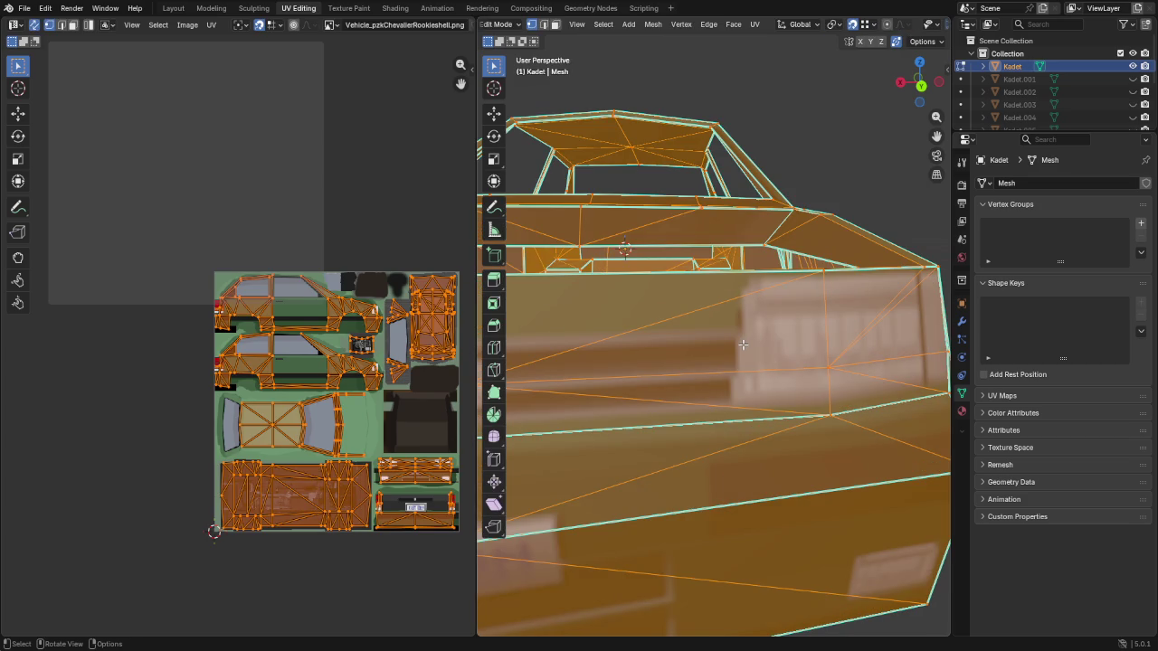
pyautogui.press('k')
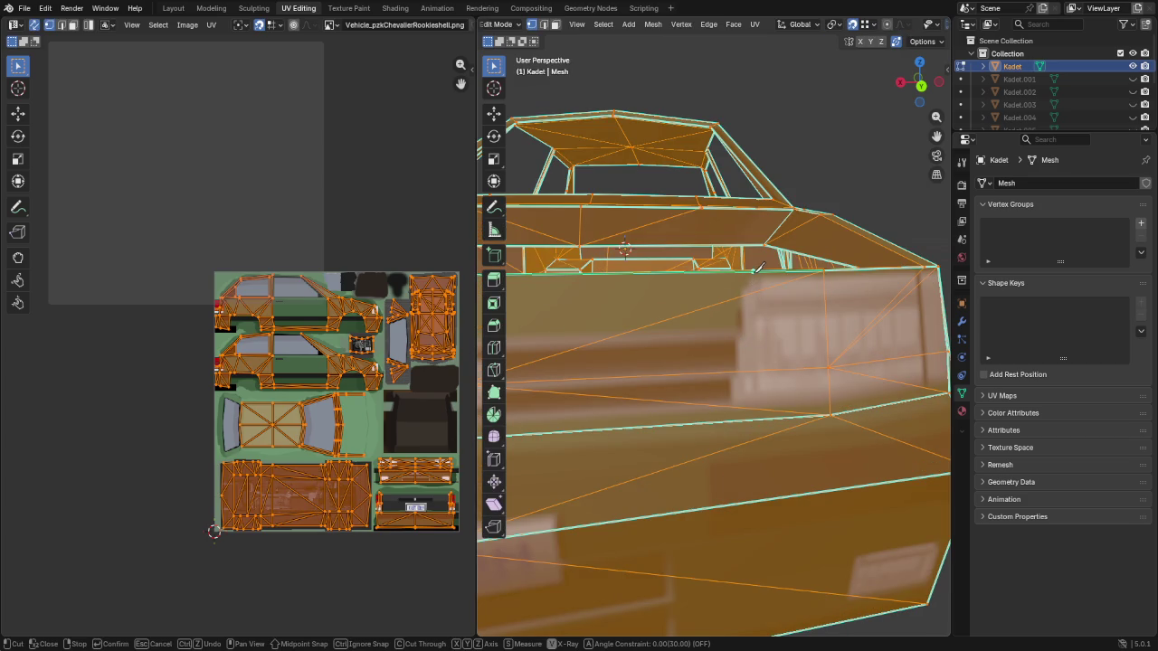
pyautogui.click(751, 270)
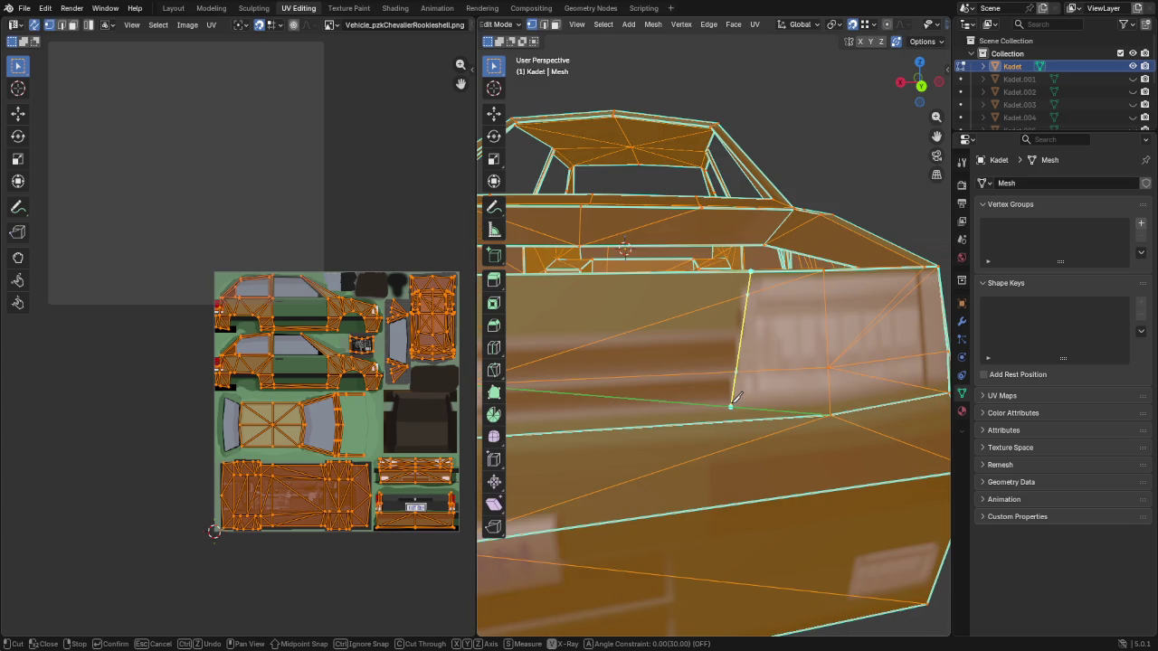
pyautogui.scroll(2, 735, 398)
pyautogui.scroll(-2, 735, 398)
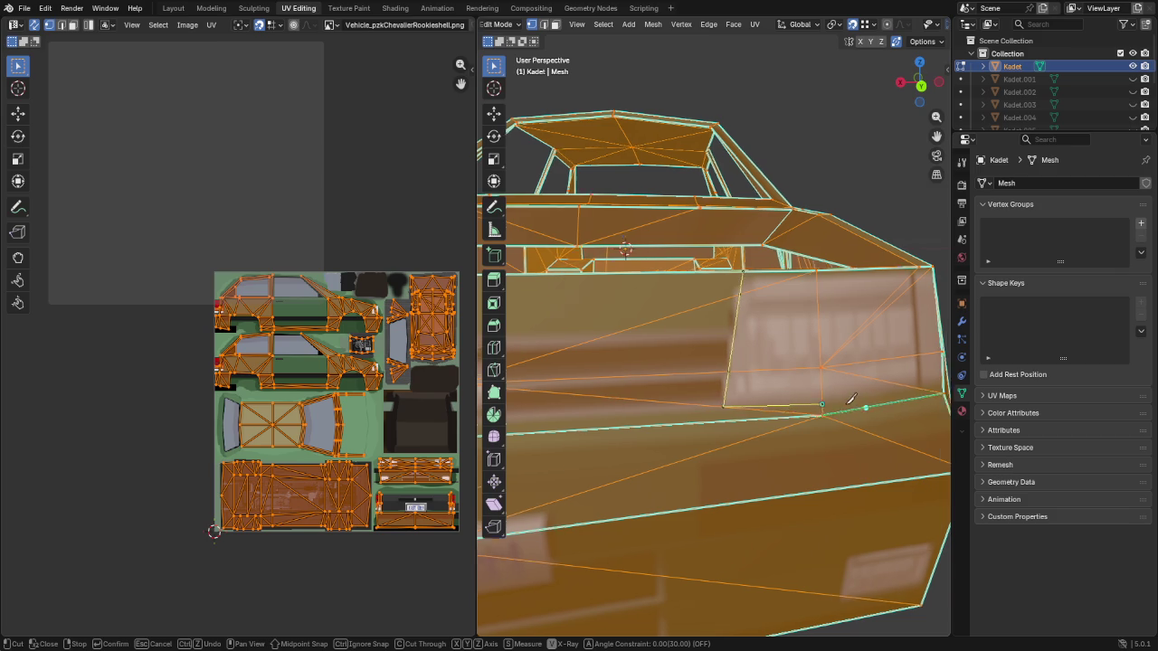
pyautogui.moveTo(831, 399); pyautogui.dragTo(729, 394, button='middle')
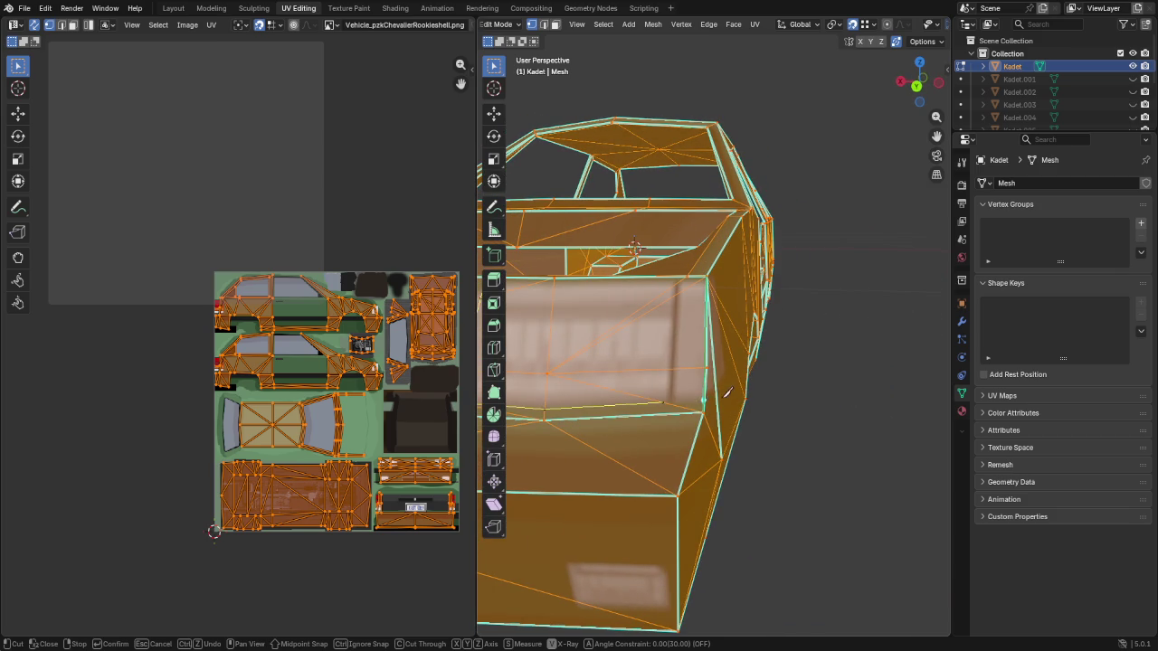
pyautogui.moveTo(712, 394); pyautogui.dragTo(731, 388, button='middle')
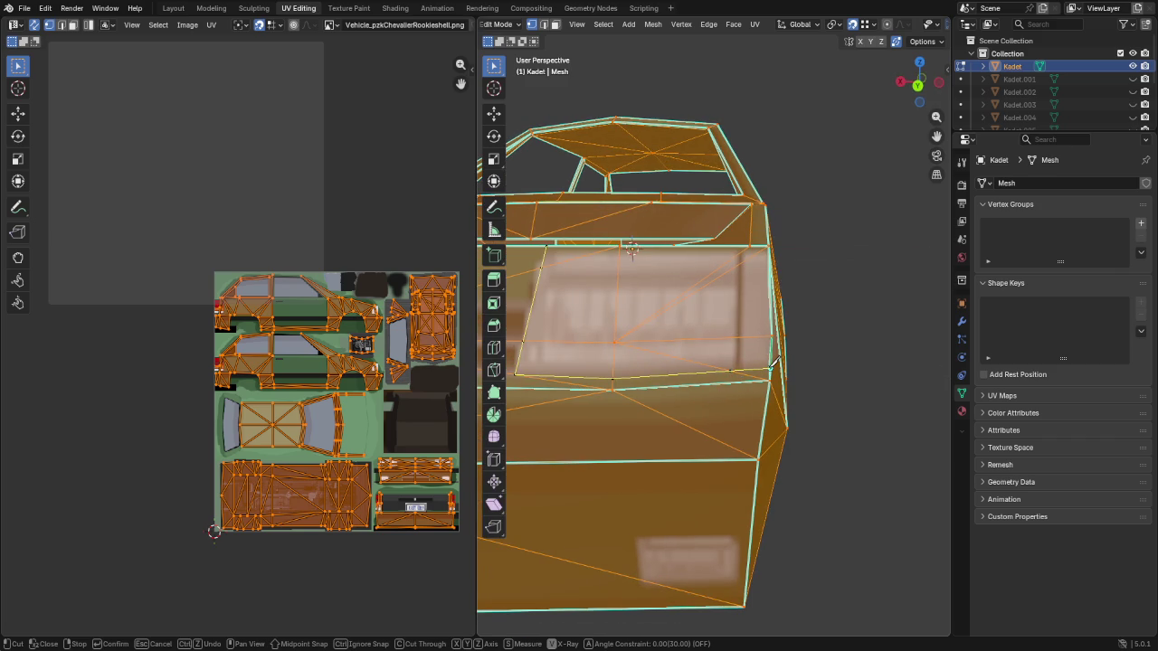
pyautogui.moveTo(770, 368); pyautogui.dragTo(799, 359, button='middle')
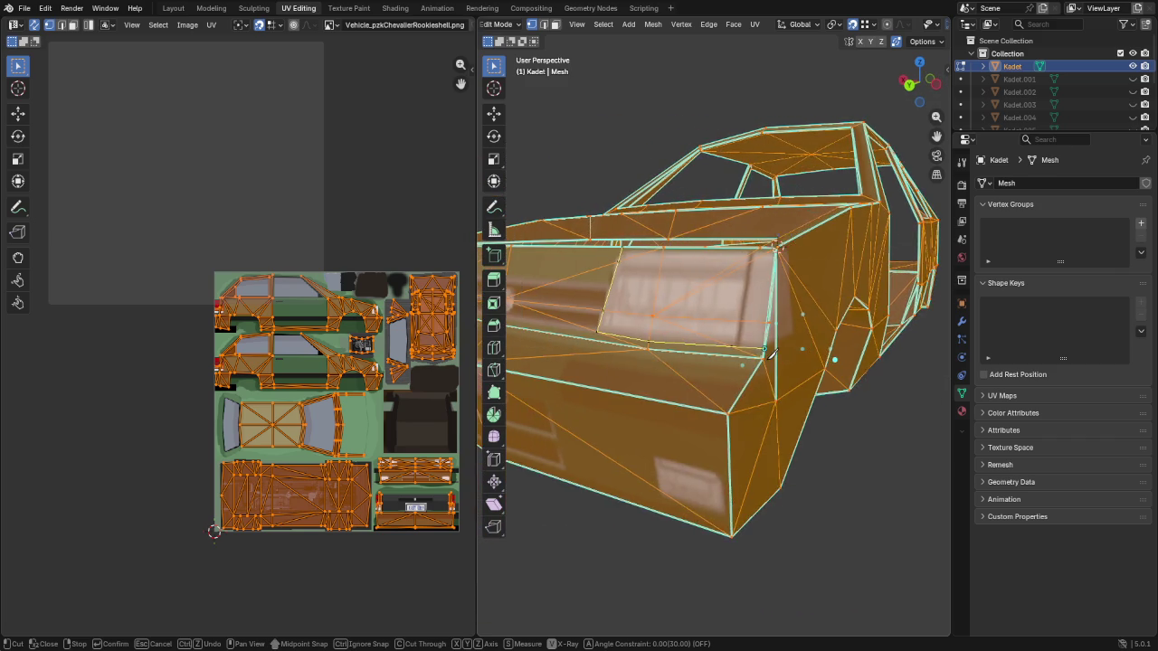
pyautogui.press('Escape')
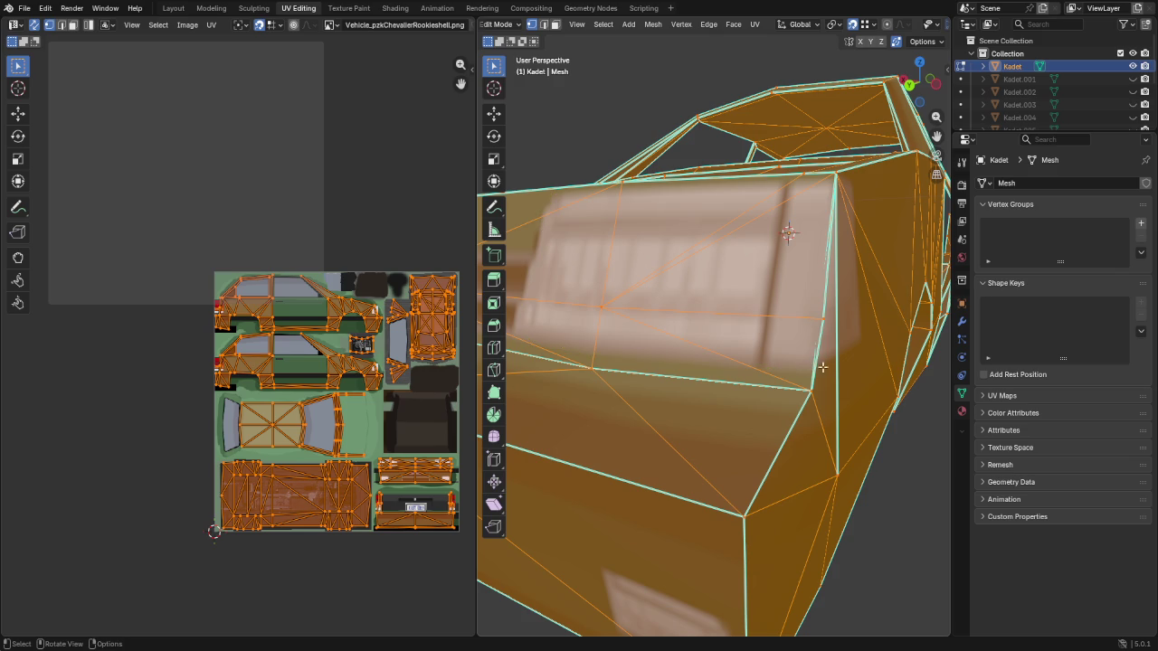
pyautogui.click(828, 310)
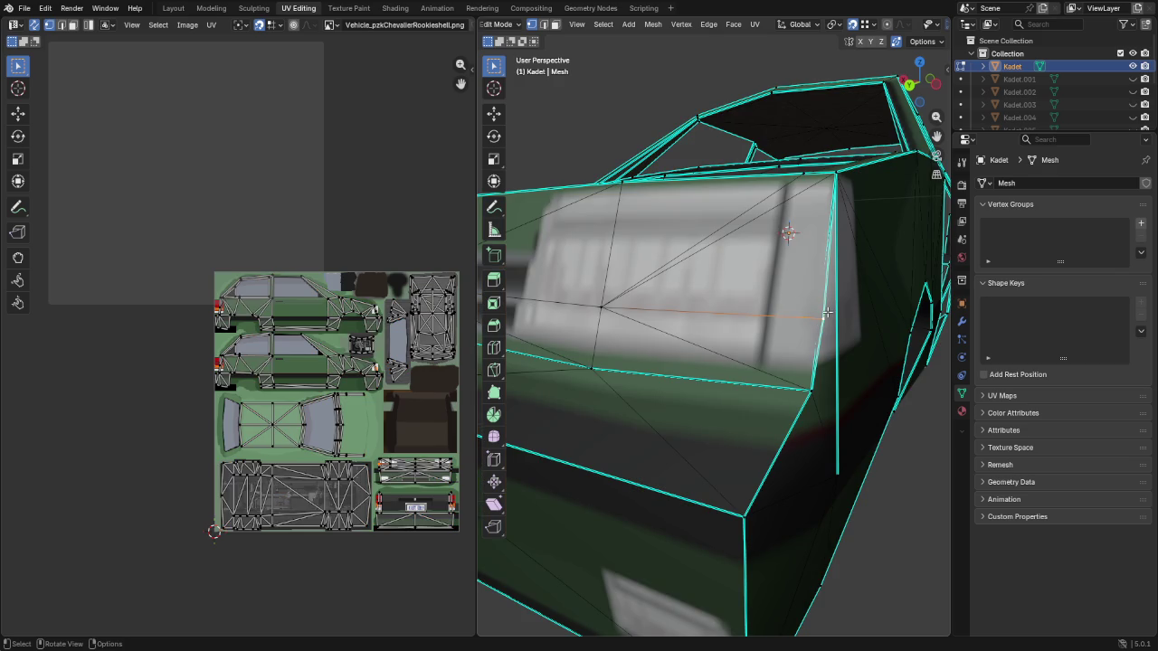
# Slide two front-corner vertices down along their edges
pyautogui.hotkey('shift', 'v')
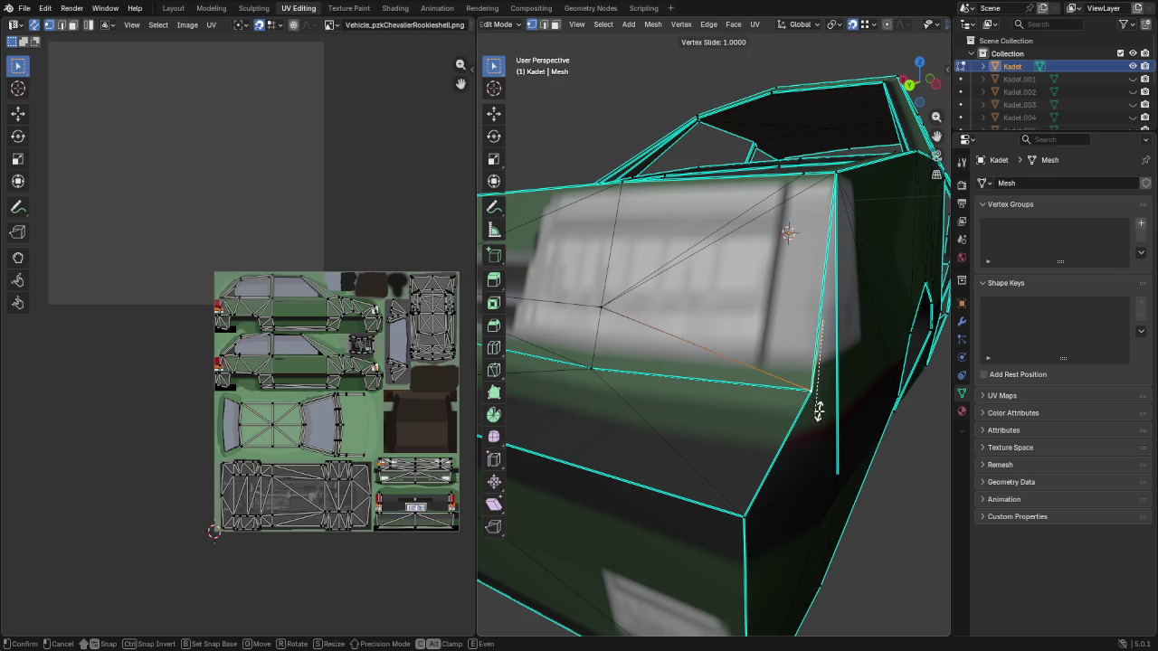
pyautogui.click(817, 409)
pyautogui.scroll(-5, 819, 407)
pyautogui.moveTo(819, 407)
pyautogui.mouseDown(button='middle')
pyautogui.moveTo(804, 415)
pyautogui.moveTo(743, 366)
pyautogui.mouseUp(button='middle')
pyautogui.scroll(4, 744, 366)
pyautogui.click(680, 272)
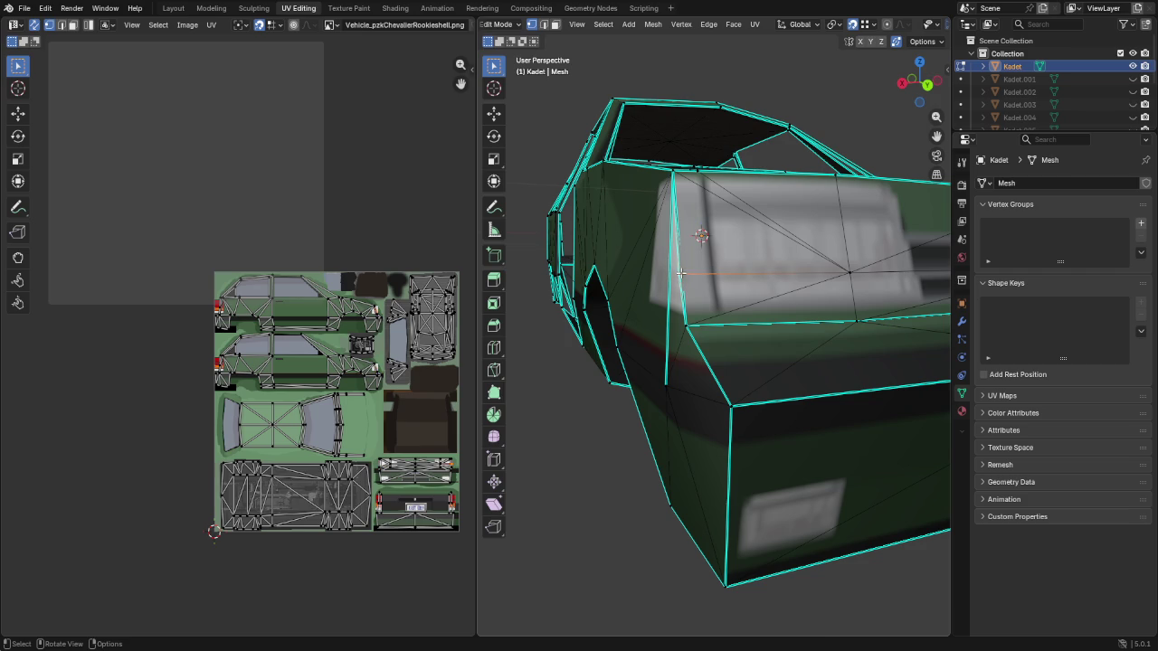
pyautogui.hotkey('shift', 'v')
pyautogui.click(687, 325)
# Knife-cut a new edge outlining the headlight's lower corner and side
pyautogui.moveTo(687, 325)
pyautogui.mouseDown(button='middle')
pyautogui.moveTo(723, 298)
pyautogui.moveTo(767, 180)
pyautogui.mouseUp(button='middle')
pyautogui.press('k')
pyautogui.click(767, 180)
pyautogui.click(721, 337)
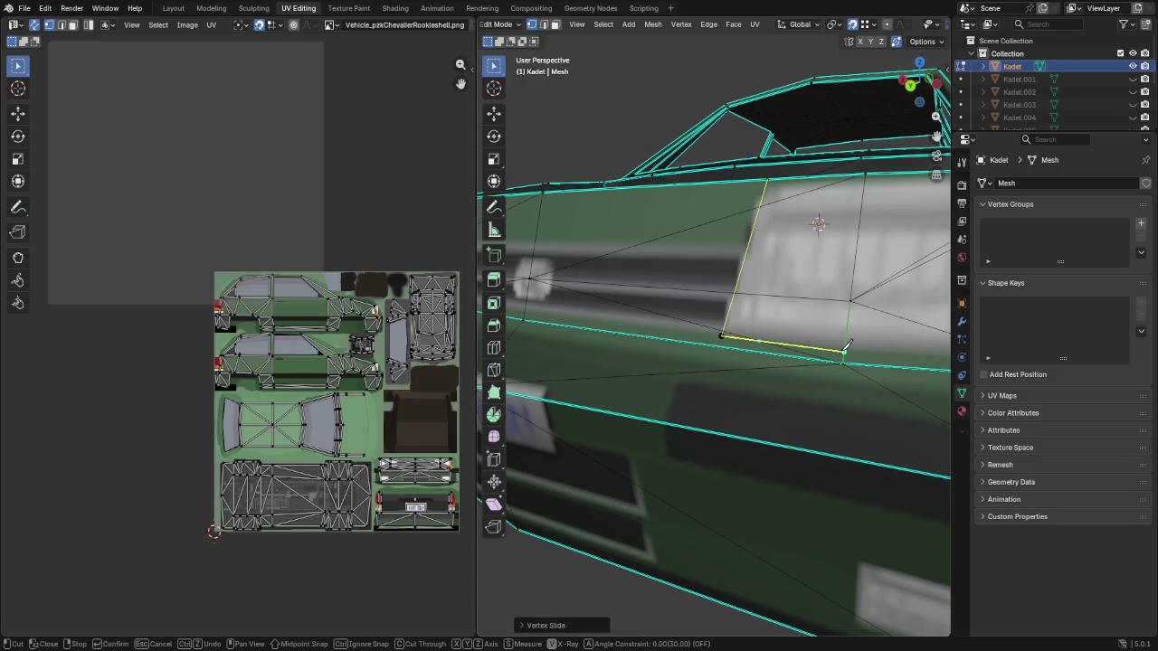
pyautogui.moveTo(891, 346); pyautogui.dragTo(827, 353, button='middle')
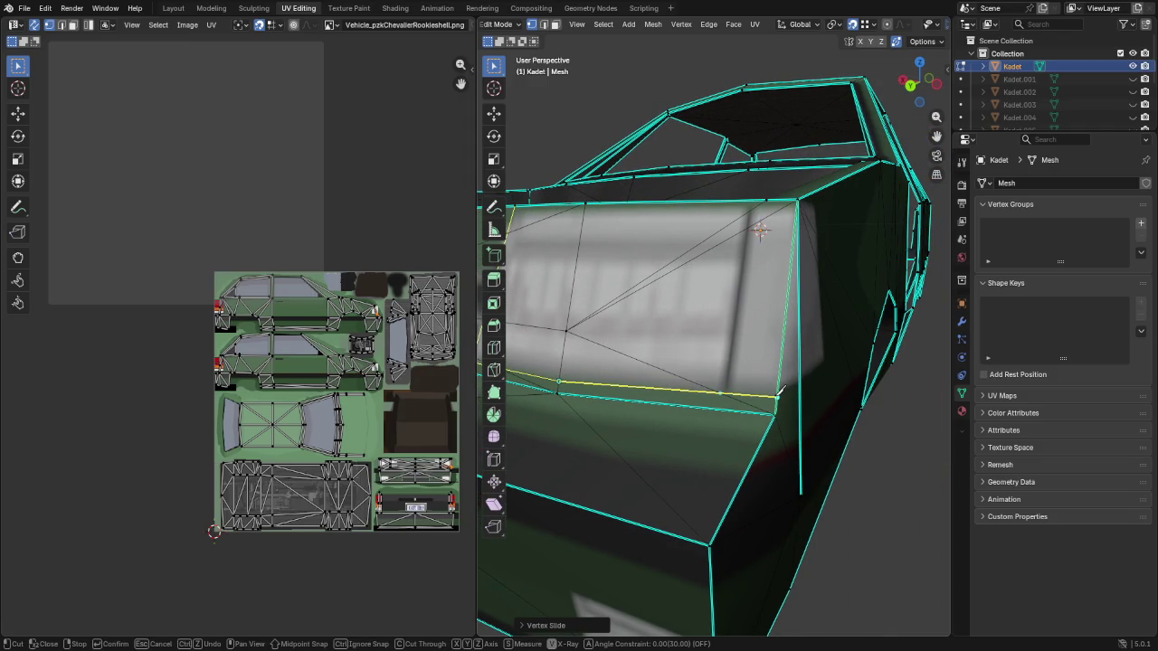
pyautogui.click(778, 391)
pyautogui.moveTo(775, 389)
pyautogui.mouseDown(button='middle')
pyautogui.moveTo(749, 383)
pyautogui.moveTo(769, 335)
pyautogui.mouseUp(button='middle')
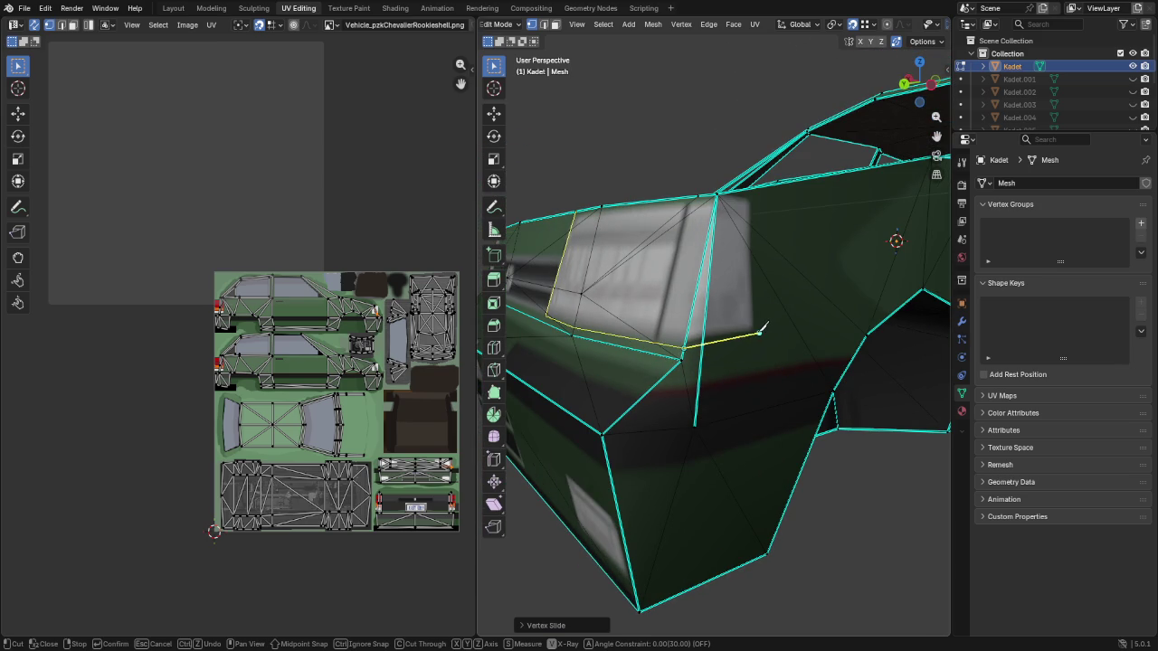
pyautogui.click(757, 333)
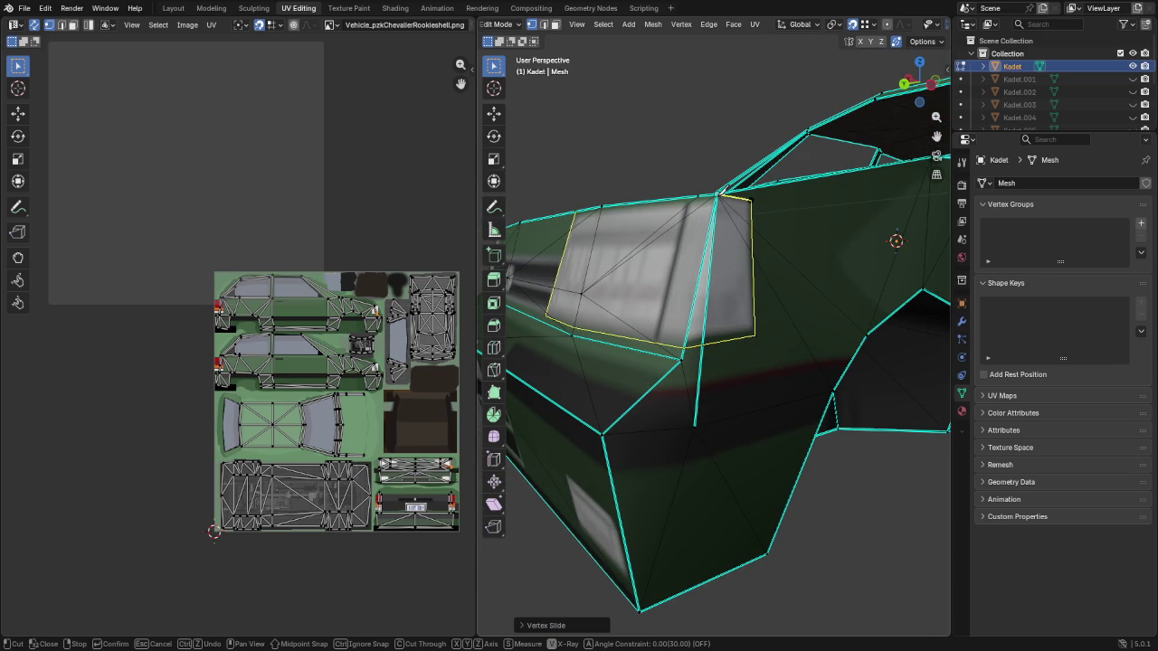
pyautogui.press('Return')
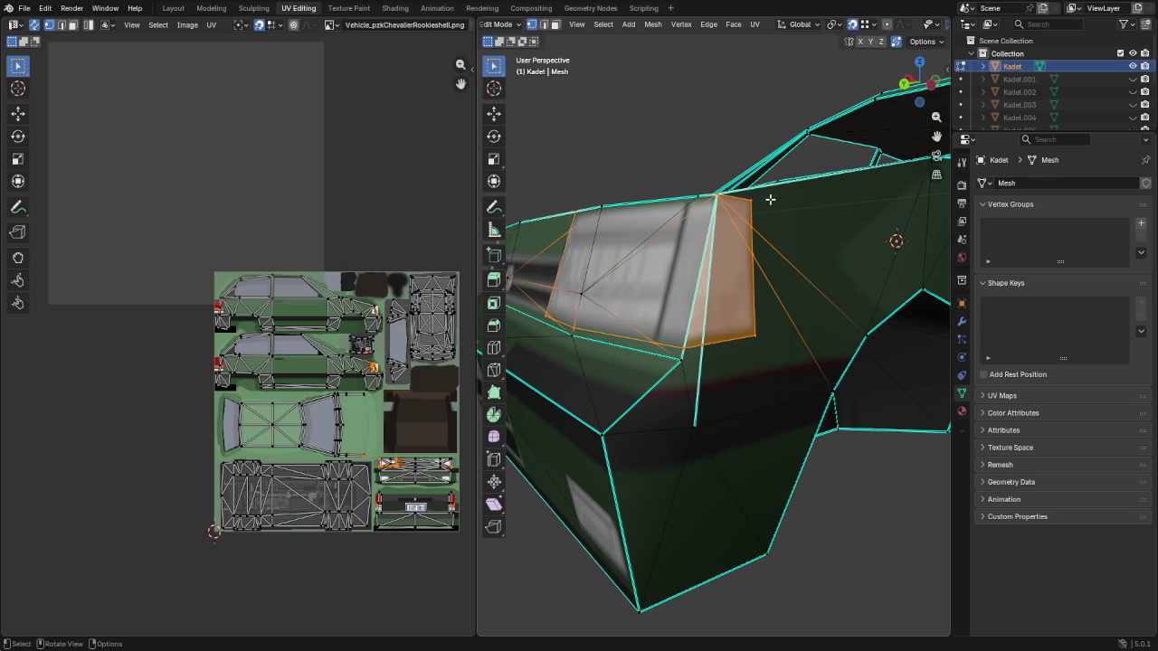
# Knife-cut an edge from the vertex beside the headlight to the upper body vertex
pyautogui.moveTo(754, 221); pyautogui.dragTo(757, 233, button='middle')
pyautogui.press('k')
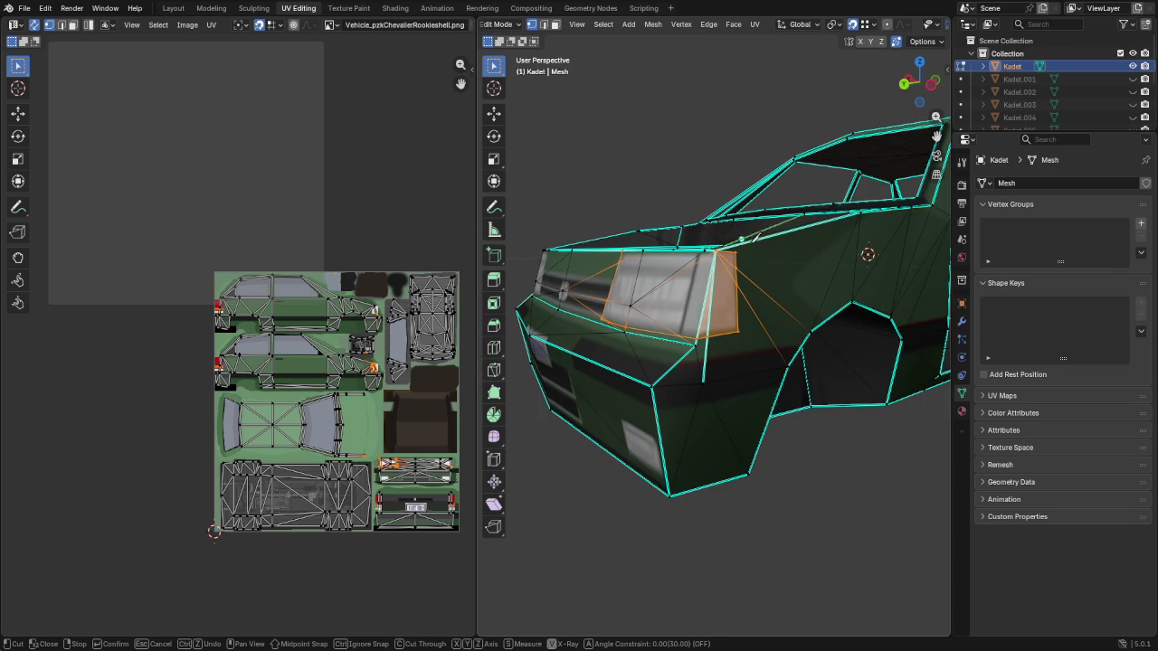
pyautogui.click(740, 248)
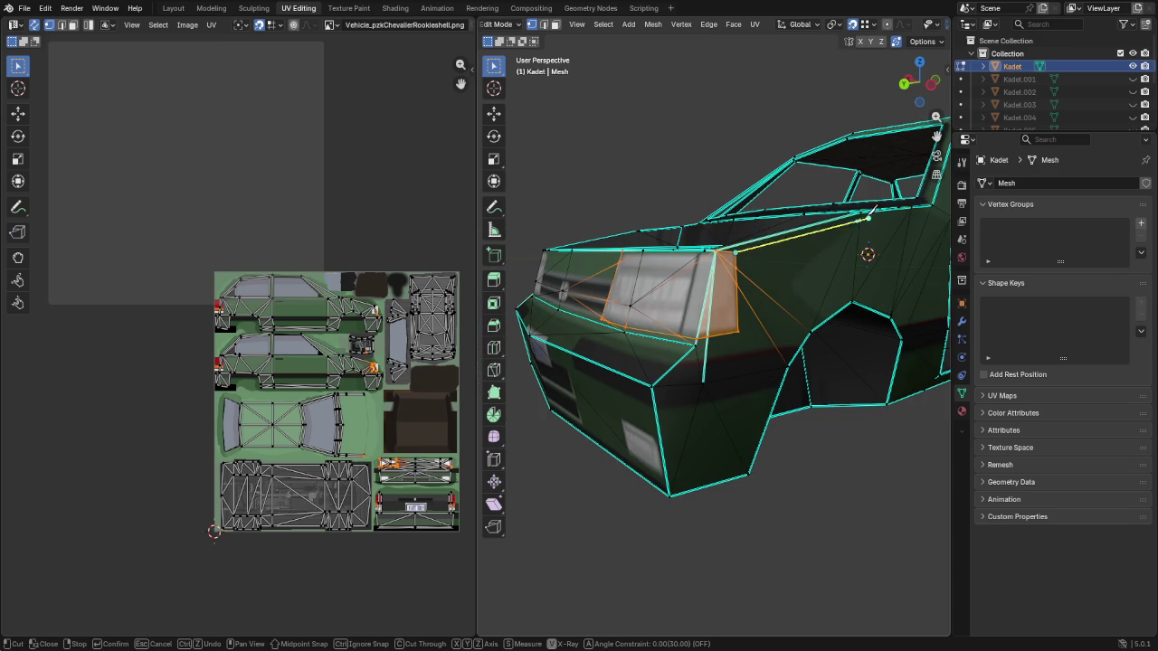
pyautogui.click(864, 210)
pyautogui.press('Return')
# Slide the vertex on the edge beside the headlight down to a new position
pyautogui.scroll(3, 790, 274)
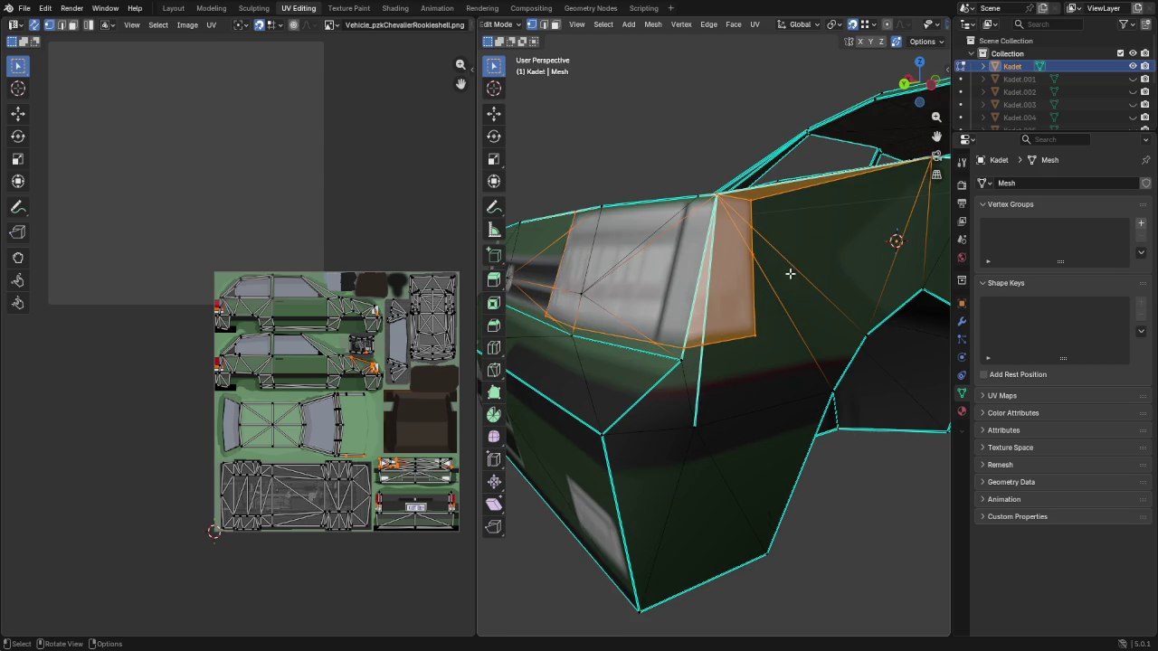
pyautogui.click(758, 258)
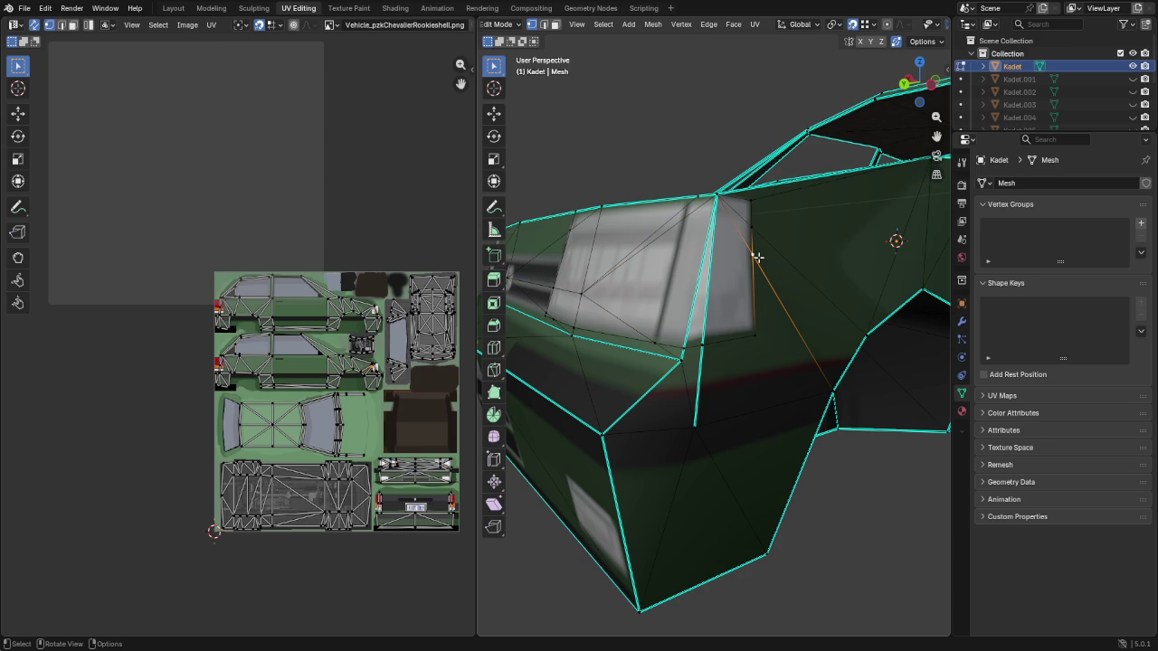
pyautogui.hotkey('shift', 'v')
pyautogui.click(772, 293)
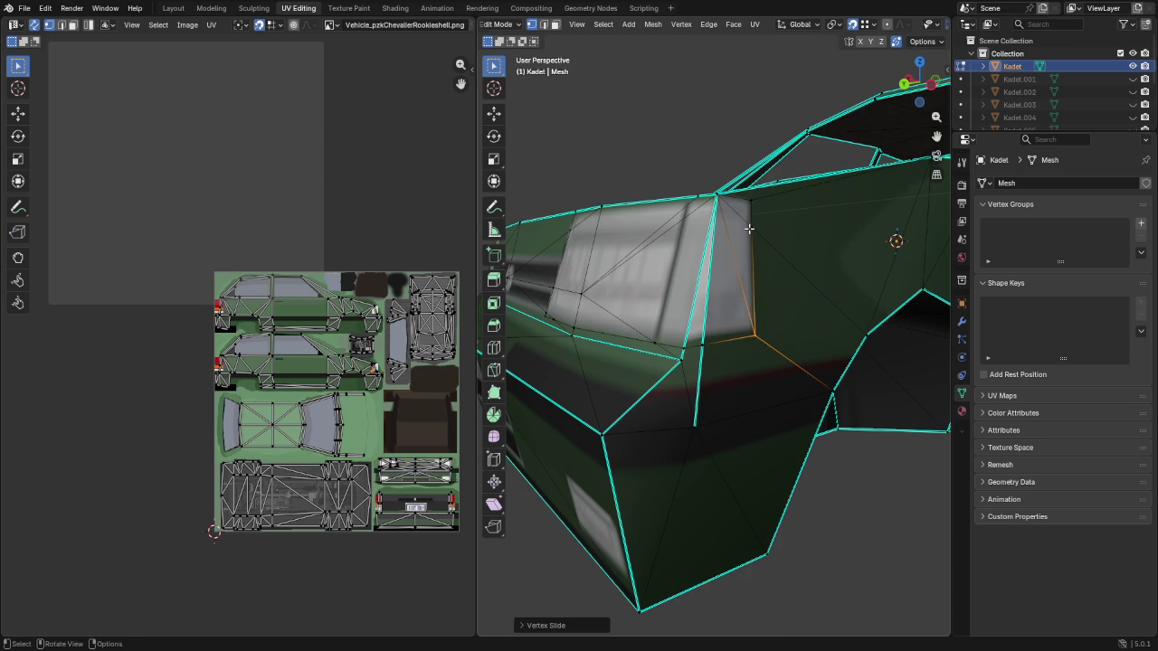
pyautogui.hotkey('shift', 'v')
pyautogui.click(764, 337)
pyautogui.moveTo(648, 349); pyautogui.dragTo(820, 319, button='middle')
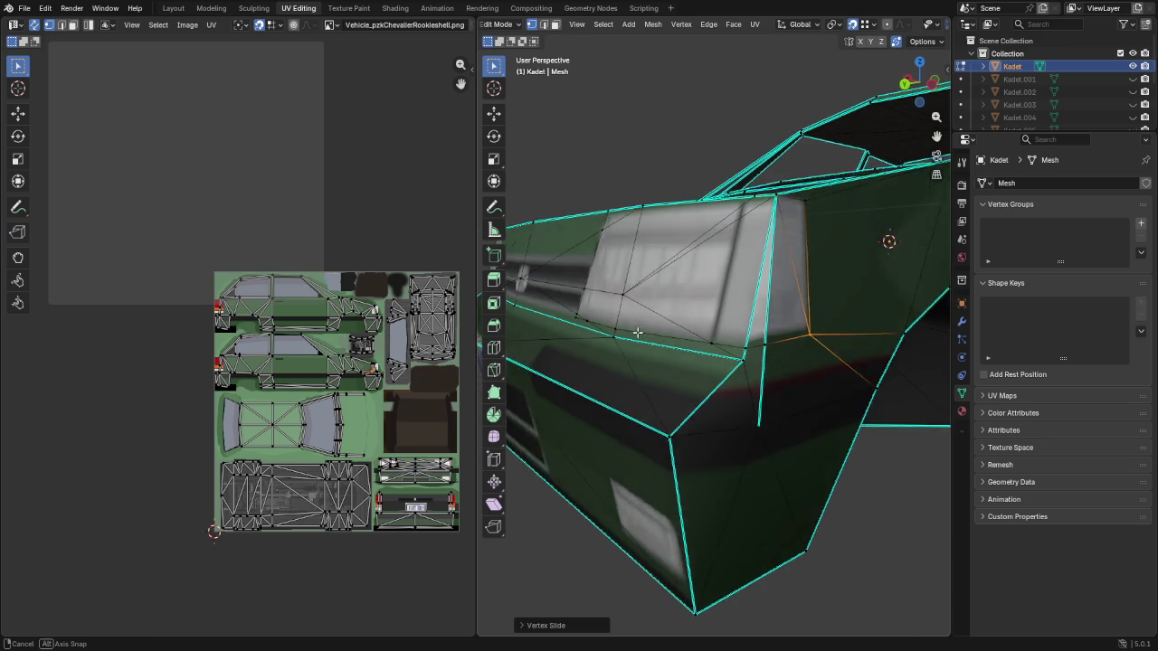
# Slide the headlight corner vertices along their edges to align them
pyautogui.moveTo(875, 272); pyautogui.dragTo(705, 328, button='middle')
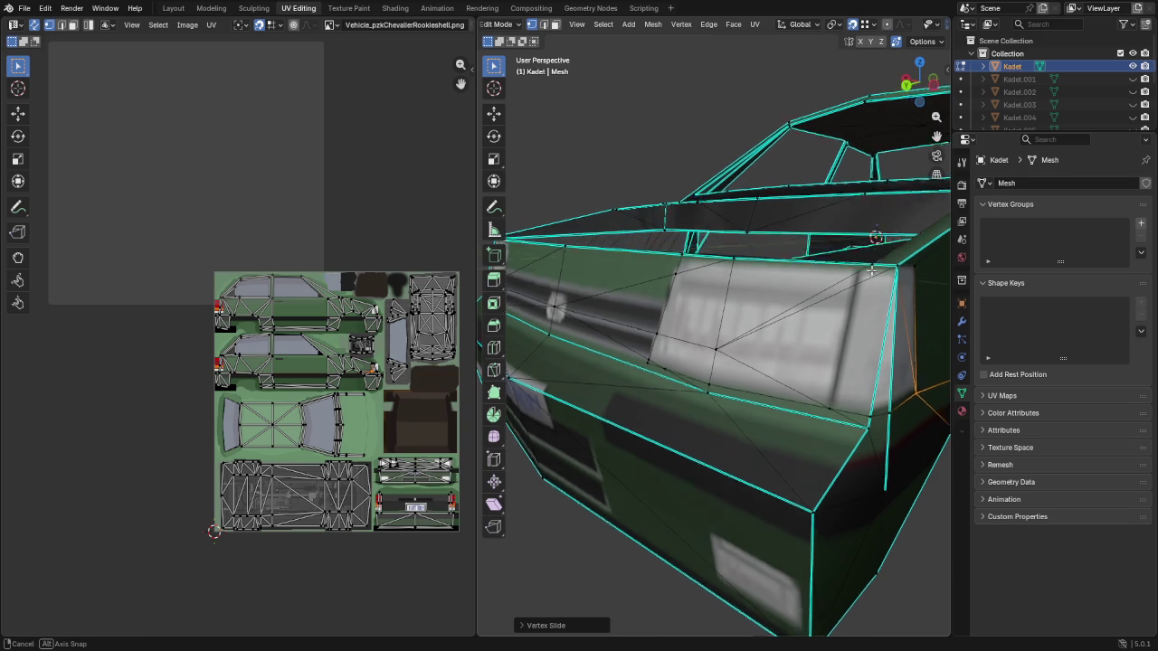
pyautogui.hotkey('shift', 'v')
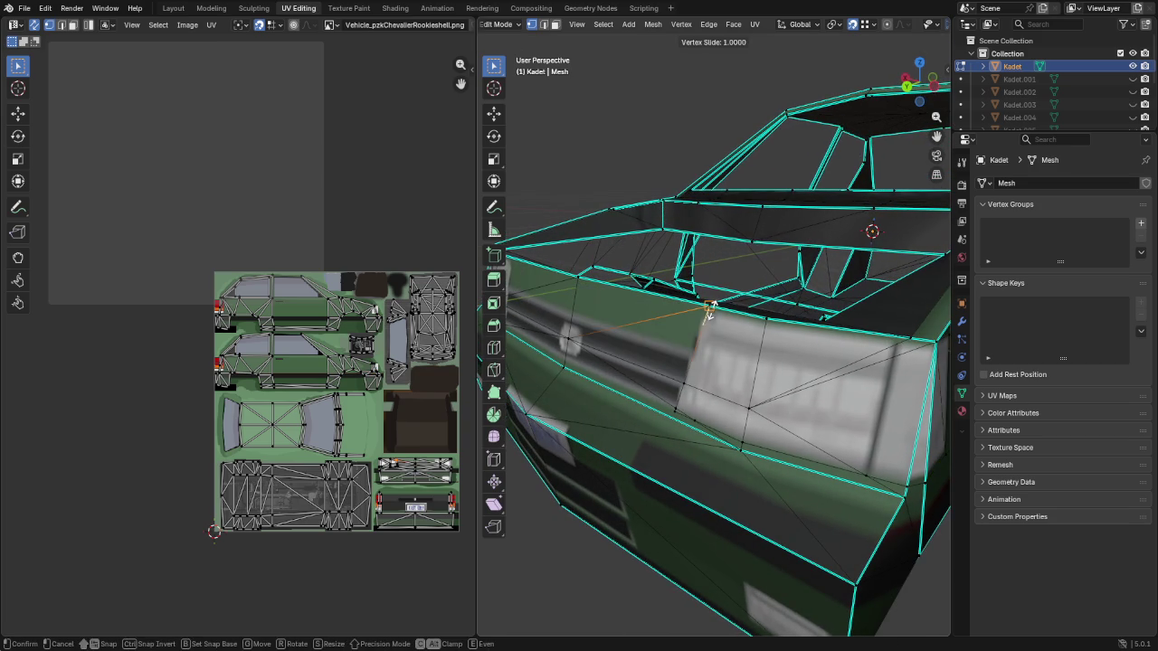
pyautogui.click(710, 306)
pyautogui.moveTo(692, 407); pyautogui.dragTo(776, 288, button='middle')
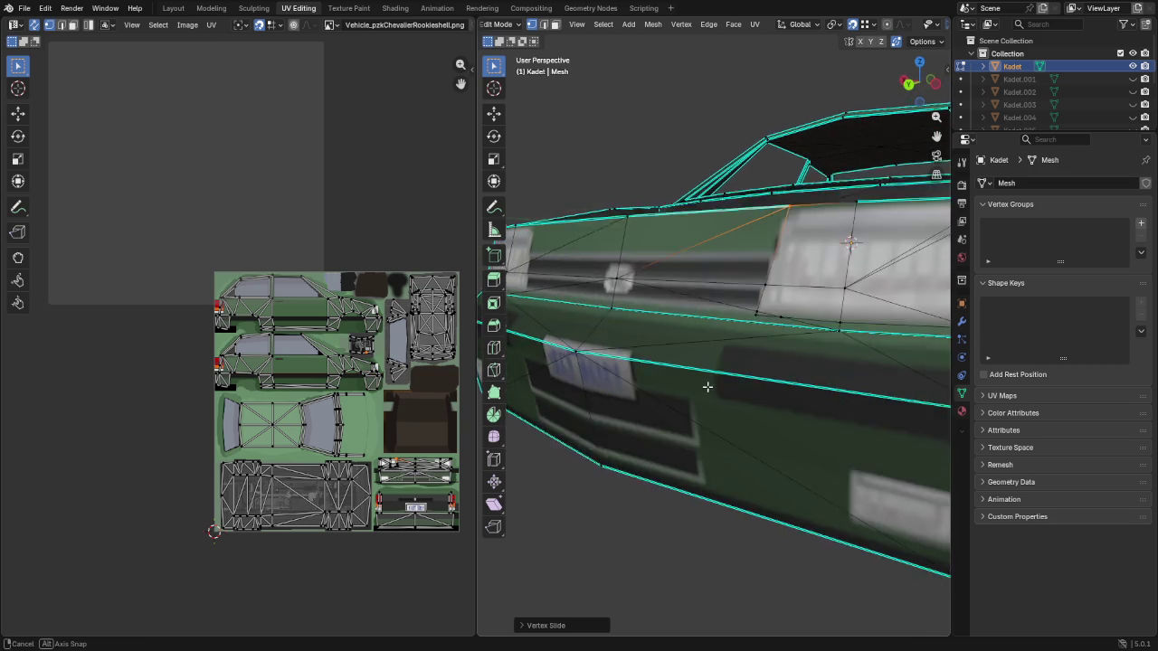
pyautogui.click(790, 260)
pyautogui.hotkey('shift', 'v')
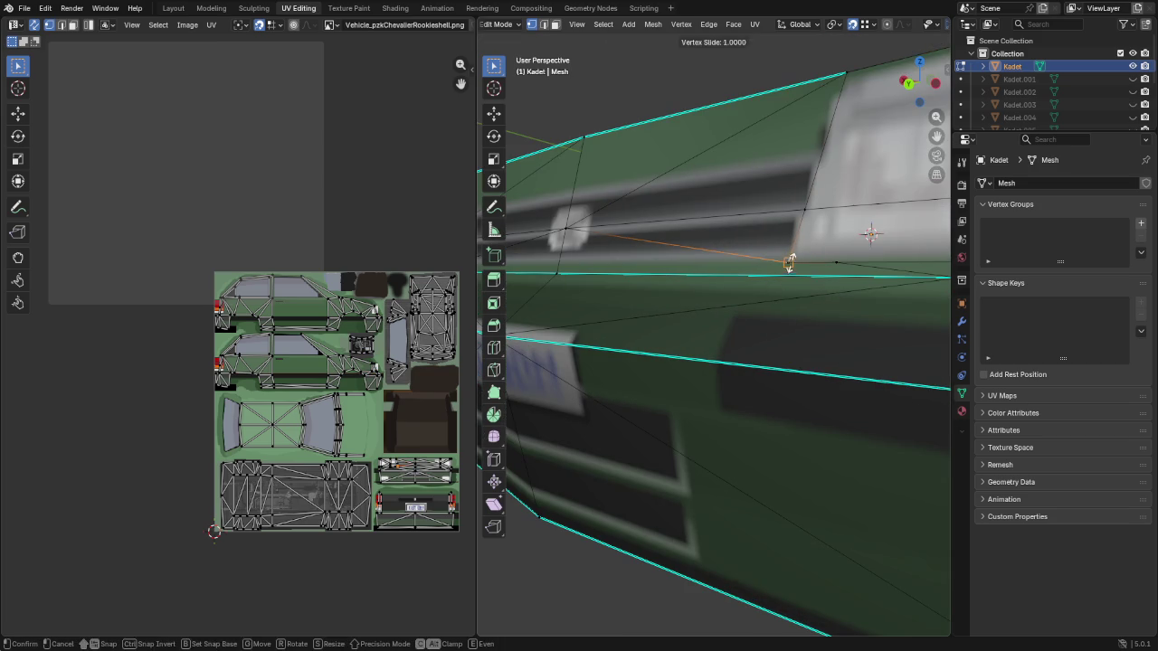
pyautogui.click(790, 269)
pyautogui.hotkey('shift', 'v')
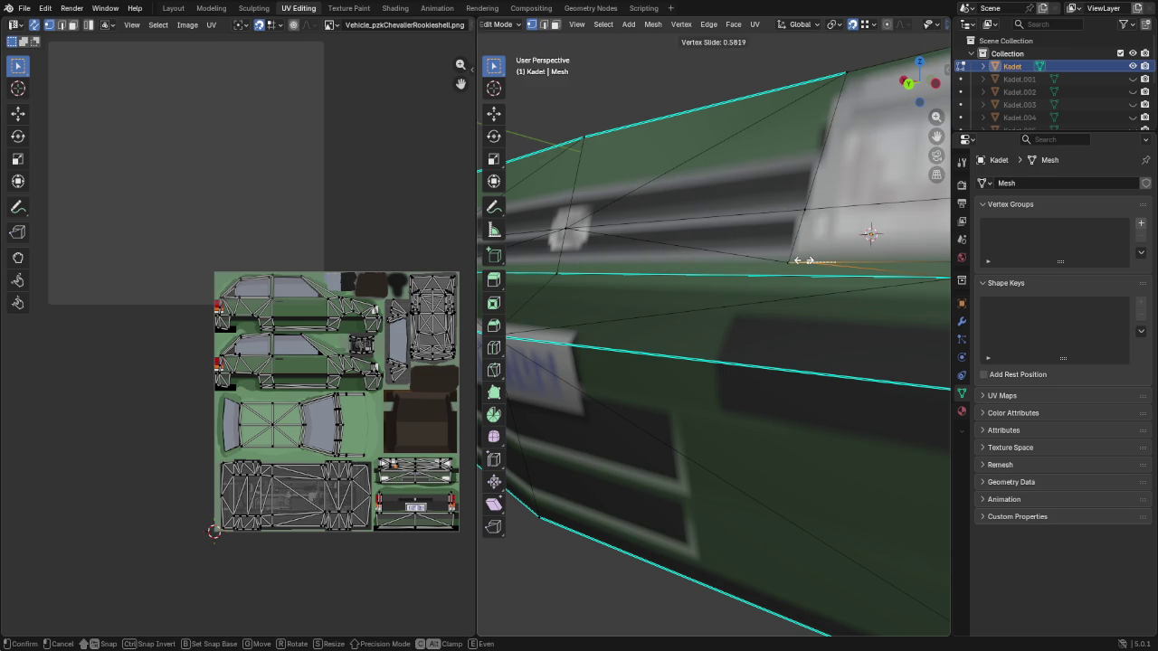
pyautogui.click(790, 260)
# Knife-cut a new edge across the car front beside the grille
pyautogui.scroll(-5, 790, 260)
pyautogui.moveTo(790, 261); pyautogui.dragTo(742, 367, button='middle')
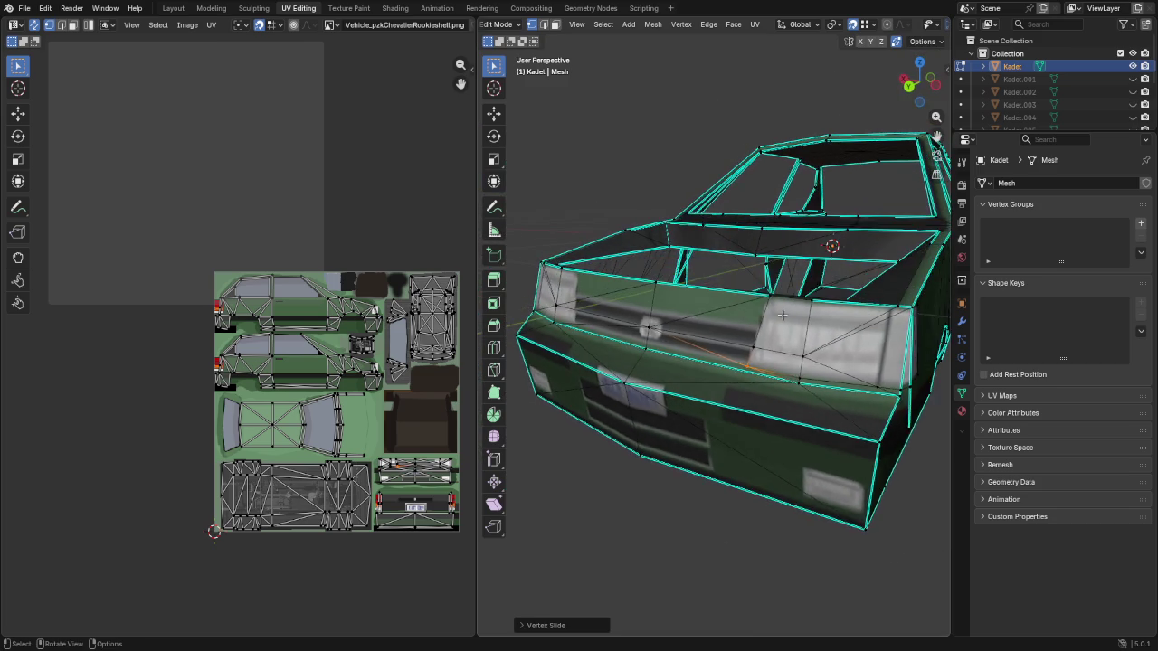
pyautogui.scroll(5, 743, 366)
pyautogui.scroll(-5, 752, 378)
pyautogui.scroll(5, 750, 369)
pyautogui.scroll(-5, 750, 369)
pyautogui.press('k')
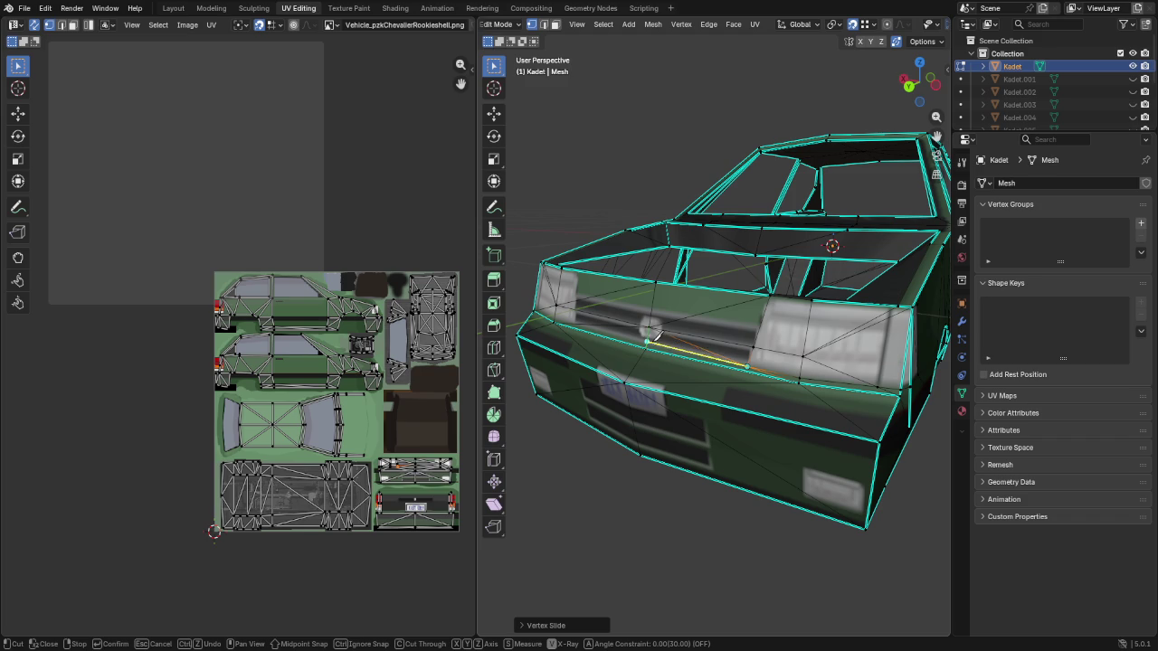
pyautogui.press('Return')
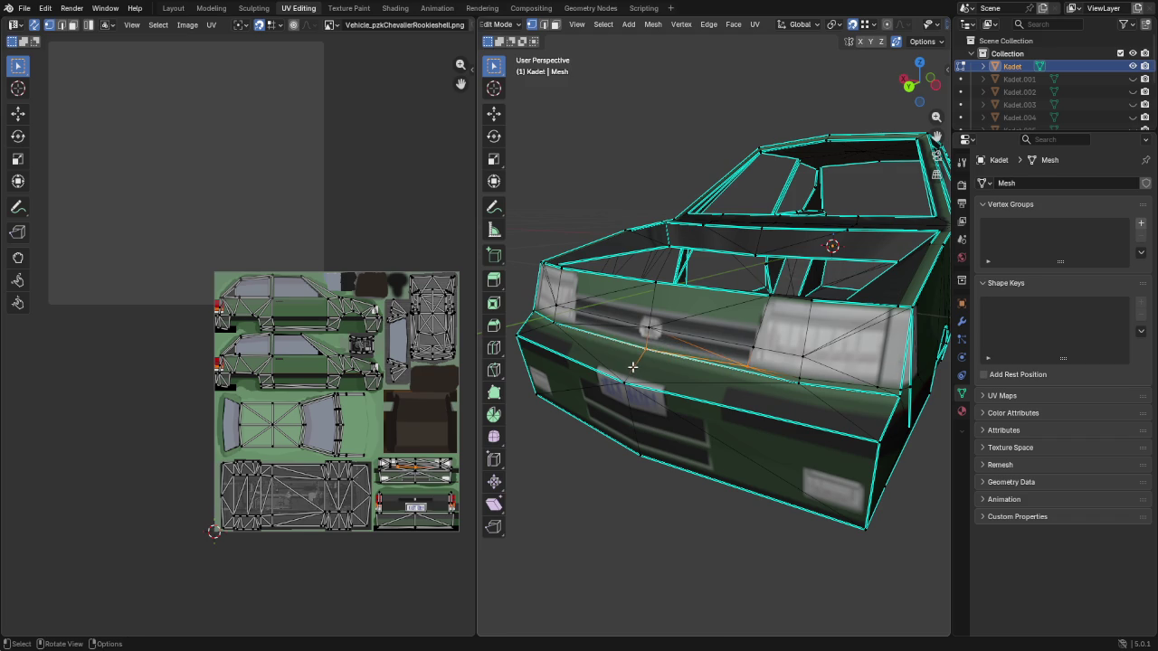
# Knife-cut an edge along the roof pillar ending at the roof vertex
pyautogui.moveTo(684, 300)
pyautogui.mouseDown(button='middle')
pyautogui.moveTo(755, 318)
pyautogui.moveTo(755, 362)
pyautogui.moveTo(721, 408)
pyautogui.moveTo(639, 419)
pyautogui.moveTo(741, 361)
pyautogui.moveTo(736, 344)
pyautogui.moveTo(705, 359)
pyautogui.moveTo(690, 392)
pyautogui.moveTo(703, 393)
pyautogui.moveTo(672, 392)
pyautogui.mouseUp(button='middle')
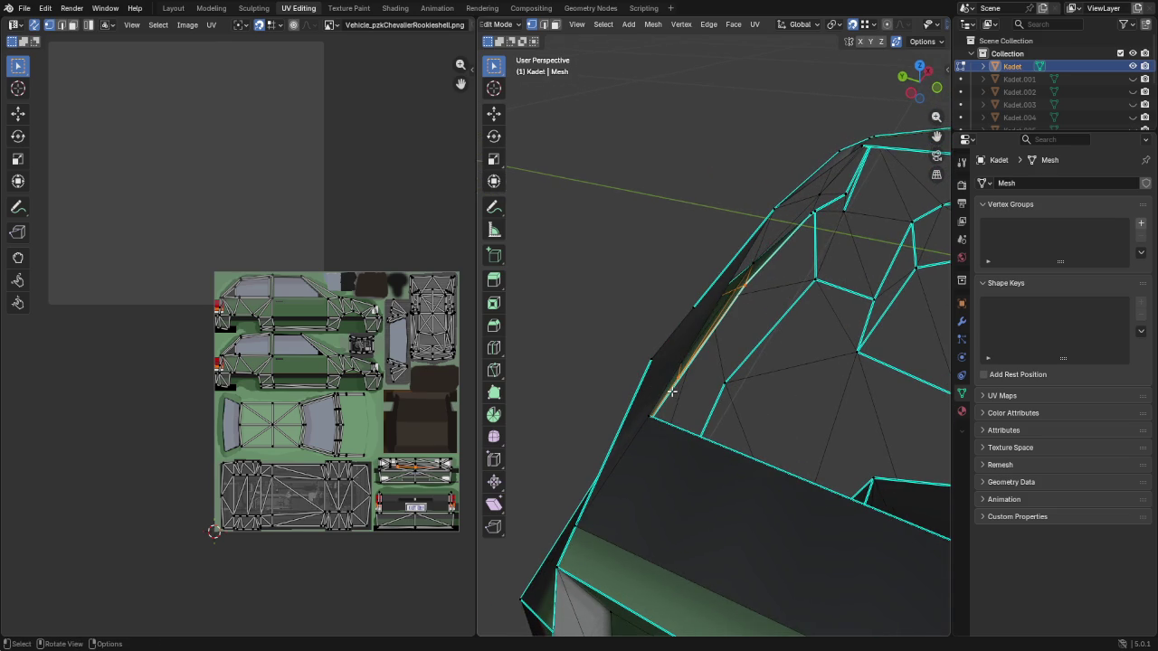
pyautogui.press('k')
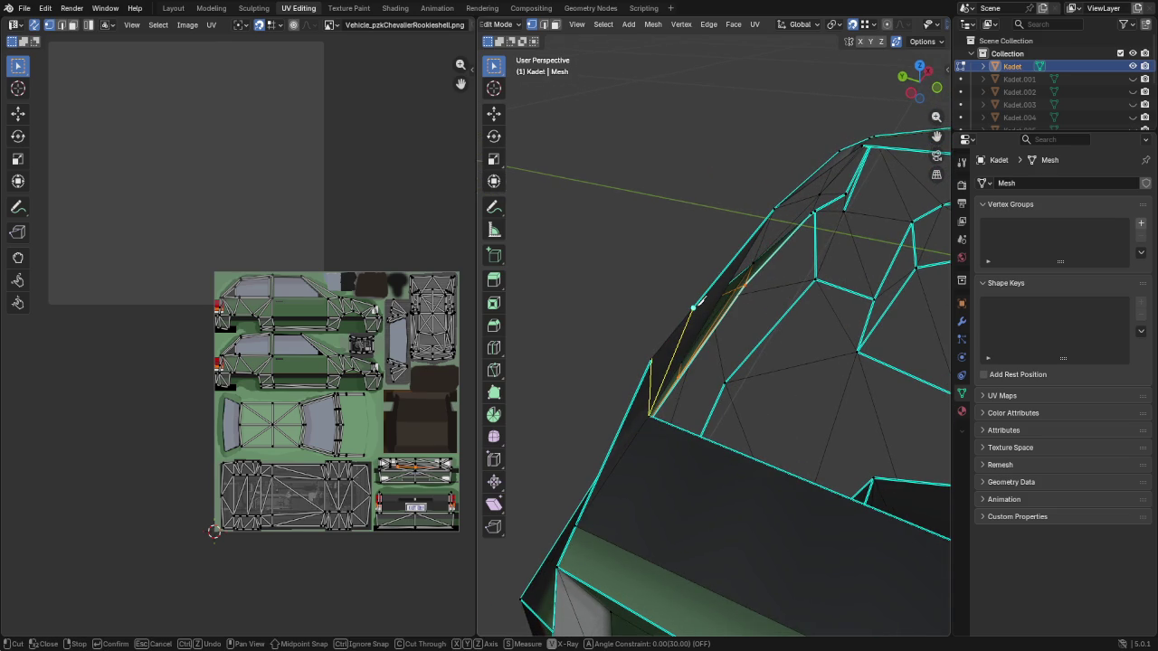
pyautogui.click(698, 304)
pyautogui.press('Return')
pyautogui.moveTo(649, 341); pyautogui.dragTo(774, 328, button='middle')
pyautogui.moveTo(738, 281)
pyautogui.mouseDown(button='middle')
pyautogui.moveTo(717, 278)
pyautogui.moveTo(703, 240)
pyautogui.moveTo(770, 230)
pyautogui.moveTo(657, 180)
pyautogui.mouseUp(button='middle')
pyautogui.moveTo(836, 239); pyautogui.dragTo(806, 163, button='middle')
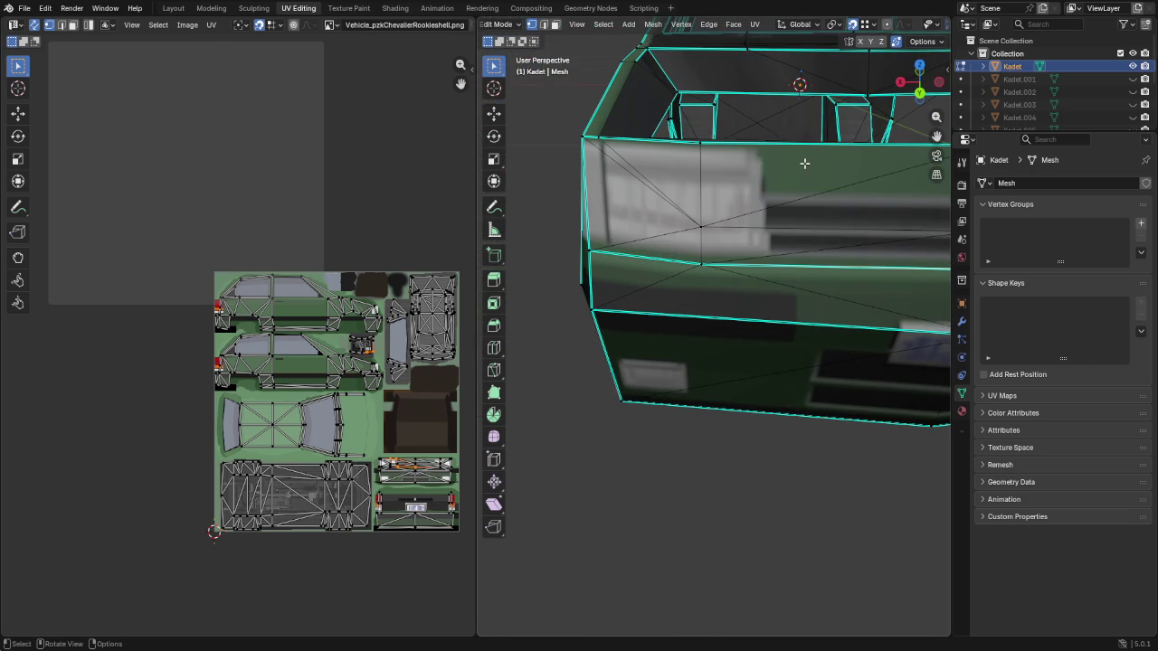
# Zoom in and place knife-cut points along the headlight's bottom edge on the front panel
pyautogui.press('k')
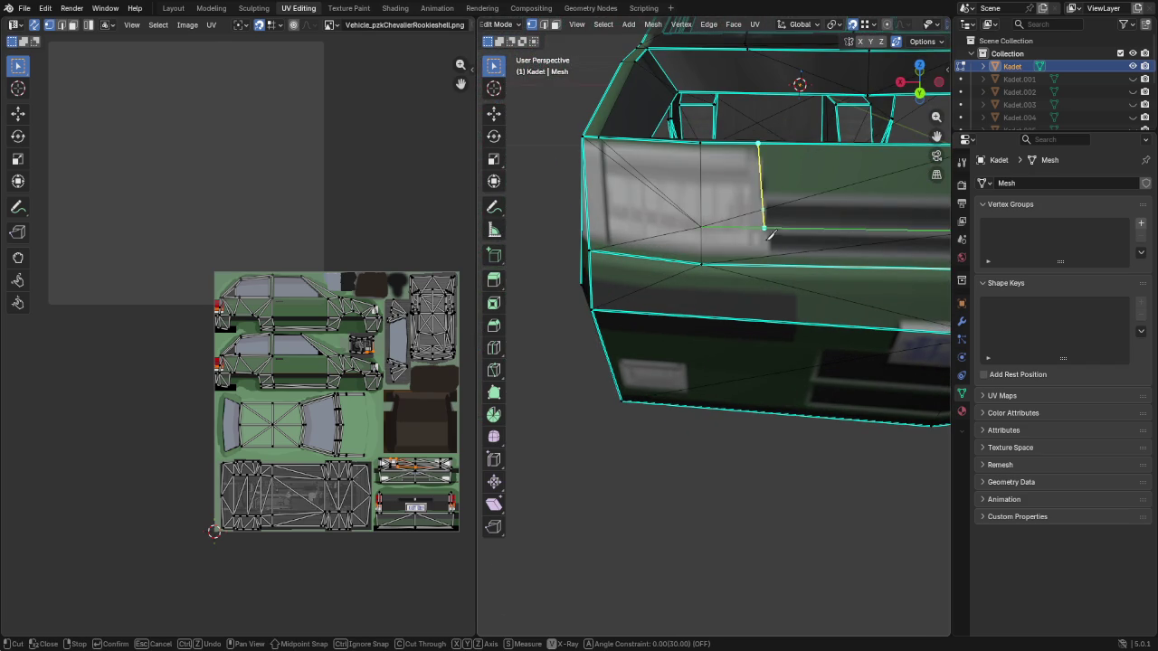
pyautogui.scroll(2, 774, 243)
pyautogui.scroll(2, 777, 237)
pyautogui.scroll(1, 780, 232)
pyautogui.scroll(1, 784, 227)
pyautogui.scroll(2, 799, 188)
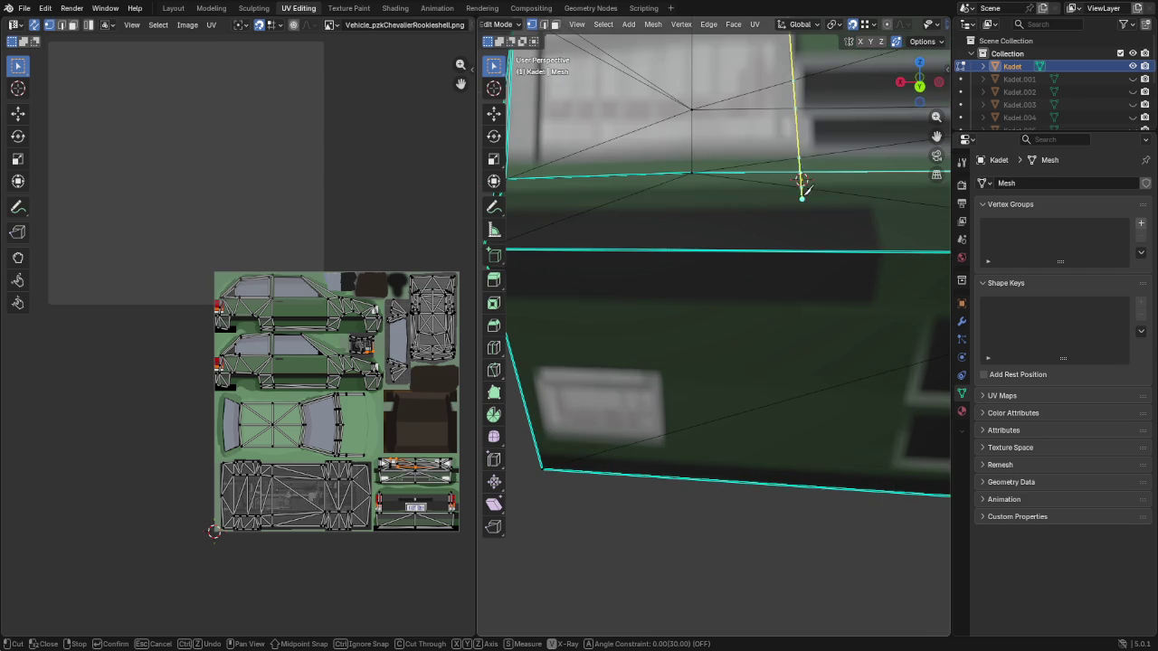
pyautogui.keyDown('shift'); pyautogui.moveTo(801, 193); pyautogui.dragTo(765, 240, button='middle'); pyautogui.keyUp('shift')
pyautogui.scroll(2, 763, 234)
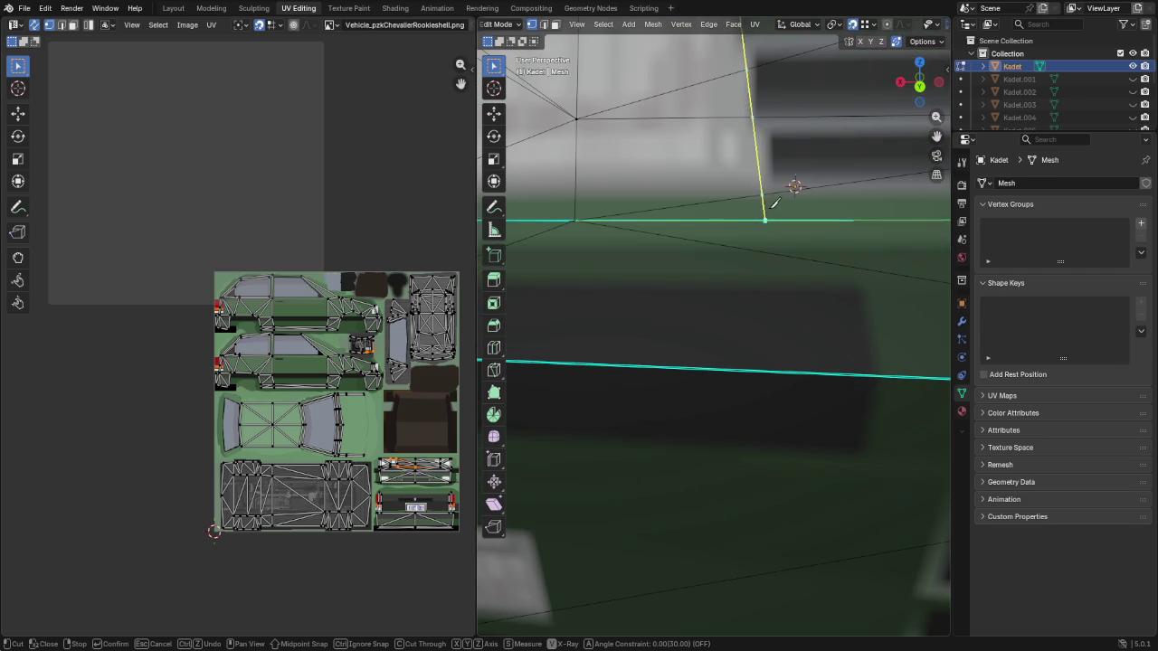
pyautogui.click(773, 197)
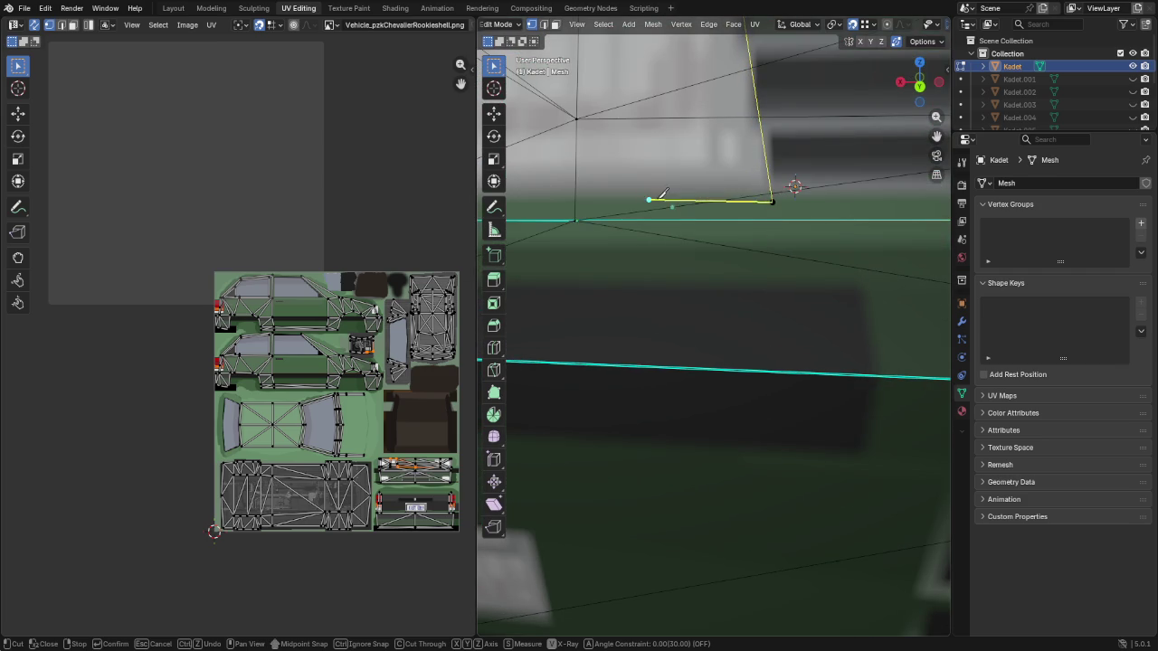
pyautogui.moveTo(648, 194); pyautogui.dragTo(724, 222, button='middle')
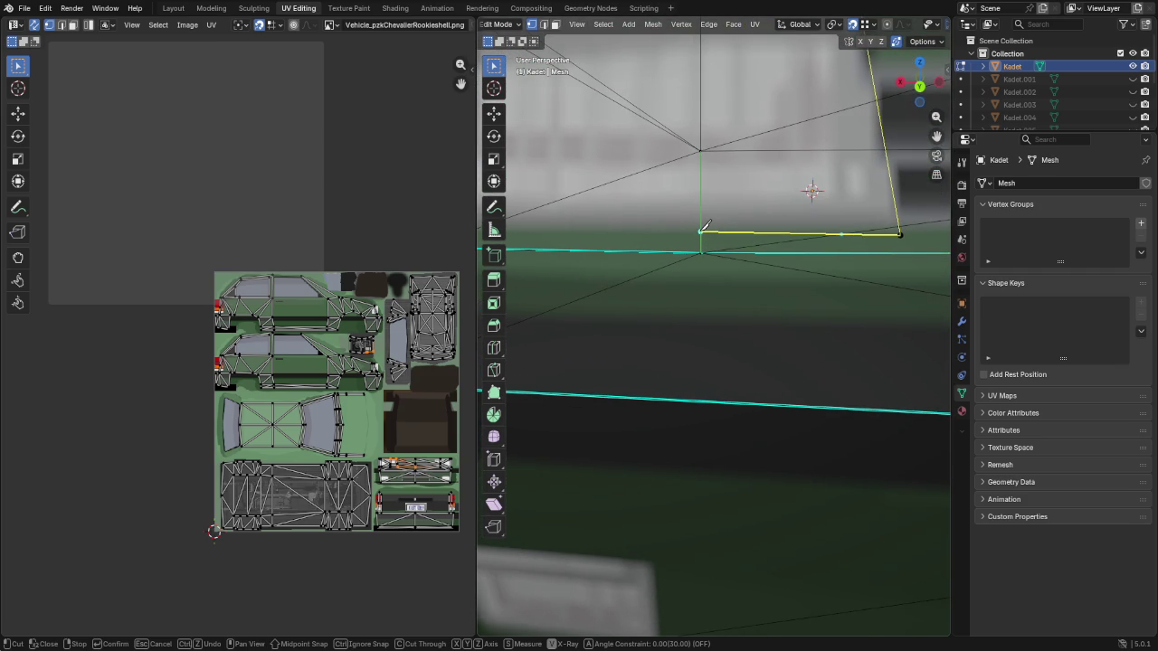
pyautogui.click(702, 233)
pyautogui.moveTo(698, 243); pyautogui.dragTo(624, 268, button='middle')
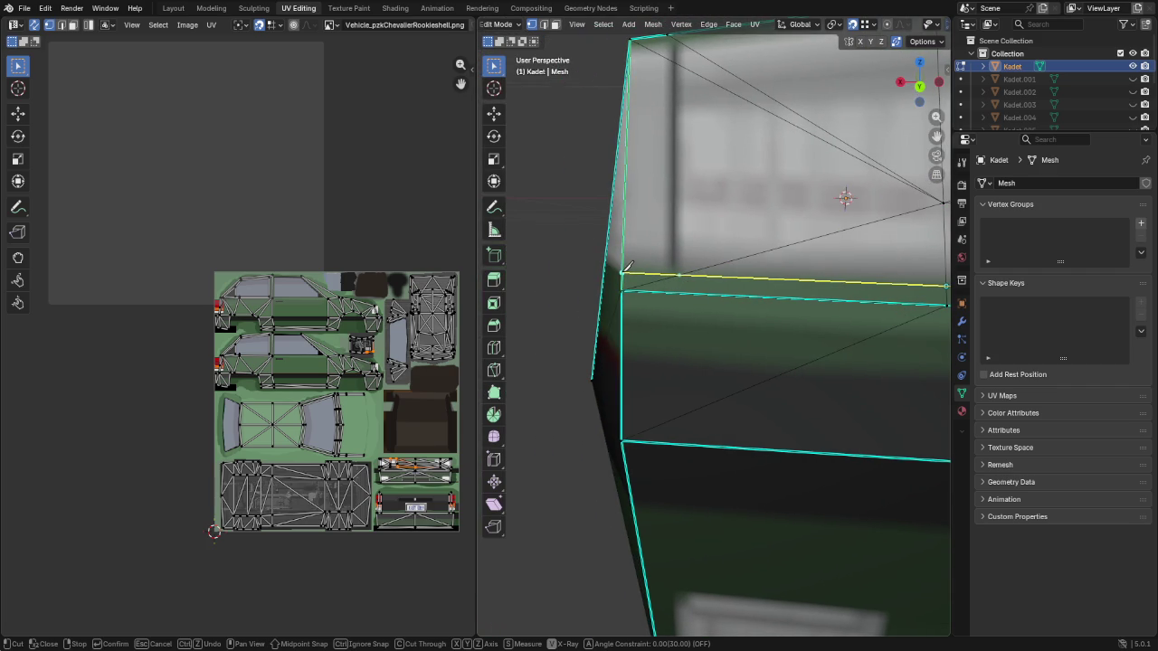
pyautogui.moveTo(624, 270); pyautogui.dragTo(622, 274, button='middle')
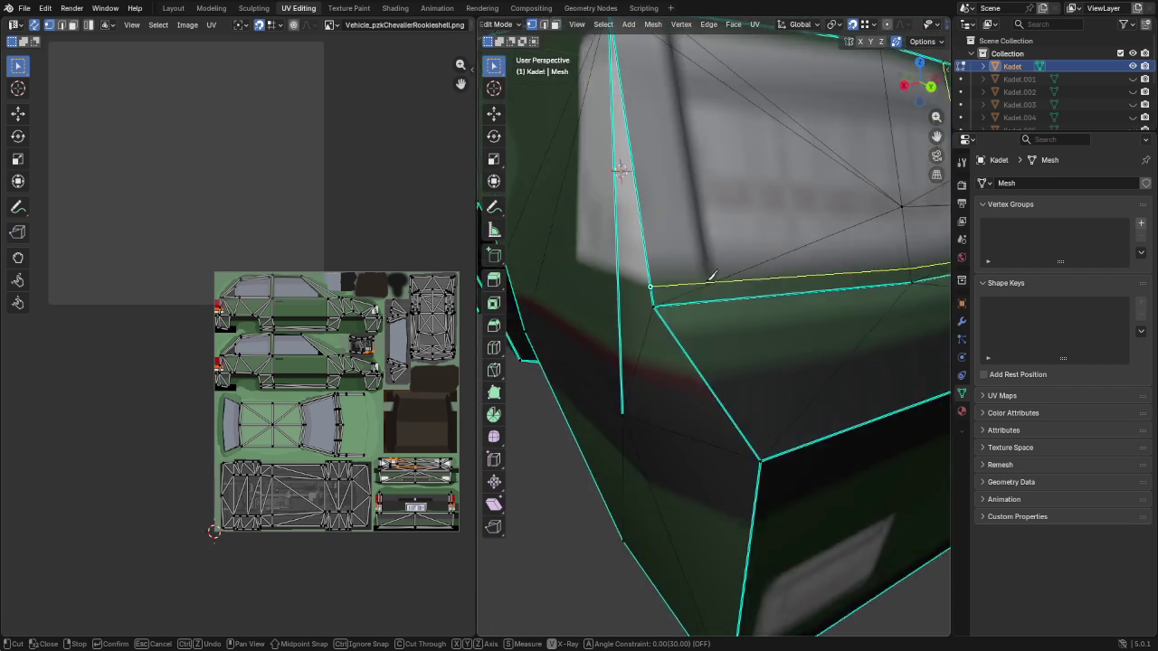
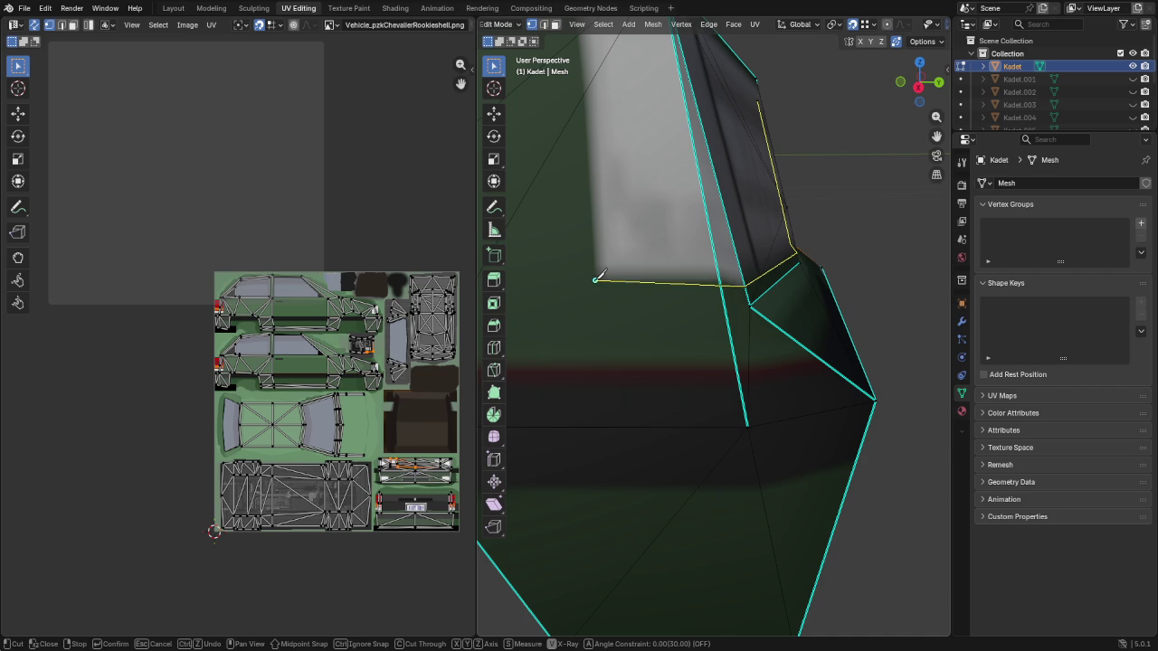
# Knife-cut a new edge from the rear side window's top-left corner to its top vertex
pyautogui.moveTo(574, 196); pyautogui.dragTo(644, 375, button='middle')
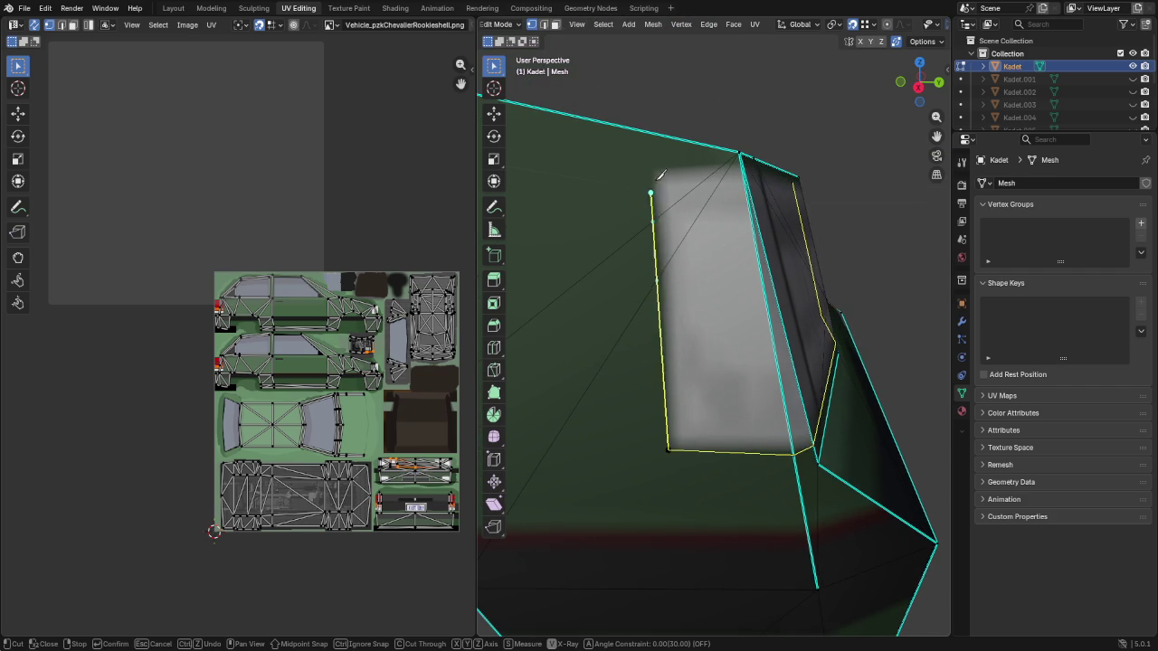
pyautogui.click(651, 171)
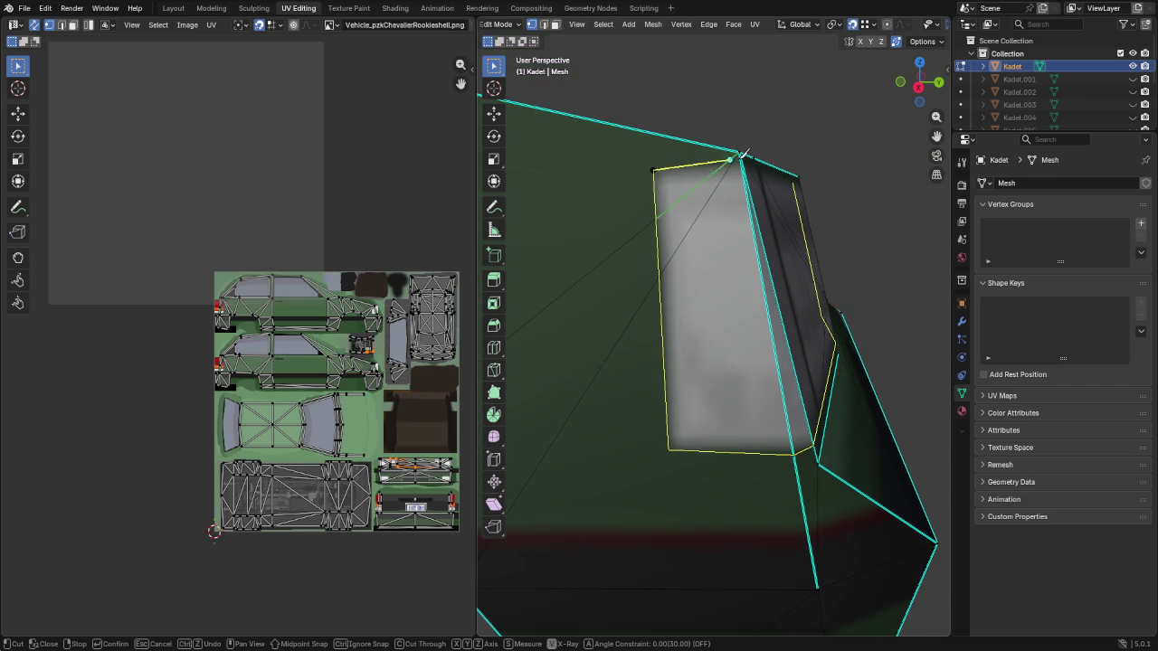
pyautogui.moveTo(727, 172); pyautogui.dragTo(631, 175, button='middle')
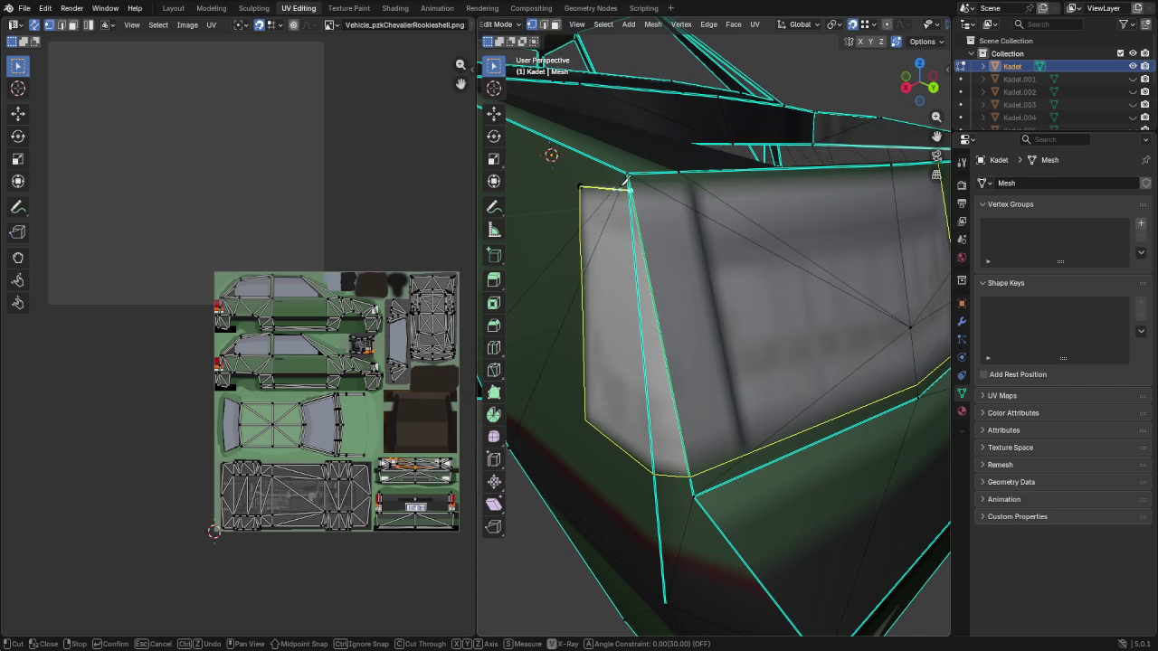
pyautogui.click(632, 175)
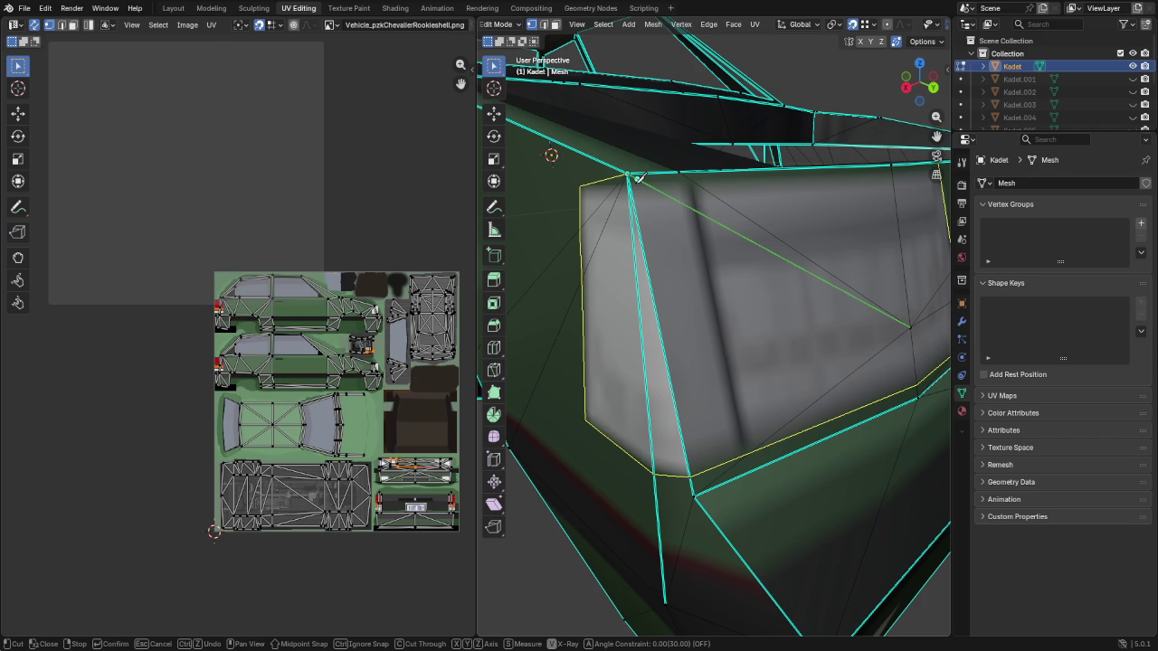
pyautogui.press('Return')
# Knife-cut a second edge across the body panel from edge to edge
pyautogui.moveTo(638, 178)
pyautogui.mouseDown(button='middle')
pyautogui.moveTo(733, 233)
pyautogui.moveTo(713, 275)
pyautogui.mouseUp(button='middle')
pyautogui.press('k')
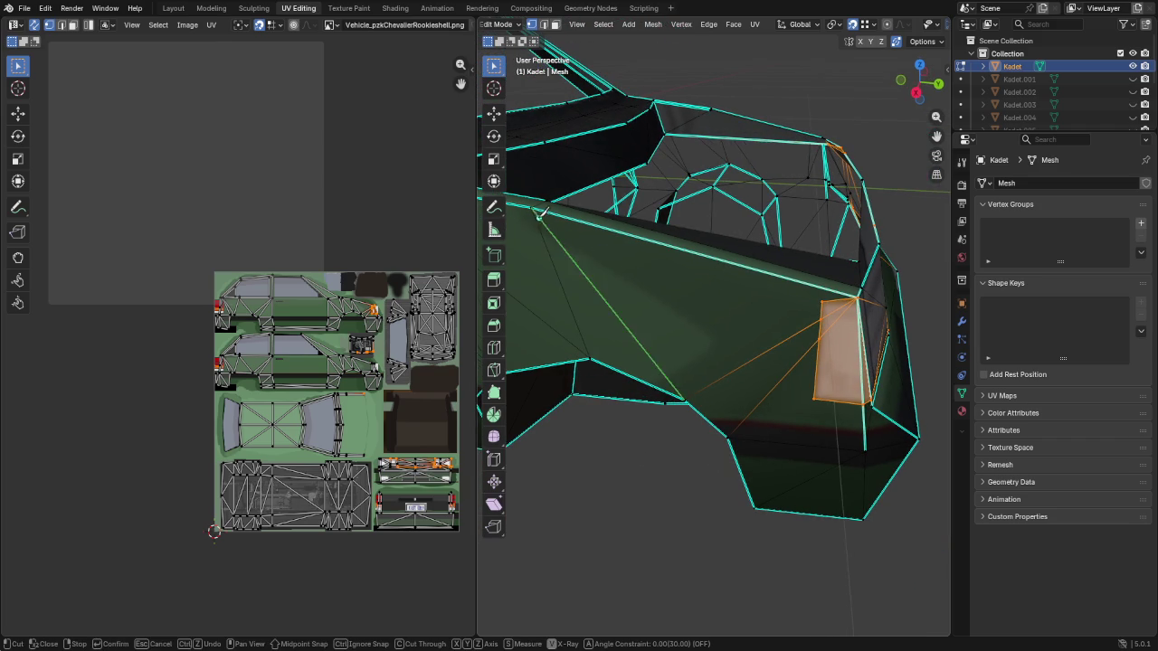
pyautogui.click(531, 208)
pyautogui.click(825, 304)
pyautogui.press('Return')
# Vertex-slide the new cut's lower vertex down its edge to match the glass texture
pyautogui.click(821, 317)
pyautogui.click(816, 333)
pyautogui.press('g')
pyautogui.press('g')
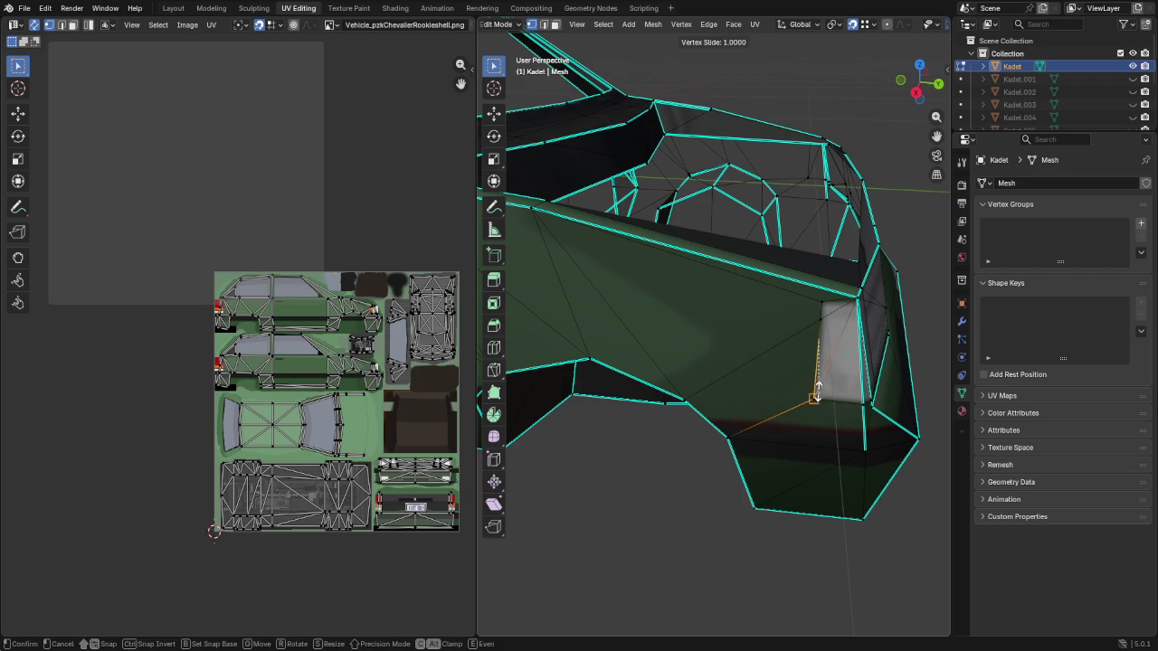
pyautogui.click(822, 356)
pyautogui.press('g')
pyautogui.press('g')
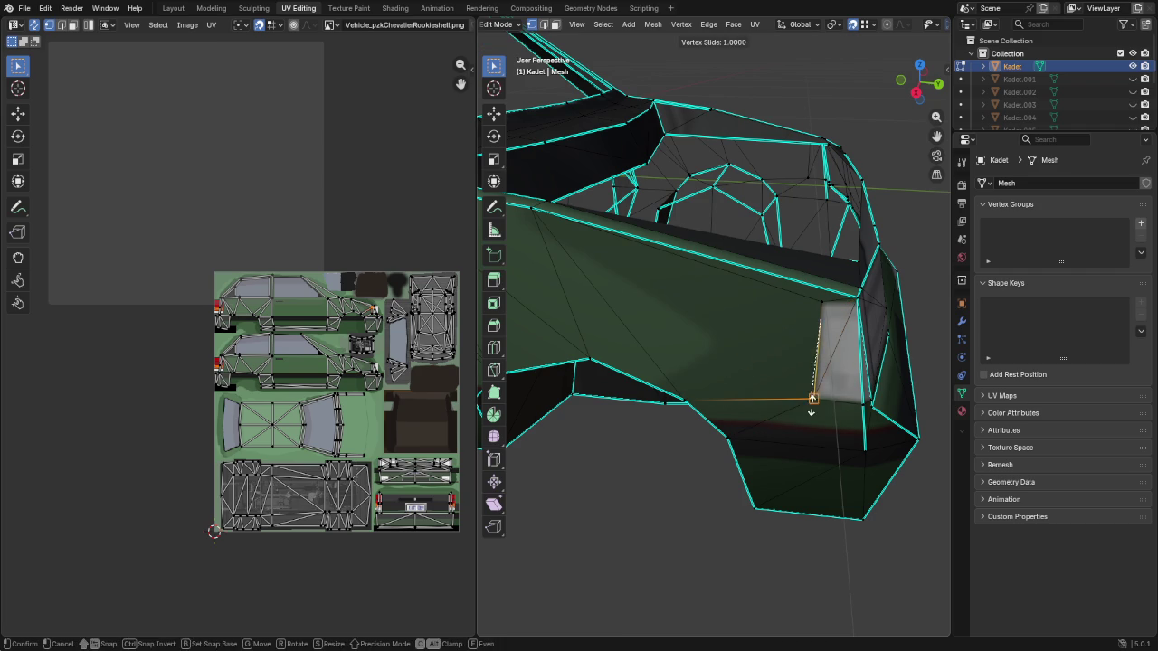
pyautogui.click(833, 406)
pyautogui.moveTo(833, 406)
pyautogui.mouseDown(button='middle')
pyautogui.moveTo(798, 420)
pyautogui.moveTo(786, 351)
pyautogui.mouseUp(button='middle')
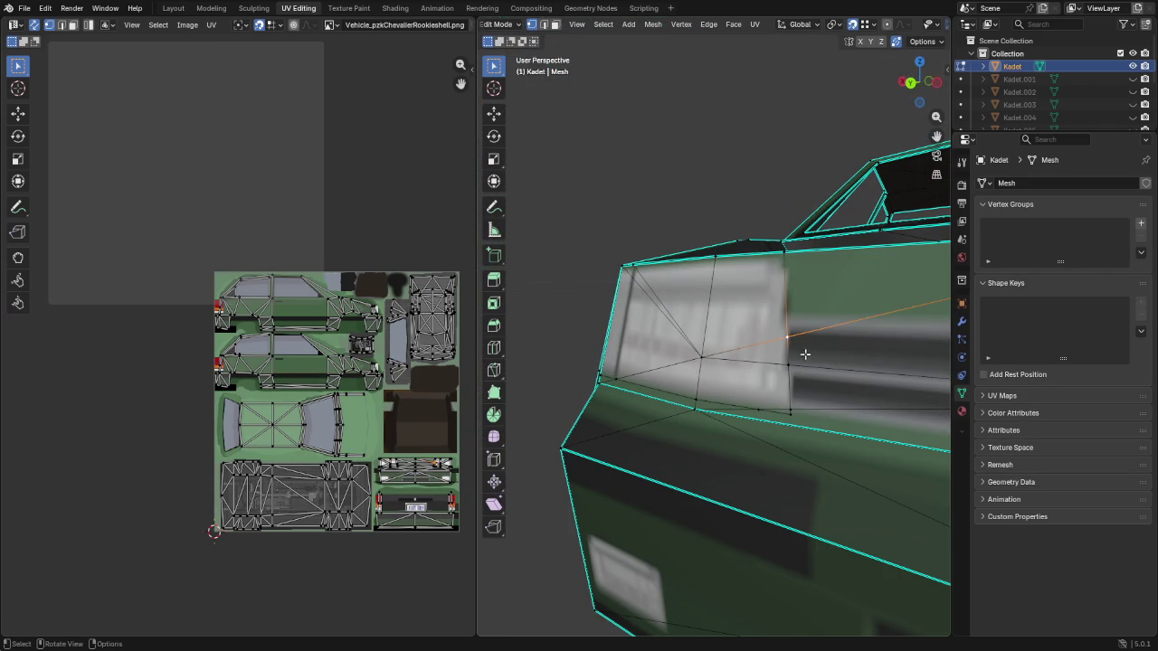
# Vertex-slide the vertex below the window and a window corner vertex into place
pyautogui.moveTo(789, 334); pyautogui.dragTo(731, 344, button='middle')
pyautogui.click(733, 412)
pyautogui.press('g')
pyautogui.press('g')
pyautogui.click(724, 419)
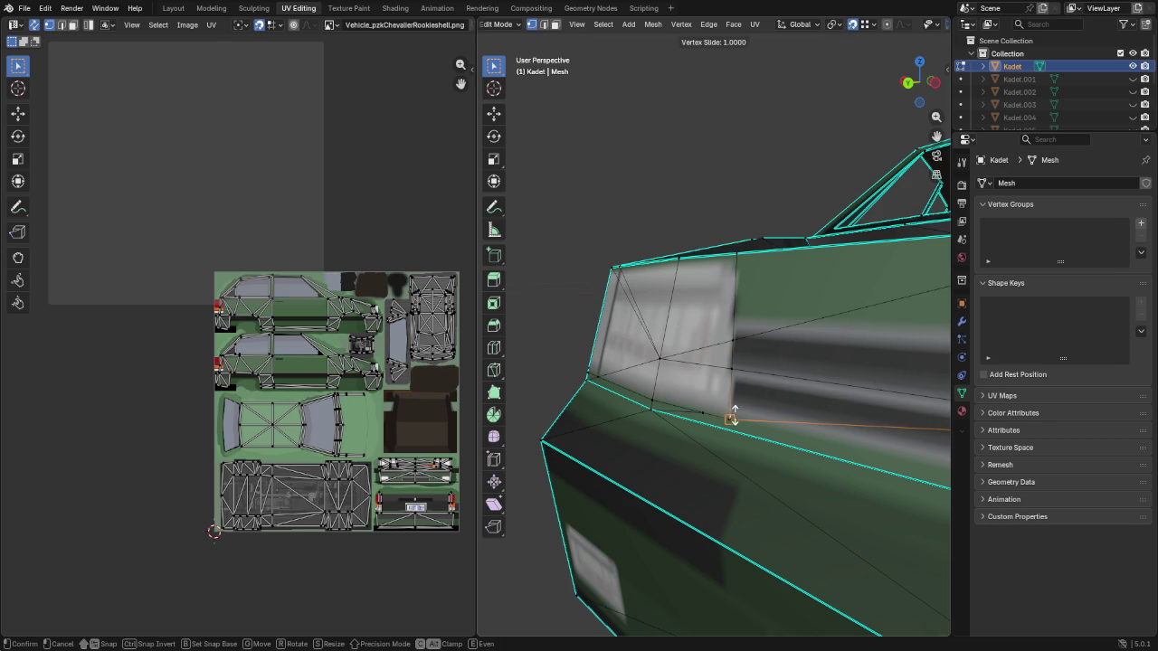
pyautogui.press('g')
pyautogui.press('g')
pyautogui.click(740, 424)
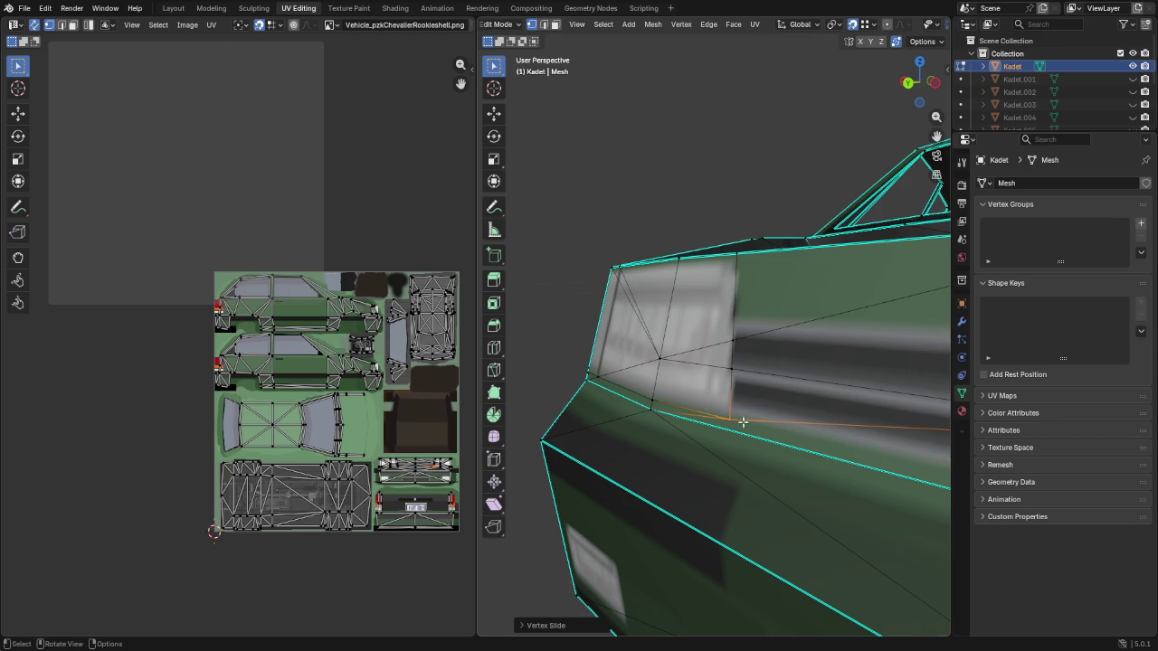
pyautogui.click(736, 366)
pyautogui.press('g')
pyautogui.press('g')
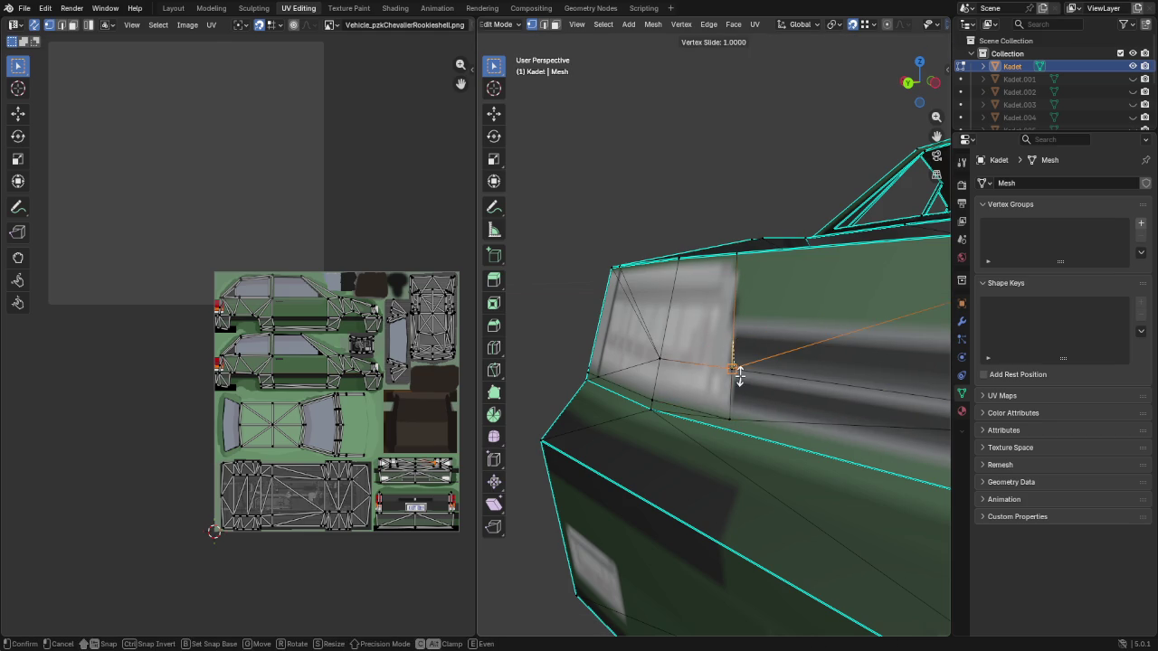
pyautogui.click(739, 377)
pyautogui.moveTo(747, 383); pyautogui.dragTo(749, 397, button='middle')
# Knife-cut a new edge from the window corner vertex across the frame
pyautogui.press('k')
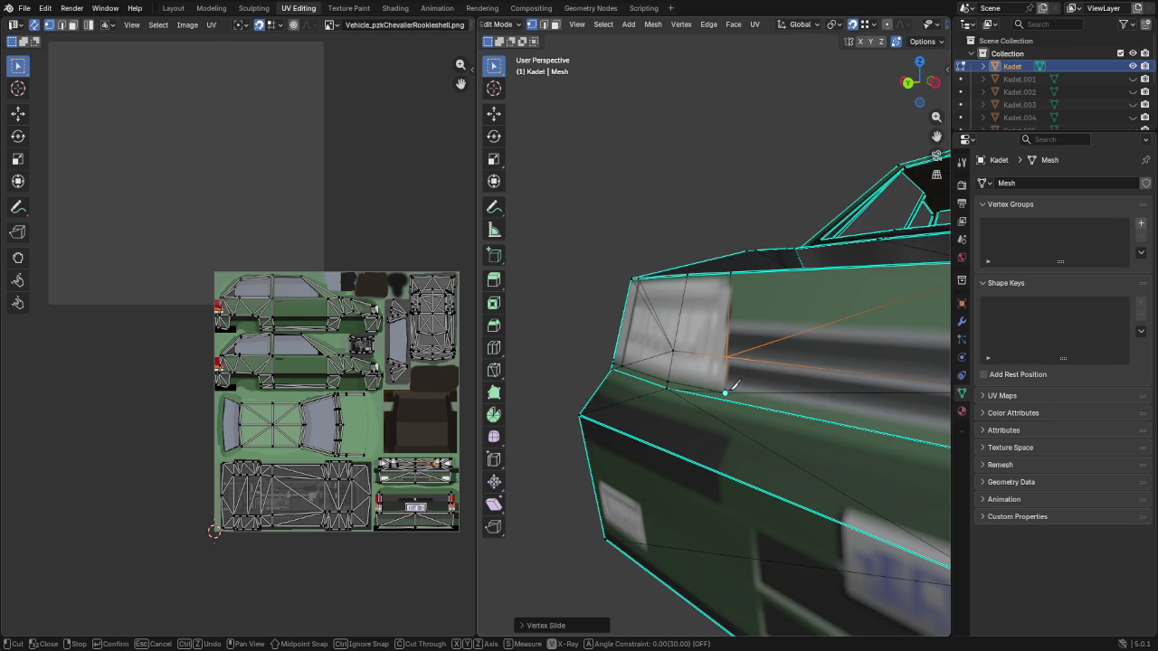
pyautogui.moveTo(822, 393)
pyautogui.mouseDown(button='middle')
pyautogui.moveTo(816, 379)
pyautogui.moveTo(769, 366)
pyautogui.mouseUp(button='middle')
pyautogui.click(568, 347)
pyautogui.click(767, 386)
pyautogui.press('Return')
pyautogui.moveTo(646, 374)
pyautogui.mouseDown(button='middle')
pyautogui.moveTo(678, 353)
pyautogui.moveTo(721, 356)
pyautogui.moveTo(593, 261)
pyautogui.moveTo(702, 316)
pyautogui.moveTo(671, 317)
pyautogui.moveTo(859, 440)
pyautogui.moveTo(765, 359)
pyautogui.mouseUp(button='middle')
# Knife-cut an edge along the window pillar between two window vertices
pyautogui.scroll(2, 721, 356)
pyautogui.scroll(2, 724, 355)
pyautogui.scroll(-3, 593, 262)
pyautogui.scroll(3, 703, 316)
pyautogui.scroll(1, 763, 360)
pyautogui.press('k')
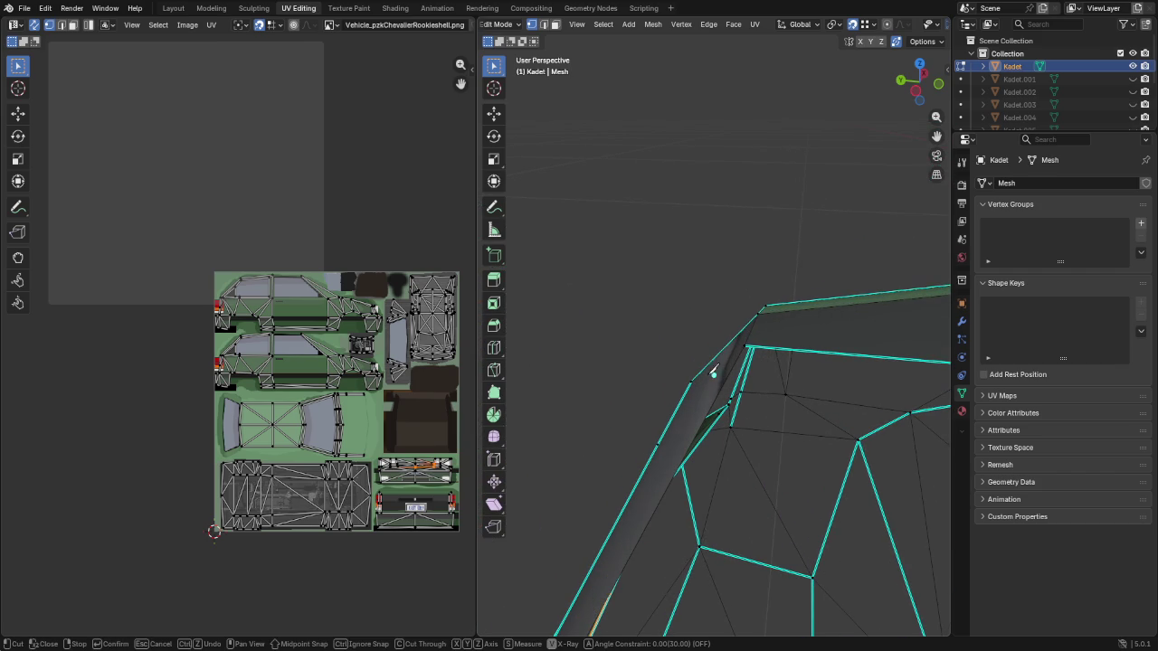
pyautogui.click(743, 348)
pyautogui.click(658, 444)
pyautogui.press('Return')
pyautogui.moveTo(724, 405); pyautogui.dragTo(935, 358, button='middle')
# Select the whole mesh and run Merge by Distance, which removes 0 vertices
pyautogui.press('a')
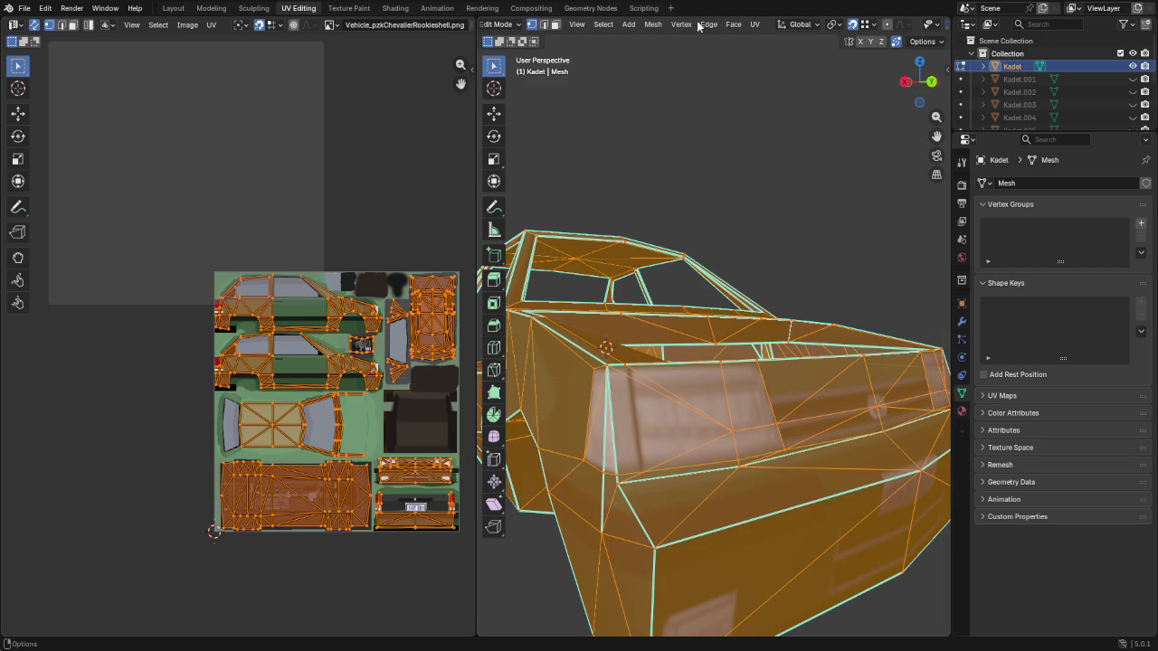
pyautogui.click(652, 25)
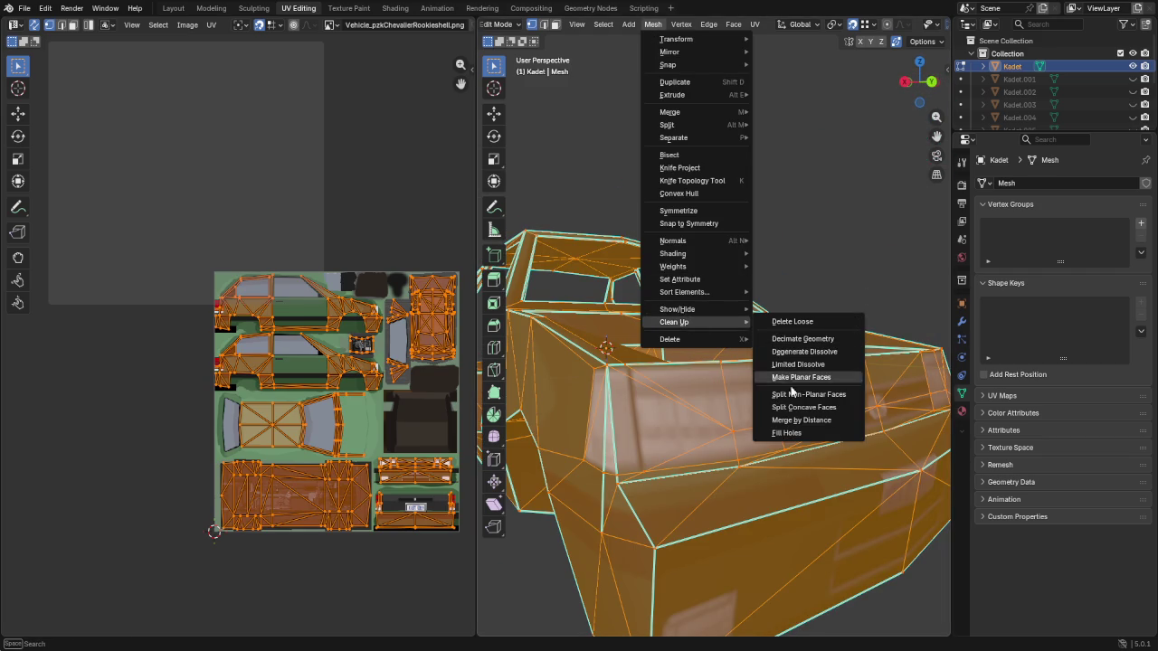
pyautogui.click(846, 407)
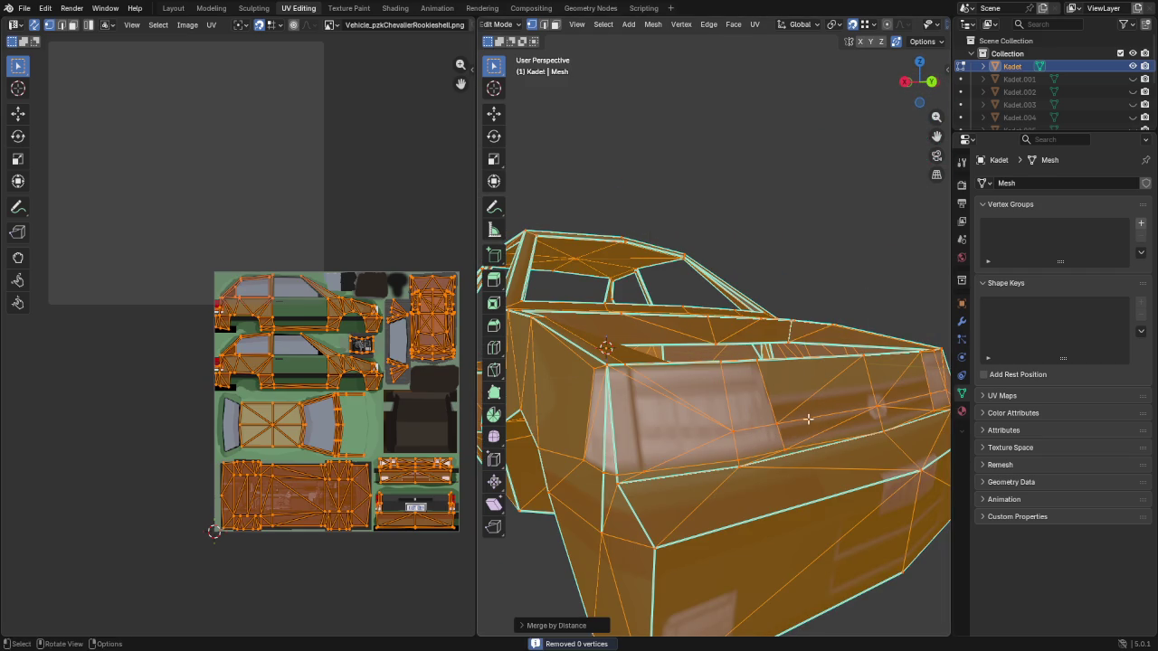
# Mark sharp edges across the mesh with Set Sharpness by Angle
pyautogui.click(710, 25)
pyautogui.click(767, 322)
pyautogui.moveTo(767, 322)
pyautogui.mouseDown(button='middle')
pyautogui.moveTo(694, 332)
pyautogui.moveTo(713, 296)
pyautogui.moveTo(671, 335)
pyautogui.moveTo(781, 323)
pyautogui.mouseUp(button='middle')
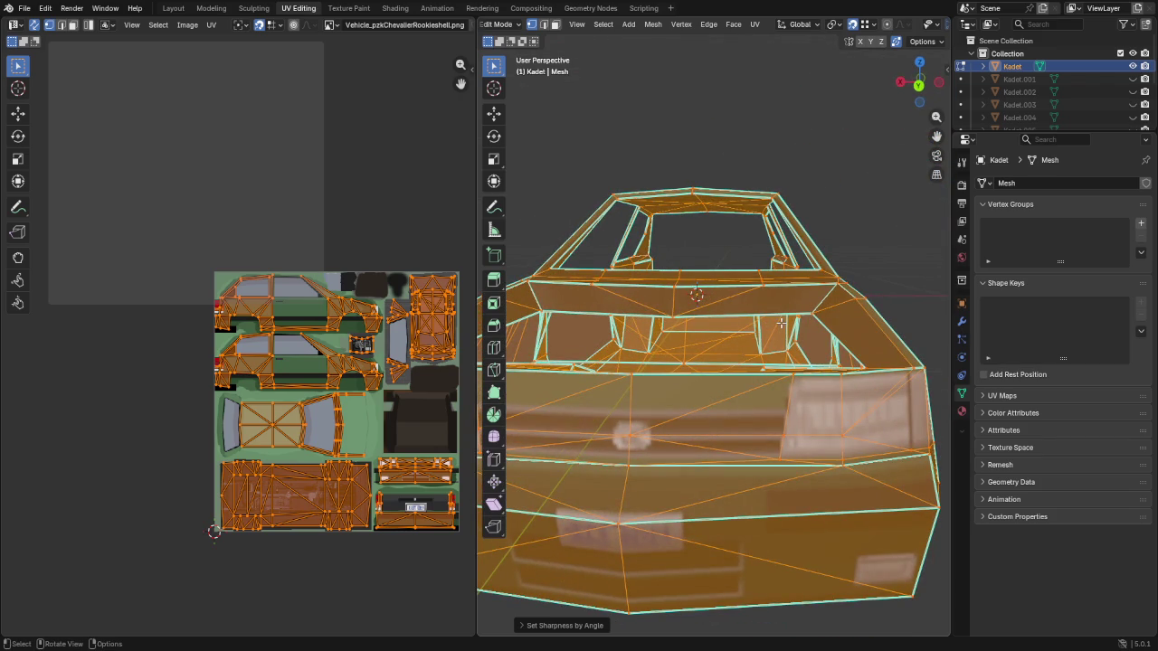
# Select a single face and zoom in on the car's end panel
pyautogui.click(852, 422)
pyautogui.scroll(3, 819, 426)
pyautogui.scroll(3, 861, 436)
pyautogui.moveTo(860, 437); pyautogui.dragTo(804, 433, button='middle')
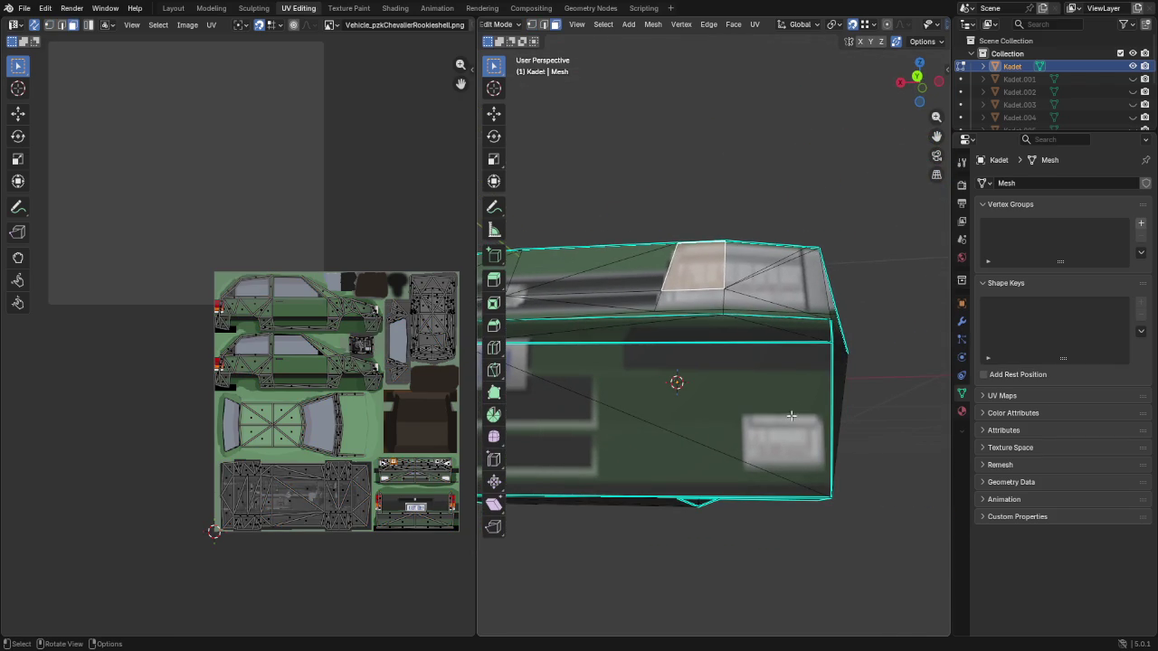
# Knife-cut a new edge at the end panel's lower corner
pyautogui.press('k')
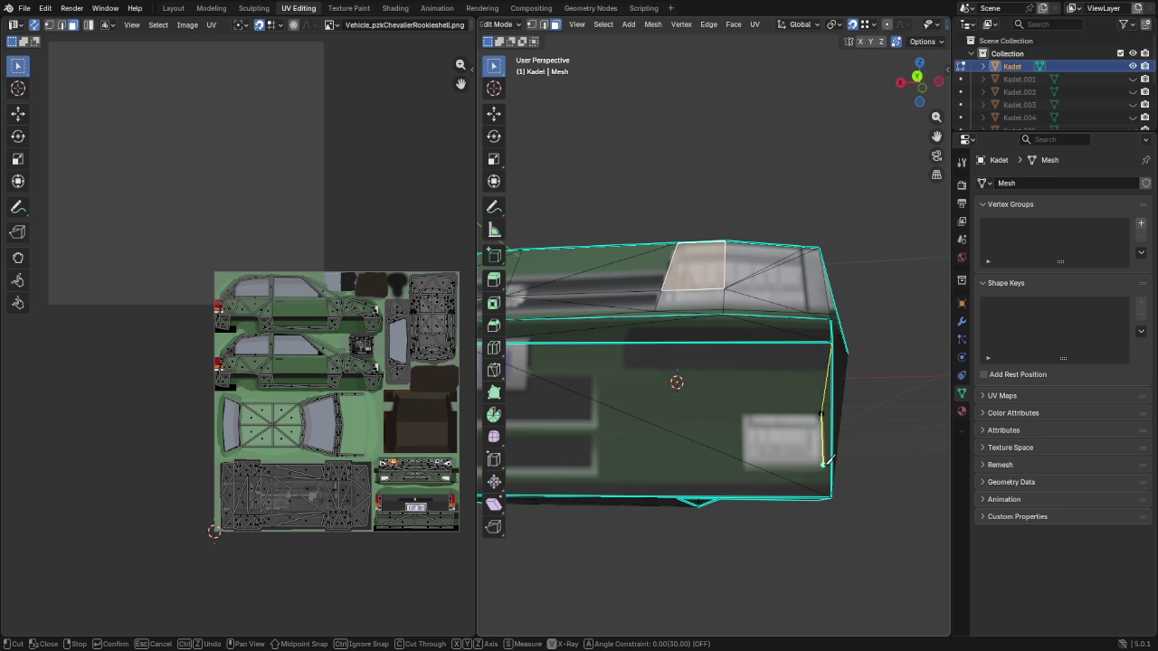
pyautogui.click(824, 471)
pyautogui.press('Return')
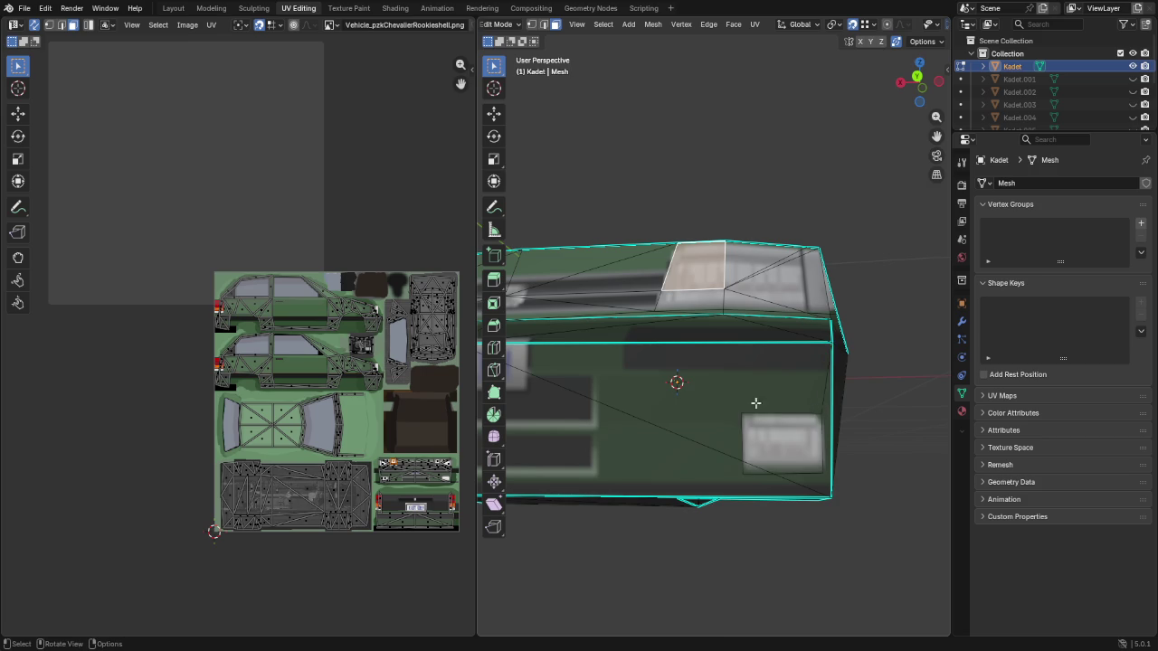
pyautogui.moveTo(775, 407); pyautogui.dragTo(743, 397, button='middle')
# Attempt knife cuts by the white plate and bottom edge, cancelling both
pyautogui.press('k')
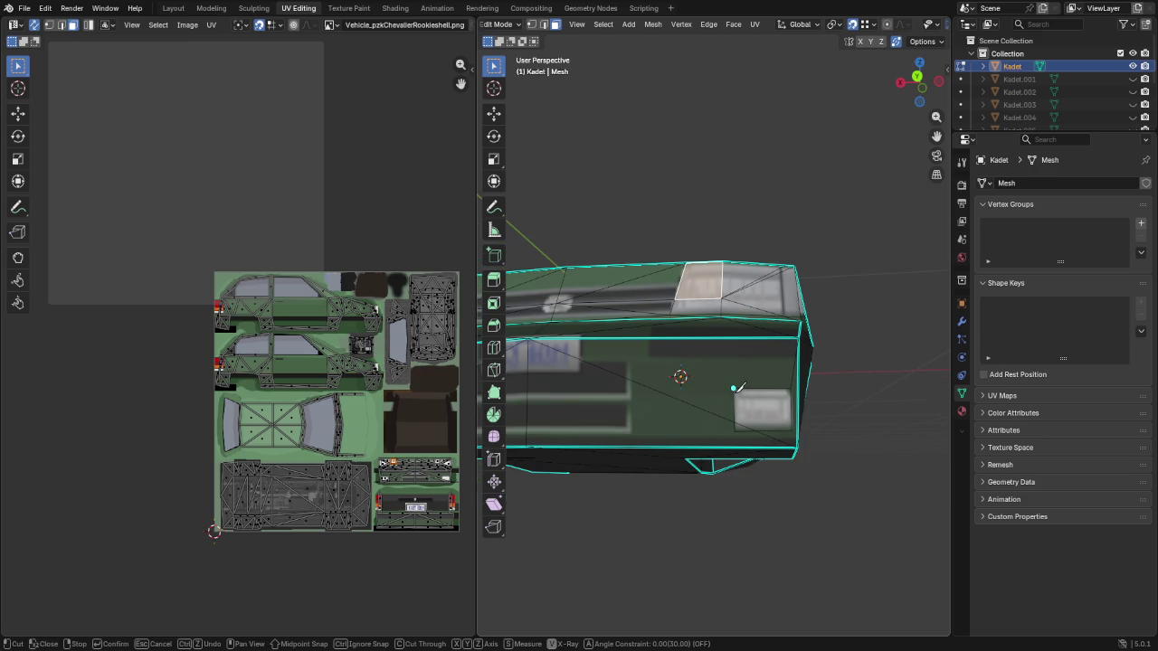
pyautogui.click(733, 389)
pyautogui.press('Escape')
pyautogui.press('k')
pyautogui.click(527, 446)
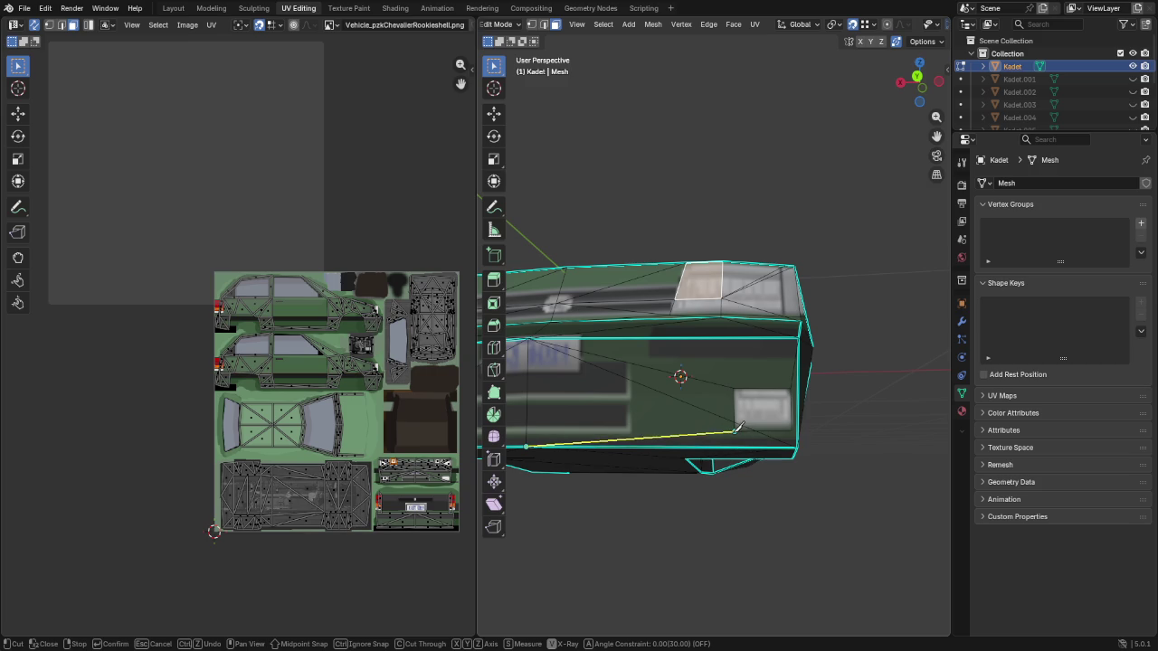
pyautogui.press('Escape')
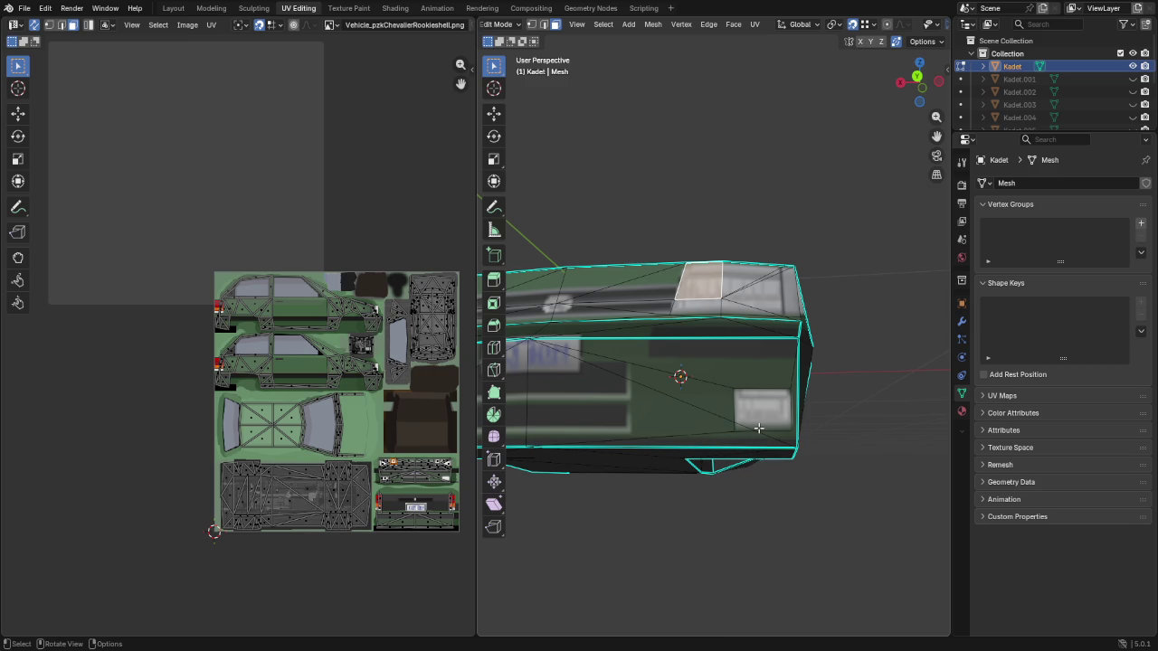
# In vertex mode, slide the vertex beside the white plate up its edge
pyautogui.press('1')
pyautogui.click(785, 430)
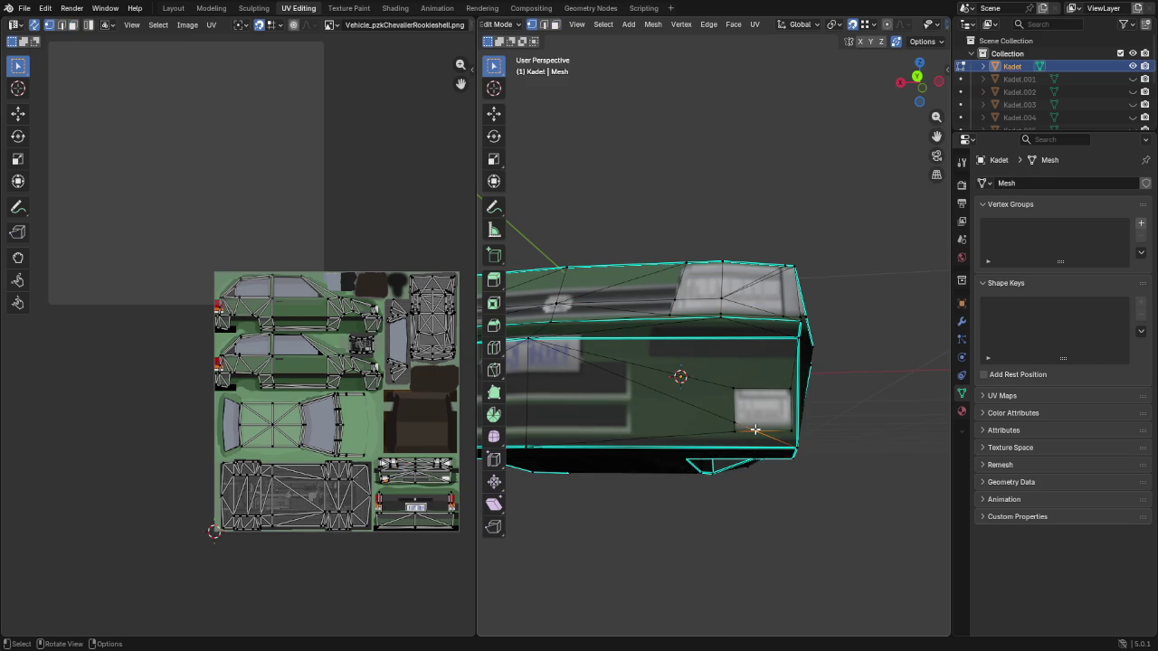
pyautogui.hotkey('shift', 'v')
pyautogui.press('Escape')
pyautogui.click(735, 420)
pyautogui.hotkey('shift', 'v')
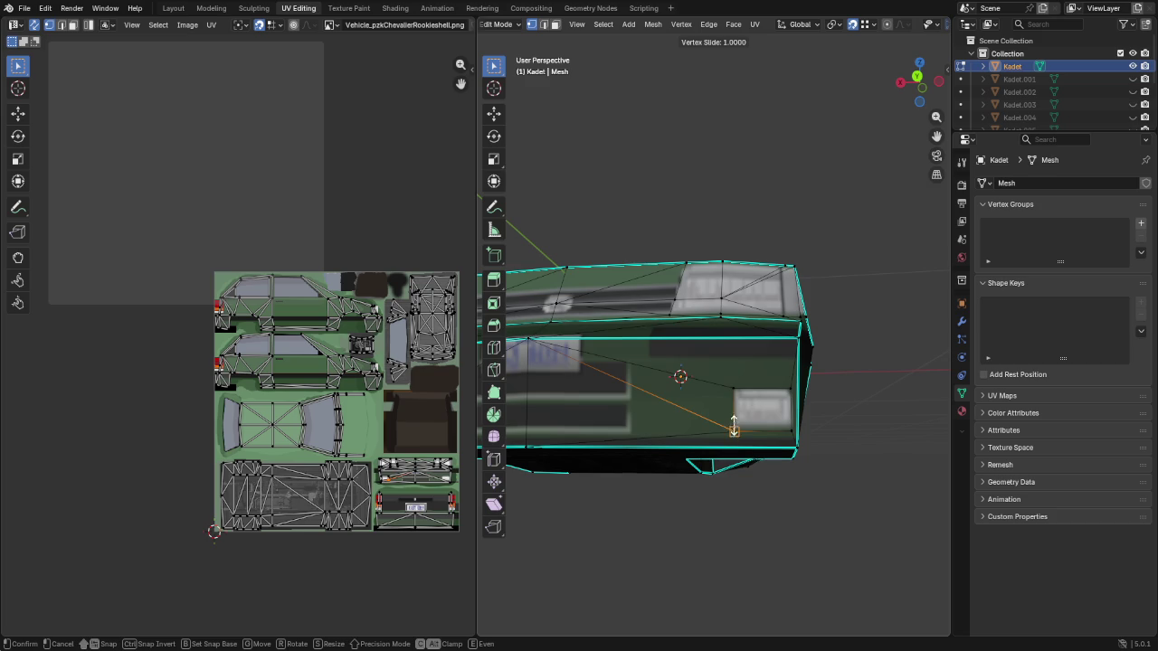
pyautogui.click(726, 413)
pyautogui.moveTo(613, 401)
pyautogui.mouseDown(button='middle')
pyautogui.moveTo(613, 390)
pyautogui.moveTo(815, 388)
pyautogui.moveTo(778, 385)
pyautogui.mouseUp(button='middle')
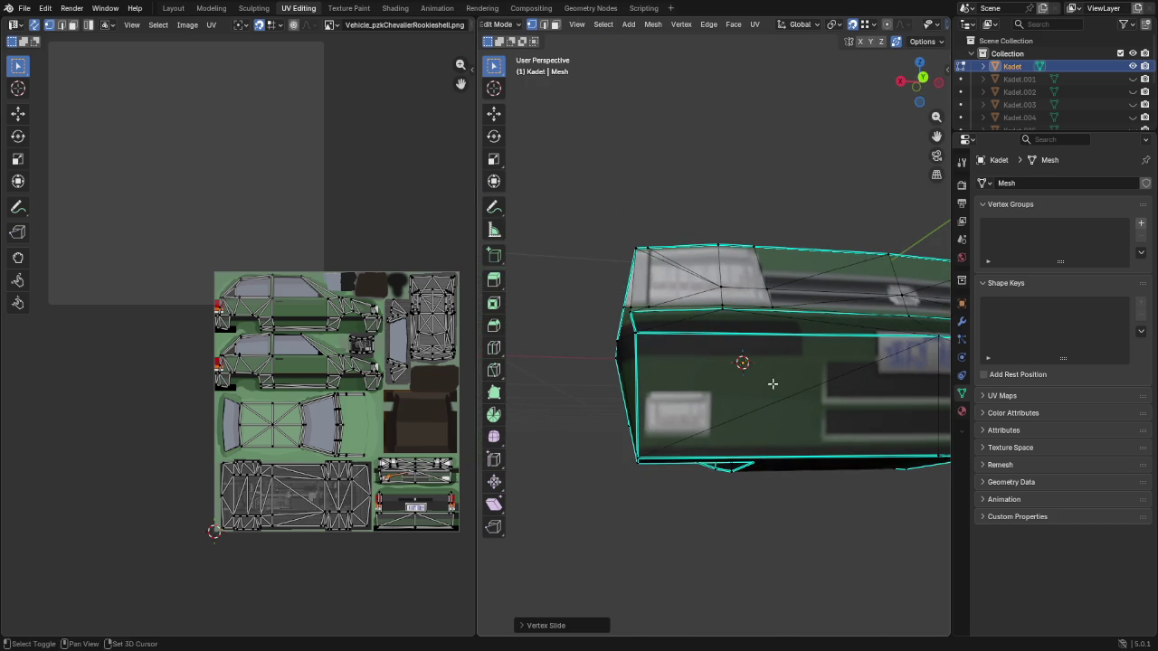
# Knife-cut an edge above the white plate to the plate's top-right corner
pyautogui.press('k')
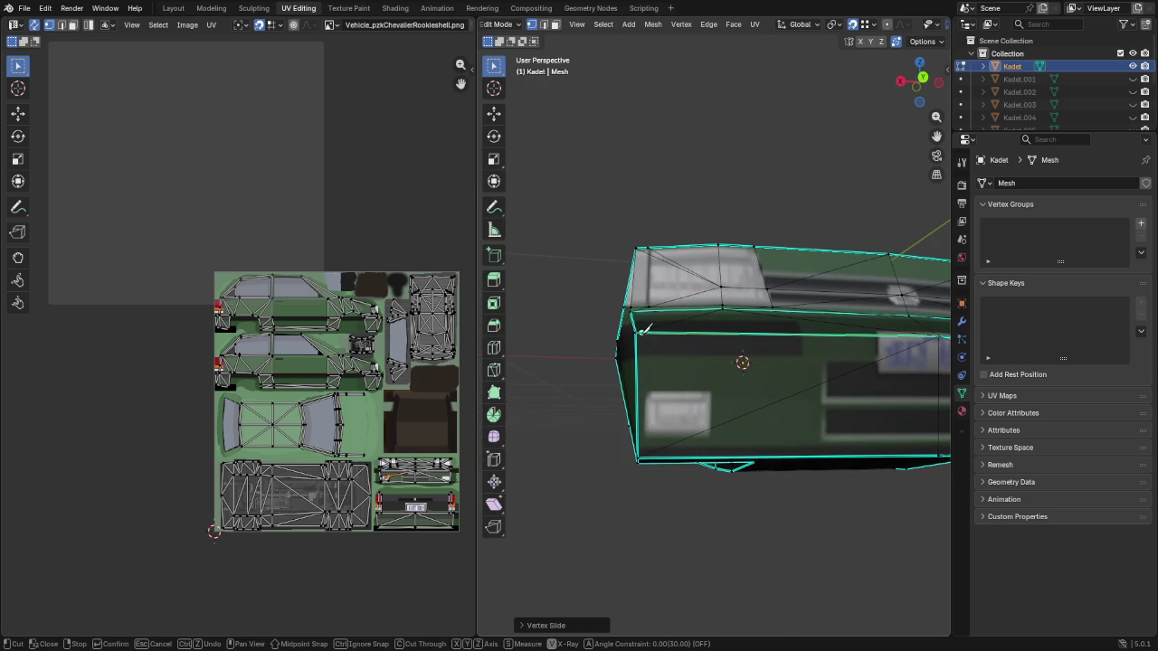
pyautogui.scroll(5, 646, 395)
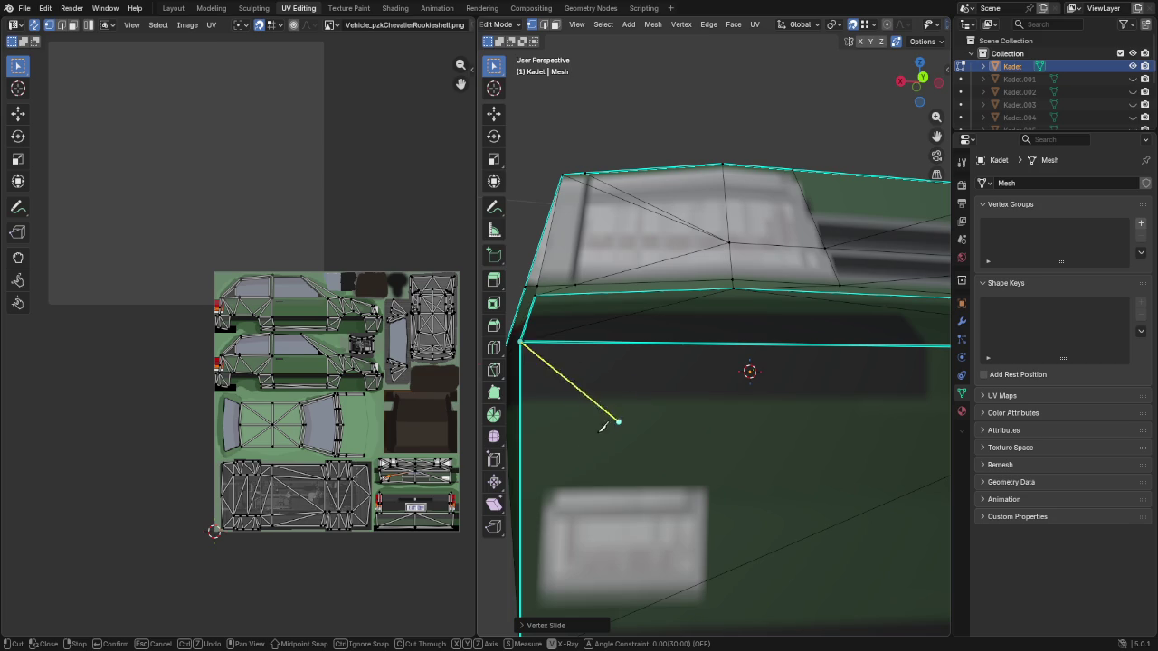
pyautogui.click(541, 485)
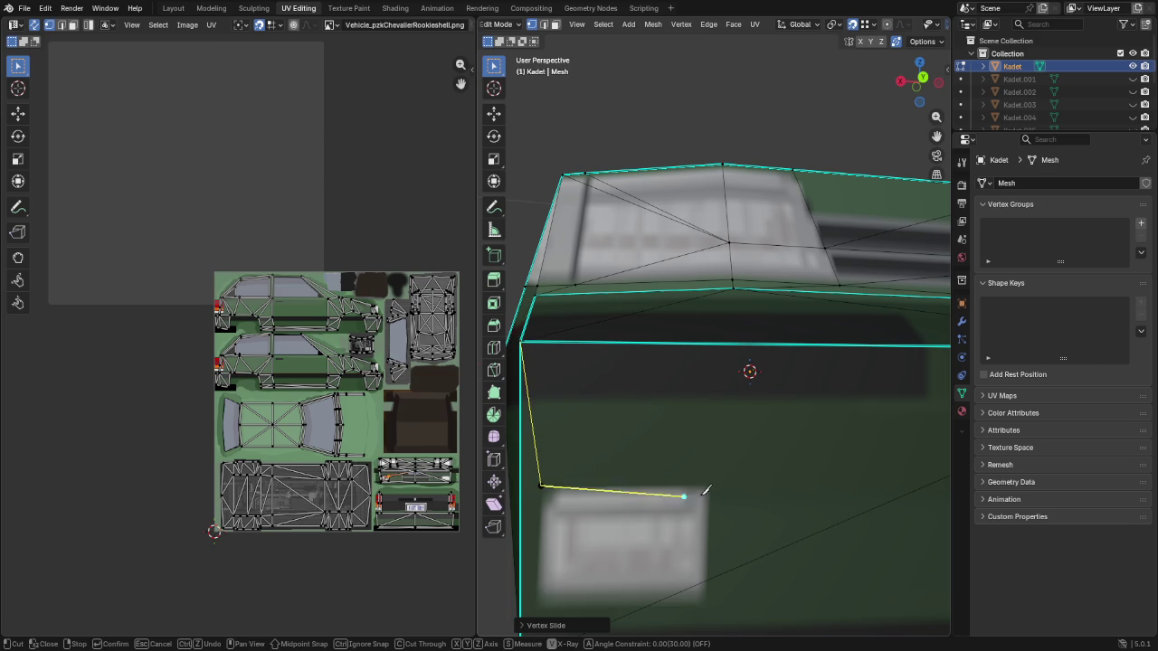
pyautogui.click(710, 485)
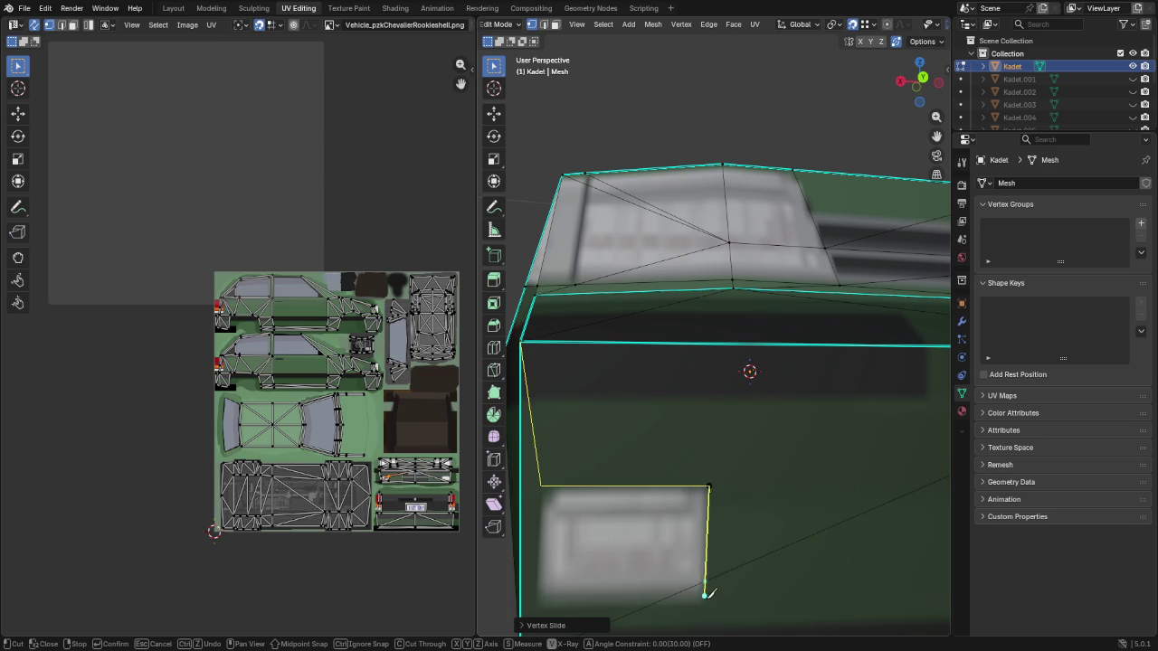
pyautogui.moveTo(696, 602); pyautogui.dragTo(837, 465, button='middle')
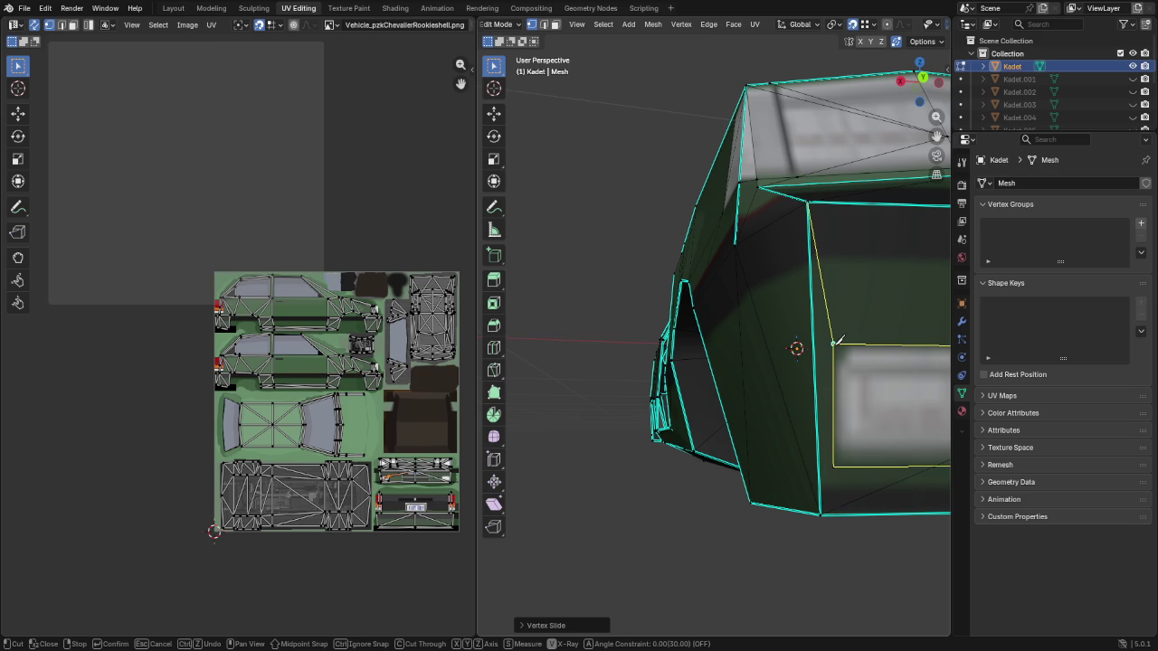
pyautogui.press('Return')
pyautogui.moveTo(837, 343); pyautogui.dragTo(780, 403, button='middle')
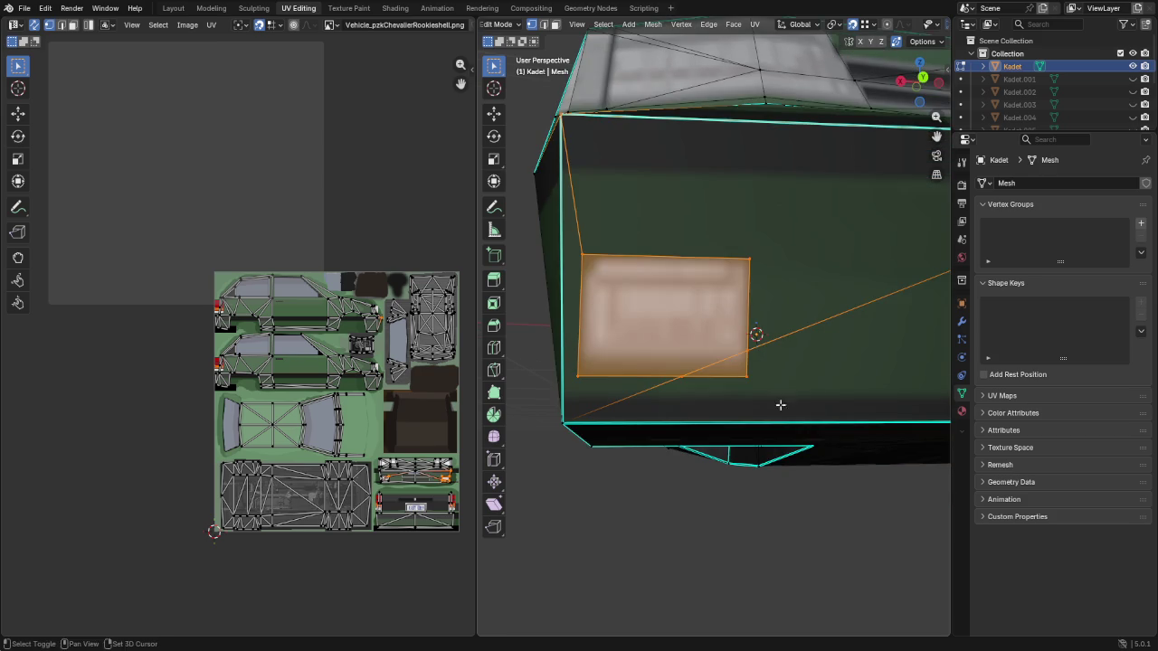
# Vertex-slide the cut panel's vertex up to the plate's top-right corner
pyautogui.click(676, 381)
pyautogui.hotkey('shift', 'v')
pyautogui.click(630, 338)
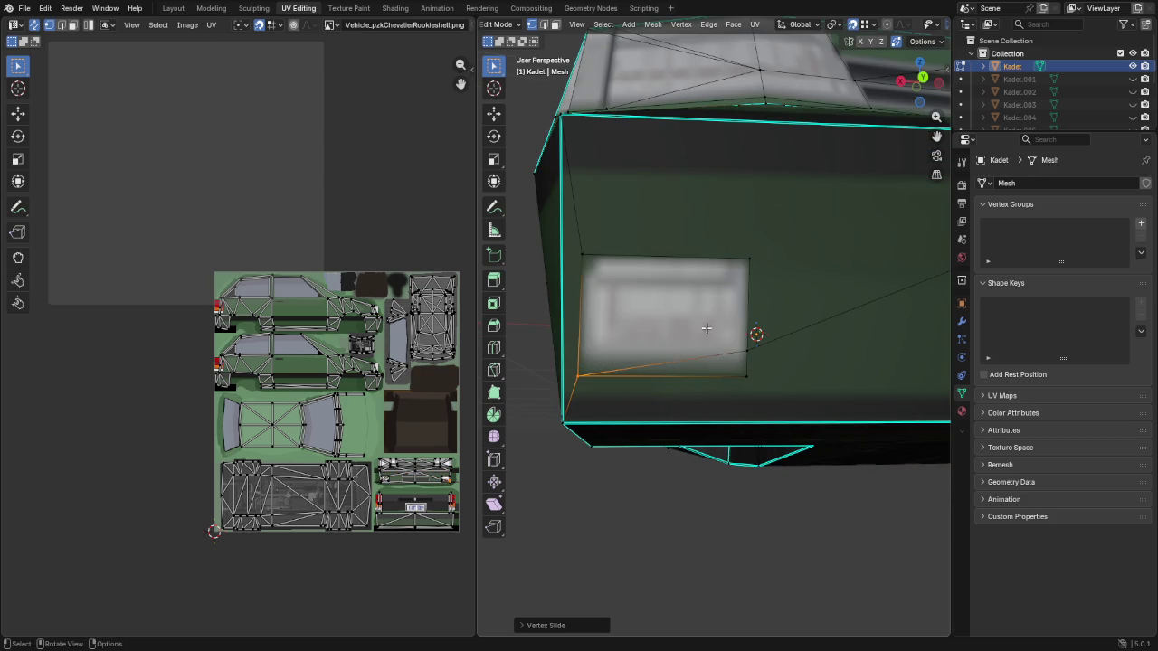
pyautogui.hotkey('shift', 'v')
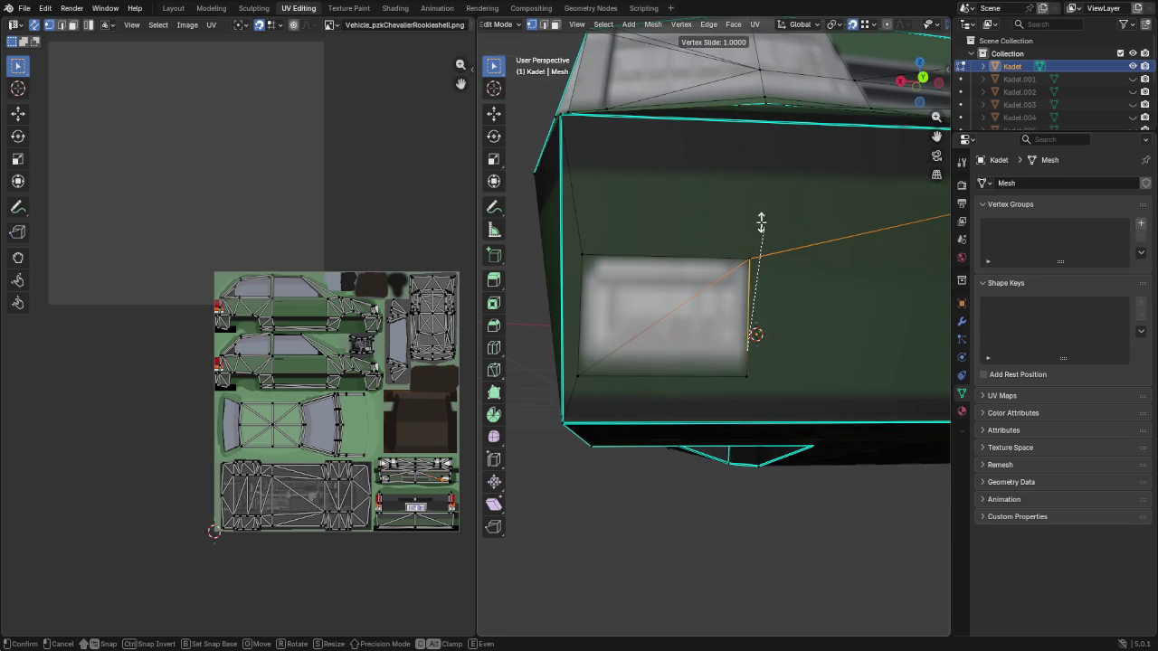
pyautogui.click(760, 226)
pyautogui.moveTo(852, 349)
pyautogui.keyDown('shift'); pyautogui.mouseDown(button='middle')
pyautogui.moveTo(750, 353)
pyautogui.moveTo(696, 328)
pyautogui.mouseUp(button='middle'); pyautogui.keyUp('shift')
pyautogui.scroll(-5, 750, 353)
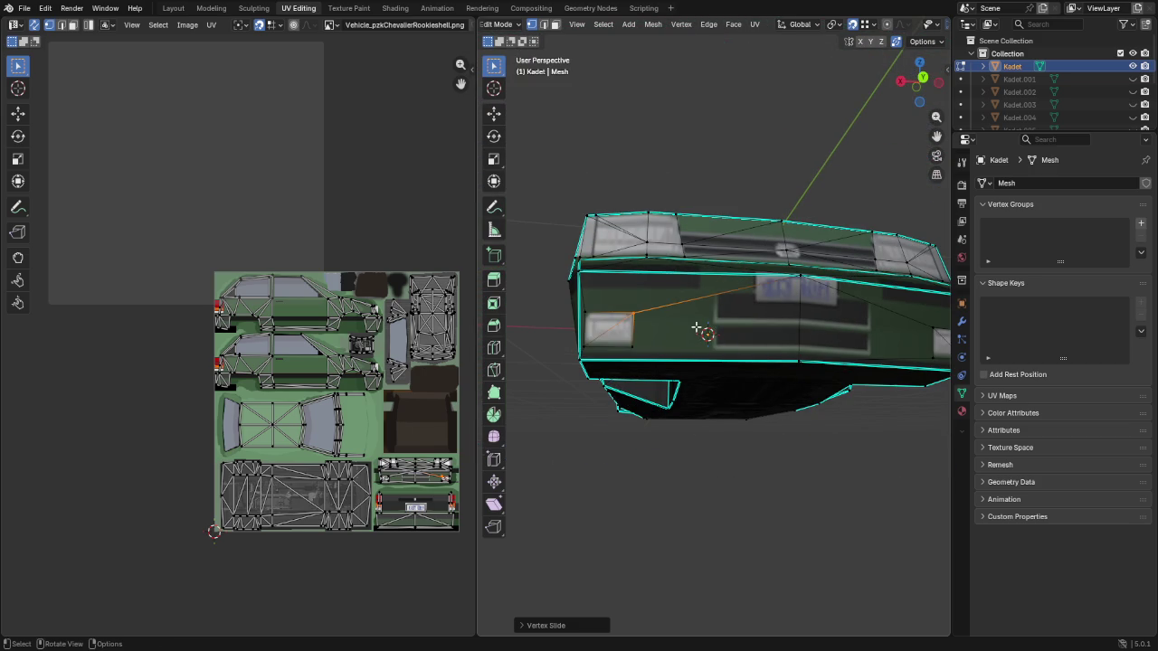
# Knife-cut another edge across the rear panel
pyautogui.press('k')
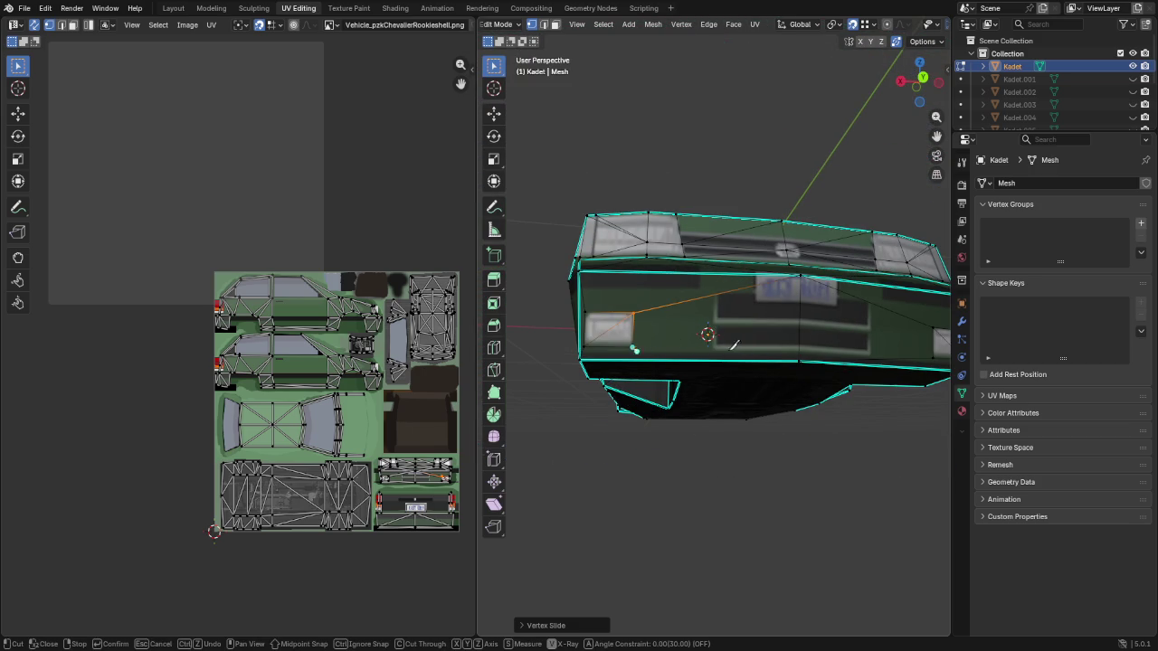
pyautogui.click(800, 355)
pyautogui.press('Return')
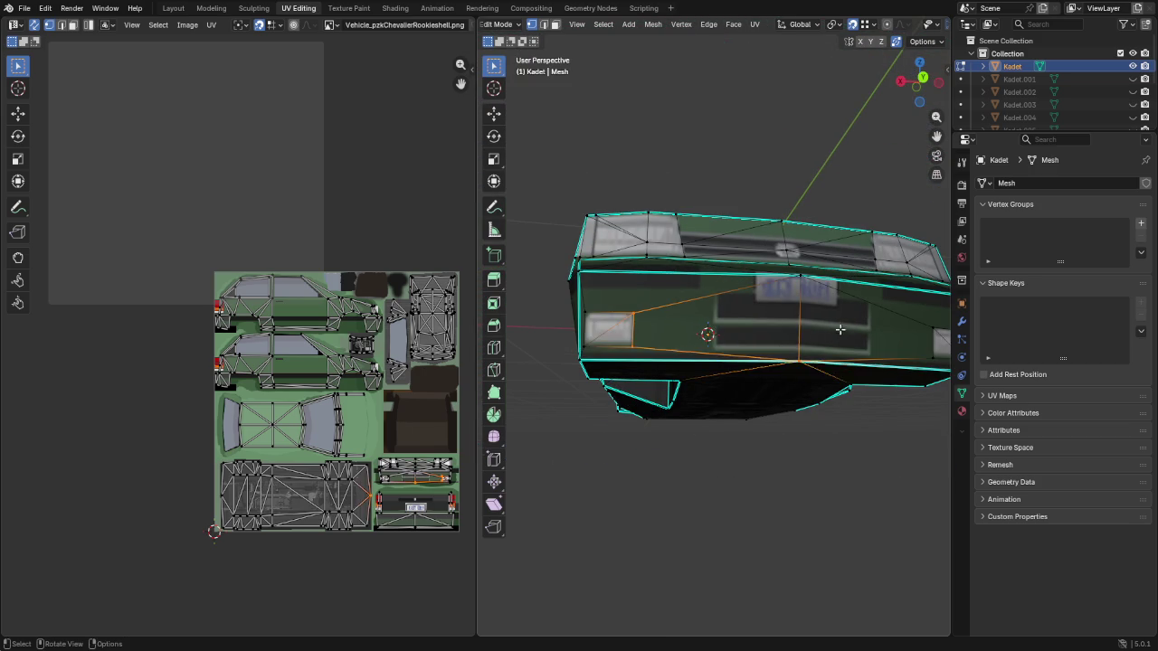
pyautogui.moveTo(801, 356); pyautogui.dragTo(838, 358, button='middle')
# Select the headlight, side and fog-light faces and separate them into Kadet.011
pyautogui.press('3')
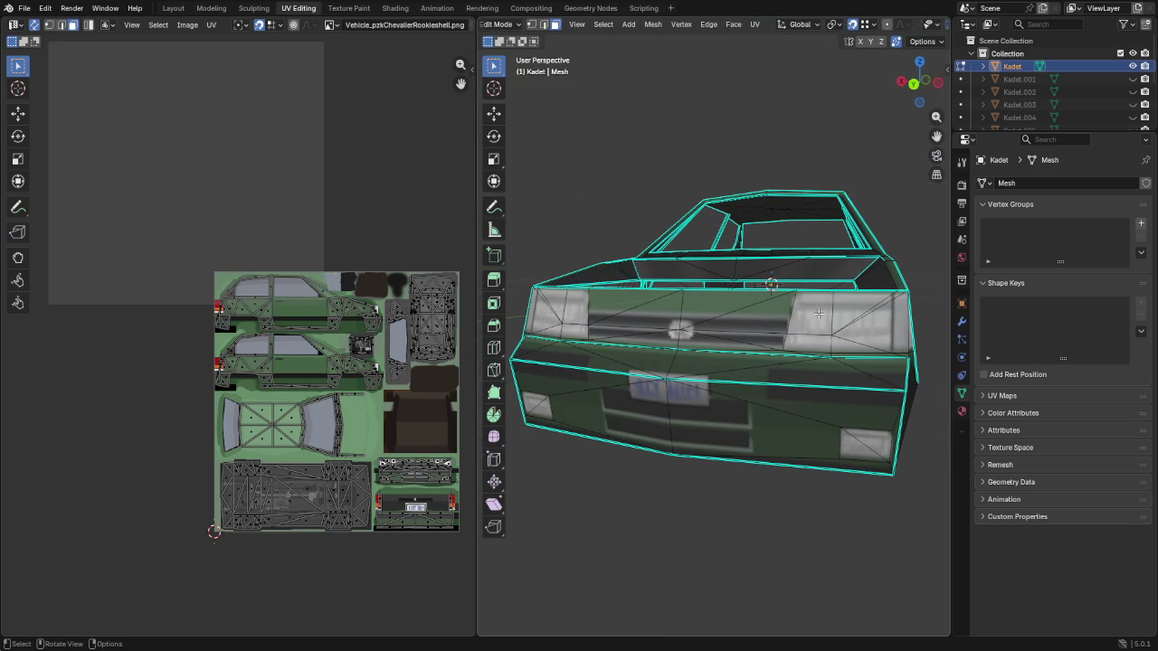
pyautogui.click(814, 317)
pyautogui.keyDown('shift'); pyautogui.click(879, 323); pyautogui.keyUp('shift')
pyautogui.keyDown('shift'); pyautogui.click(884, 299); pyautogui.keyUp('shift')
pyautogui.keyDown('shift'); pyautogui.click(884, 298); pyautogui.keyUp('shift')
pyautogui.keyDown('shift'); pyautogui.click(873, 299); pyautogui.keyUp('shift')
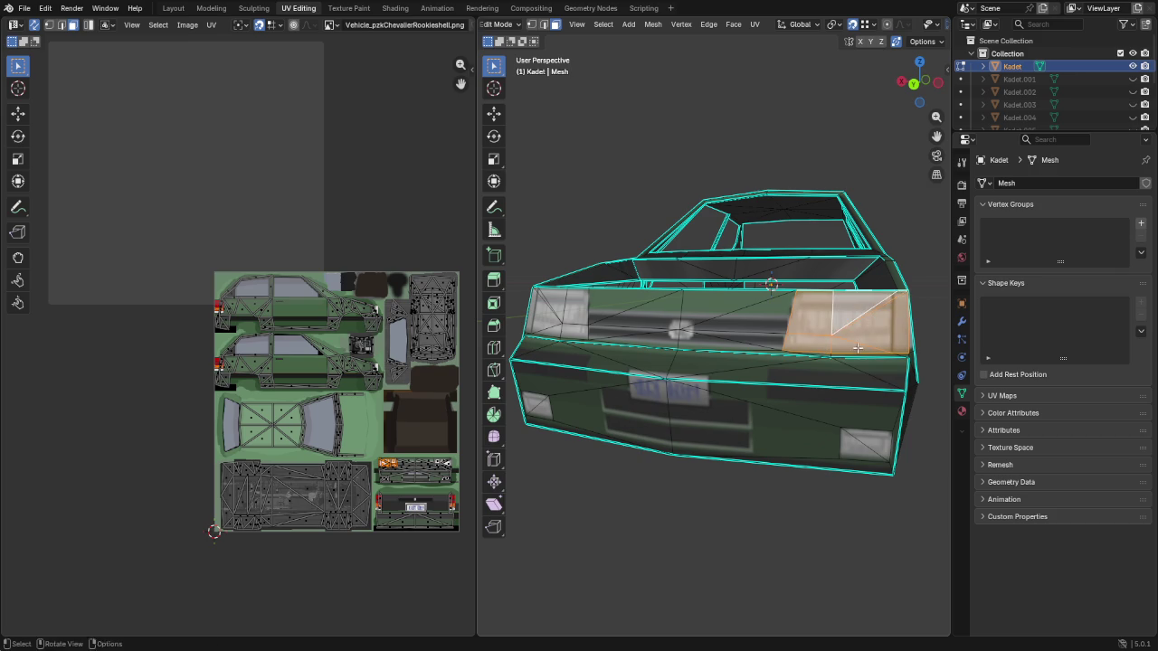
pyautogui.moveTo(873, 299); pyautogui.dragTo(751, 351, button='middle')
pyautogui.keyDown('shift'); pyautogui.click(751, 351); pyautogui.keyUp('shift')
pyautogui.keyDown('shift'); pyautogui.click(745, 358); pyautogui.keyUp('shift')
pyautogui.keyDown('shift'); pyautogui.click(748, 380); pyautogui.keyUp('shift')
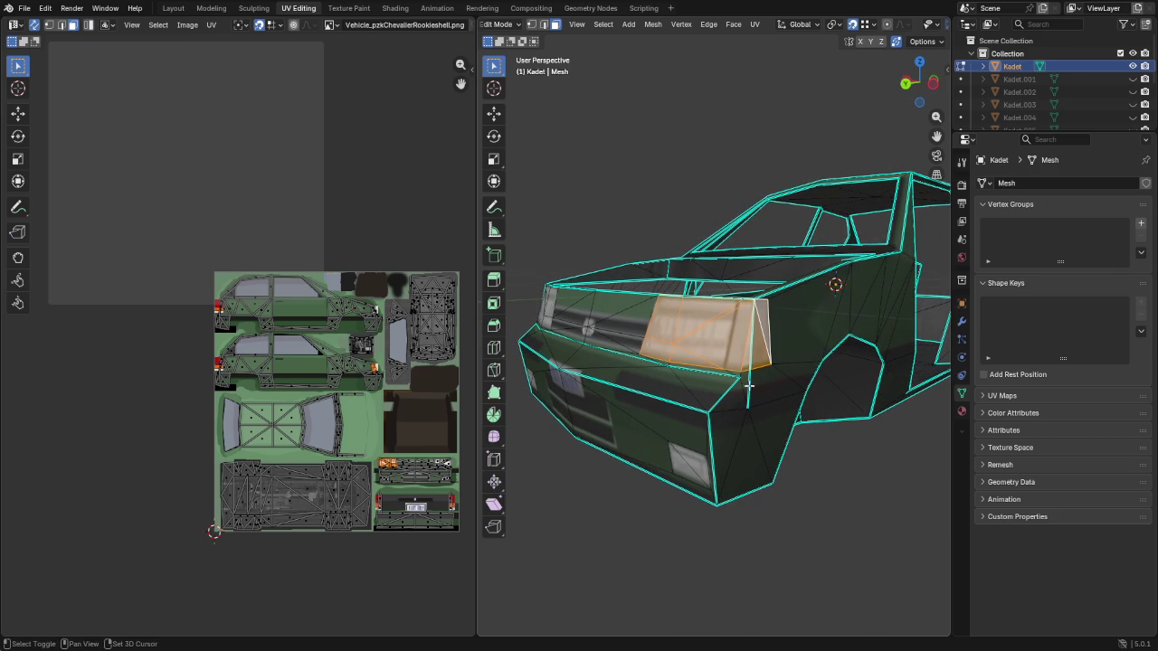
pyautogui.keyDown('shift'); pyautogui.click(681, 469); pyautogui.keyUp('shift')
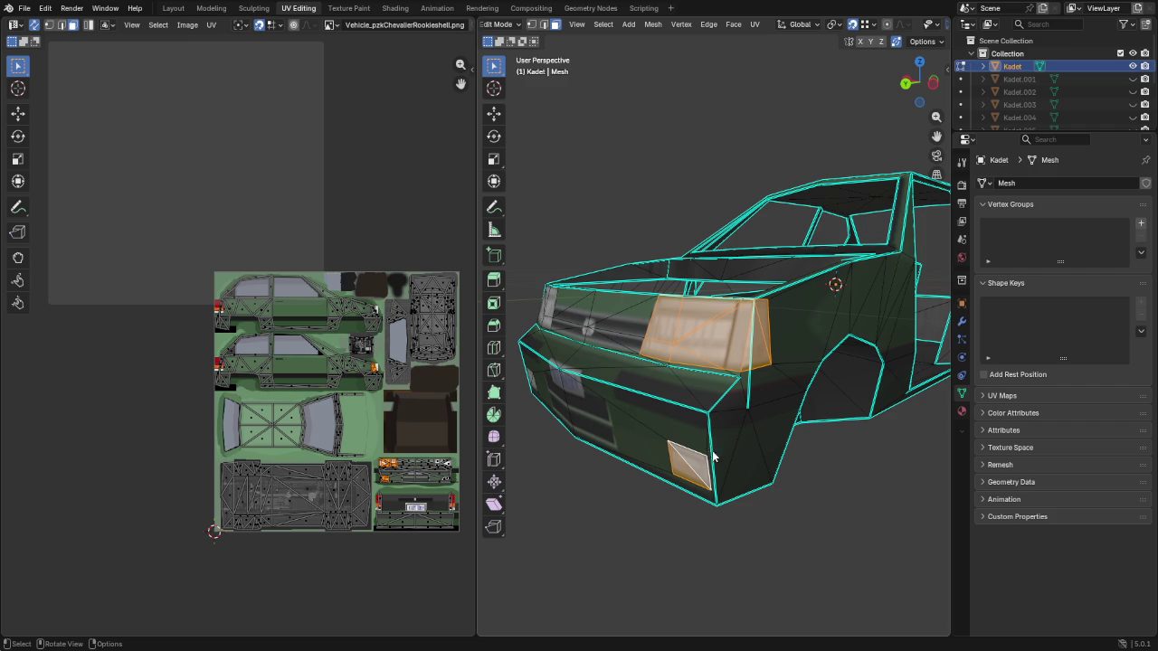
pyautogui.press('p')
pyautogui.click(689, 450)
pyautogui.moveTo(689, 450)
pyautogui.mouseDown(button='middle')
pyautogui.moveTo(684, 410)
pyautogui.moveTo(748, 403)
pyautogui.moveTo(752, 332)
pyautogui.mouseUp(button='middle')
# Select the remaining headlight and fog-light faces and separate them into Kadet.012
pyautogui.keyDown('shift'); pyautogui.click(738, 299); pyautogui.keyUp('shift')
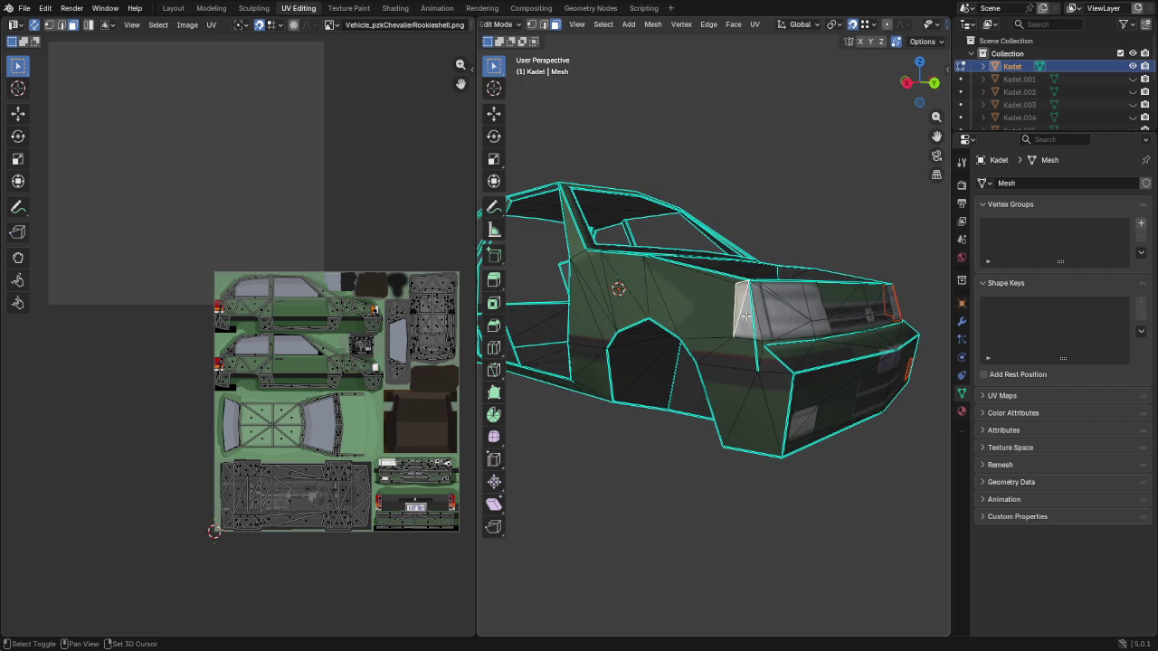
pyautogui.keyDown('shift'); pyautogui.click(767, 316); pyautogui.keyUp('shift')
pyautogui.keyDown('shift'); pyautogui.click(774, 317); pyautogui.keyUp('shift')
pyautogui.keyDown('shift'); pyautogui.click(794, 304); pyautogui.keyUp('shift')
pyautogui.keyDown('shift'); pyautogui.click(775, 297); pyautogui.keyUp('shift')
pyautogui.keyDown('shift'); pyautogui.click(769, 291); pyautogui.keyUp('shift')
pyautogui.keyDown('shift'); pyautogui.click(814, 330); pyautogui.keyUp('shift')
pyautogui.keyDown('shift'); pyautogui.click(816, 309); pyautogui.keyUp('shift')
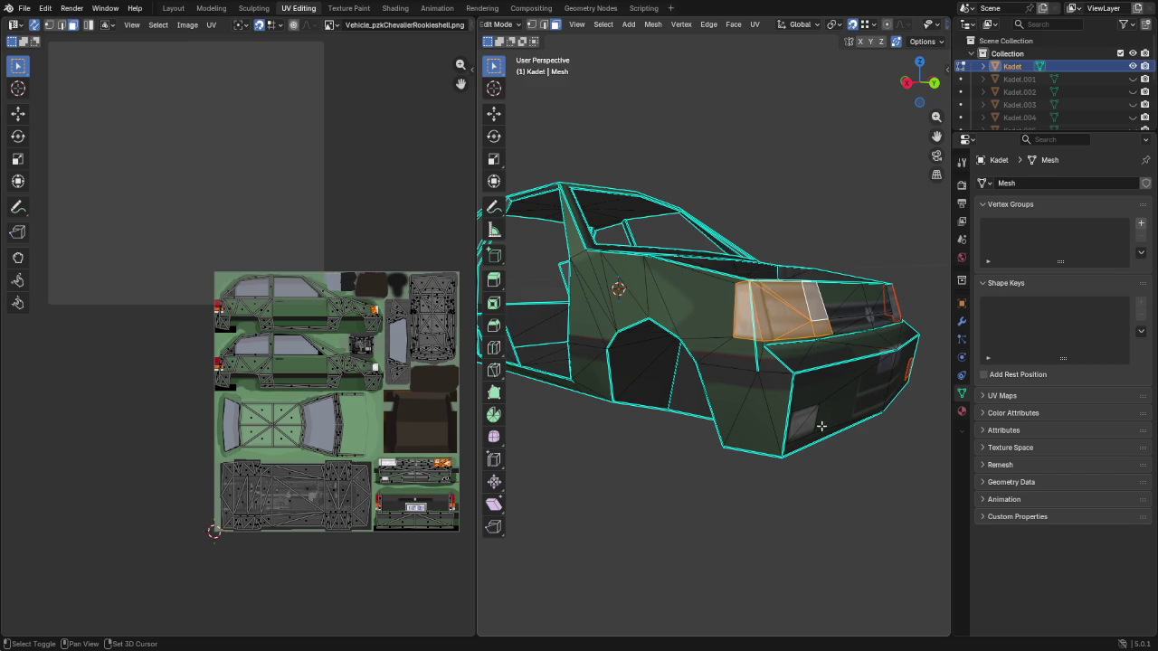
pyautogui.keyDown('shift'); pyautogui.click(806, 423); pyautogui.keyUp('shift')
pyautogui.moveTo(807, 423); pyautogui.dragTo(804, 433, button='middle')
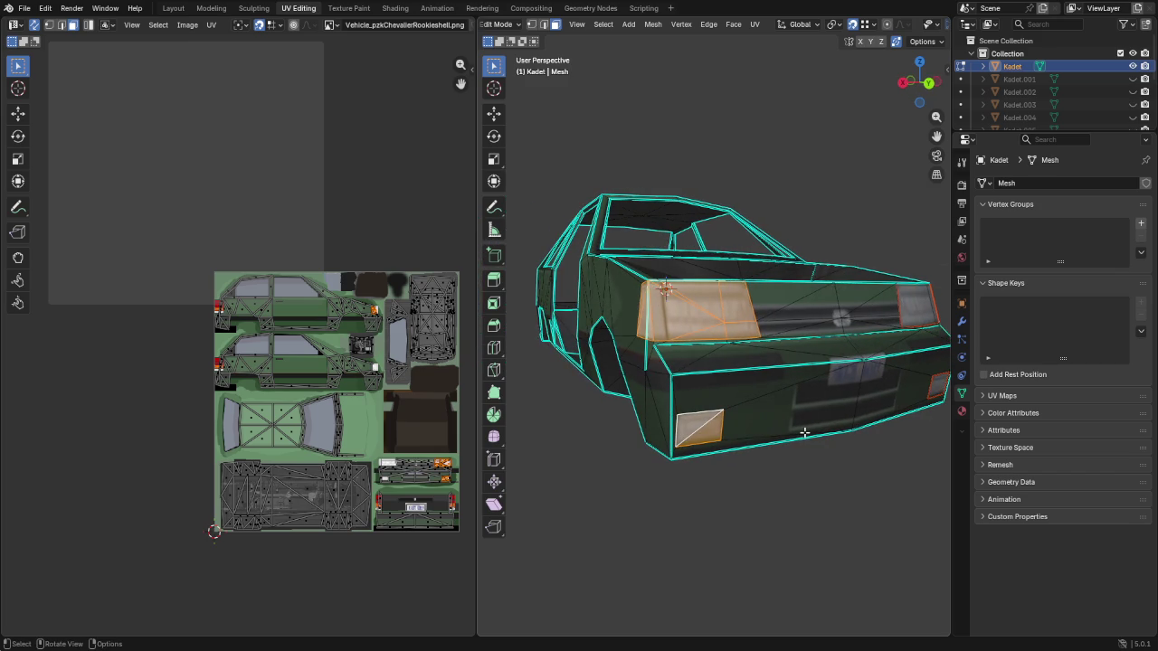
pyautogui.press('p')
pyautogui.click(804, 433)
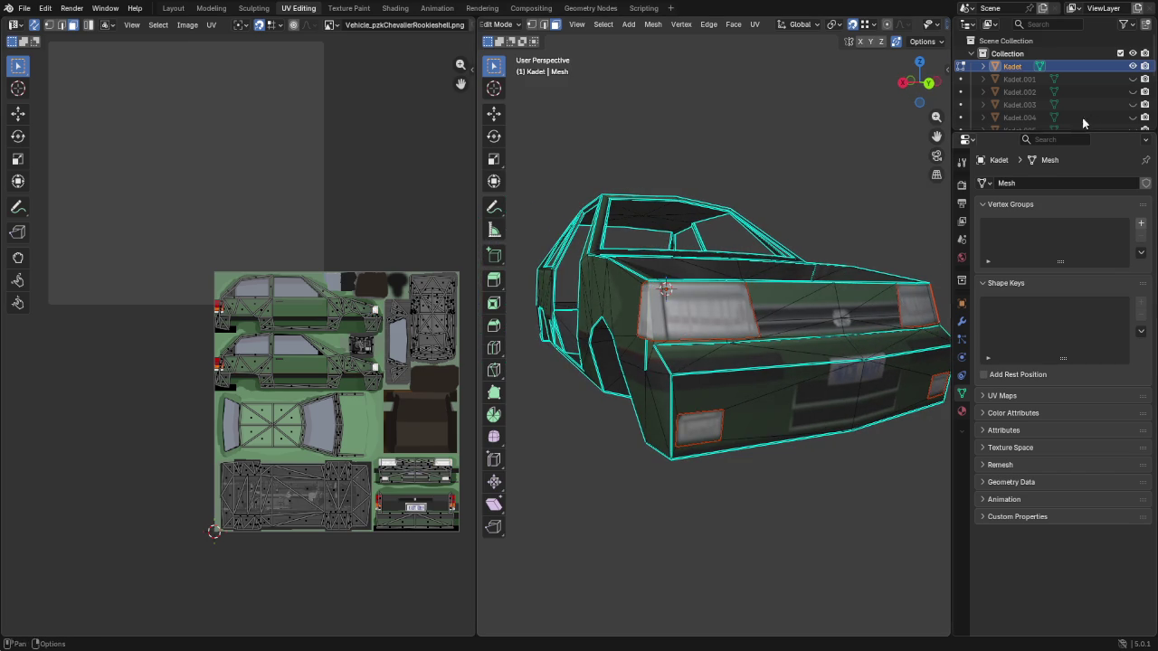
pyautogui.scroll(-3, 1111, 103)
# Hide Kadet.011/.012 and mark the headlight, front and bumper opening edge loops sharp
pyautogui.keyDown('ctrl'); pyautogui.click(1111, 116); pyautogui.keyUp('ctrl')
pyautogui.press('h')
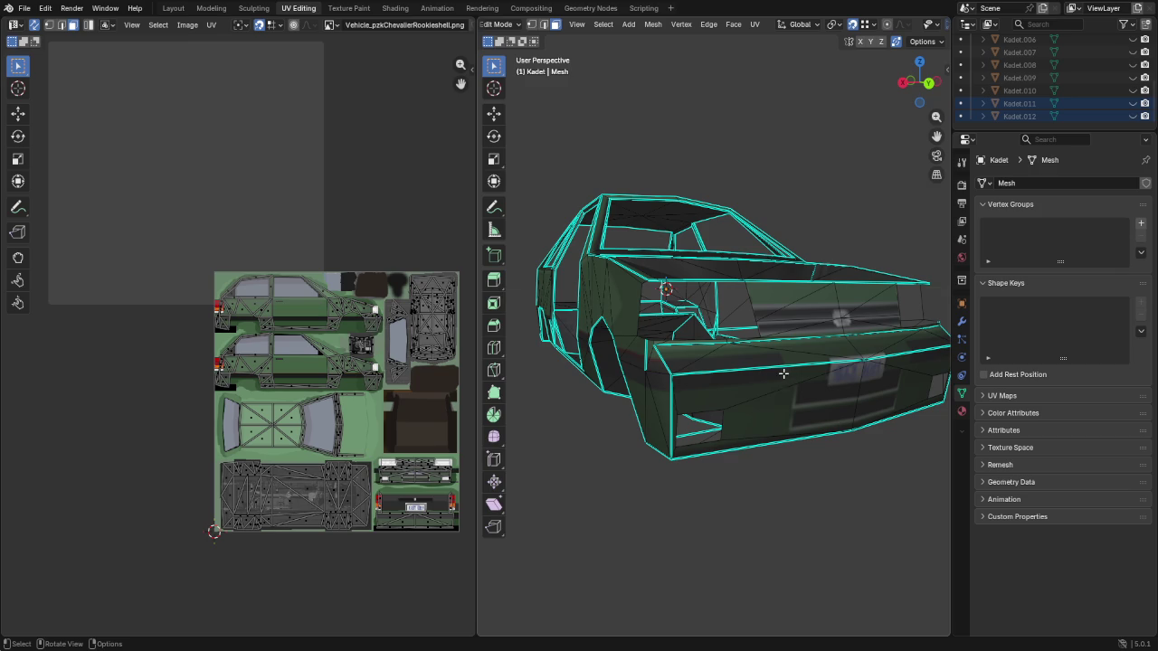
pyautogui.keyDown('alt'); pyautogui.click(750, 305); pyautogui.keyUp('alt')
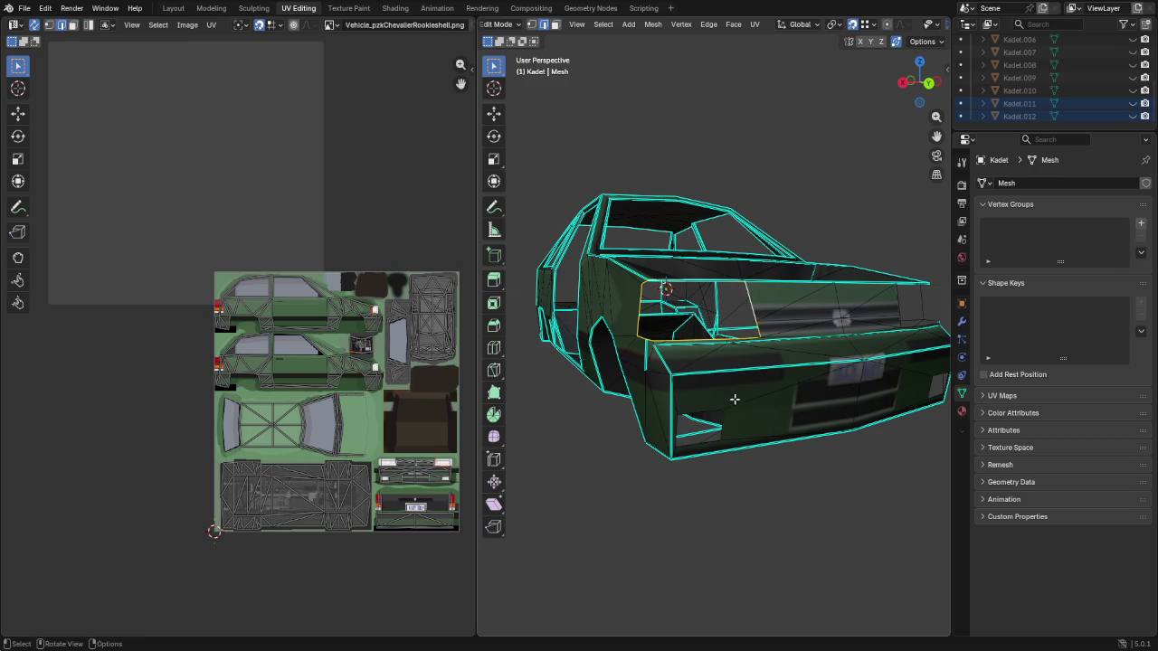
pyautogui.moveTo(772, 408); pyautogui.dragTo(691, 358, button='middle')
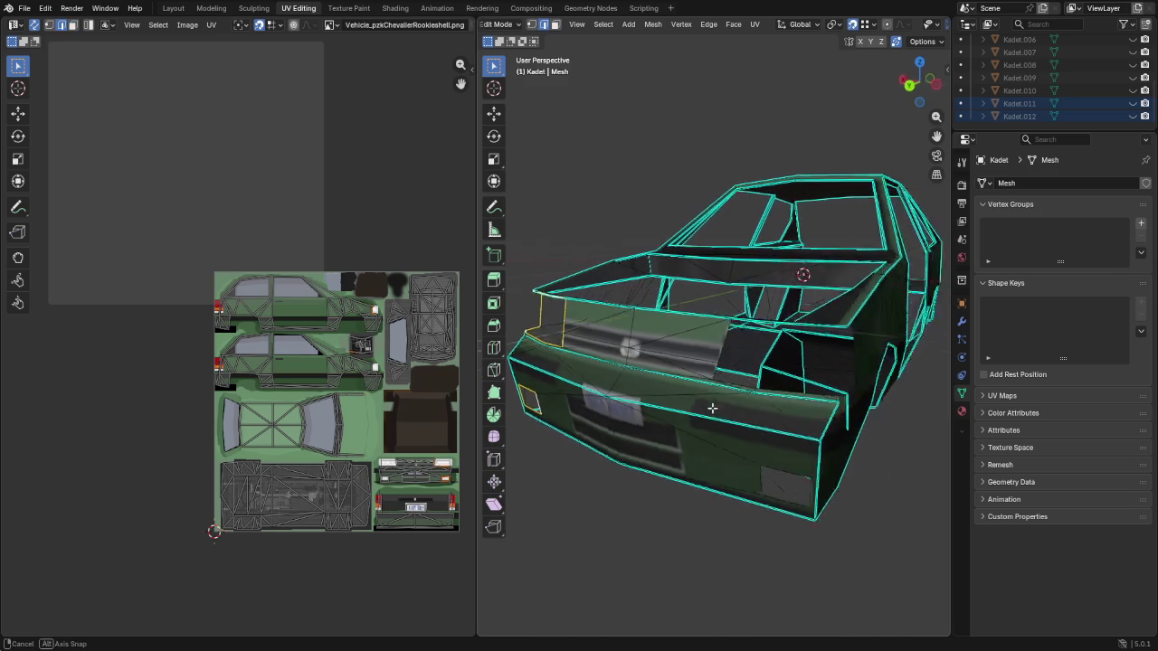
pyautogui.keyDown('alt'); pyautogui.keyDown('shift'); pyautogui.click(688, 349); pyautogui.keyUp('shift'); pyautogui.keyUp('alt')
pyautogui.keyDown('alt'); pyautogui.keyDown('shift'); pyautogui.click(715, 480); pyautogui.keyUp('shift'); pyautogui.keyUp('alt')
pyautogui.click(709, 24)
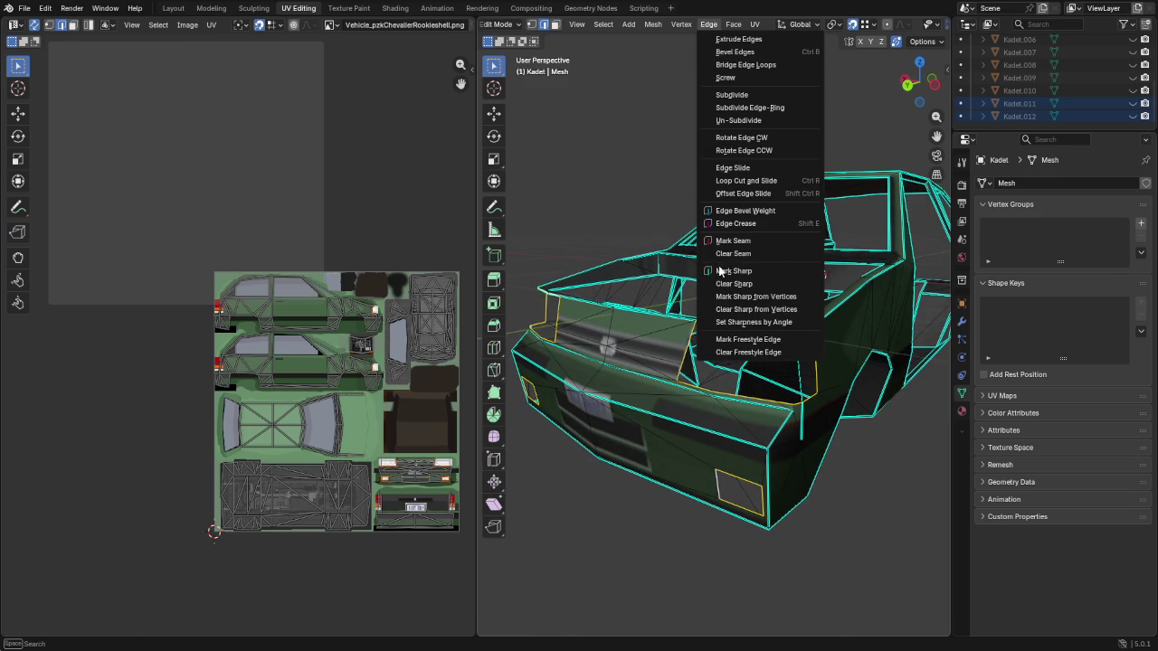
pyautogui.click(752, 272)
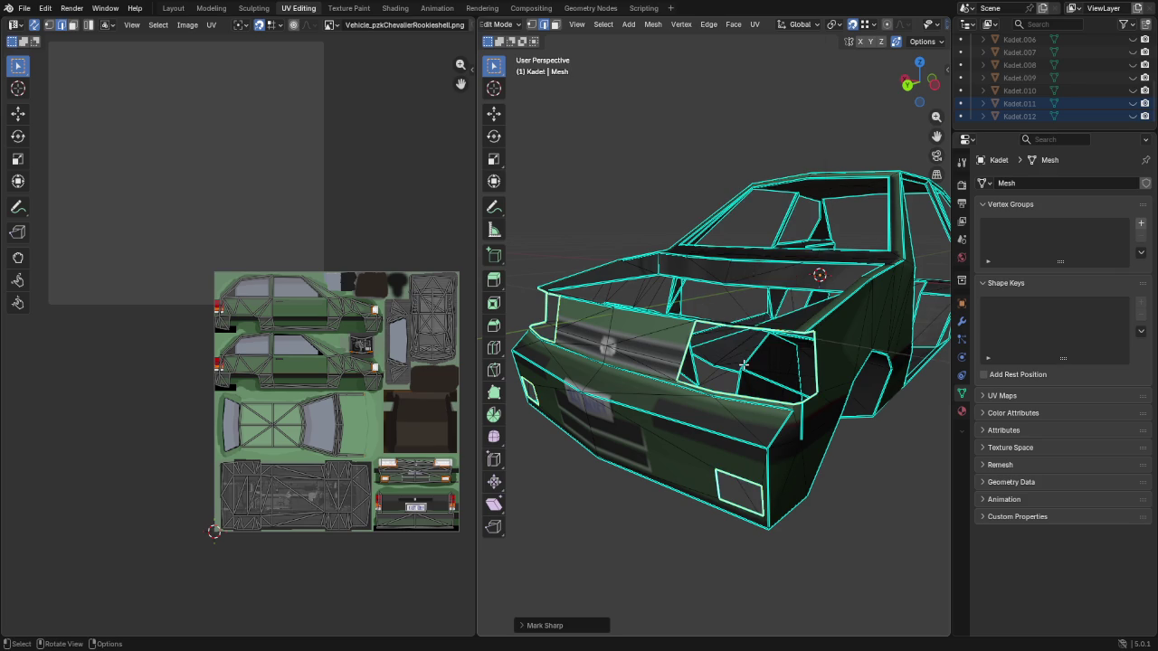
# Push the opening edges inward along Y, then scale them to 0 to close them
pyautogui.press('g')
pyautogui.press('y')
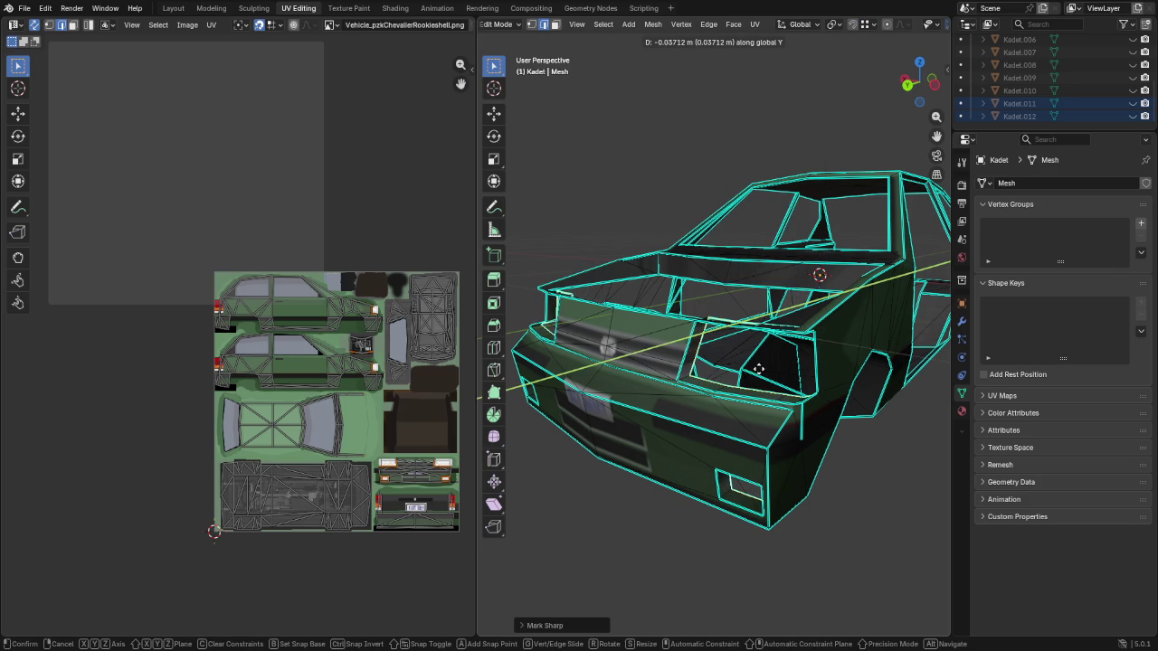
pyautogui.click(761, 349)
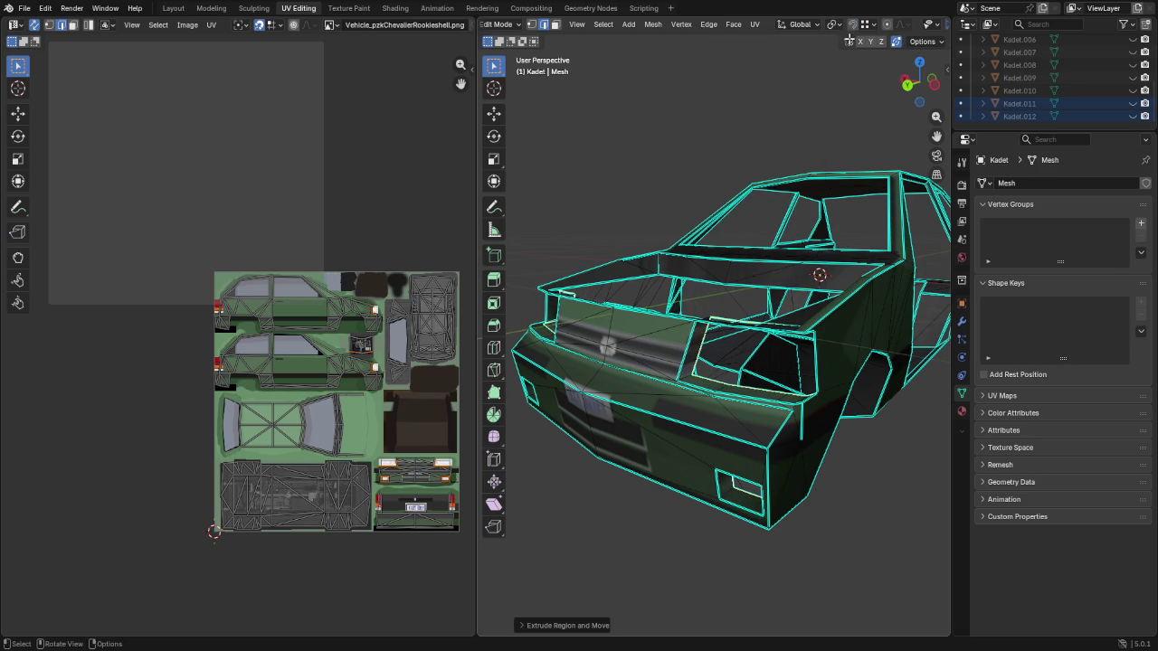
pyautogui.click(841, 26)
pyautogui.click(848, 98)
pyautogui.press('s')
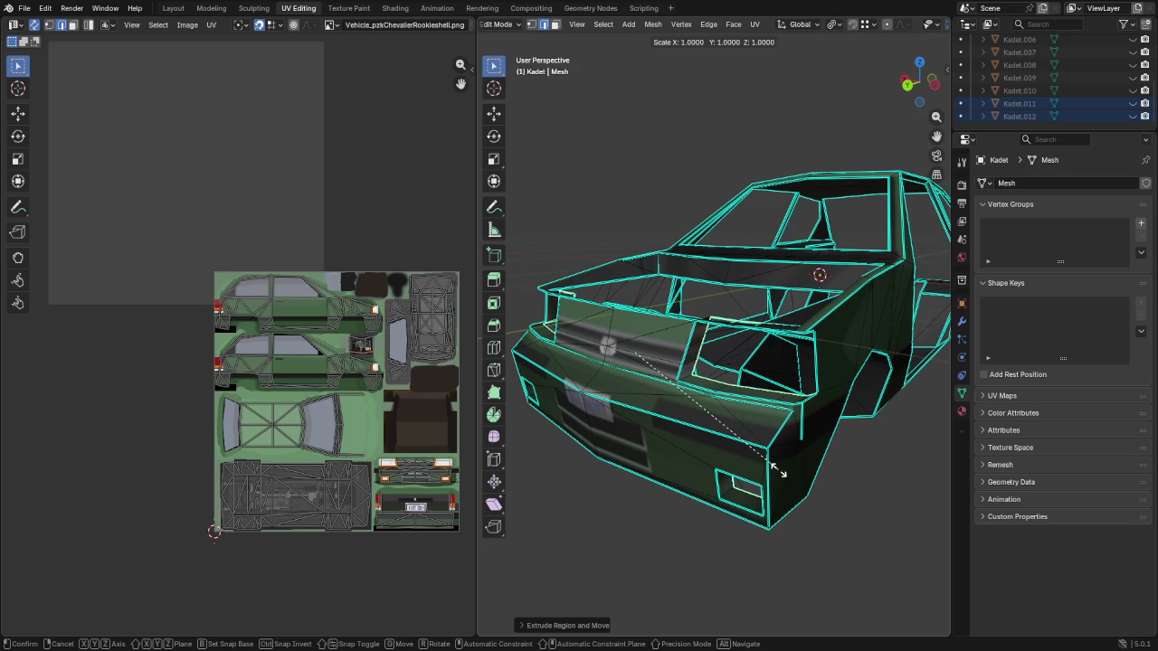
pyautogui.press('0')
pyautogui.click(777, 467)
pyautogui.moveTo(780, 467); pyautogui.dragTo(800, 360, button='middle')
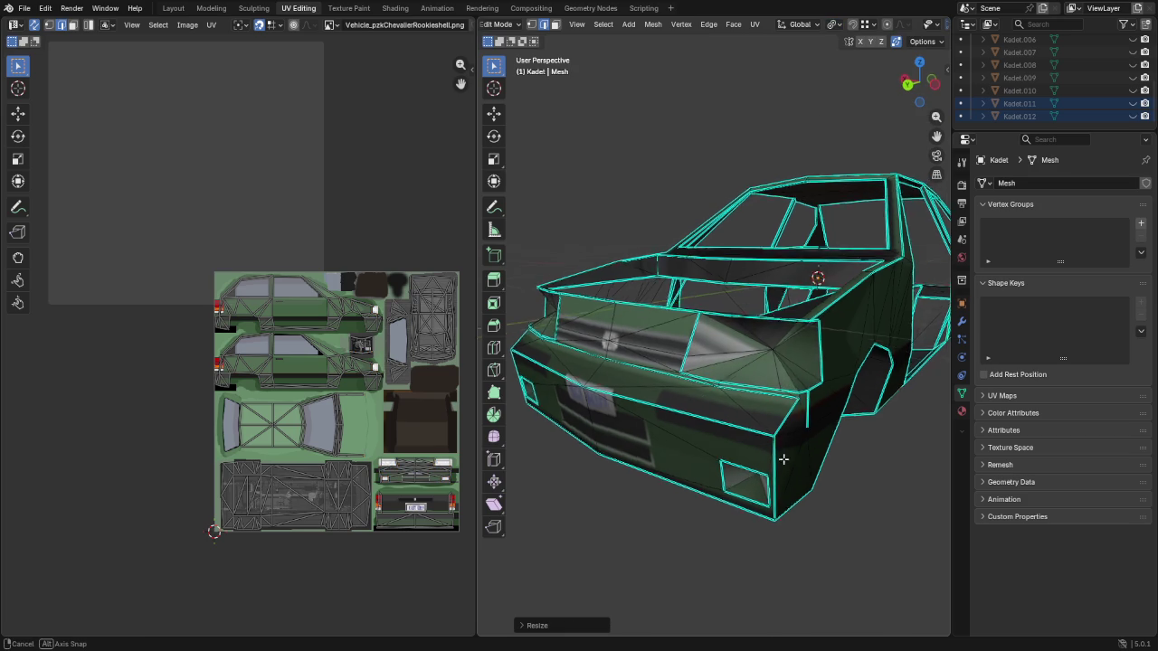
# Circle-select the headlight, fog-light and small lower-front faces on the car's front
pyautogui.press('c')
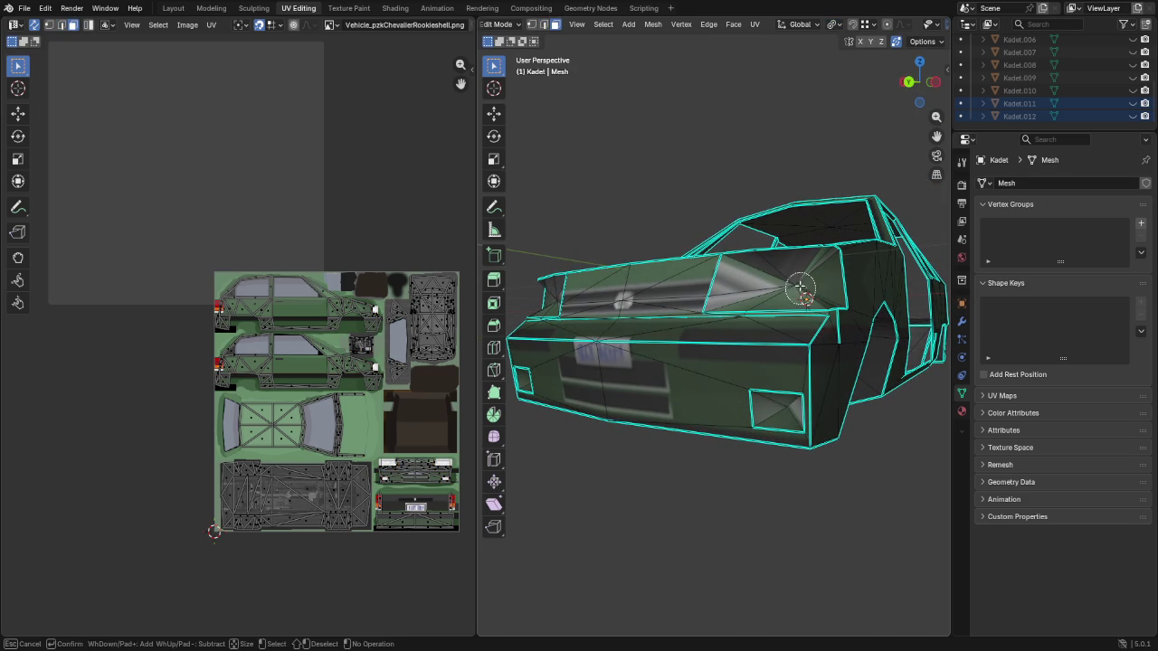
pyautogui.click(801, 290)
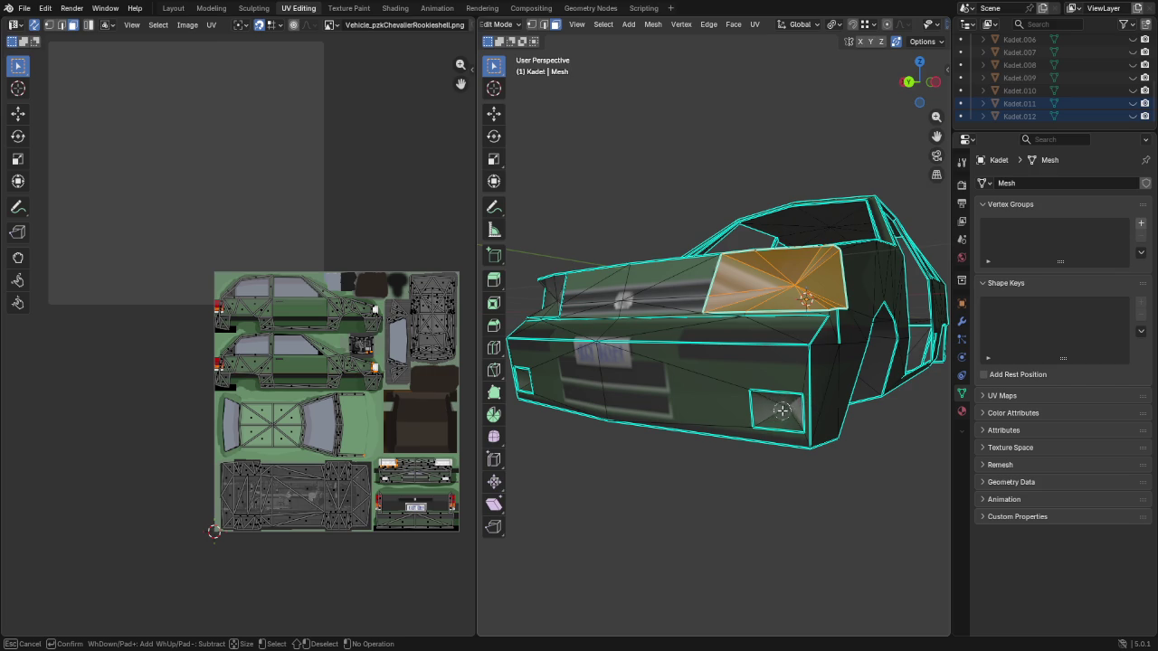
pyautogui.click(782, 411)
pyautogui.rightClick(782, 411)
pyautogui.moveTo(688, 421); pyautogui.dragTo(759, 420, button='middle')
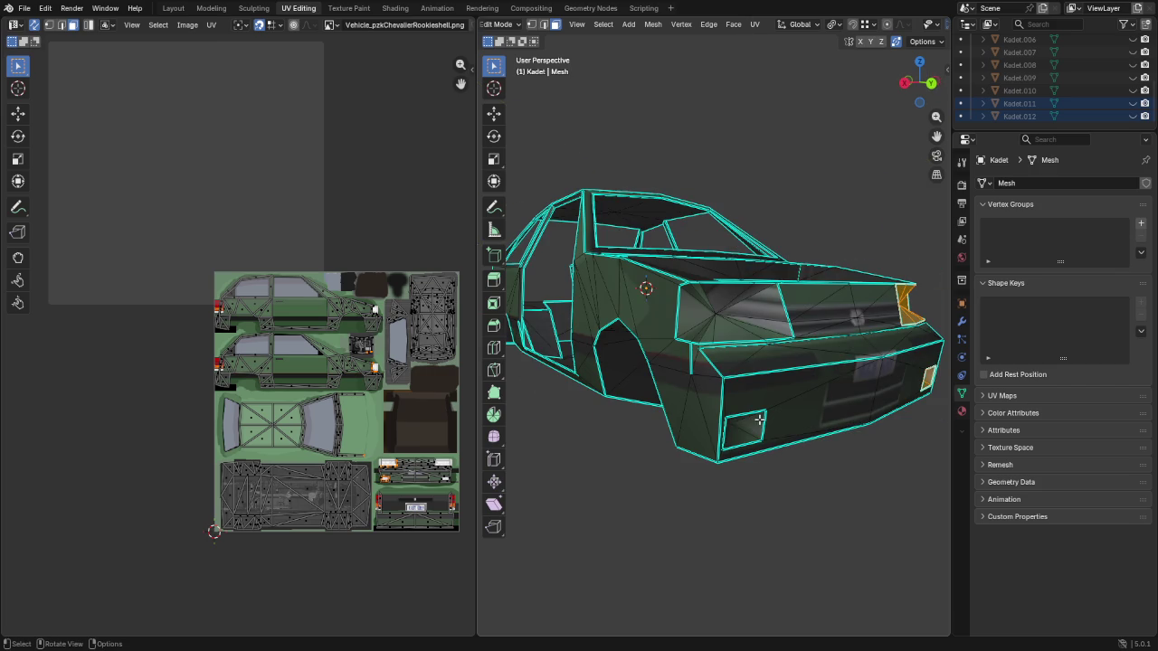
pyautogui.click(717, 312)
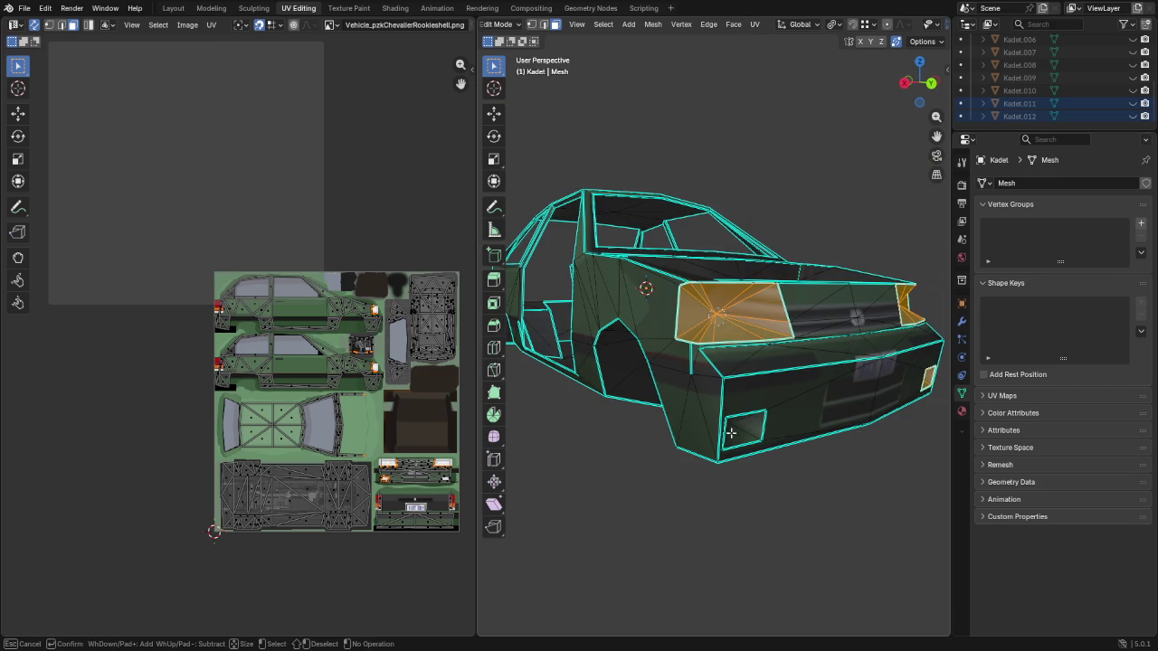
pyautogui.press('Escape')
pyautogui.moveTo(738, 435); pyautogui.dragTo(680, 403, button='middle')
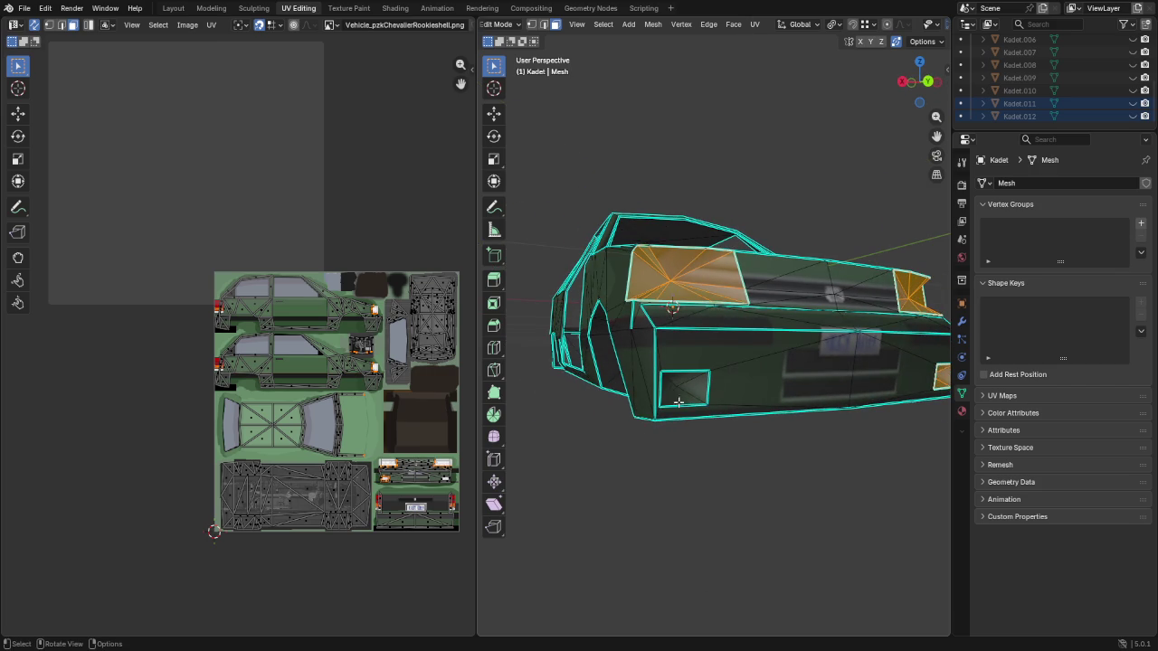
pyautogui.keyDown('shift'); pyautogui.click(667, 387); pyautogui.keyUp('shift')
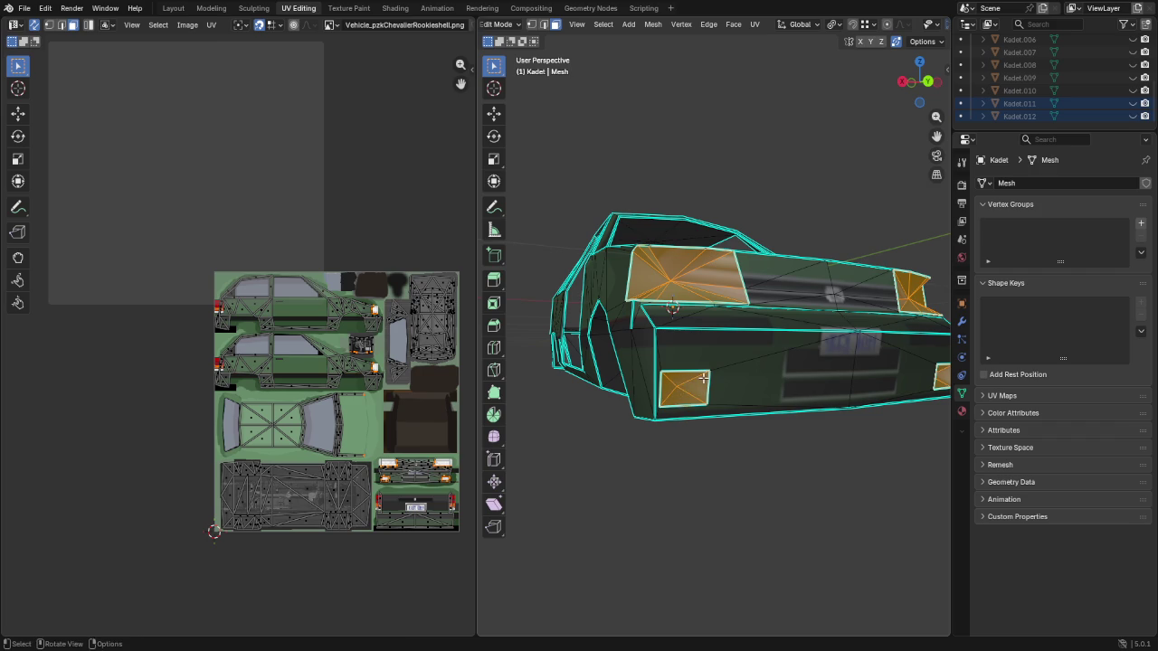
# Clear the selection and reselect the front indicator and headlight faces
pyautogui.press('a')
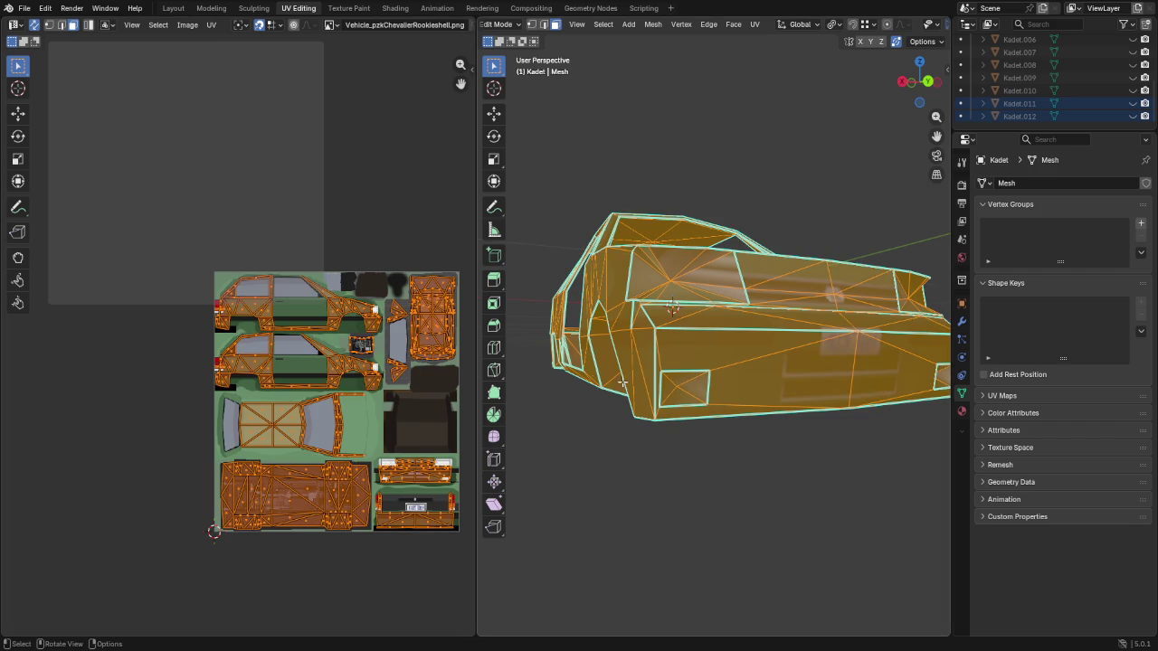
pyautogui.hotkey('alt', 'a')
pyautogui.press('c')
pyautogui.click(681, 388)
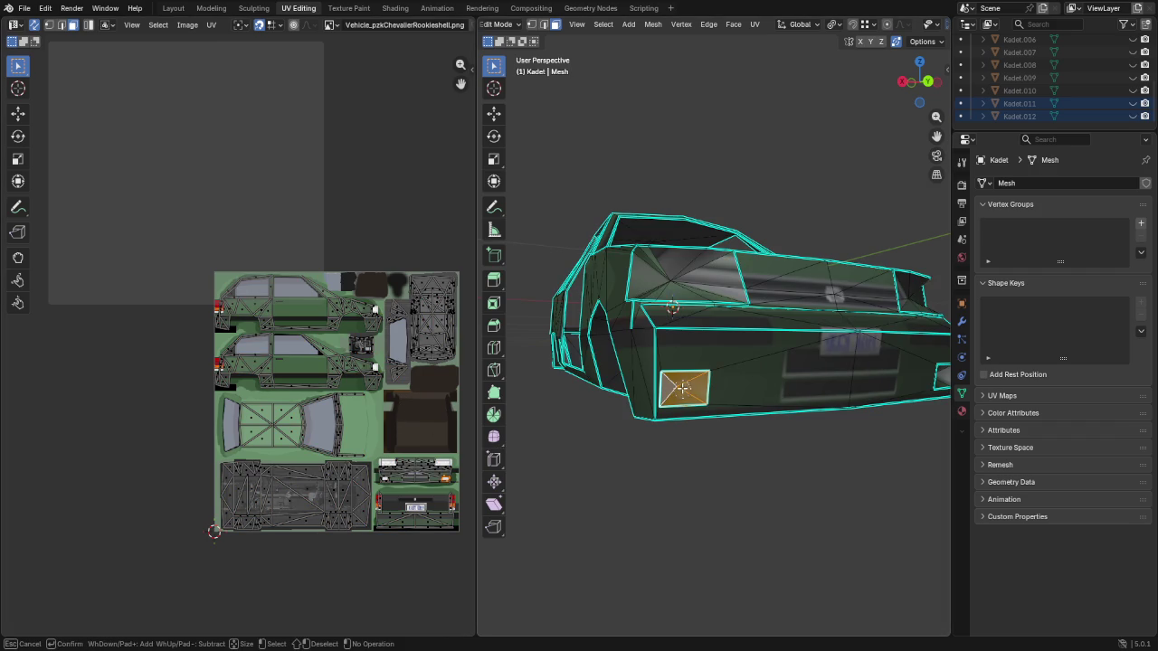
pyautogui.click(674, 281)
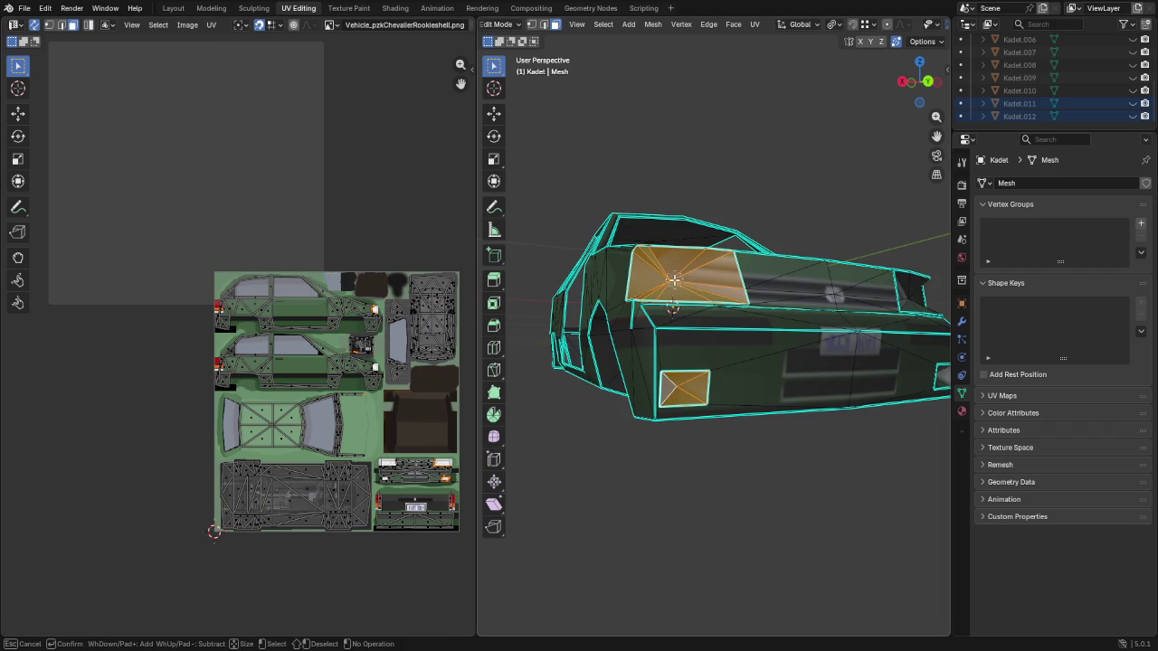
pyautogui.rightClick(780, 306)
# Add the other side's headlight and indicator faces, deselecting the stray large side face
pyautogui.moveTo(779, 306); pyautogui.dragTo(715, 365, button='middle')
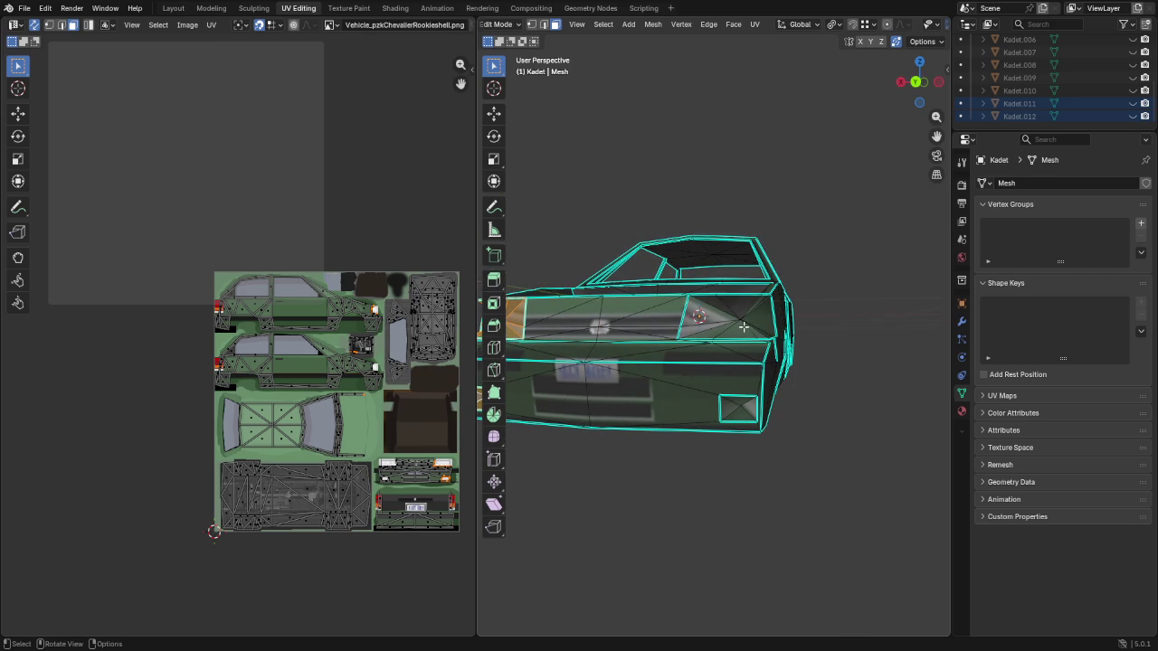
pyautogui.press('c')
pyautogui.click(738, 356)
pyautogui.click(738, 405)
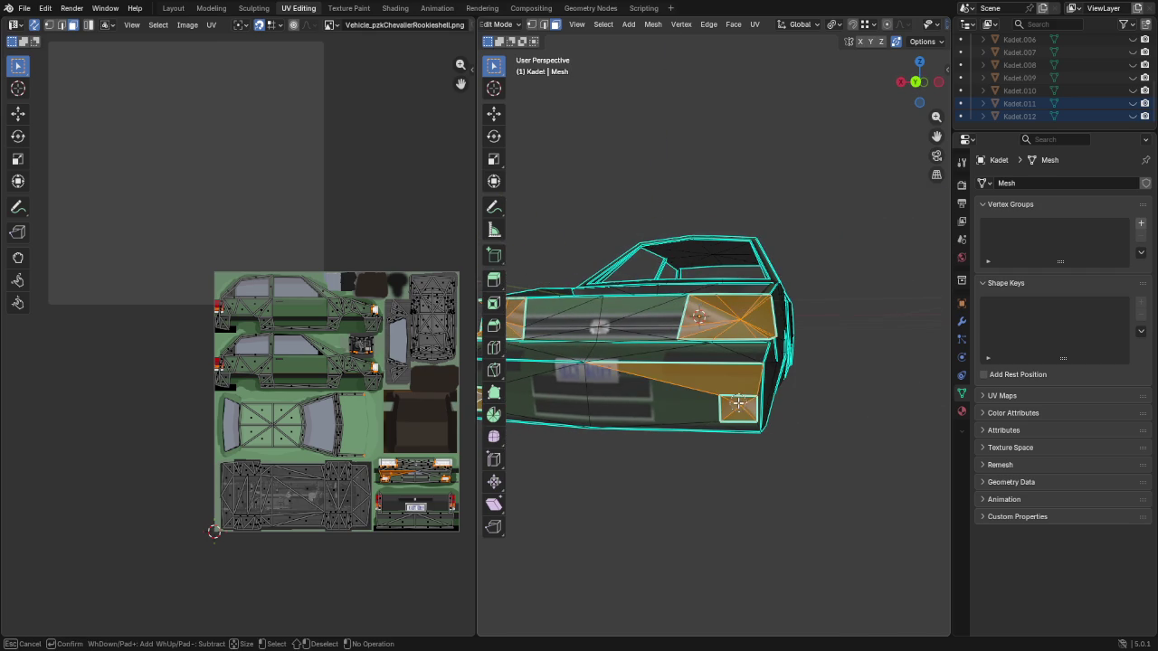
pyautogui.keyDown('shift'); pyautogui.click(729, 379); pyautogui.keyUp('shift')
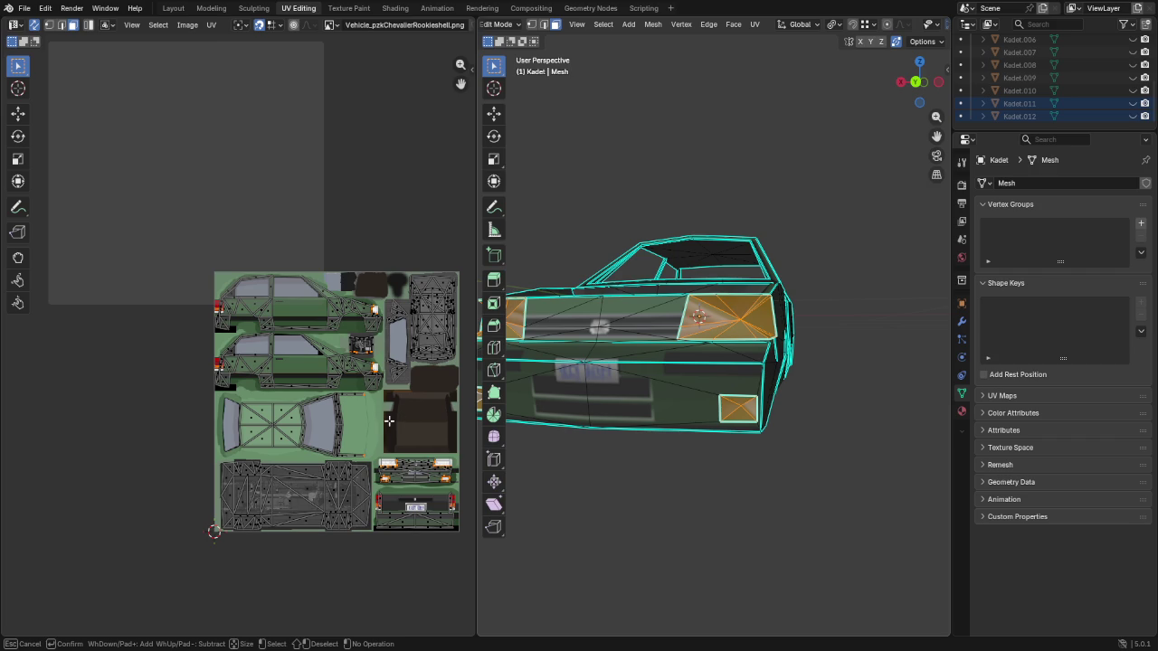
pyautogui.press('Escape')
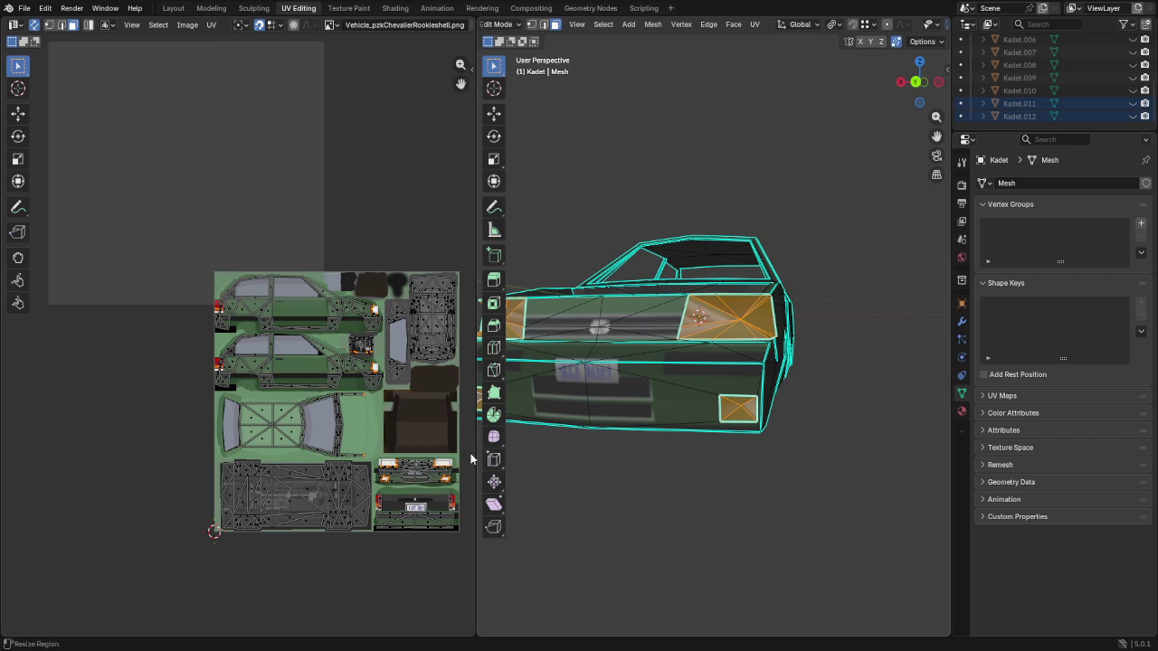
# Try scaling the selected UVs, then cancel, keeping the original UV layout
pyautogui.write('s')
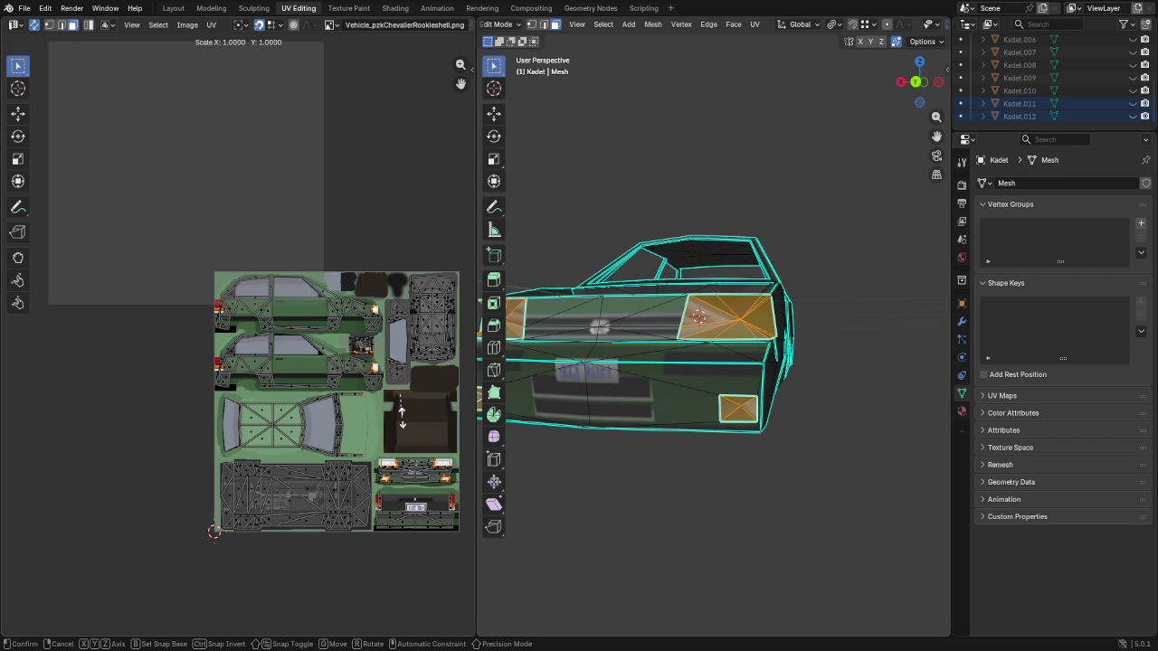
pyautogui.write('0')
pyautogui.press('Escape')
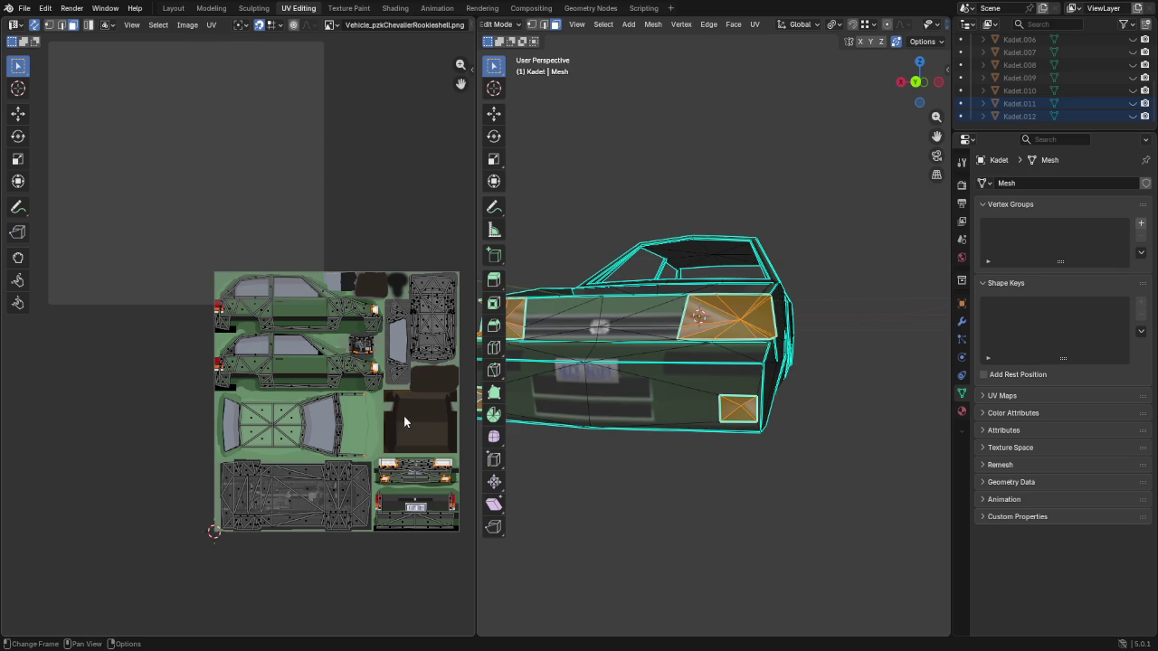
pyautogui.press('1')
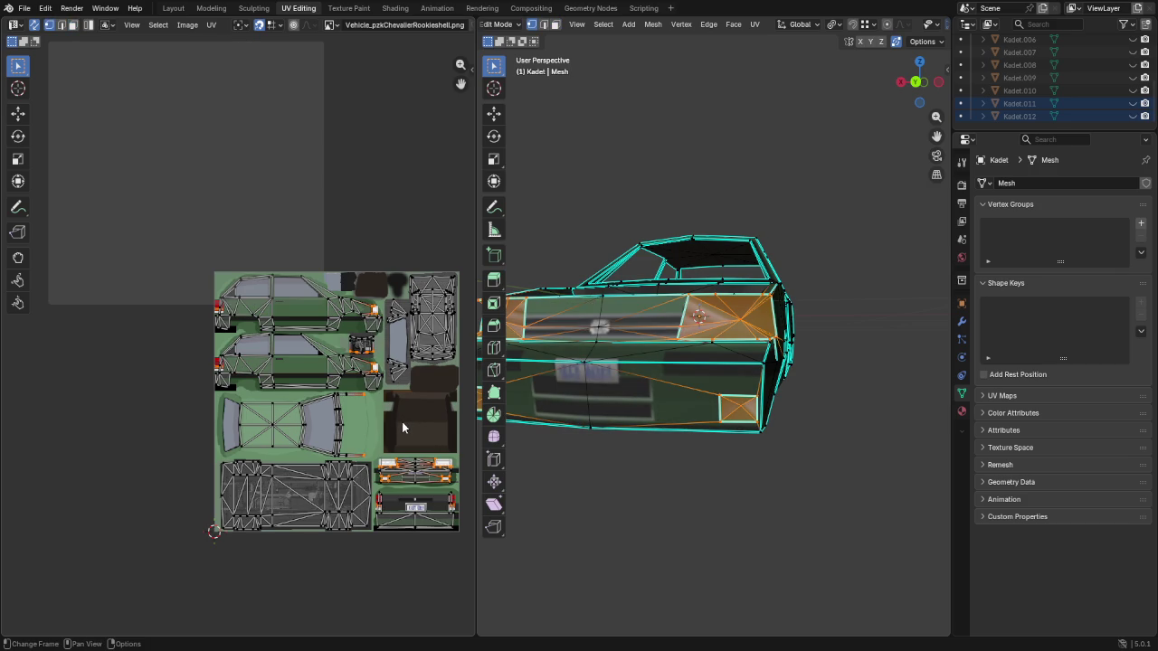
pyautogui.press('s')
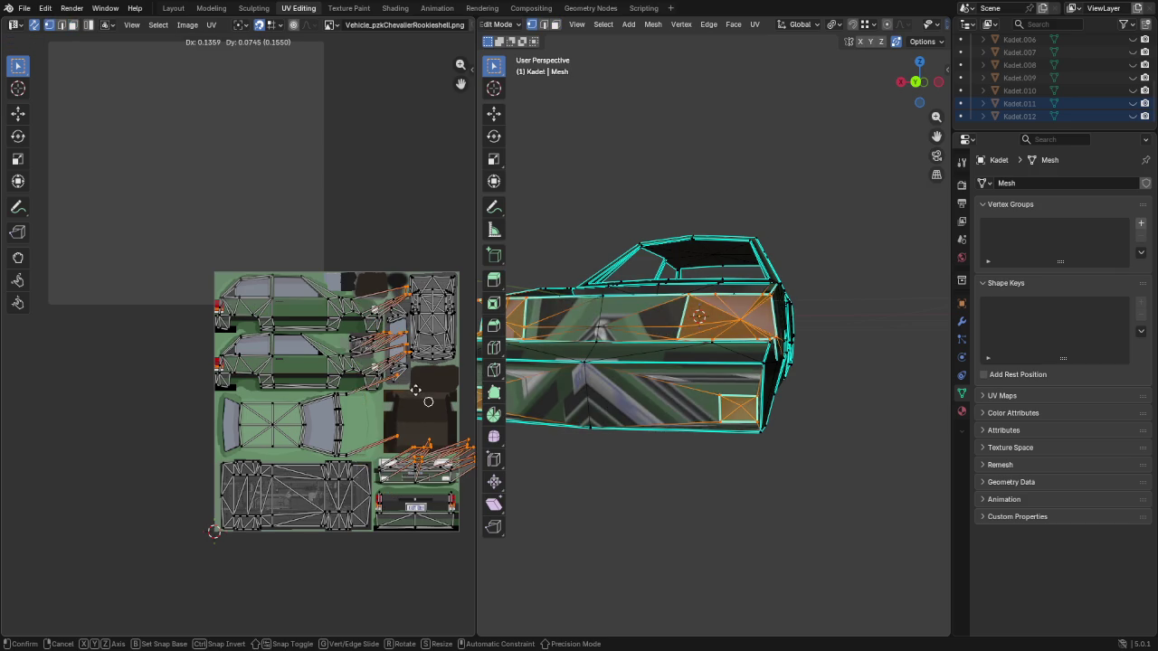
pyautogui.press('Escape')
# Clear the selection, turn off UV Sync Selection and switch to face select mode
pyautogui.moveTo(590, 467); pyautogui.dragTo(618, 527, button='middle')
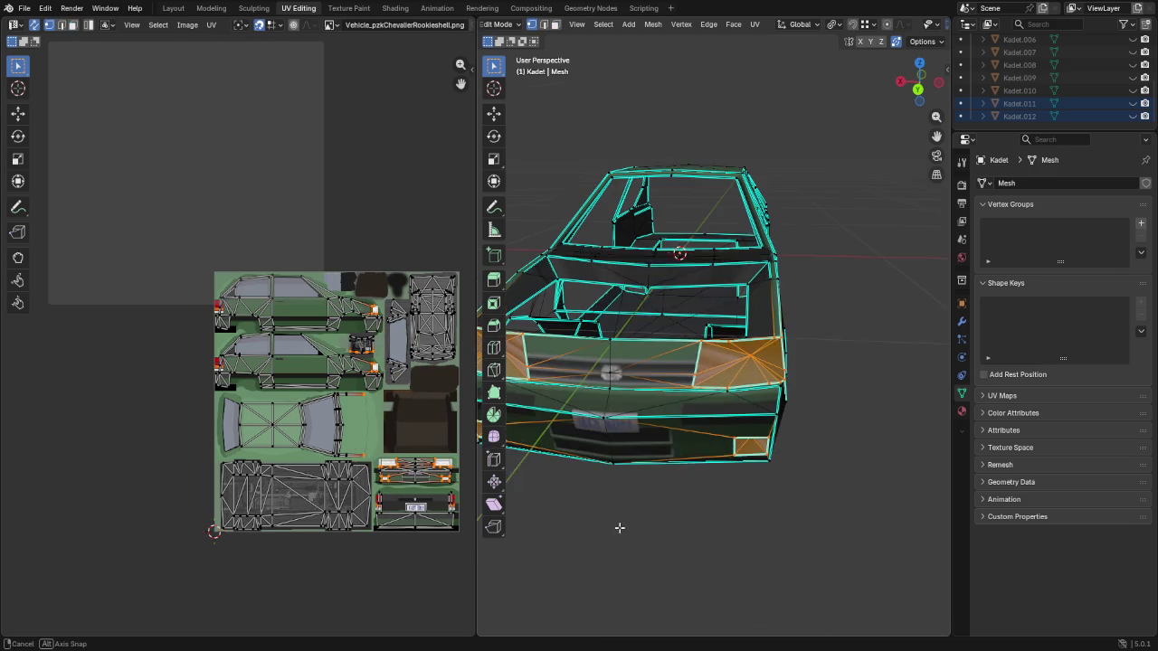
pyautogui.click(264, 234)
pyautogui.scroll(-1, 264, 234)
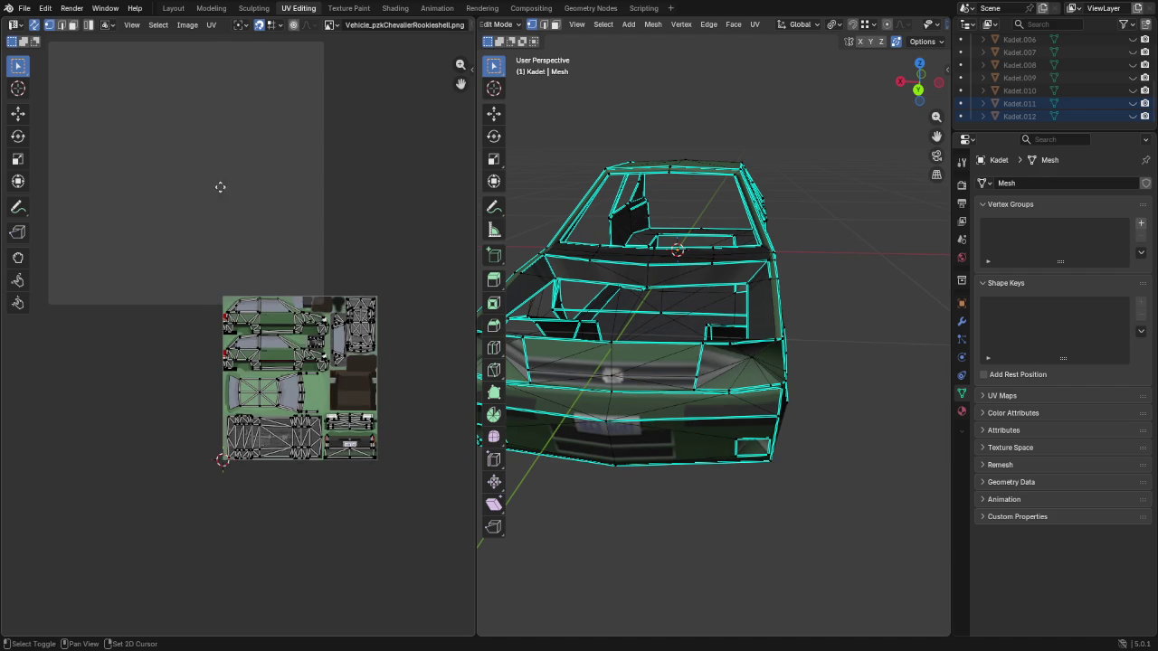
pyautogui.scroll(-1, 220, 187)
pyautogui.click(36, 25)
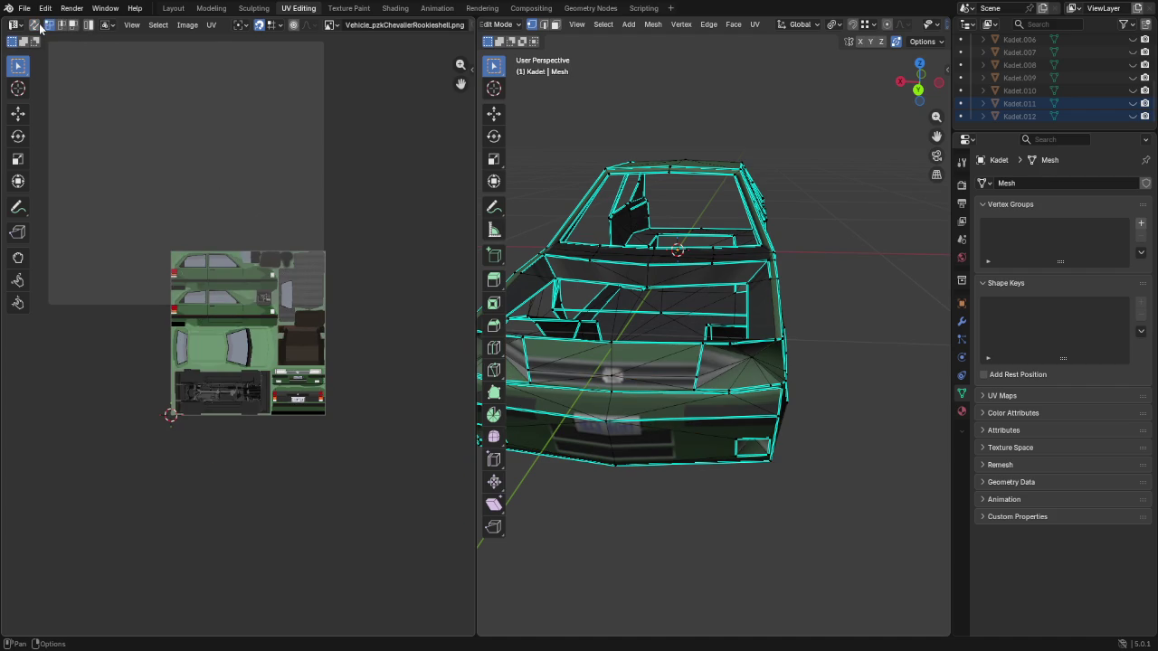
pyautogui.scroll(1, 256, 339)
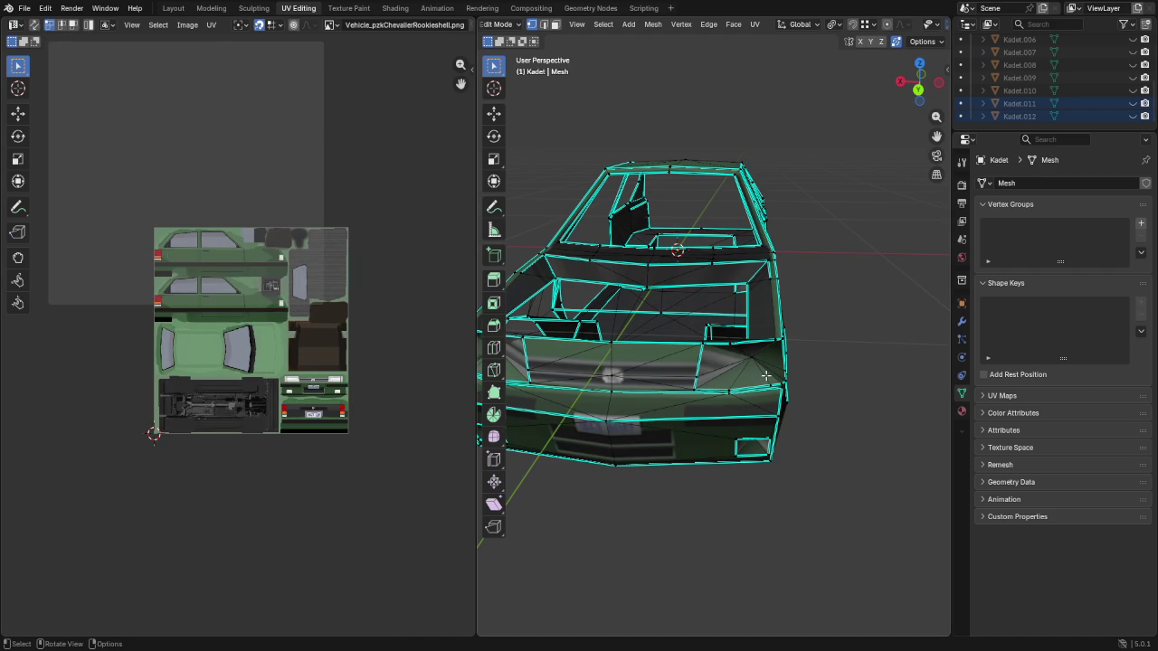
pyautogui.press('3')
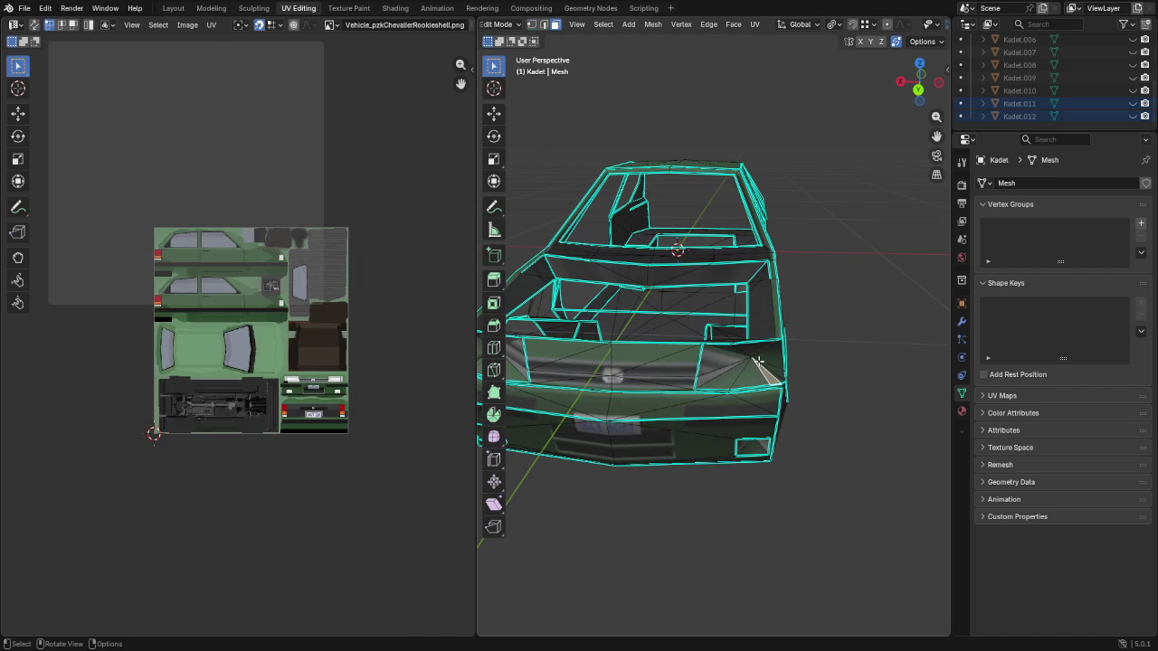
# Circle-select the headlight faces on the first front corner
pyautogui.press('c')
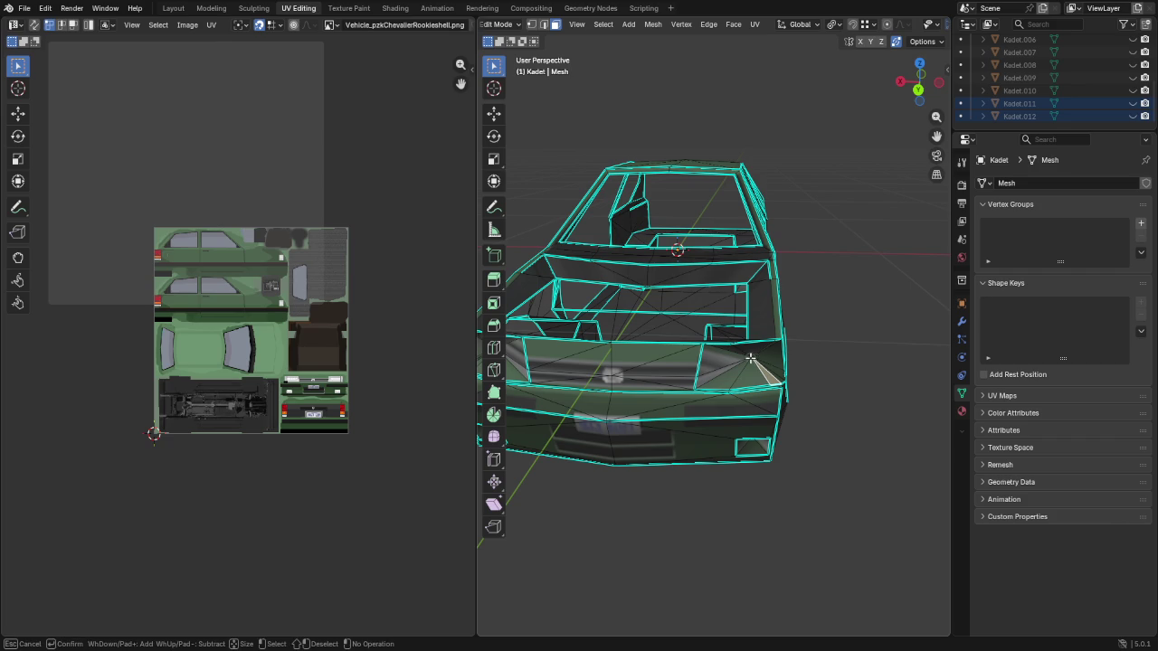
pyautogui.click(751, 359)
pyautogui.press('Escape')
pyautogui.moveTo(751, 359); pyautogui.dragTo(738, 387, button='middle')
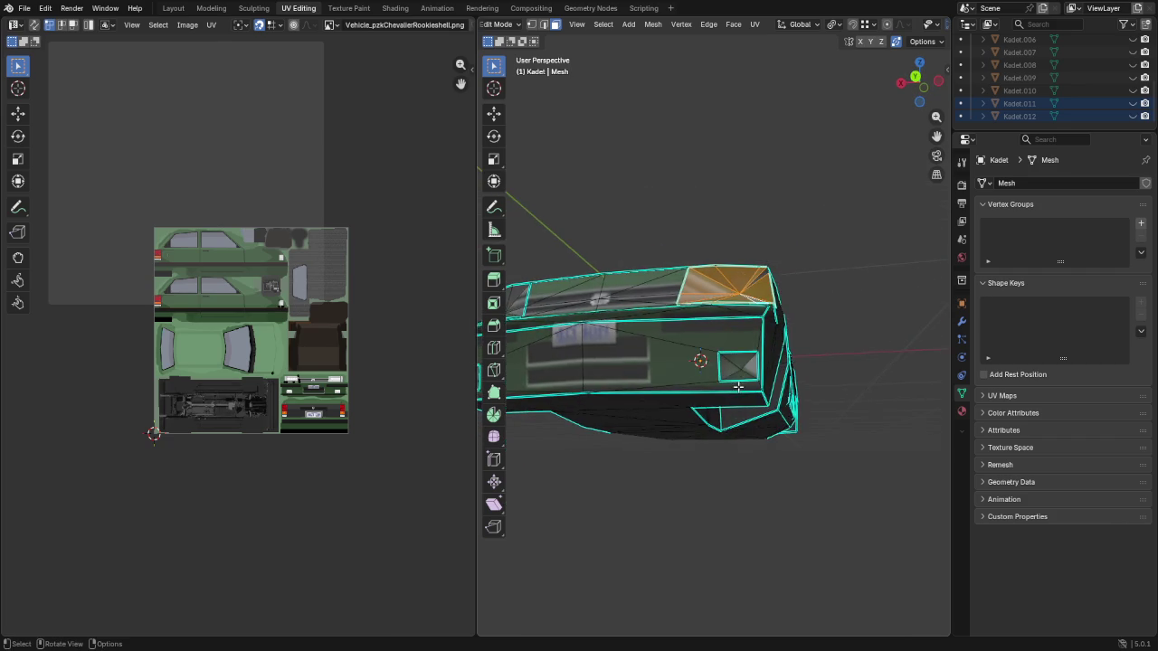
pyautogui.scroll(2, 744, 377)
pyautogui.press('c')
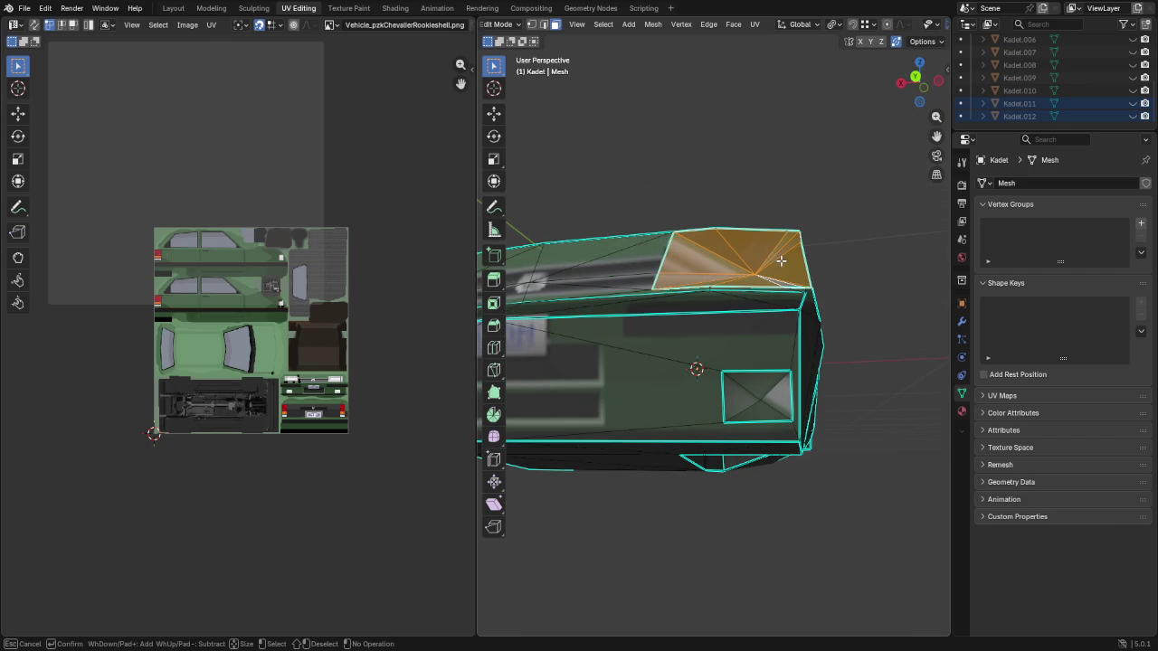
pyautogui.click(762, 399)
pyautogui.press('Escape')
# Add the other headlight face and the small indicator face to the selection
pyautogui.moveTo(762, 399)
pyautogui.mouseDown(button='middle')
pyautogui.moveTo(904, 417)
pyautogui.moveTo(718, 332)
pyautogui.mouseUp(button='middle')
pyautogui.press('c')
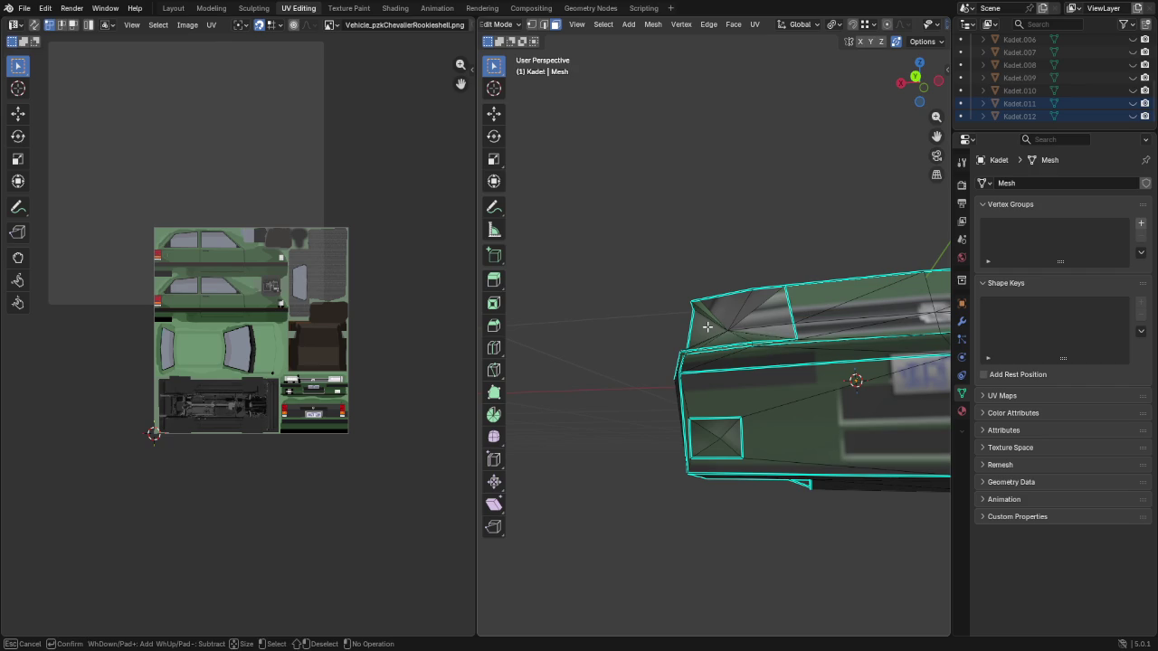
pyautogui.click(728, 331)
pyautogui.click(715, 427)
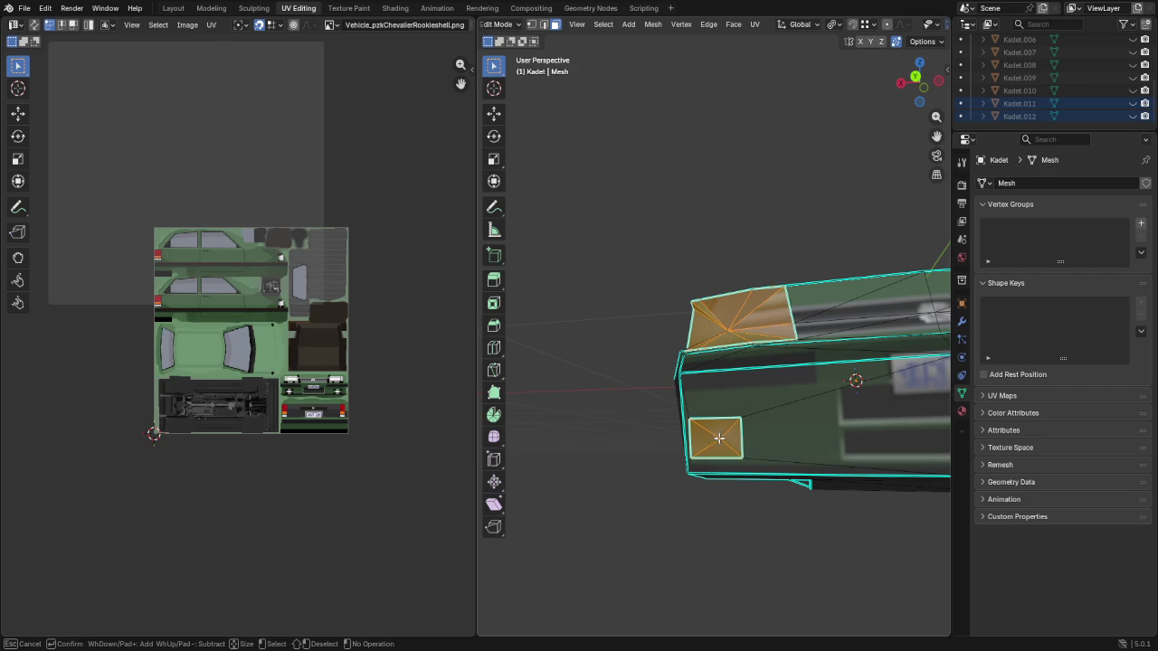
pyautogui.press('Escape')
pyautogui.moveTo(651, 307); pyautogui.dragTo(733, 361, button='middle')
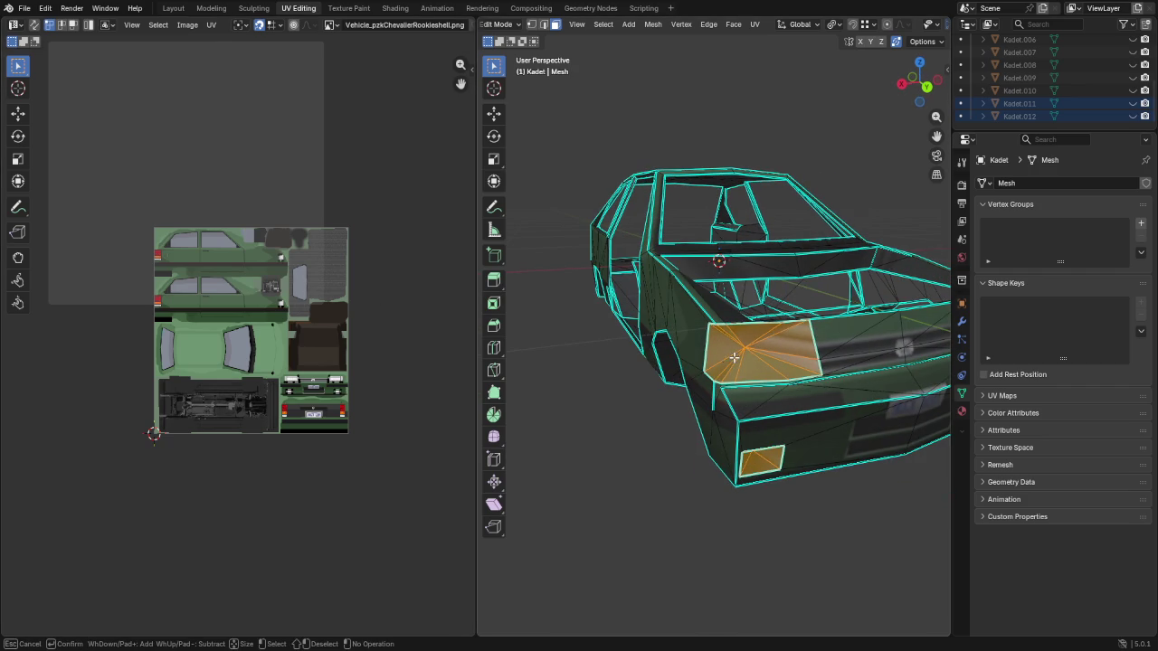
# Shrink the light UVs onto the dark chassis patch and separate those faces into Kadet.013
pyautogui.press('a')
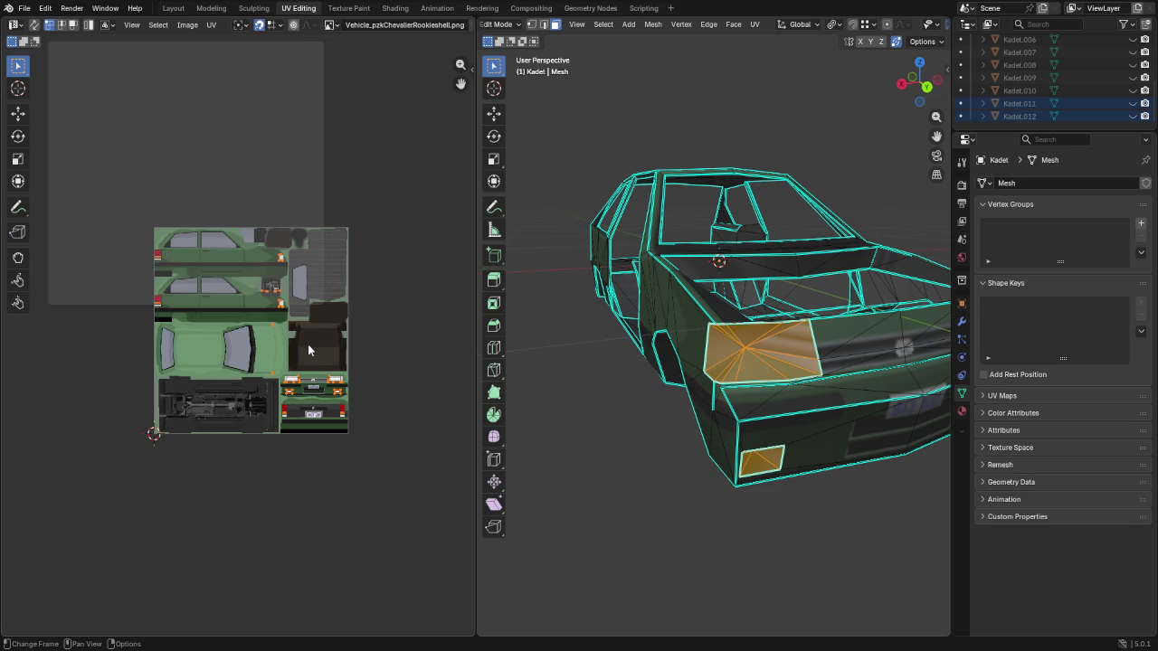
pyautogui.press('s')
pyautogui.click(312, 348)
pyautogui.press('g')
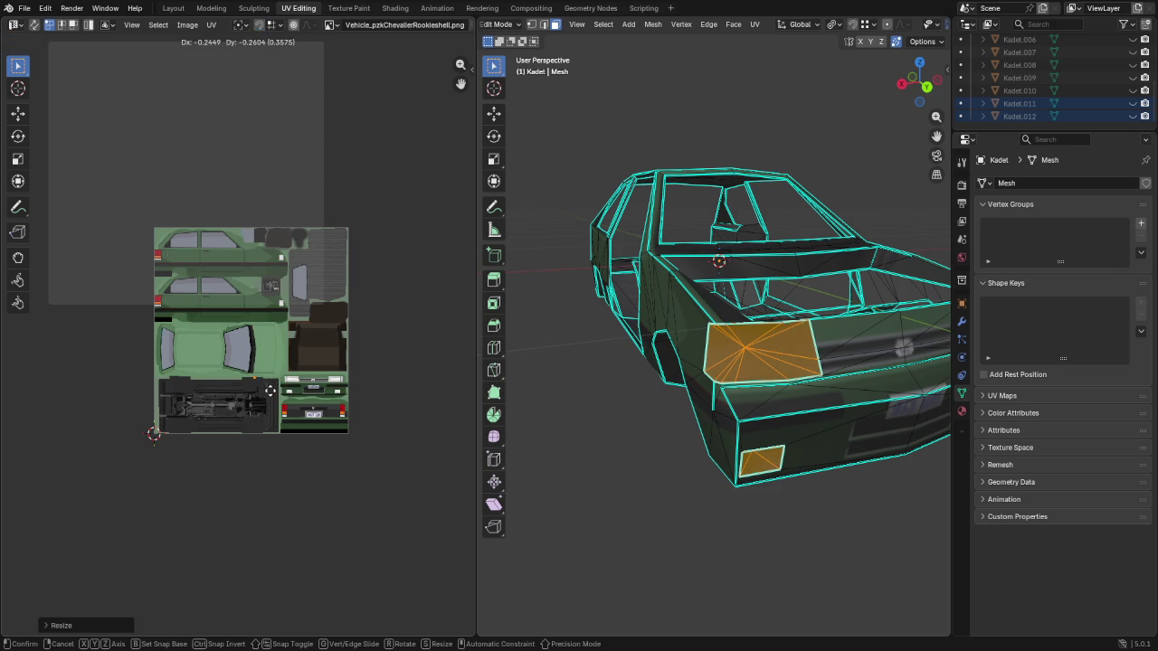
pyautogui.click(270, 399)
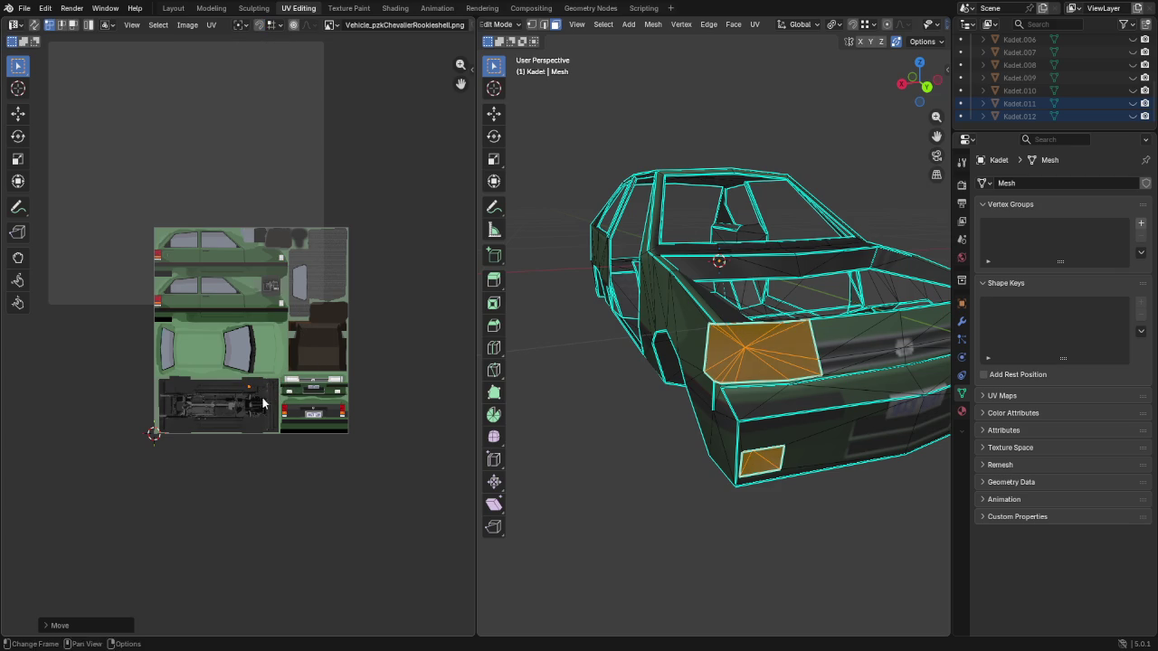
pyautogui.press('p')
pyautogui.click(698, 476)
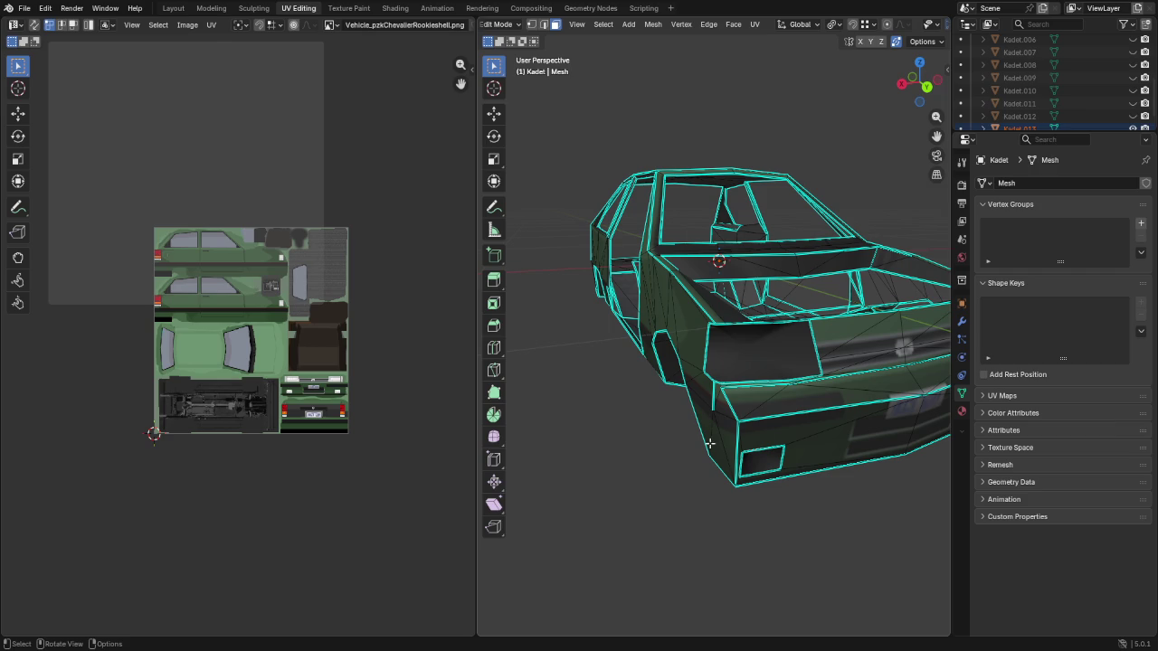
# Rename Kadet.013 to LightsFill and hide it in the Outliner
pyautogui.doubleClick(1057, 116)
pyautogui.write('LightsFr')
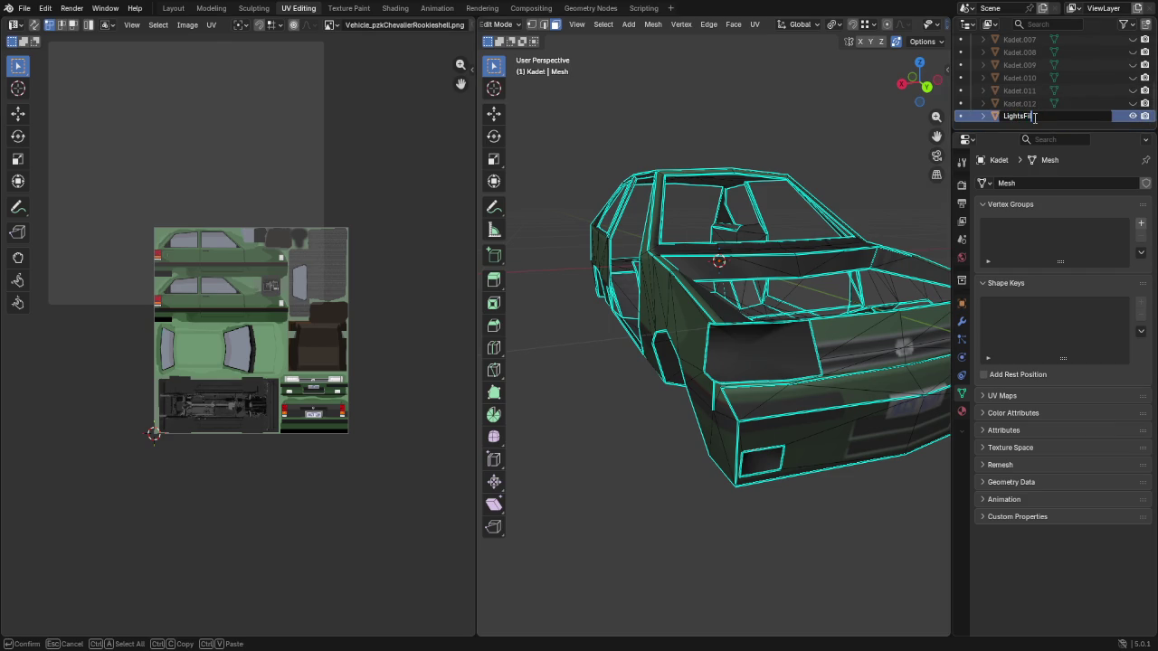
pyautogui.press('Return')
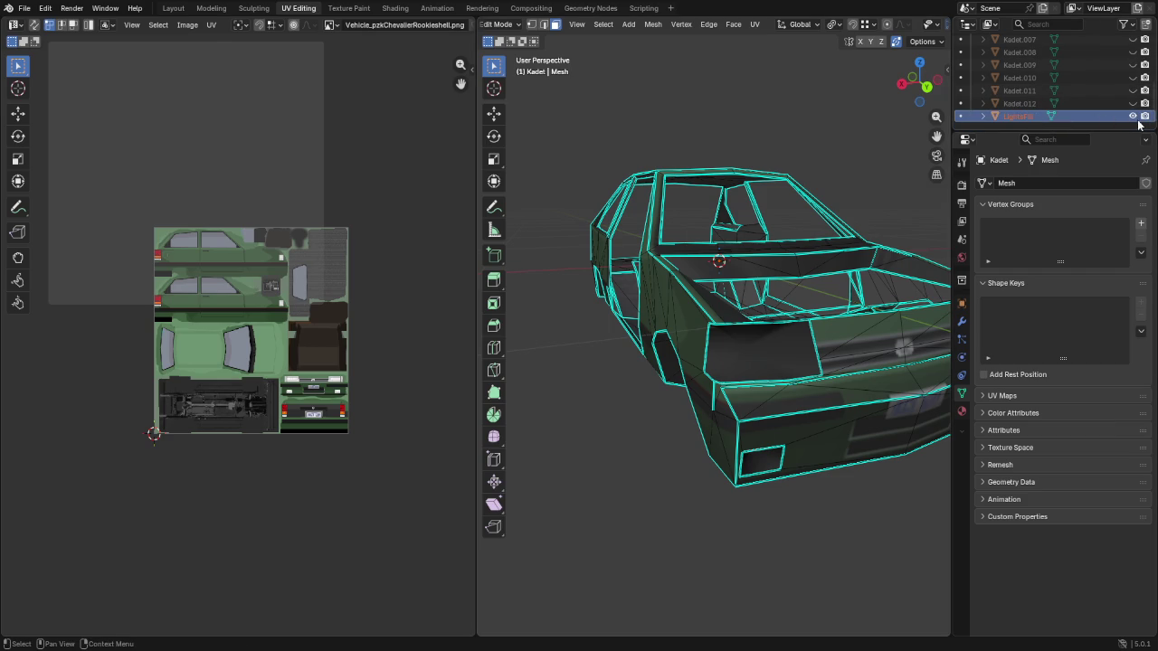
pyautogui.click(1131, 116)
pyautogui.moveTo(687, 298)
pyautogui.mouseDown(button='middle')
pyautogui.moveTo(653, 294)
pyautogui.moveTo(732, 344)
pyautogui.mouseUp(button='middle')
pyautogui.scroll(-3, 660, 290)
pyautogui.scroll(8, 660, 289)
pyautogui.scroll(-5, 653, 294)
# Inspect the car body from the rear, then the top and front orthographic views
pyautogui.moveTo(680, 438)
pyautogui.mouseDown(button='middle')
pyautogui.moveTo(706, 355)
pyautogui.moveTo(781, 328)
pyautogui.moveTo(619, 351)
pyautogui.moveTo(660, 328)
pyautogui.moveTo(760, 373)
pyautogui.moveTo(796, 455)
pyautogui.moveTo(794, 398)
pyautogui.mouseUp(button='middle')
pyautogui.scroll(5, 731, 337)
pyautogui.scroll(-3, 607, 346)
pyautogui.scroll(-5, 695, 344)
pyautogui.press('KP_7')
pyautogui.moveTo(713, 385)
pyautogui.keyDown('shift'); pyautogui.mouseDown(button='middle')
pyautogui.moveTo(788, 352)
pyautogui.moveTo(794, 360)
pyautogui.mouseUp(button='middle'); pyautogui.keyUp('shift')
pyautogui.press('KP_1')
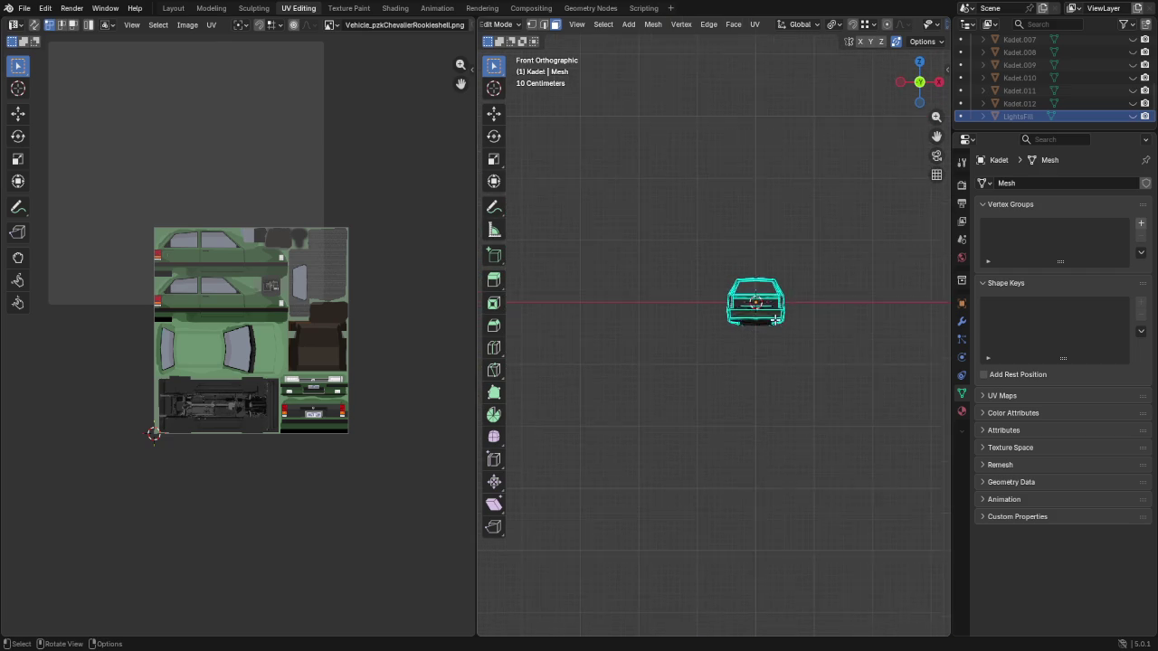
# Zoom and orbit in to a rear three-quarter view of the car's tail
pyautogui.scroll(8, 775, 319)
pyautogui.scroll(1, 776, 308)
pyautogui.scroll(1, 775, 299)
pyautogui.scroll(1, 706, 452)
pyautogui.scroll(1, 731, 376)
pyautogui.scroll(2, 731, 376)
pyautogui.moveTo(755, 336)
pyautogui.mouseDown(button='middle')
pyautogui.moveTo(886, 352)
pyautogui.moveTo(664, 343)
pyautogui.moveTo(519, 360)
pyautogui.moveTo(716, 365)
pyautogui.mouseUp(button='middle')
pyautogui.scroll(1, 715, 364)
pyautogui.scroll(1, 724, 343)
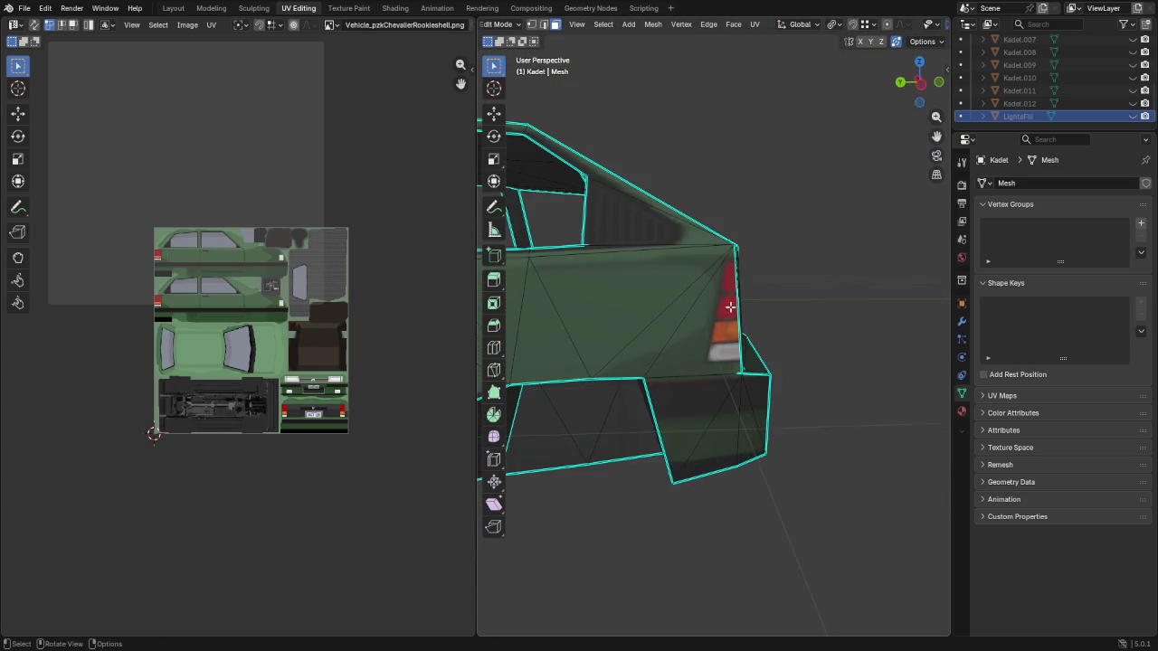
pyautogui.scroll(2, 732, 302)
pyautogui.scroll(-1, 732, 301)
pyautogui.moveTo(711, 316)
pyautogui.mouseDown(button='middle')
pyautogui.moveTo(628, 331)
pyautogui.moveTo(739, 331)
pyautogui.moveTo(683, 289)
pyautogui.moveTo(799, 241)
pyautogui.moveTo(793, 266)
pyautogui.mouseUp(button='middle')
pyautogui.scroll(1, 794, 266)
pyautogui.scroll(-1, 794, 266)
# Knife-cut an edge from below the tail light to the rear panel's corner vertex
pyautogui.press('k')
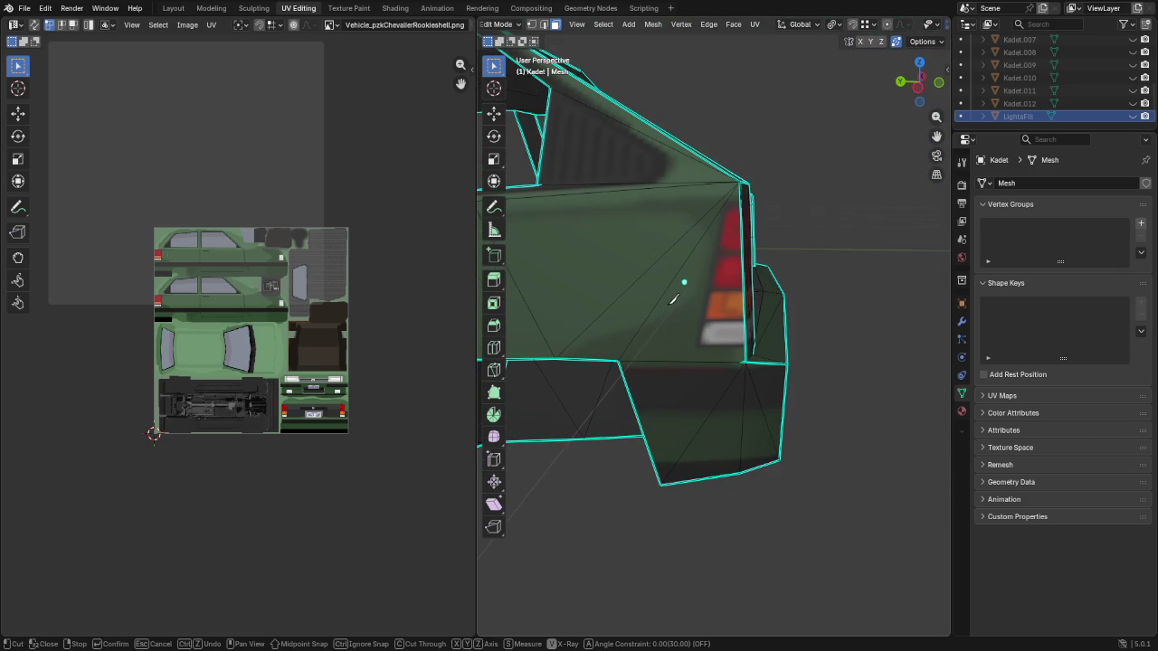
pyautogui.press('Escape')
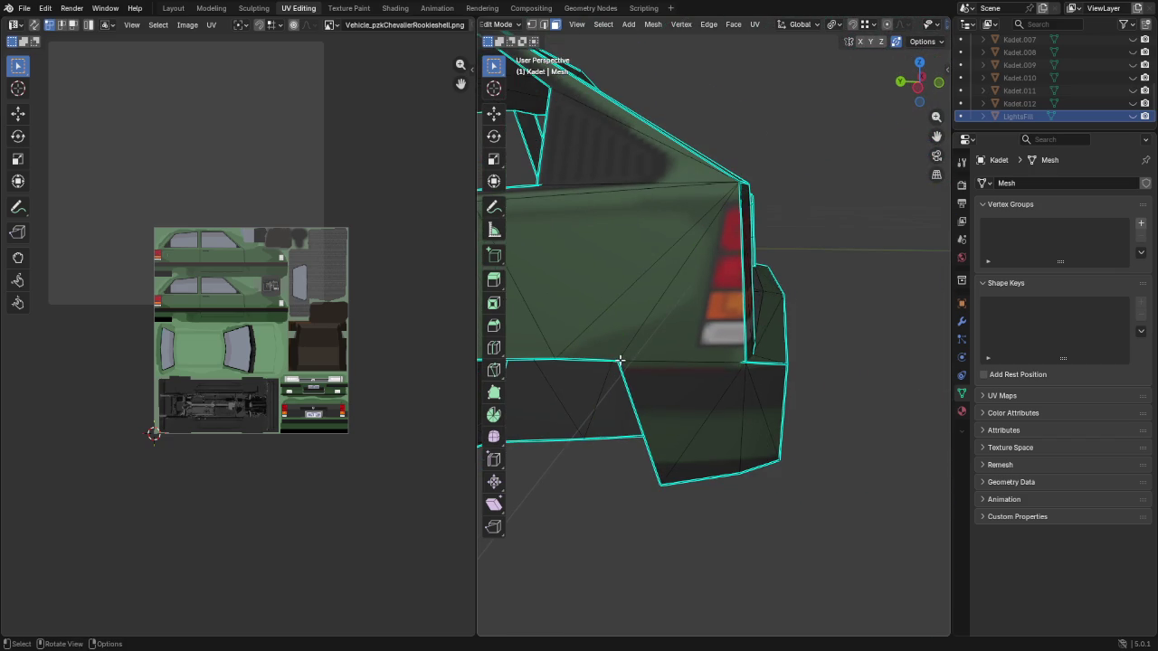
pyautogui.press('k')
pyautogui.click(618, 360)
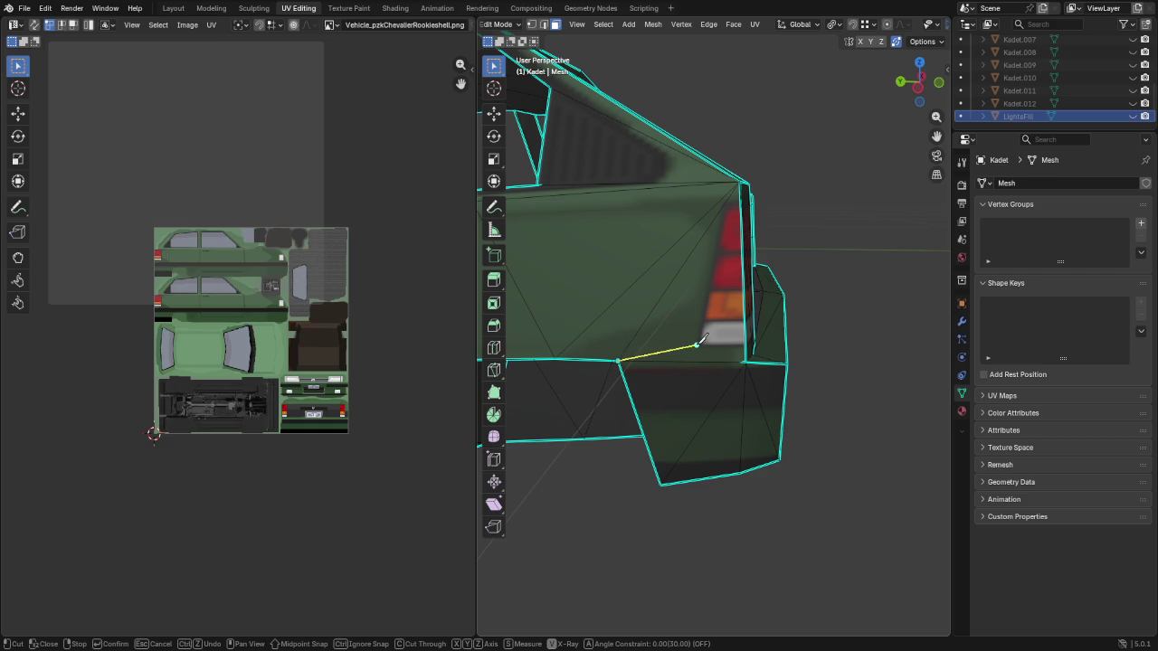
pyautogui.scroll(2, 702, 338)
pyautogui.moveTo(702, 339); pyautogui.dragTo(724, 372, button='middle')
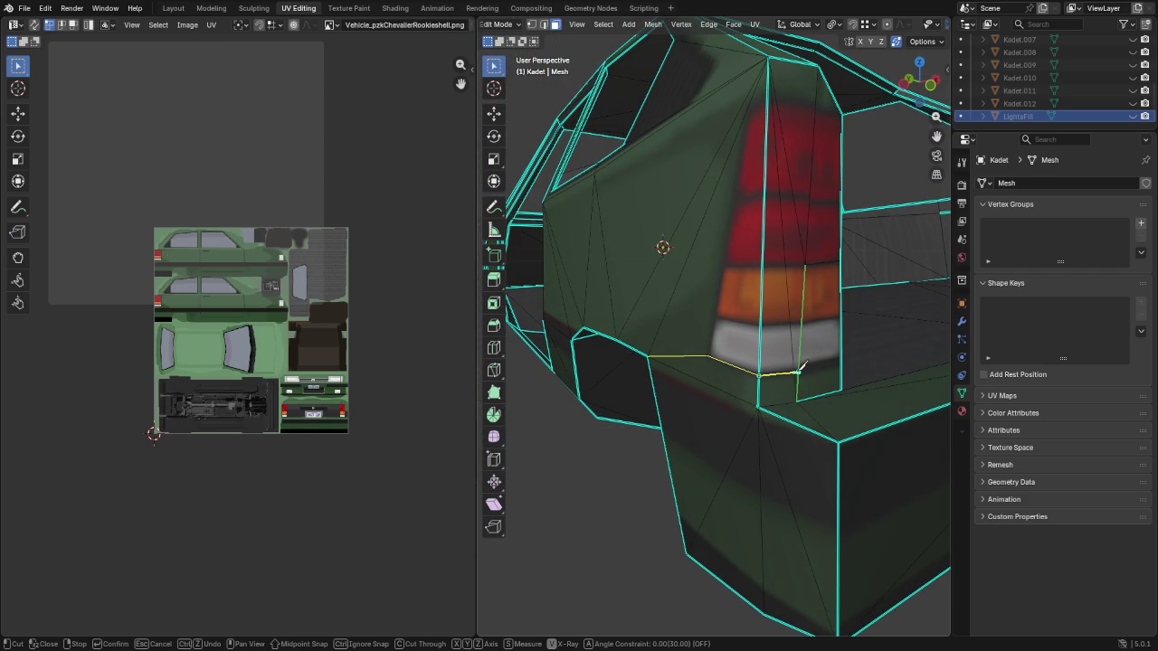
pyautogui.moveTo(812, 364); pyautogui.dragTo(836, 384, button='middle')
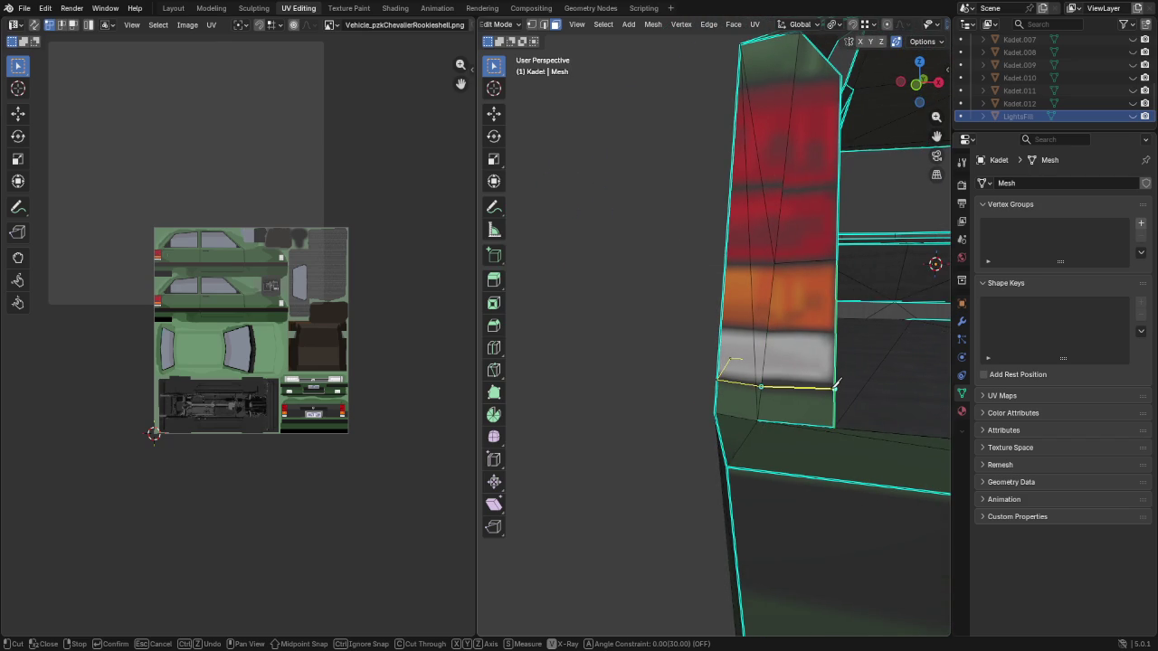
pyautogui.moveTo(836, 383)
pyautogui.mouseDown(button='middle')
pyautogui.moveTo(788, 361)
pyautogui.moveTo(757, 380)
pyautogui.moveTo(766, 352)
pyautogui.moveTo(878, 336)
pyautogui.mouseUp(button='middle')
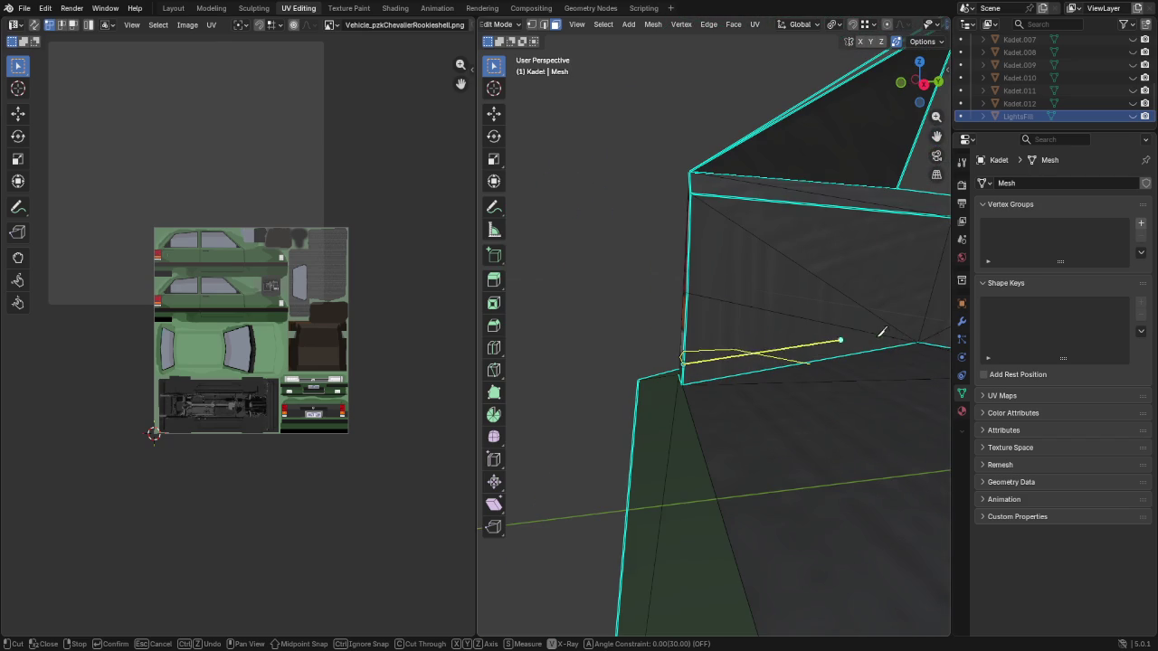
pyautogui.click(919, 343)
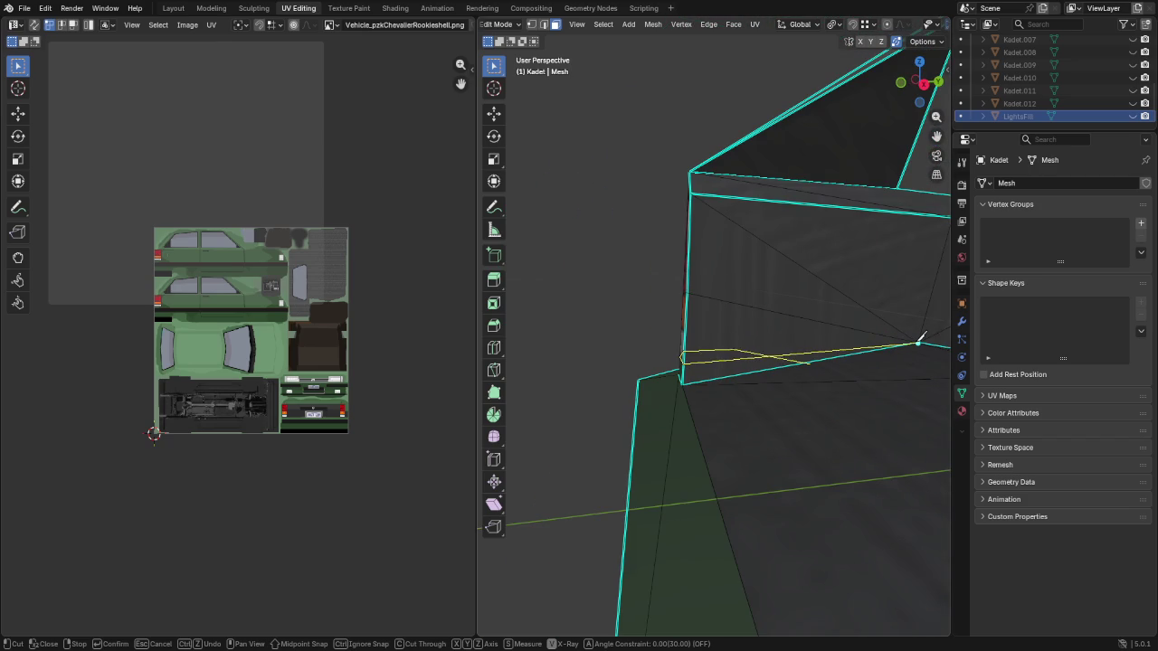
pyautogui.press('Return')
pyautogui.moveTo(737, 344)
pyautogui.mouseDown(button='middle')
pyautogui.moveTo(845, 349)
pyautogui.moveTo(820, 181)
pyautogui.moveTo(836, 214)
pyautogui.moveTo(737, 301)
pyautogui.mouseUp(button='middle')
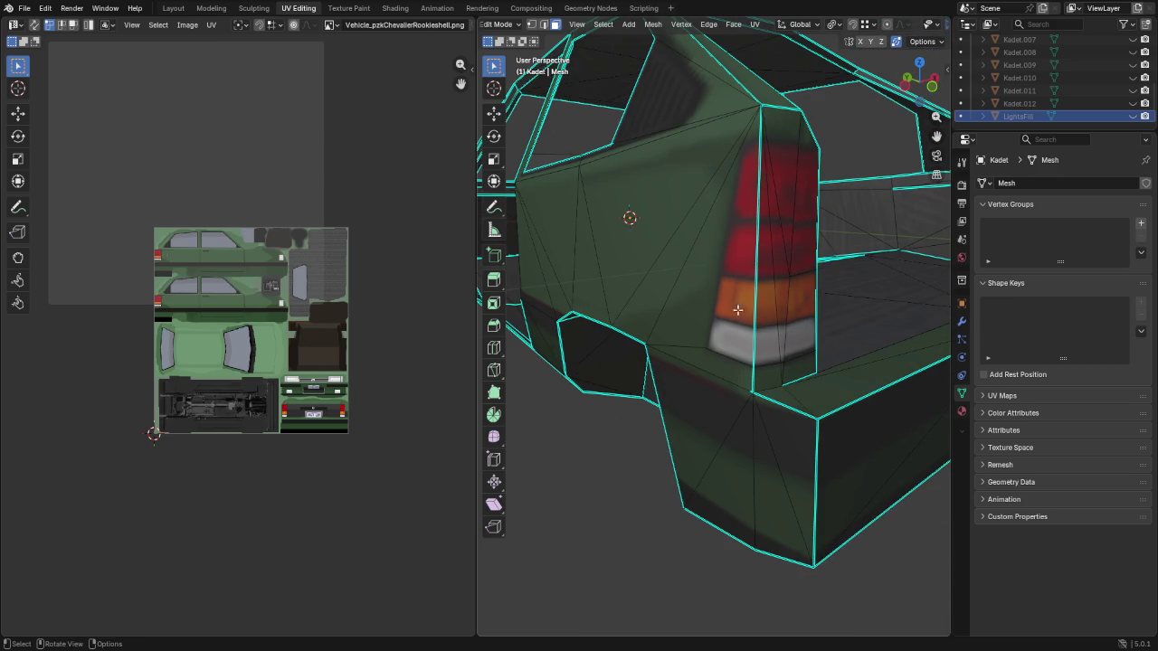
# Knife-cut a new edge along the tail light's inner side up to its top corner
pyautogui.press('k')
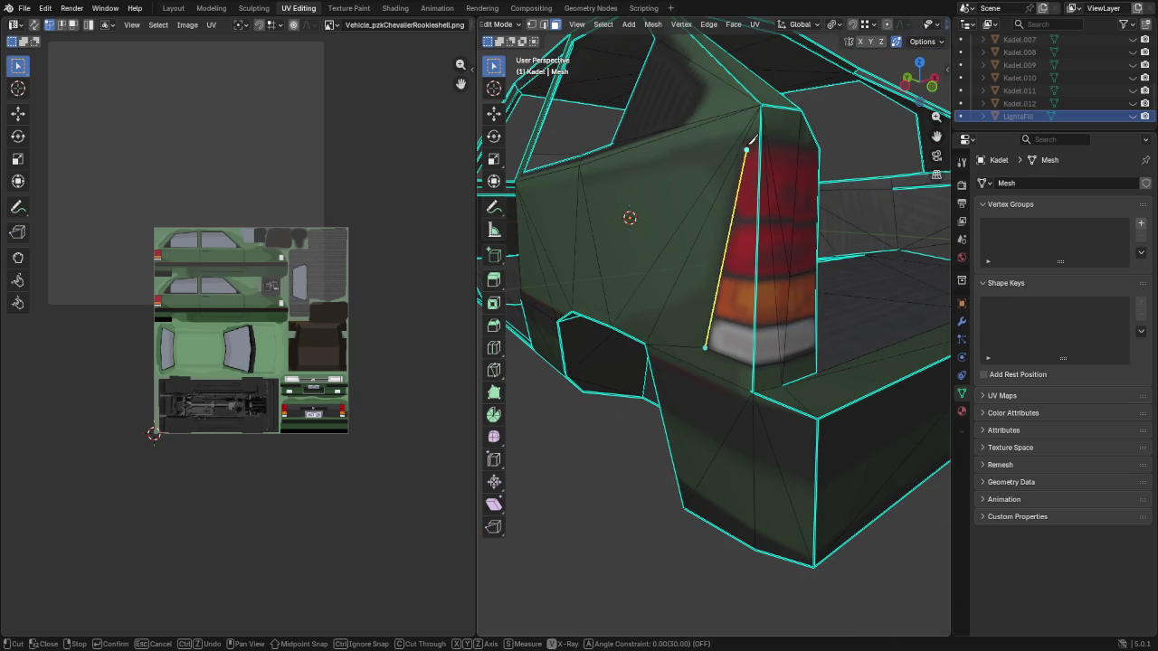
pyautogui.click(749, 140)
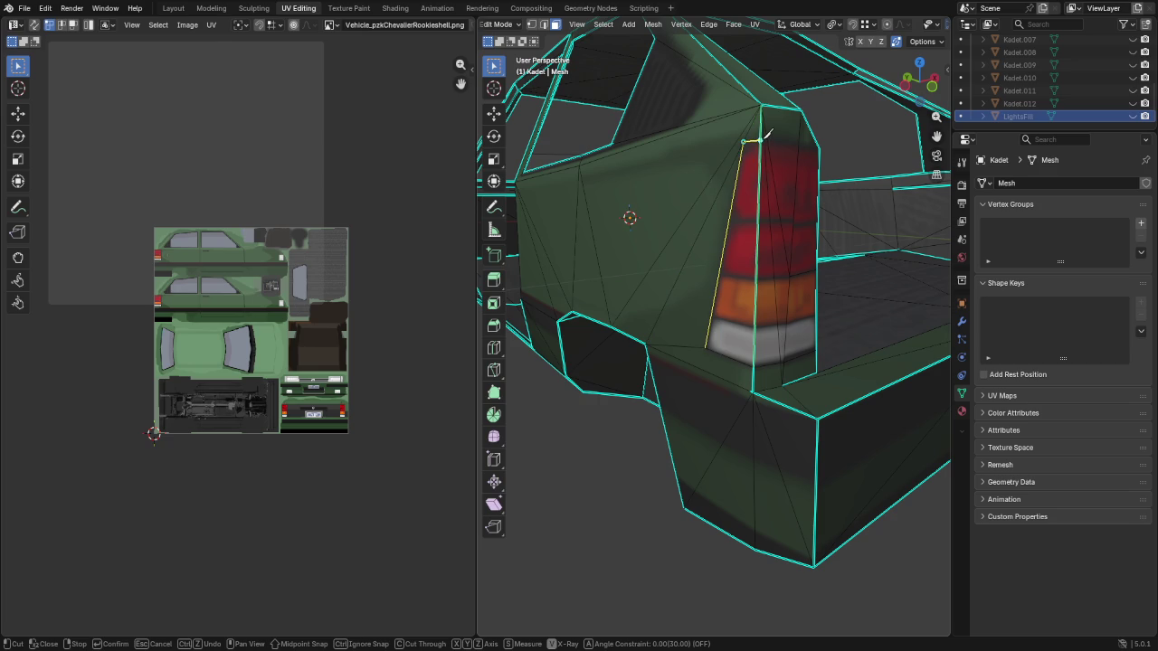
pyautogui.moveTo(765, 134); pyautogui.dragTo(807, 134, button='middle')
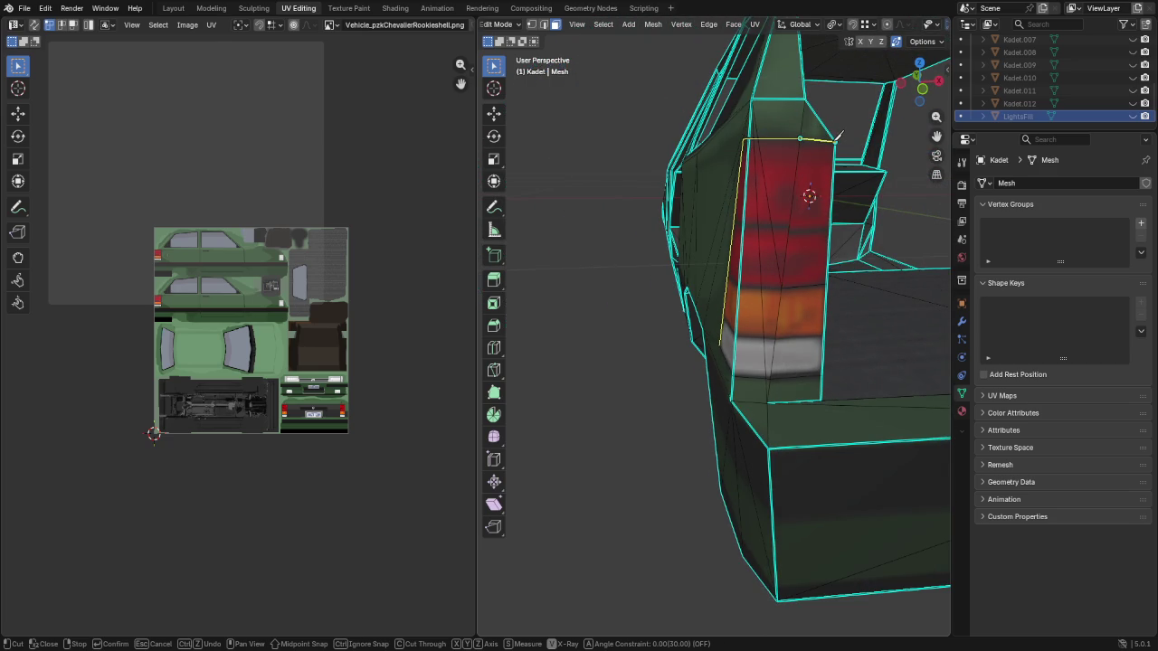
pyautogui.press('Return')
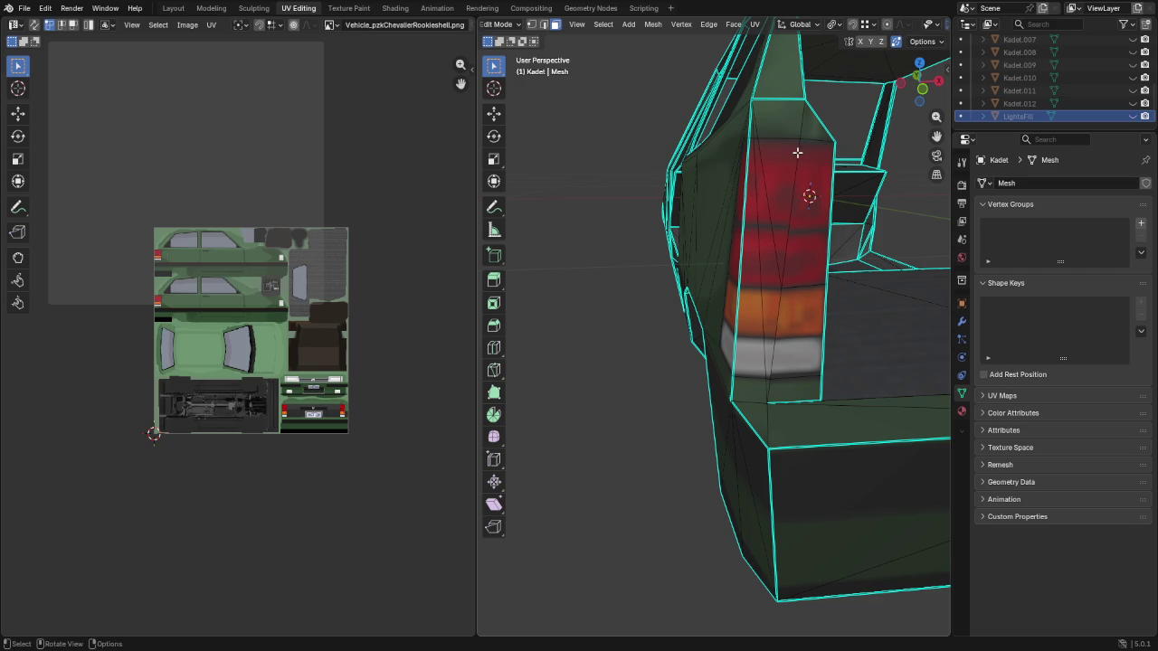
pyautogui.moveTo(833, 142); pyautogui.dragTo(819, 144, button='middle')
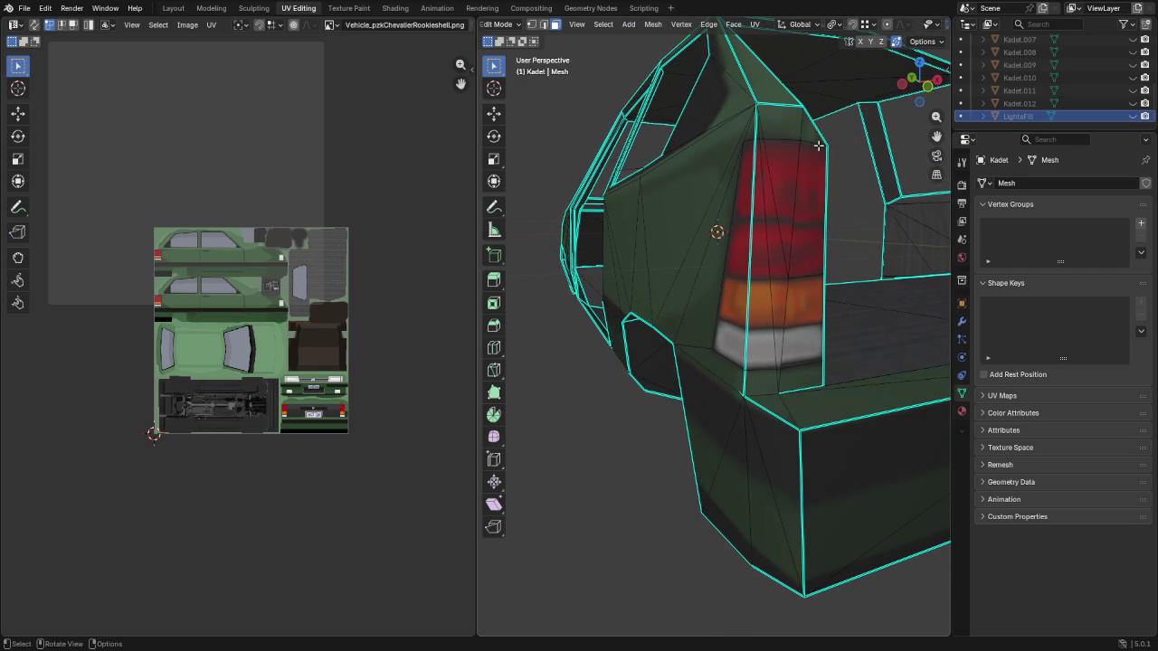
# Vertex-slide the new edge's top vertex onto the tail light's border
pyautogui.press('1')
pyautogui.click(760, 139)
pyautogui.scroll(4, 773, 127)
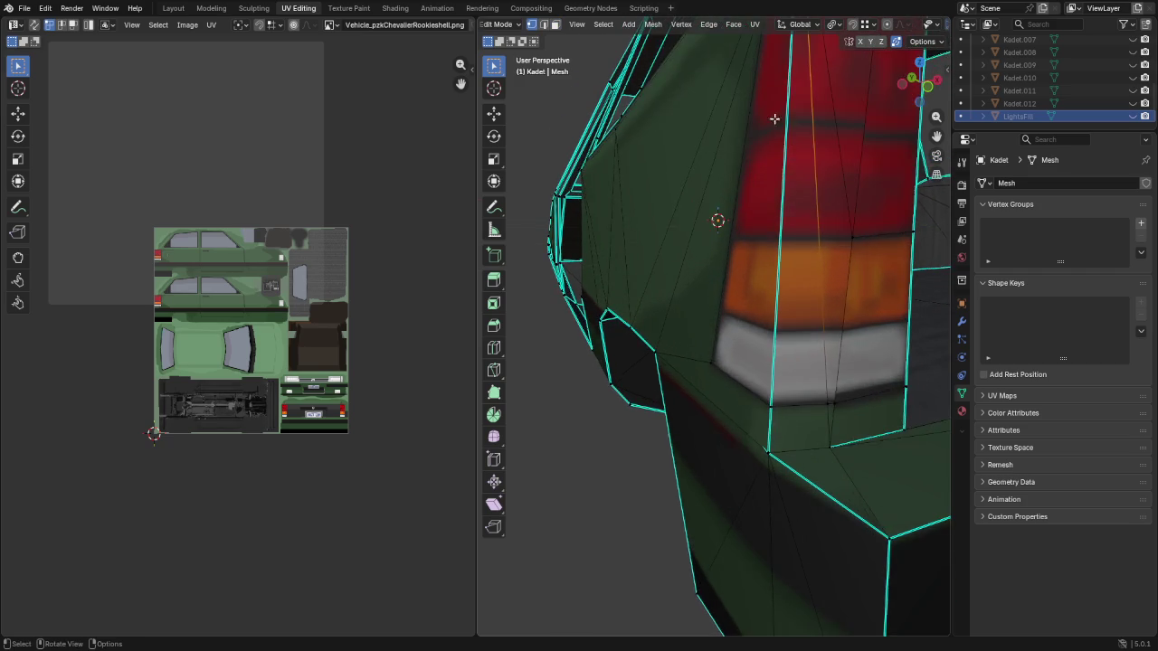
pyautogui.keyDown('shift'); pyautogui.moveTo(775, 116); pyautogui.dragTo(755, 195, button='middle'); pyautogui.keyUp('shift')
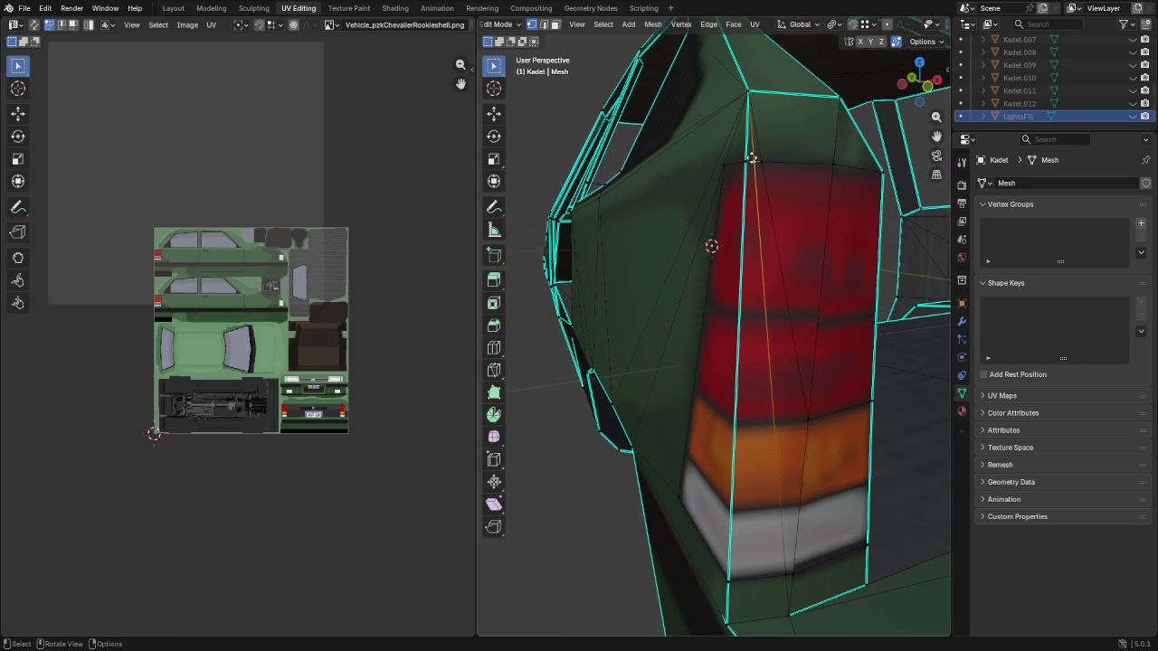
pyautogui.press('g')
pyautogui.press('g')
pyautogui.click(778, 159)
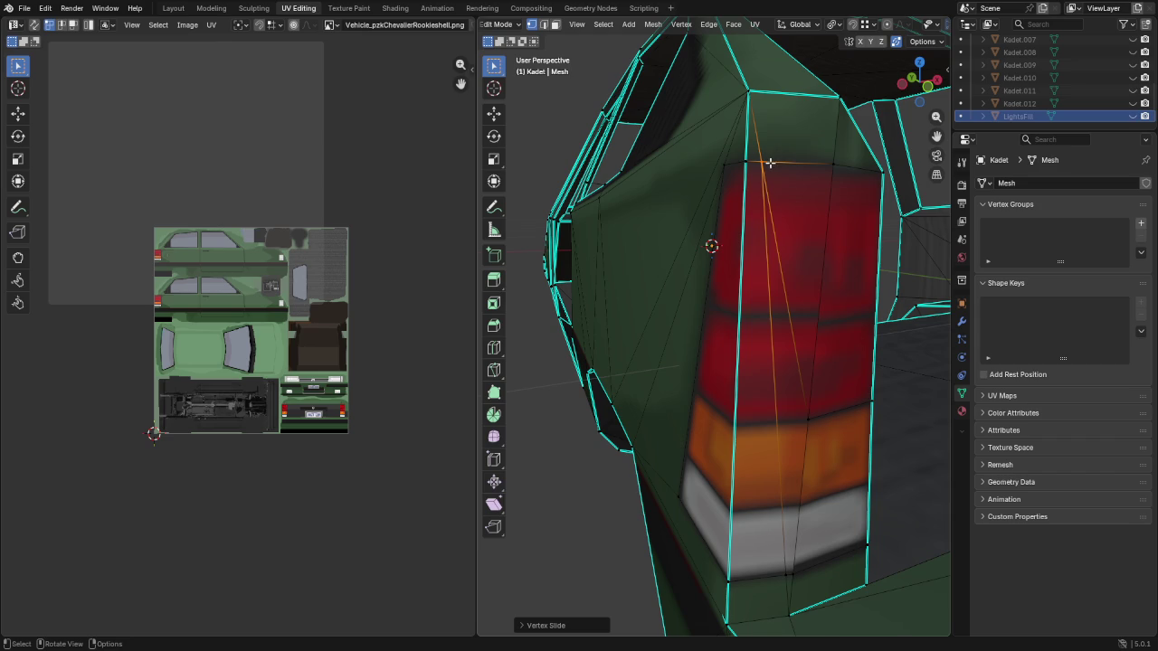
pyautogui.press('g')
pyautogui.press('g')
pyautogui.click(745, 168)
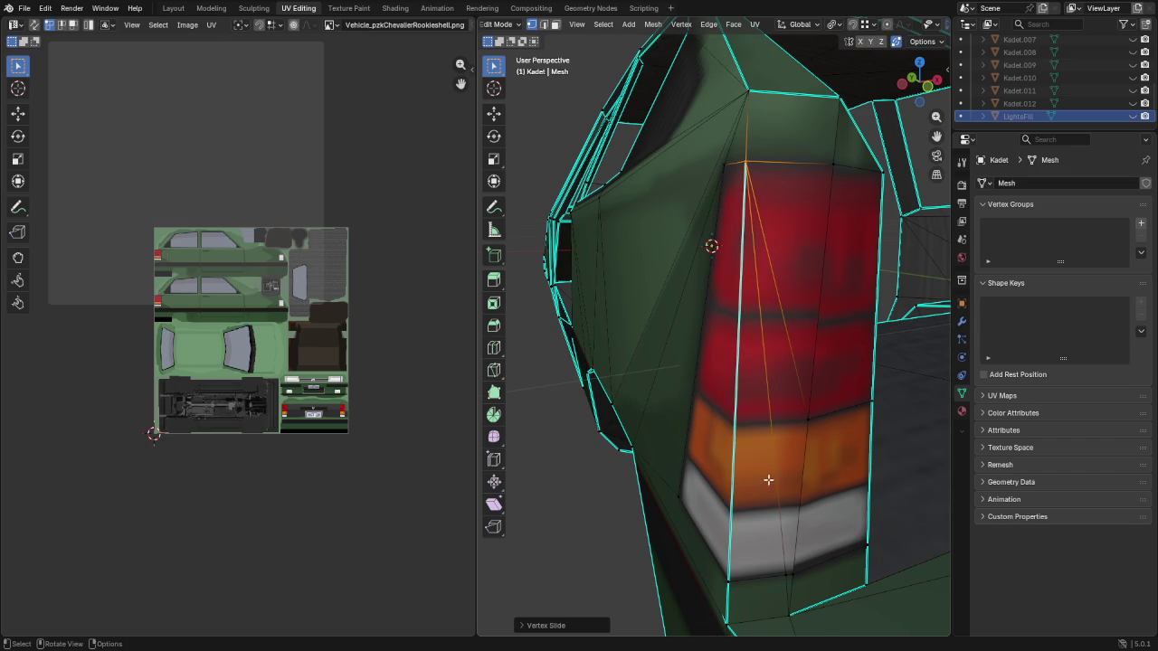
# Slide the new edge's bottom vertex along the lower edge to the light's corner
pyautogui.click(786, 574)
pyautogui.press('g')
pyautogui.press('g')
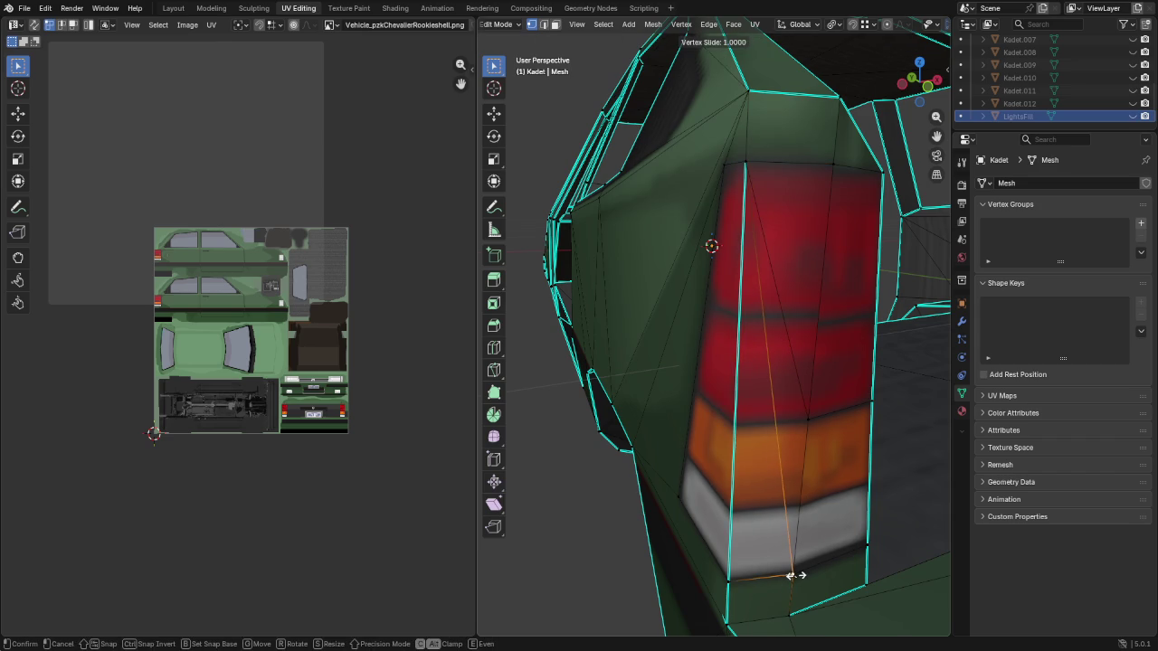
pyautogui.click(793, 573)
pyautogui.moveTo(806, 572)
pyautogui.mouseDown(button='middle')
pyautogui.moveTo(648, 457)
pyautogui.moveTo(592, 455)
pyautogui.moveTo(763, 459)
pyautogui.moveTo(770, 478)
pyautogui.moveTo(732, 429)
pyautogui.moveTo(744, 430)
pyautogui.moveTo(664, 401)
pyautogui.moveTo(579, 400)
pyautogui.moveTo(660, 388)
pyautogui.moveTo(615, 382)
pyautogui.moveTo(693, 384)
pyautogui.mouseUp(button='middle')
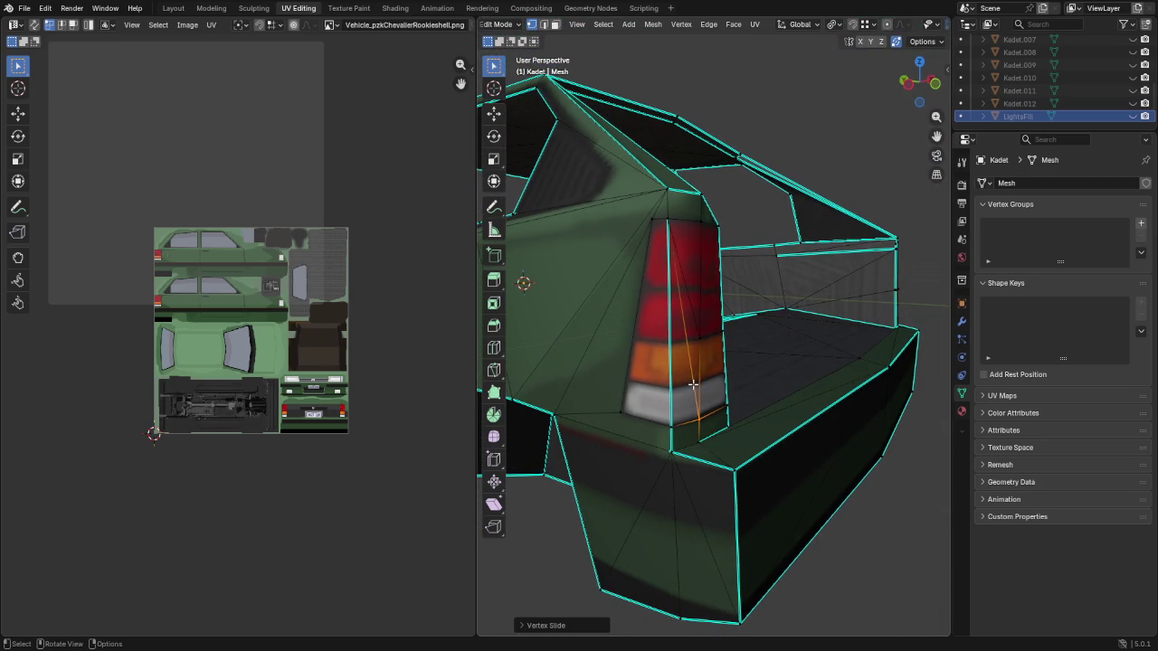
# Knife-cut an edge from the tail light's lower inner corner to a cargo-floor vertex
pyautogui.moveTo(705, 343)
pyautogui.mouseDown(button='middle')
pyautogui.moveTo(751, 343)
pyautogui.moveTo(815, 369)
pyautogui.moveTo(643, 302)
pyautogui.mouseUp(button='middle')
pyautogui.scroll(3, 723, 338)
pyautogui.moveTo(811, 373)
pyautogui.mouseDown(button='middle')
pyautogui.moveTo(788, 362)
pyautogui.moveTo(808, 371)
pyautogui.mouseUp(button='middle')
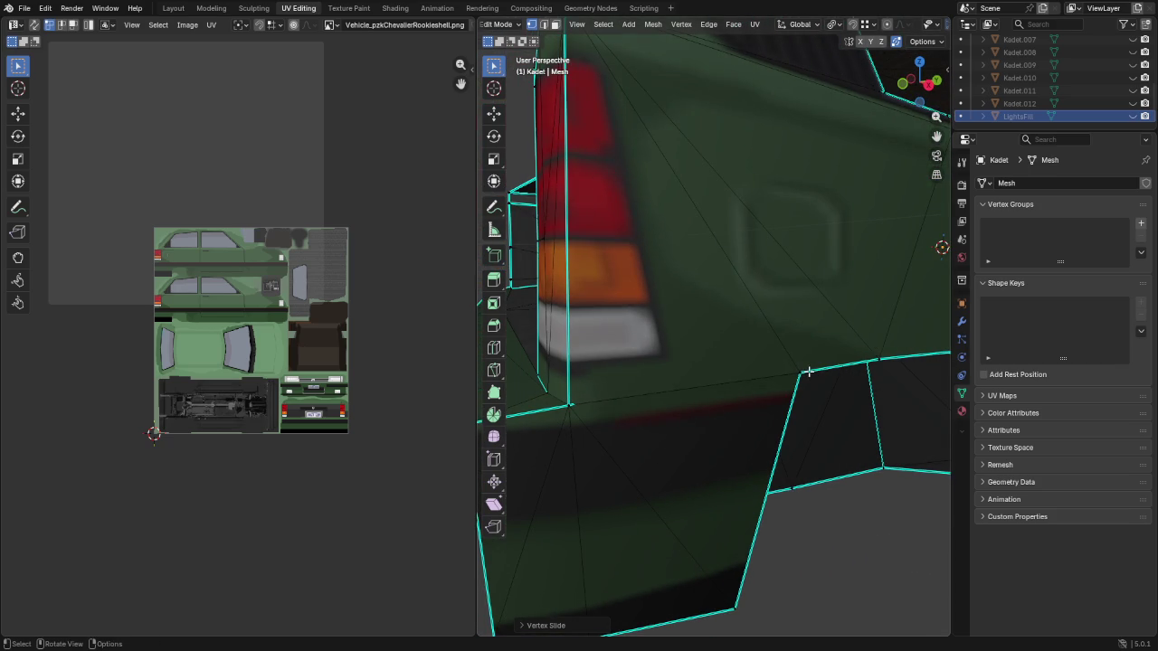
pyautogui.press('k')
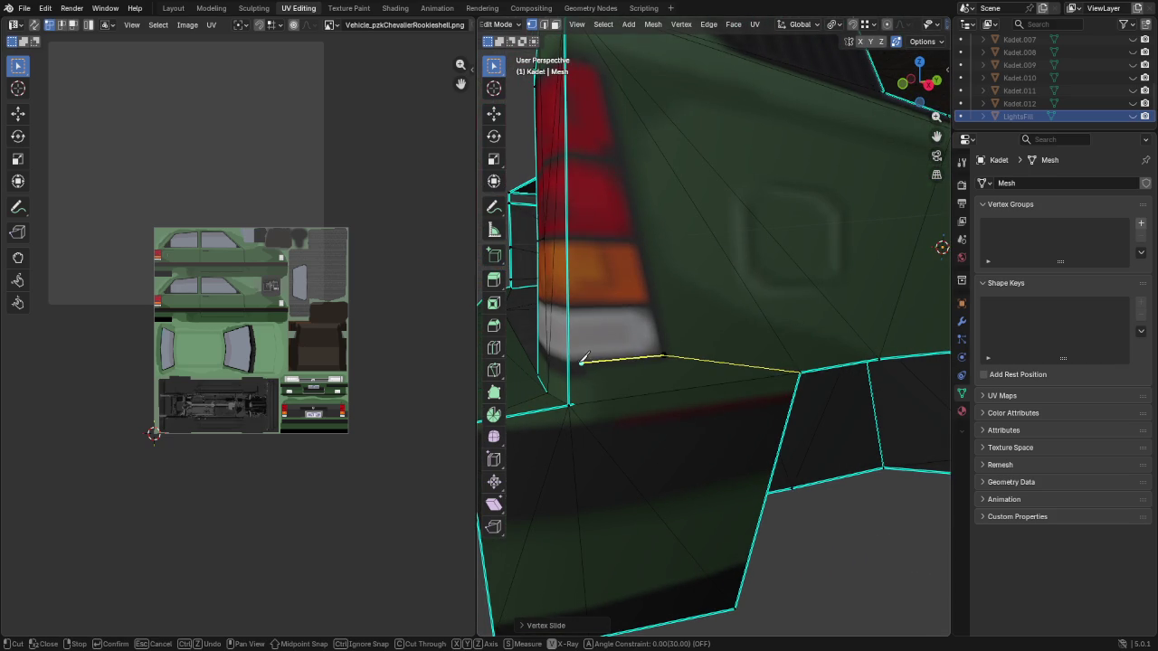
pyautogui.moveTo(574, 358); pyautogui.dragTo(814, 398, button='middle')
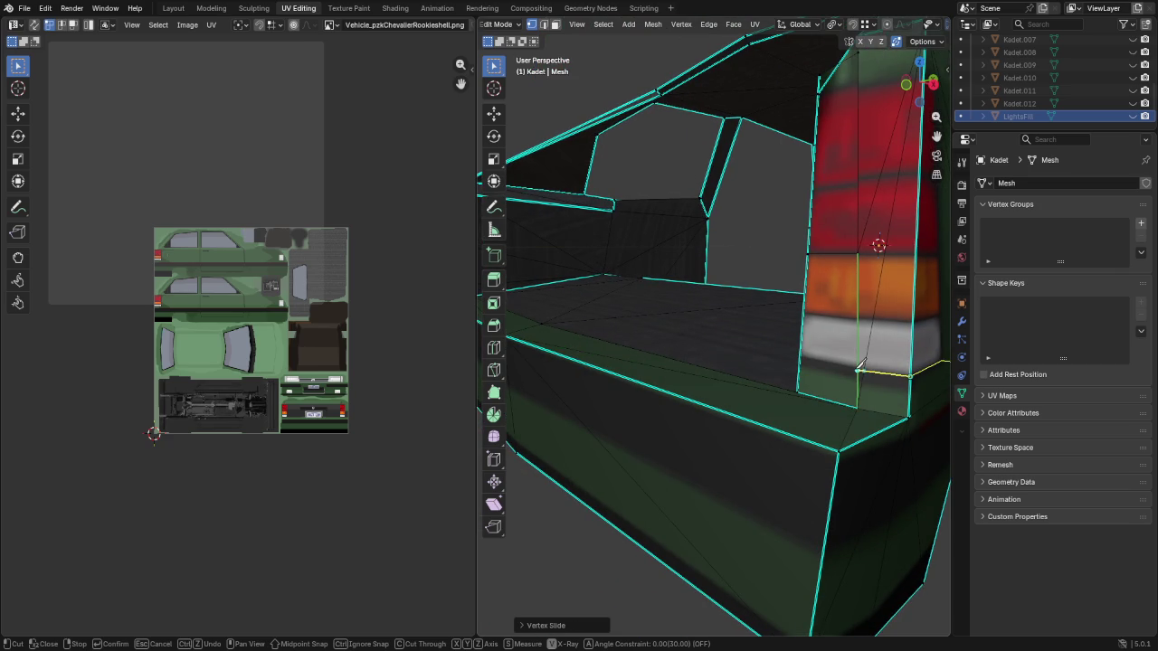
pyautogui.click(859, 369)
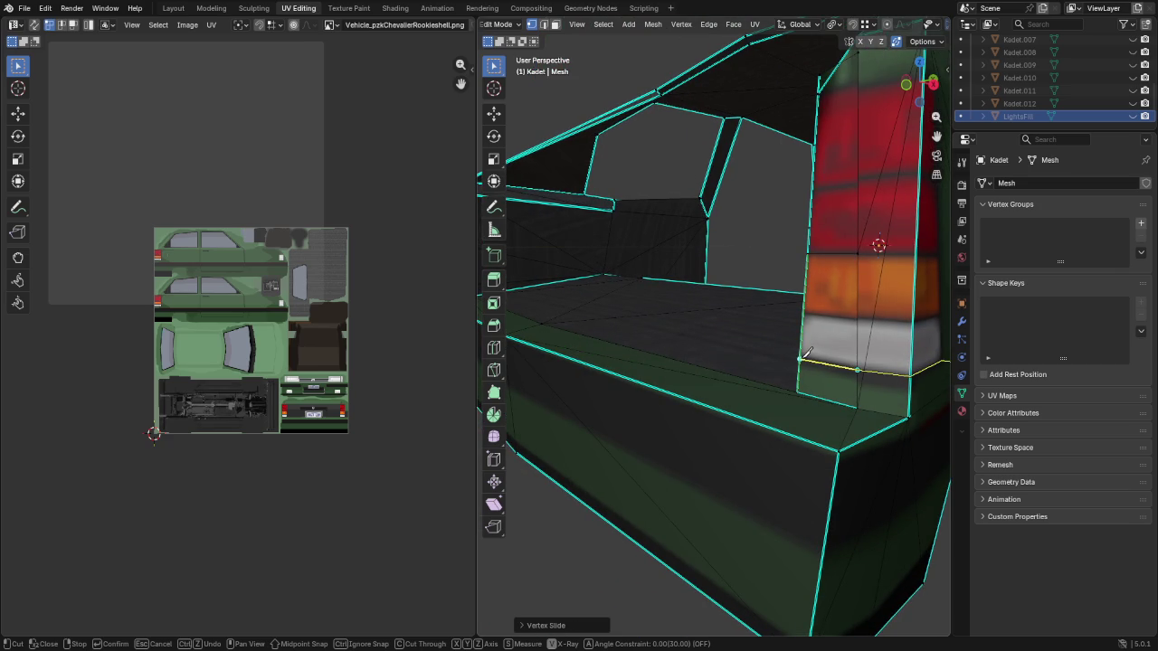
pyautogui.moveTo(794, 354)
pyautogui.mouseDown(button='middle')
pyautogui.moveTo(891, 328)
pyautogui.moveTo(664, 406)
pyautogui.moveTo(621, 385)
pyautogui.mouseUp(button='middle')
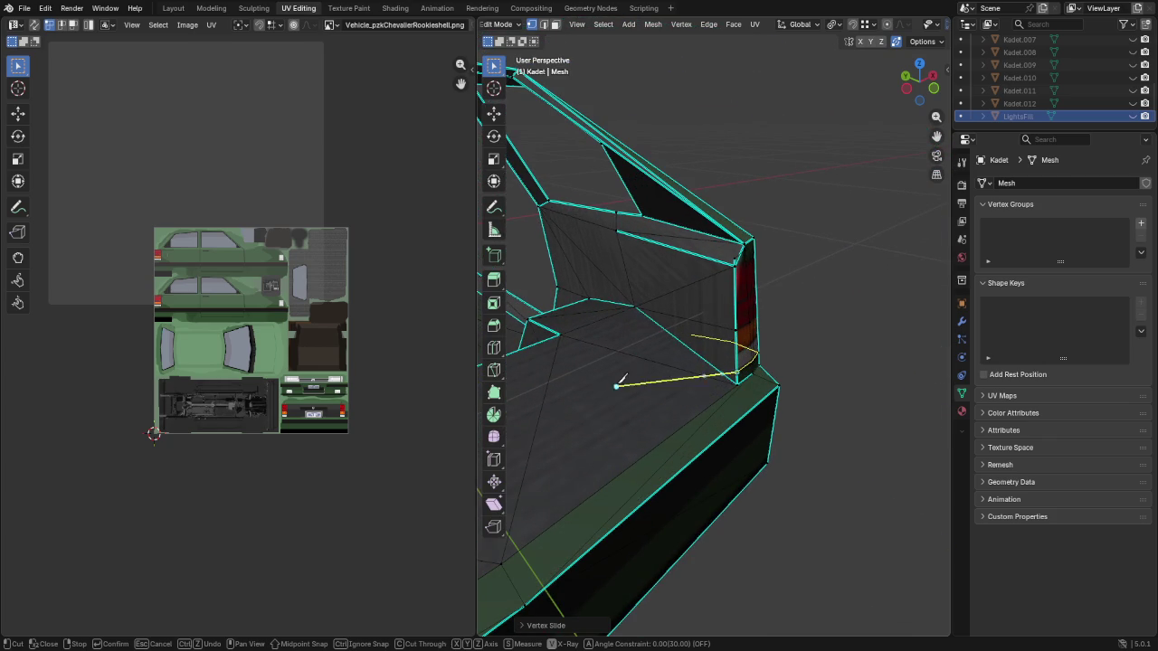
pyautogui.click(644, 311)
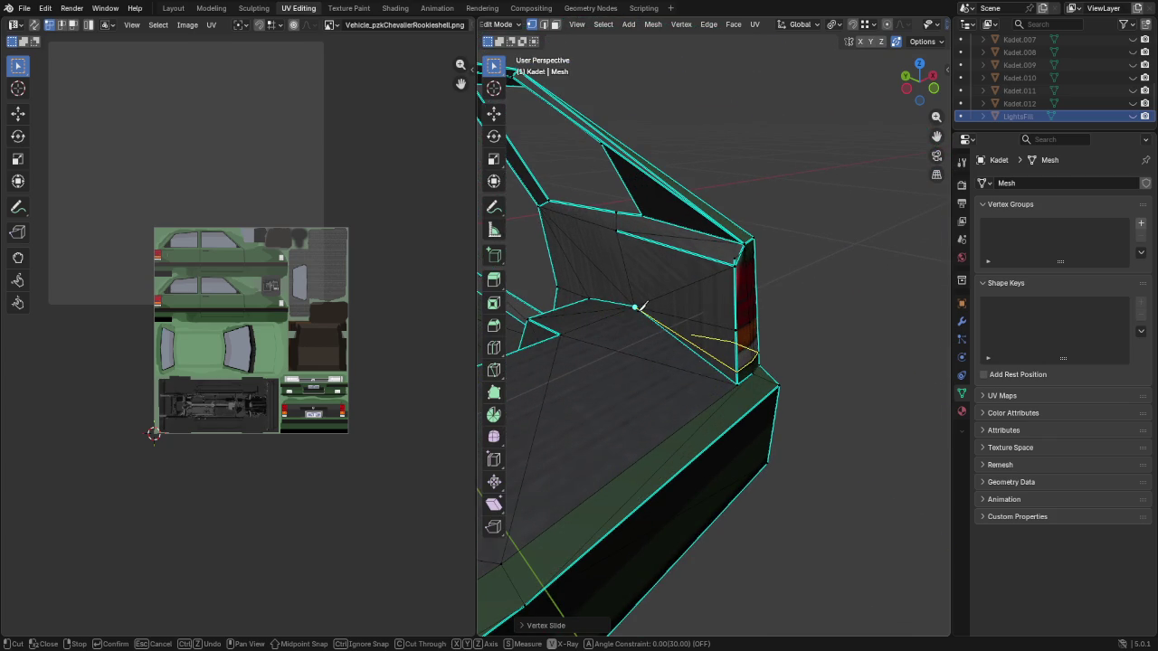
pyautogui.press('Return')
pyautogui.moveTo(644, 311); pyautogui.dragTo(780, 433, button='middle')
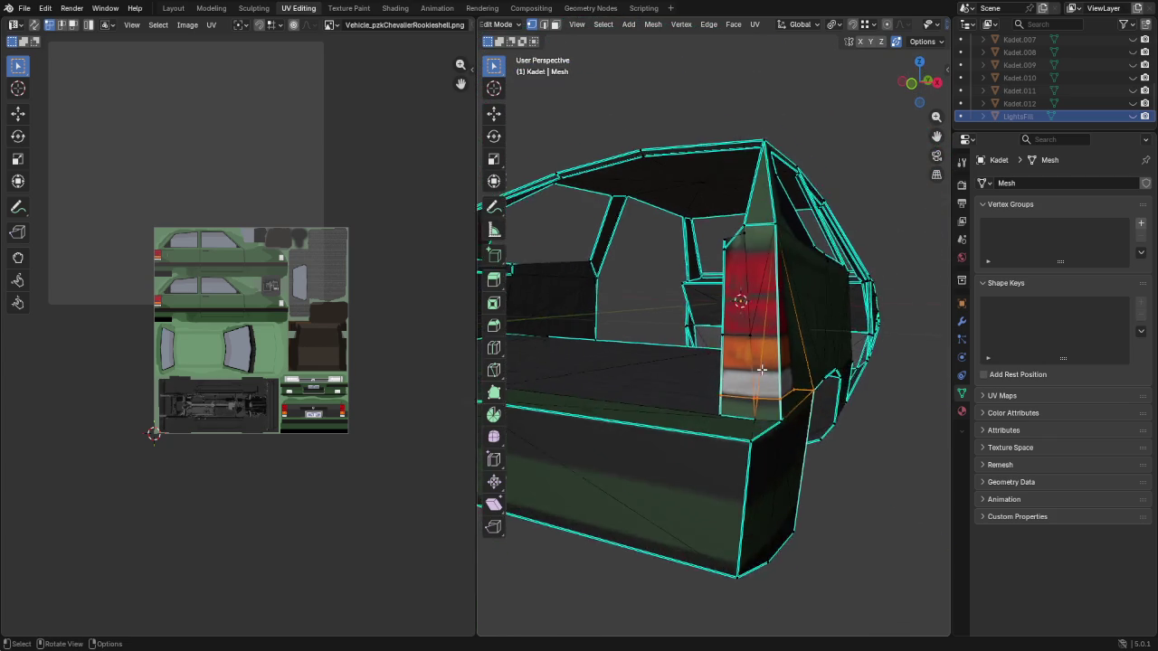
# Slide the diagonal edge's lower vertex along the bottom edge to align the light's border
pyautogui.click(771, 435)
pyautogui.click(783, 438)
pyautogui.hotkey('shift', 'v')
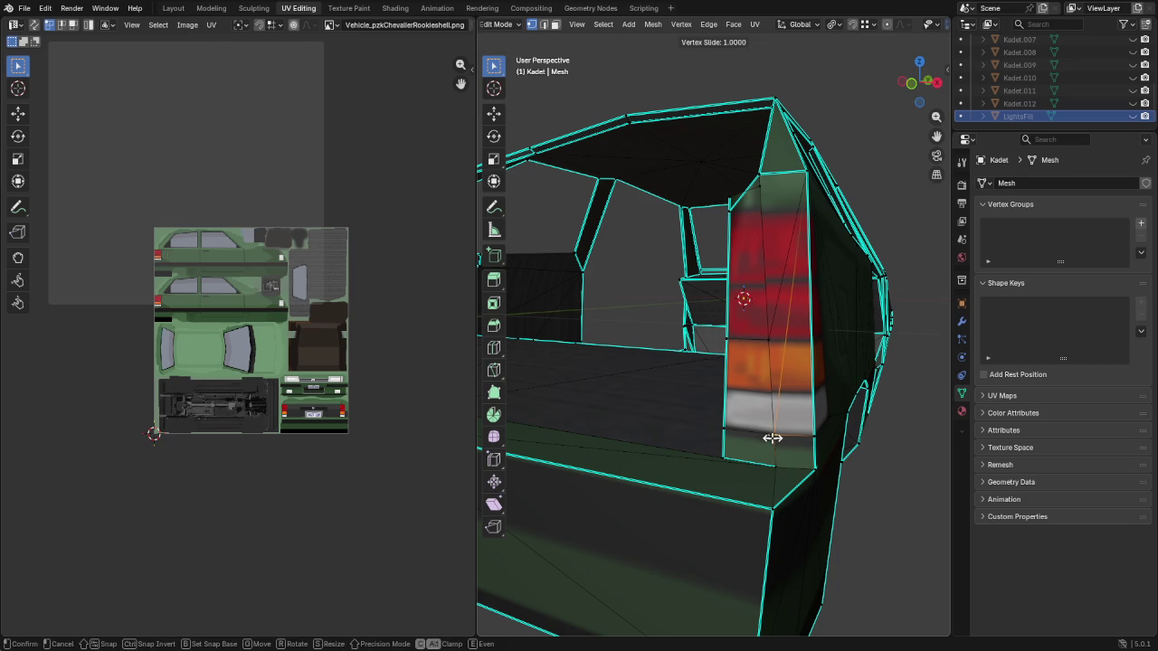
pyautogui.click(771, 434)
pyautogui.moveTo(800, 304); pyautogui.dragTo(749, 316, button='middle')
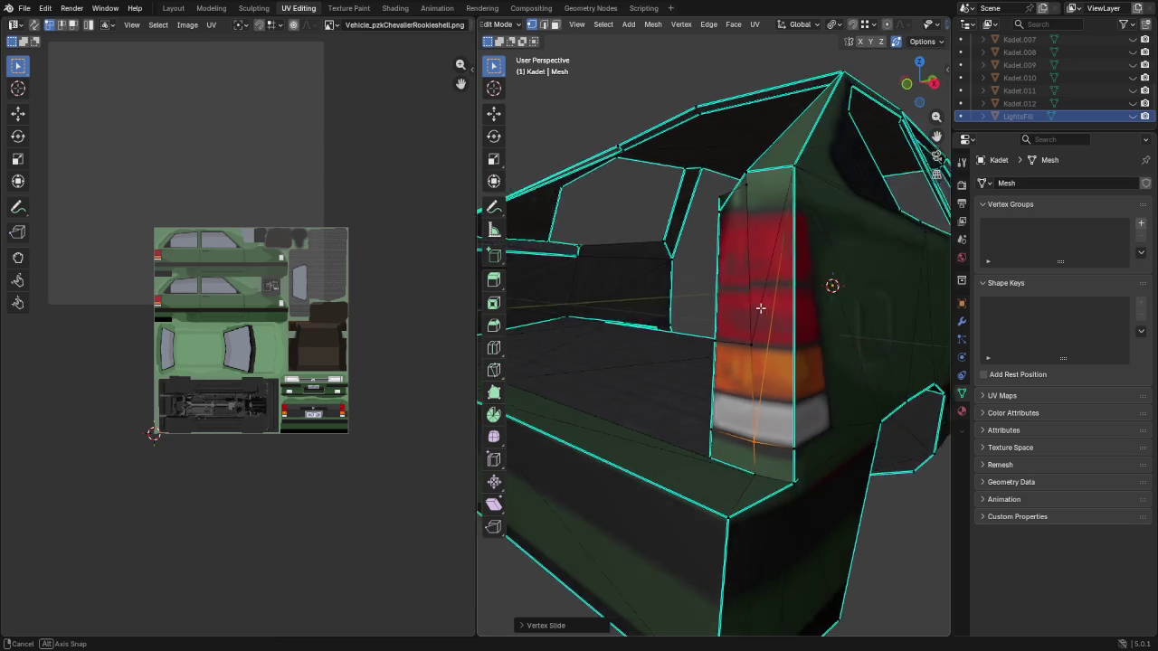
pyautogui.moveTo(792, 358)
pyautogui.mouseDown(button='middle')
pyautogui.moveTo(581, 298)
pyautogui.moveTo(871, 292)
pyautogui.moveTo(822, 313)
pyautogui.moveTo(830, 339)
pyautogui.moveTo(738, 221)
pyautogui.mouseUp(button='middle')
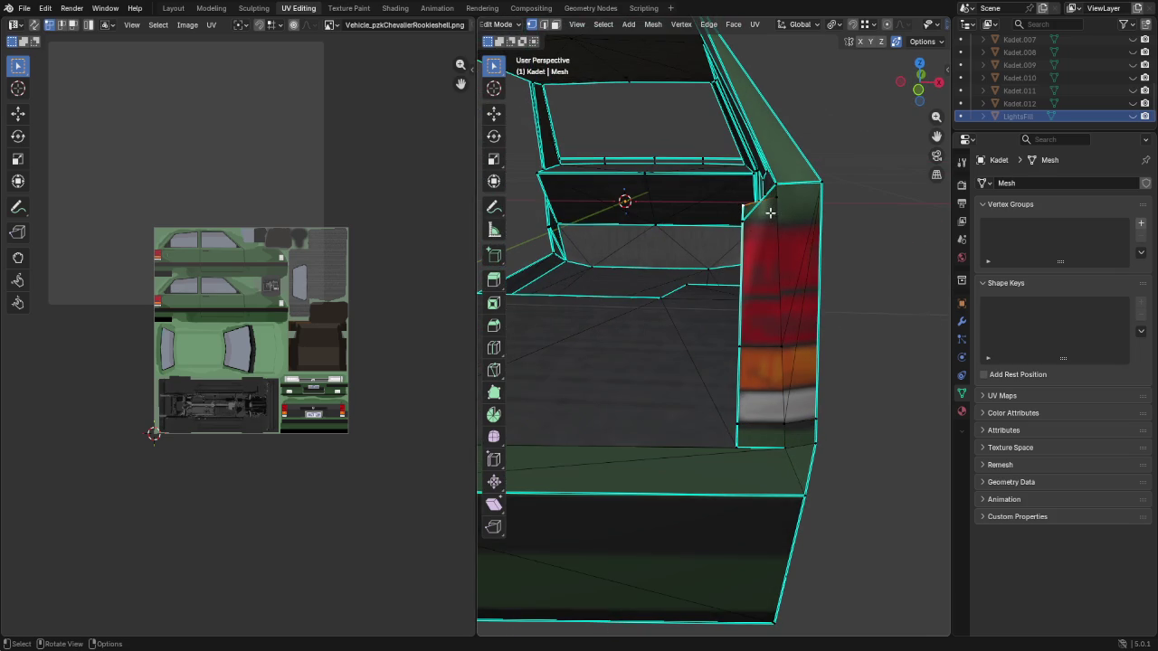
# Slide the selected tail-light vertex along its edge, in two passes, to the edge's end
pyautogui.scroll(2, 767, 208)
pyautogui.scroll(2, 772, 215)
pyautogui.moveTo(787, 191)
pyautogui.mouseDown(button='middle')
pyautogui.moveTo(785, 237)
pyautogui.moveTo(896, 236)
pyautogui.moveTo(777, 184)
pyautogui.mouseUp(button='middle')
pyautogui.hotkey('shift', 'v')
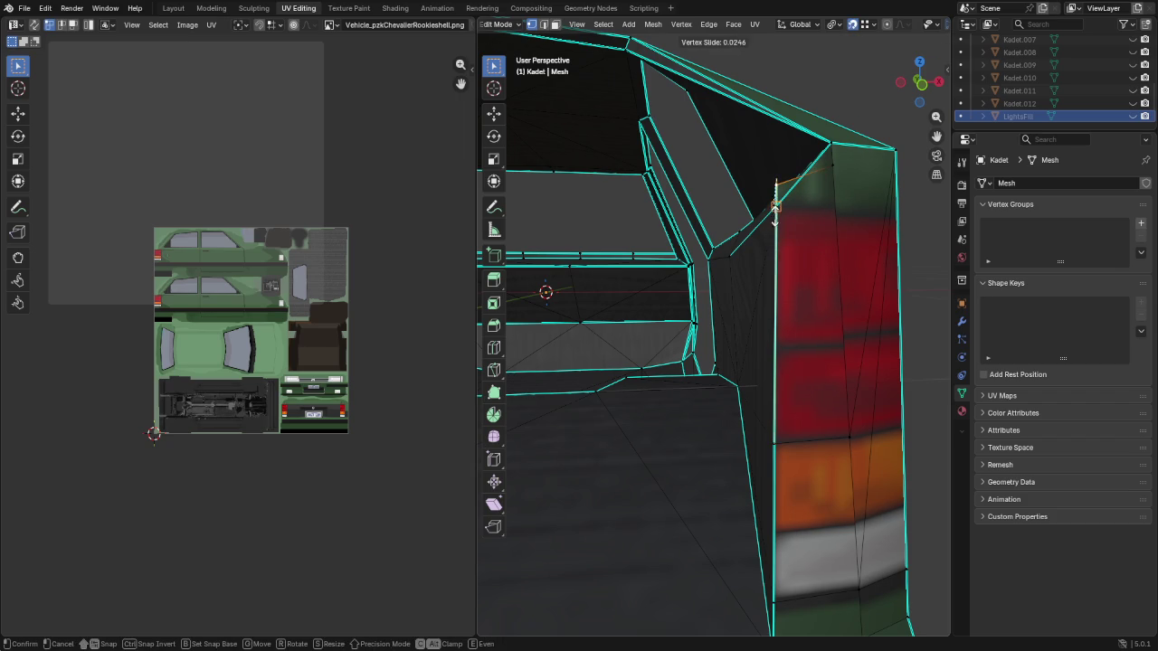
pyautogui.click(777, 208)
pyautogui.moveTo(777, 208)
pyautogui.mouseDown(button='middle')
pyautogui.moveTo(799, 235)
pyautogui.moveTo(827, 238)
pyautogui.moveTo(808, 206)
pyautogui.moveTo(832, 194)
pyautogui.moveTo(792, 195)
pyautogui.moveTo(840, 175)
pyautogui.mouseUp(button='middle')
pyautogui.hotkey('shift', 'v')
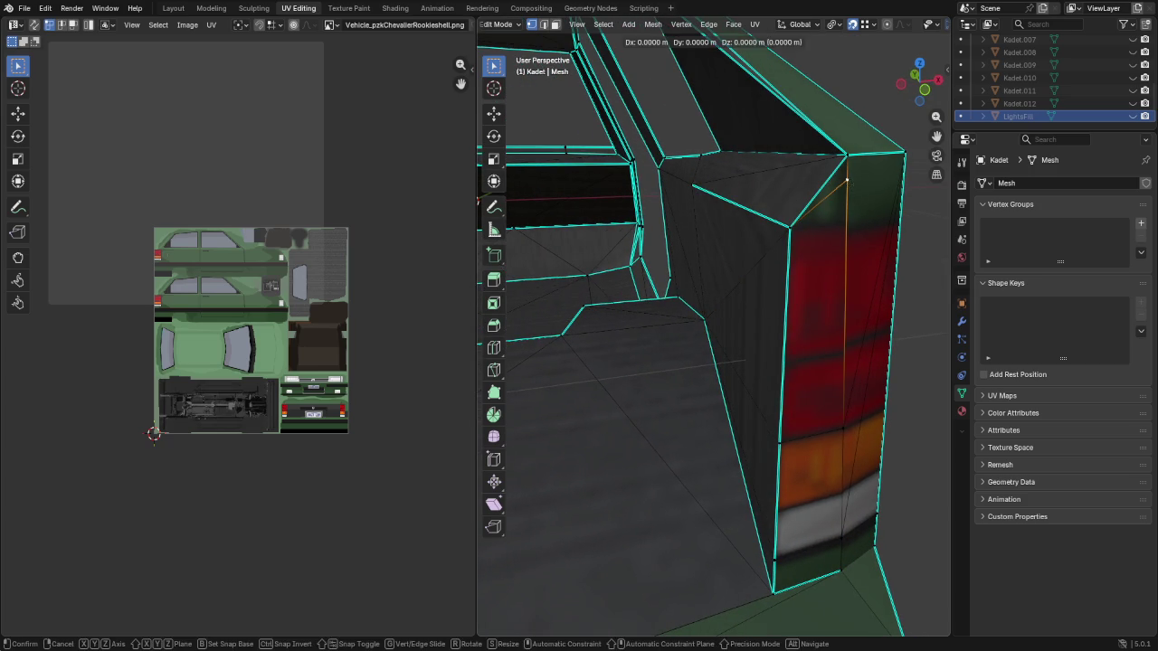
pyautogui.click(851, 163)
pyautogui.moveTo(860, 220)
pyautogui.mouseDown(button='middle')
pyautogui.moveTo(840, 220)
pyautogui.moveTo(845, 271)
pyautogui.moveTo(722, 251)
pyautogui.mouseUp(button='middle')
# Make two knife cuts at the tail light's upper corner, cutting from the corner vertex
pyautogui.press('k')
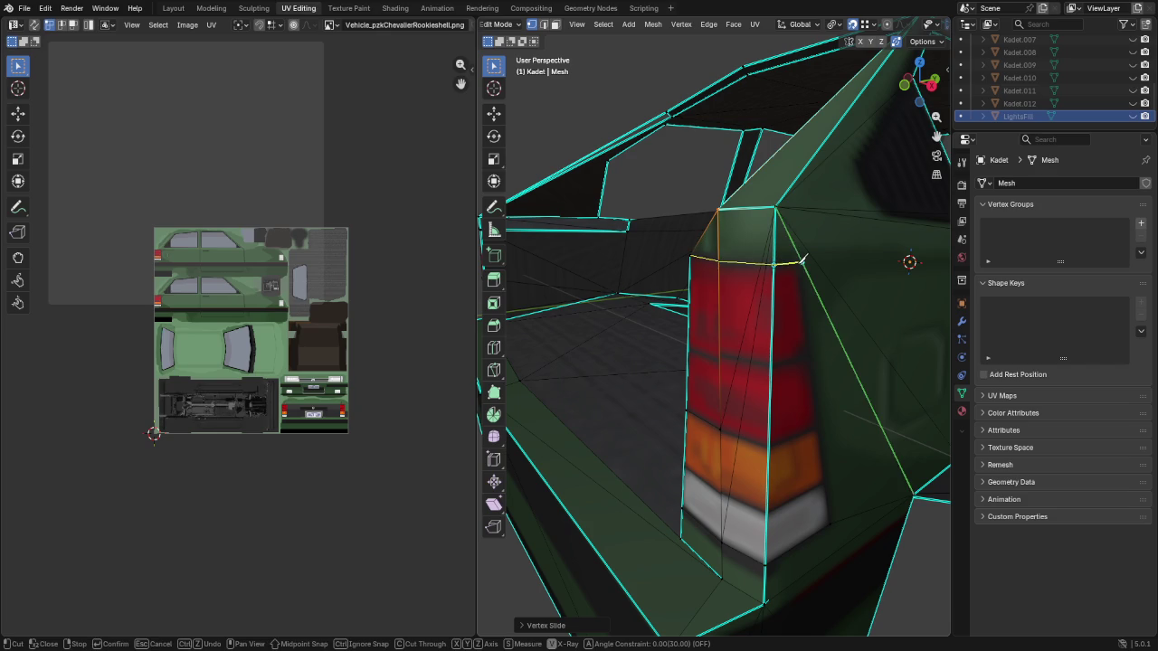
pyautogui.scroll(3, 779, 271)
pyautogui.scroll(2, 780, 287)
pyautogui.moveTo(780, 288); pyautogui.dragTo(776, 186, button='middle')
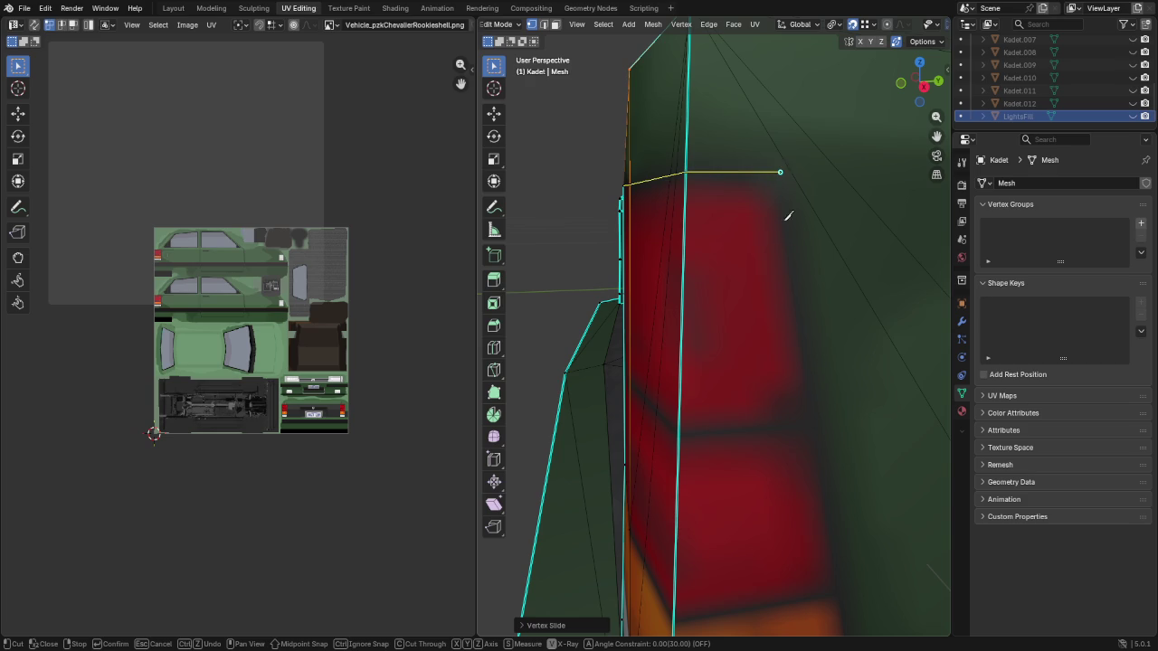
pyautogui.scroll(-4, 788, 216)
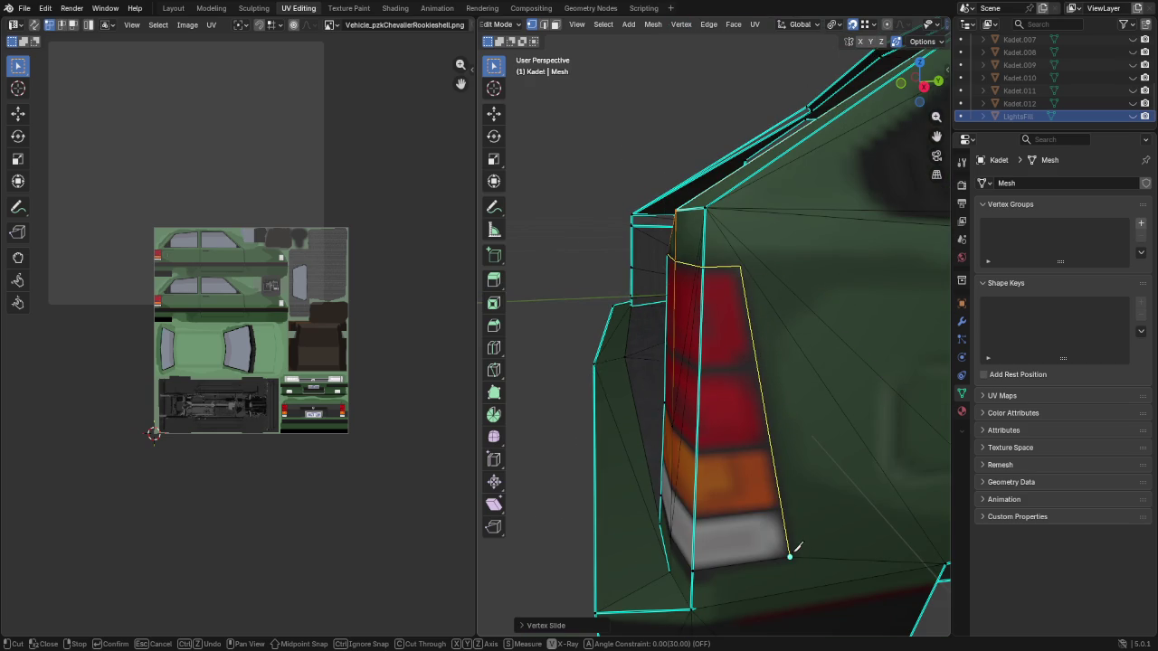
pyautogui.click(790, 554)
pyautogui.press('Return')
pyautogui.scroll(2, 758, 271)
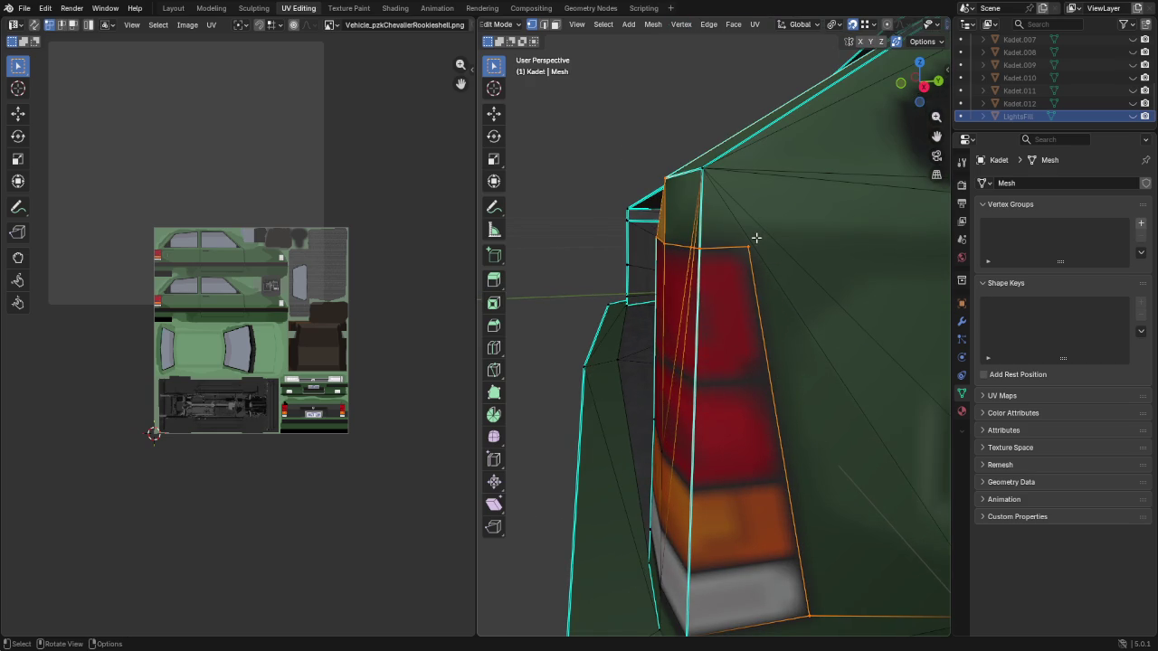
pyautogui.press('k')
pyautogui.click(749, 246)
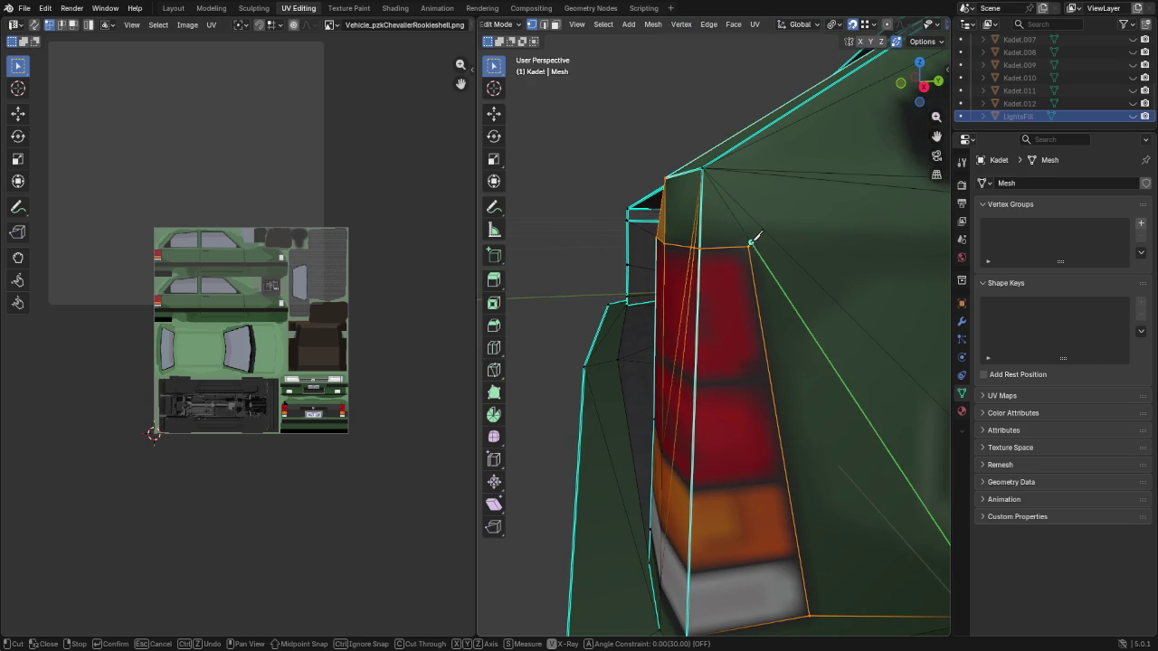
pyautogui.press('Return')
# Slide the new vertex along the top edge to the tail light's top-right corner
pyautogui.press('g')
pyautogui.press('g')
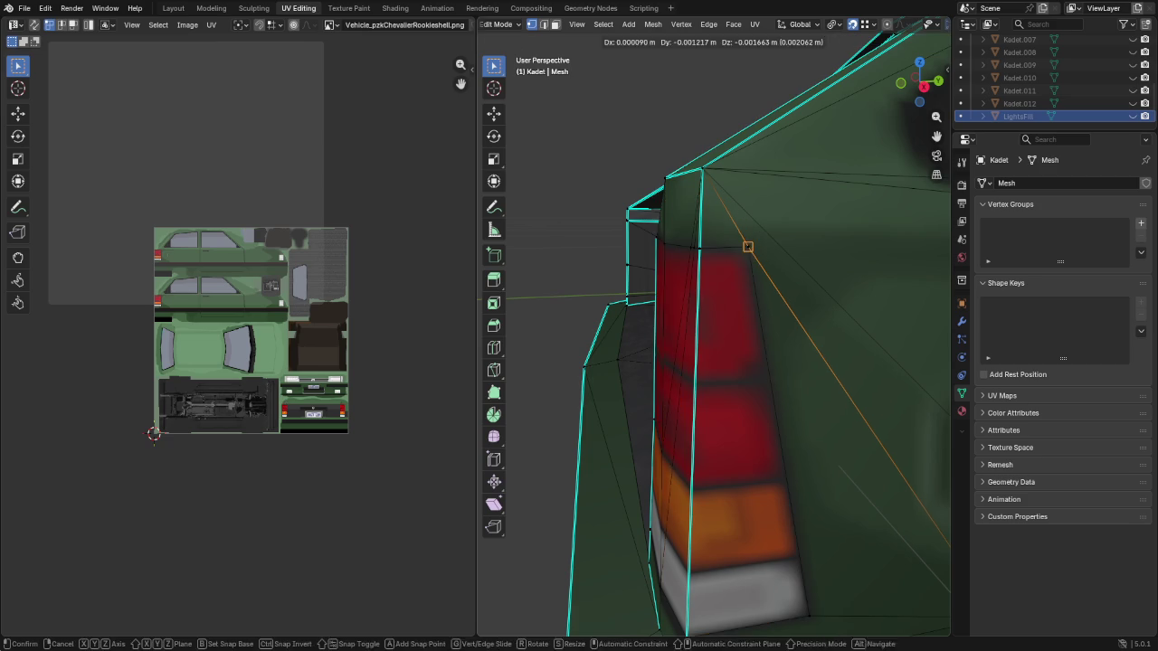
pyautogui.click(745, 250)
pyautogui.moveTo(744, 512)
pyautogui.mouseDown(button='middle')
pyautogui.moveTo(724, 393)
pyautogui.moveTo(762, 370)
pyautogui.moveTo(788, 247)
pyautogui.mouseUp(button='middle')
pyautogui.press('g')
pyautogui.press('g')
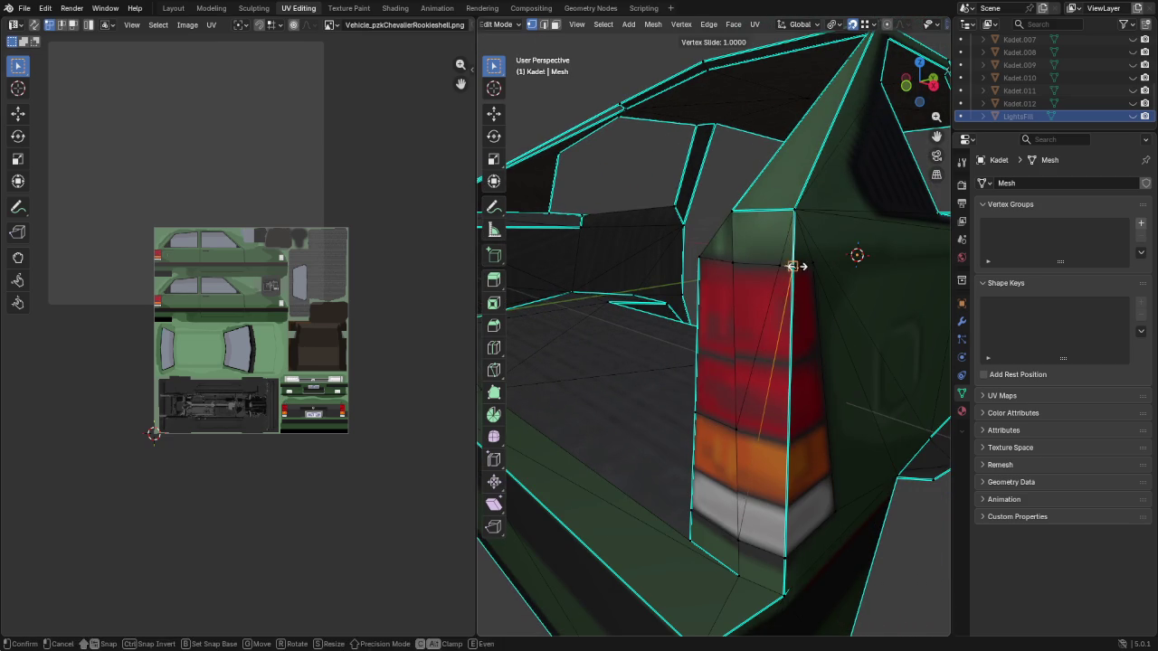
pyautogui.click(780, 264)
pyautogui.press('g')
pyautogui.press('g')
pyautogui.click(793, 268)
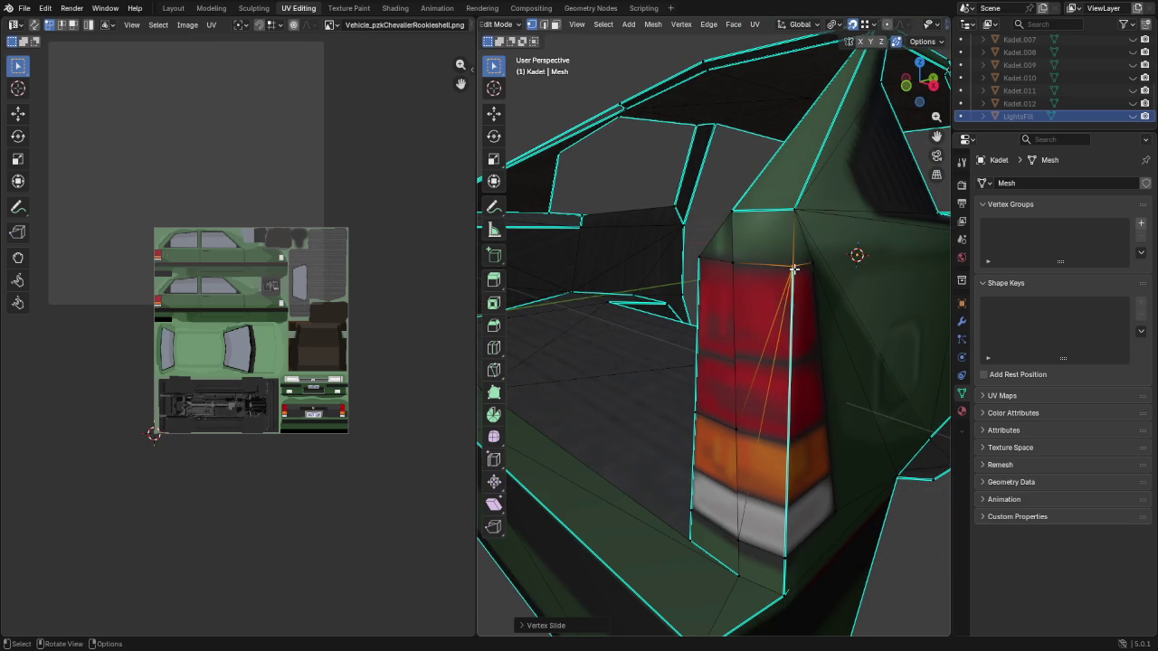
pyautogui.moveTo(793, 442); pyautogui.dragTo(741, 414, button='middle')
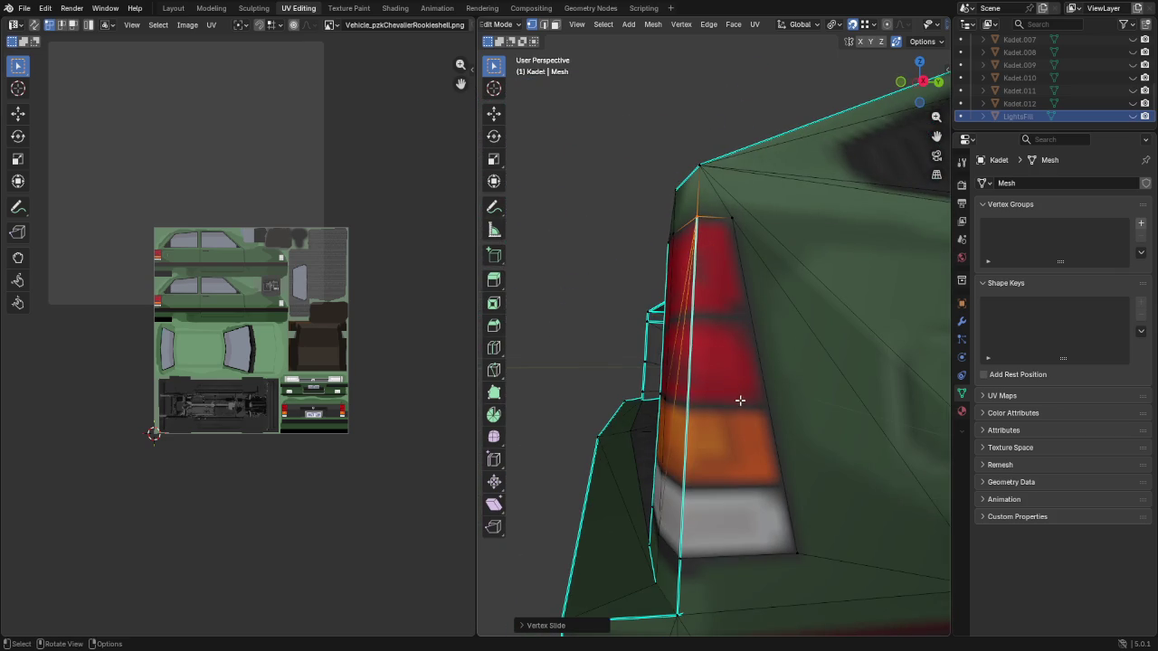
pyautogui.scroll(-4, 740, 400)
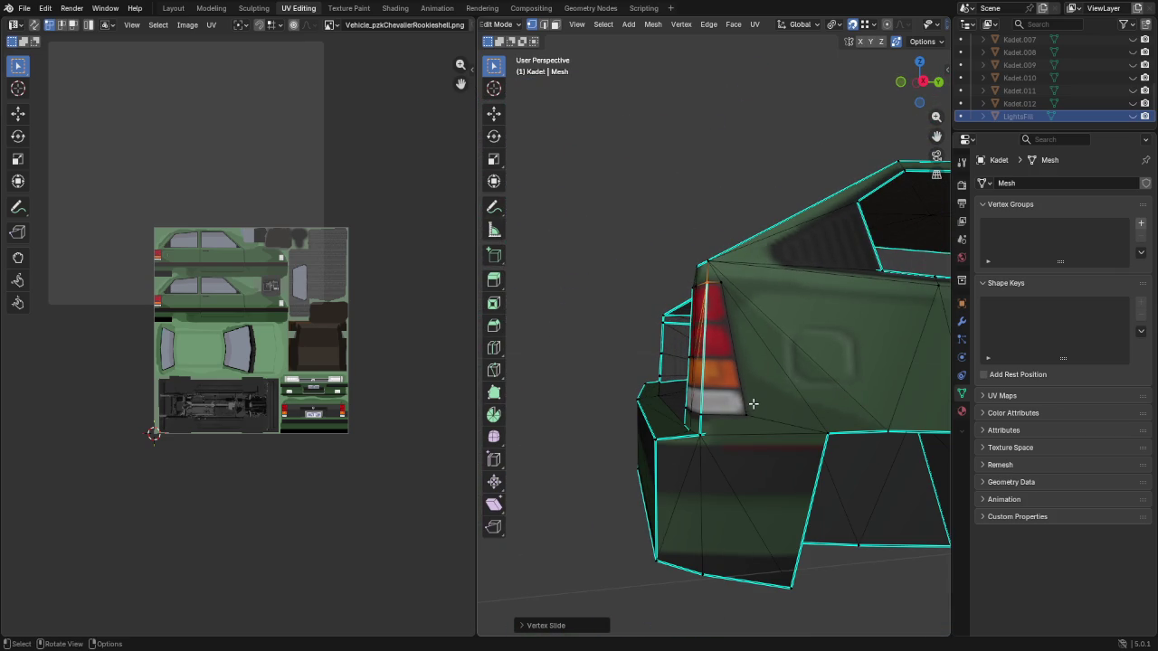
pyautogui.scroll(-3, 752, 404)
pyautogui.moveTo(775, 422)
pyautogui.mouseDown(button='middle')
pyautogui.moveTo(775, 408)
pyautogui.moveTo(639, 396)
pyautogui.moveTo(842, 398)
pyautogui.moveTo(796, 400)
pyautogui.moveTo(613, 493)
pyautogui.mouseUp(button='middle')
pyautogui.scroll(3, 775, 408)
pyautogui.scroll(-3, 639, 396)
pyautogui.scroll(4, 639, 396)
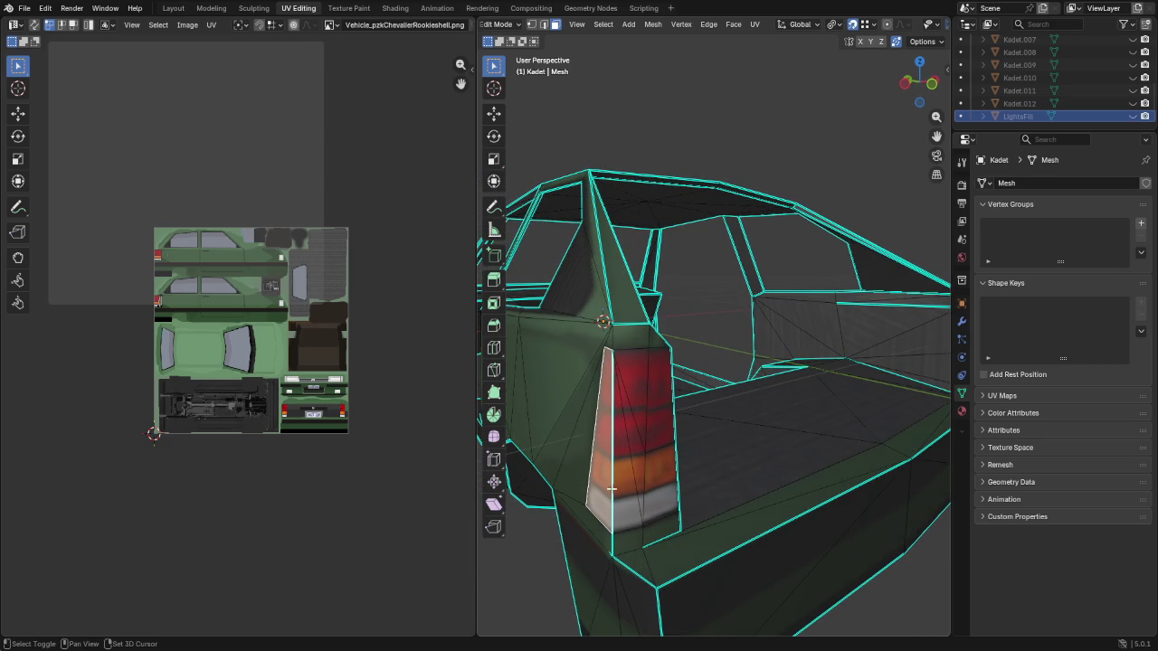
# Separate the first four tail-light faces into a new object, Kadet.013
pyautogui.keyDown('shift'); pyautogui.click(614, 479); pyautogui.keyUp('shift')
pyautogui.keyDown('shift'); pyautogui.click(639, 415); pyautogui.keyUp('shift')
pyautogui.keyDown('shift'); pyautogui.click(662, 466); pyautogui.keyUp('shift')
pyautogui.keyDown('shift'); pyautogui.click(660, 423); pyautogui.keyUp('shift')
pyautogui.press('p')
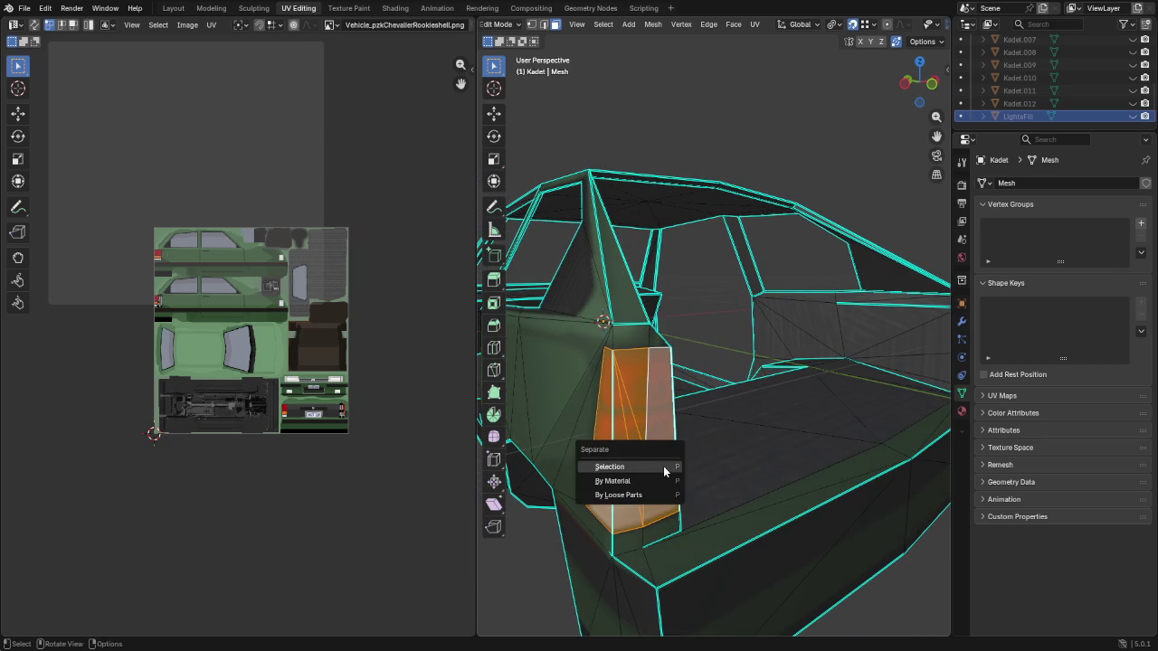
pyautogui.click(657, 467)
# Separate the remaining tail-light faces into Kadet.014 and hide it in the Outliner
pyautogui.moveTo(657, 471)
pyautogui.mouseDown(button='middle')
pyautogui.moveTo(702, 440)
pyautogui.moveTo(654, 444)
pyautogui.moveTo(720, 374)
pyautogui.mouseUp(button='middle')
pyautogui.scroll(4, 719, 374)
pyautogui.click(696, 486)
pyautogui.keyDown('shift'); pyautogui.click(710, 455); pyautogui.keyUp('shift')
pyautogui.keyDown('shift'); pyautogui.click(733, 418); pyautogui.keyUp('shift')
pyautogui.keyDown('shift'); pyautogui.click(742, 481); pyautogui.keyUp('shift')
pyautogui.keyDown('shift'); pyautogui.click(780, 483); pyautogui.keyUp('shift')
pyautogui.moveTo(779, 483)
pyautogui.mouseDown(button='middle')
pyautogui.moveTo(749, 502)
pyautogui.moveTo(775, 507)
pyautogui.mouseUp(button='middle')
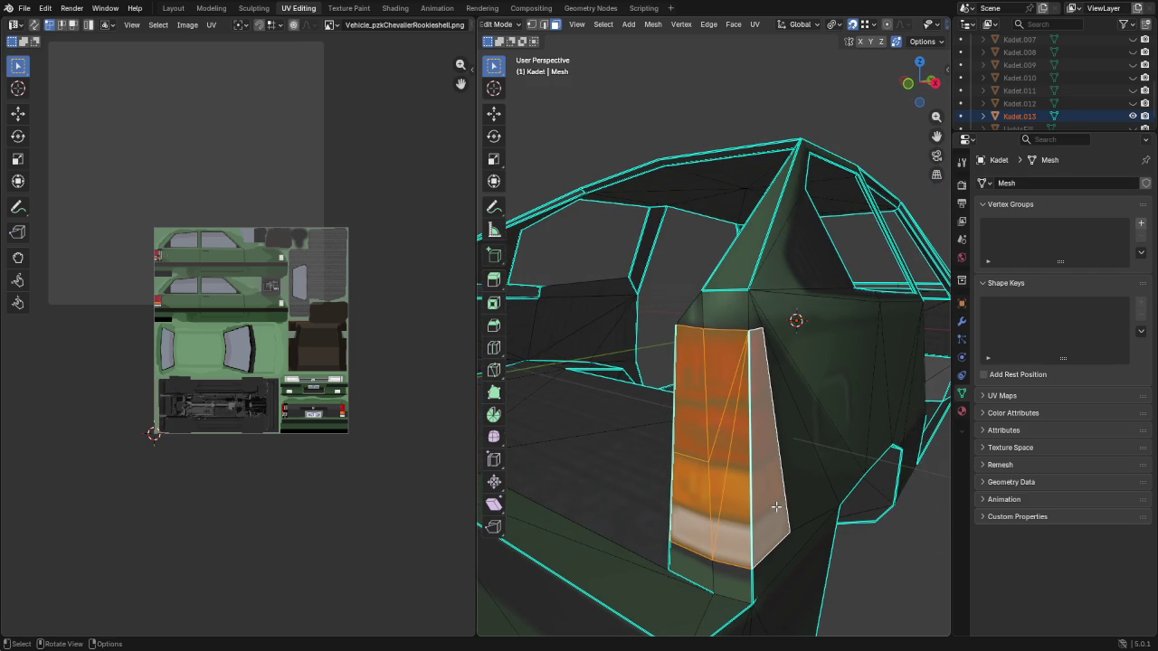
pyautogui.press('p')
pyautogui.click(769, 503)
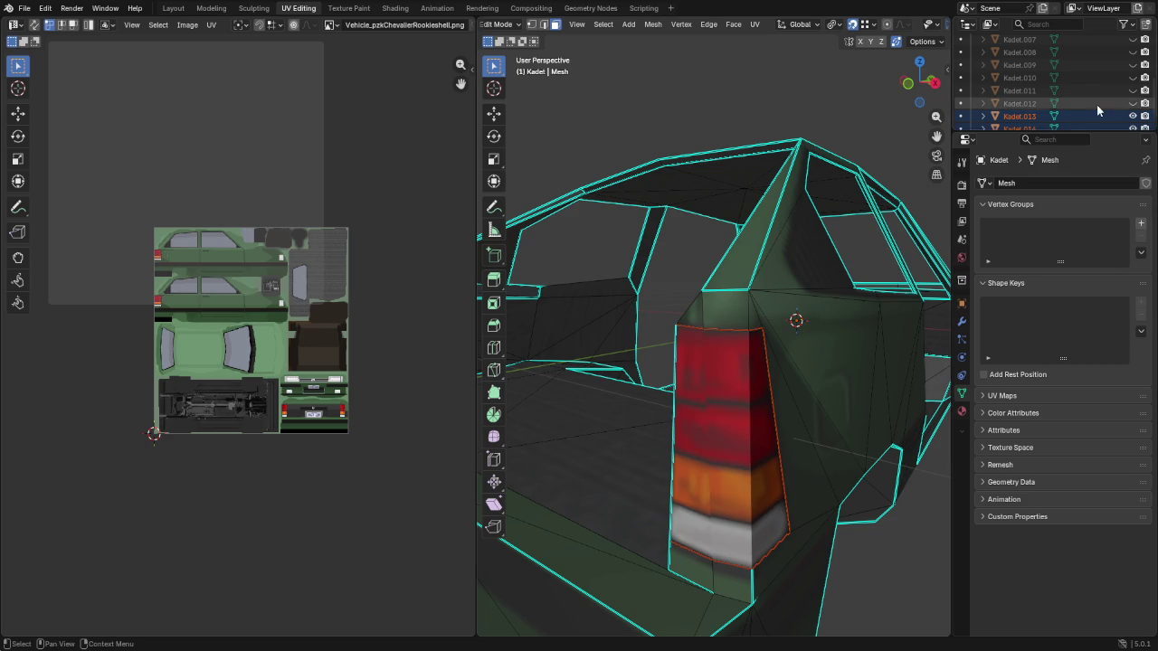
pyautogui.click(1132, 103)
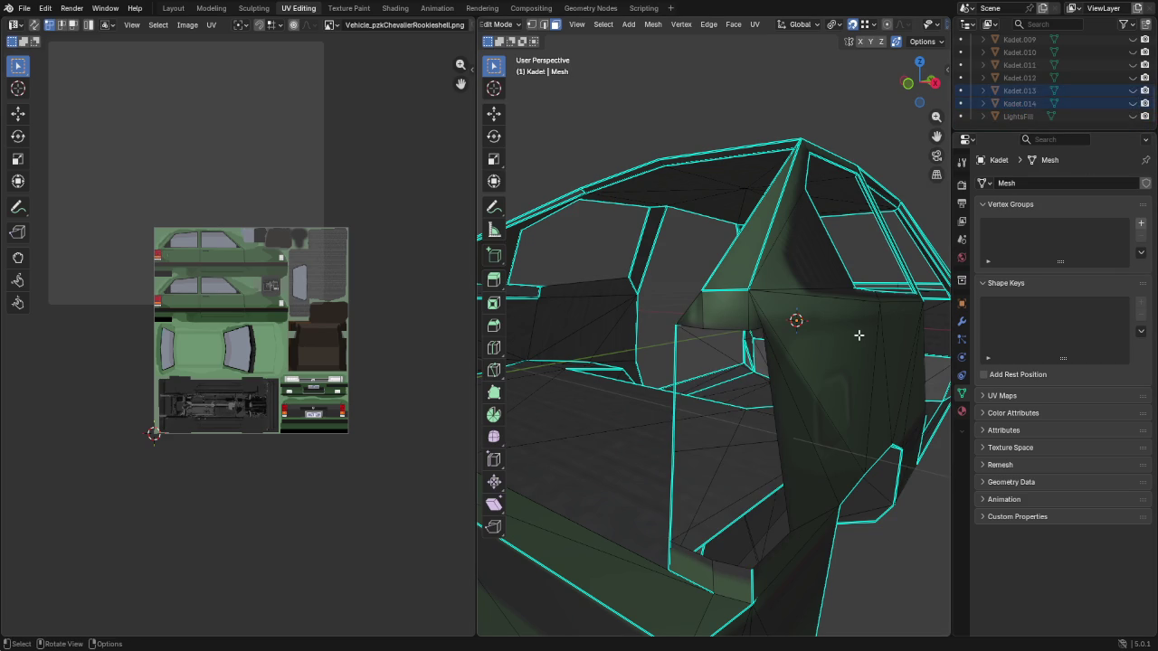
# Mark the edge loop around the tail-light opening as sharp
pyautogui.keyDown('alt'); pyautogui.click(687, 434); pyautogui.keyUp('alt')
pyautogui.moveTo(687, 434)
pyautogui.mouseDown(button='middle')
pyautogui.moveTo(718, 408)
pyautogui.moveTo(754, 406)
pyautogui.mouseUp(button='middle')
pyautogui.moveTo(818, 381)
pyautogui.mouseDown(button='middle')
pyautogui.moveTo(809, 406)
pyautogui.moveTo(783, 419)
pyautogui.mouseUp(button='middle')
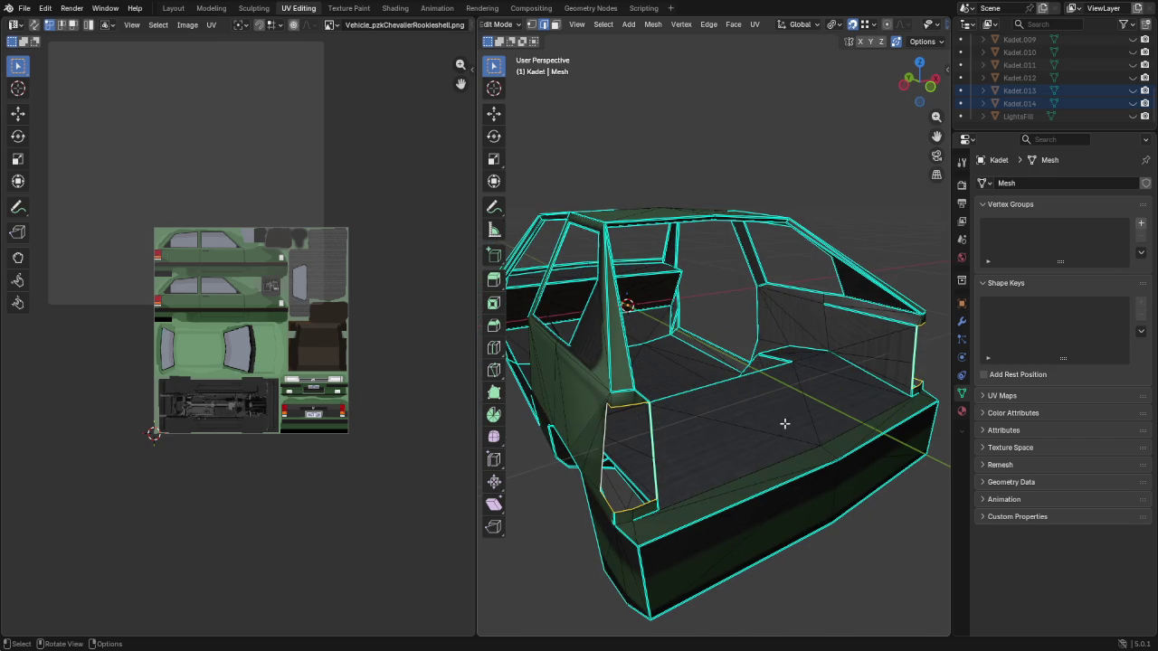
pyautogui.click(732, 25)
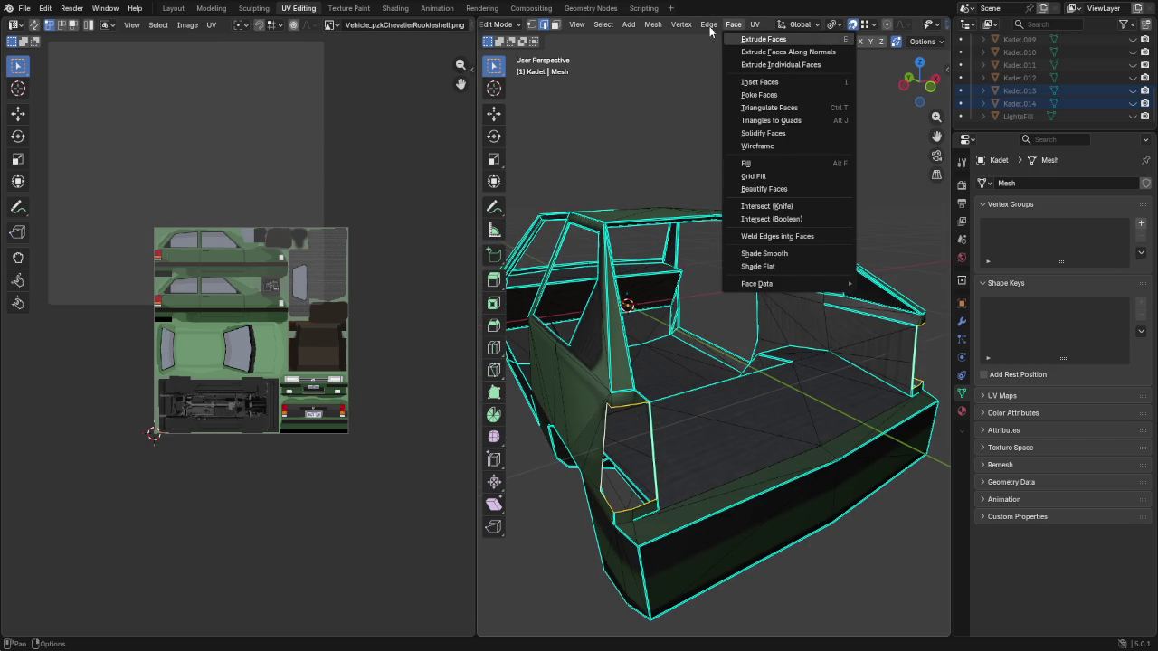
pyautogui.moveTo(708, 25)
pyautogui.click(745, 274)
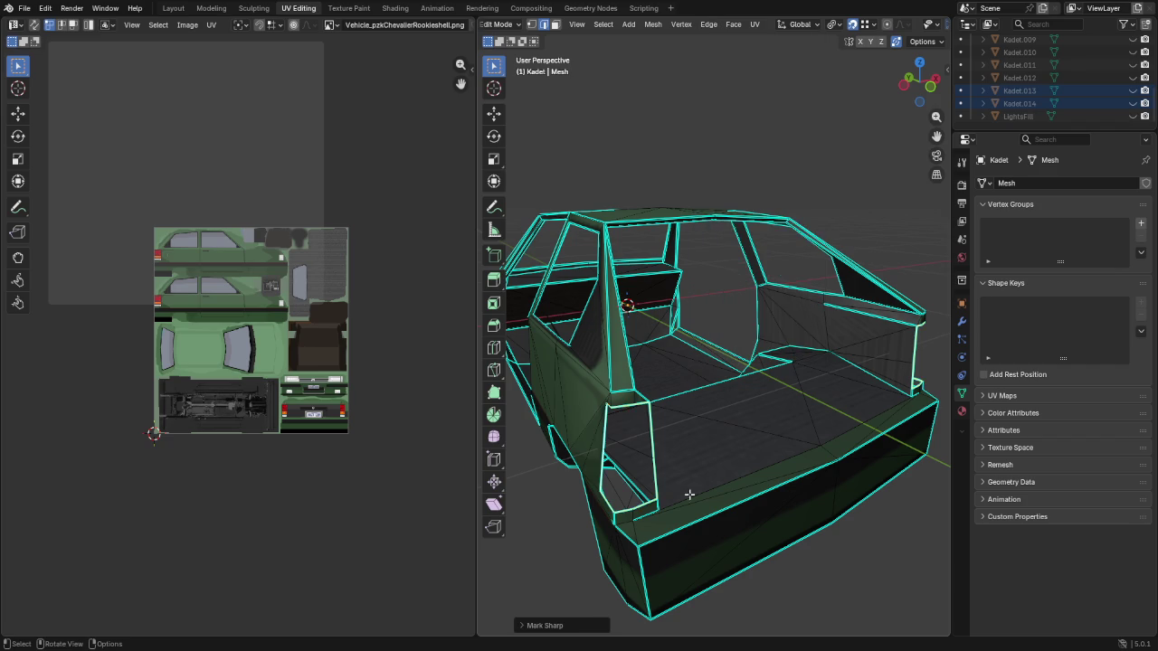
pyautogui.scroll(3, 688, 488)
# Extrude the opening's faces and scale them inward by 0
pyautogui.press('e')
pyautogui.click(668, 478)
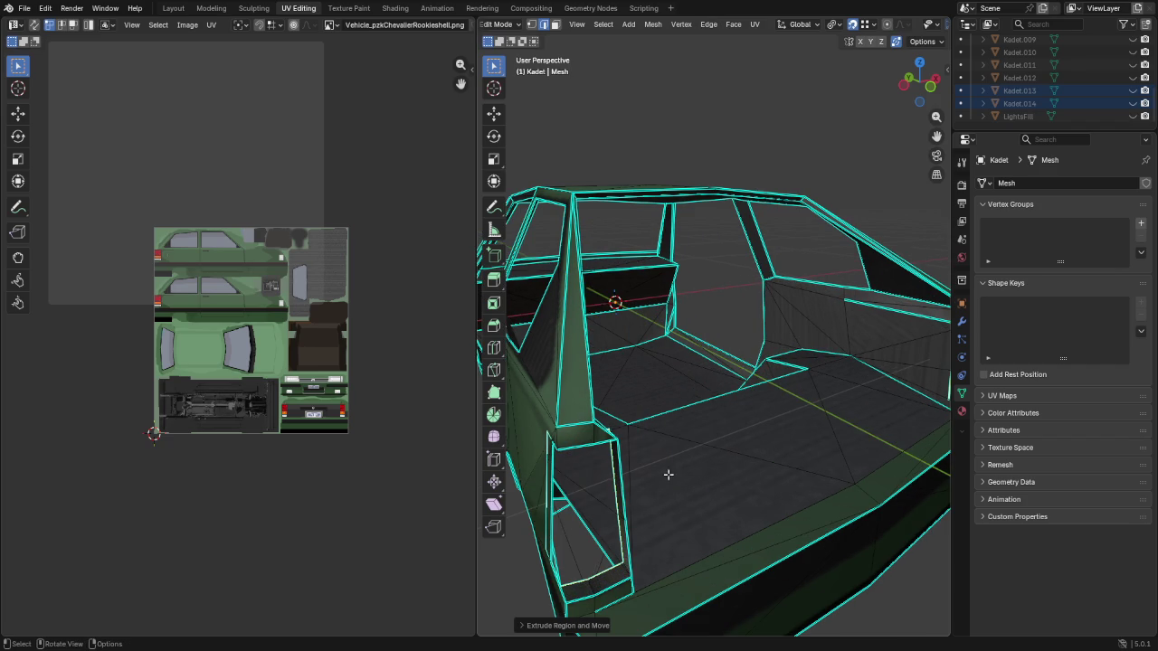
pyautogui.press('s')
pyautogui.press('0')
pyautogui.press('Return')
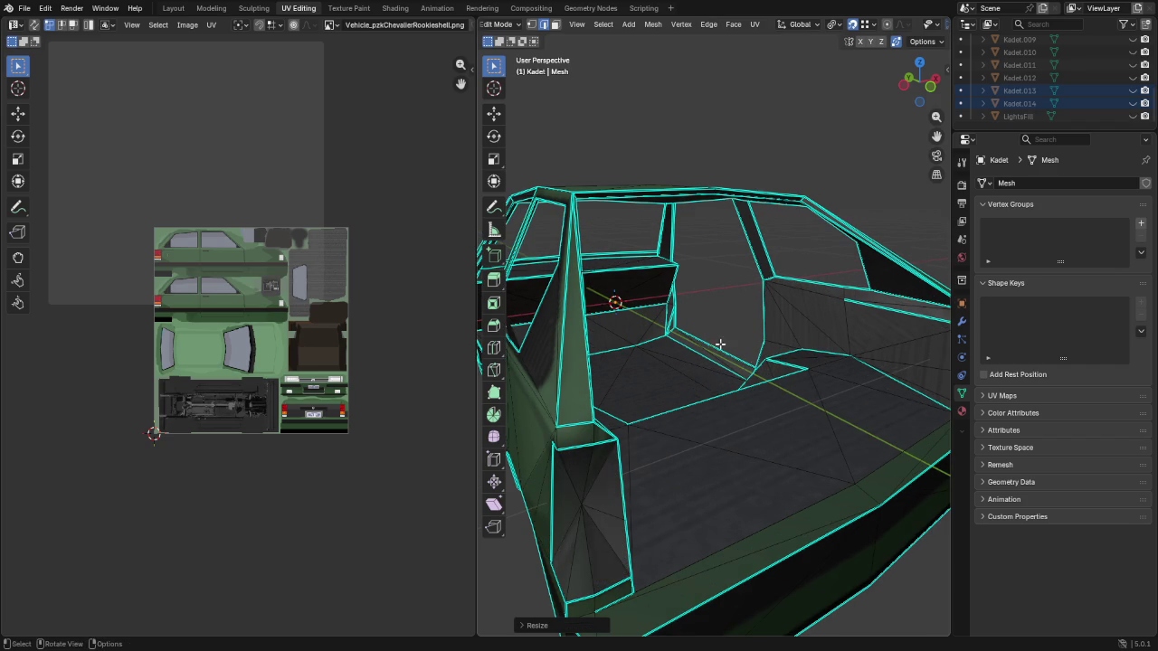
pyautogui.moveTo(727, 431)
pyautogui.mouseDown(button='middle')
pyautogui.moveTo(742, 408)
pyautogui.moveTo(724, 426)
pyautogui.mouseUp(button='middle')
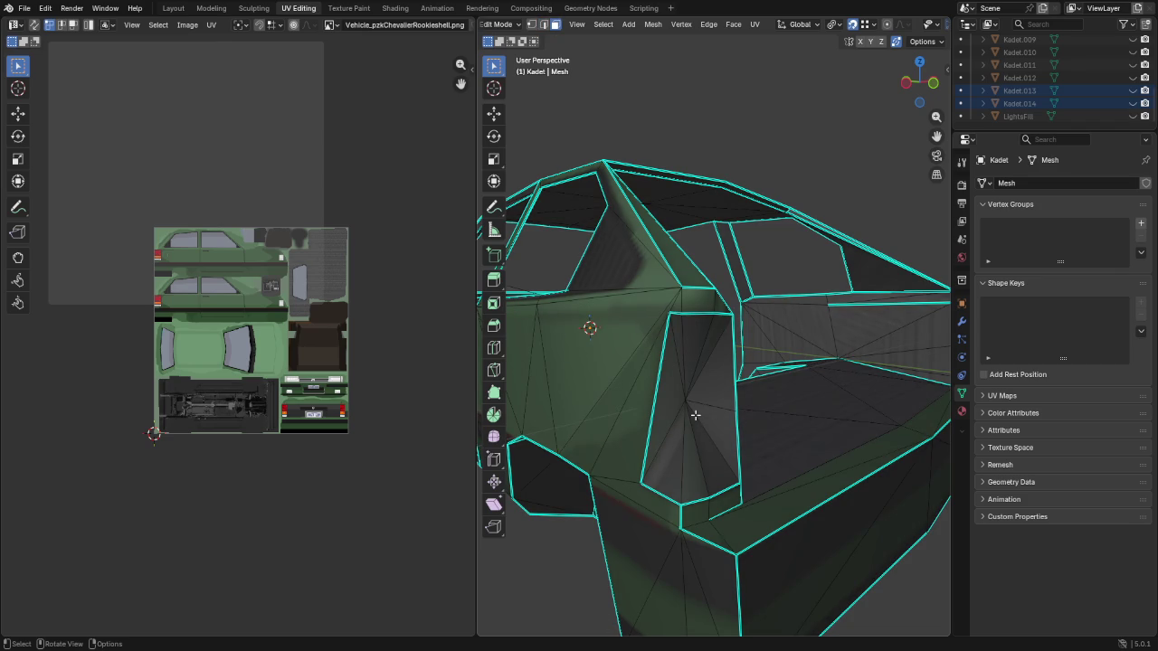
# Circle-select the new face inside the recess
pyautogui.press('c')
pyautogui.moveTo(694, 410); pyautogui.dragTo(687, 401)
pyautogui.rightClick(688, 400)
pyautogui.scroll(-5, 688, 401)
pyautogui.moveTo(687, 401); pyautogui.dragTo(726, 419, button='middle')
pyautogui.scroll(5, 726, 418)
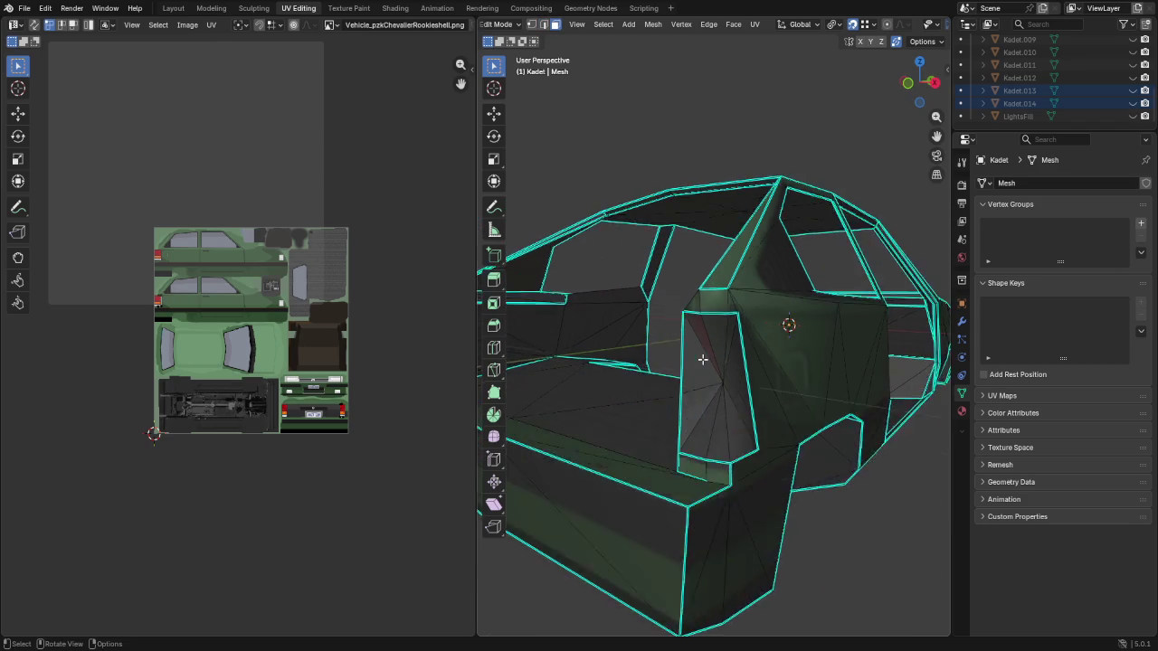
pyautogui.press('c')
pyautogui.click(726, 410)
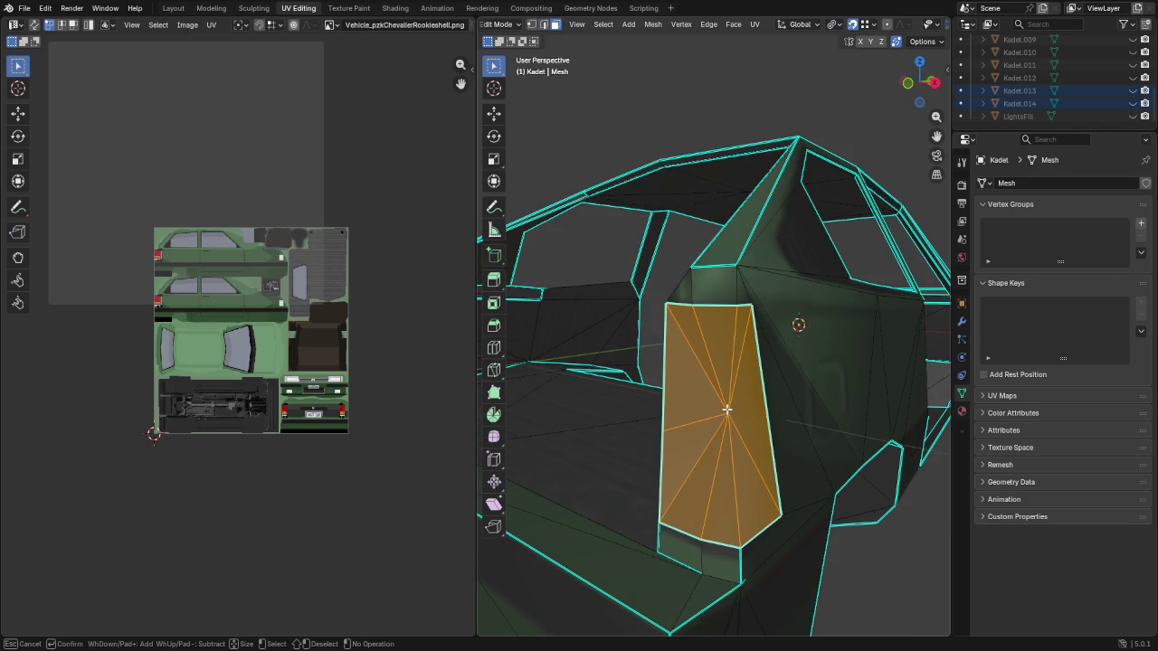
# Collapse the recess face's UVs to a point and move them onto a dark texture area
pyautogui.rightClick(726, 413)
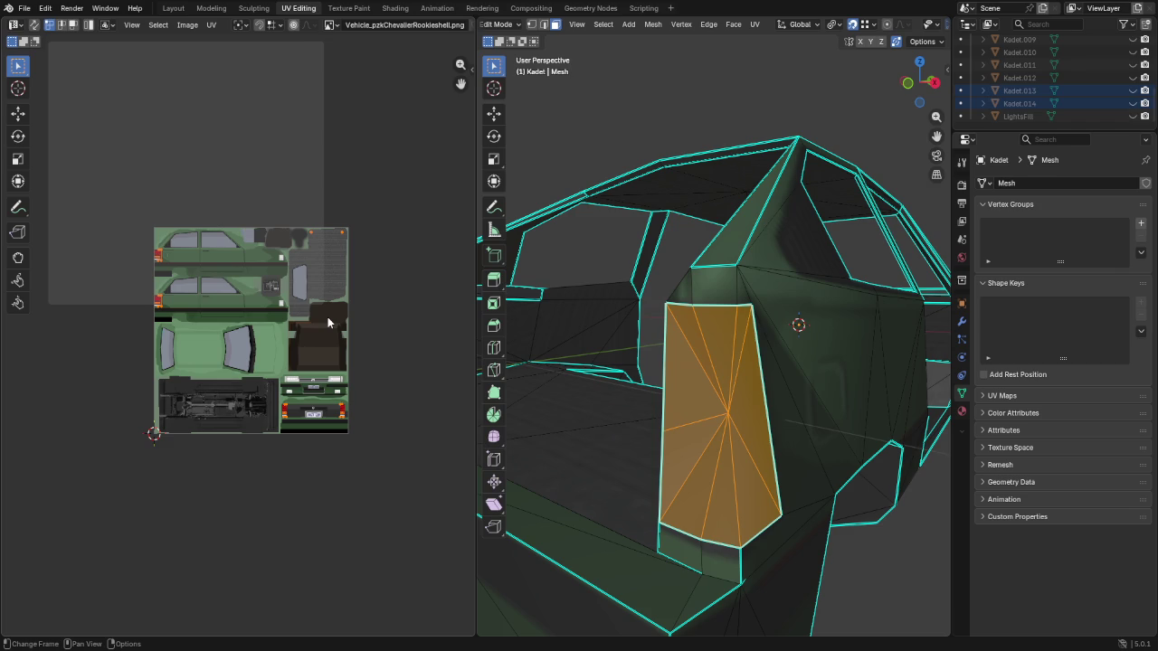
pyautogui.write('s0')
pyautogui.press('Return')
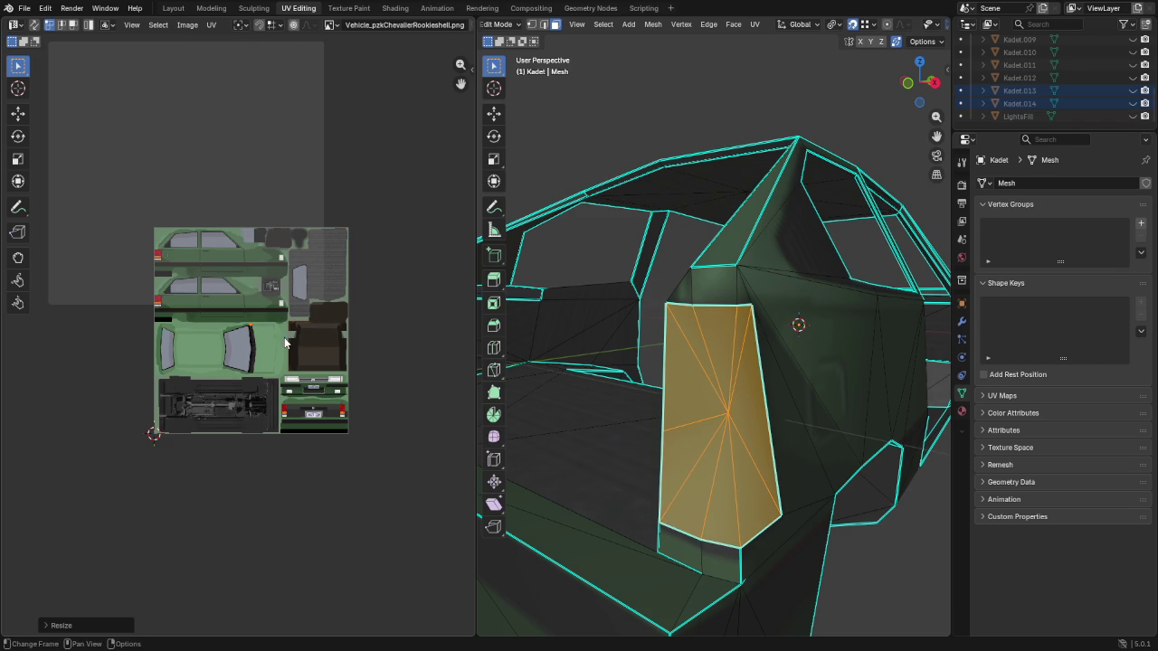
pyautogui.scroll(3, 285, 342)
pyautogui.press('g')
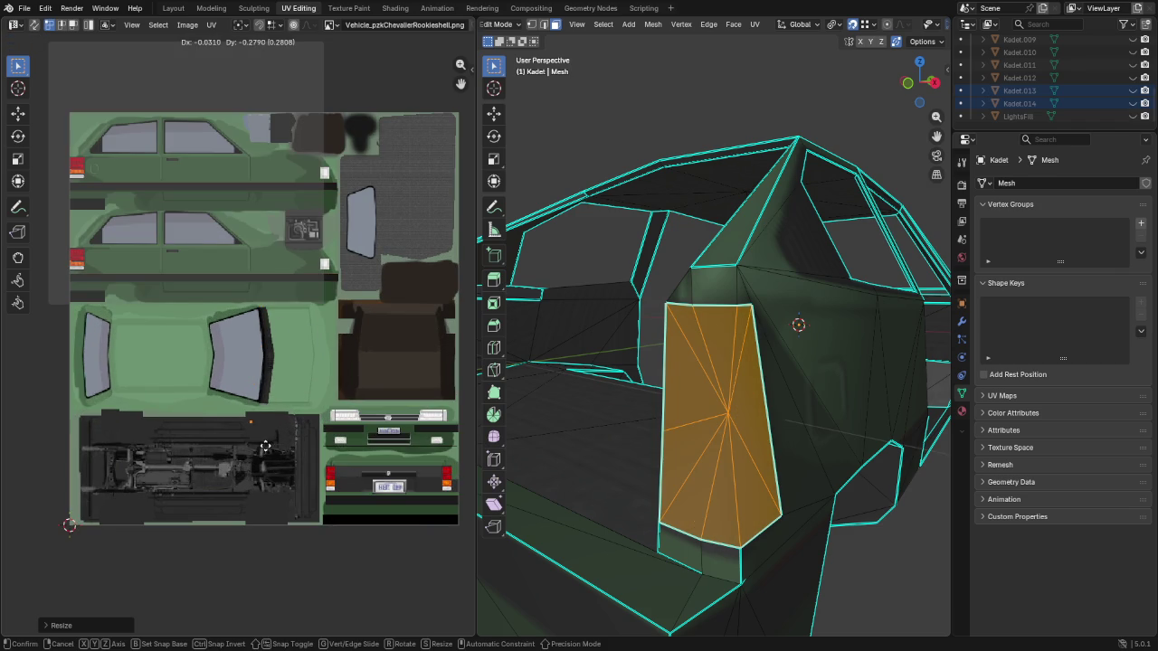
pyautogui.click(276, 458)
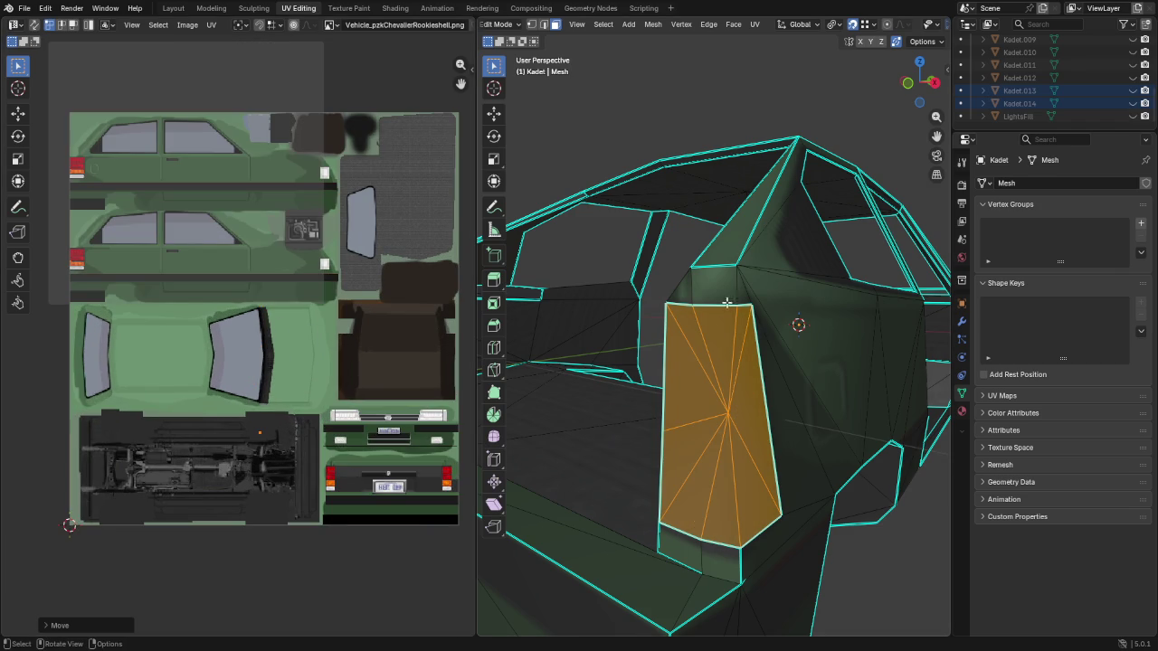
# Separate the recess face into new object Kadet.015 and return to Object Mode
pyautogui.press('p')
pyautogui.click(719, 214)
pyautogui.scroll(-1, 1069, 62)
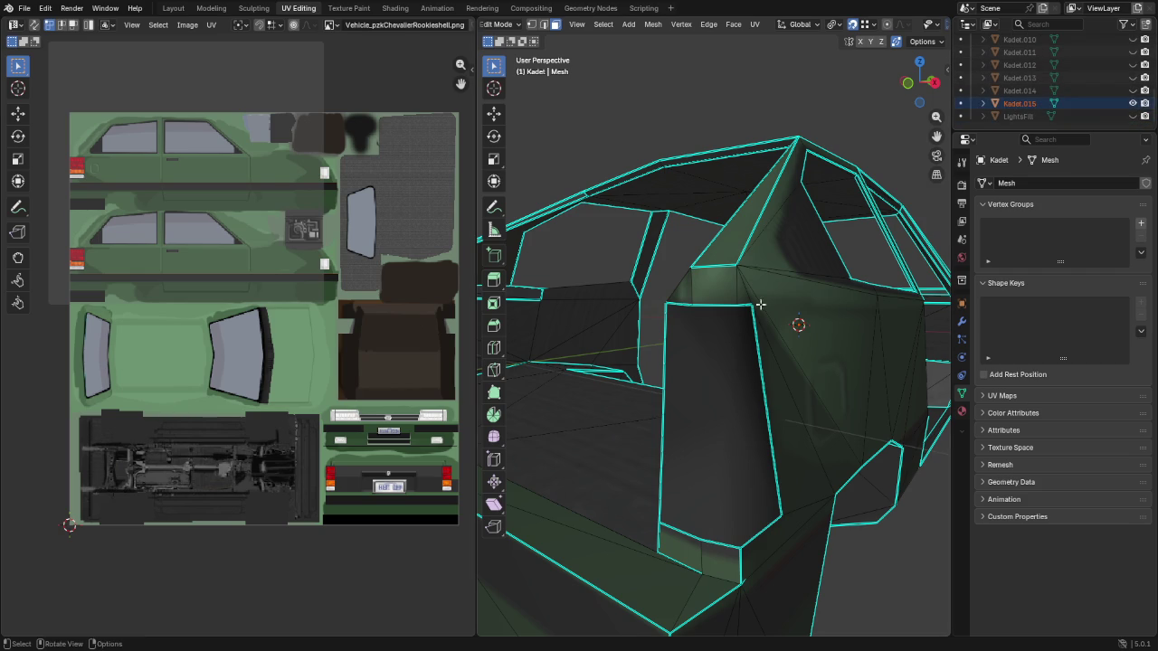
pyautogui.press('Tab')
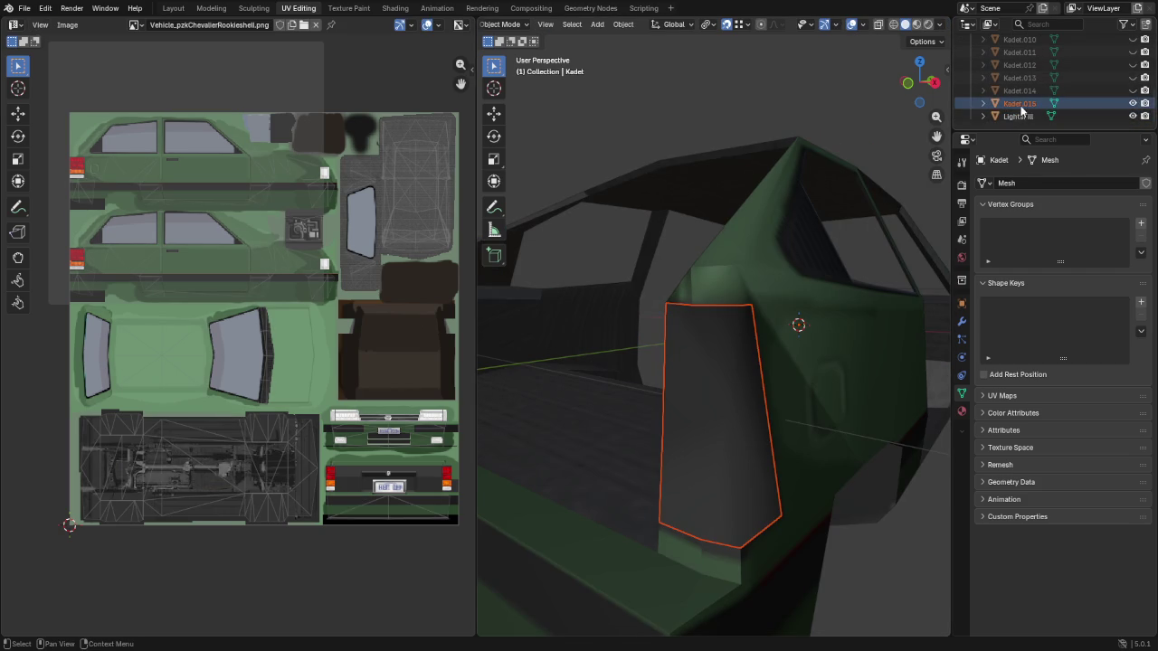
# Join the recess face into LightsFill, then select the Kadet body
pyautogui.keyDown('ctrl'); pyautogui.click(1019, 116); pyautogui.keyUp('ctrl')
pyautogui.hotkey('ctrl', 'j')
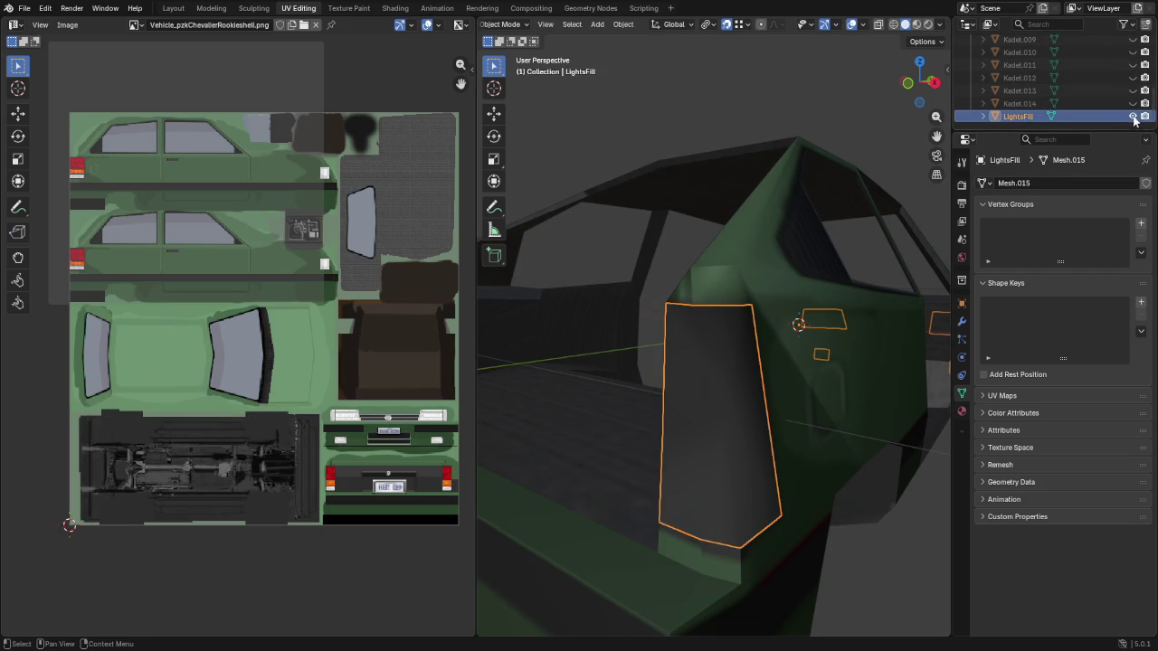
pyautogui.hotkey('alt', 'a')
pyautogui.scroll(5, 1102, 91)
pyautogui.click(1054, 66)
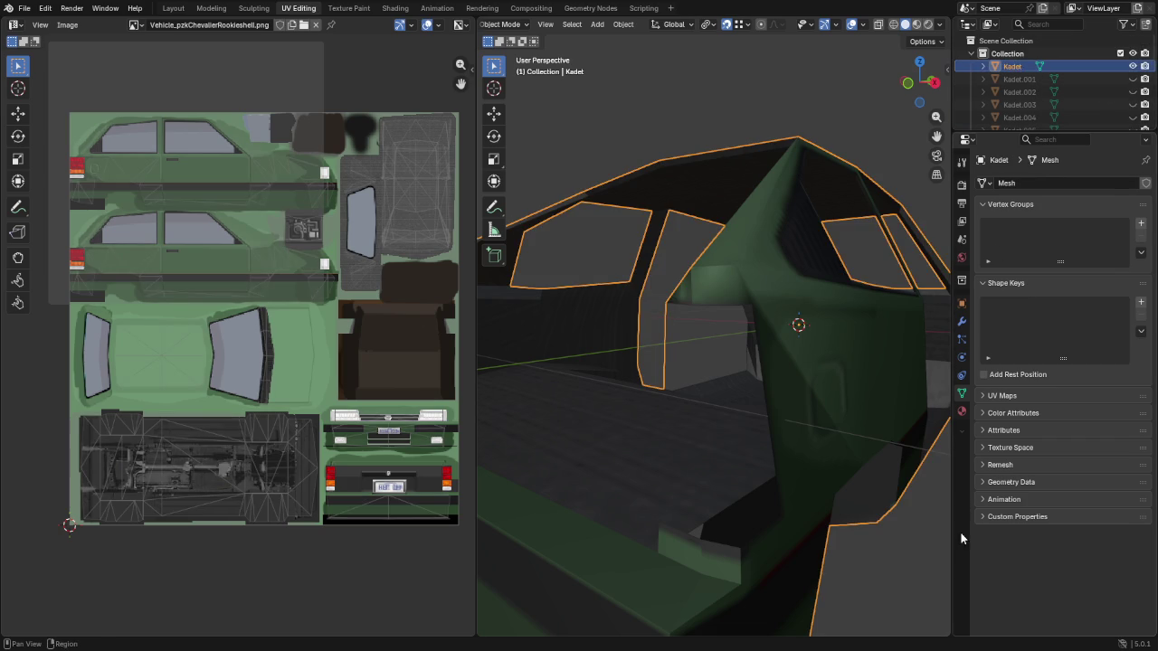
# Add an Array modifier with Count 1, no Relative Offset, no Merge, and Cap Start LightsFill
pyautogui.click(961, 321)
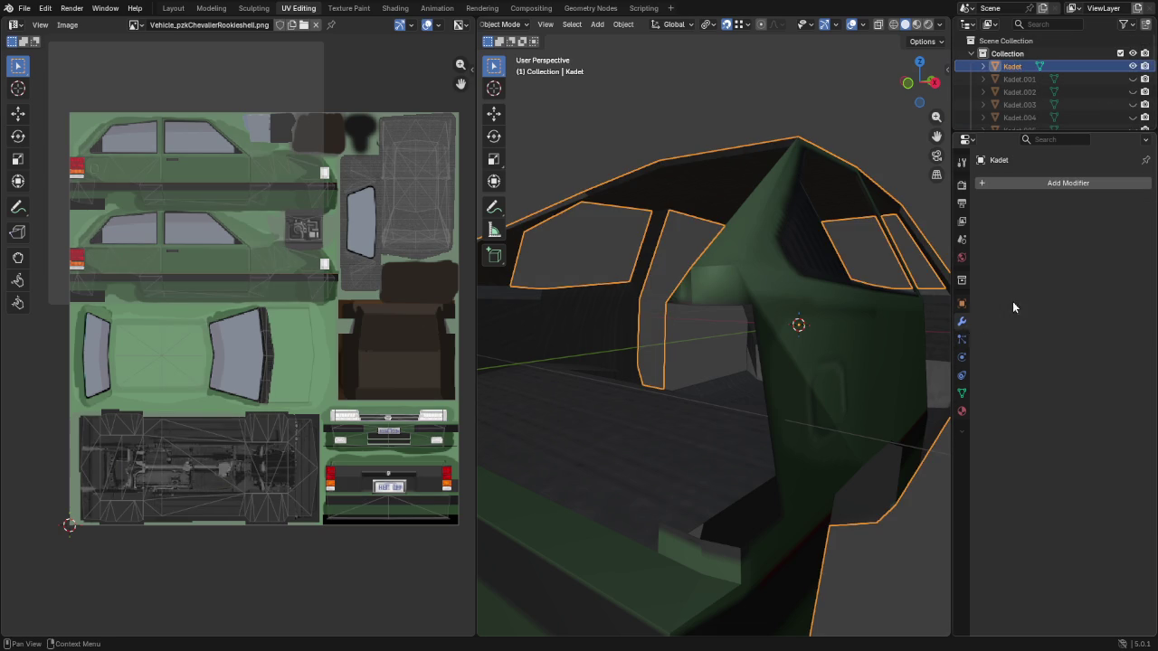
pyautogui.click(1019, 187)
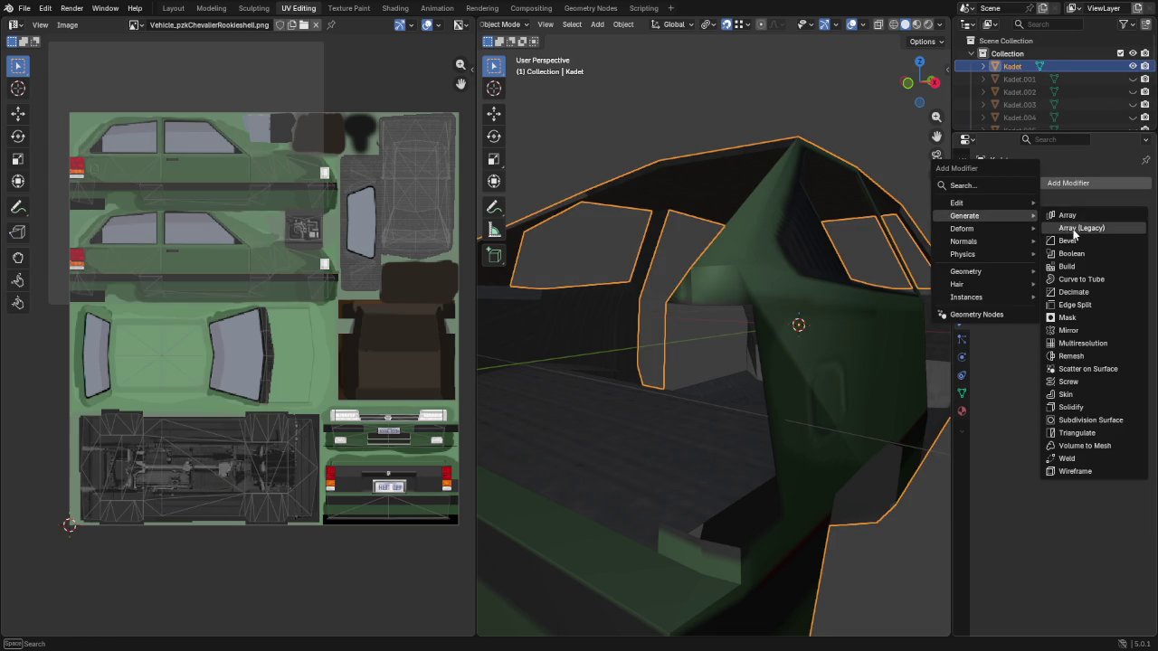
pyautogui.click(1069, 222)
pyautogui.click(1050, 239)
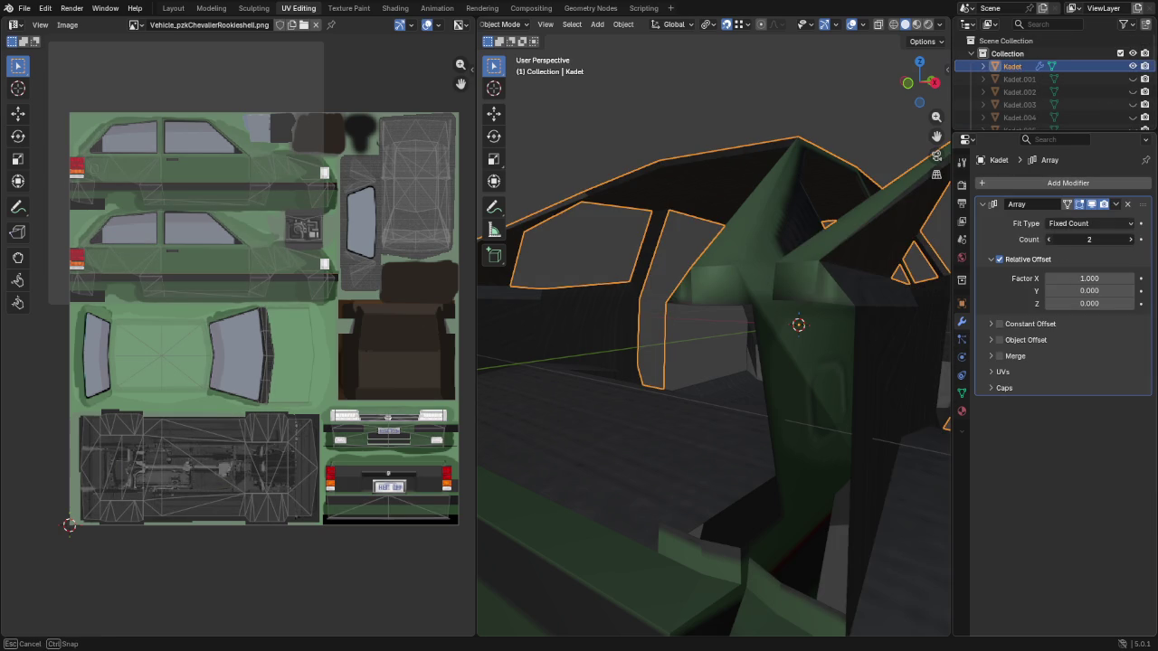
pyautogui.click(999, 260)
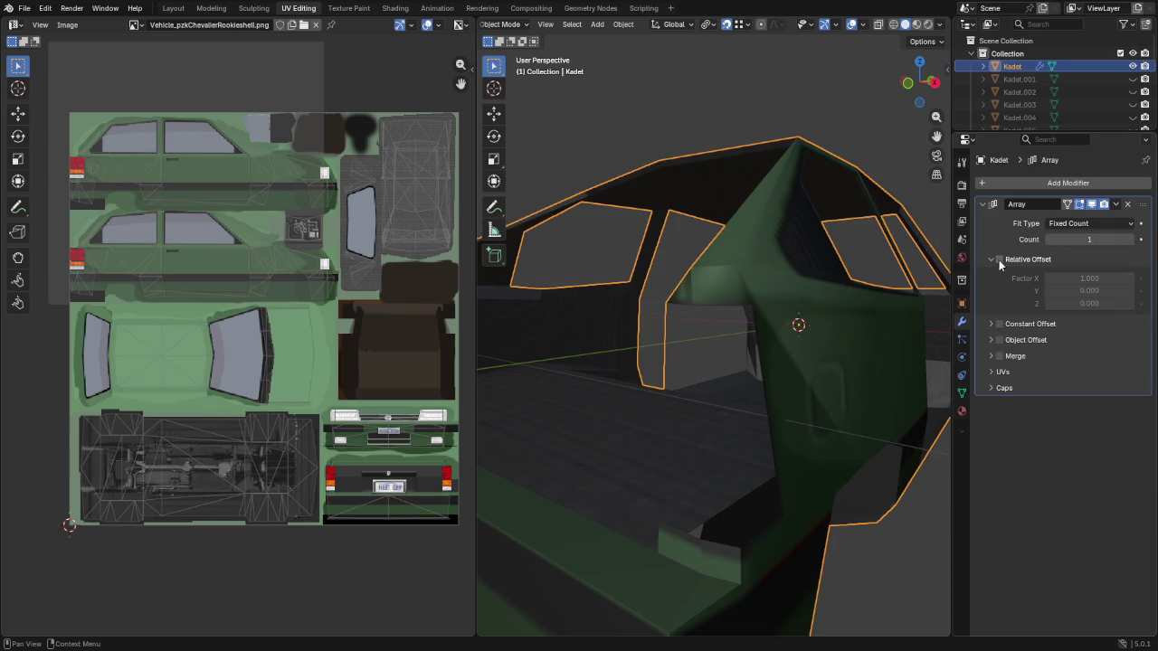
pyautogui.click(1000, 356)
pyautogui.click(993, 388)
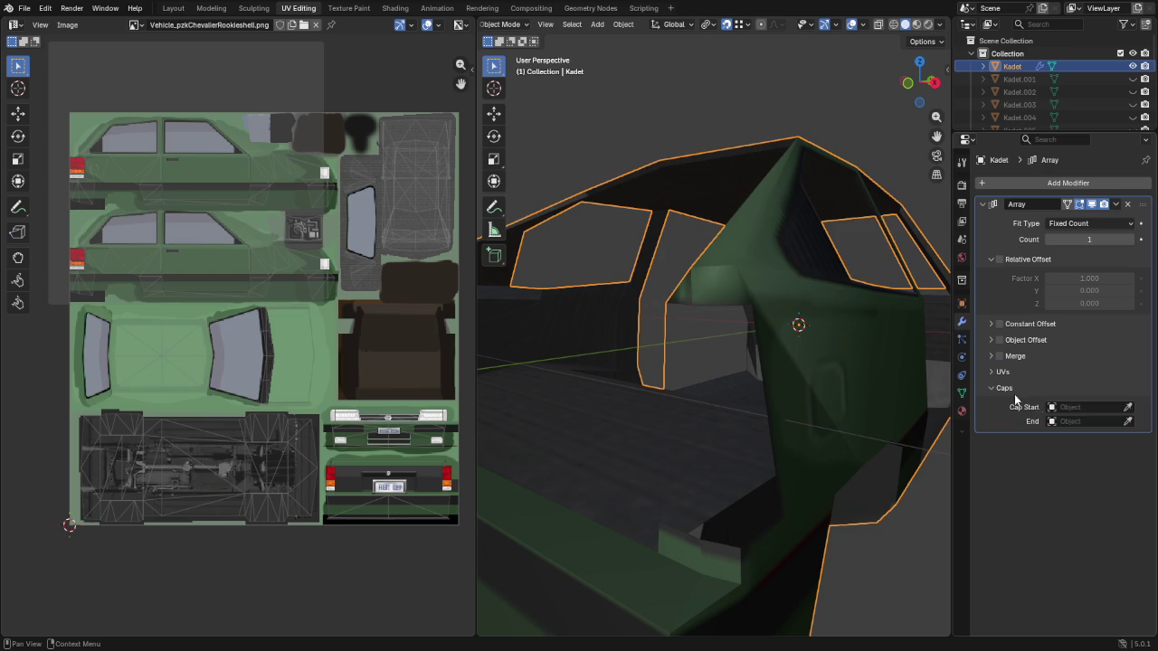
pyautogui.scroll(-5, 1077, 90)
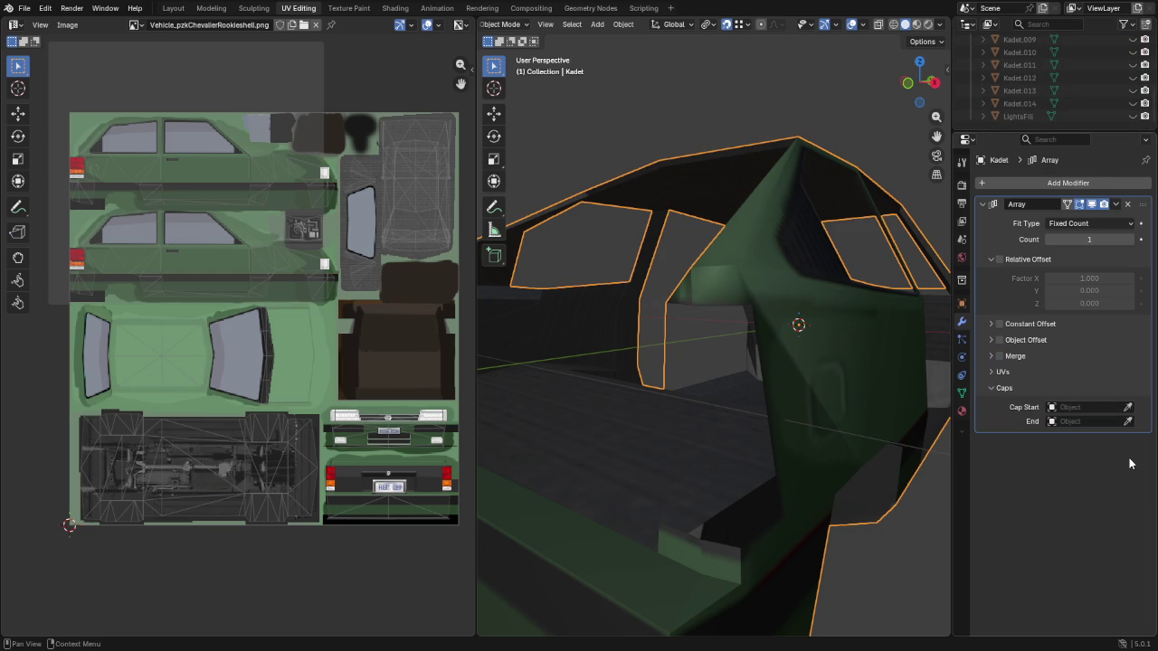
pyautogui.click(1028, 115)
# Reselect the car body and enter Edit Mode
pyautogui.scroll(-10, 706, 466)
pyautogui.moveTo(675, 449)
pyautogui.mouseDown(button='middle')
pyautogui.moveTo(780, 474)
pyautogui.moveTo(811, 467)
pyautogui.moveTo(711, 471)
pyautogui.mouseUp(button='middle')
pyautogui.click(803, 469)
pyautogui.scroll(5, 803, 469)
pyautogui.click(730, 411)
pyautogui.press('Tab')
# Select the whole car mesh and set edge sharpness by angle
pyautogui.press('a')
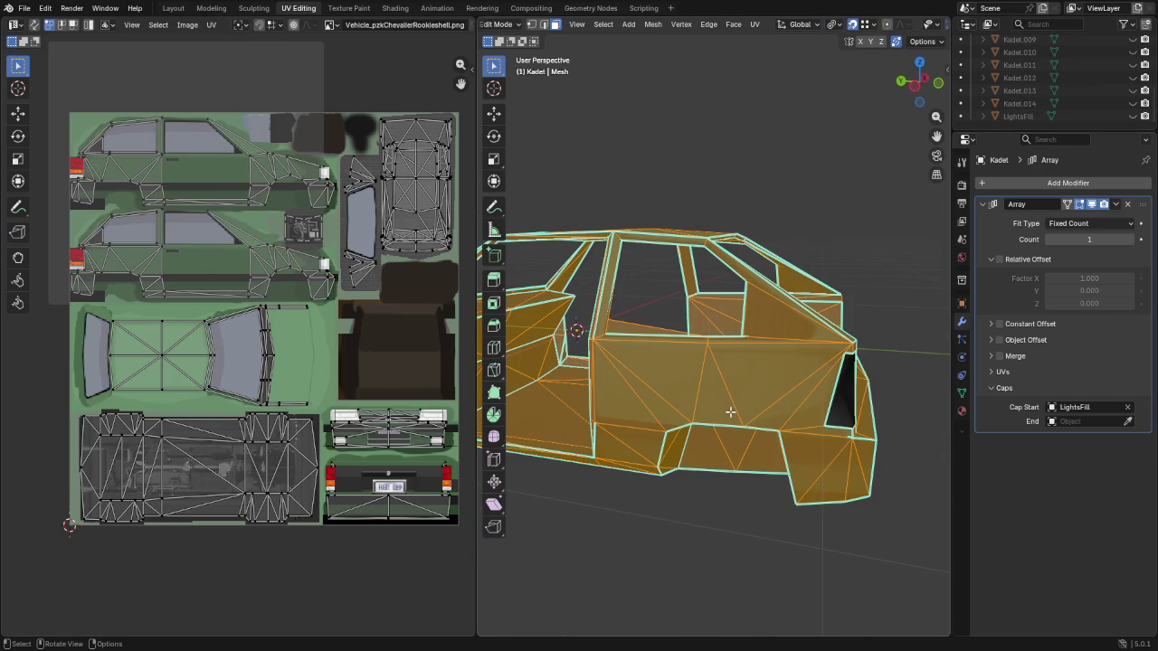
pyautogui.click(708, 24)
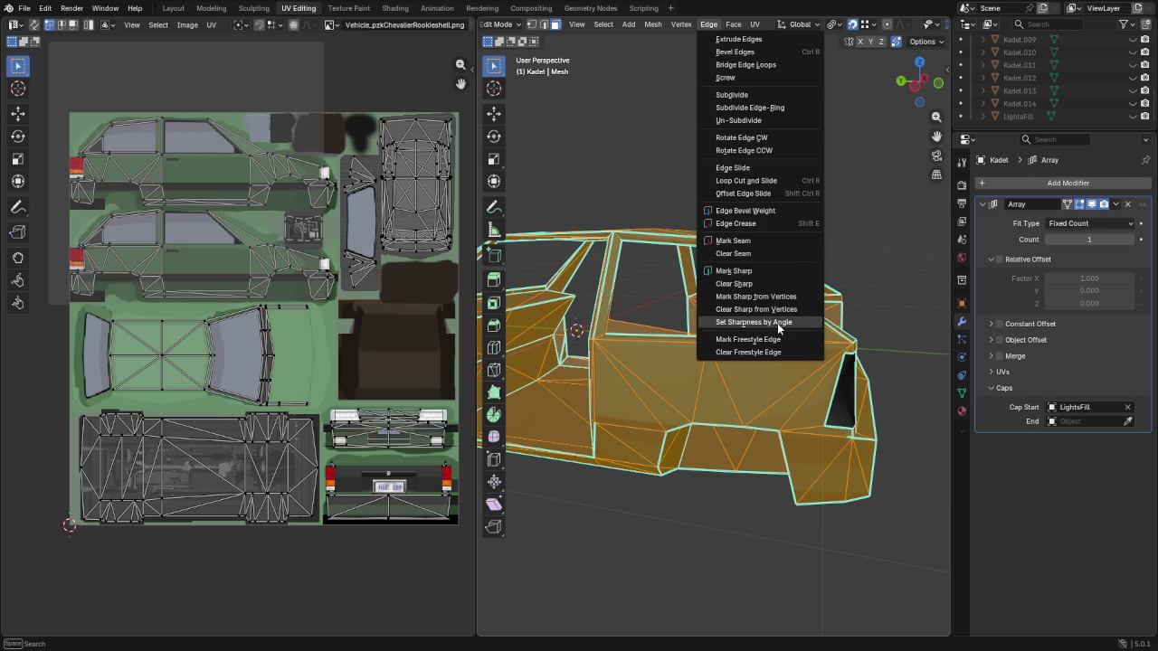
pyautogui.click(778, 323)
pyautogui.moveTo(778, 329); pyautogui.dragTo(768, 406, button='middle')
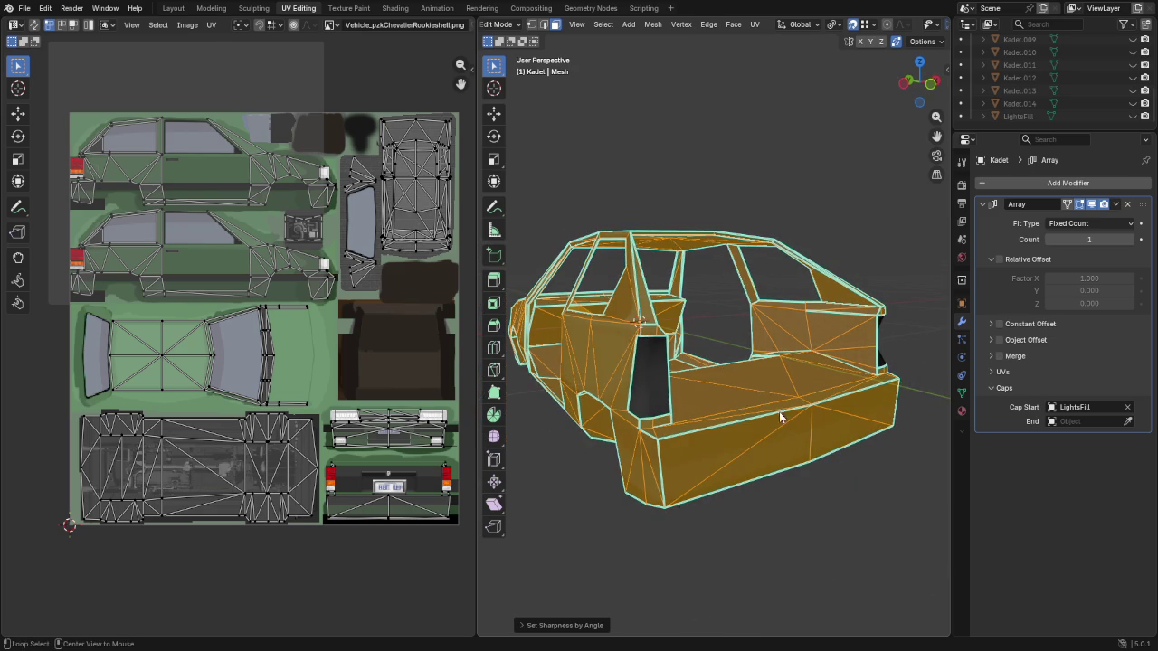
# Separate the mesh into parts and return to Object Mode
pyautogui.rightClick(779, 412)
pyautogui.click(844, 432)
pyautogui.press('Tab')
pyautogui.click(867, 489)
pyautogui.moveTo(867, 489)
pyautogui.mouseDown(button='middle')
pyautogui.moveTo(552, 484)
pyautogui.moveTo(711, 382)
pyautogui.moveTo(758, 408)
pyautogui.moveTo(817, 412)
pyautogui.moveTo(871, 385)
pyautogui.moveTo(687, 387)
pyautogui.mouseUp(button='middle')
# Rename the Kadet object to Rookie in the Outliner, then select Kadet.001
pyautogui.scroll(5, 1085, 72)
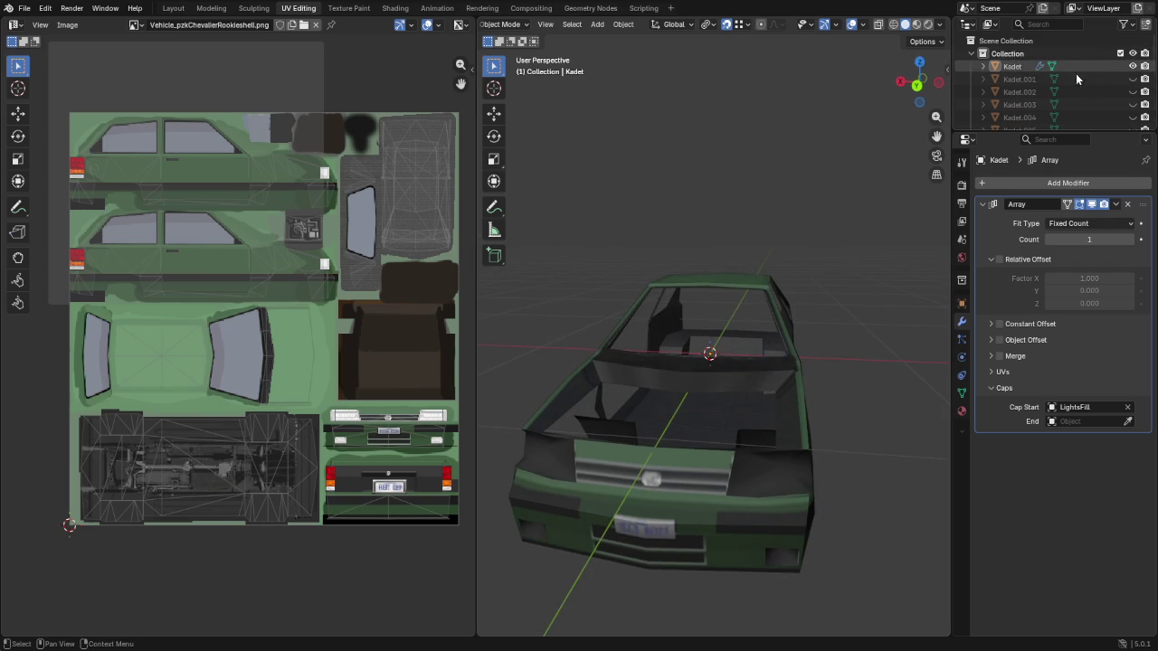
pyautogui.doubleClick(1013, 67)
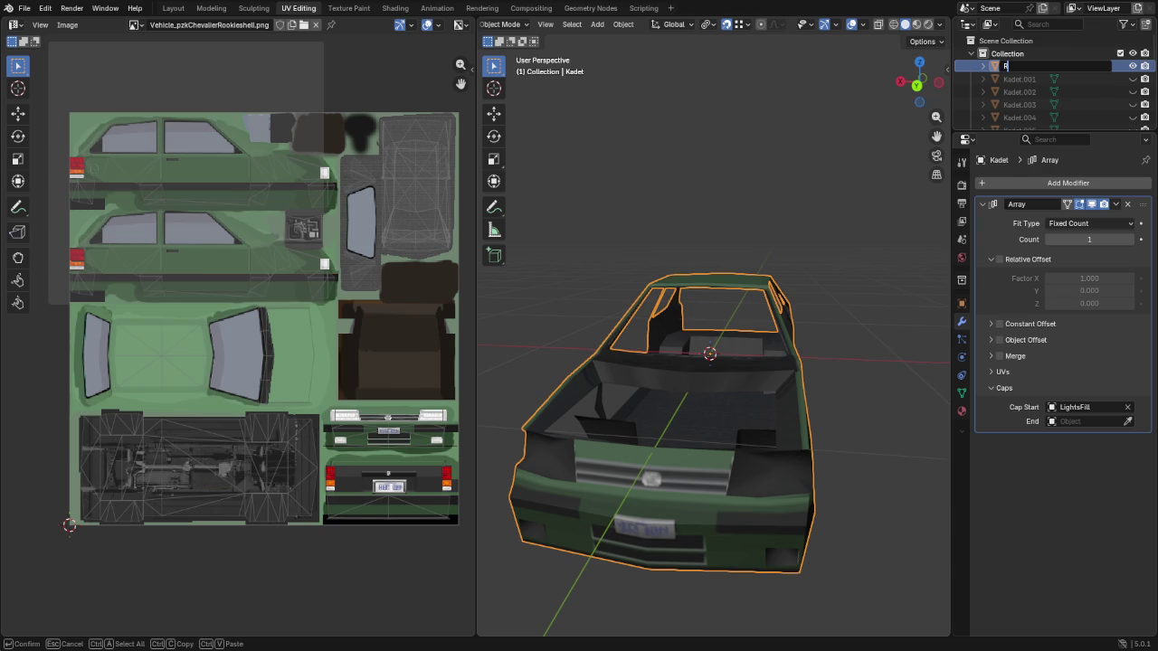
pyautogui.write('Rookie')
pyautogui.press('Return')
pyautogui.click(1034, 66)
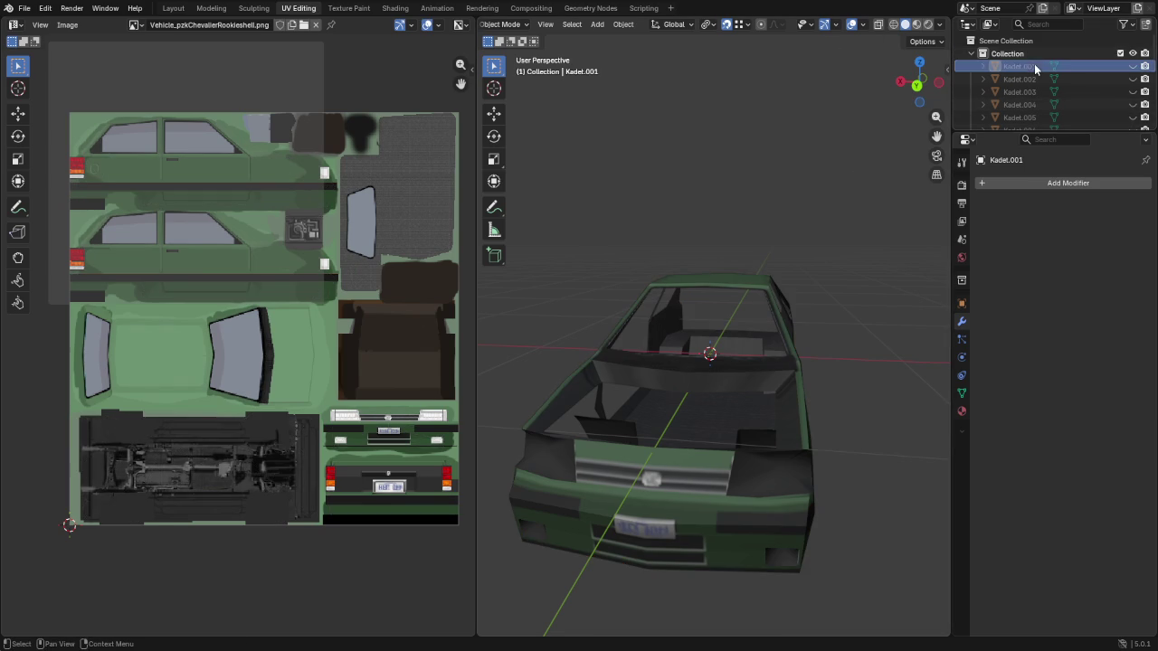
# Unhide Kadet.001, isolate the rear hatch, and enter Edit Mode
pyautogui.click(1133, 66)
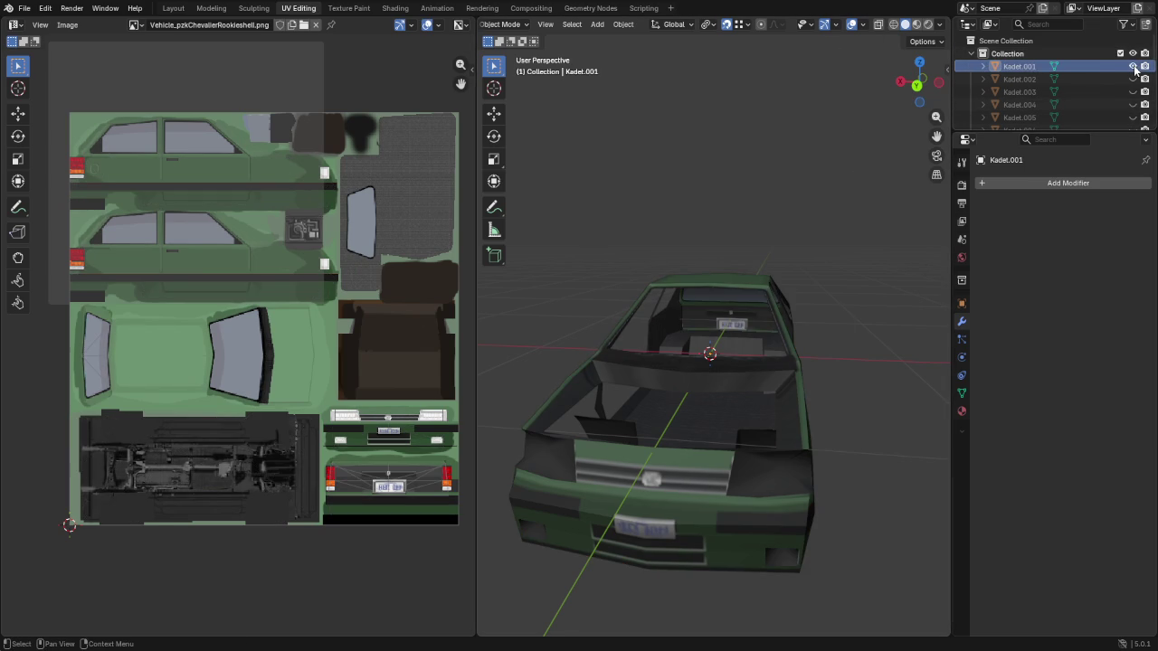
pyautogui.click(1029, 70)
pyautogui.moveTo(725, 364); pyautogui.dragTo(518, 363, button='middle')
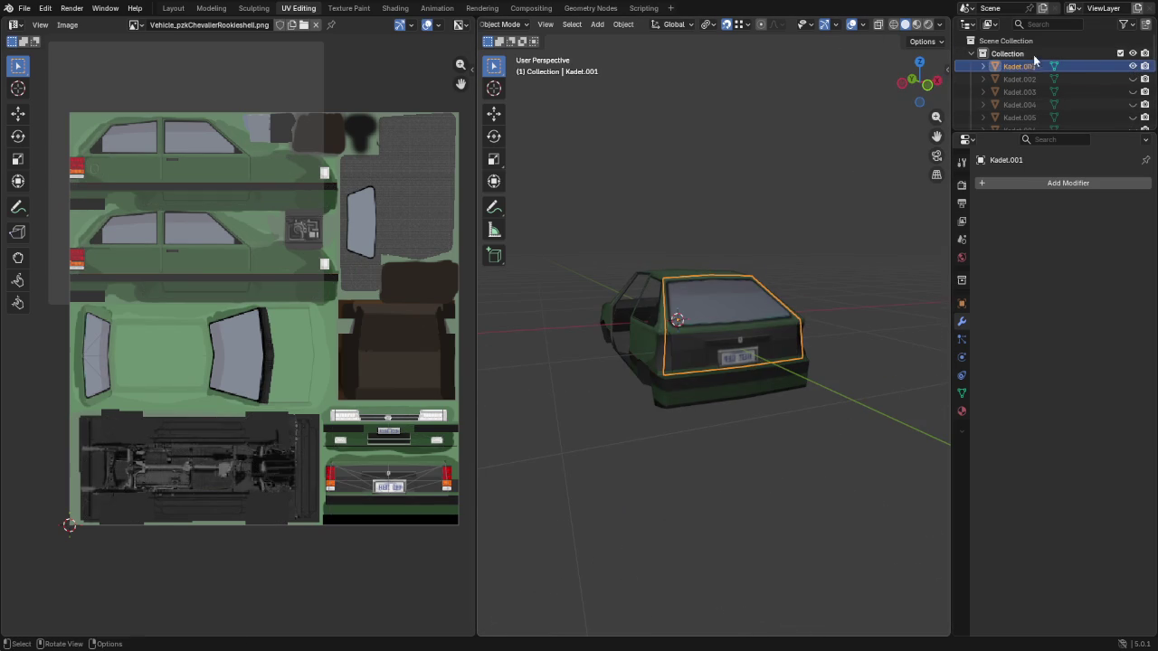
pyautogui.scroll(-5, 1103, 66)
pyautogui.hotkey('shift', 'h')
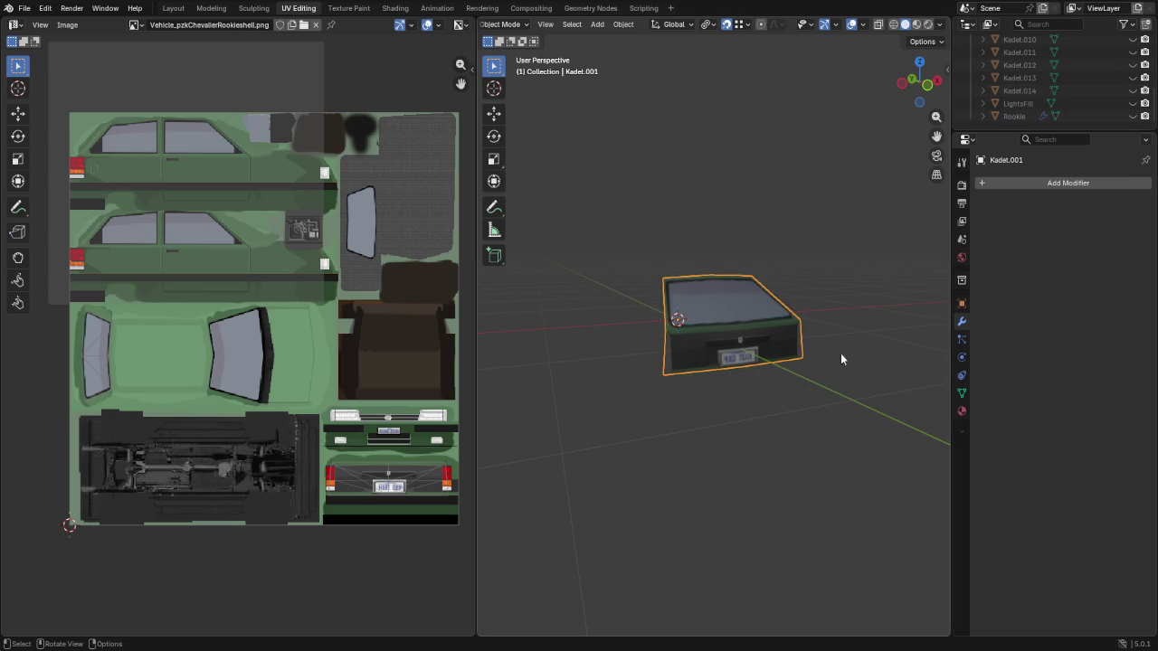
pyautogui.scroll(3, 852, 357)
pyautogui.moveTo(742, 325)
pyautogui.mouseDown(button='middle')
pyautogui.moveTo(706, 361)
pyautogui.moveTo(839, 283)
pyautogui.mouseUp(button='middle')
pyautogui.press('Tab')
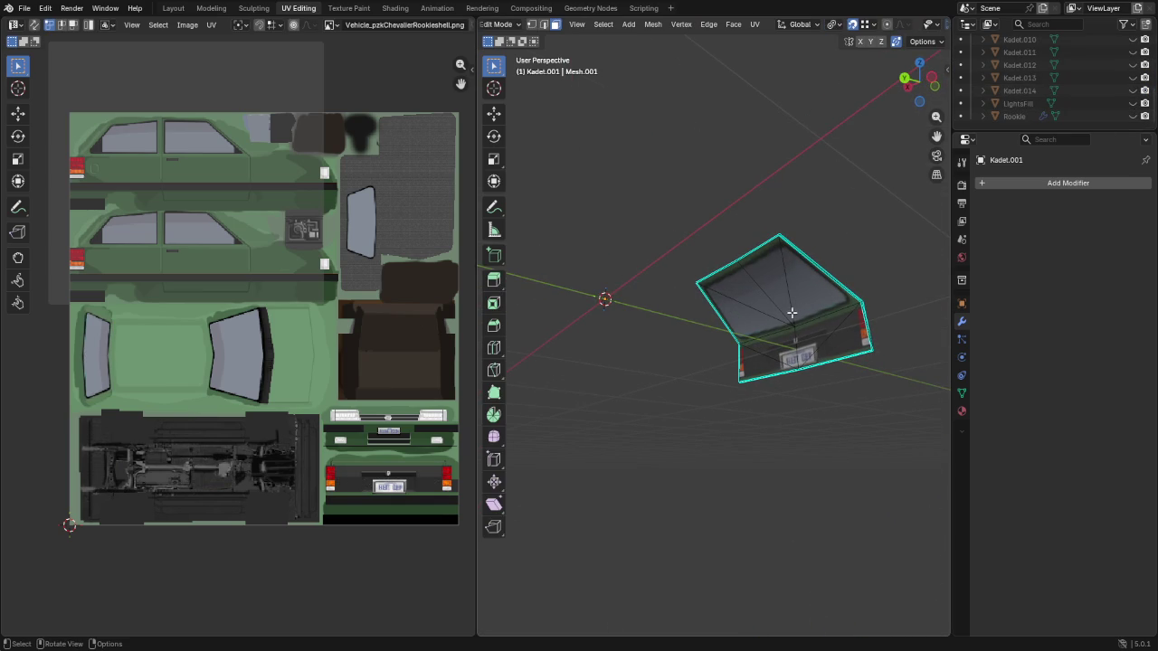
# Circle-select the hatch's stray top faces and delete only the faces
pyautogui.press('c')
pyautogui.moveTo(780, 335); pyautogui.dragTo(808, 335)
pyautogui.rightClick(808, 335)
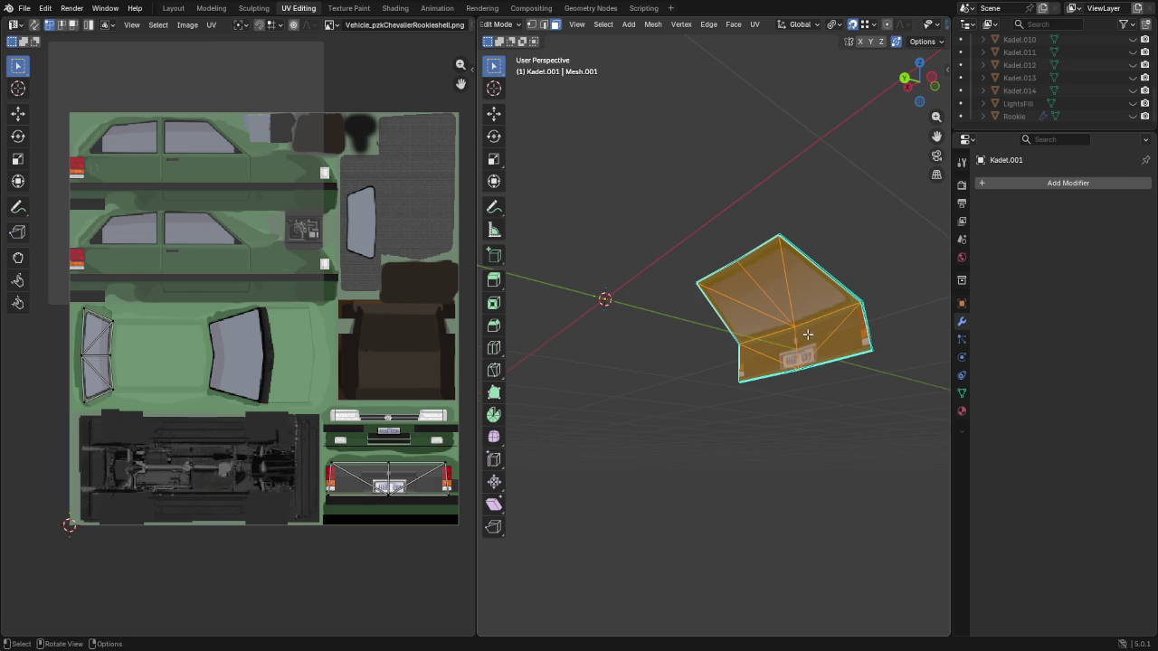
pyautogui.press('x')
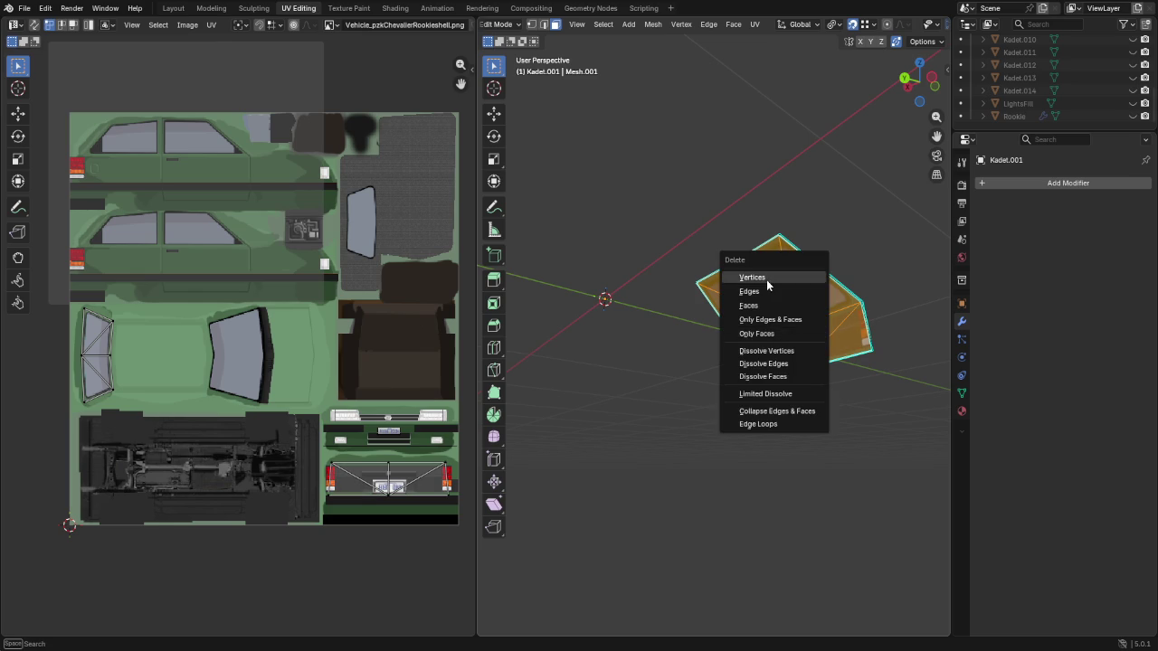
pyautogui.click(768, 306)
pyautogui.moveTo(806, 292); pyautogui.dragTo(621, 341, button='middle')
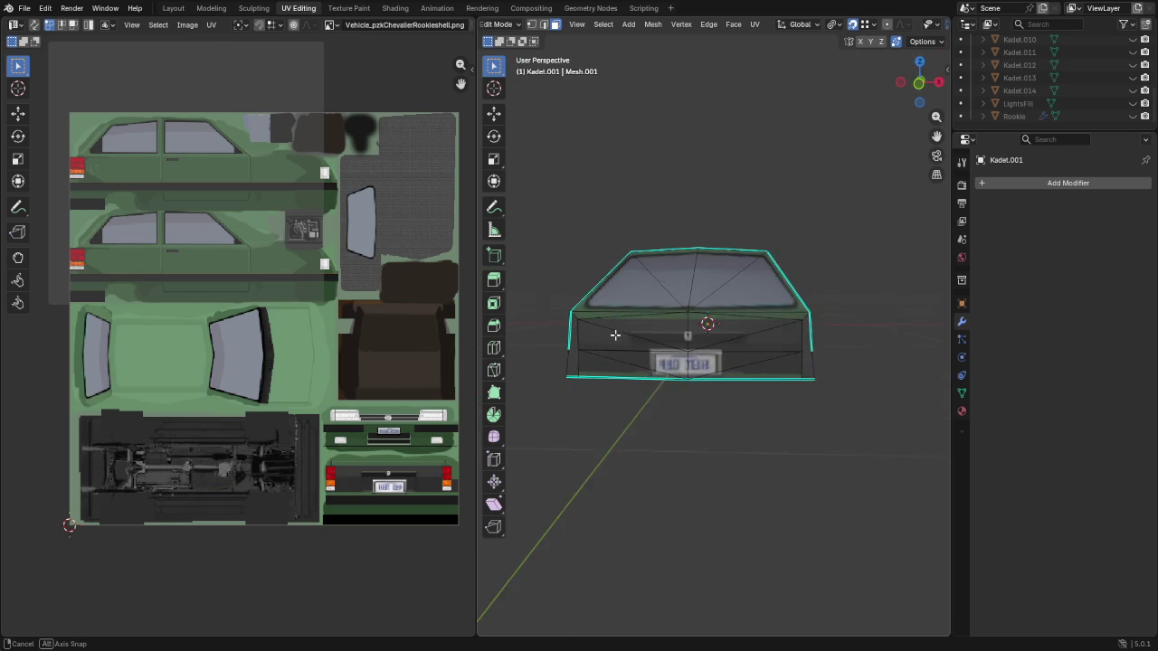
pyautogui.keyDown('ctrl'); pyautogui.moveTo(559, 407); pyautogui.dragTo(687, 365, button='middle'); pyautogui.keyUp('ctrl')
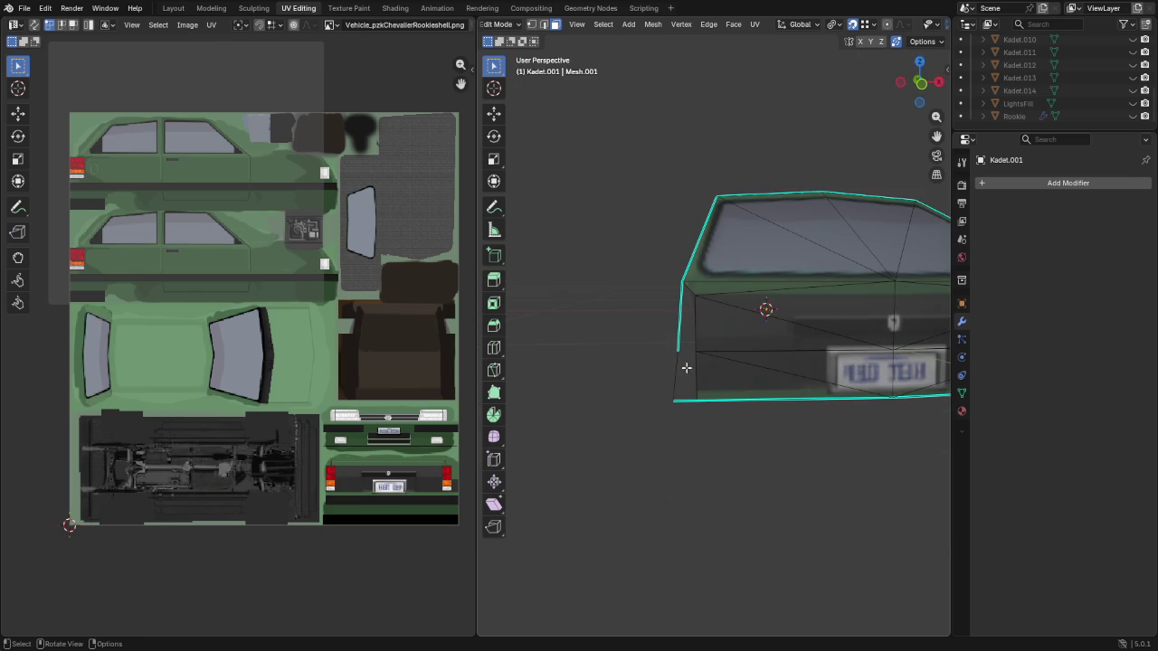
# Delete loose geometry, then merge by distance, removing three duplicate vertices
pyautogui.press('a')
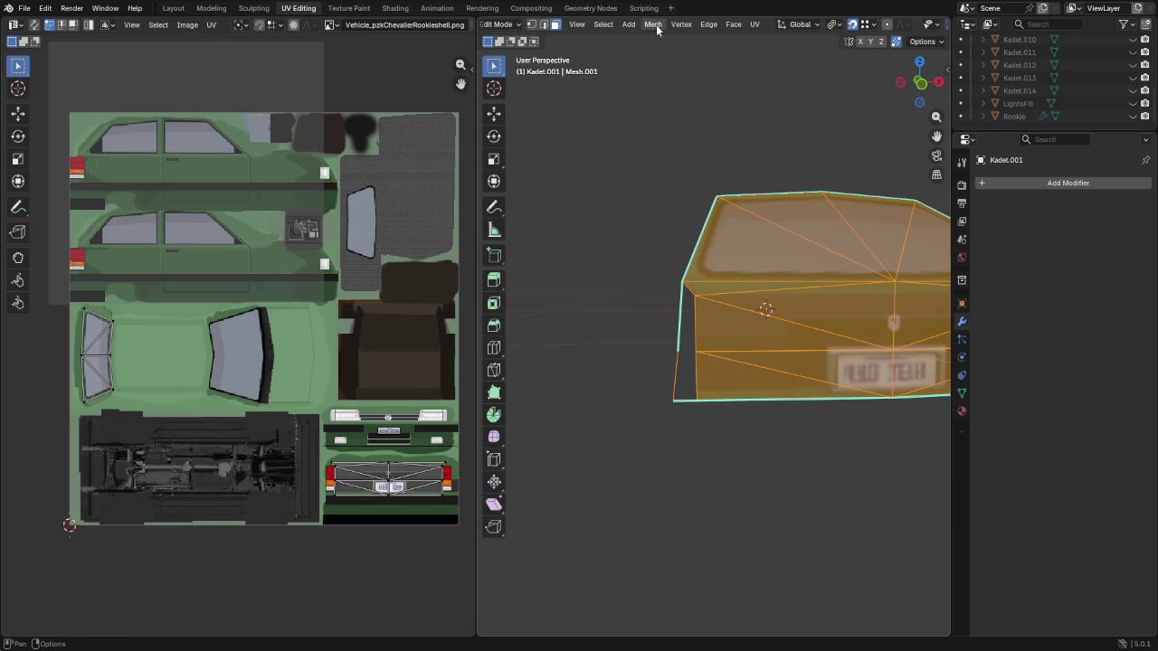
pyautogui.click(654, 25)
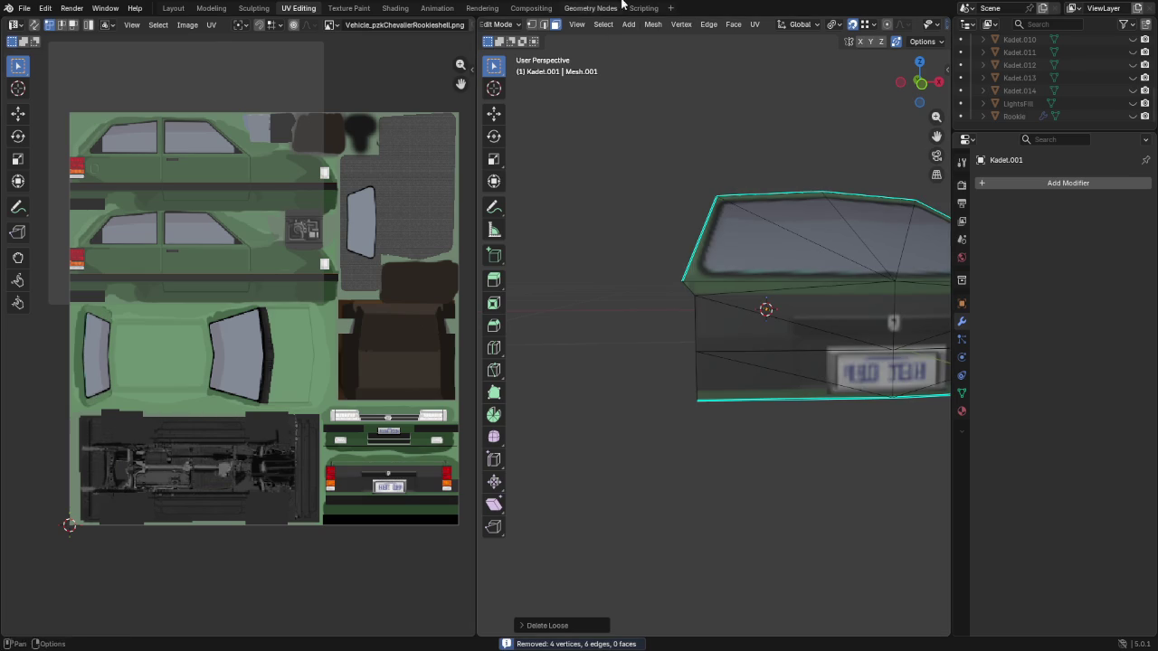
pyautogui.click(653, 24)
pyautogui.moveTo(674, 323)
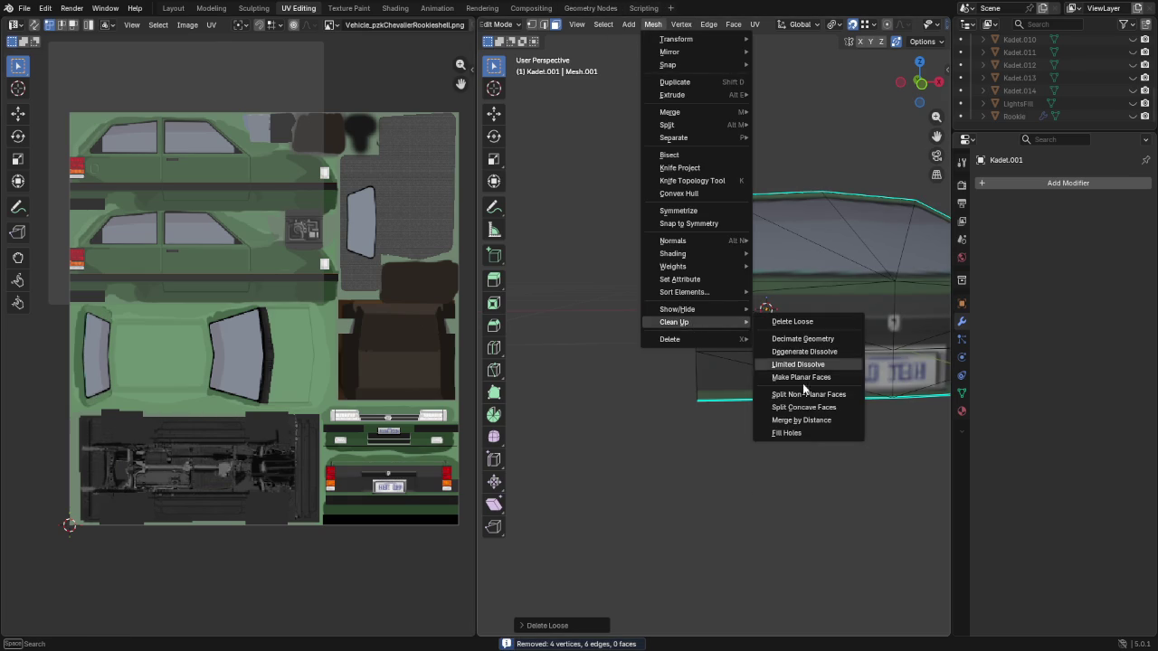
pyautogui.click(819, 419)
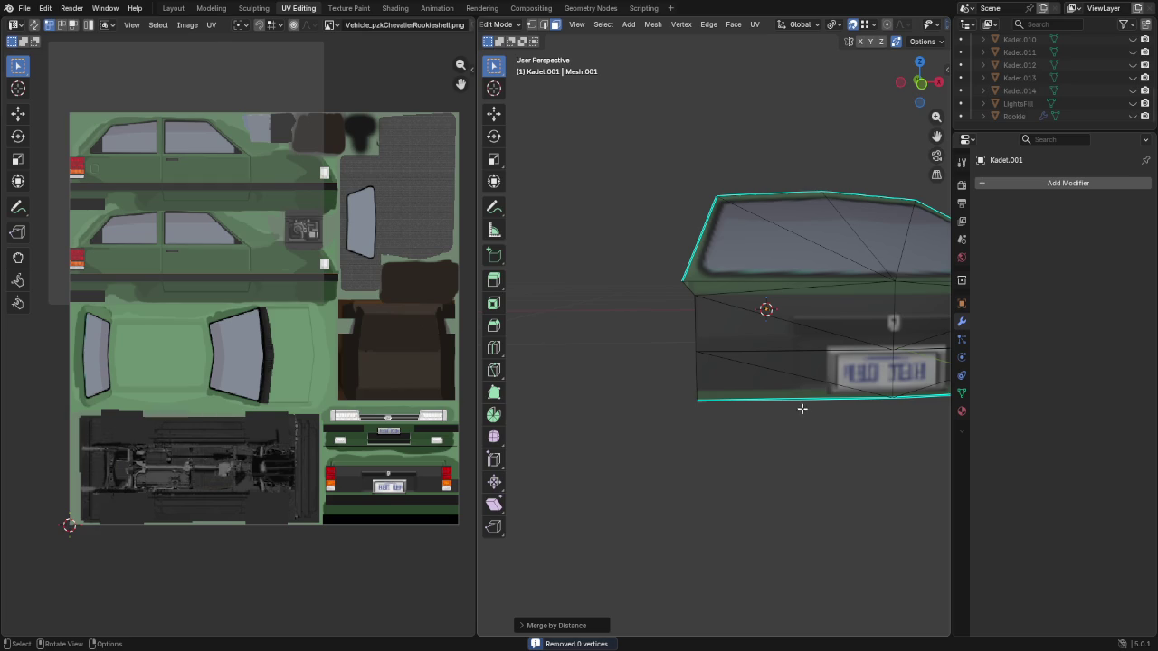
pyautogui.press('a')
pyautogui.click(652, 24)
pyautogui.moveTo(674, 322)
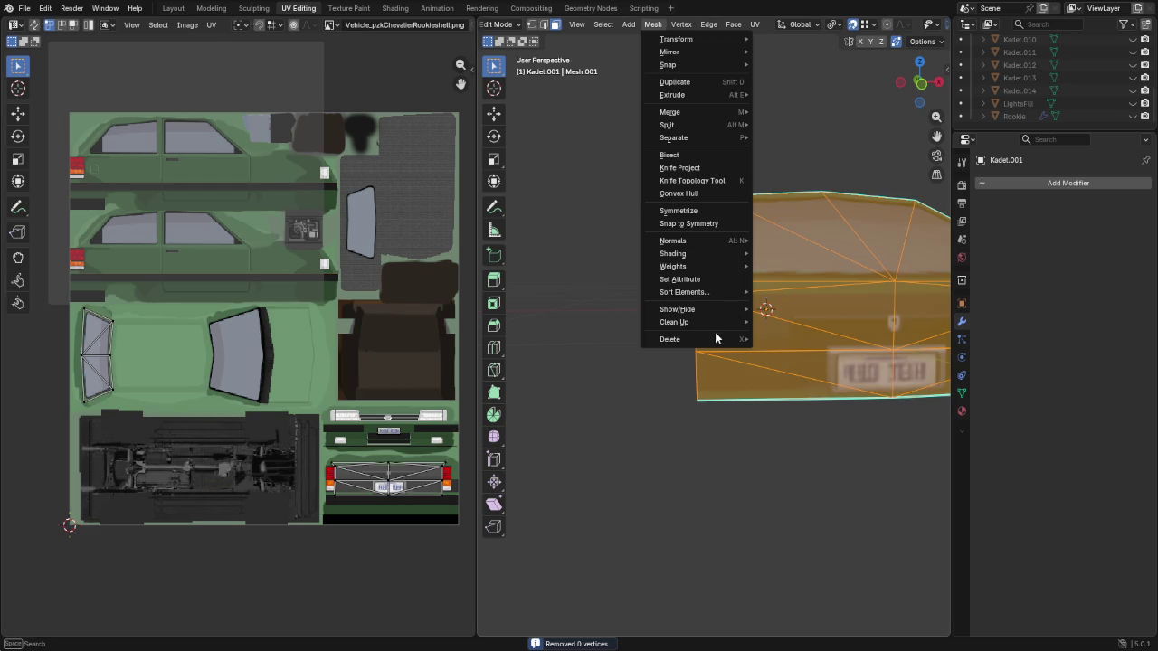
pyautogui.click(810, 420)
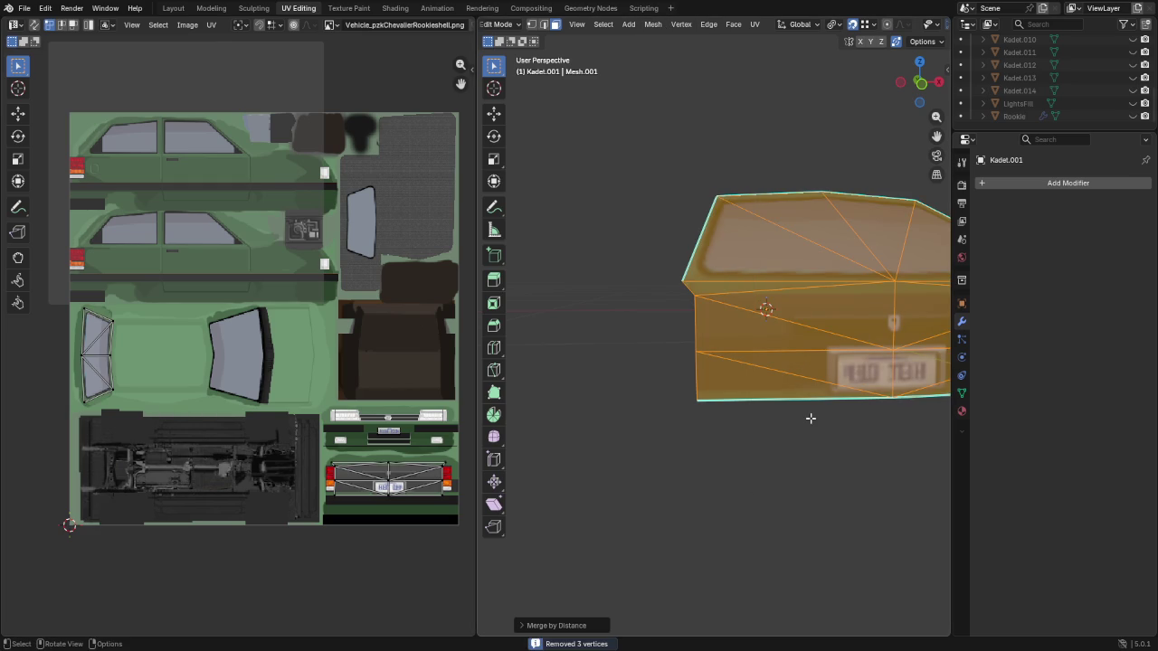
pyautogui.moveTo(819, 414); pyautogui.dragTo(750, 395, button='middle')
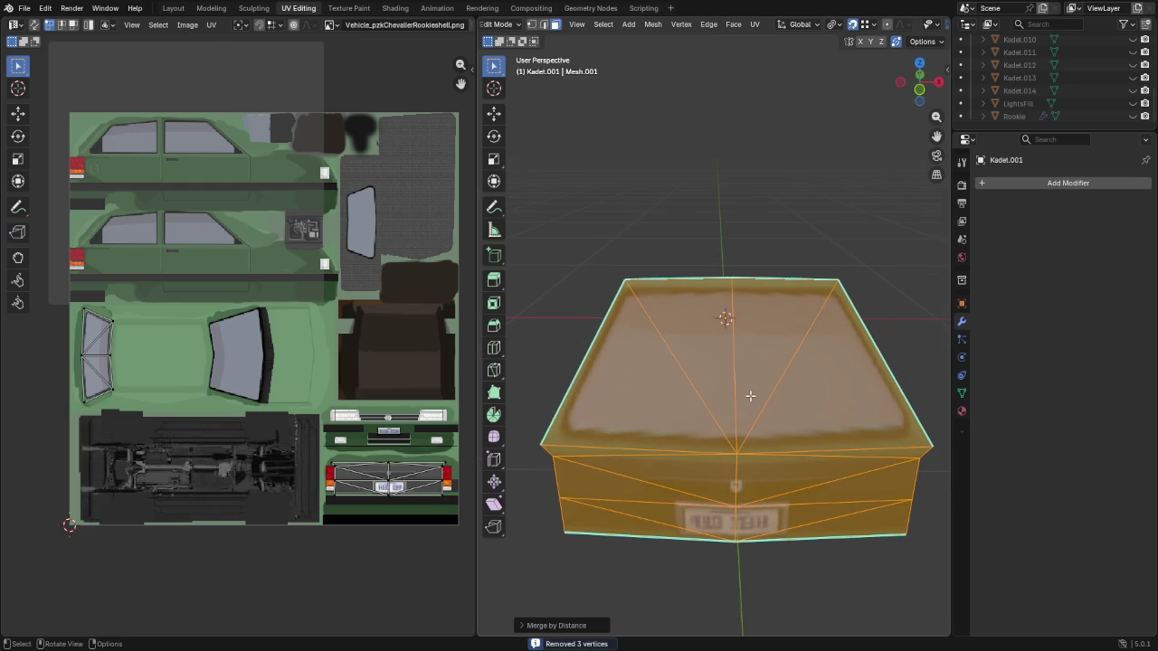
# Inset the four rear window triangles to form a rim around the glass
pyautogui.click(647, 381)
pyautogui.keyDown('shift'); pyautogui.click(736, 344); pyautogui.keyUp('shift')
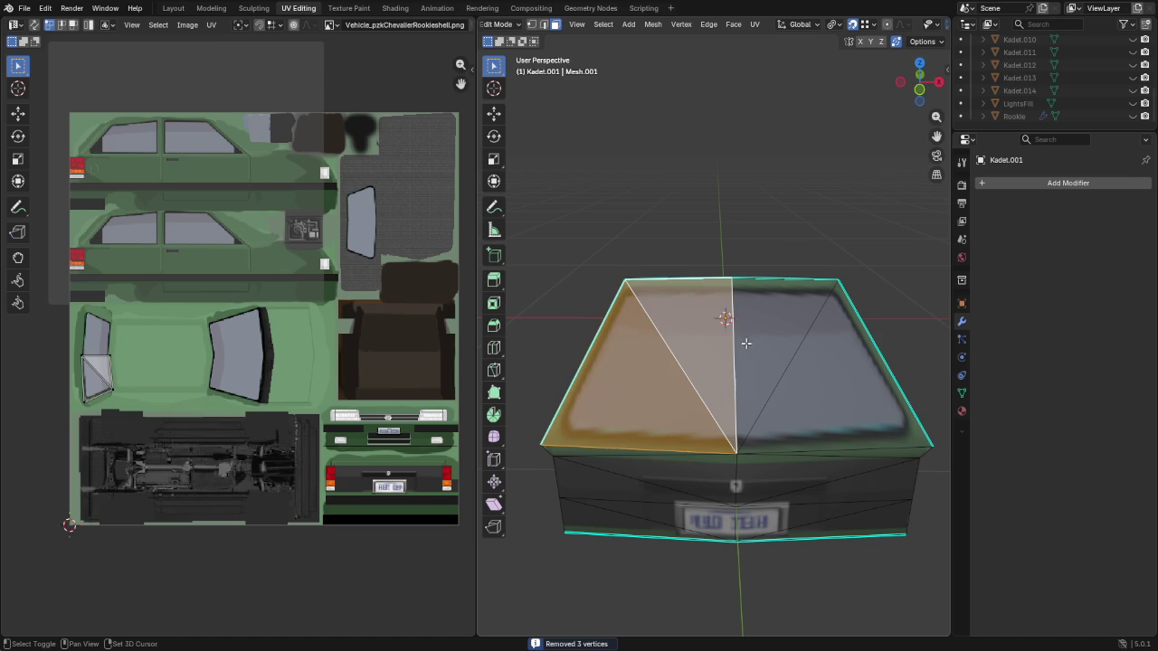
pyautogui.keyDown('shift'); pyautogui.click(828, 377); pyautogui.keyUp('shift')
pyautogui.keyDown('shift'); pyautogui.click(778, 353); pyautogui.keyUp('shift')
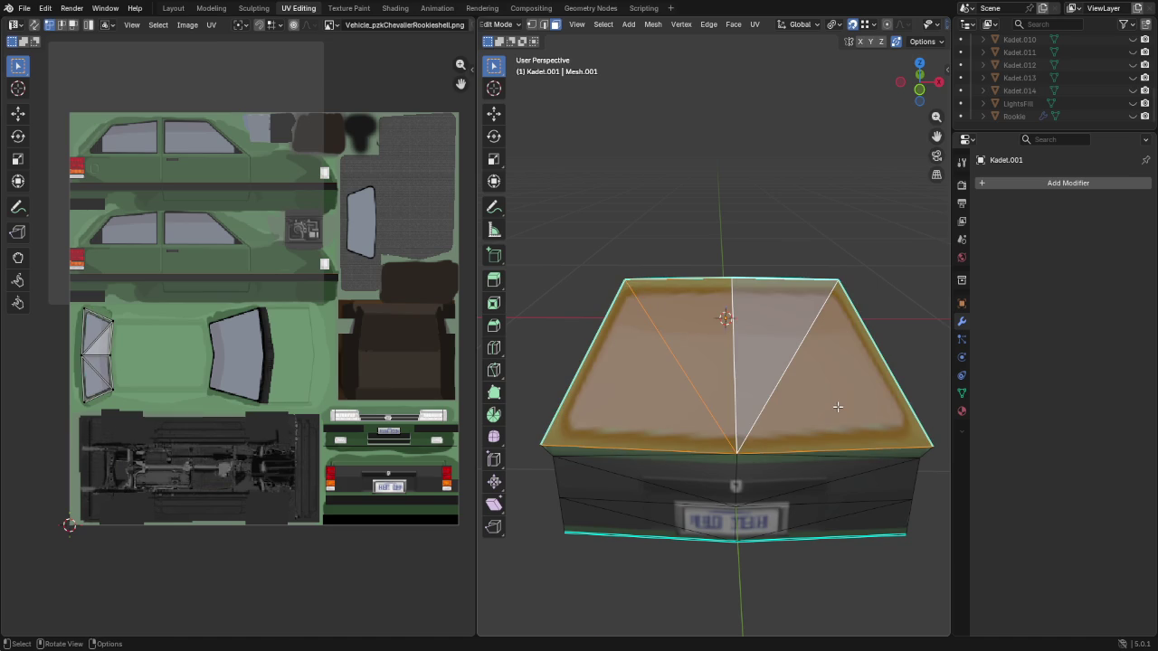
pyautogui.press('i')
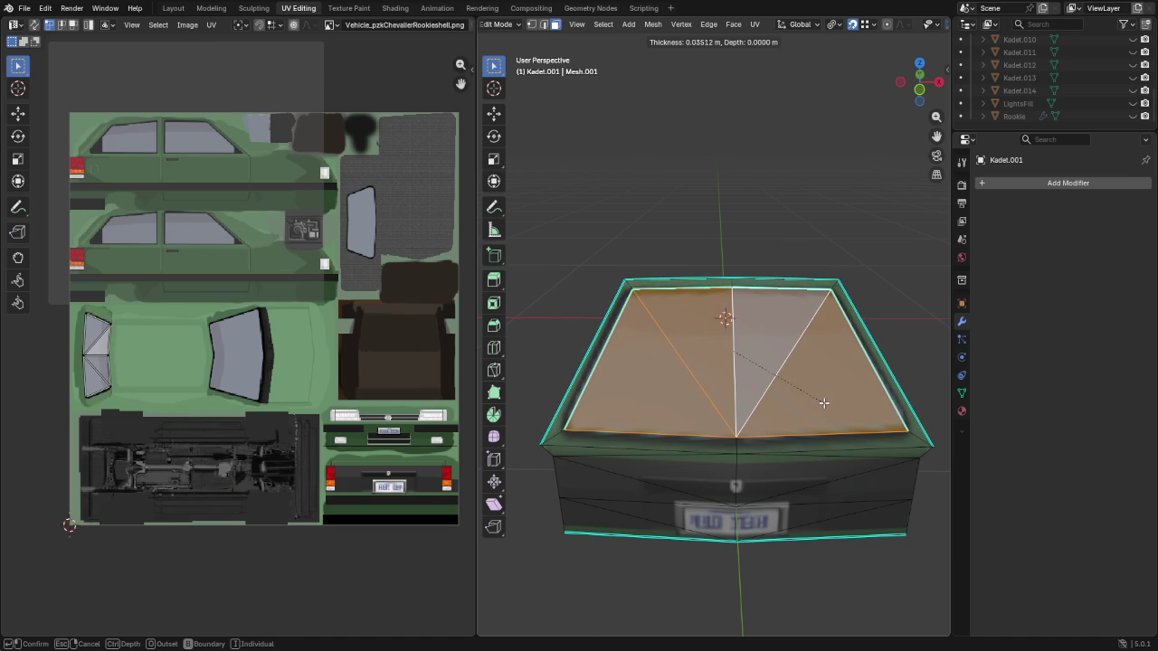
pyautogui.click(824, 403)
# Dissolve the diagonal edges across the inner window faces
pyautogui.click(668, 308)
pyautogui.keyDown('shift'); pyautogui.click(804, 349); pyautogui.keyUp('shift')
pyautogui.press('2')
pyautogui.click(797, 349)
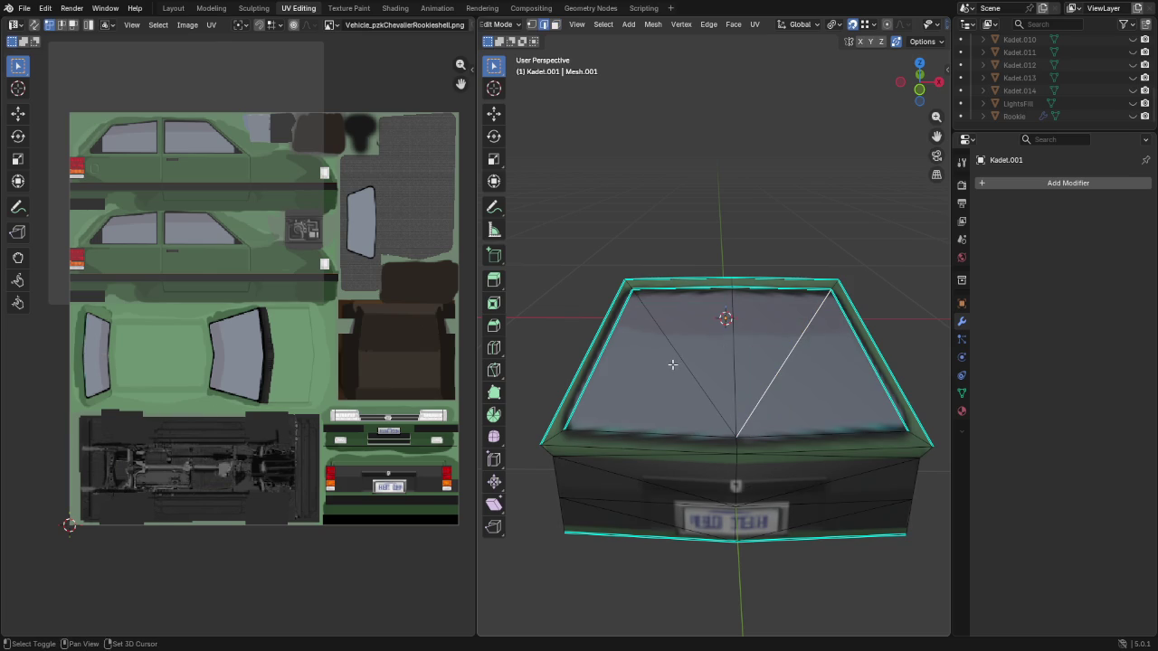
pyautogui.press('x')
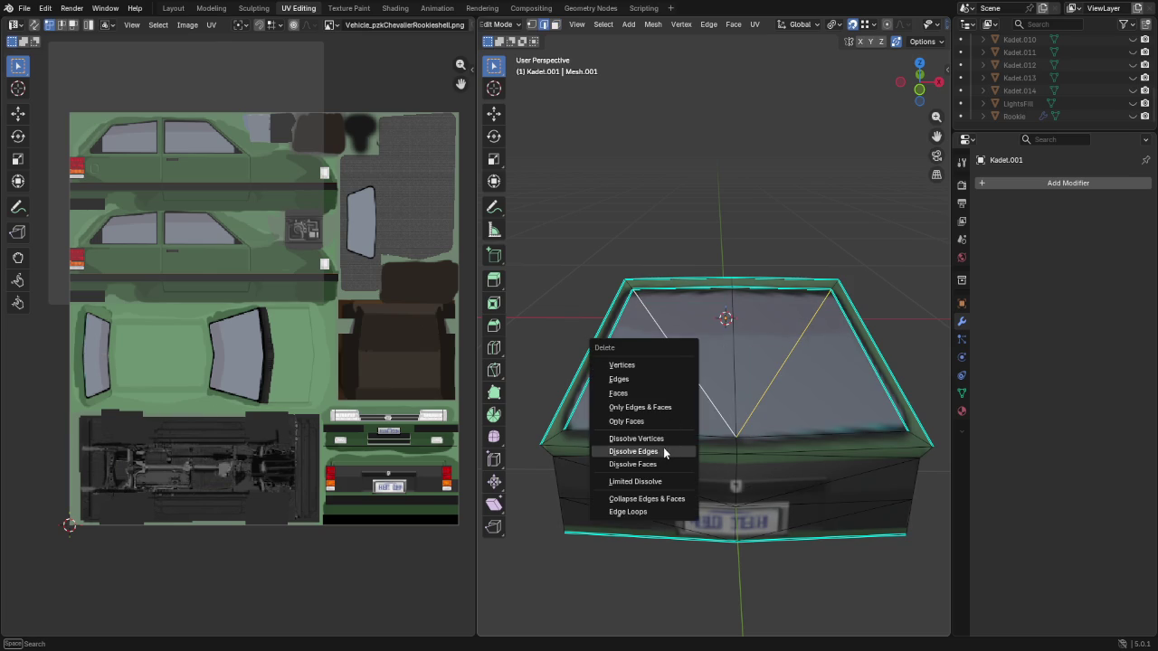
pyautogui.click(663, 451)
# Edge-slide the window's top inner edge into its new position
pyautogui.click(711, 290)
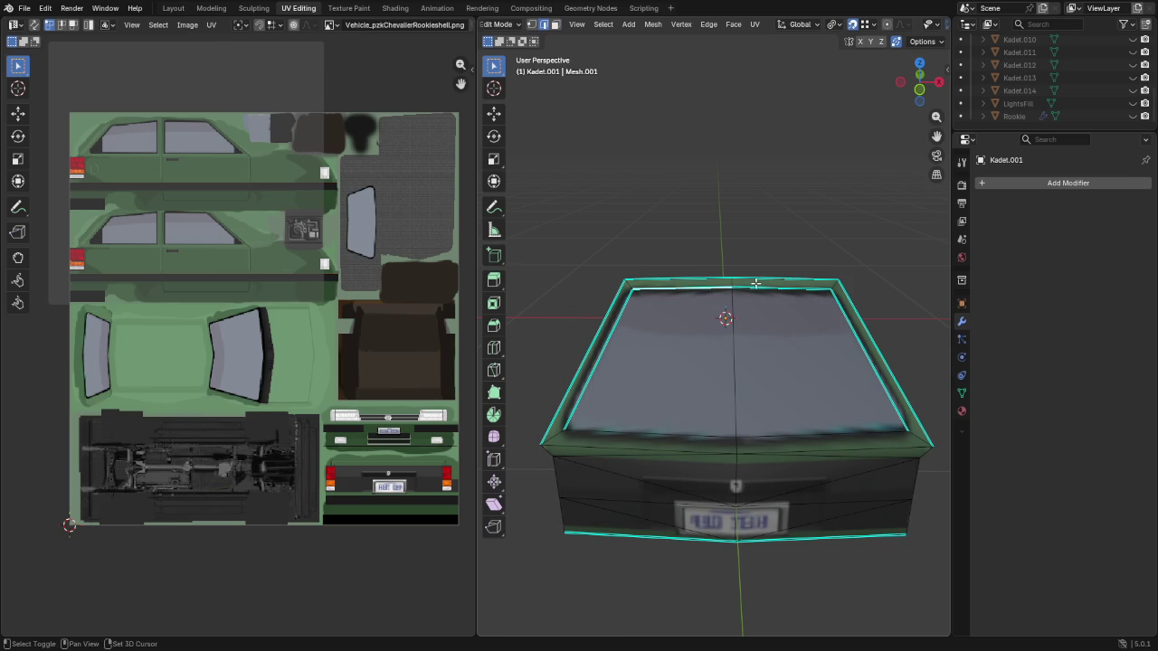
pyautogui.press('g')
pyautogui.press('g')
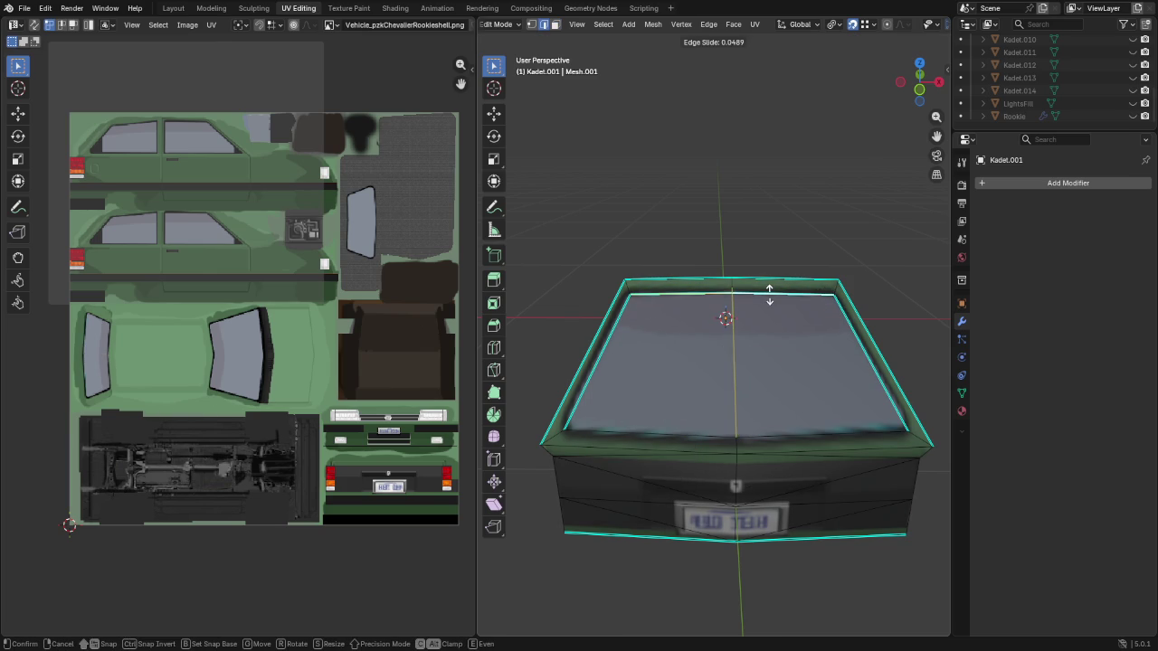
pyautogui.click(769, 293)
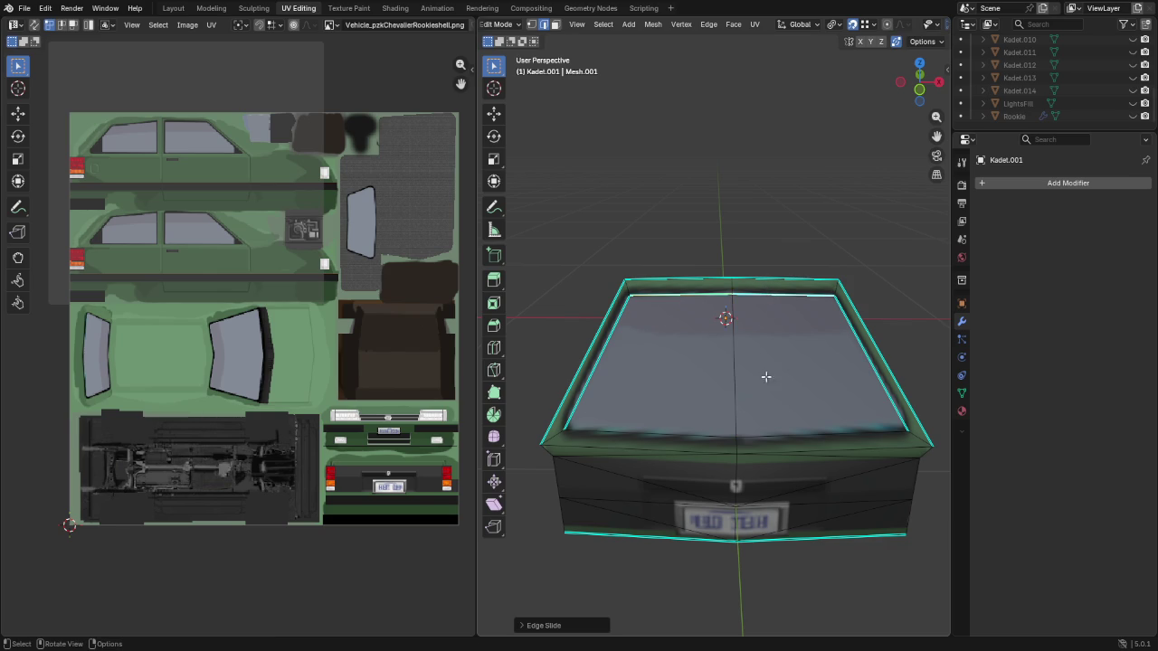
# Snap the window UV island's top corner onto the texture's window pixel corner
pyautogui.press('a')
pyautogui.scroll(5, 67, 367)
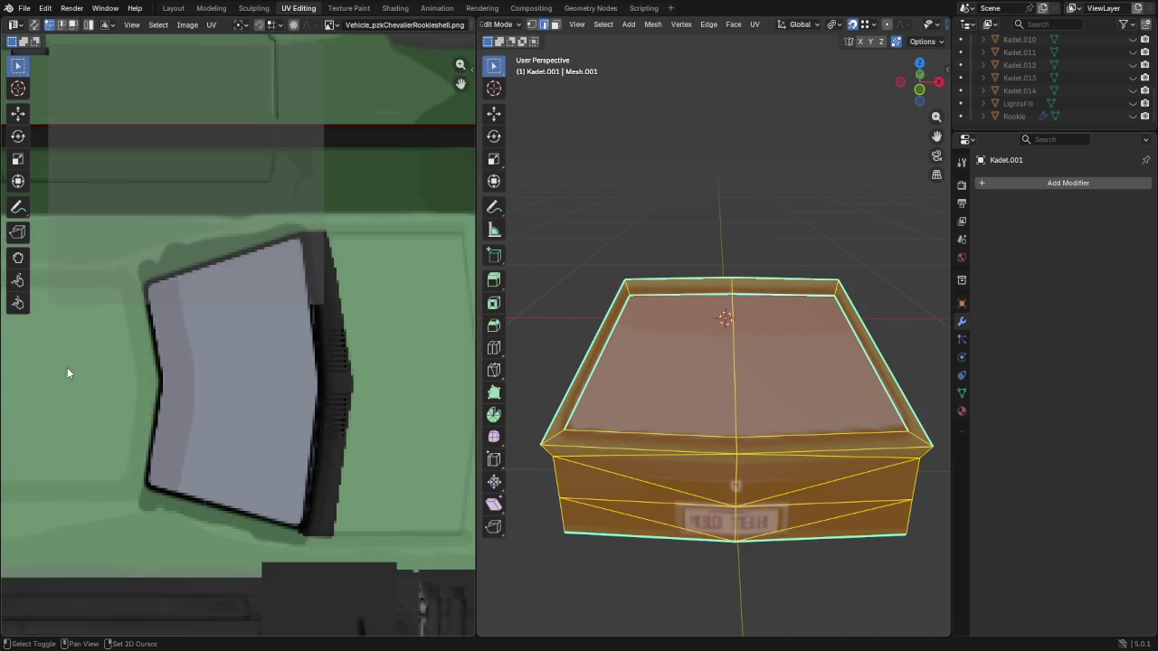
pyautogui.moveTo(67, 367); pyautogui.dragTo(464, 287, button='middle')
pyautogui.scroll(10, 317, 589)
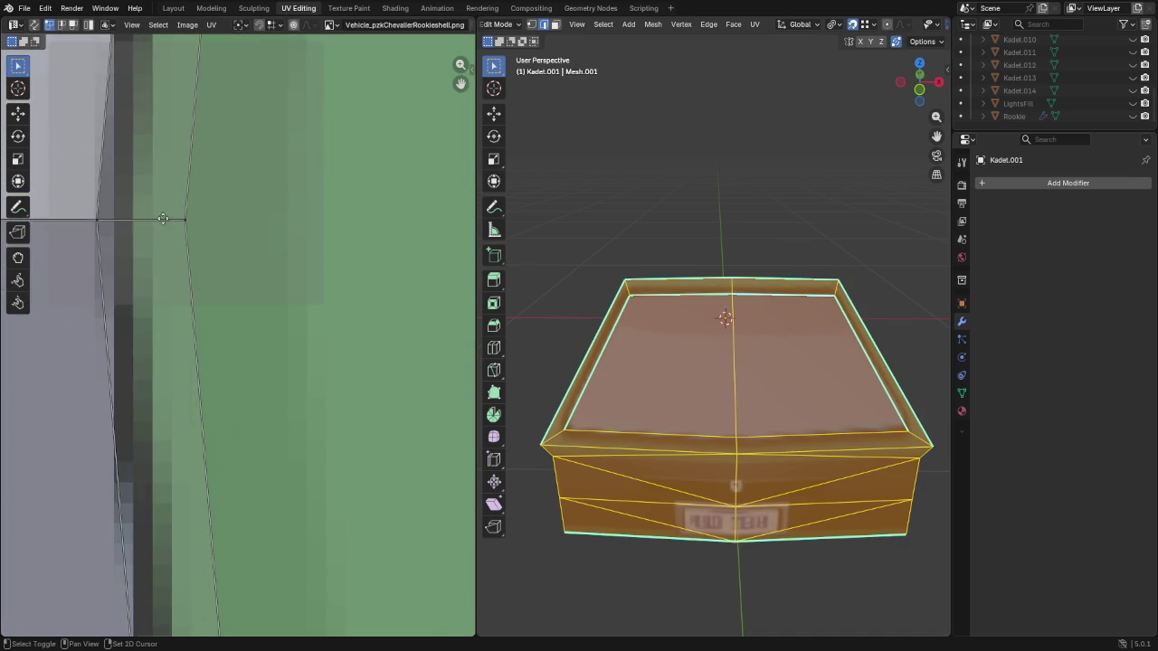
pyautogui.moveTo(324, 260); pyautogui.dragTo(306, 290, button='middle')
pyautogui.press('b')
pyautogui.moveTo(319, 235); pyautogui.dragTo(336, 246)
pyautogui.press('g')
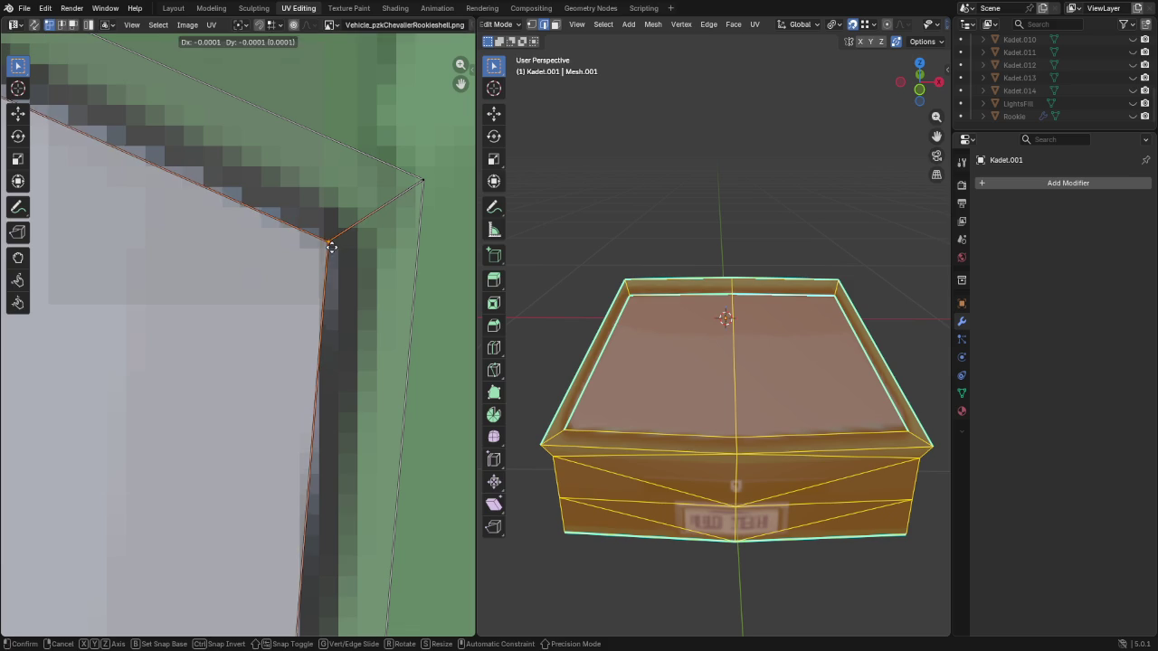
pyautogui.press('ctrl')
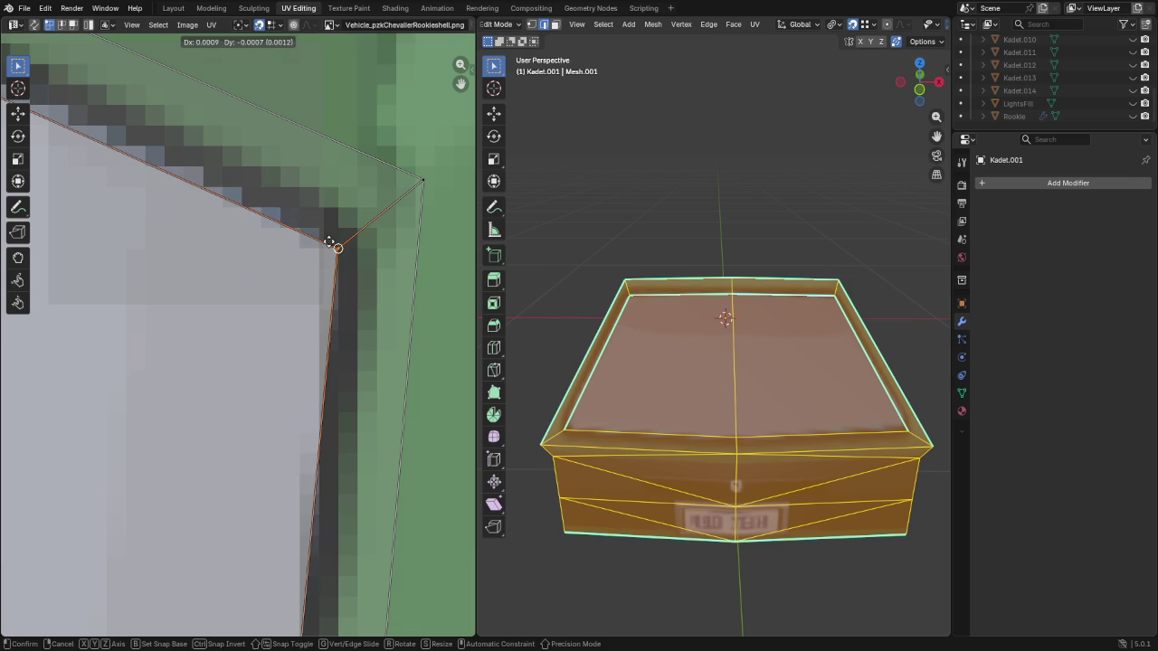
pyautogui.click(333, 252)
# Move the window island's lower corner UV point onto the window's edge pixels
pyautogui.scroll(-4, 333, 252)
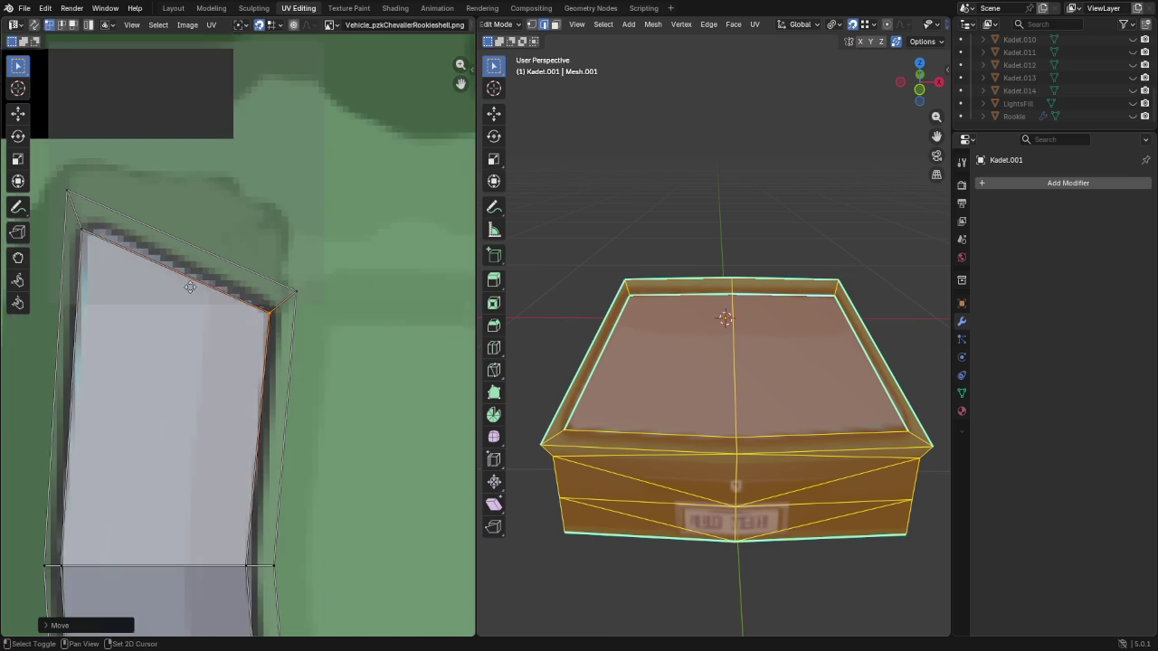
pyautogui.moveTo(271, 235); pyautogui.dragTo(331, 345, button='middle')
pyautogui.scroll(5, 331, 344)
pyautogui.moveTo(244, 206)
pyautogui.mouseDown()
pyautogui.moveTo(259, 228)
pyautogui.moveTo(258, 193)
pyautogui.mouseUp()
pyautogui.scroll(-5, 284, 287)
pyautogui.scroll(2, 244, 452)
pyautogui.scroll(5, 188, 288)
pyautogui.click(226, 322)
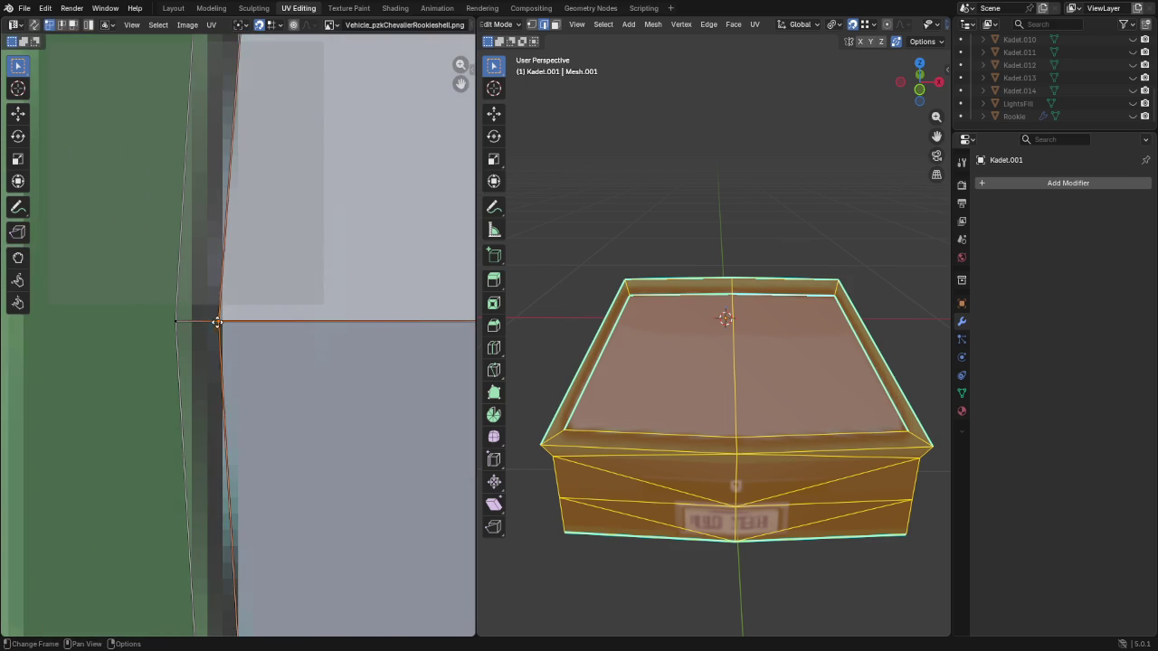
pyautogui.scroll(-3, 231, 410)
pyautogui.scroll(4, 290, 372)
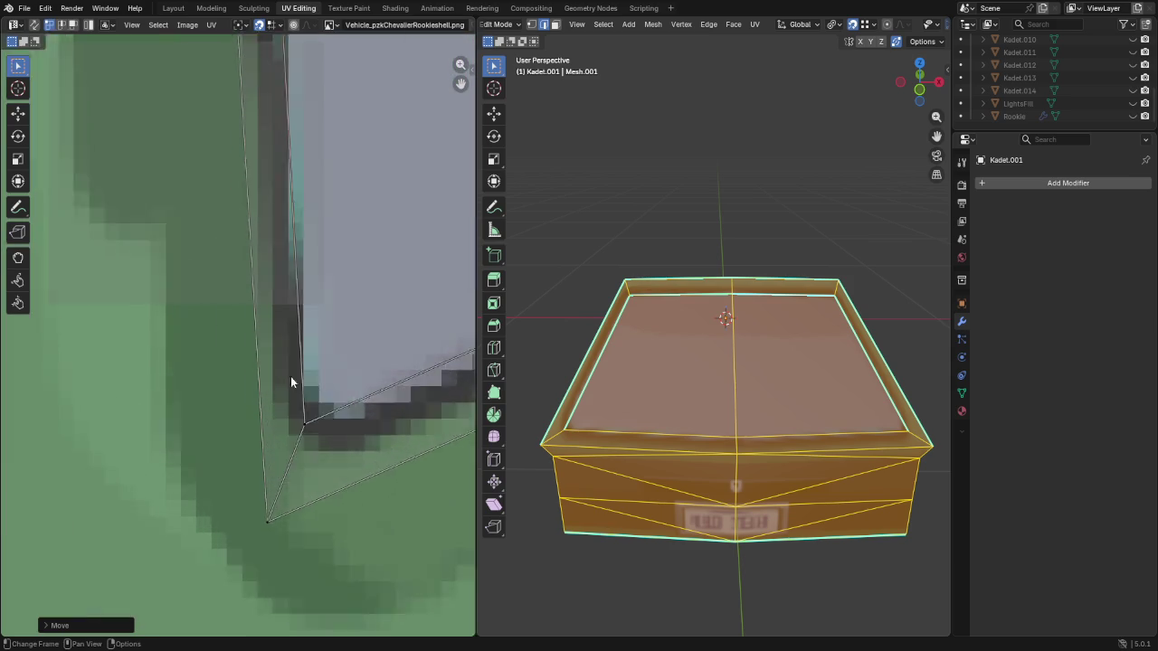
pyautogui.moveTo(337, 459)
pyautogui.mouseDown()
pyautogui.moveTo(356, 488)
pyautogui.moveTo(344, 485)
pyautogui.mouseUp()
pyautogui.press('g')
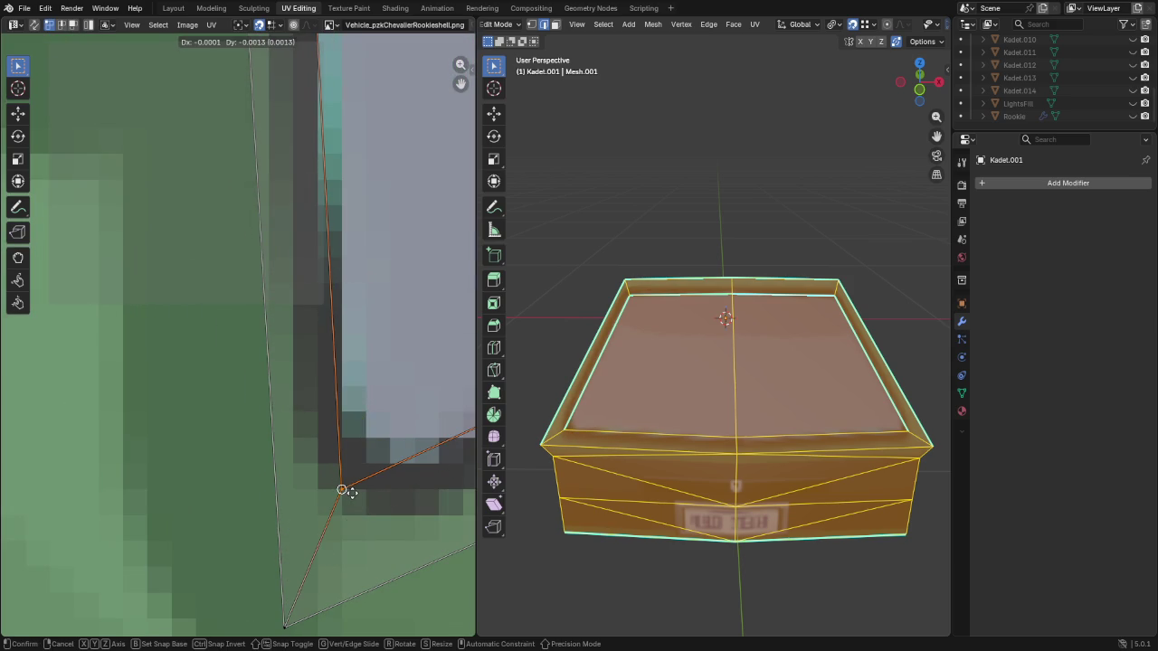
pyautogui.click(361, 496)
# Place the island's bottom UV corner on the window's pixel corner
pyautogui.scroll(-3, 377, 428)
pyautogui.moveTo(376, 428); pyautogui.dragTo(313, 425, button='middle')
pyautogui.scroll(3, 200, 410)
pyautogui.scroll(1, 241, 379)
pyautogui.click(237, 474)
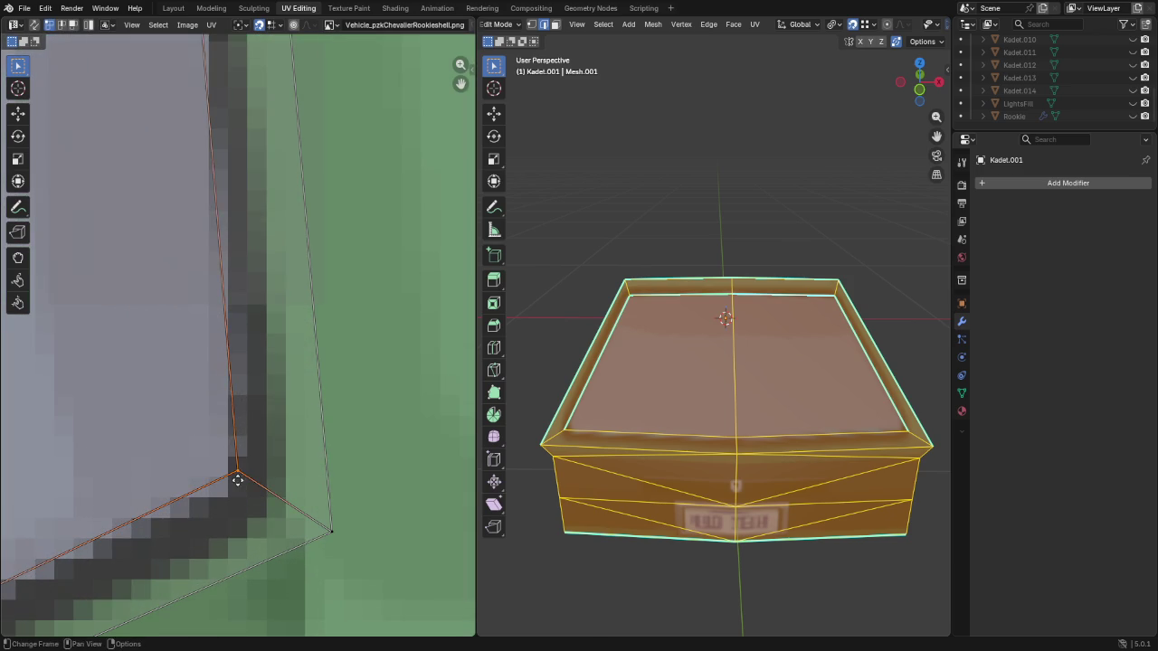
pyautogui.press('g')
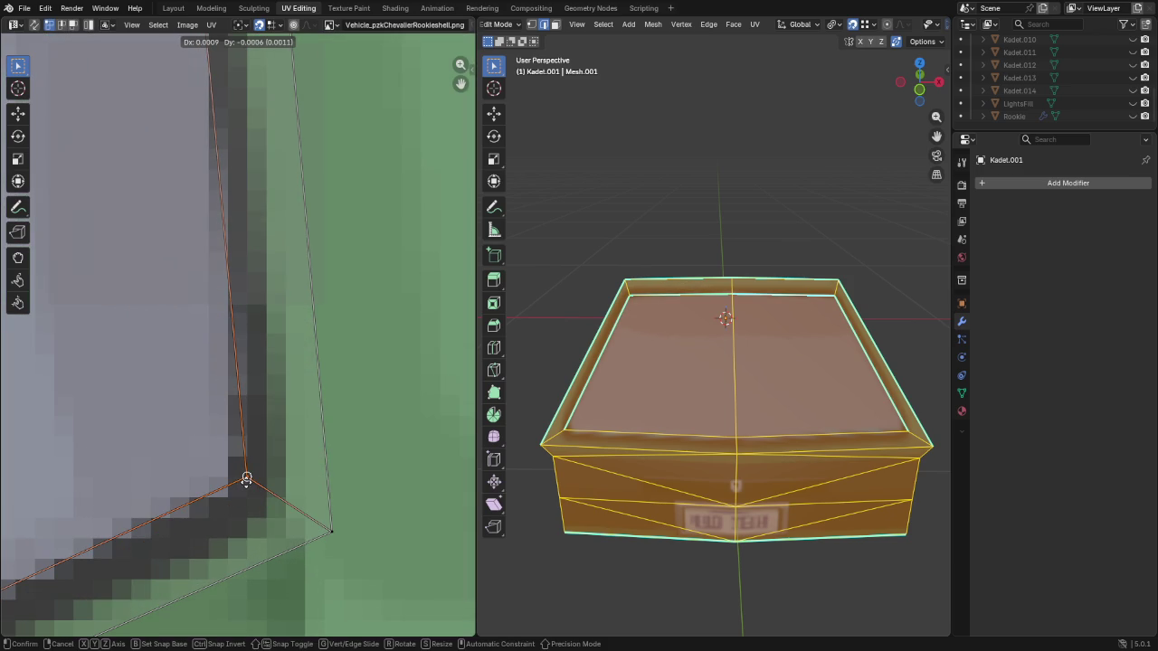
pyautogui.click(246, 477)
# Check the window island's middle edge, then clear the mesh selection
pyautogui.keyDown('shift'); pyautogui.scroll(-3, 226, 199); pyautogui.keyUp('shift')
pyautogui.keyDown('shift'); pyautogui.scroll(-3, 246, 204); pyautogui.keyUp('shift')
pyautogui.keyDown('shift'); pyautogui.scroll(-3, 246, 206); pyautogui.keyUp('shift')
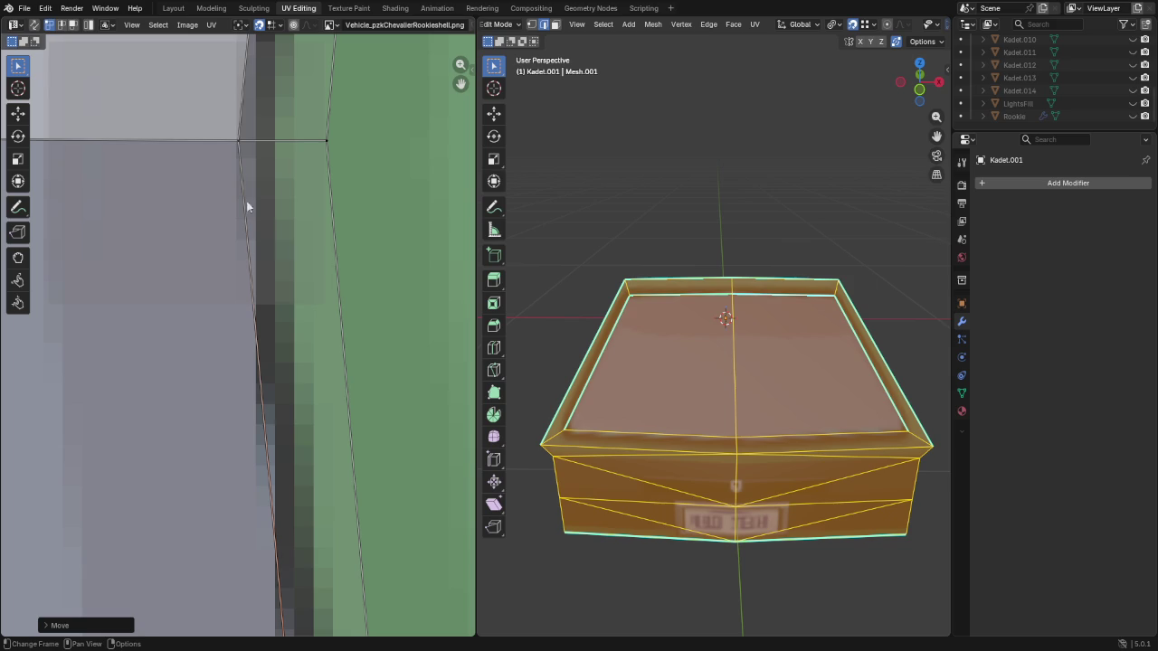
pyautogui.click(246, 144)
pyautogui.scroll(-5, 251, 220)
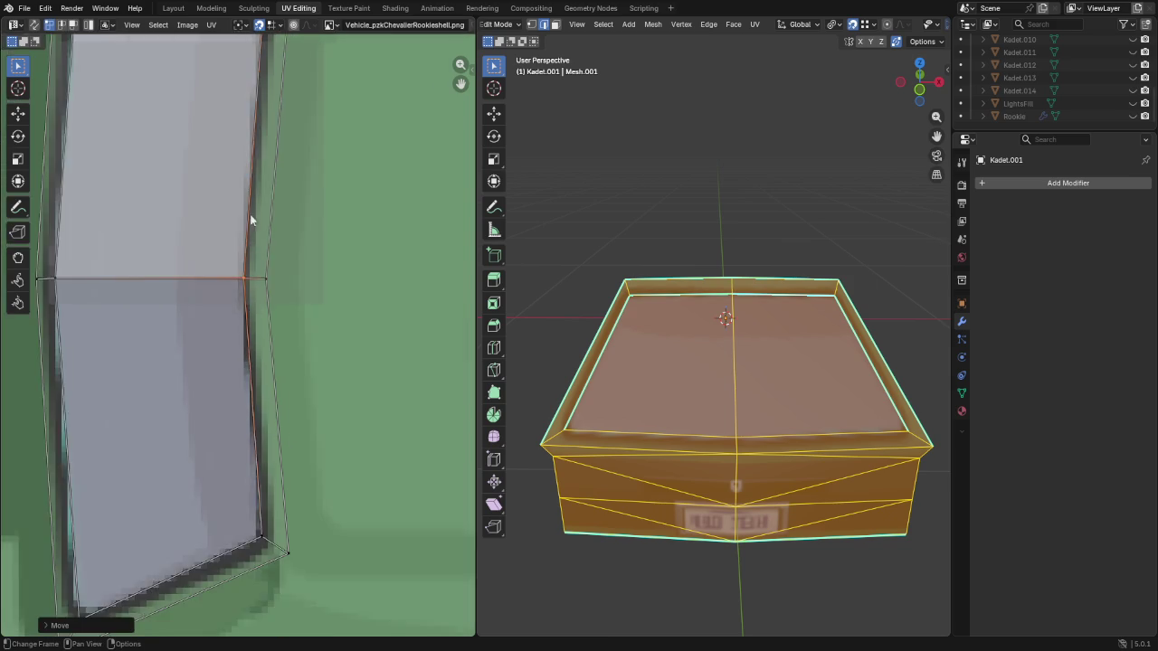
pyautogui.scroll(-5, 252, 231)
pyautogui.hotkey('alt', 'a')
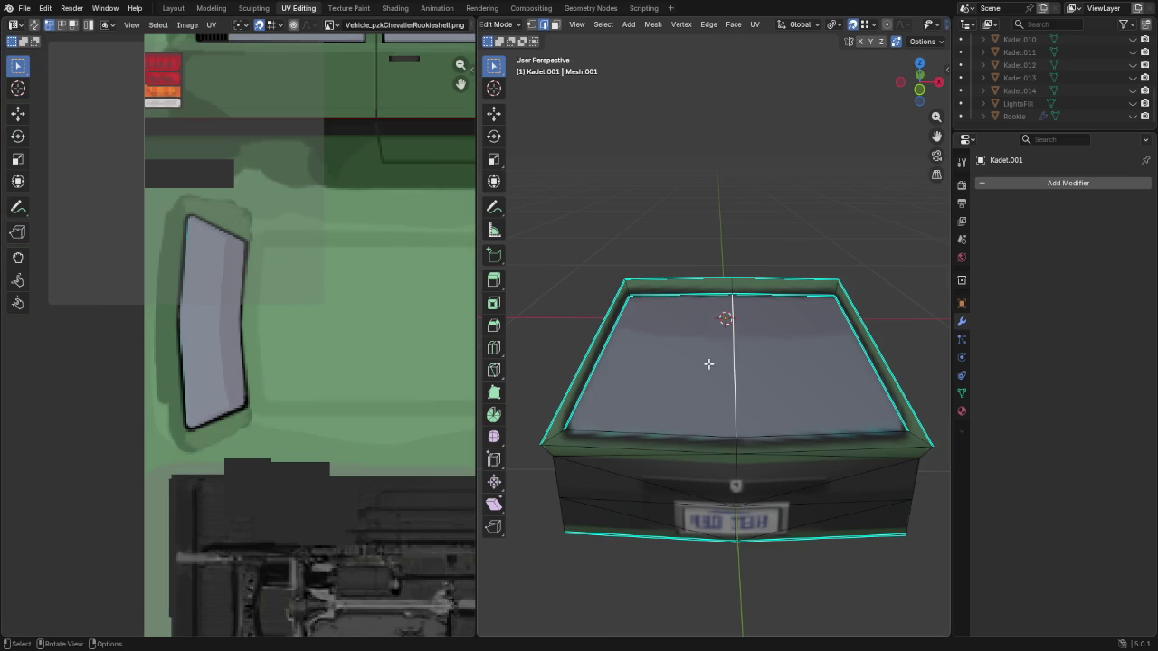
# Separate the two rear glass faces into Kadet.015 and hide that object
pyautogui.hotkey('alt', 'a')
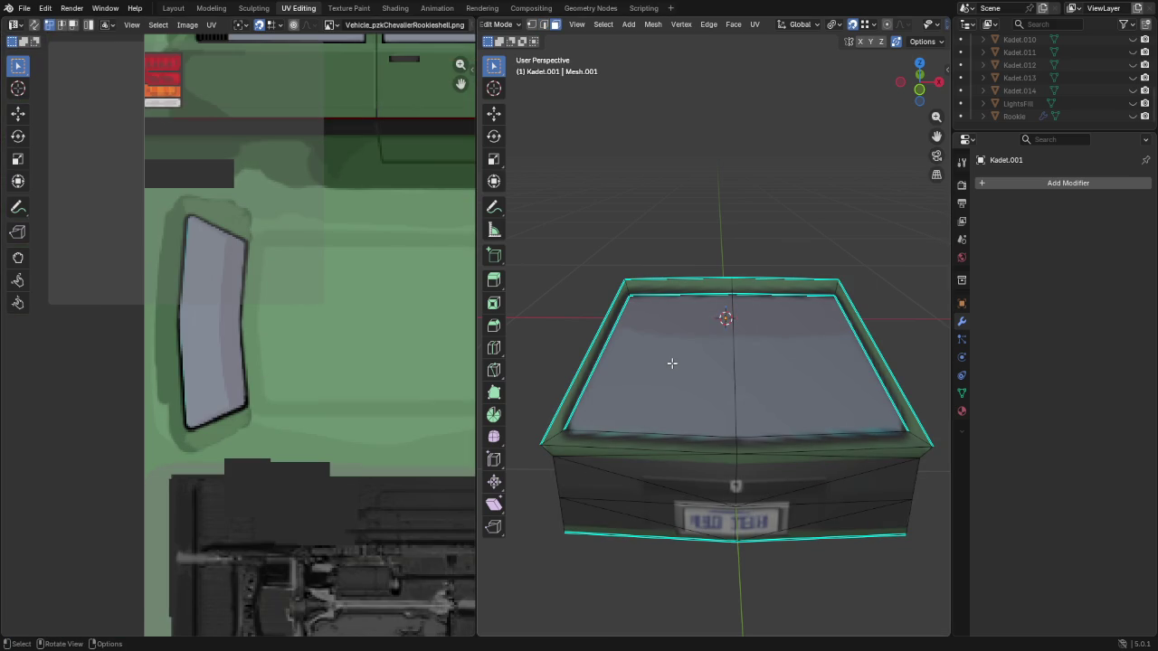
pyautogui.click(673, 363)
pyautogui.keyDown('shift'); pyautogui.click(769, 374); pyautogui.keyUp('shift')
pyautogui.press('p')
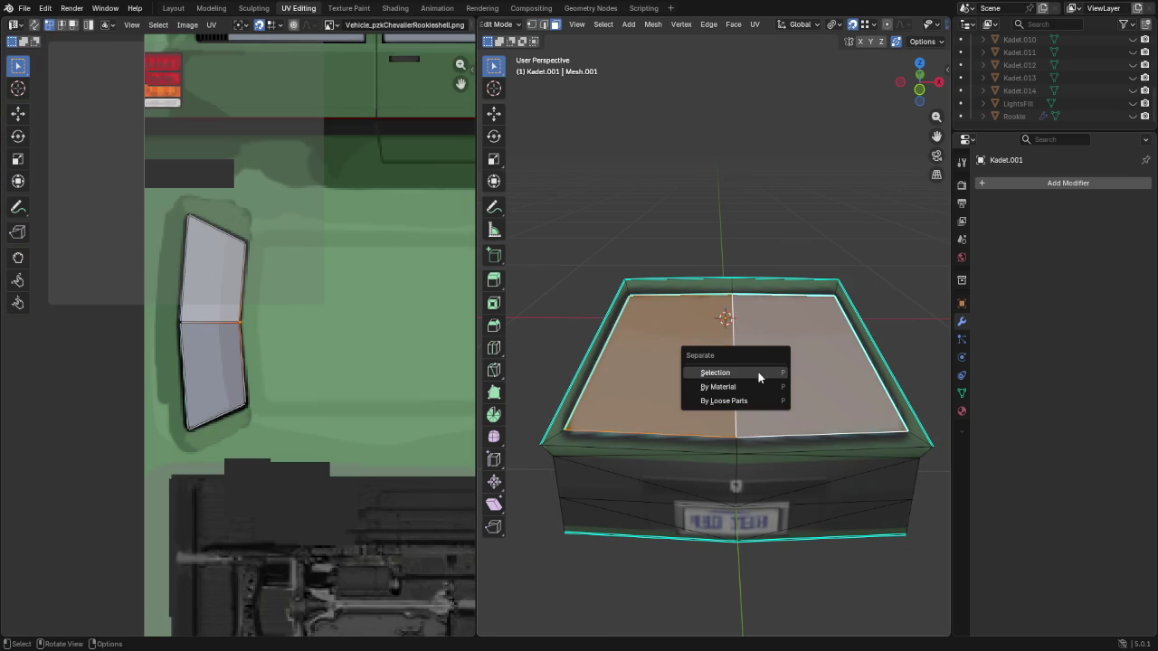
pyautogui.click(765, 371)
pyautogui.scroll(-1, 1086, 100)
pyautogui.click(1133, 91)
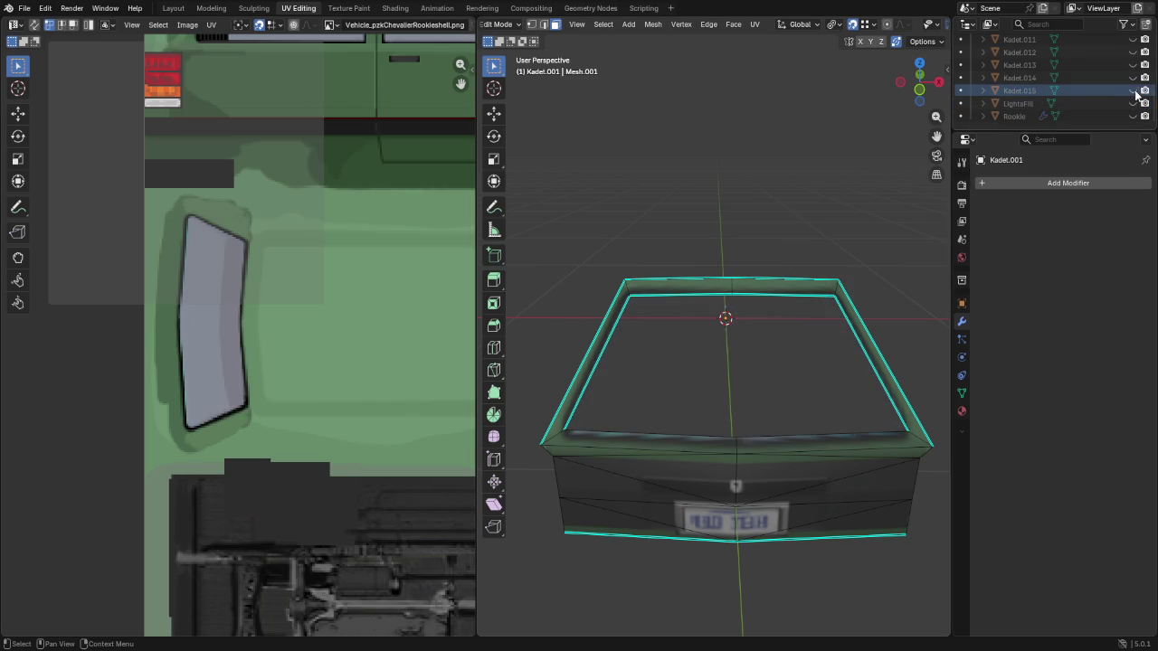
# Return the hatch to Object Mode and view it from above
pyautogui.moveTo(711, 310)
pyautogui.mouseDown(button='middle')
pyautogui.moveTo(853, 317)
pyautogui.moveTo(852, 282)
pyautogui.mouseUp(button='middle')
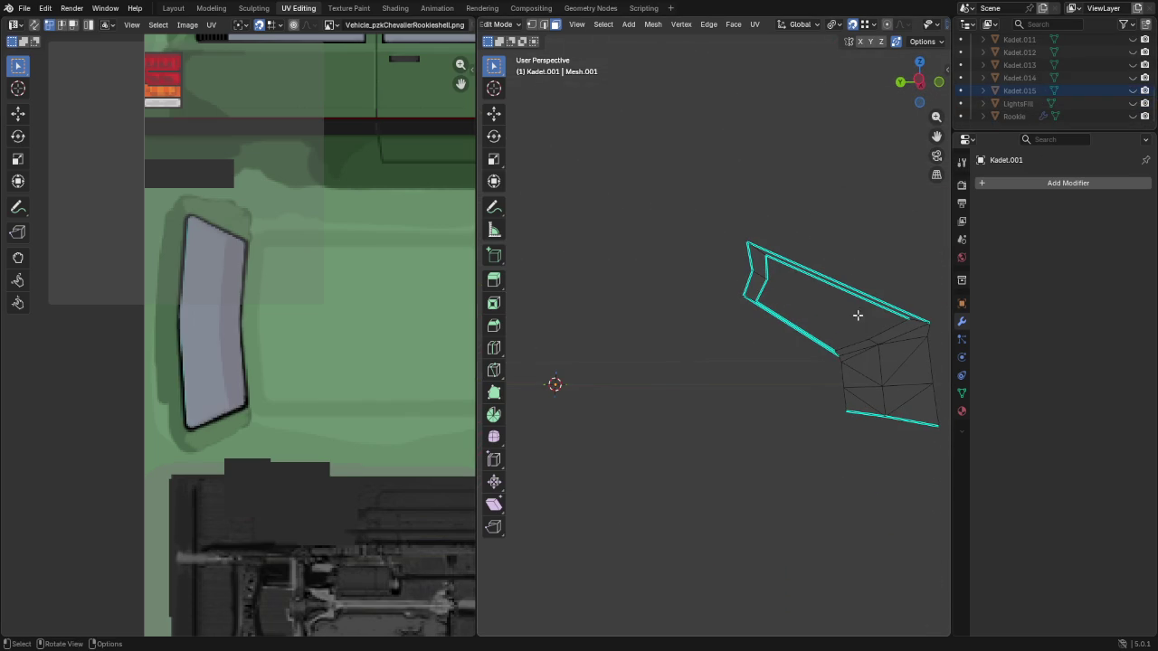
pyautogui.press('Tab')
pyautogui.moveTo(824, 335)
pyautogui.mouseDown(button='middle')
pyautogui.moveTo(814, 298)
pyautogui.moveTo(898, 251)
pyautogui.mouseUp(button='middle')
pyautogui.click(1024, 184)
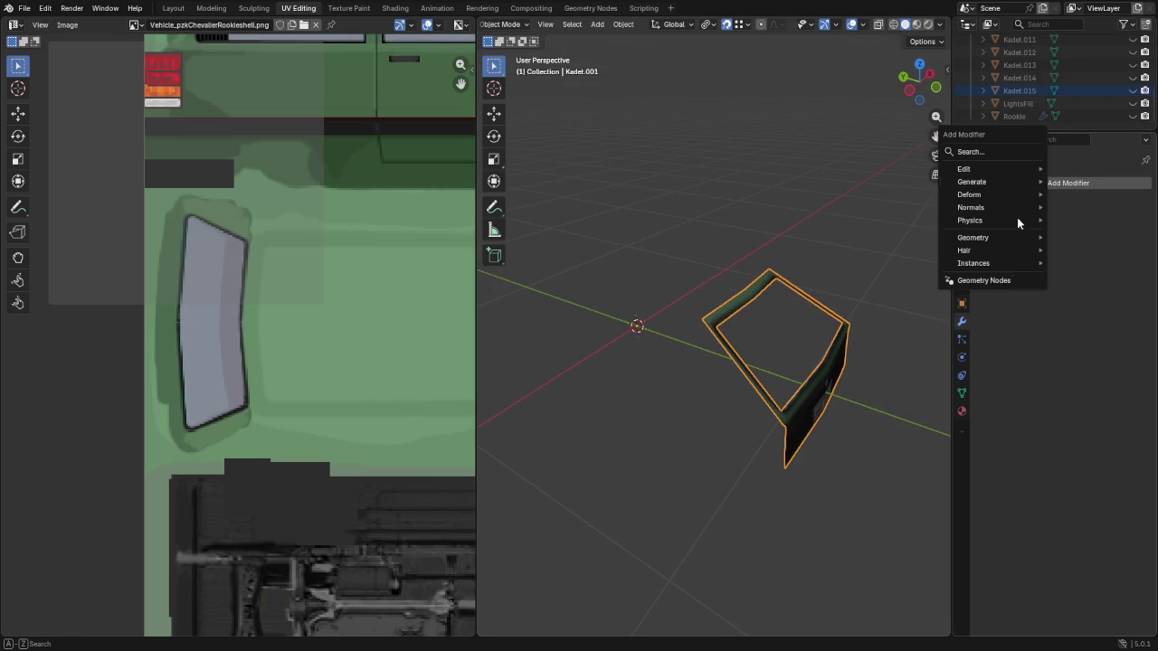
pyautogui.moveTo(973, 182)
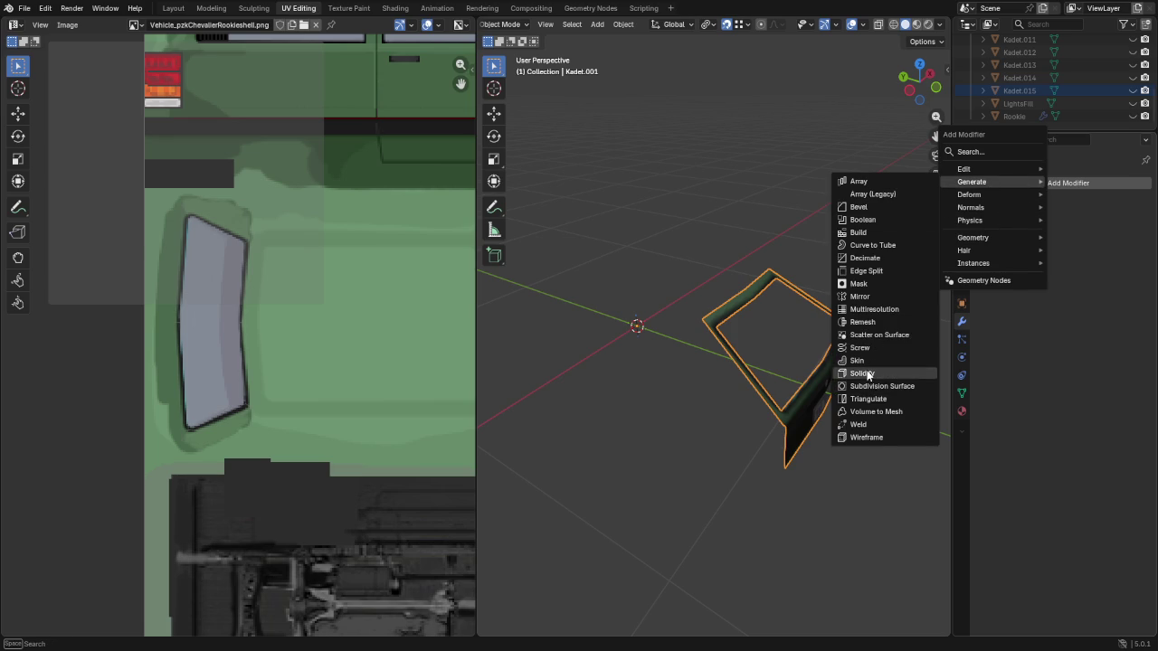
# Add a 0.03 m Solidify modifier to the hatch and apply it to the mesh
pyautogui.click(868, 374)
pyautogui.click(1079, 239)
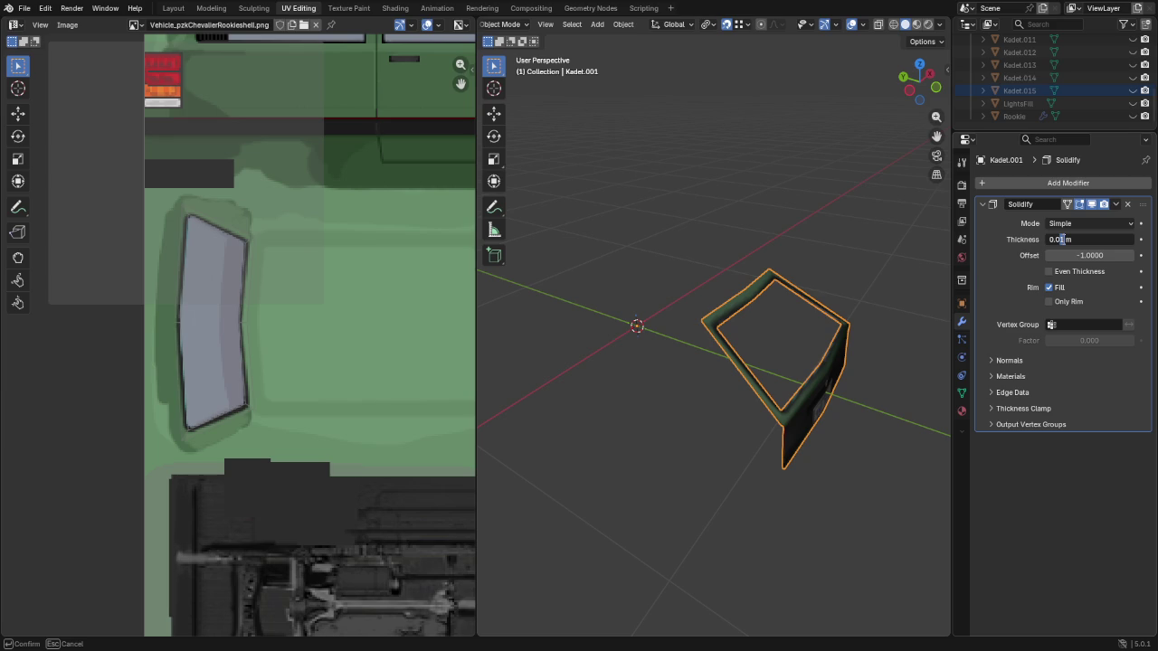
pyautogui.press('Return')
pyautogui.moveTo(881, 407); pyautogui.dragTo(890, 348, button='middle')
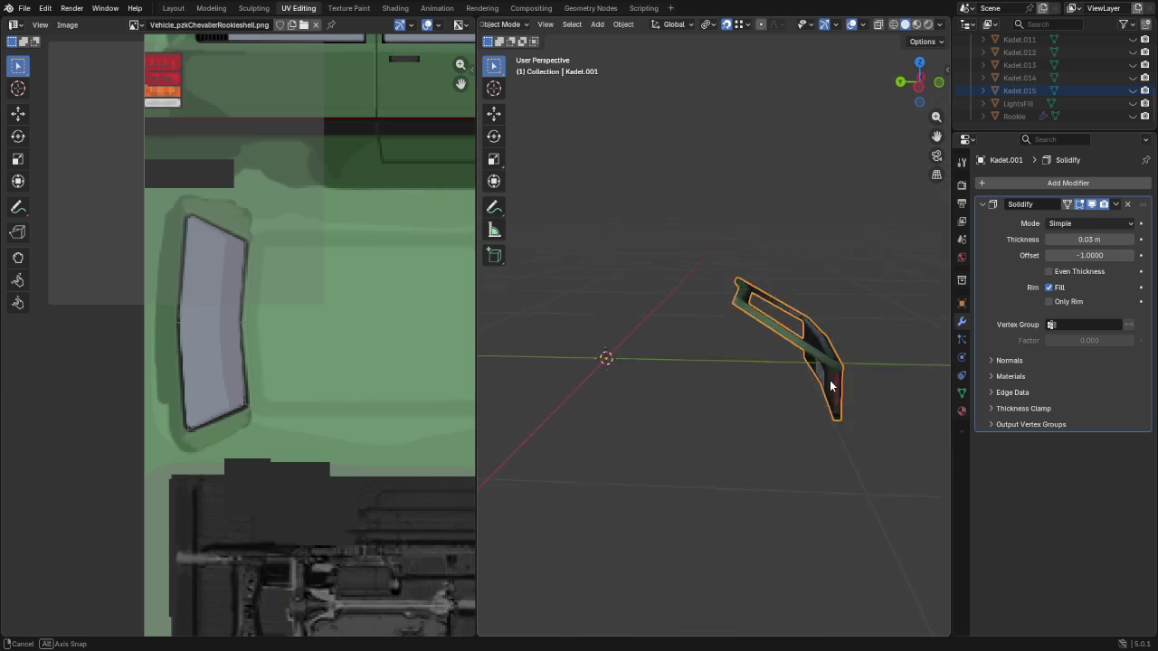
pyautogui.click(1115, 205)
pyautogui.click(1059, 220)
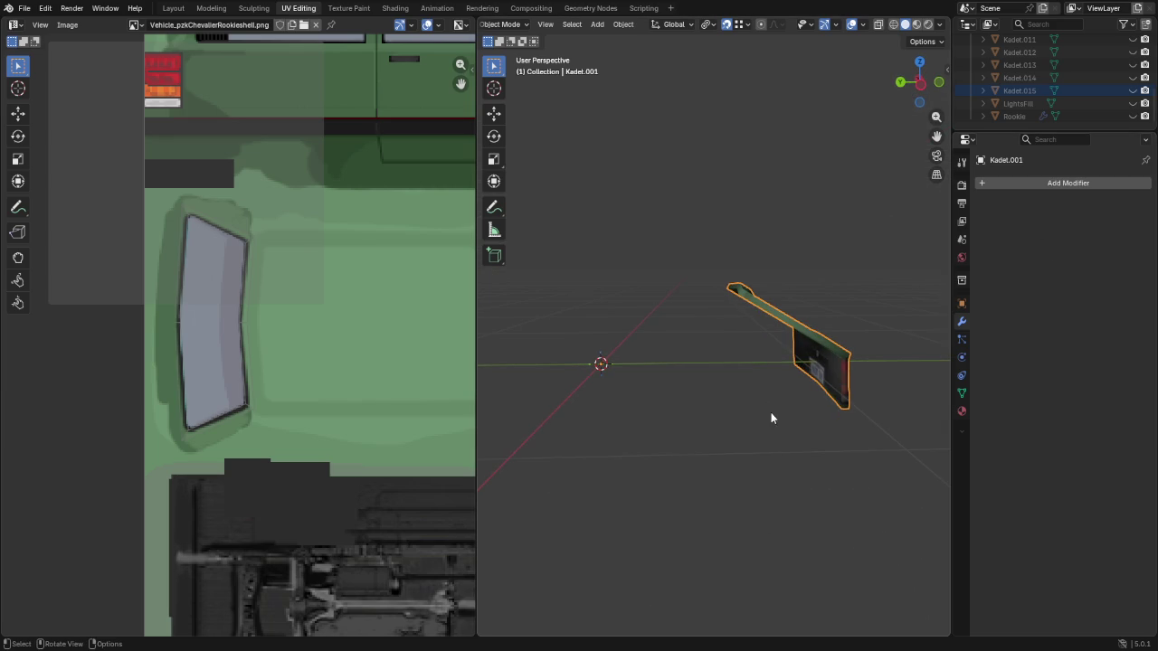
pyautogui.press('Tab')
# Reposition the window frame's inner edge loop
pyautogui.moveTo(770, 408)
pyautogui.mouseDown(button='middle')
pyautogui.moveTo(709, 357)
pyautogui.moveTo(664, 344)
pyautogui.mouseUp(button='middle')
pyautogui.scroll(5, 709, 357)
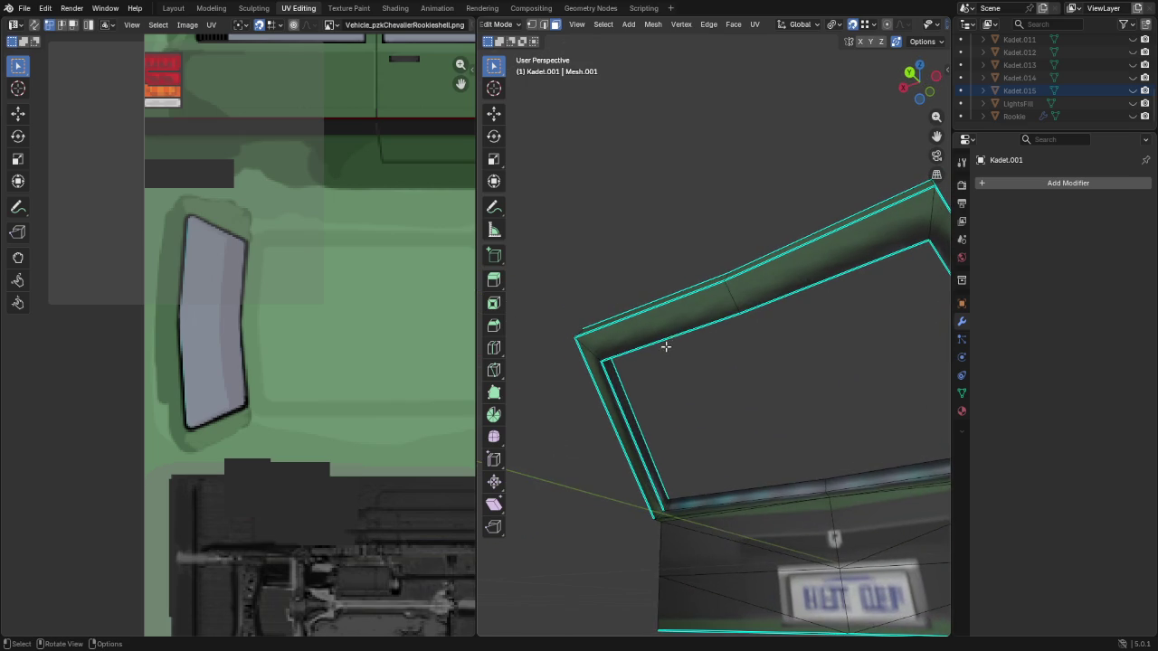
pyautogui.keyDown('alt'); pyautogui.click(602, 361); pyautogui.keyUp('alt')
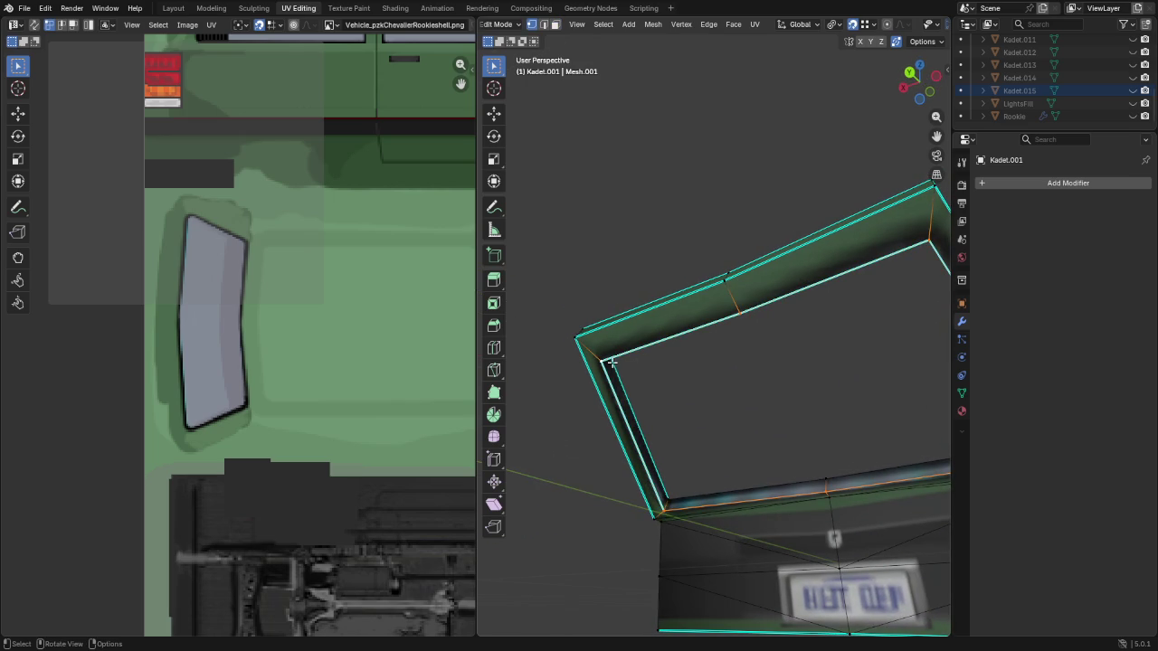
pyautogui.press('g')
pyautogui.click(615, 355)
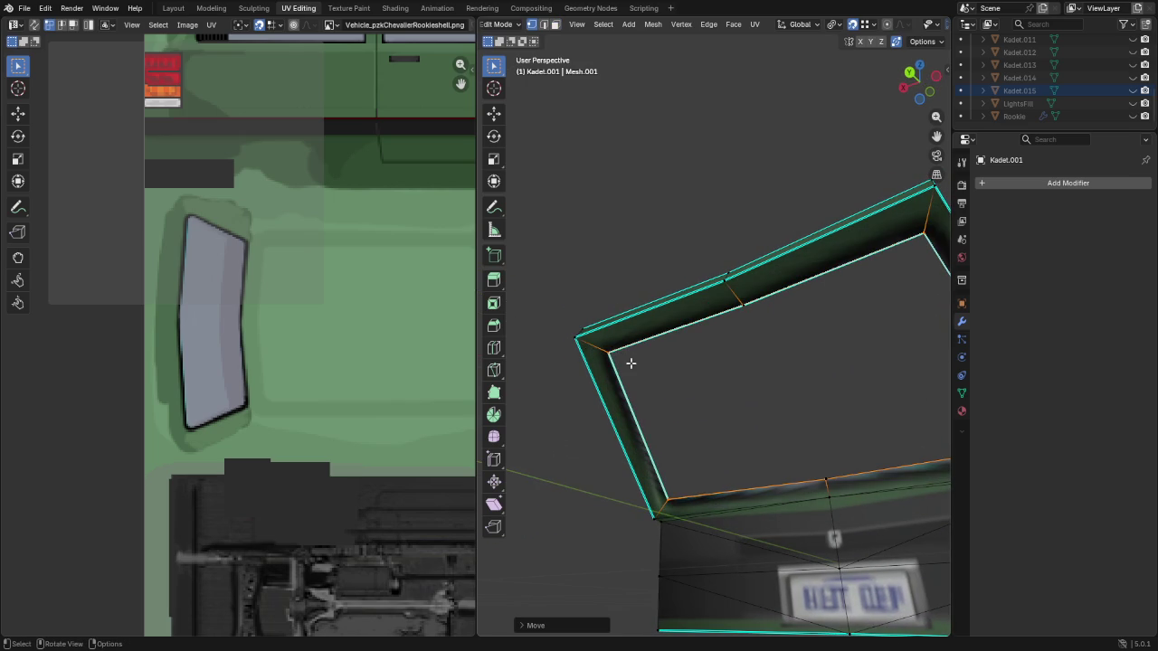
# Nudge the frame's bottom edge and short side edge into place
pyautogui.keyDown('alt'); pyautogui.click(825, 476); pyautogui.keyUp('alt')
pyautogui.press('g')
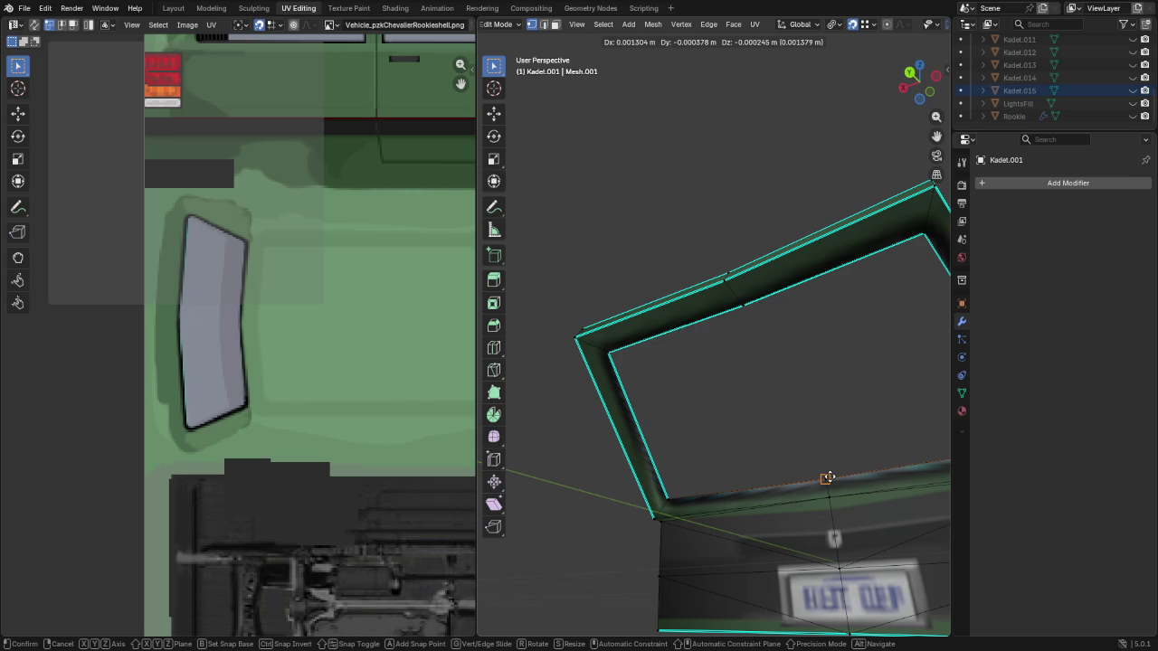
pyautogui.press('Escape')
pyautogui.moveTo(825, 486)
pyautogui.mouseDown(button='middle')
pyautogui.moveTo(775, 510)
pyautogui.moveTo(809, 476)
pyautogui.moveTo(639, 496)
pyautogui.mouseUp(button='middle')
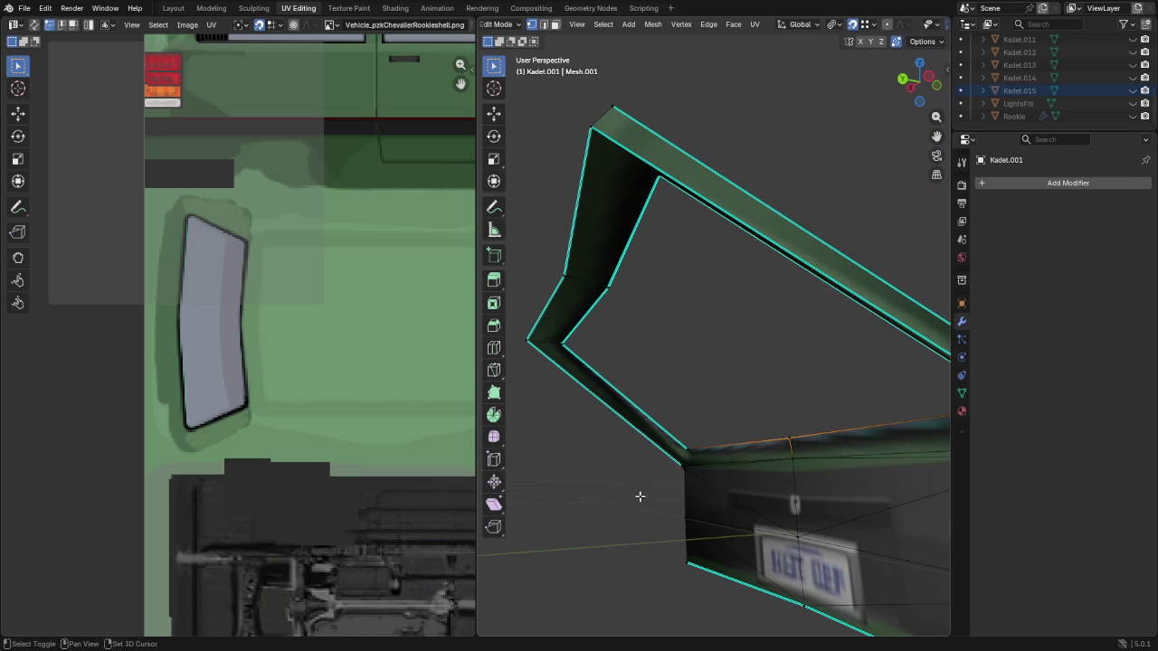
pyautogui.press('g')
pyautogui.click(784, 427)
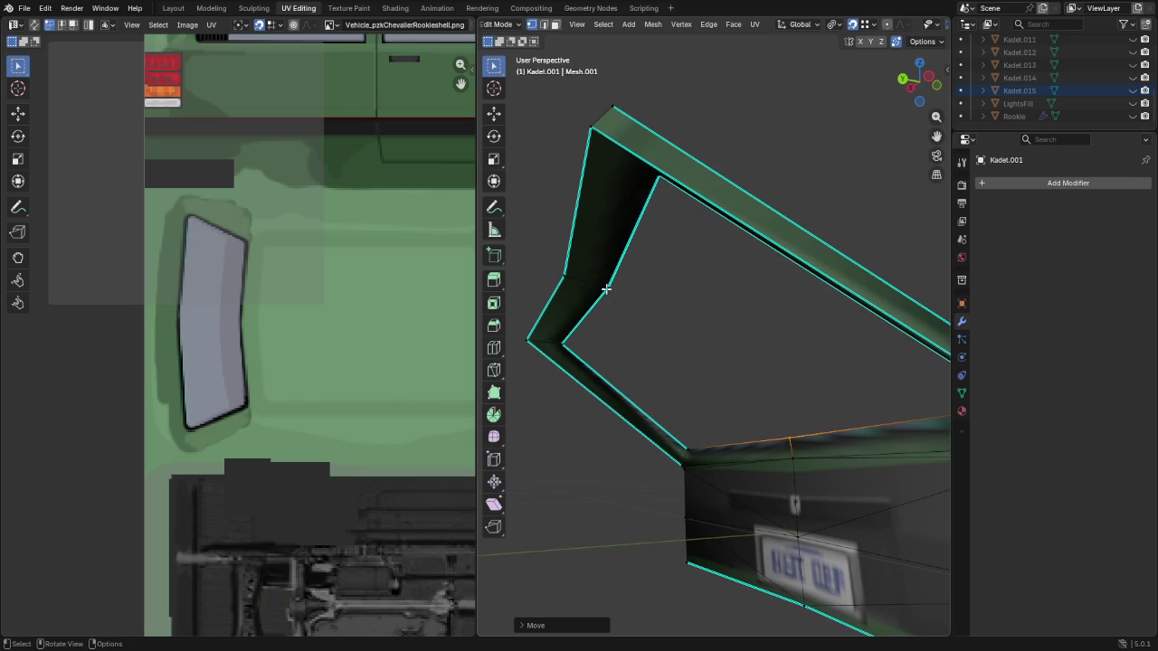
pyautogui.click(606, 288)
pyautogui.press('g')
pyautogui.click(608, 291)
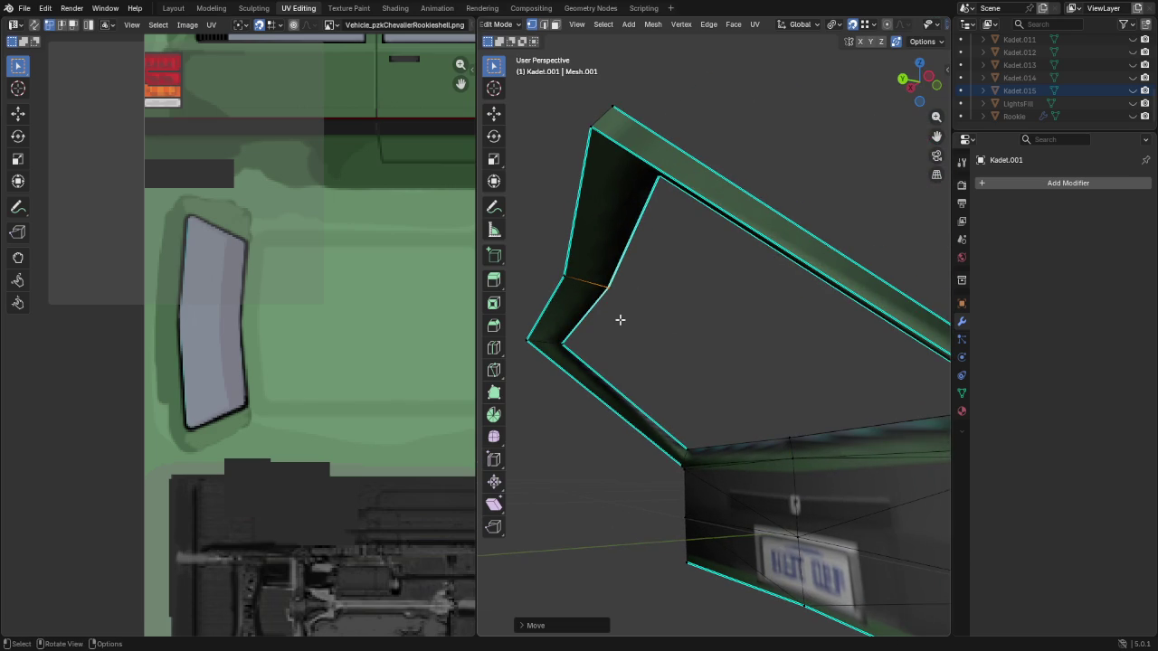
# Pull the stray corner vertex and diagonal corner edge back in line with the frame
pyautogui.click(686, 456)
pyautogui.press('g')
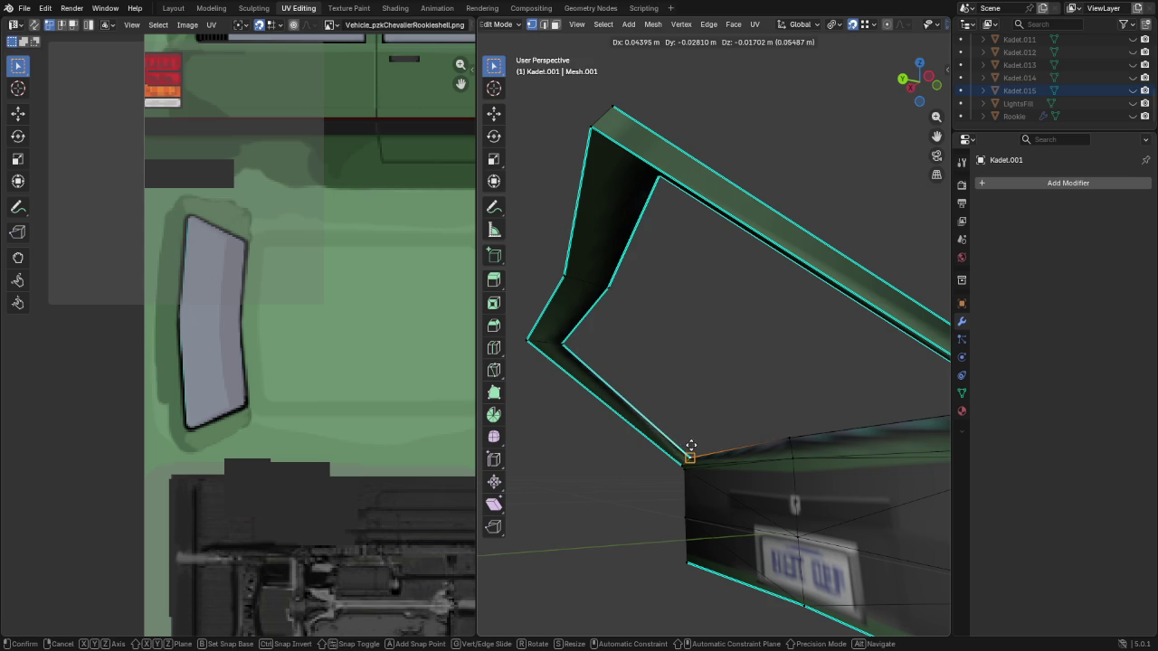
pyautogui.rightClick(692, 425)
pyautogui.moveTo(693, 406)
pyautogui.mouseDown(button='middle')
pyautogui.moveTo(745, 331)
pyautogui.moveTo(868, 307)
pyautogui.moveTo(836, 286)
pyautogui.moveTo(904, 407)
pyautogui.moveTo(766, 238)
pyautogui.moveTo(711, 194)
pyautogui.moveTo(719, 104)
pyautogui.moveTo(748, 219)
pyautogui.moveTo(750, 205)
pyautogui.moveTo(775, 434)
pyautogui.moveTo(700, 286)
pyautogui.mouseUp(button='middle')
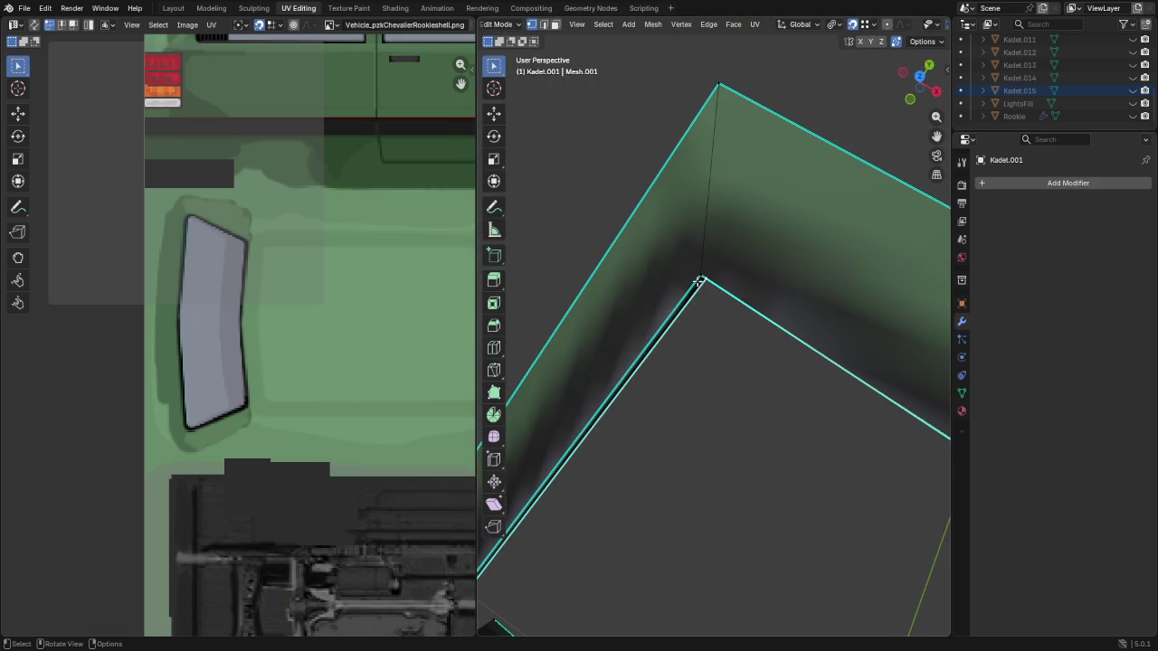
pyautogui.moveTo(703, 278); pyautogui.dragTo(699, 271)
pyautogui.moveTo(705, 331)
pyautogui.mouseDown(button='middle')
pyautogui.moveTo(690, 238)
pyautogui.moveTo(672, 354)
pyautogui.moveTo(788, 284)
pyautogui.moveTo(729, 240)
pyautogui.moveTo(731, 314)
pyautogui.mouseUp(button='middle')
pyautogui.click(728, 308)
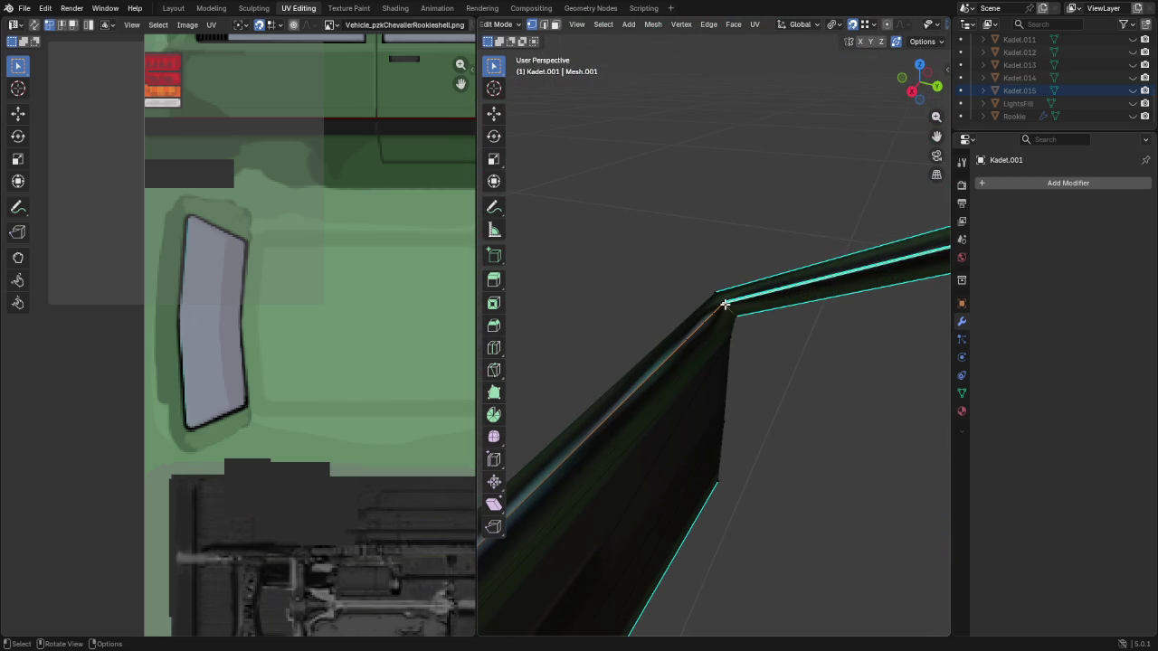
pyautogui.press('g')
pyautogui.click(724, 302)
pyautogui.moveTo(724, 302)
pyautogui.mouseDown(button='middle')
pyautogui.moveTo(869, 298)
pyautogui.moveTo(868, 288)
pyautogui.moveTo(788, 343)
pyautogui.mouseUp(button='middle')
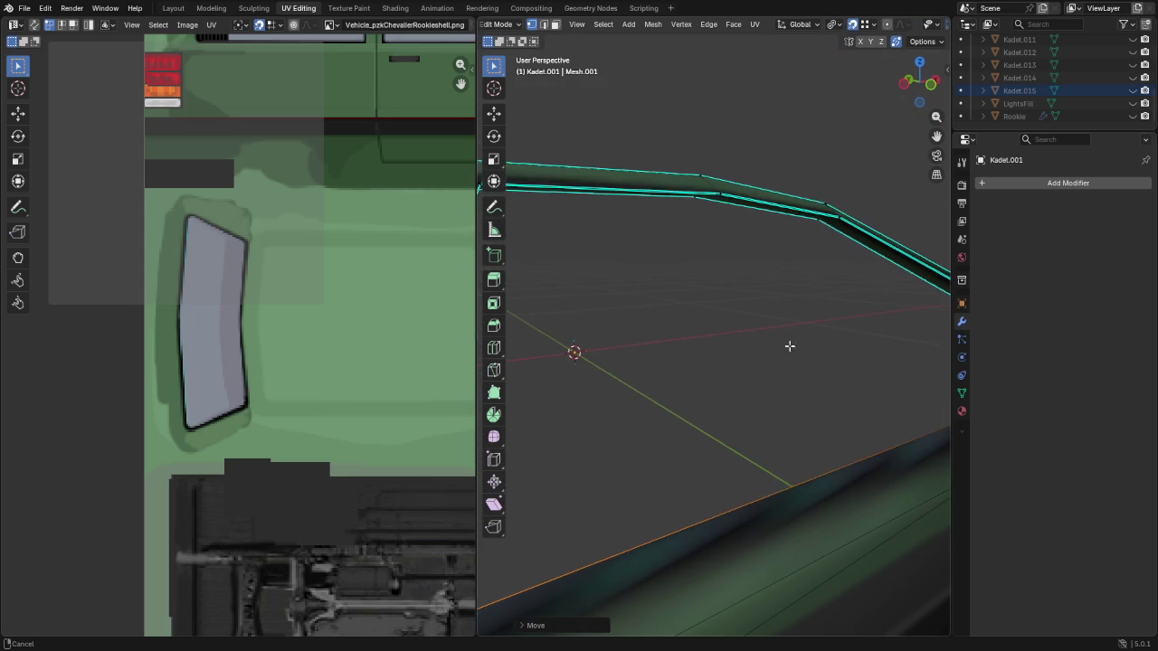
# Zoom out and orbit to check the whole window frame
pyautogui.click(835, 227)
pyautogui.scroll(-5, 835, 230)
pyautogui.scroll(-4, 827, 250)
pyautogui.moveTo(822, 326)
pyautogui.mouseDown(button='middle')
pyautogui.moveTo(548, 302)
pyautogui.moveTo(814, 389)
pyautogui.moveTo(685, 338)
pyautogui.moveTo(693, 385)
pyautogui.moveTo(669, 419)
pyautogui.moveTo(618, 411)
pyautogui.moveTo(705, 395)
pyautogui.mouseUp(button='middle')
pyautogui.scroll(5, 876, 415)
# Select the panel's lower-left face, two upper triangles and lower-right face
pyautogui.press('3')
pyautogui.click(664, 402)
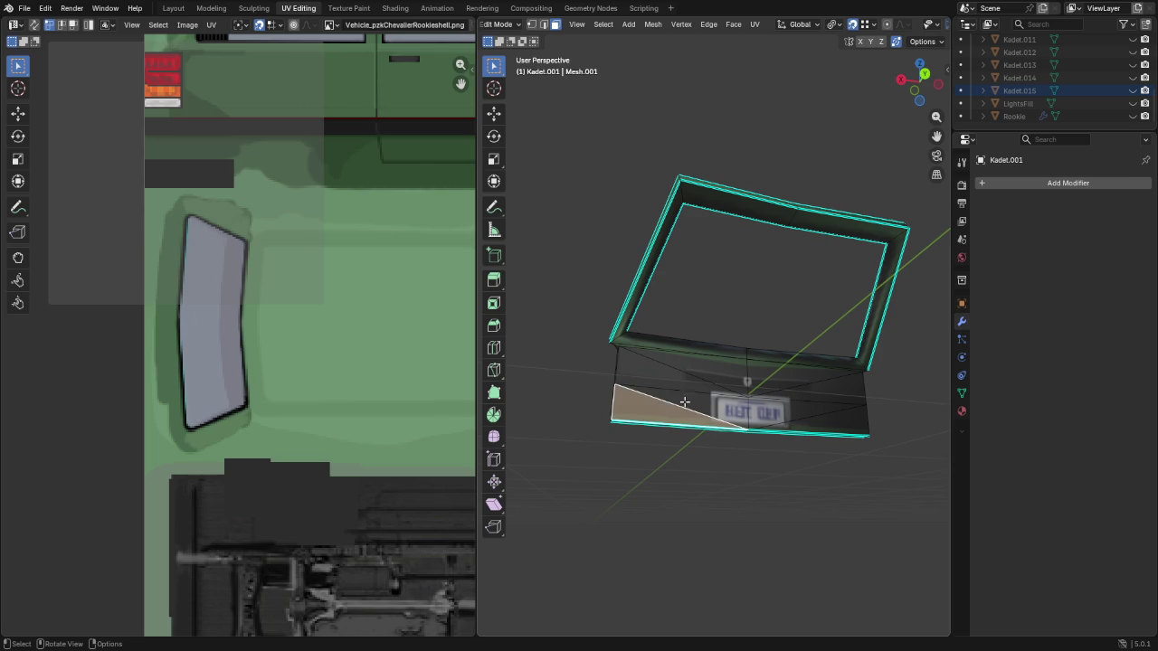
pyautogui.keyDown('shift'); pyautogui.click(707, 363); pyautogui.keyUp('shift')
pyautogui.keyDown('shift'); pyautogui.click(767, 367); pyautogui.keyUp('shift')
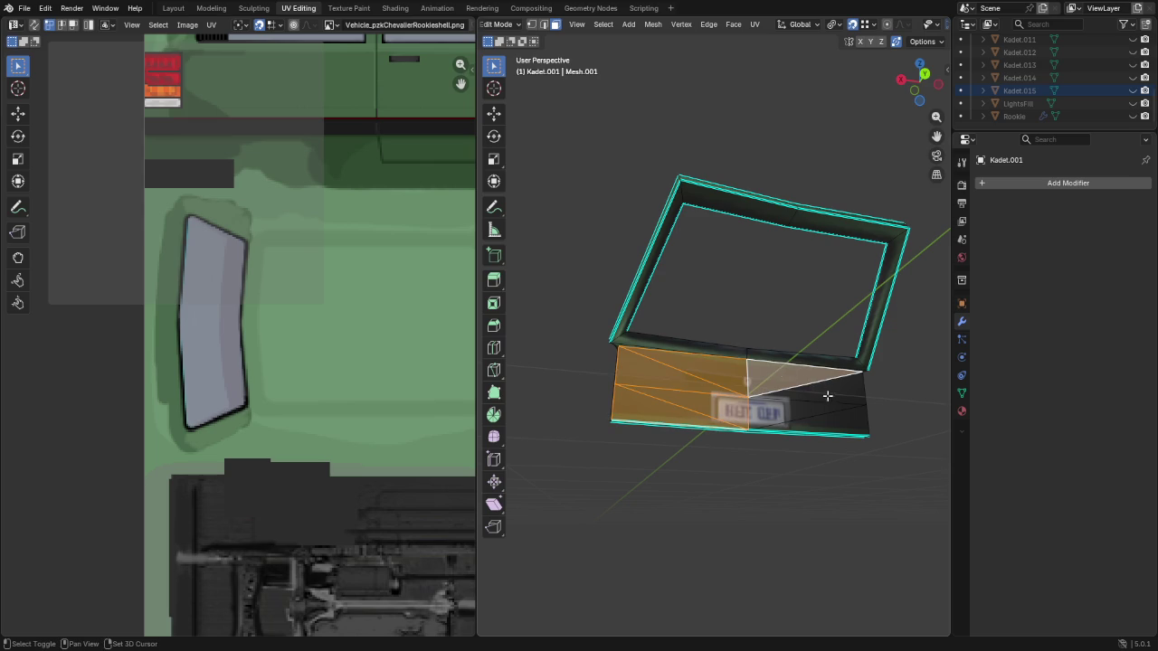
pyautogui.keyDown('shift'); pyautogui.click(809, 423); pyautogui.keyUp('shift')
pyautogui.moveTo(810, 423)
pyautogui.mouseDown(button='middle')
pyautogui.moveTo(588, 377)
pyautogui.moveTo(685, 384)
pyautogui.moveTo(684, 400)
pyautogui.moveTo(732, 421)
pyautogui.moveTo(778, 421)
pyautogui.moveTo(732, 406)
pyautogui.moveTo(667, 408)
pyautogui.moveTo(618, 414)
pyautogui.moveTo(713, 432)
pyautogui.moveTo(674, 449)
pyautogui.moveTo(602, 439)
pyautogui.moveTo(713, 421)
pyautogui.moveTo(723, 402)
pyautogui.moveTo(697, 415)
pyautogui.moveTo(741, 401)
pyautogui.moveTo(729, 450)
pyautogui.moveTo(756, 426)
pyautogui.mouseUp(button='middle')
pyautogui.scroll(4, 589, 377)
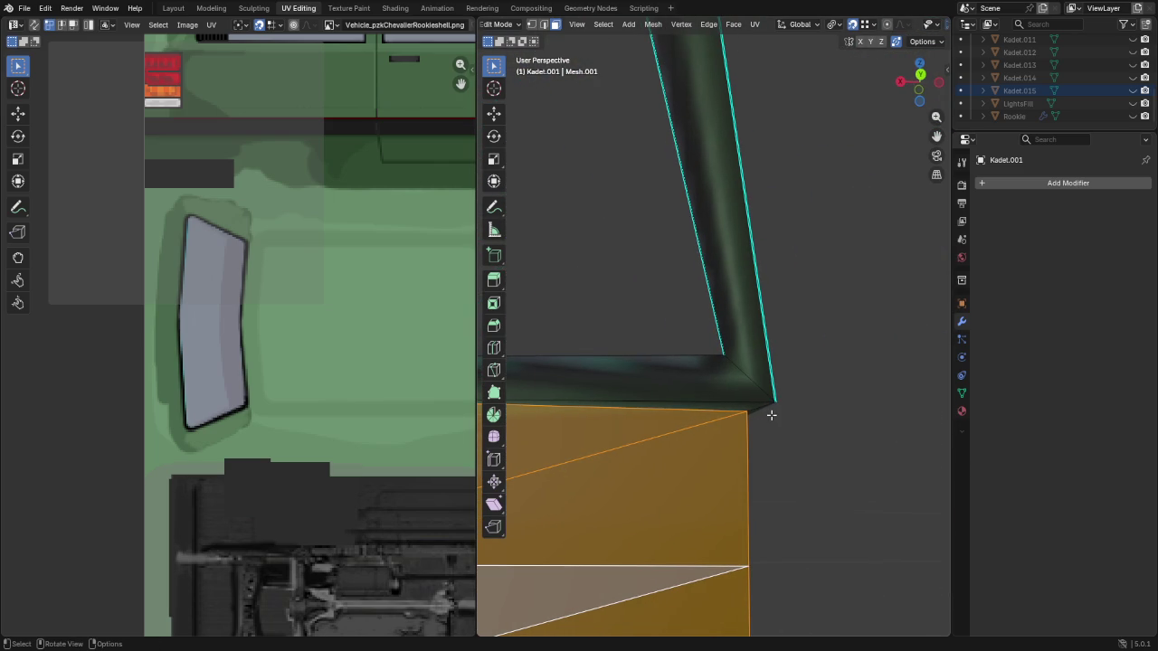
# Vertex-slide the first lower frame corner along its edge to meet the panel
pyautogui.press('1')
pyautogui.click(777, 399)
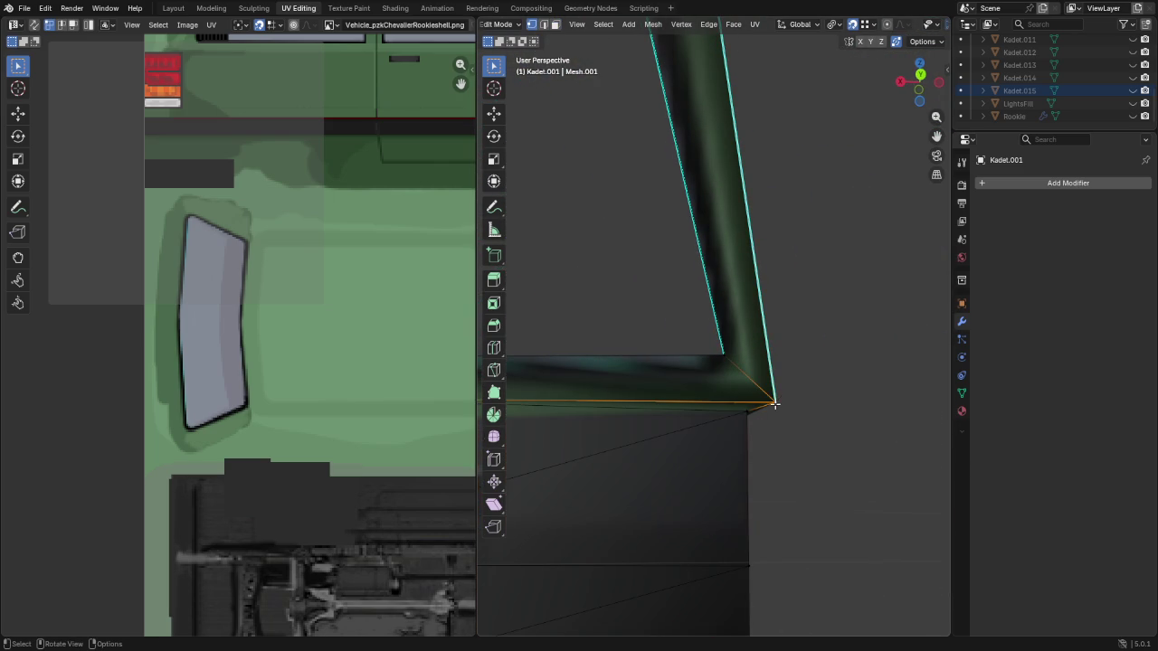
pyautogui.press('g')
pyautogui.press('g')
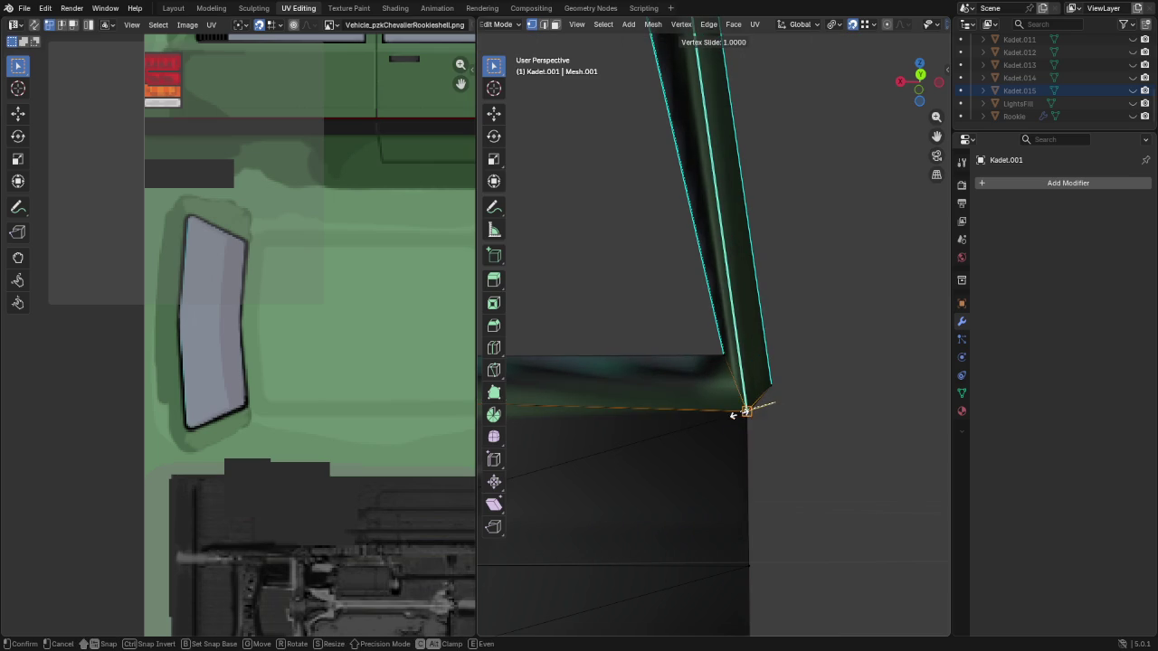
pyautogui.click(748, 414)
pyautogui.scroll(-5, 748, 414)
pyautogui.moveTo(747, 414); pyautogui.dragTo(894, 435, button='middle')
pyautogui.scroll(3, 822, 336)
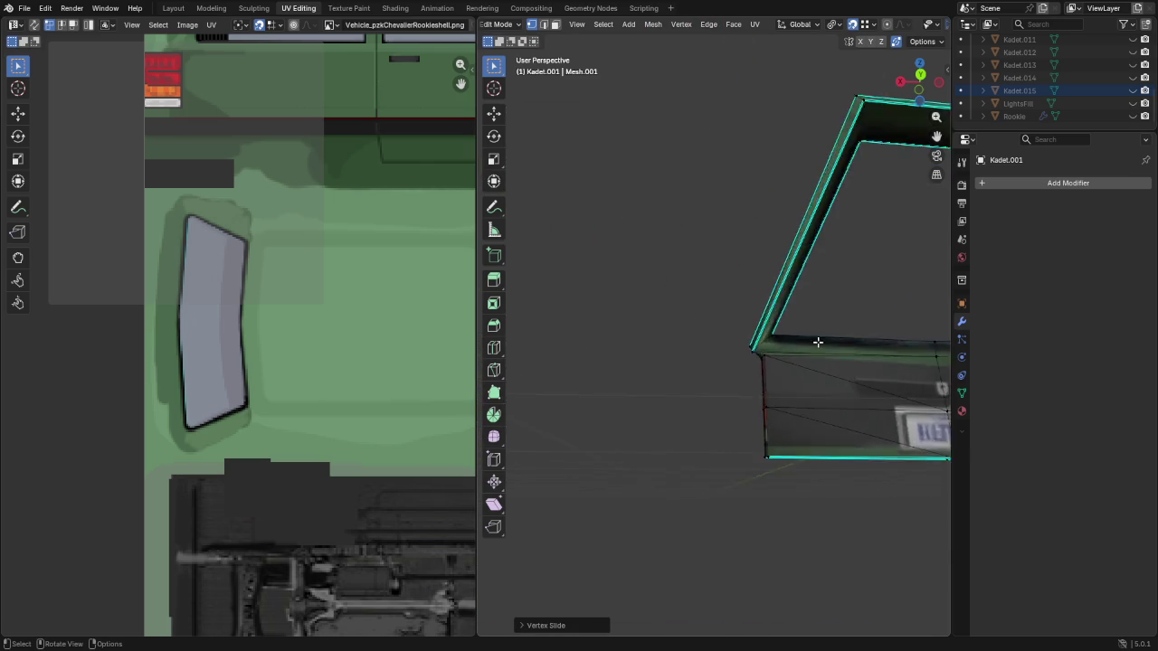
pyautogui.scroll(3, 794, 386)
# Vertex-slide the other lower frame corner along its edge
pyautogui.moveTo(793, 385)
pyautogui.mouseDown(button='middle')
pyautogui.moveTo(847, 409)
pyautogui.moveTo(734, 365)
pyautogui.mouseUp(button='middle')
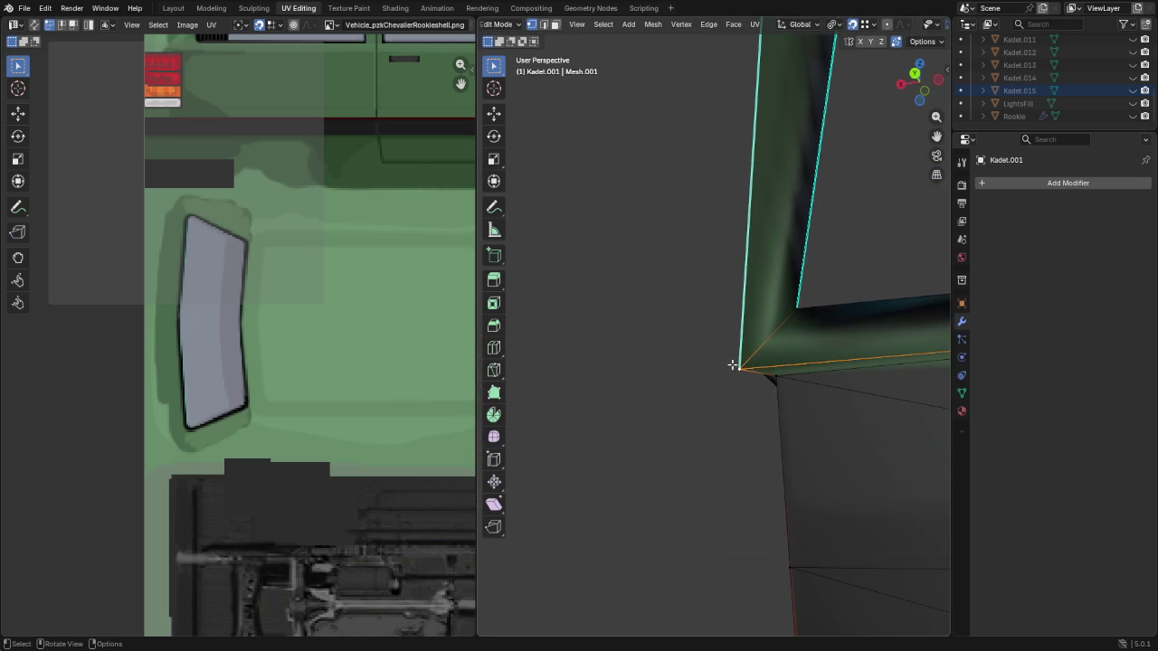
pyautogui.press('g')
pyautogui.press('g')
pyautogui.click(778, 382)
pyautogui.scroll(-4, 778, 382)
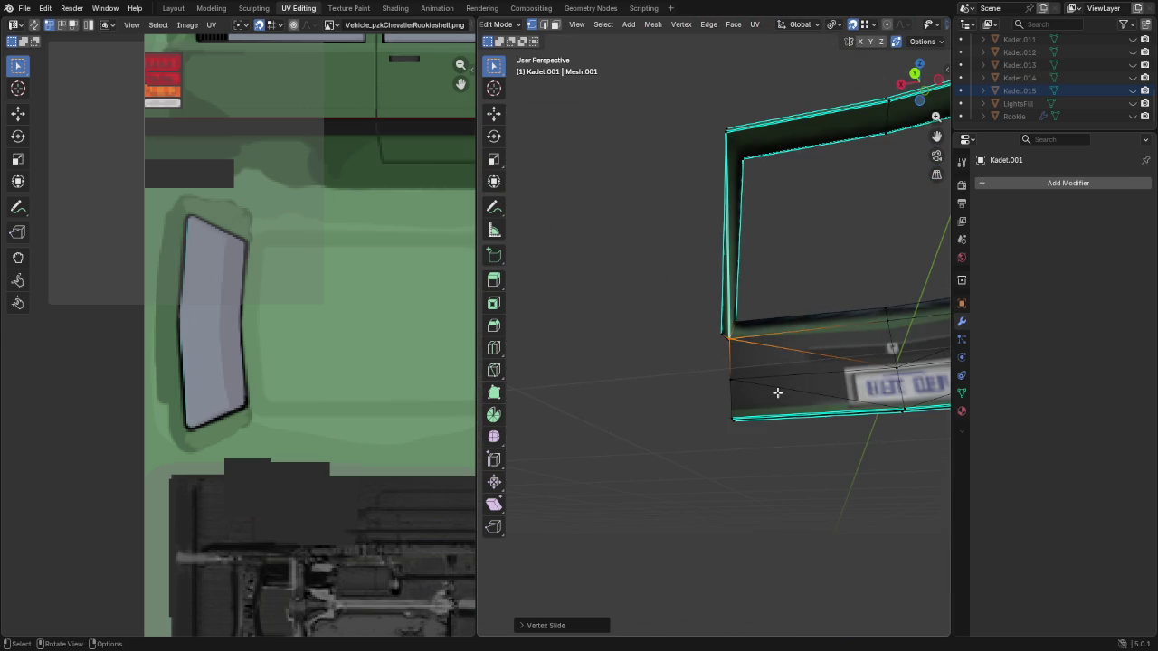
pyautogui.moveTo(806, 388); pyautogui.dragTo(814, 407, button='middle')
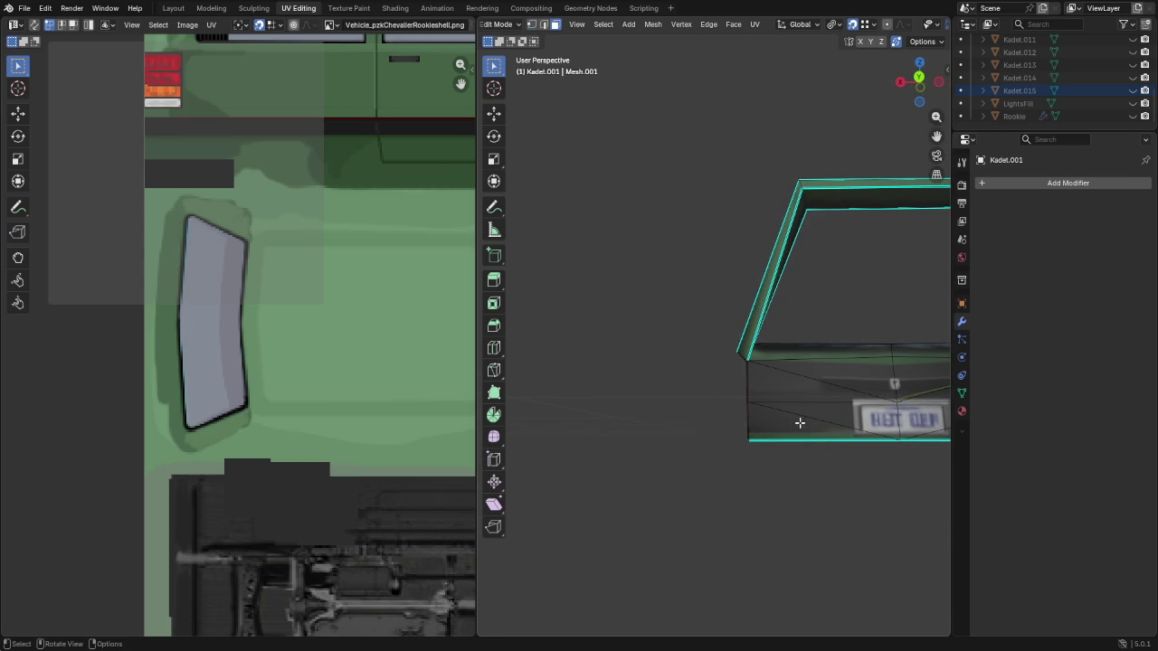
# Circle-select the lower panel faces, then view the seat and rear bumper textures
pyautogui.click(791, 429)
pyautogui.keyDown('shift'); pyautogui.click(820, 411); pyautogui.keyUp('shift')
pyautogui.press('c')
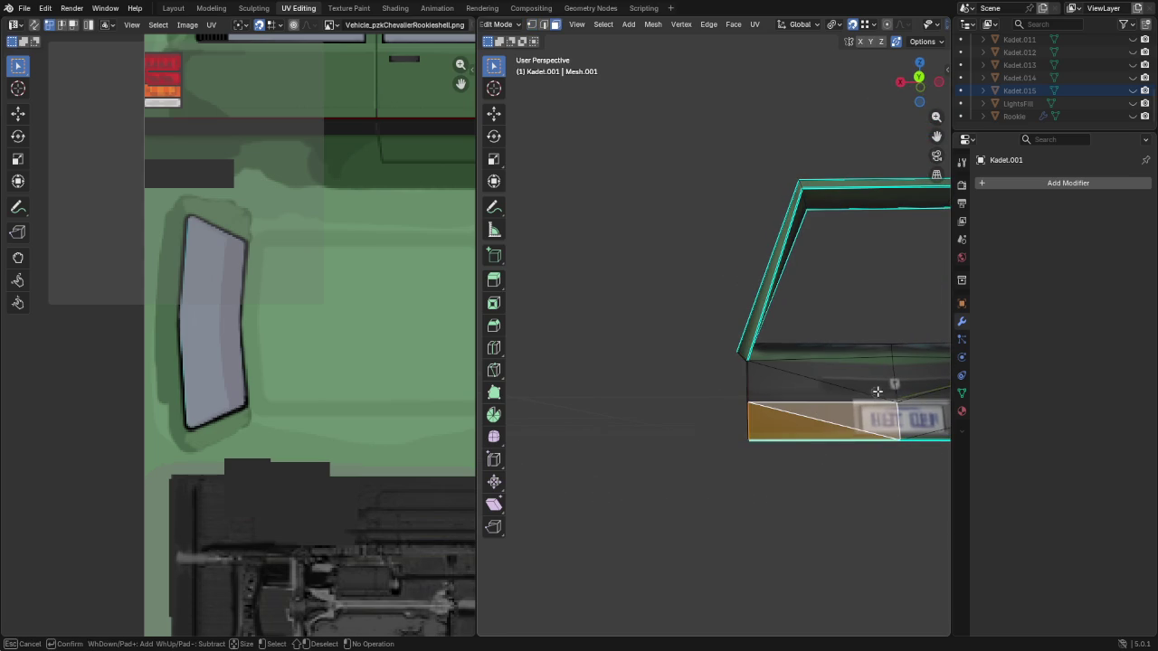
pyautogui.moveTo(864, 402); pyautogui.dragTo(909, 413)
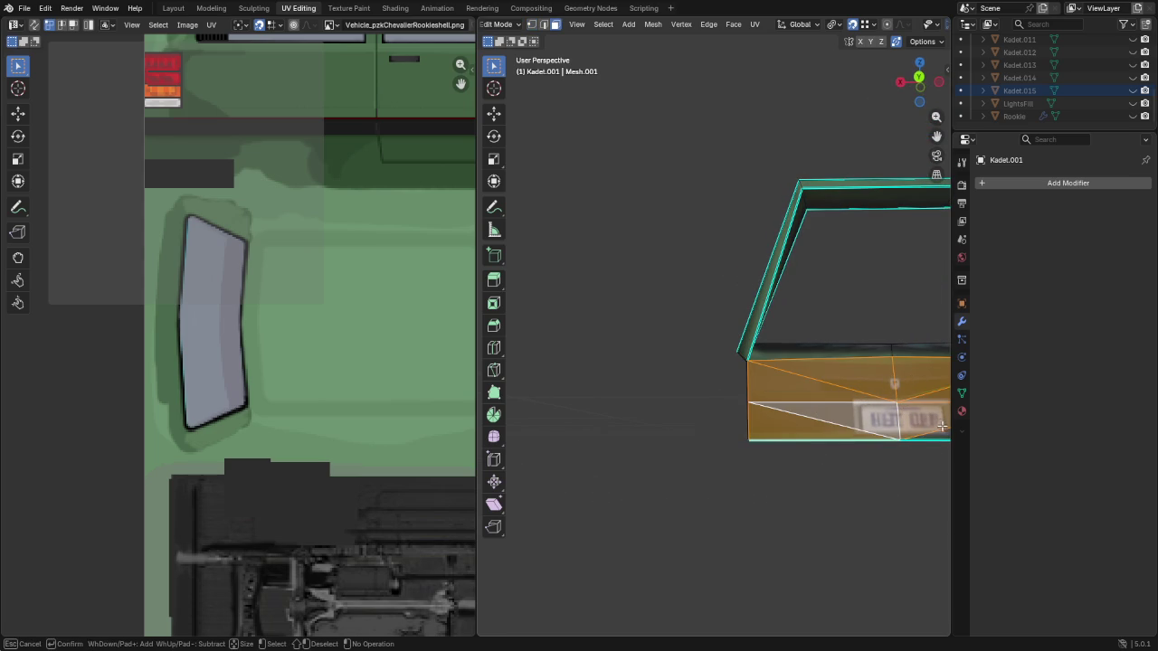
pyautogui.rightClick(938, 431)
pyautogui.scroll(-3, 905, 425)
pyautogui.scroll(-3, 796, 408)
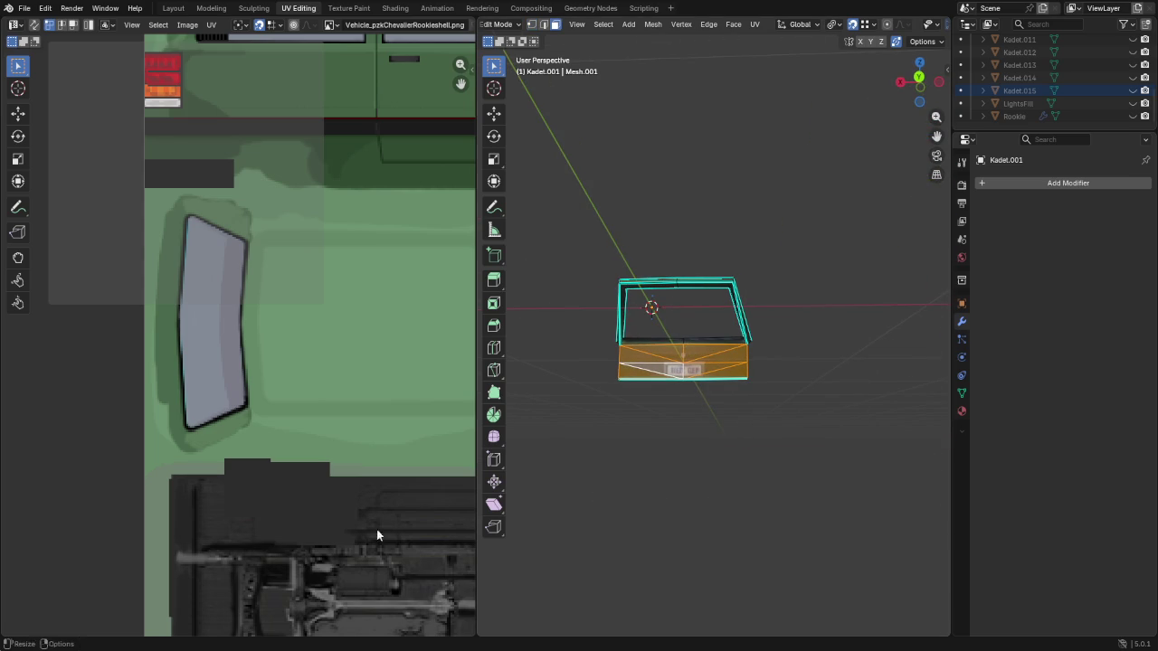
pyautogui.scroll(-8, 306, 440)
pyautogui.scroll(2, 342, 383)
pyautogui.scroll(3, 371, 399)
pyautogui.moveTo(371, 399); pyautogui.dragTo(259, 390, button='middle')
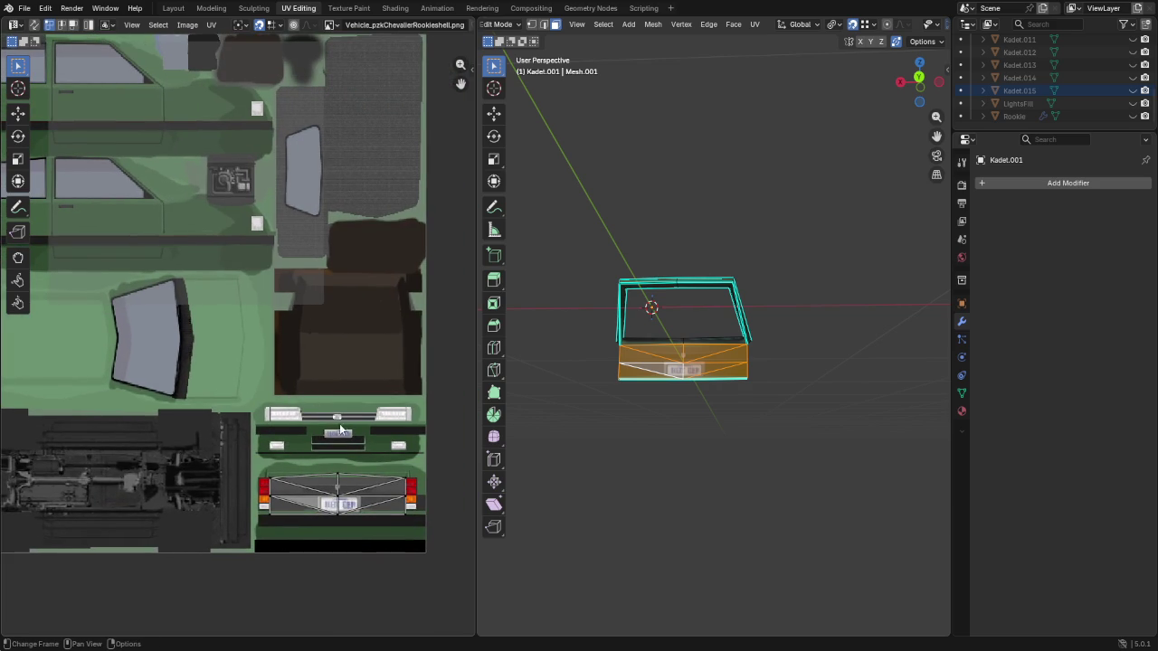
# Move the lower panel's whole UV island onto the rear-panel texture and narrow it horizontally to about half
pyautogui.press('a')
pyautogui.press('g')
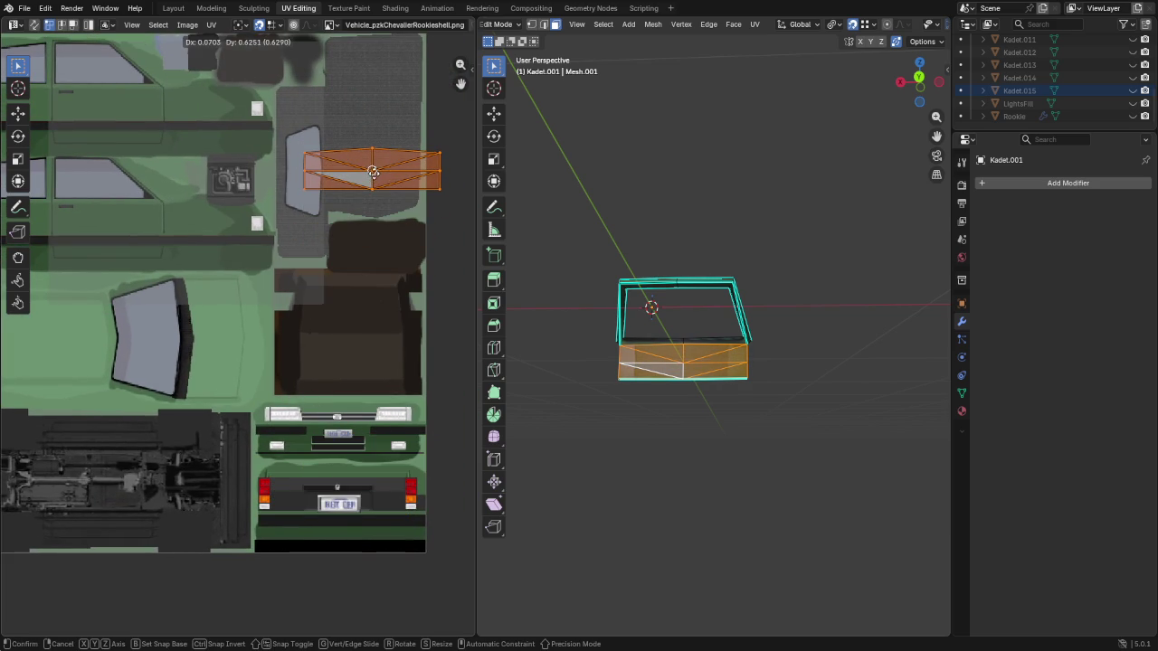
pyautogui.click(371, 170)
pyautogui.press('s')
pyautogui.press('x')
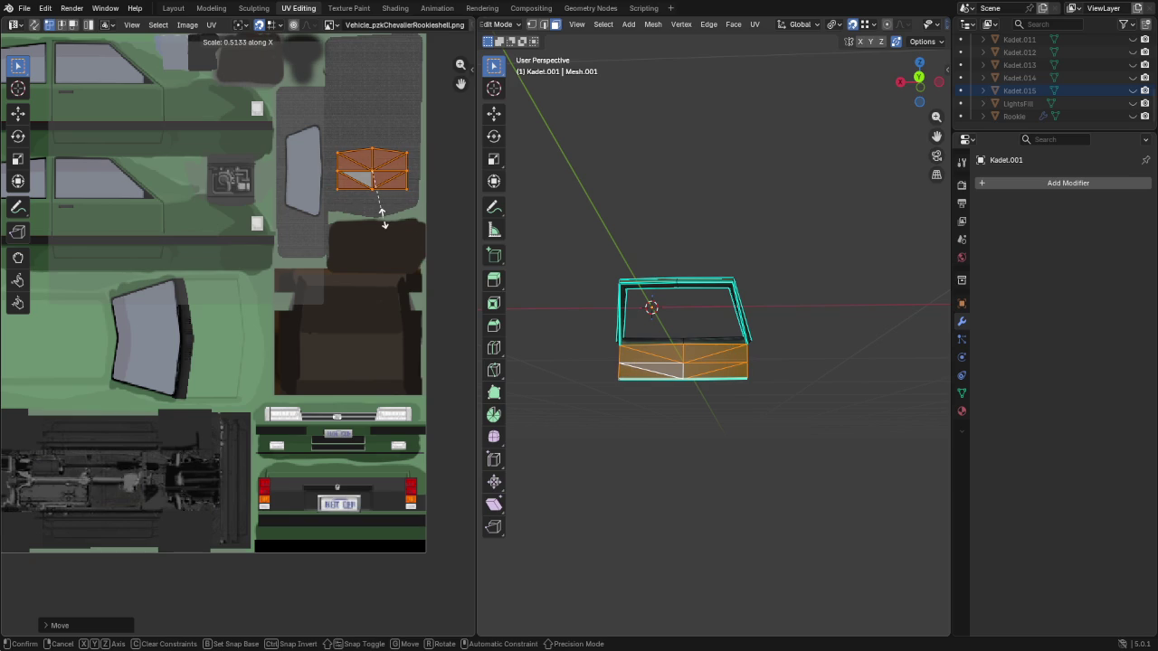
pyautogui.click(384, 223)
# Select the two end faces and two adjacent side faces at the hatch end
pyautogui.click(654, 421)
pyautogui.moveTo(655, 421)
pyautogui.mouseDown(button='middle')
pyautogui.moveTo(687, 450)
pyautogui.moveTo(732, 447)
pyautogui.moveTo(804, 426)
pyautogui.moveTo(780, 421)
pyautogui.moveTo(782, 393)
pyautogui.mouseUp(button='middle')
pyautogui.scroll(3, 805, 423)
pyautogui.scroll(2, 805, 423)
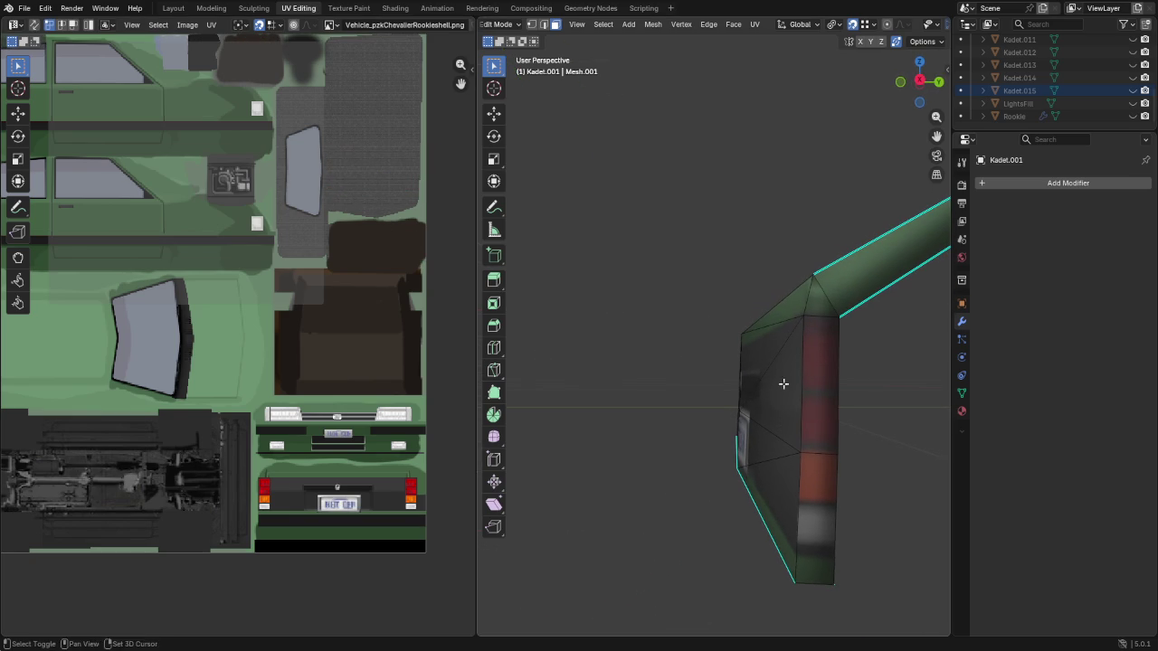
pyautogui.click(823, 367)
pyautogui.keyDown('shift'); pyautogui.click(816, 498); pyautogui.keyUp('shift')
pyautogui.moveTo(698, 484)
pyautogui.mouseDown(button='middle')
pyautogui.moveTo(910, 457)
pyautogui.moveTo(453, 457)
pyautogui.mouseUp(button='middle')
pyautogui.scroll(5, 677, 410)
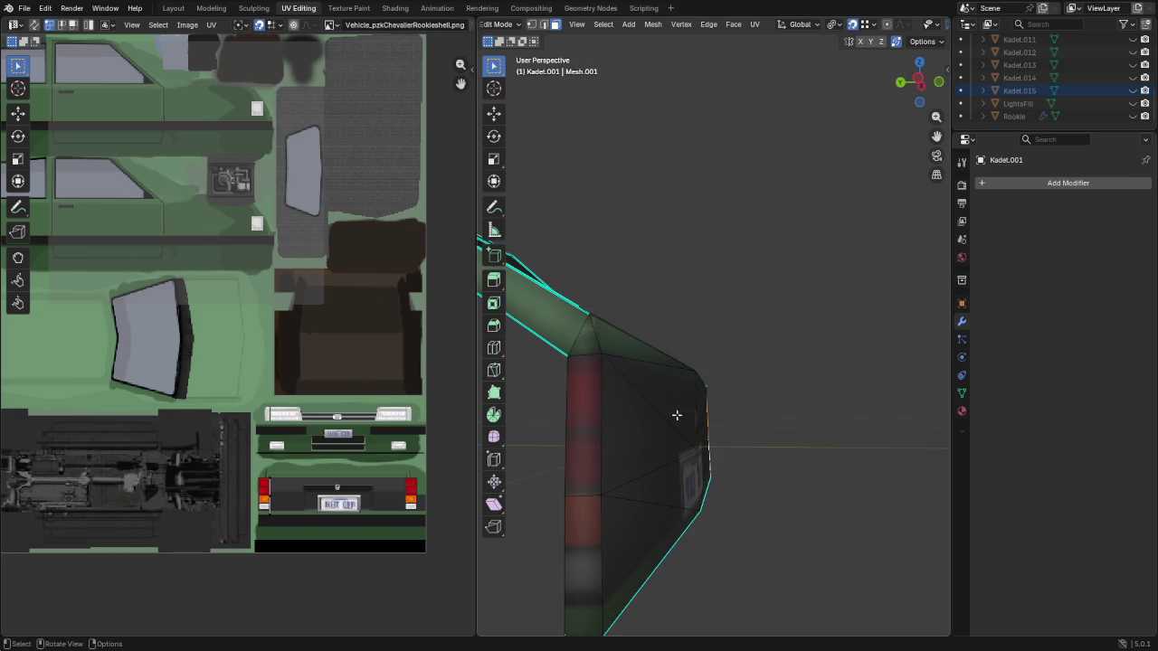
pyautogui.click(579, 435)
pyautogui.keyDown('shift'); pyautogui.click(584, 519); pyautogui.keyUp('shift')
# Stretch those faces' UVs along X across the plate strip between the tail lights
pyautogui.scroll(1, 271, 466)
pyautogui.moveTo(289, 480); pyautogui.dragTo(220, 402, button='middle')
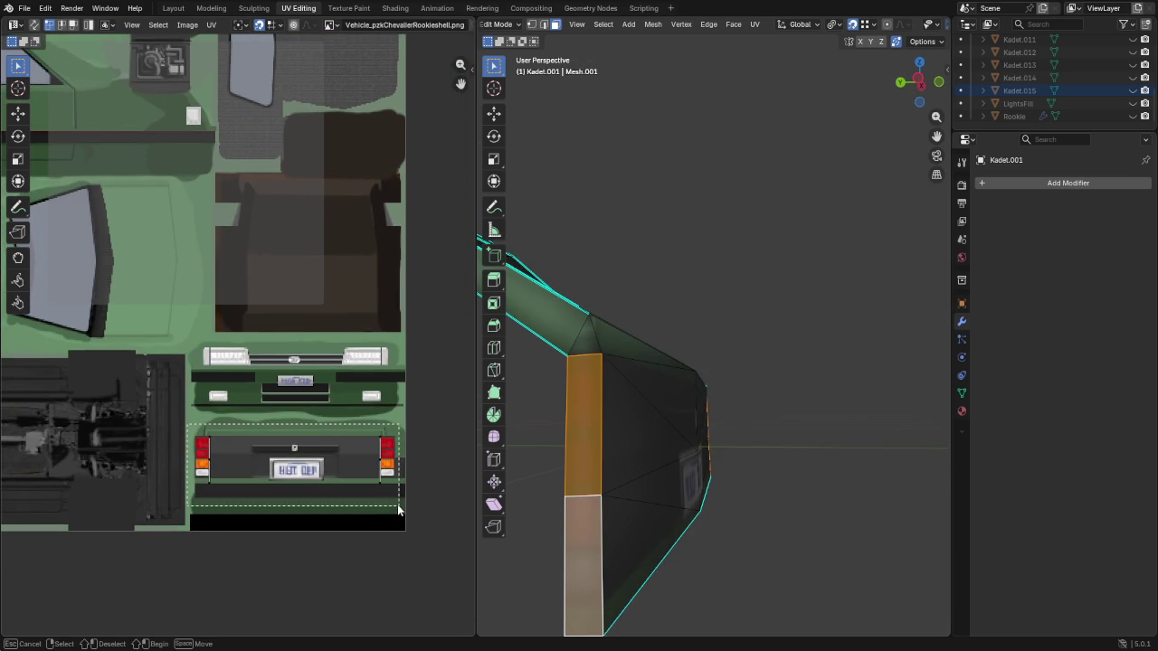
pyautogui.press('s')
pyautogui.press('x')
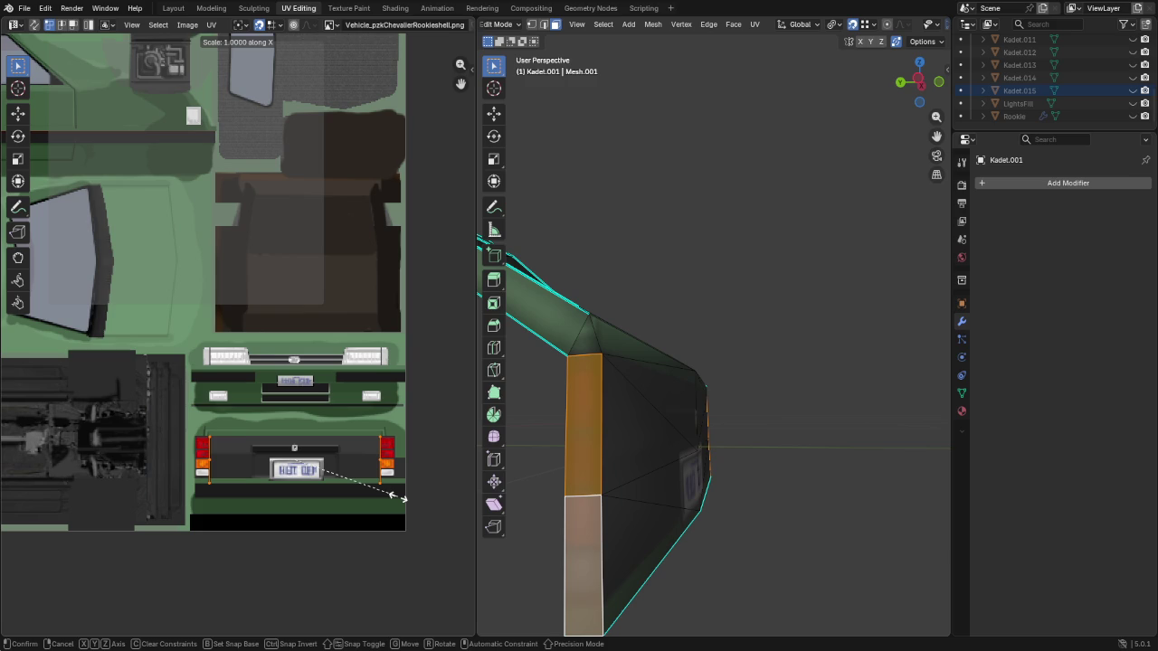
pyautogui.click(395, 497)
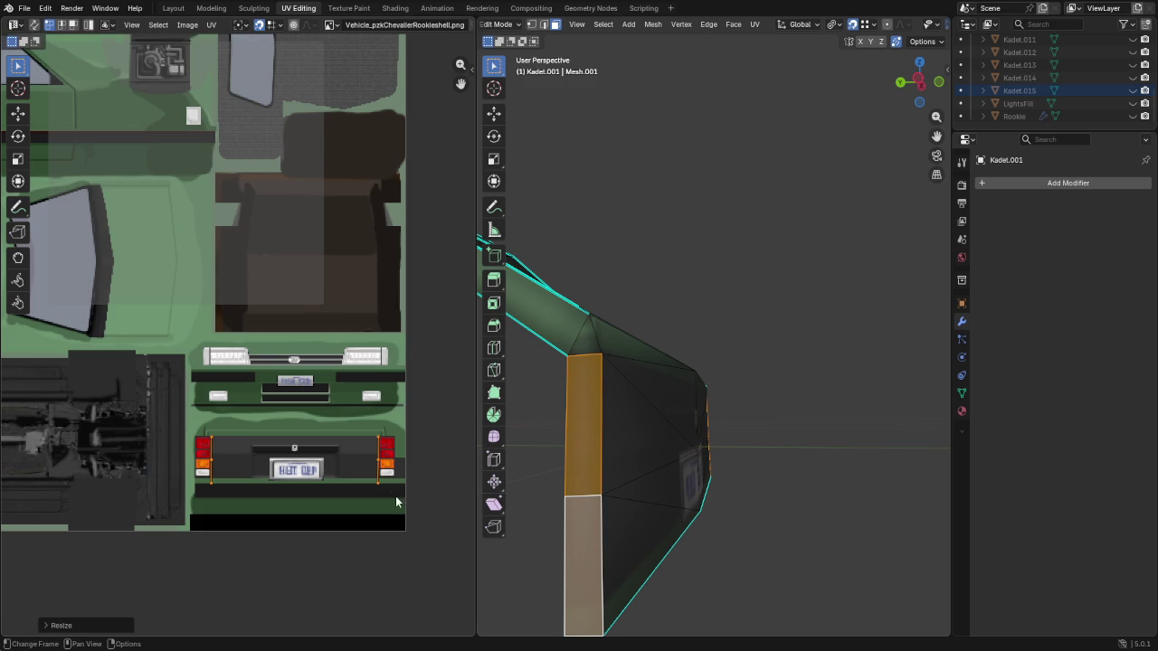
pyautogui.click(698, 495)
pyautogui.moveTo(775, 527)
pyautogui.mouseDown(button='middle')
pyautogui.moveTo(555, 512)
pyautogui.moveTo(799, 460)
pyautogui.mouseUp(button='middle')
# On the whole Kadet.001 hatch, set sharpness by angle, average normals by Face Area, and leave Edit Mode
pyautogui.press('a')
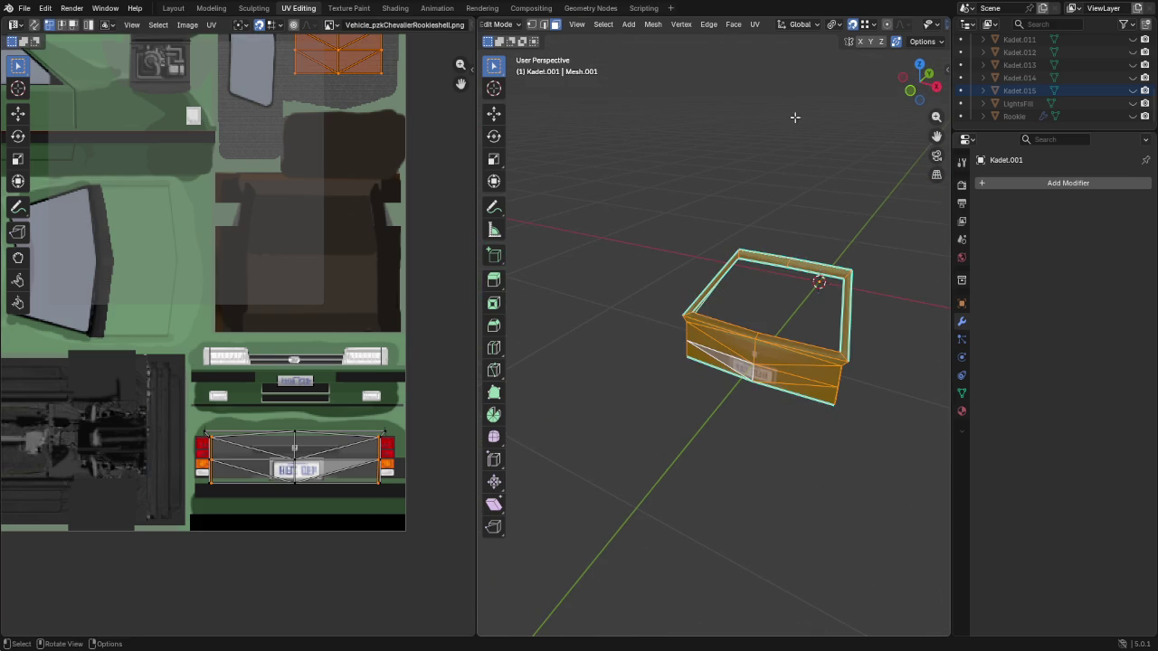
pyautogui.click(709, 25)
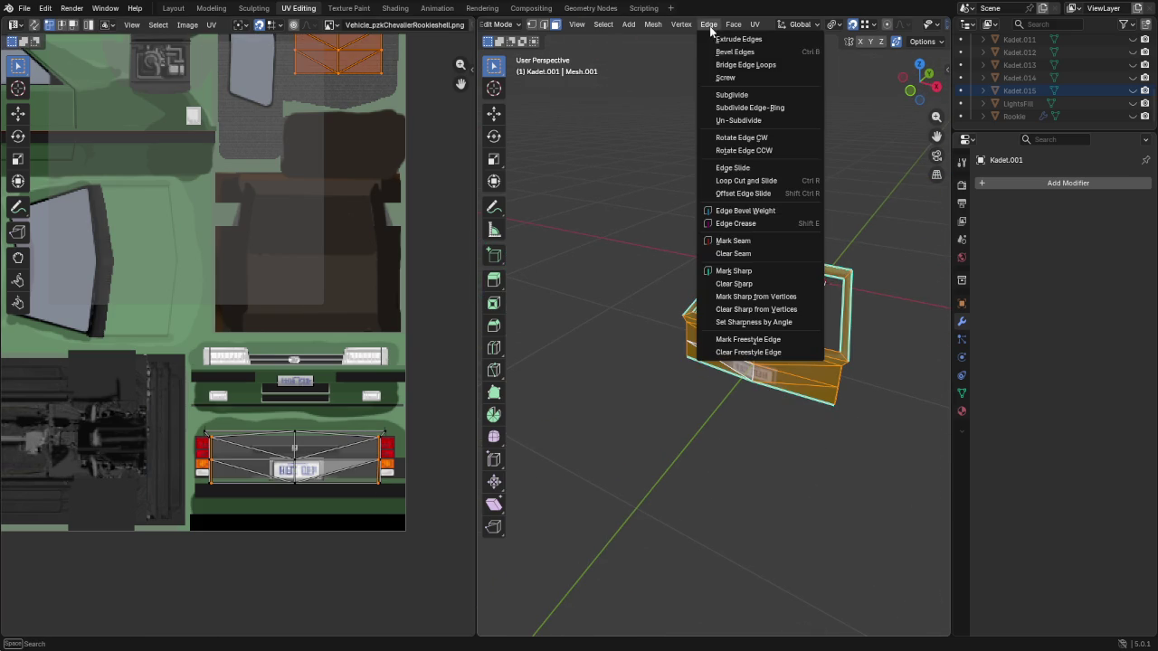
pyautogui.click(775, 322)
pyautogui.rightClick(818, 392)
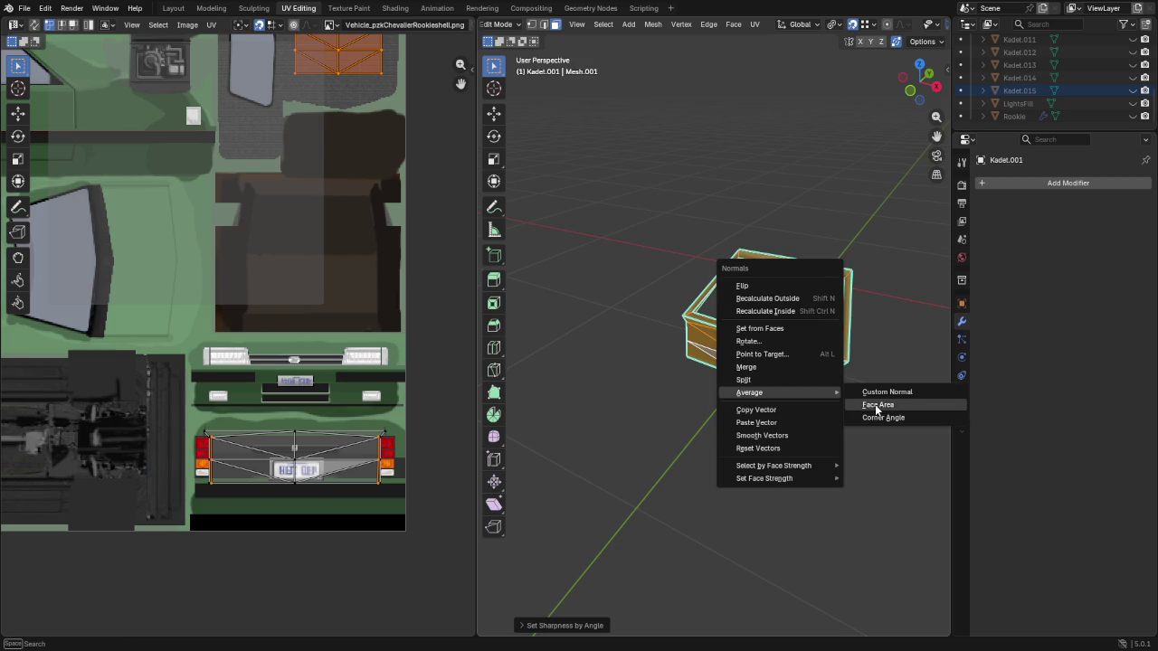
pyautogui.press('Tab')
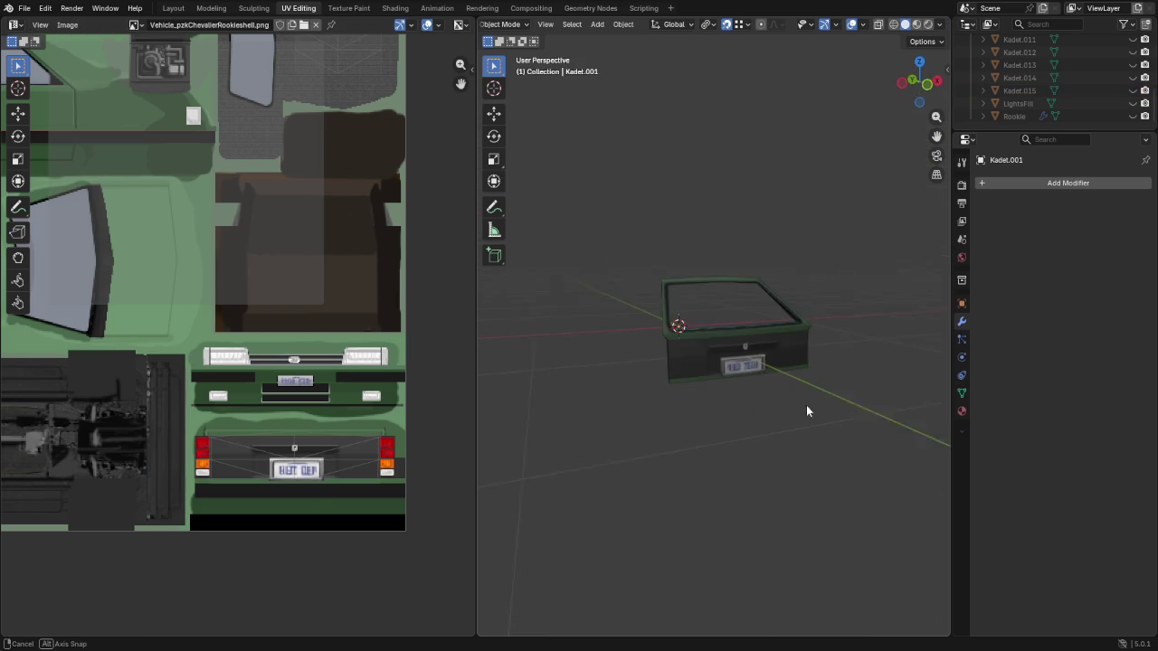